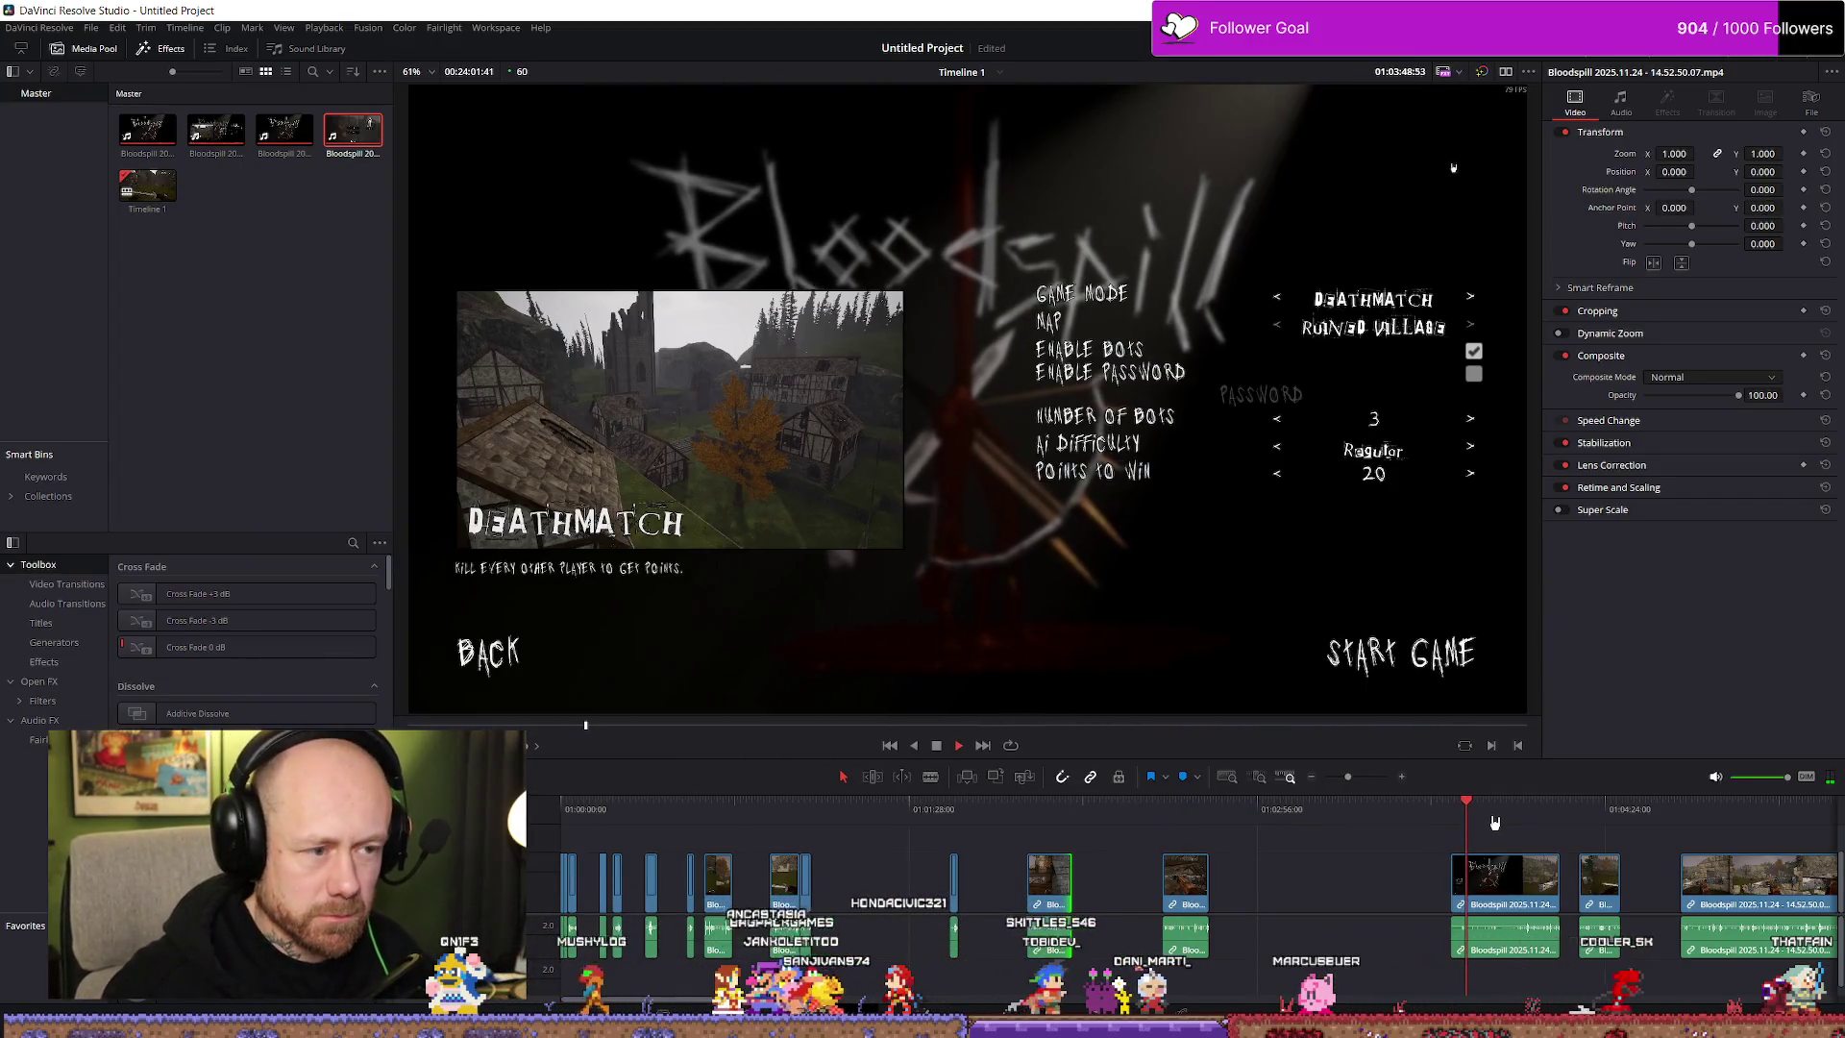
Scrub forward through the gameplay footage and fit the whole timeline into view
scroll(1401, 801, "down", 2)
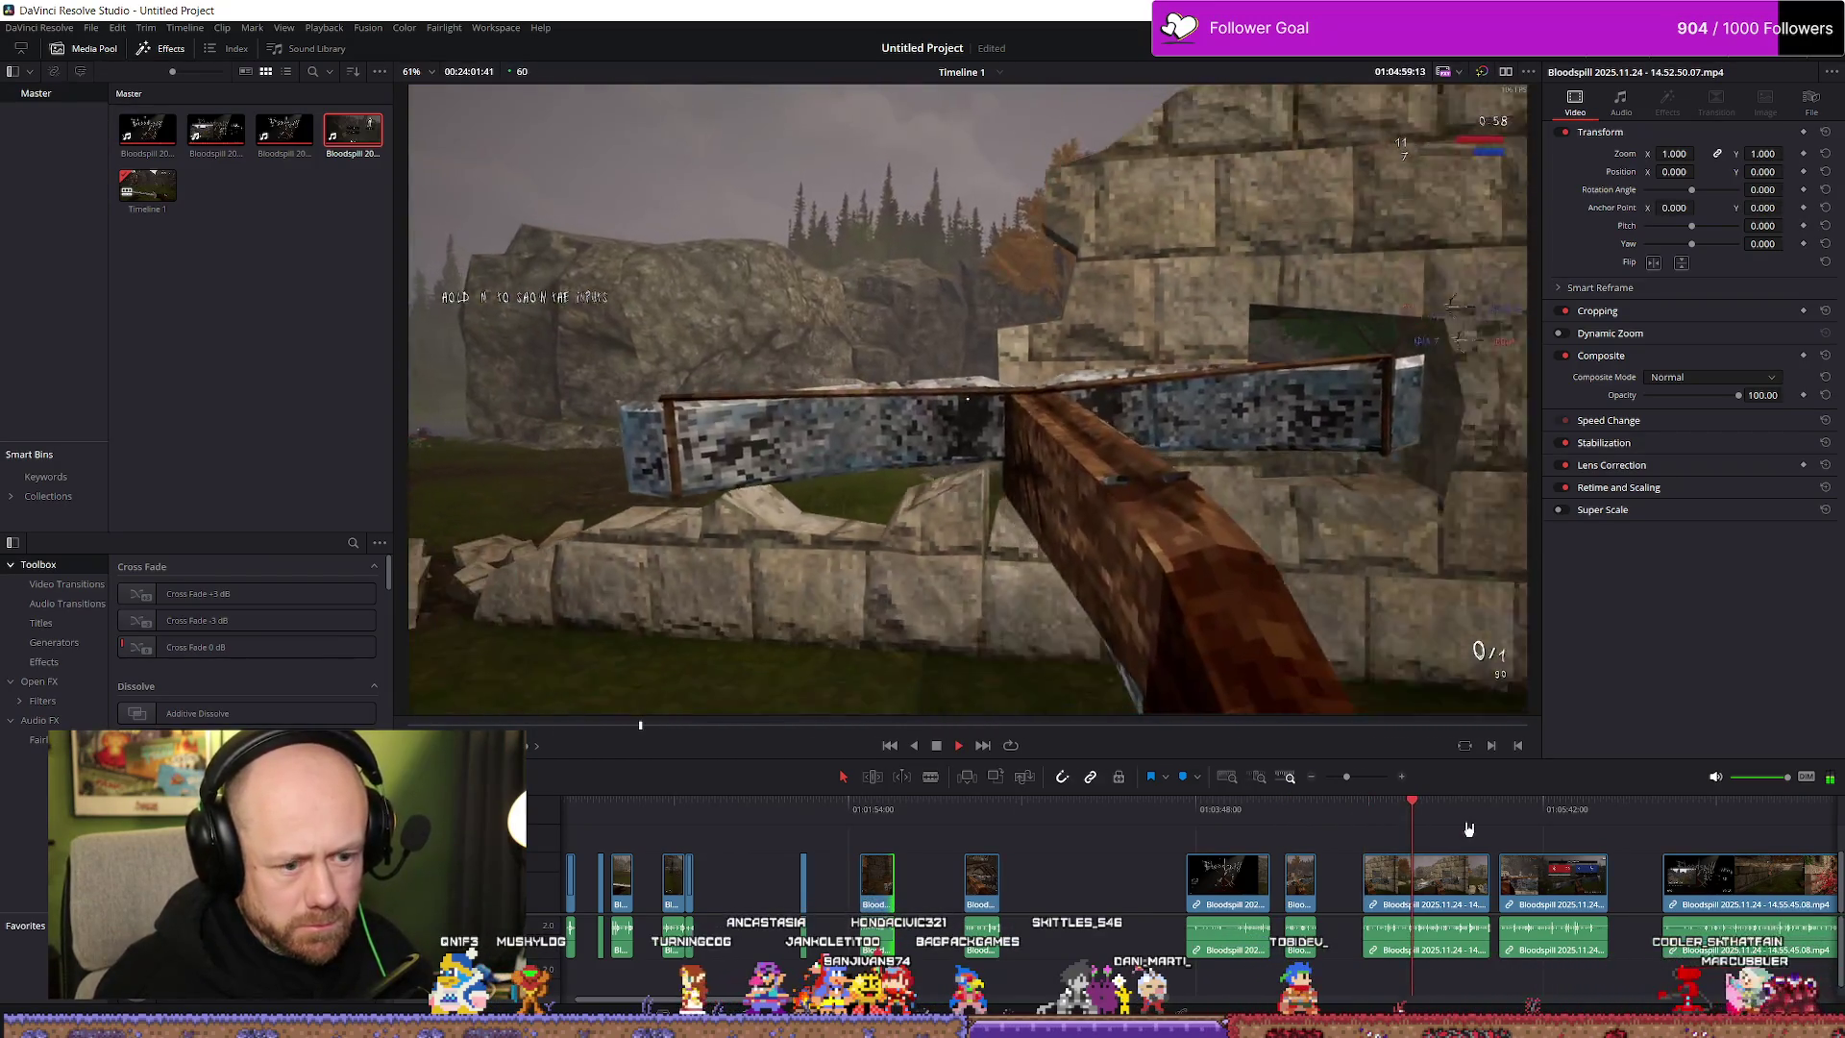
scroll(1662, 854, "down", 3)
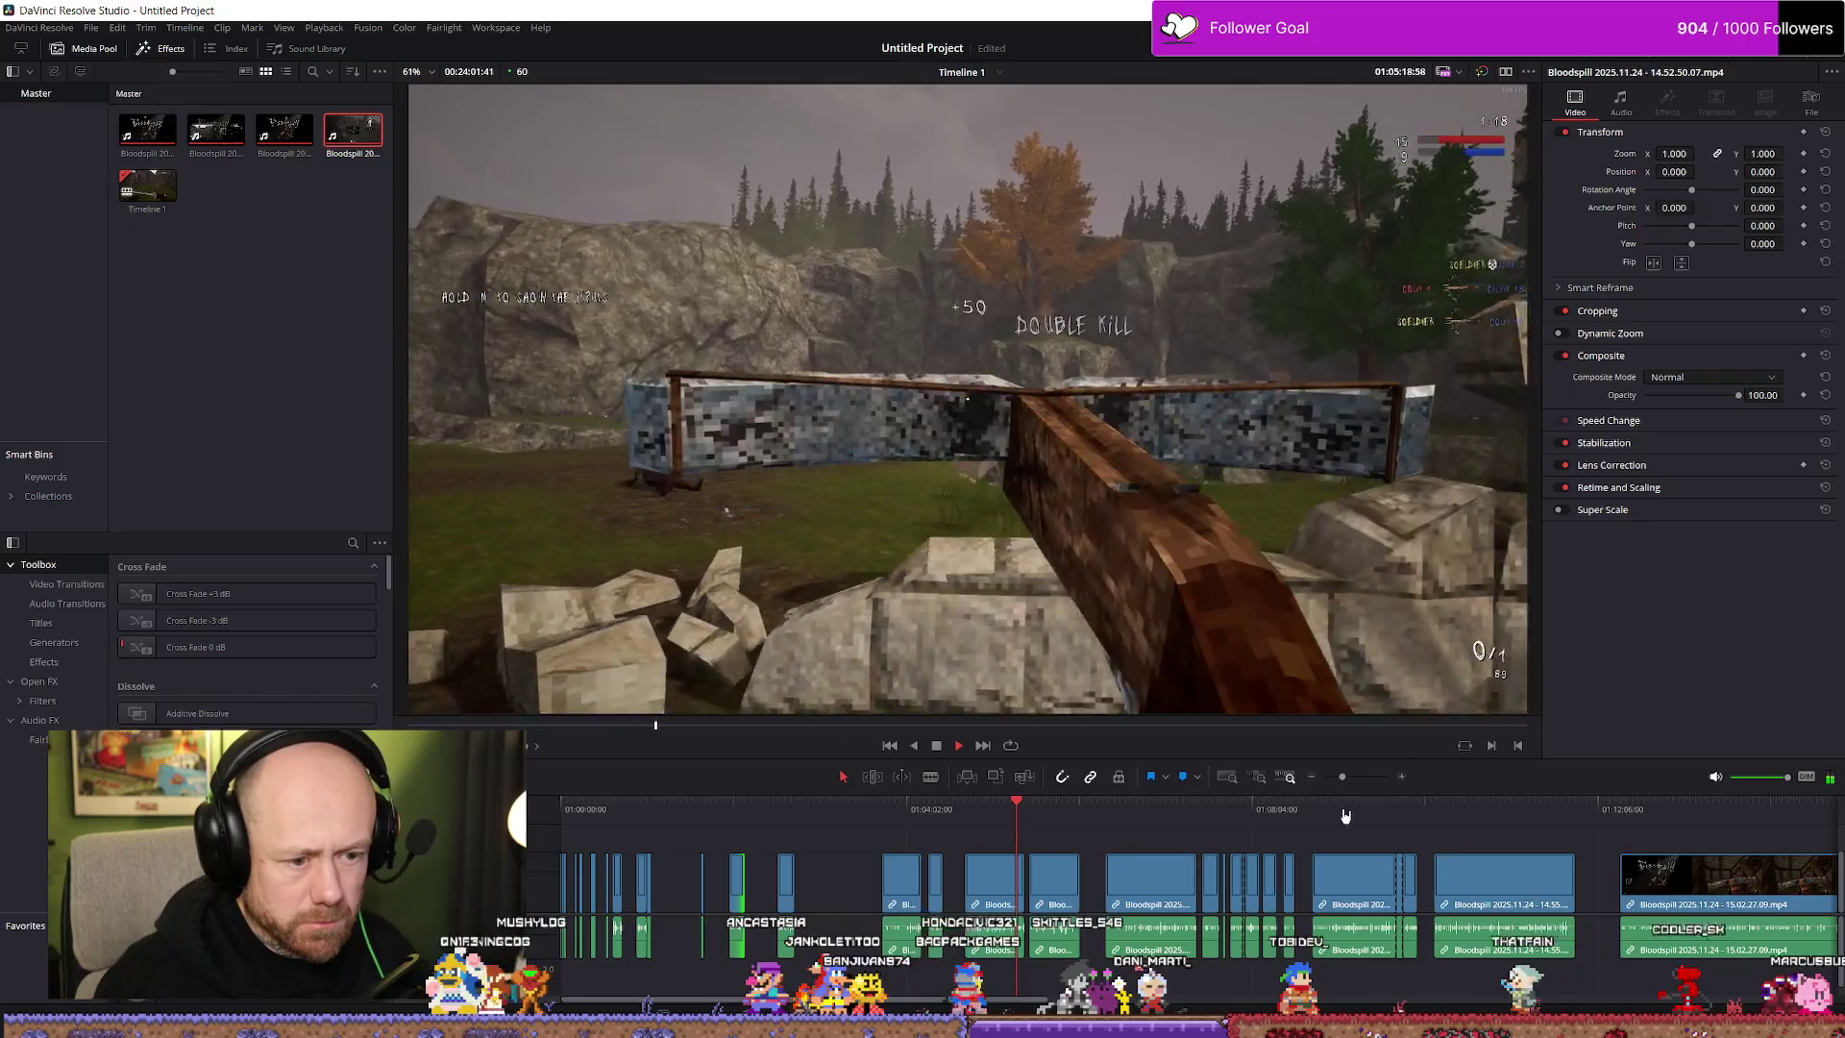
scroll(1477, 870, "down", 2)
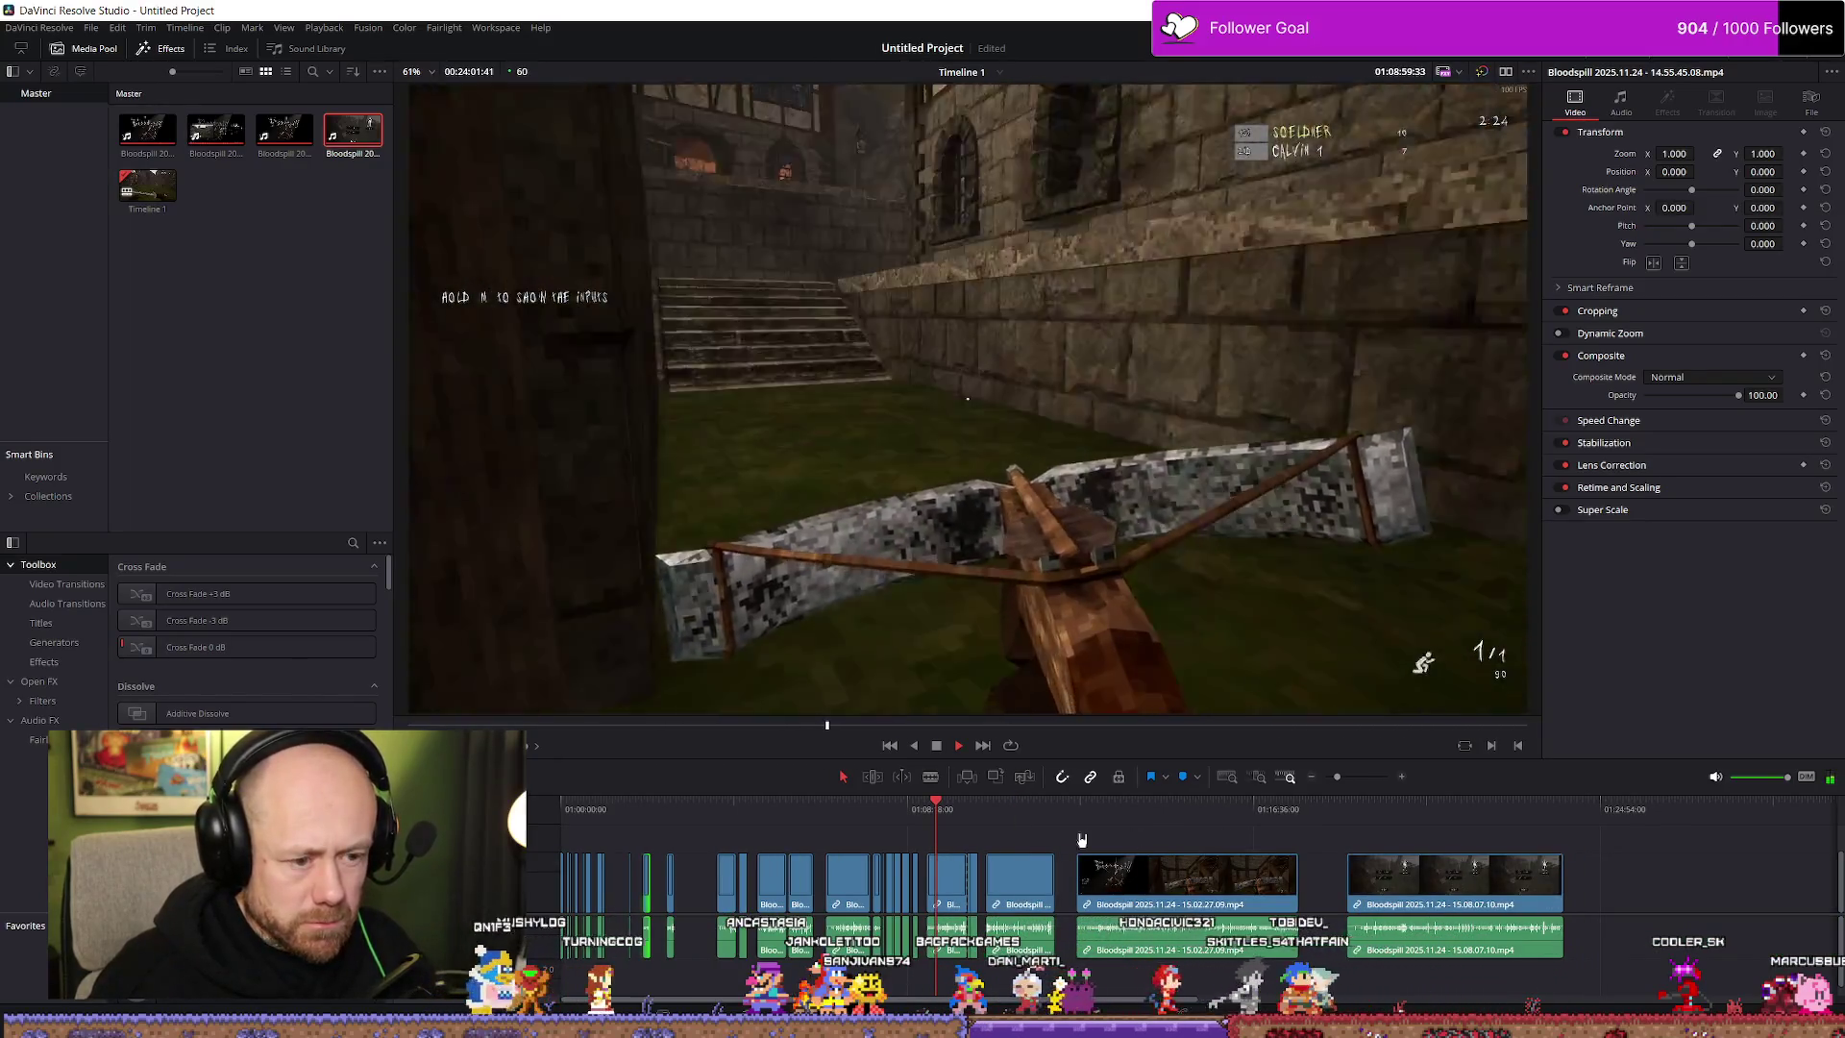
scroll(958, 823, "up", 3)
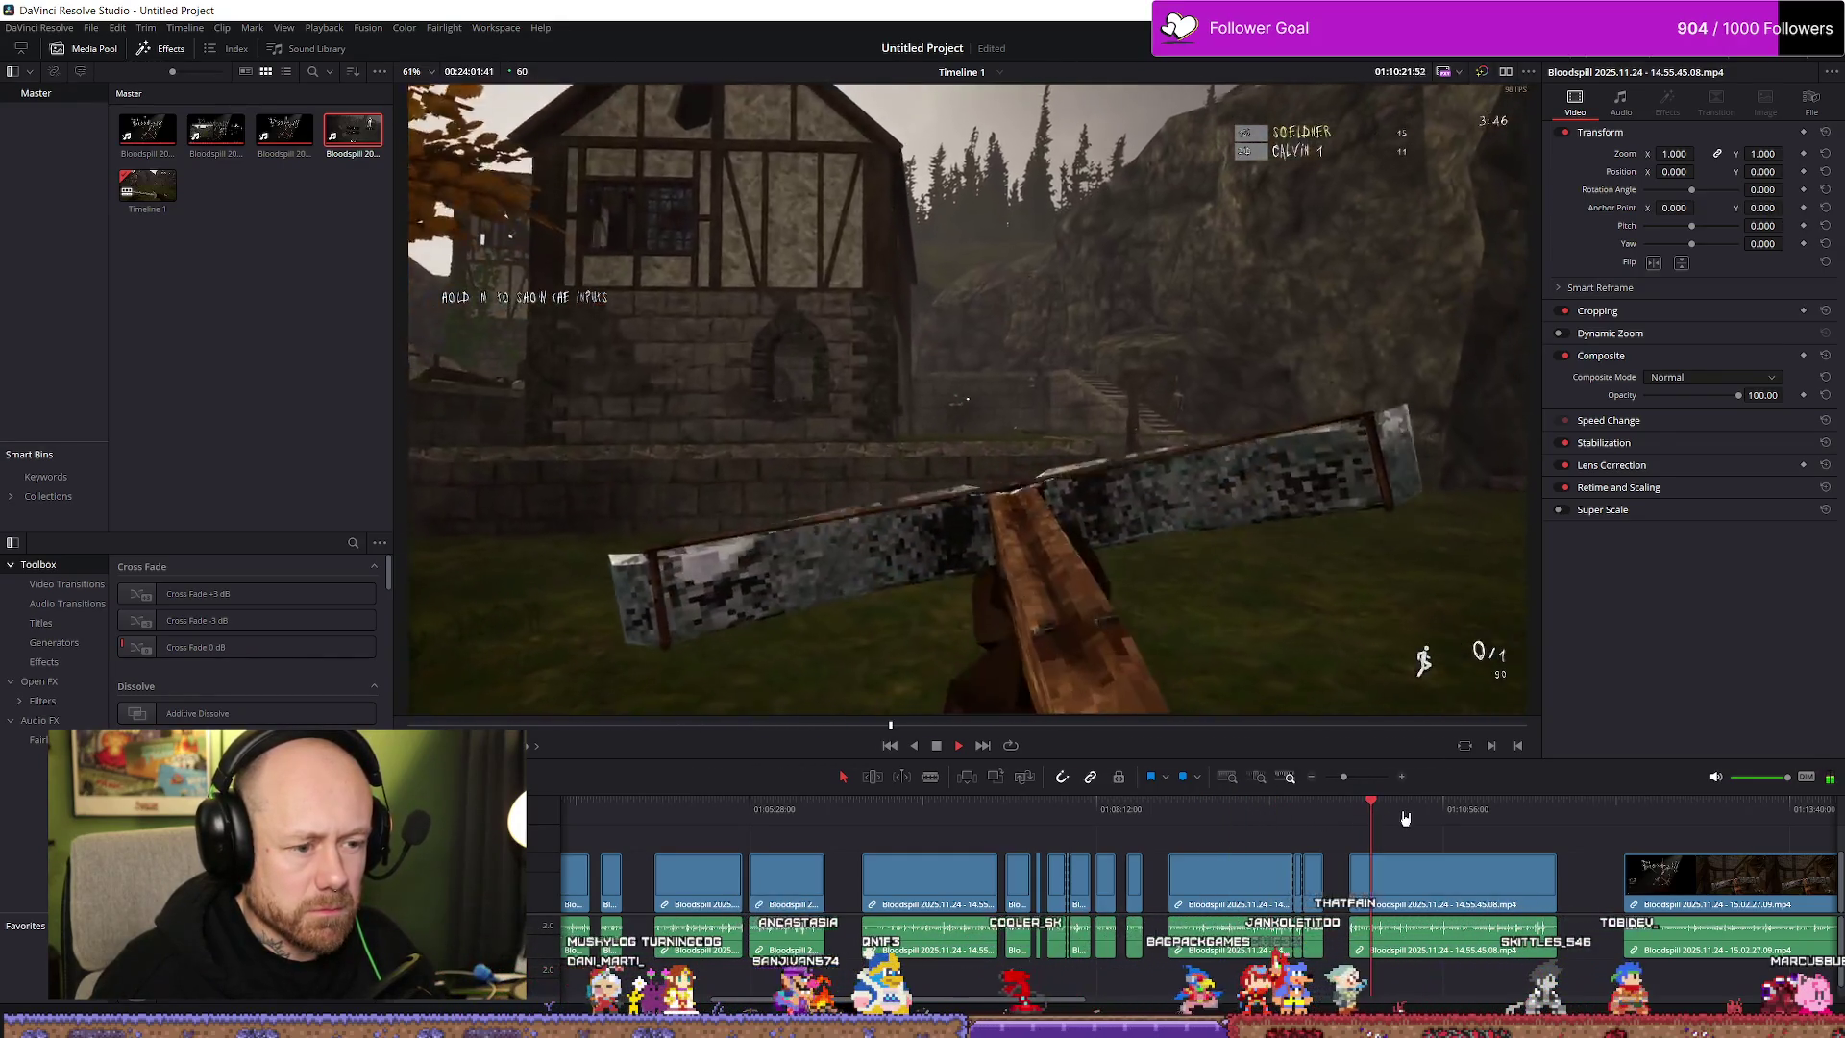
left_click(1448, 810)
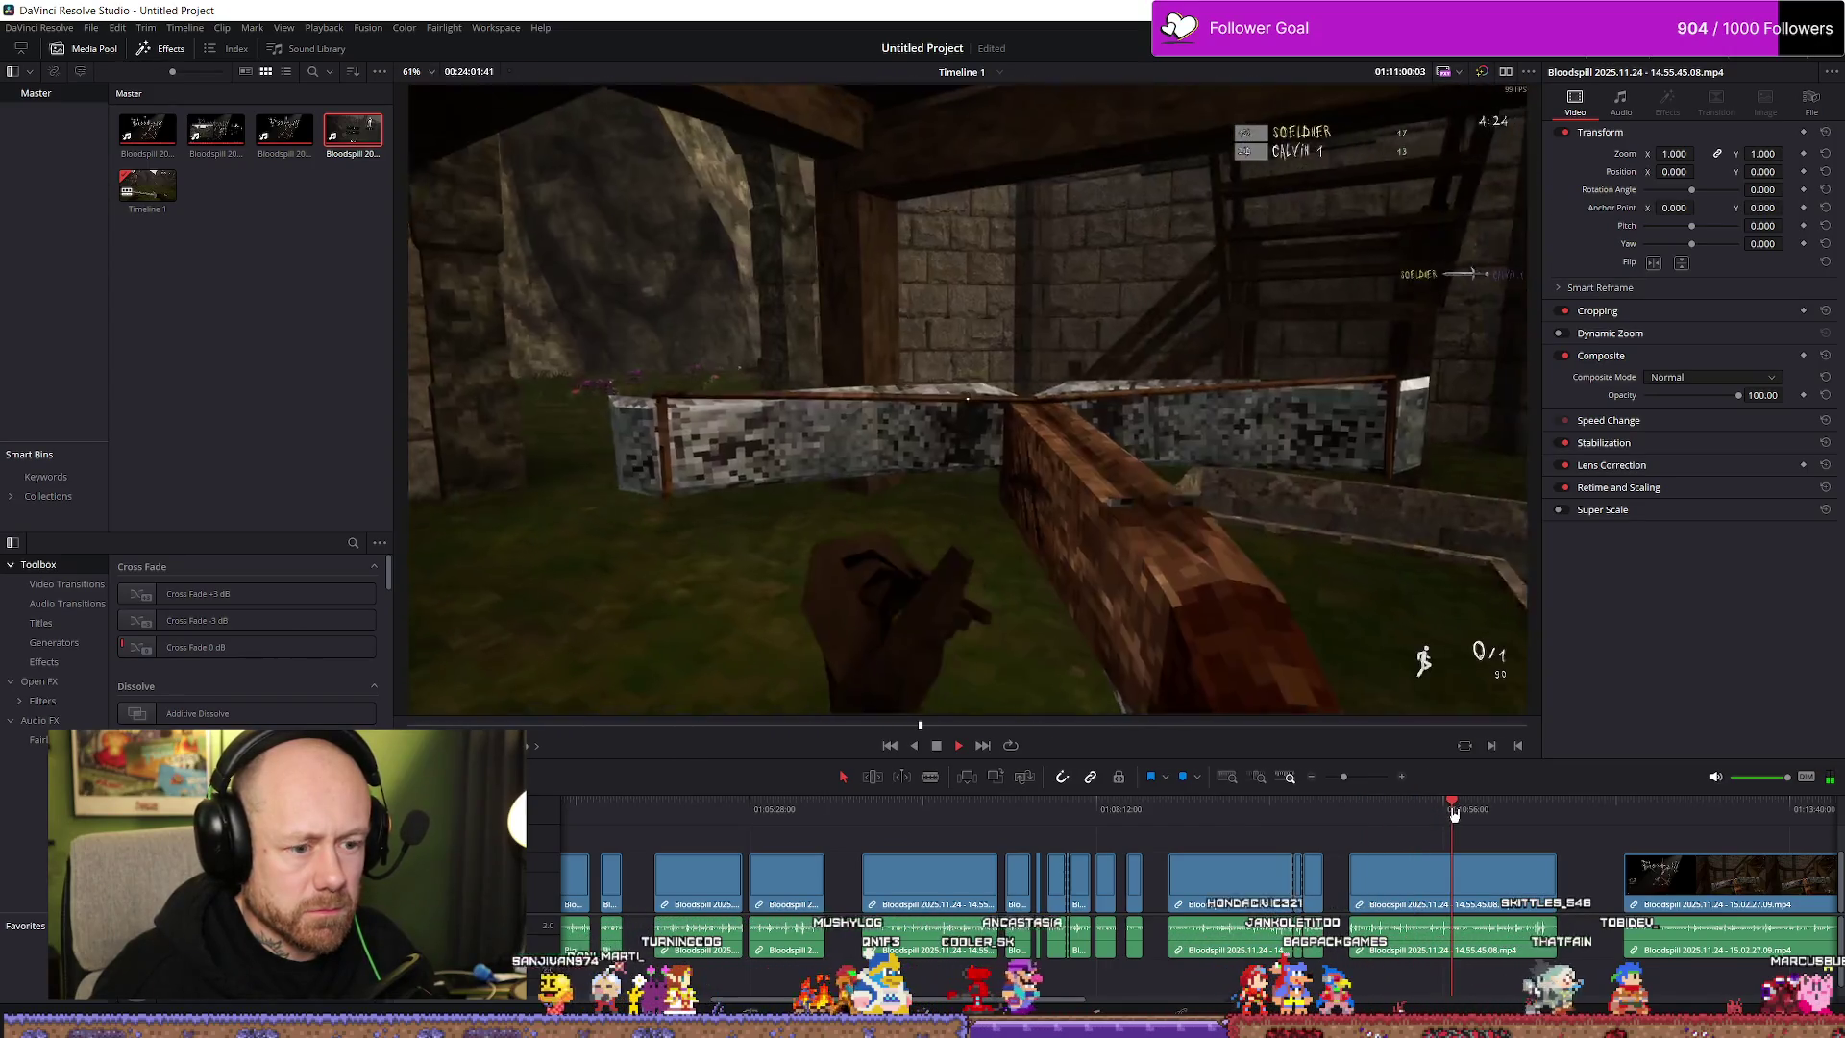
left_click_drag(1457, 810, 1524, 813)
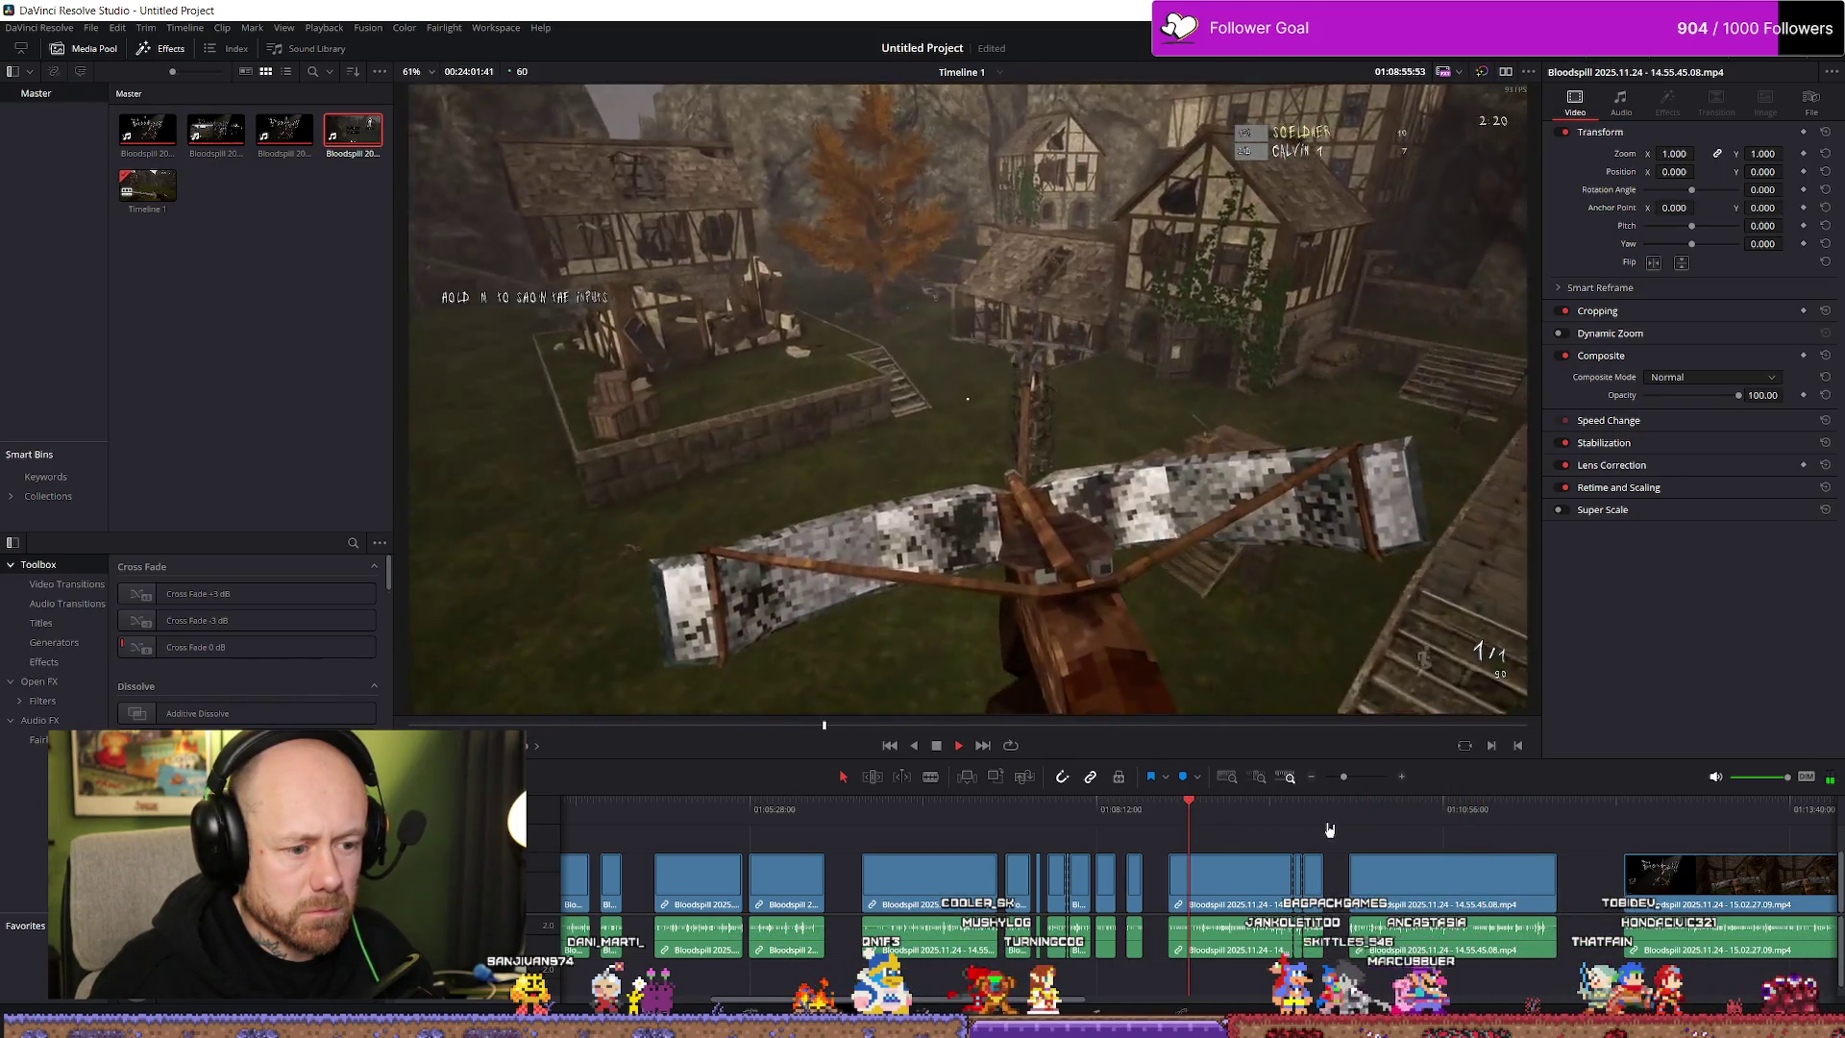
key("shift+z")
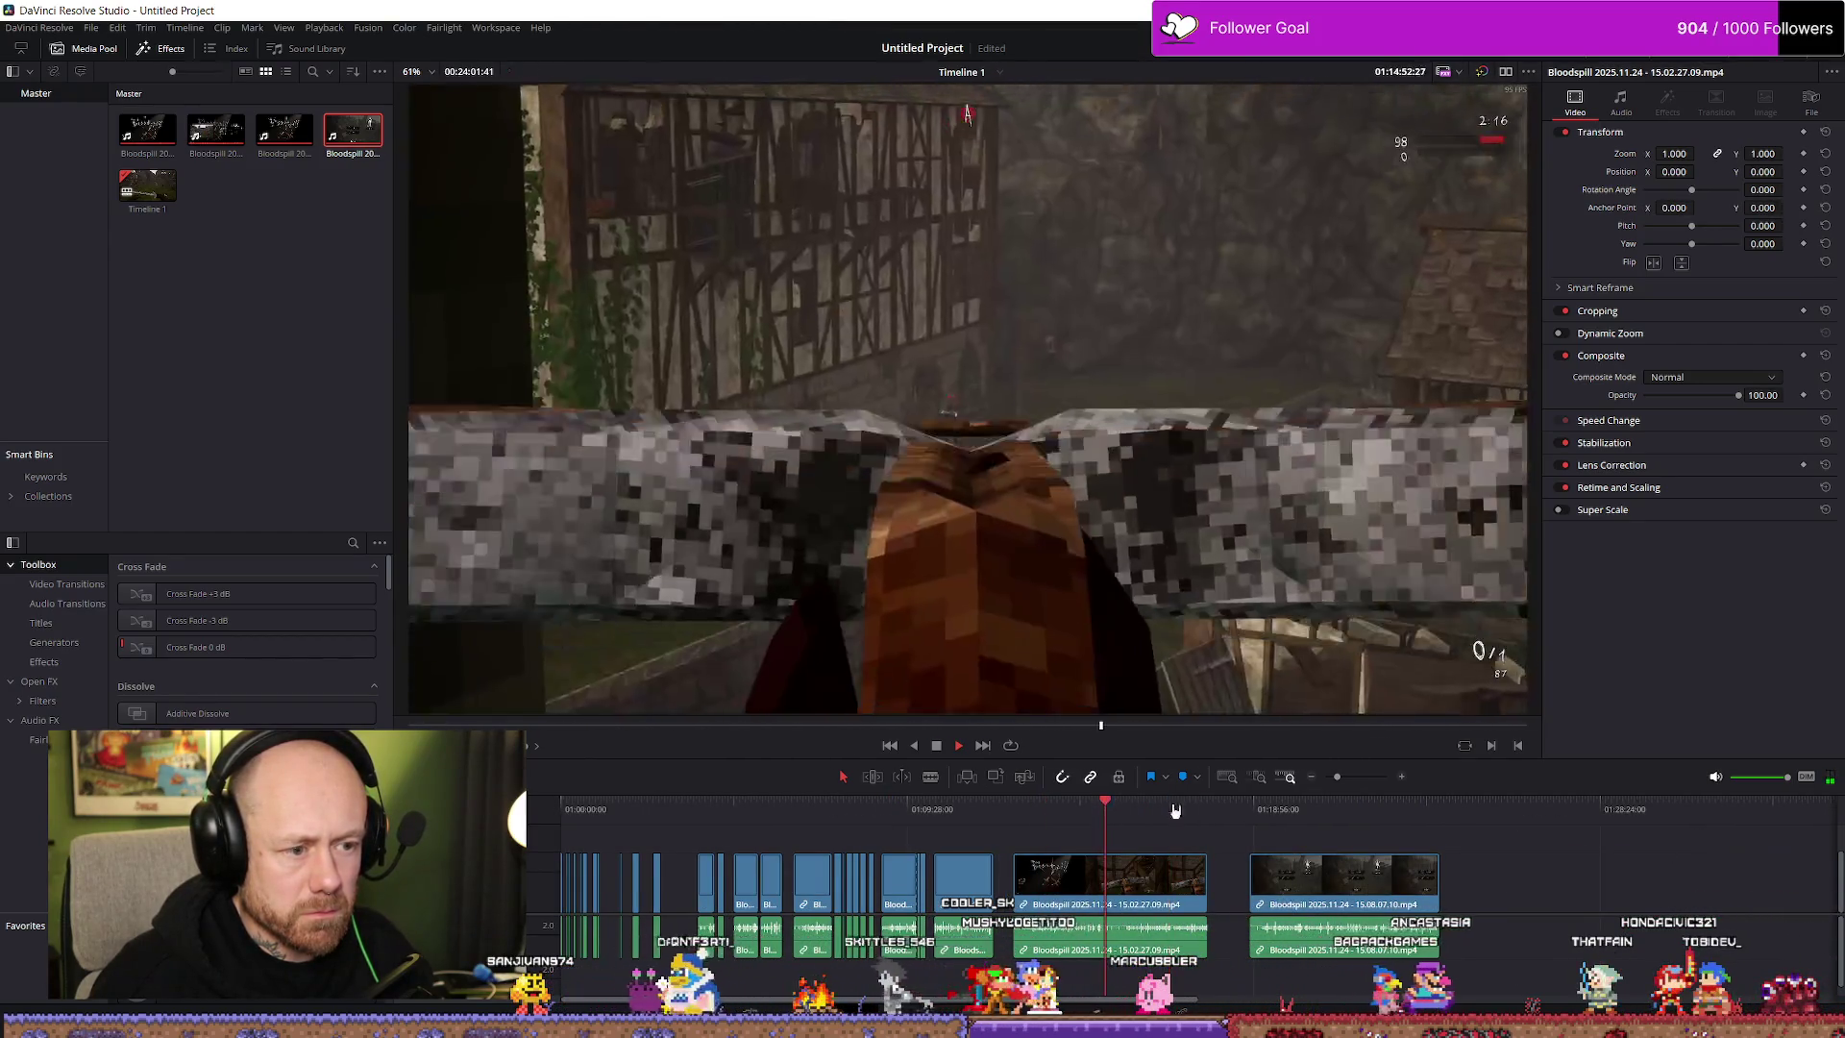
scroll(1257, 812, "down", 3)
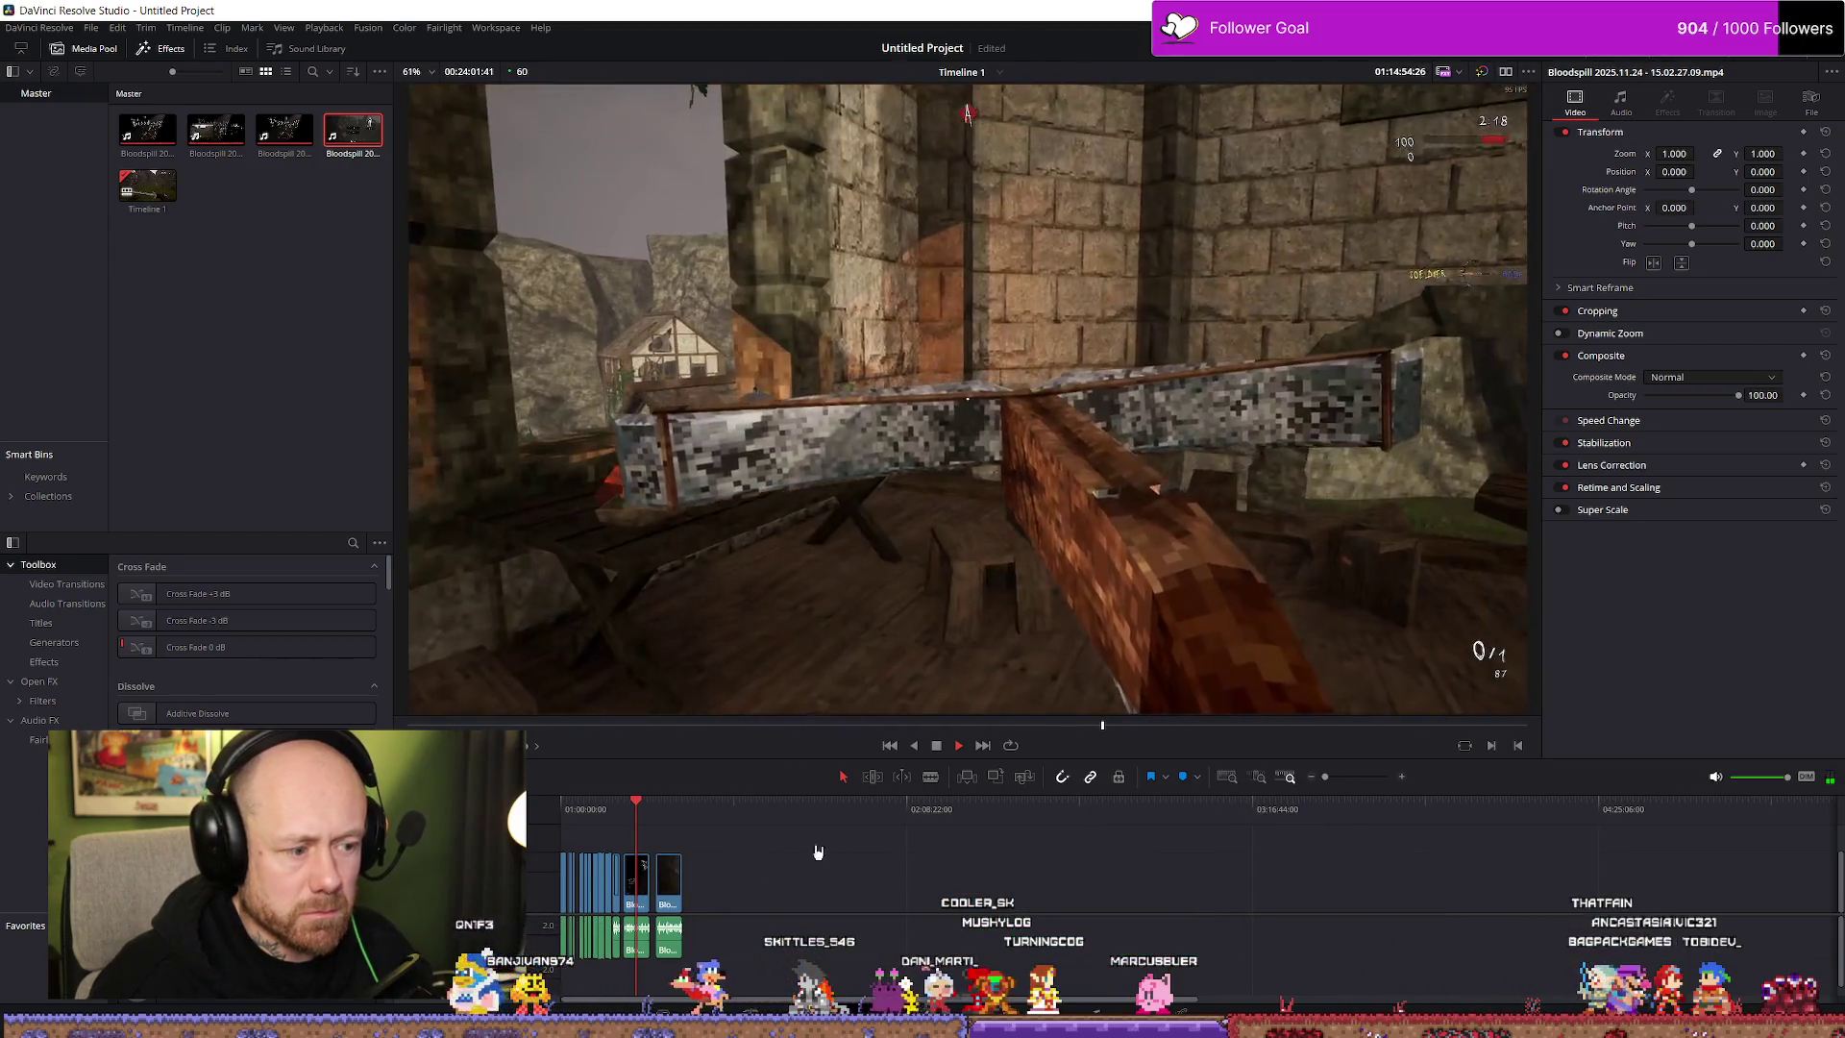
scroll(1263, 807, "up", 3)
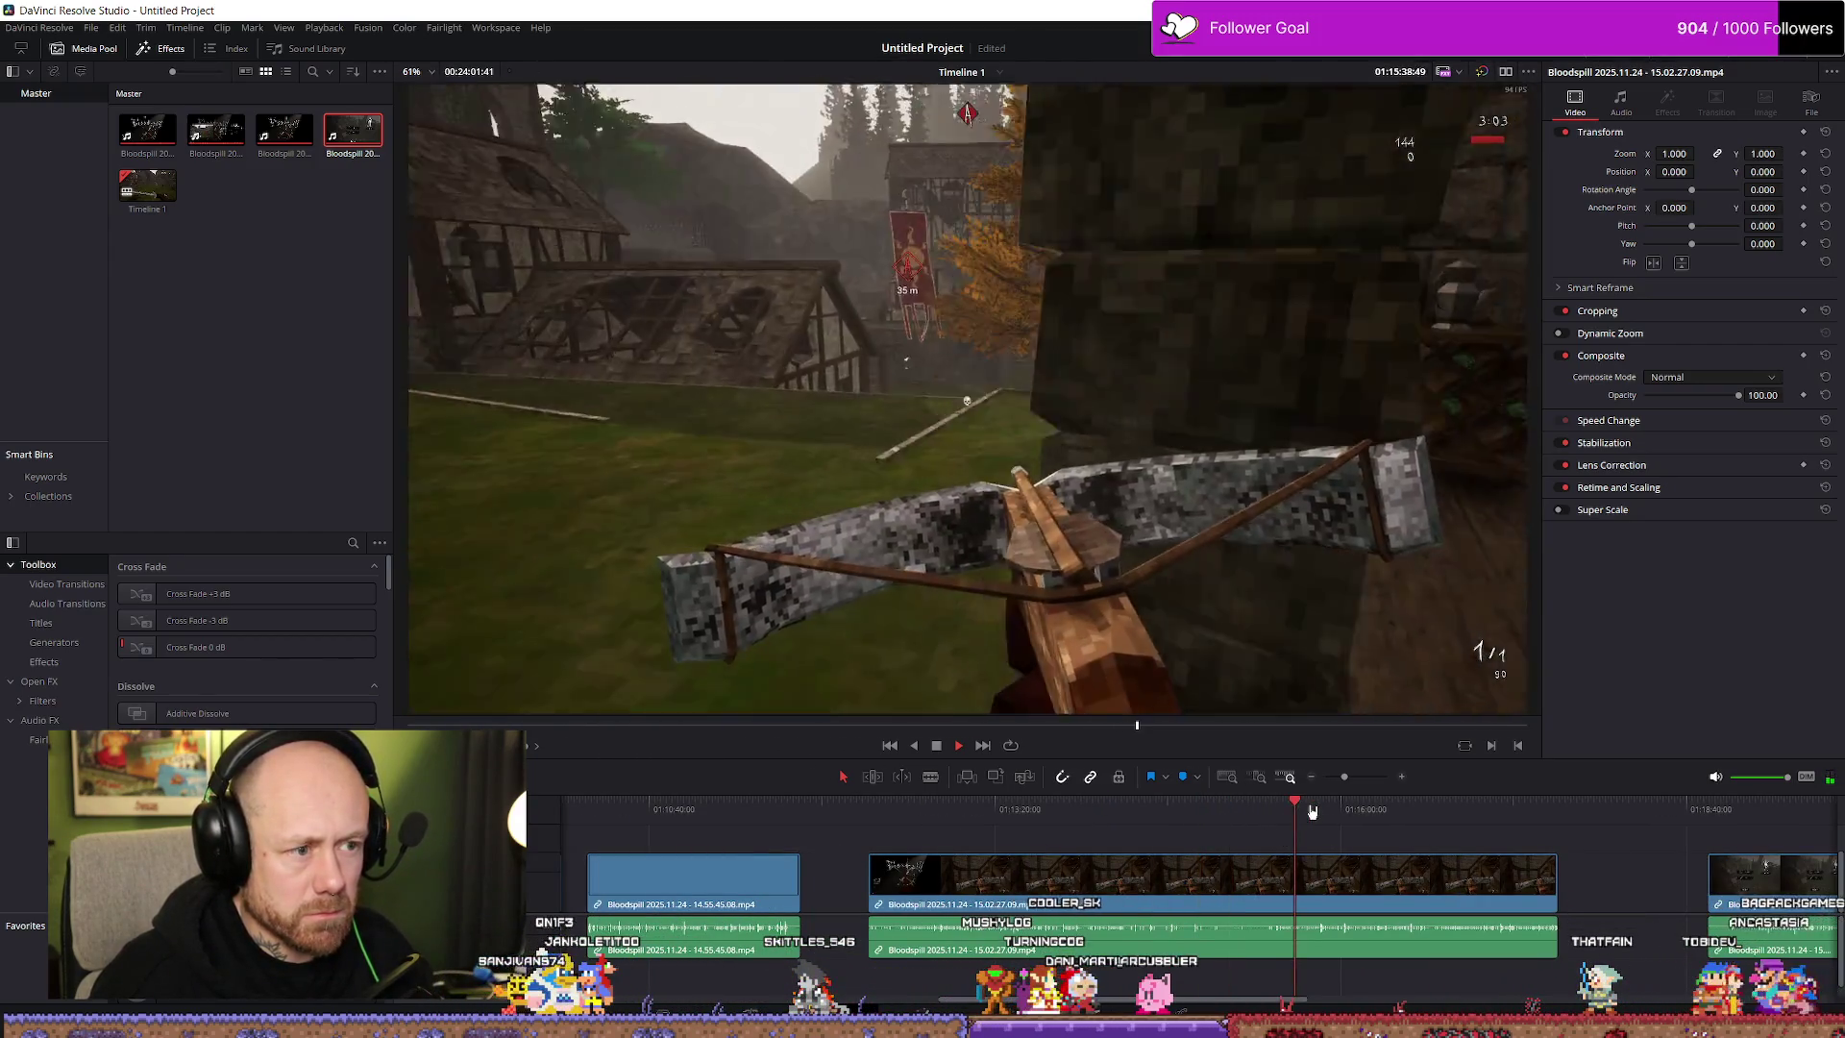
Scrub and play through the kill, crossbow and stair footage to locate the cut point
left_click(1329, 812)
mouse_move(1391, 812)
left_mouse_down()
mouse_move(1492, 809)
mouse_move(1024, 815)
left_mouse_up()
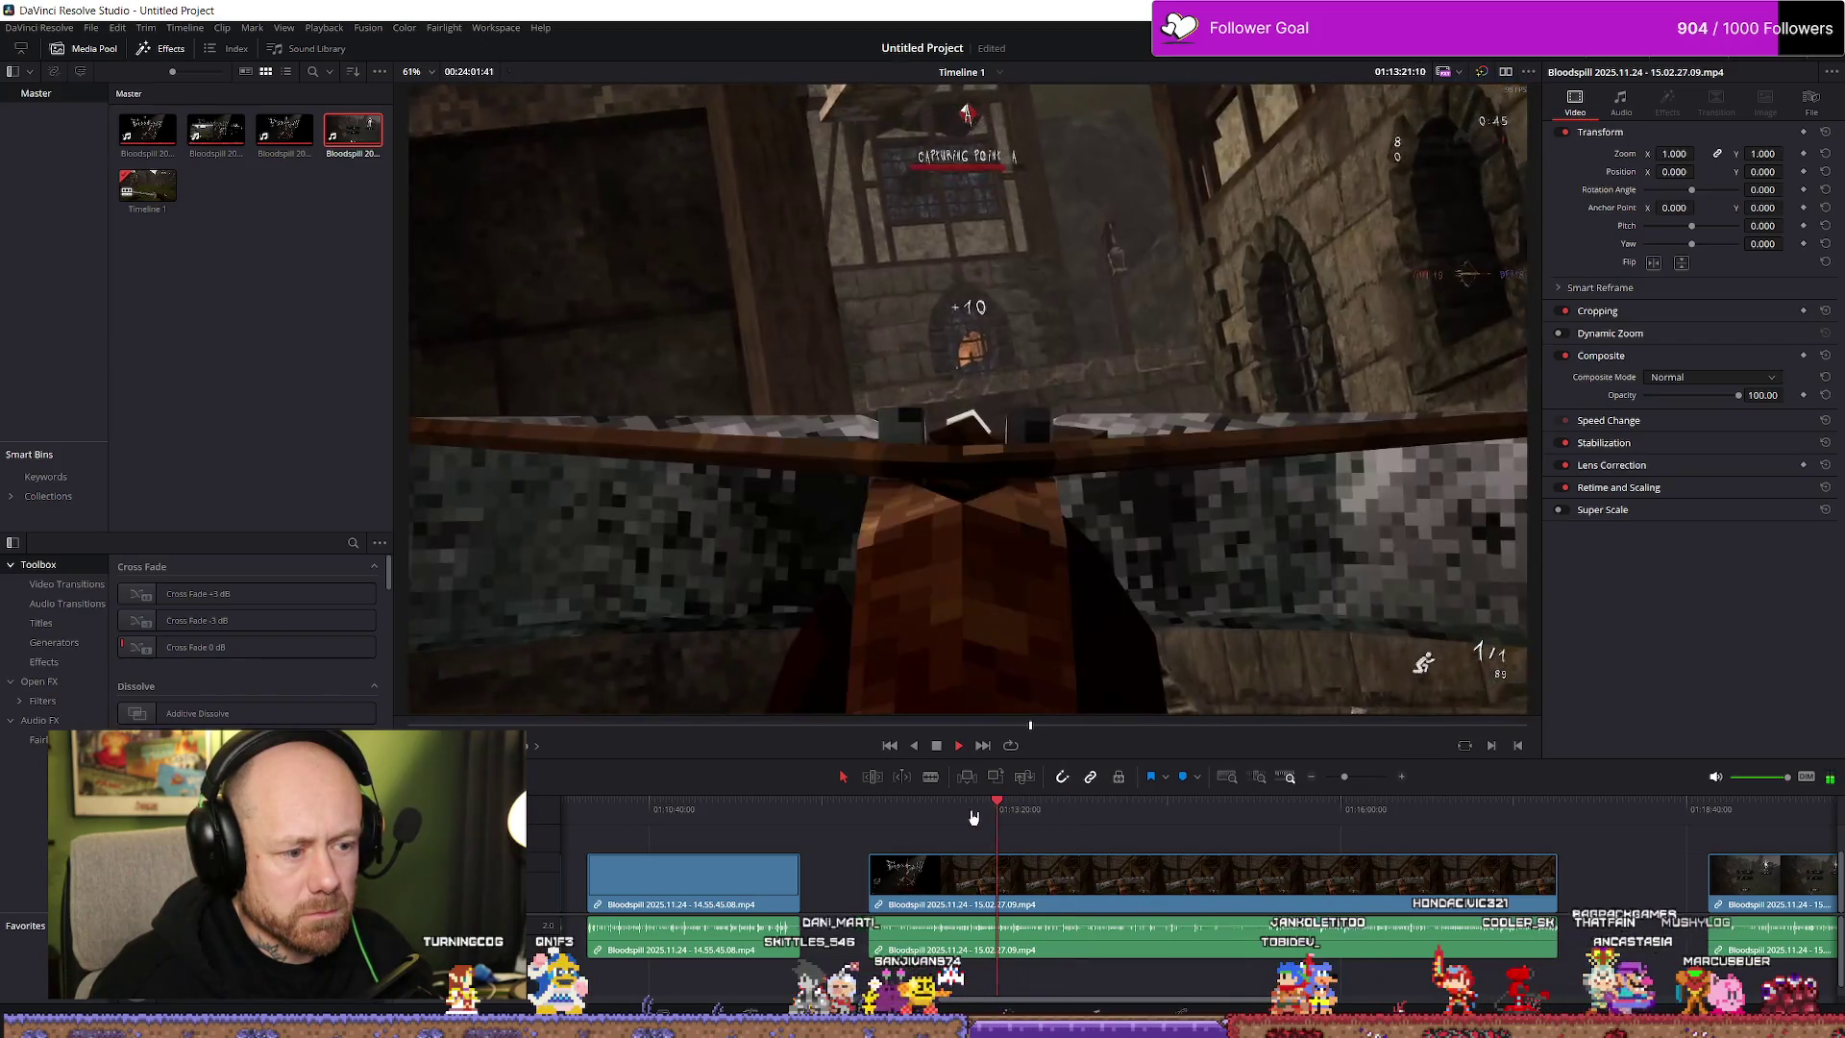
left_click_drag(973, 817, 1078, 810)
key("space")
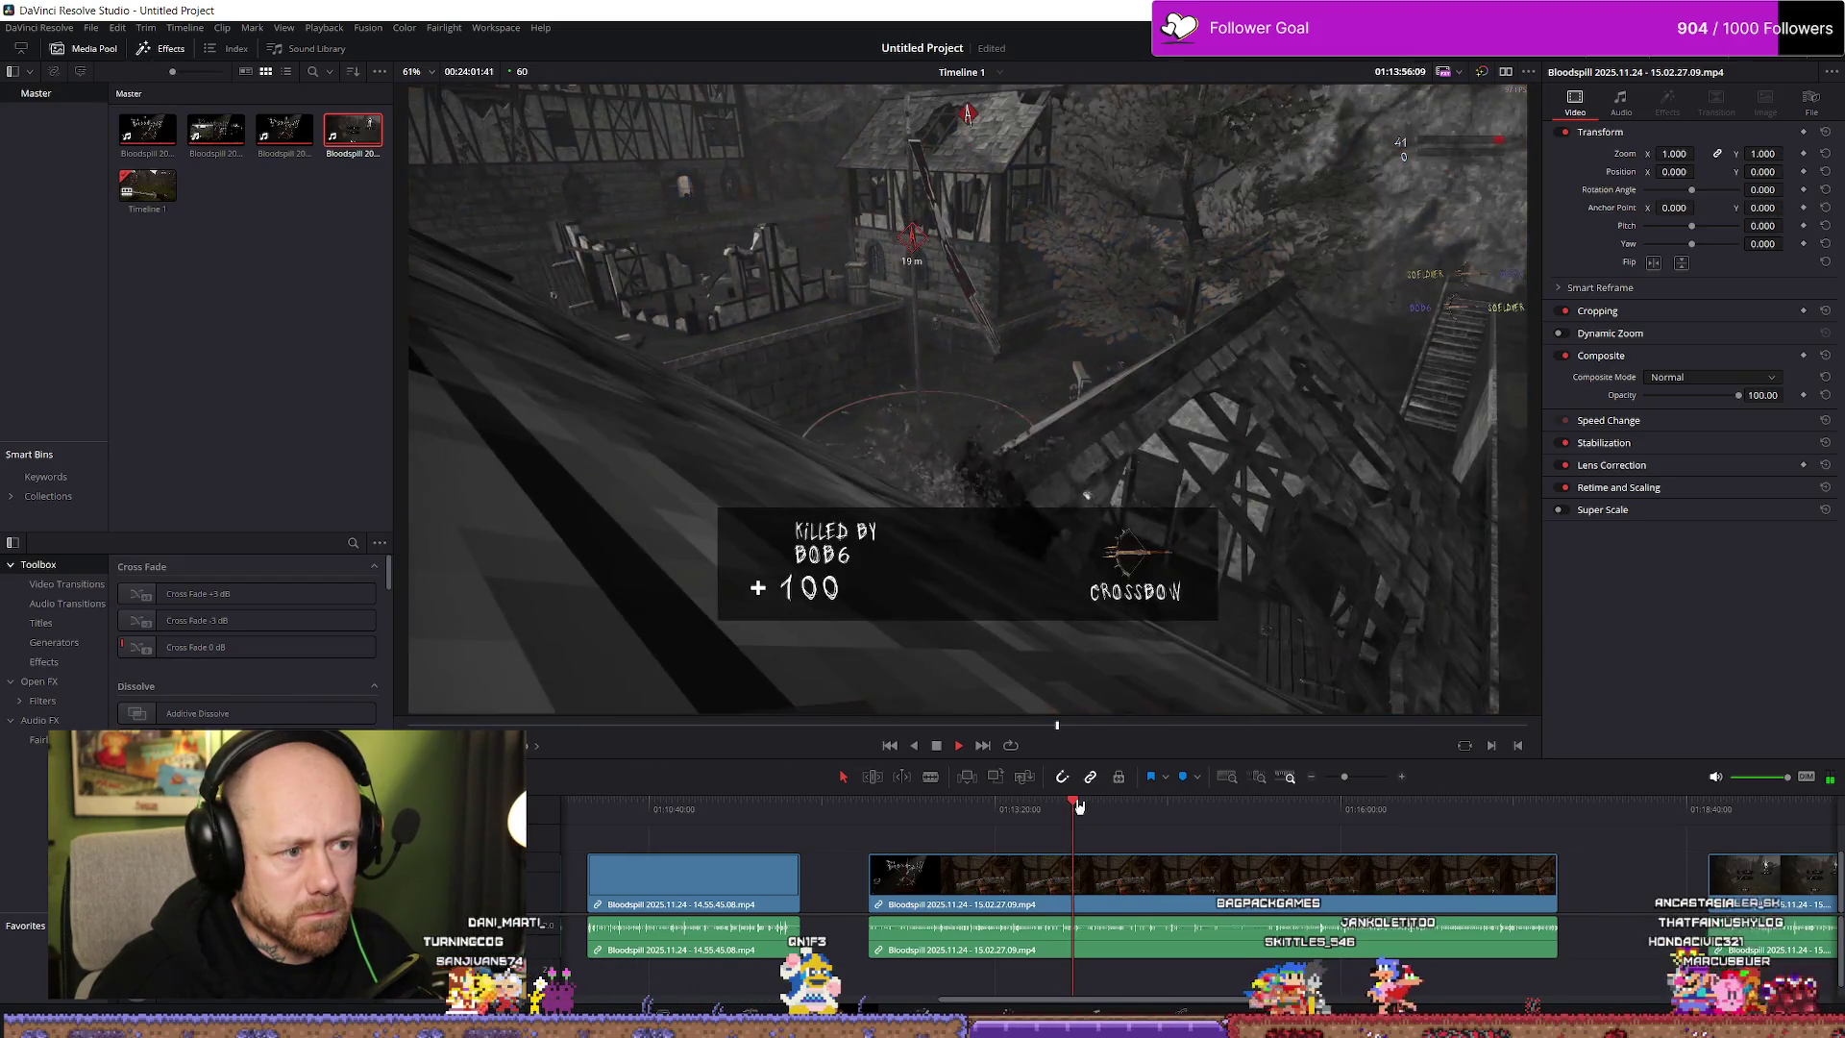
mouse_move(1090, 805)
left_mouse_down()
mouse_move(1713, 807)
mouse_move(1747, 830)
left_mouse_up()
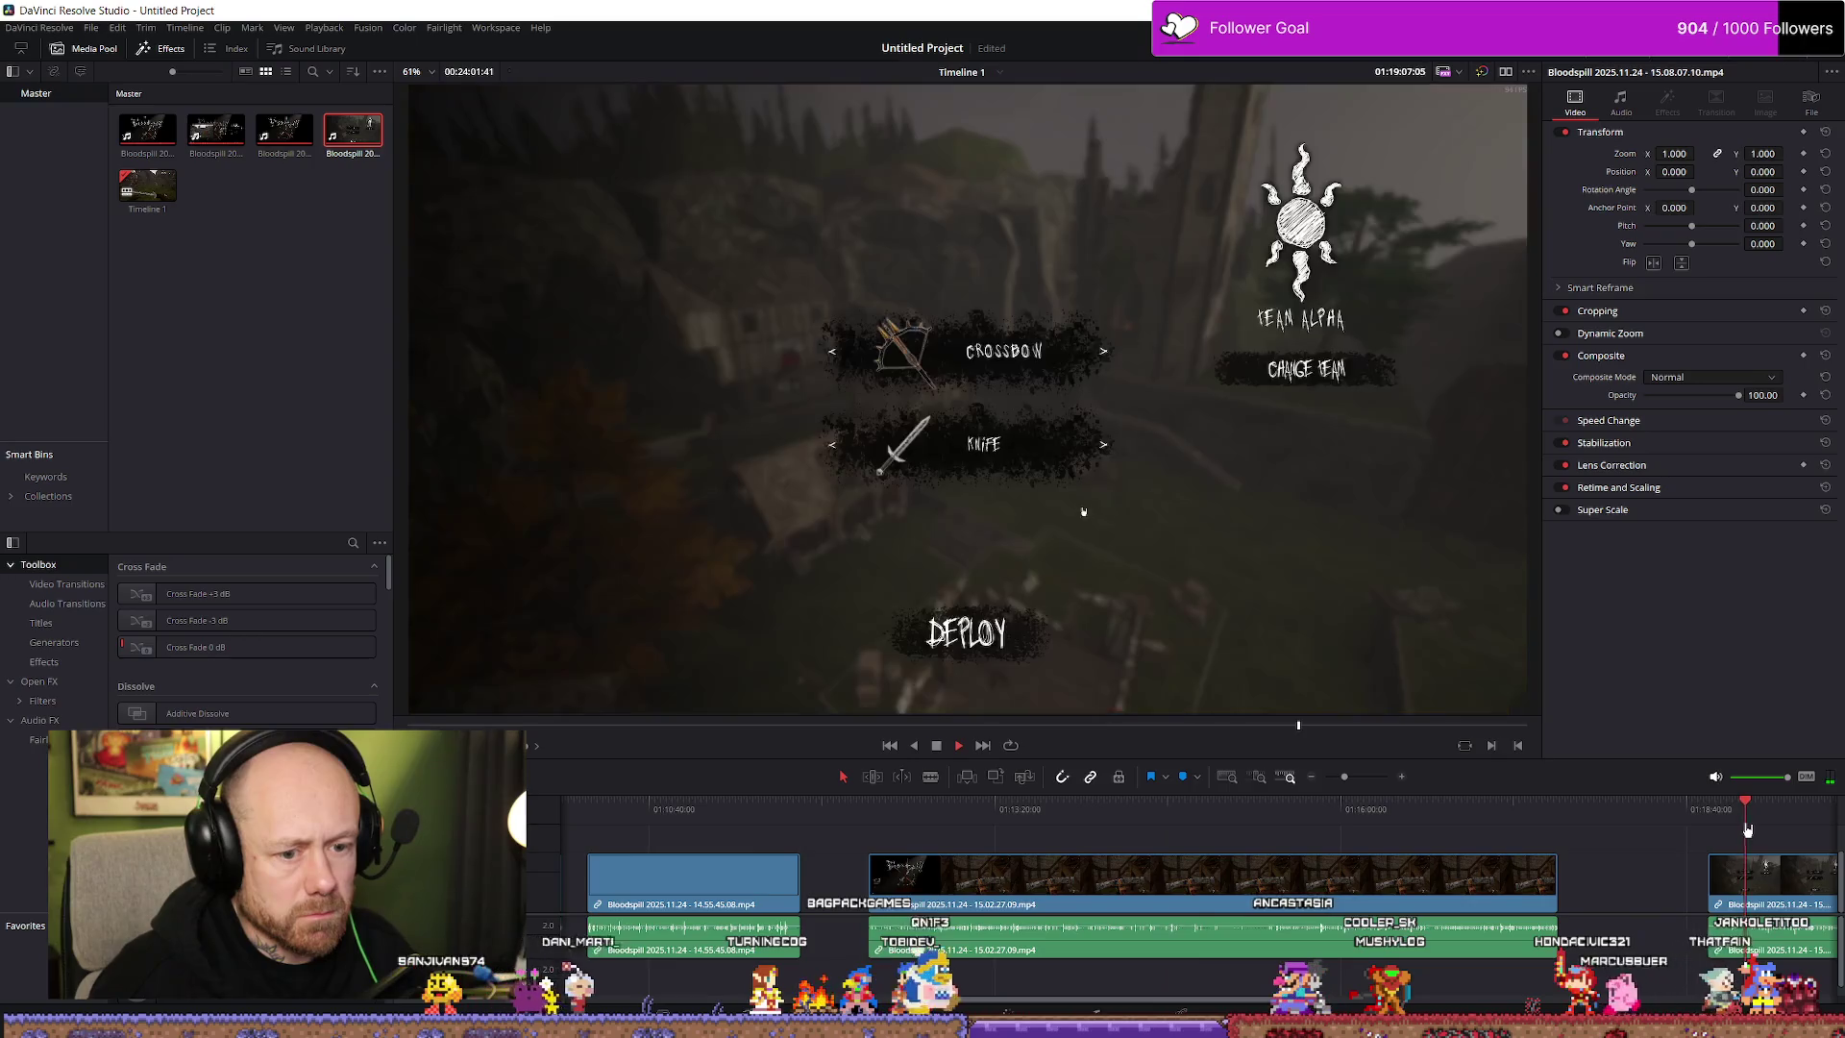
scroll(1747, 829, "down", 3)
left_click_drag(1203, 805, 1286, 807)
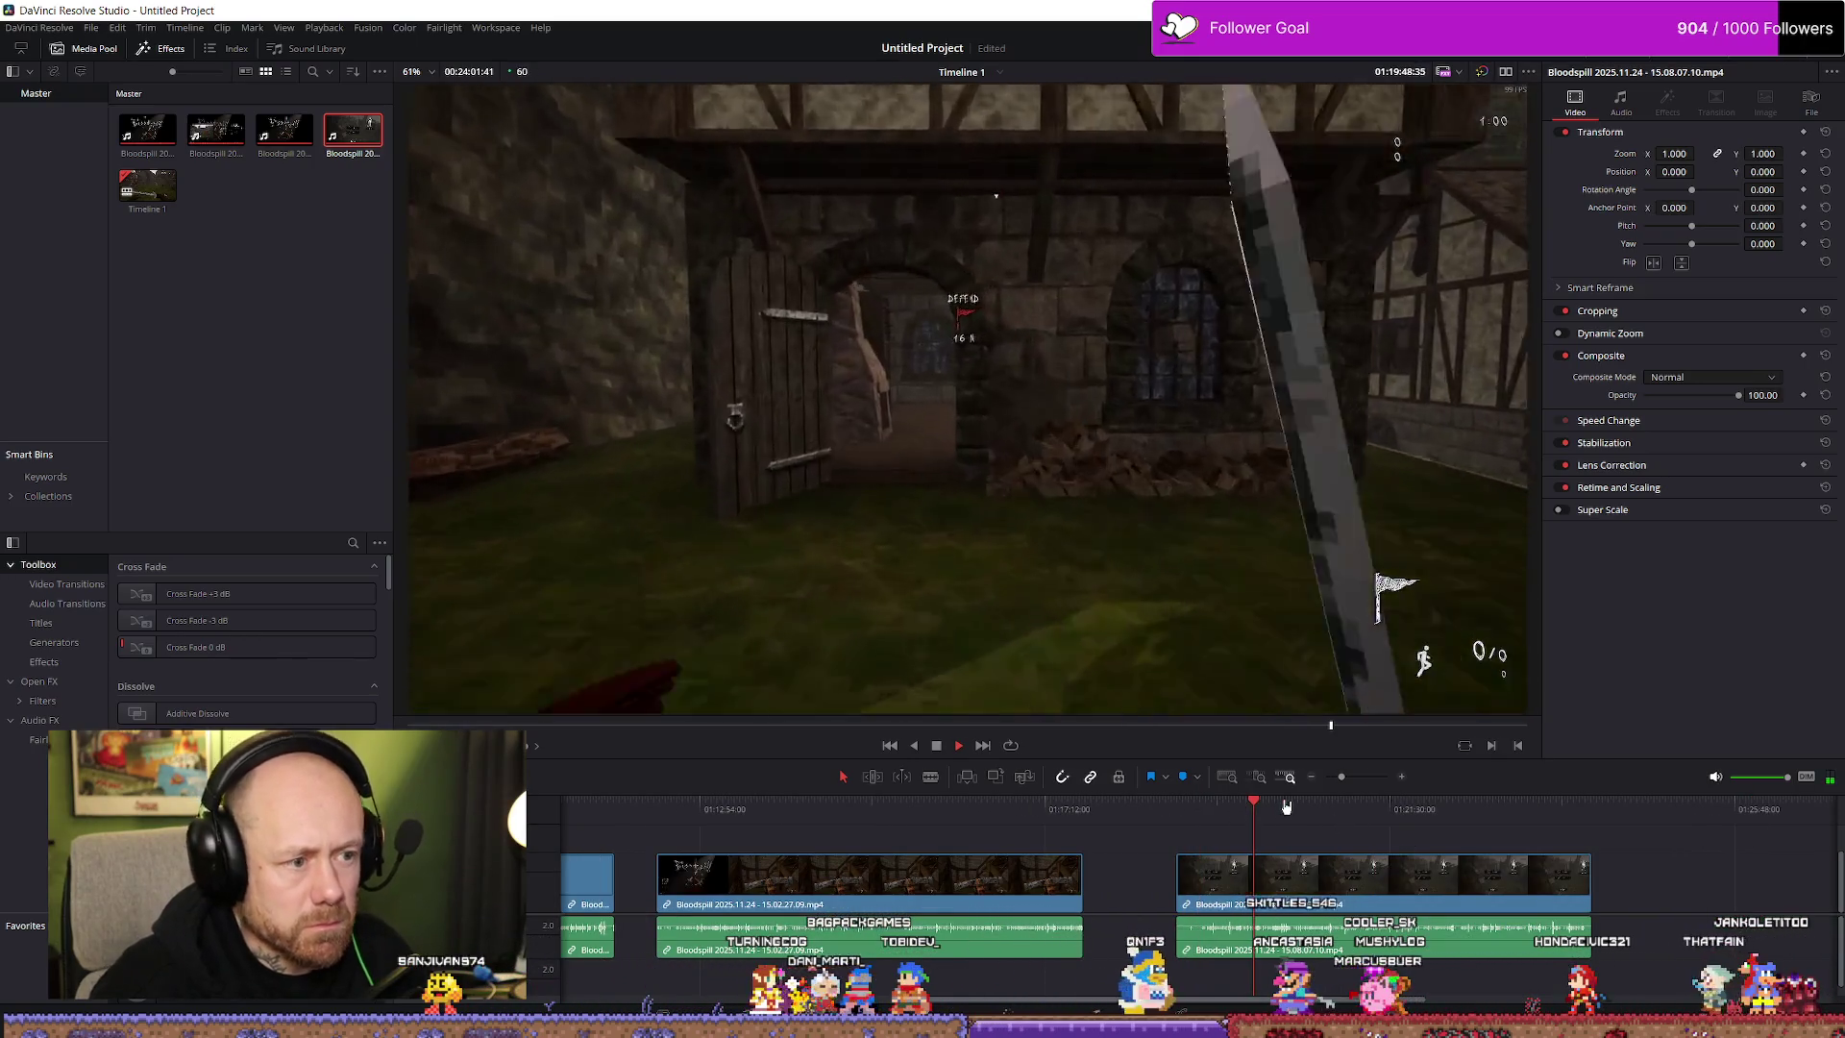
left_click(1231, 805)
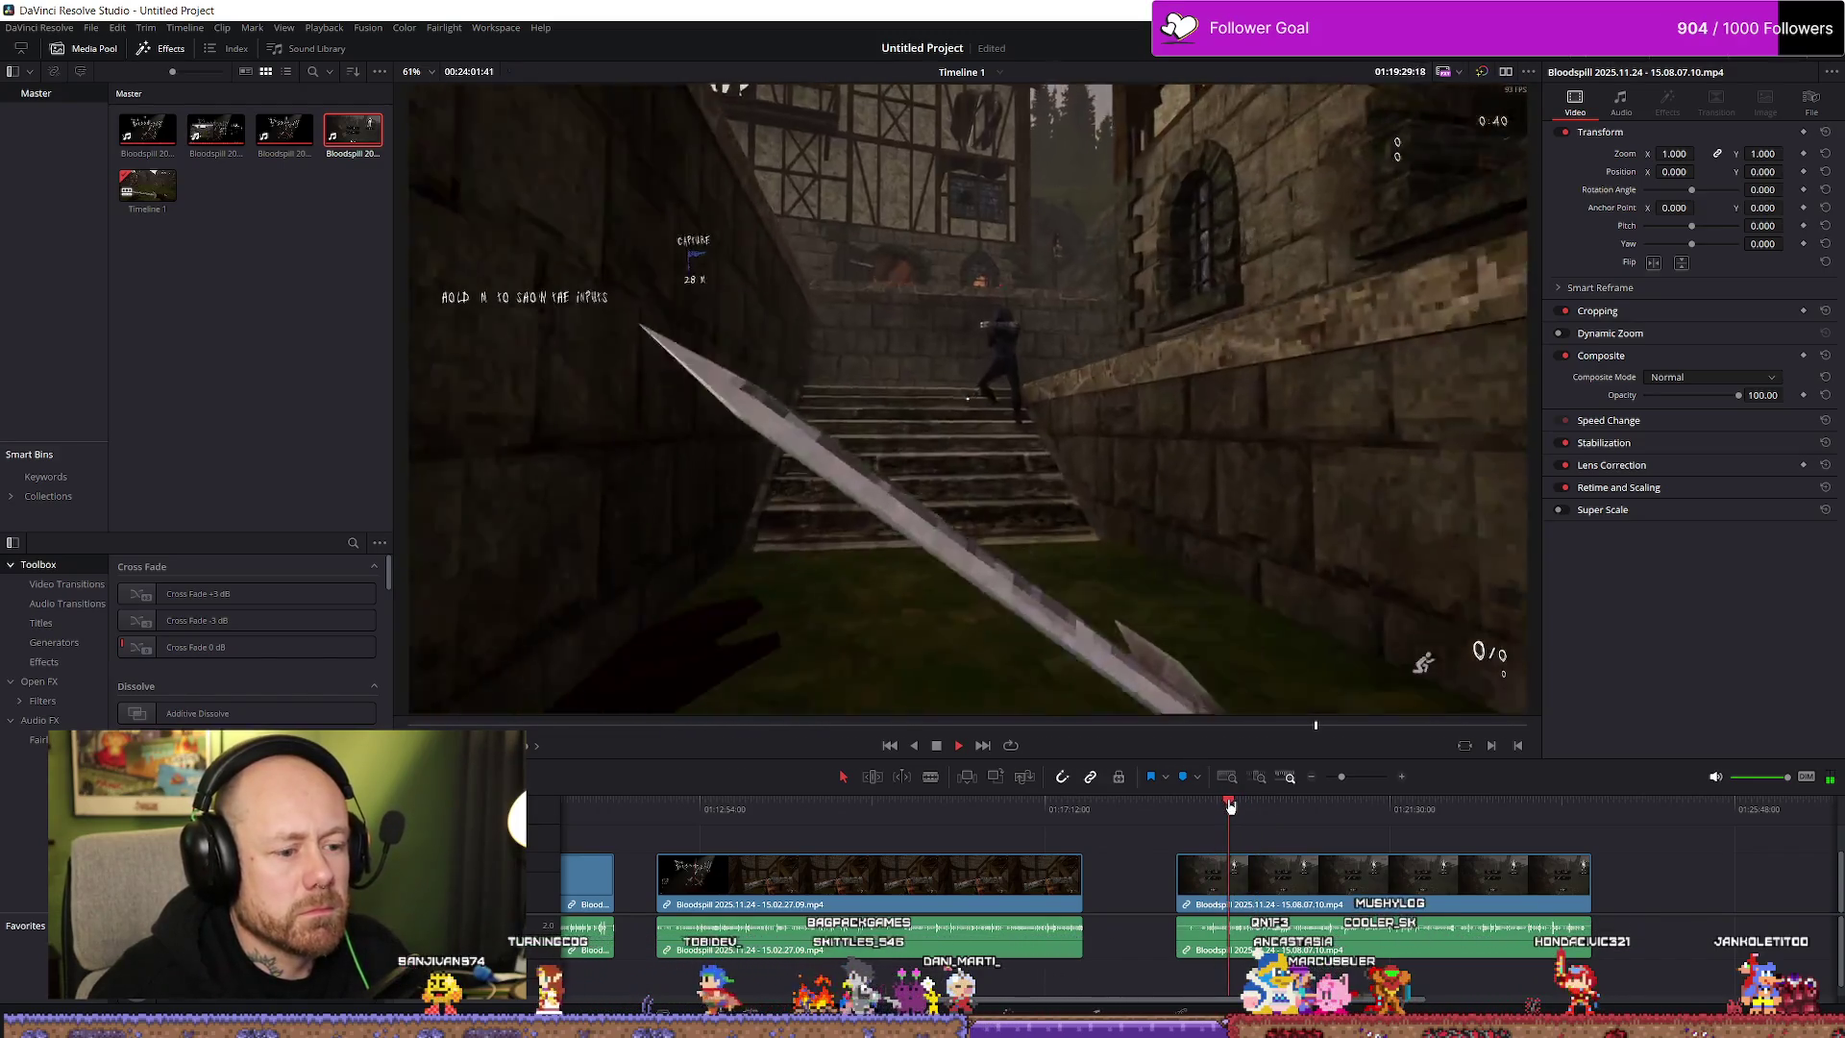
key("space")
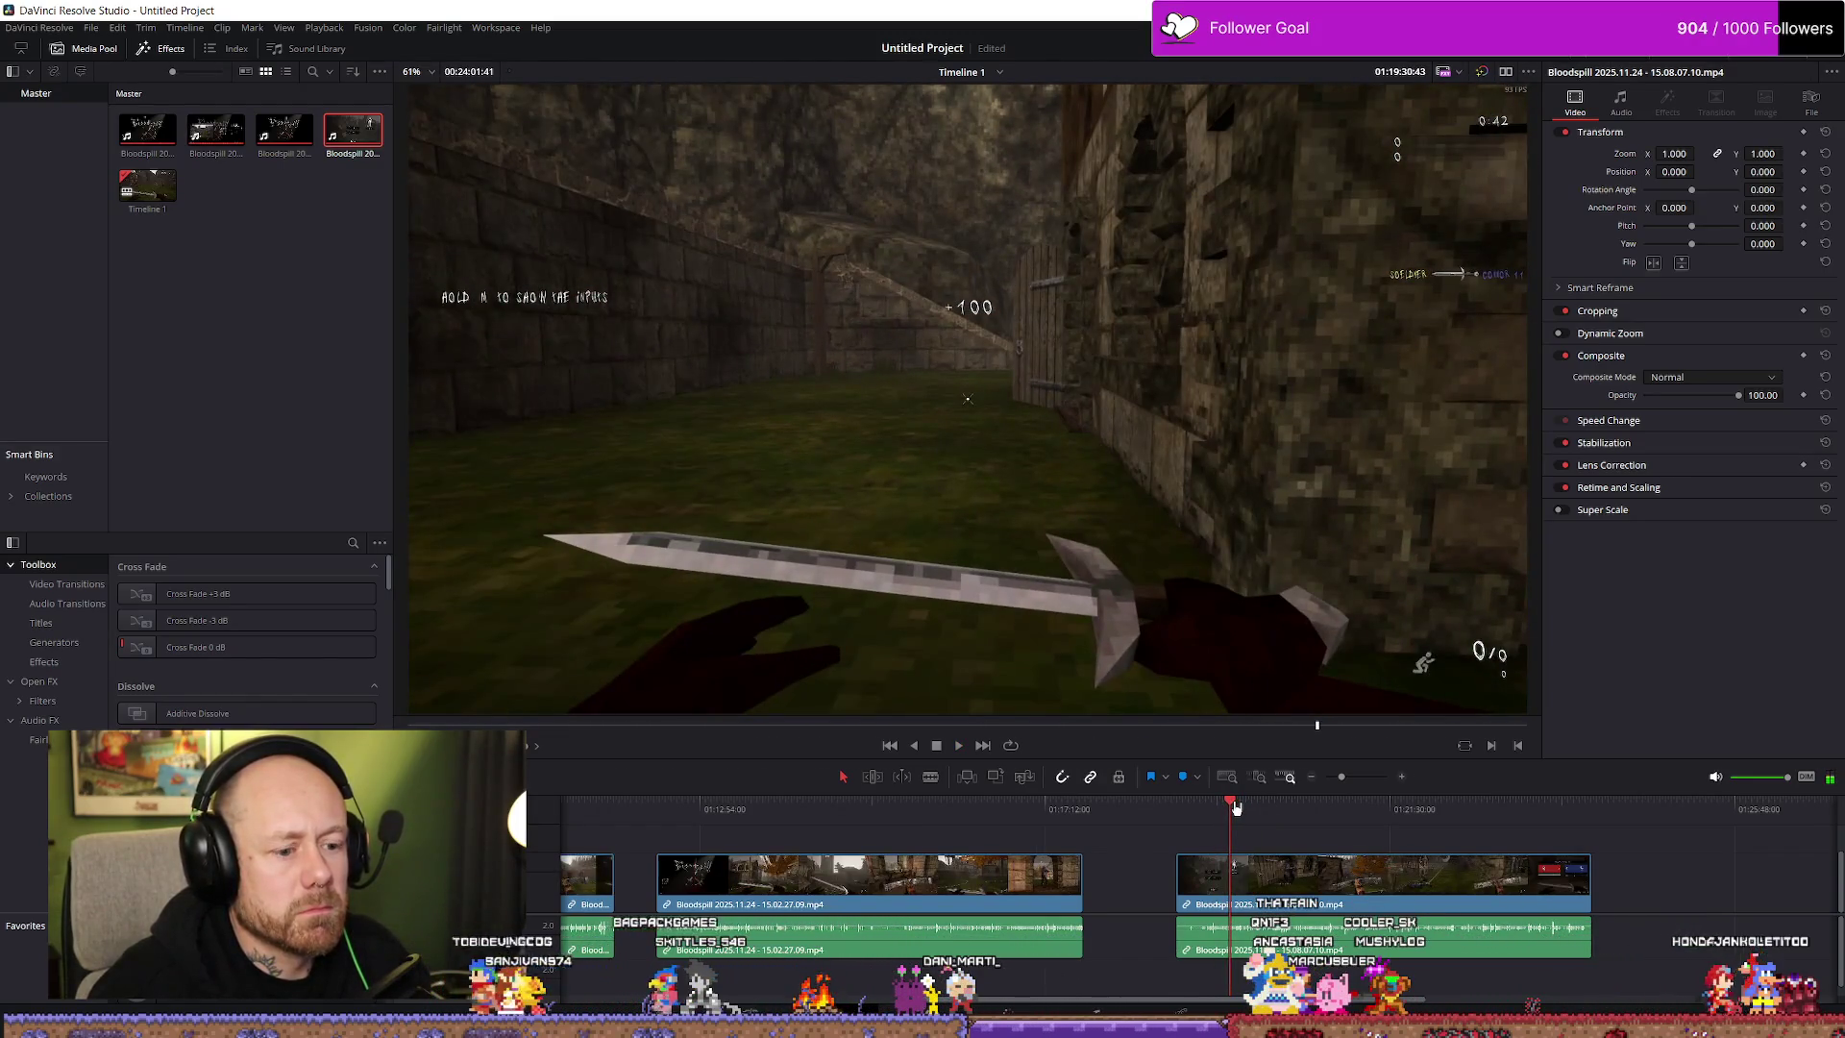
scroll(1211, 812, "up", 3)
Blade-cut a short slice around the knife-fight kill, cutting before and just after it
left_click(1182, 817)
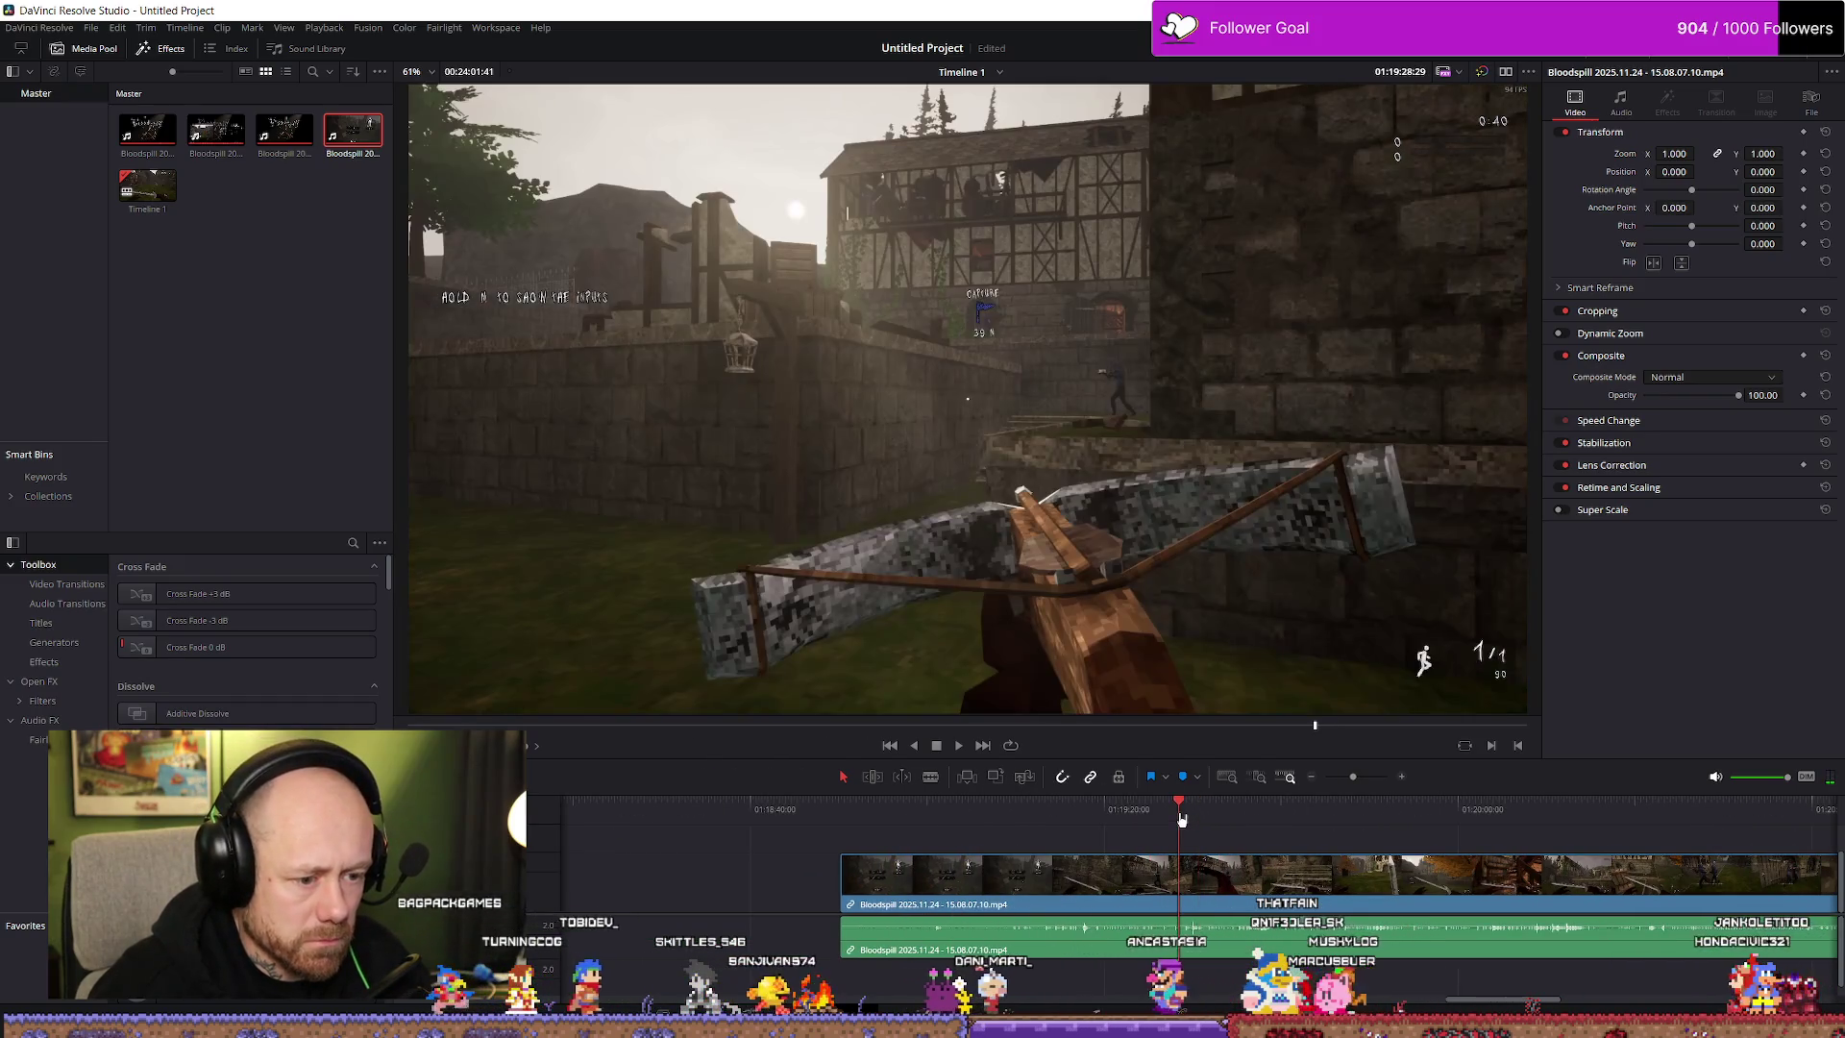
left_click(1182, 872)
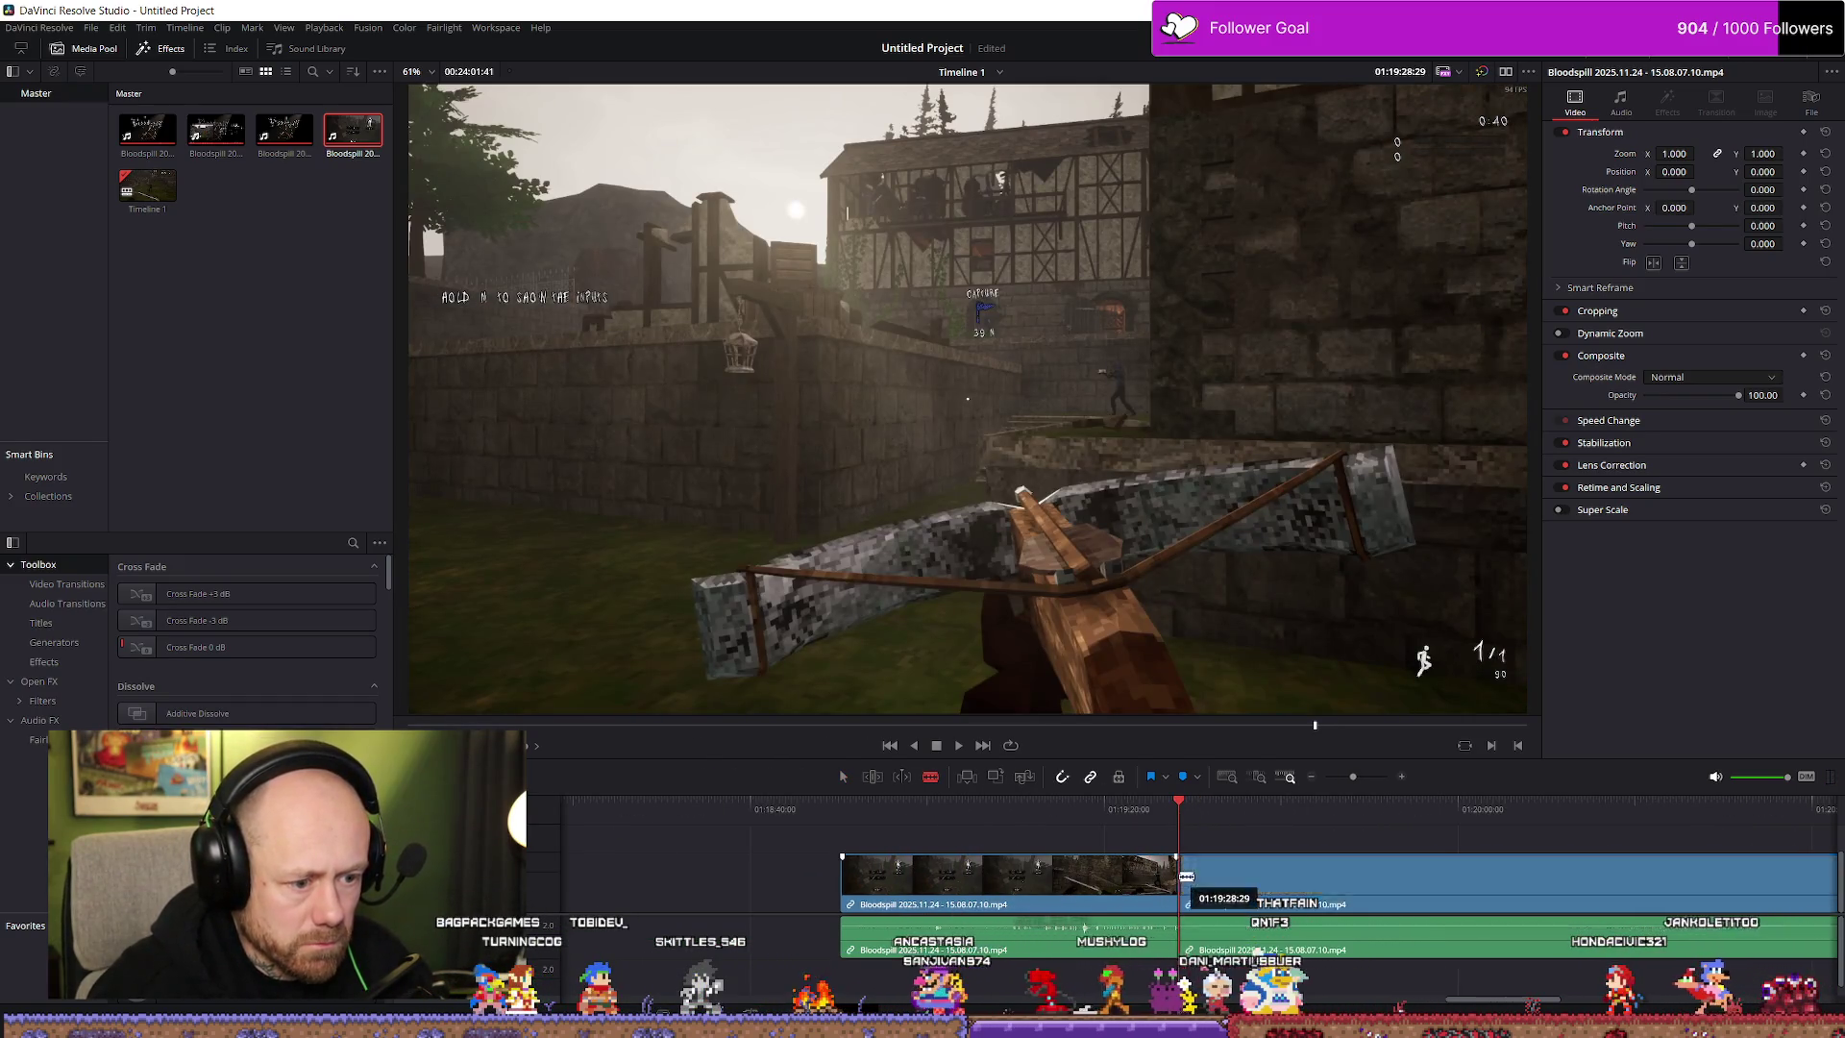
key("space")
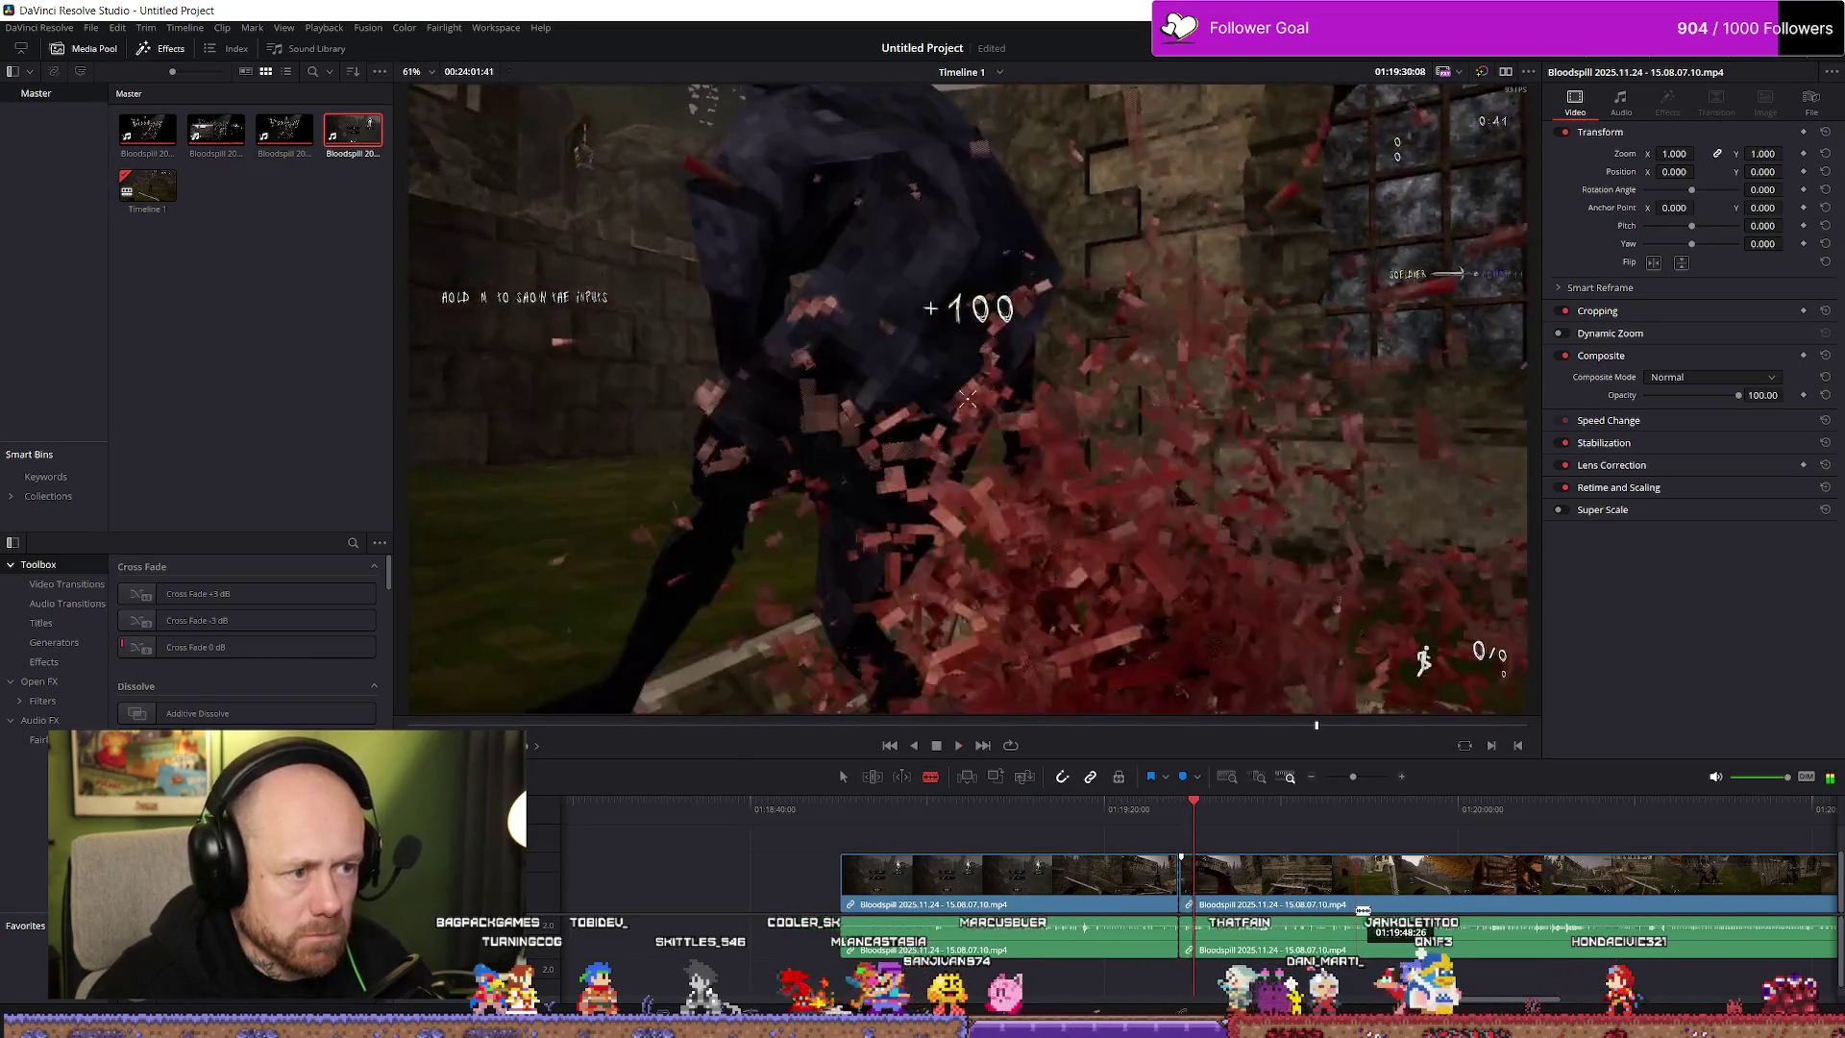
key("space")
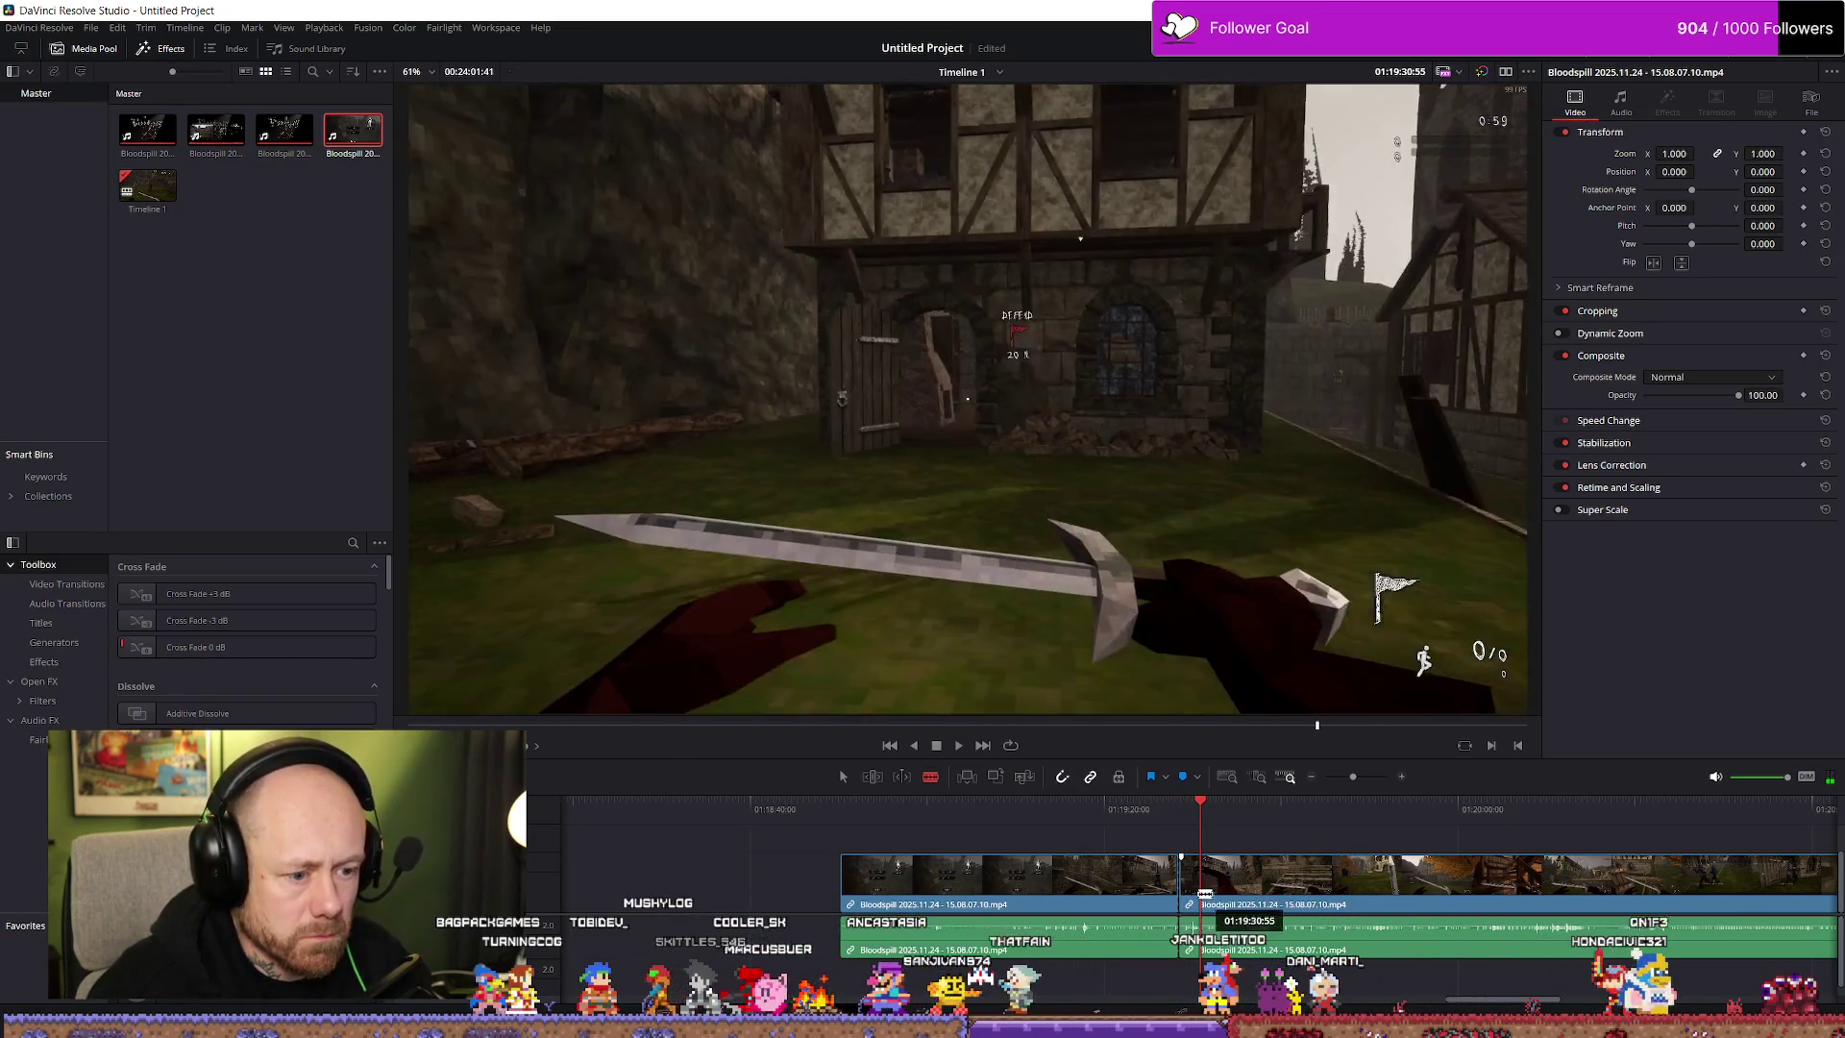
left_click(1197, 879)
Move the cut-out slice to the start of Timeline 1
key("a")
left_click_drag(1188, 894, 940, 894)
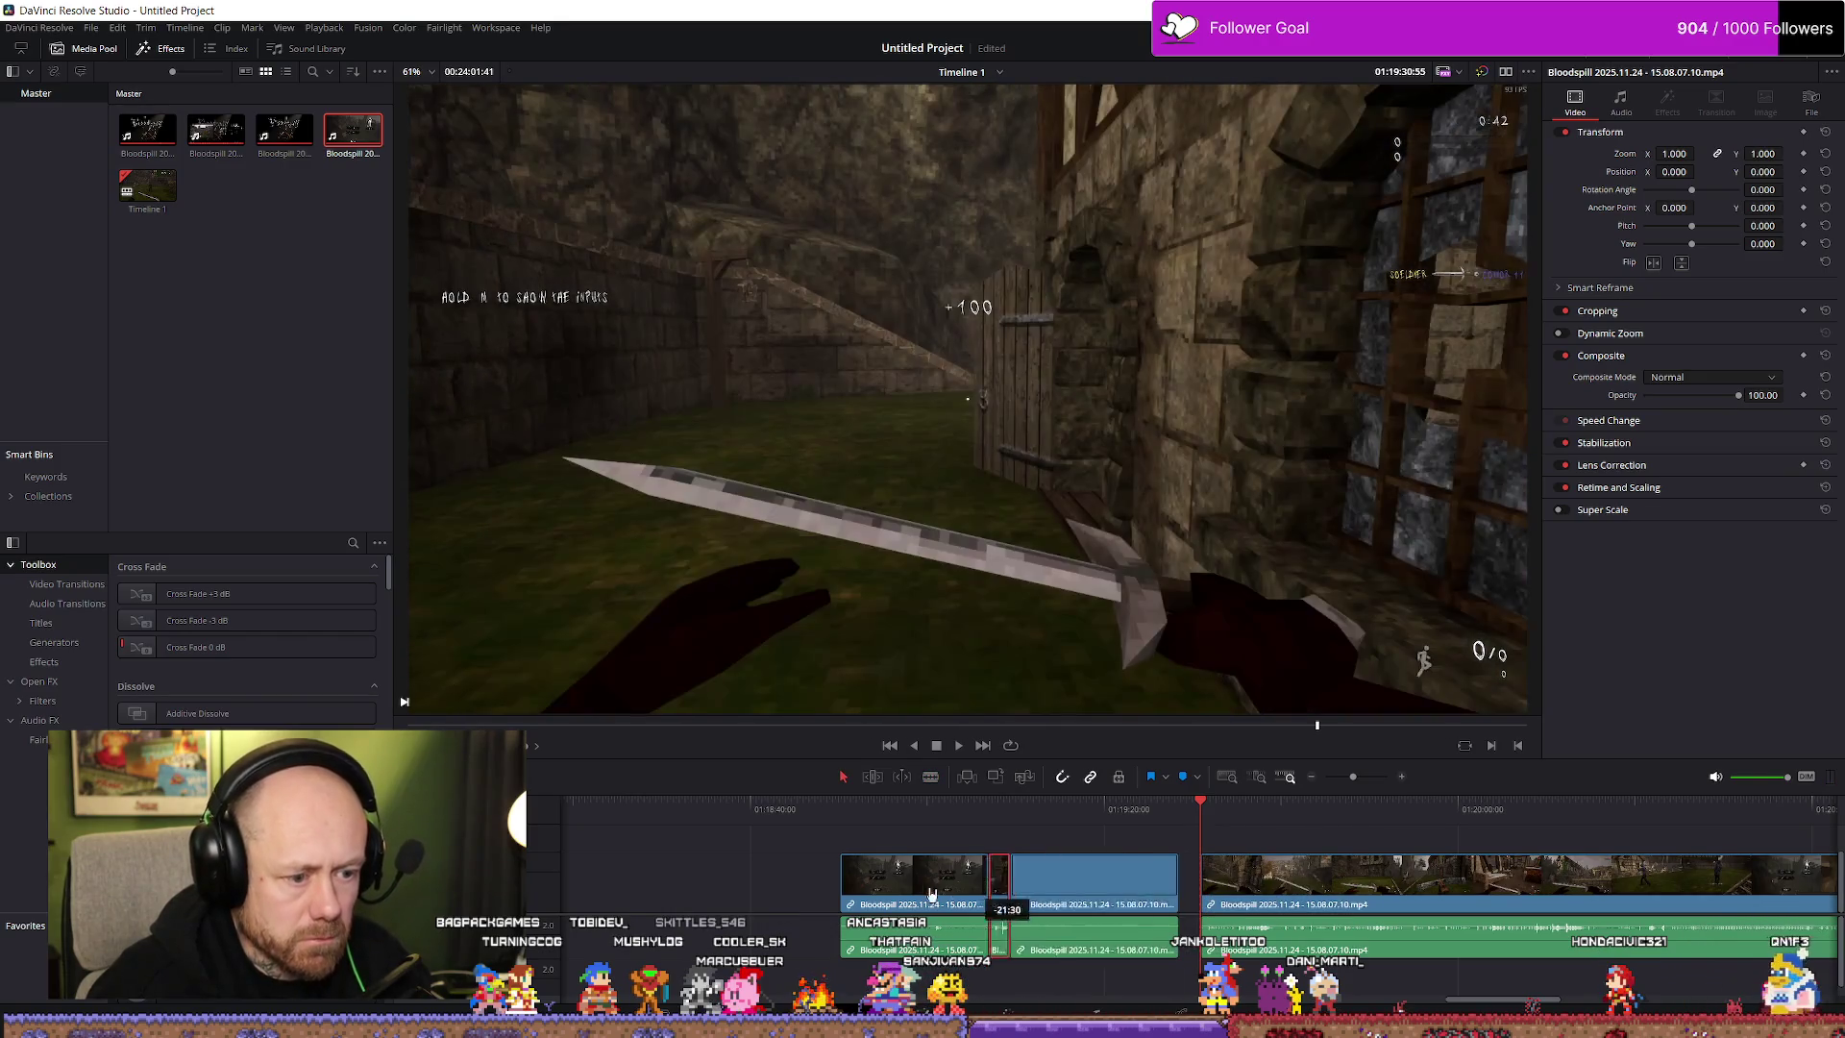
left_click_drag(635, 889, 543, 897)
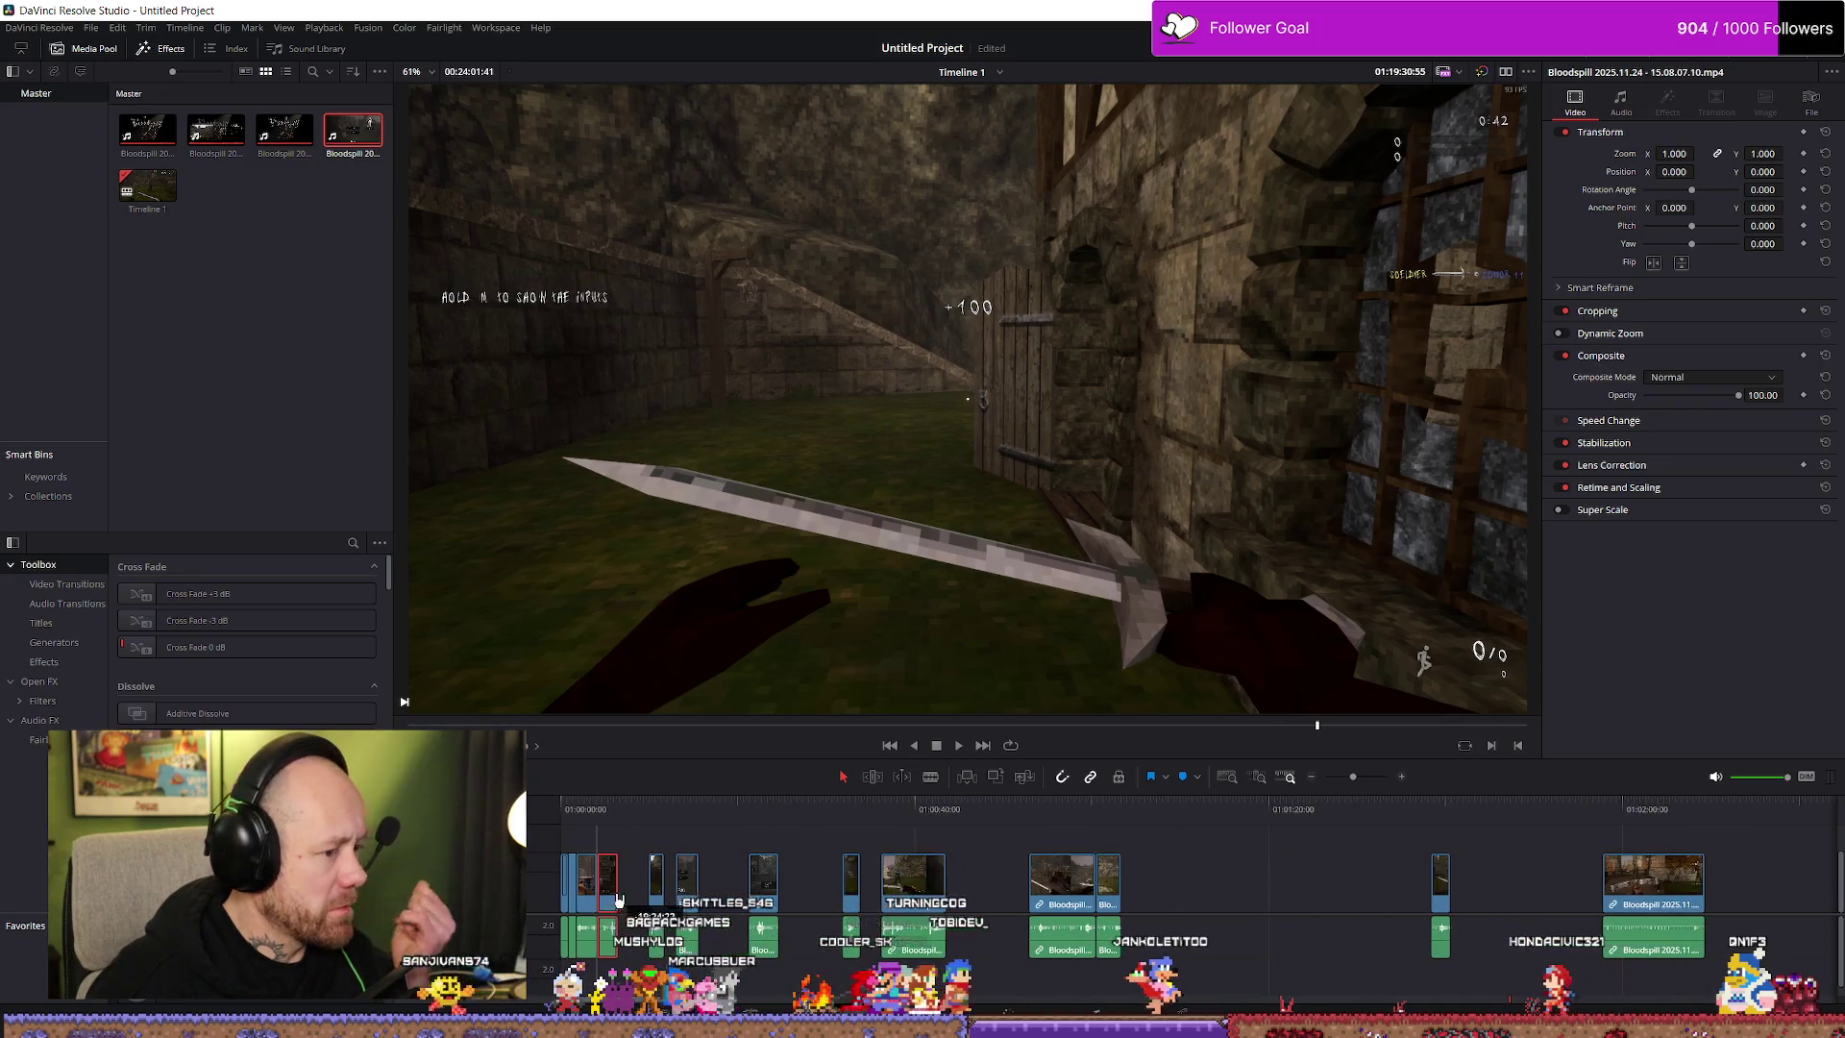
left_click(615, 816)
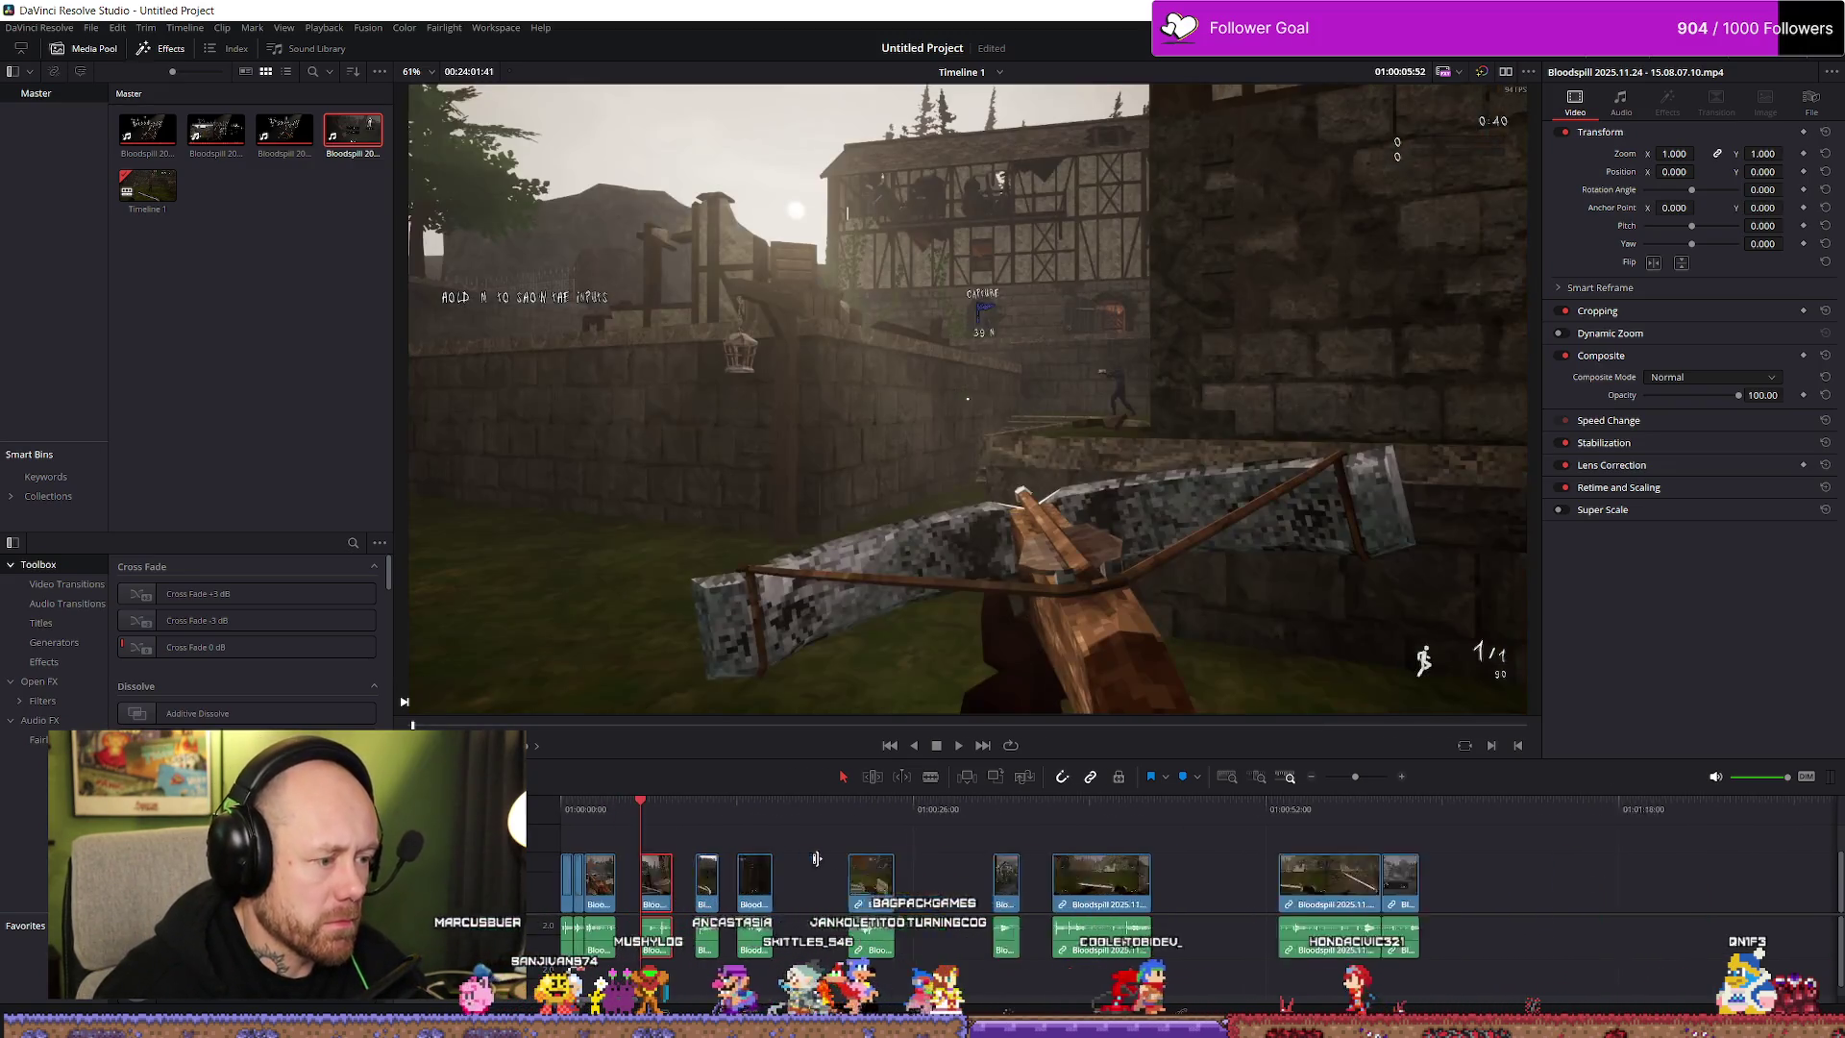
Trim the clip's start to the playhead after playing the opening section
scroll(1010, 871, "up", 5)
key("space")
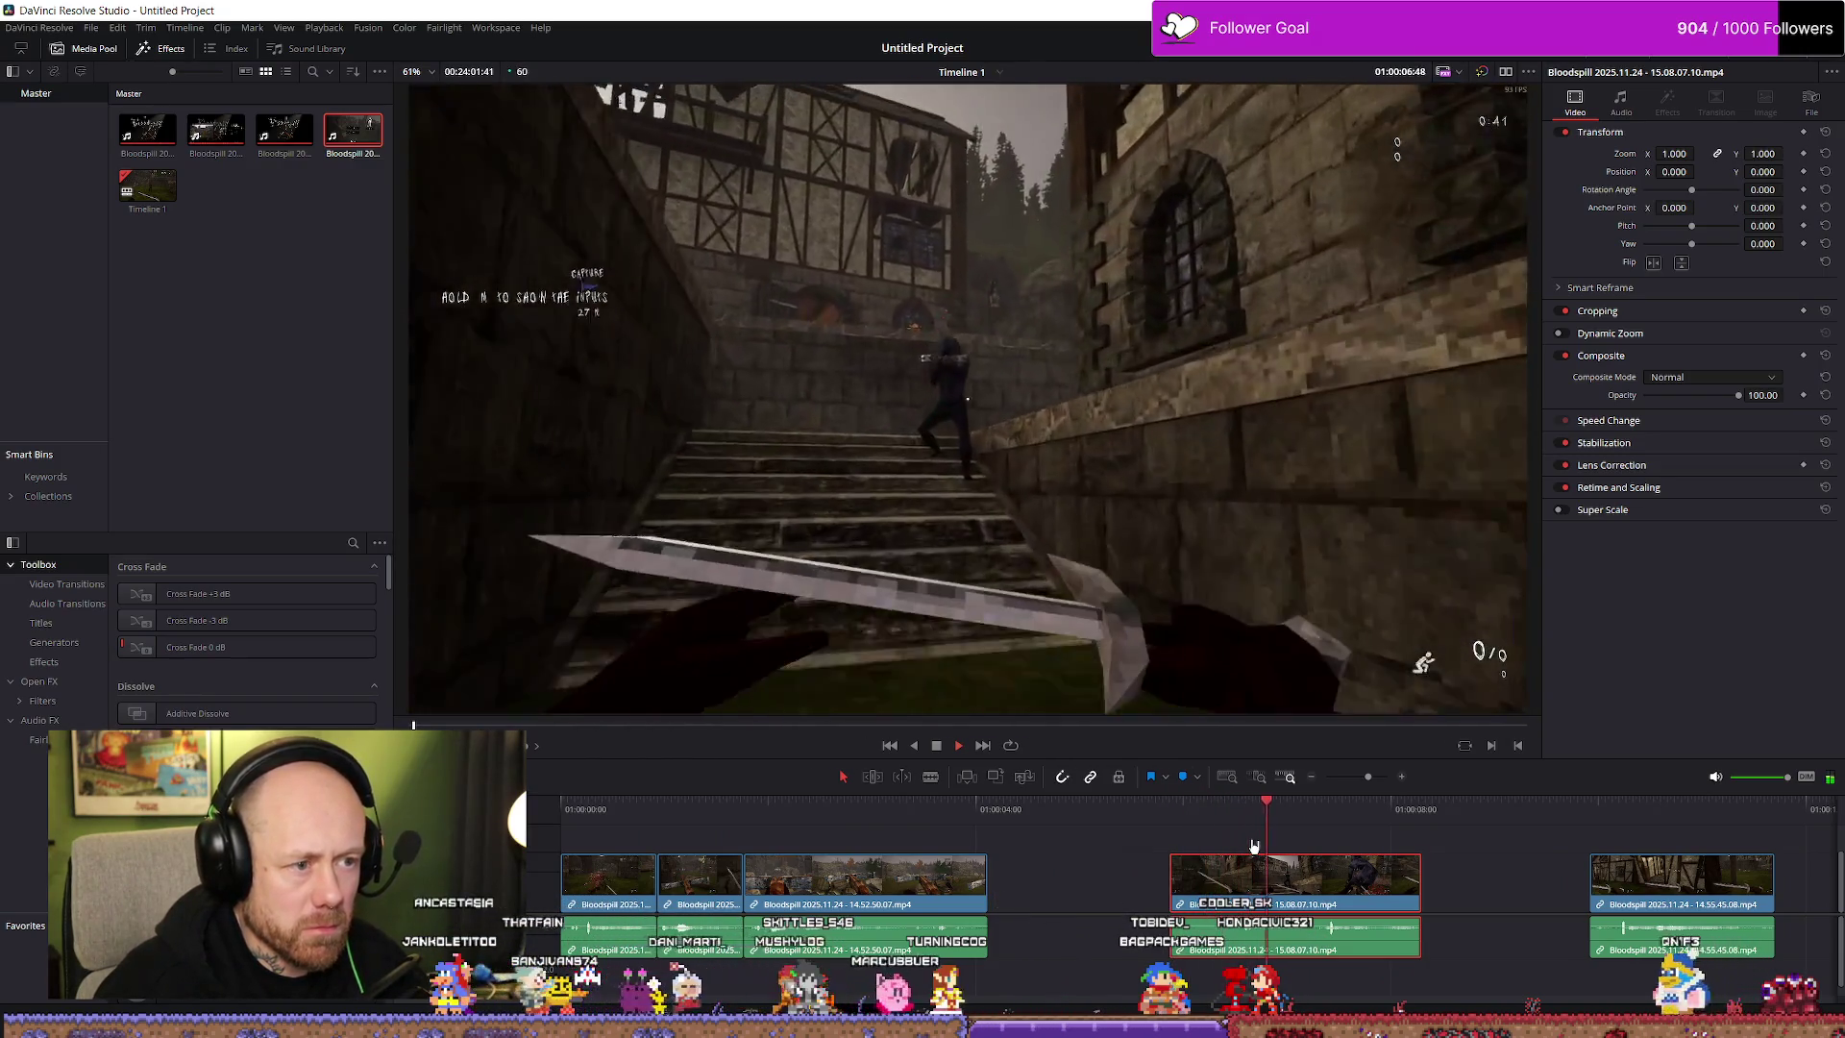
key("space")
left_click_drag(1179, 880, 1298, 889)
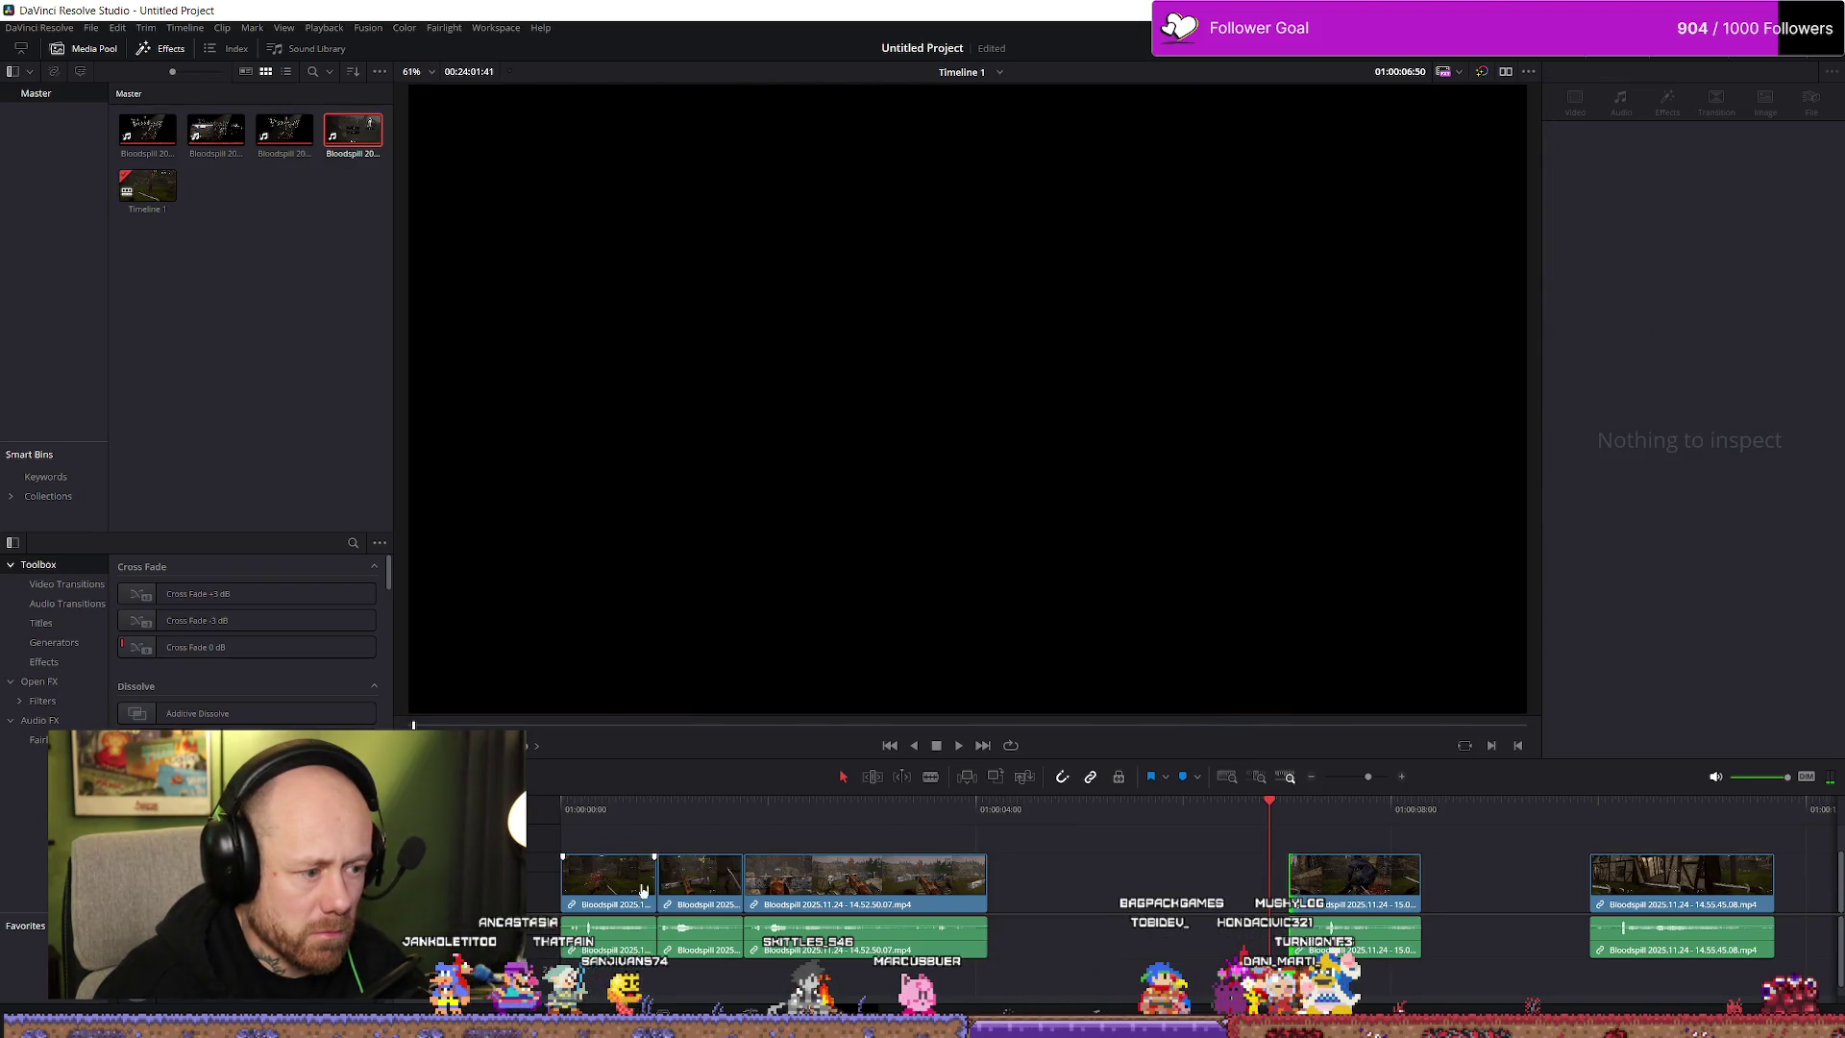
Reposition the opening clips at the timeline start and delete the first clip
left_click_drag(563, 854, 618, 911)
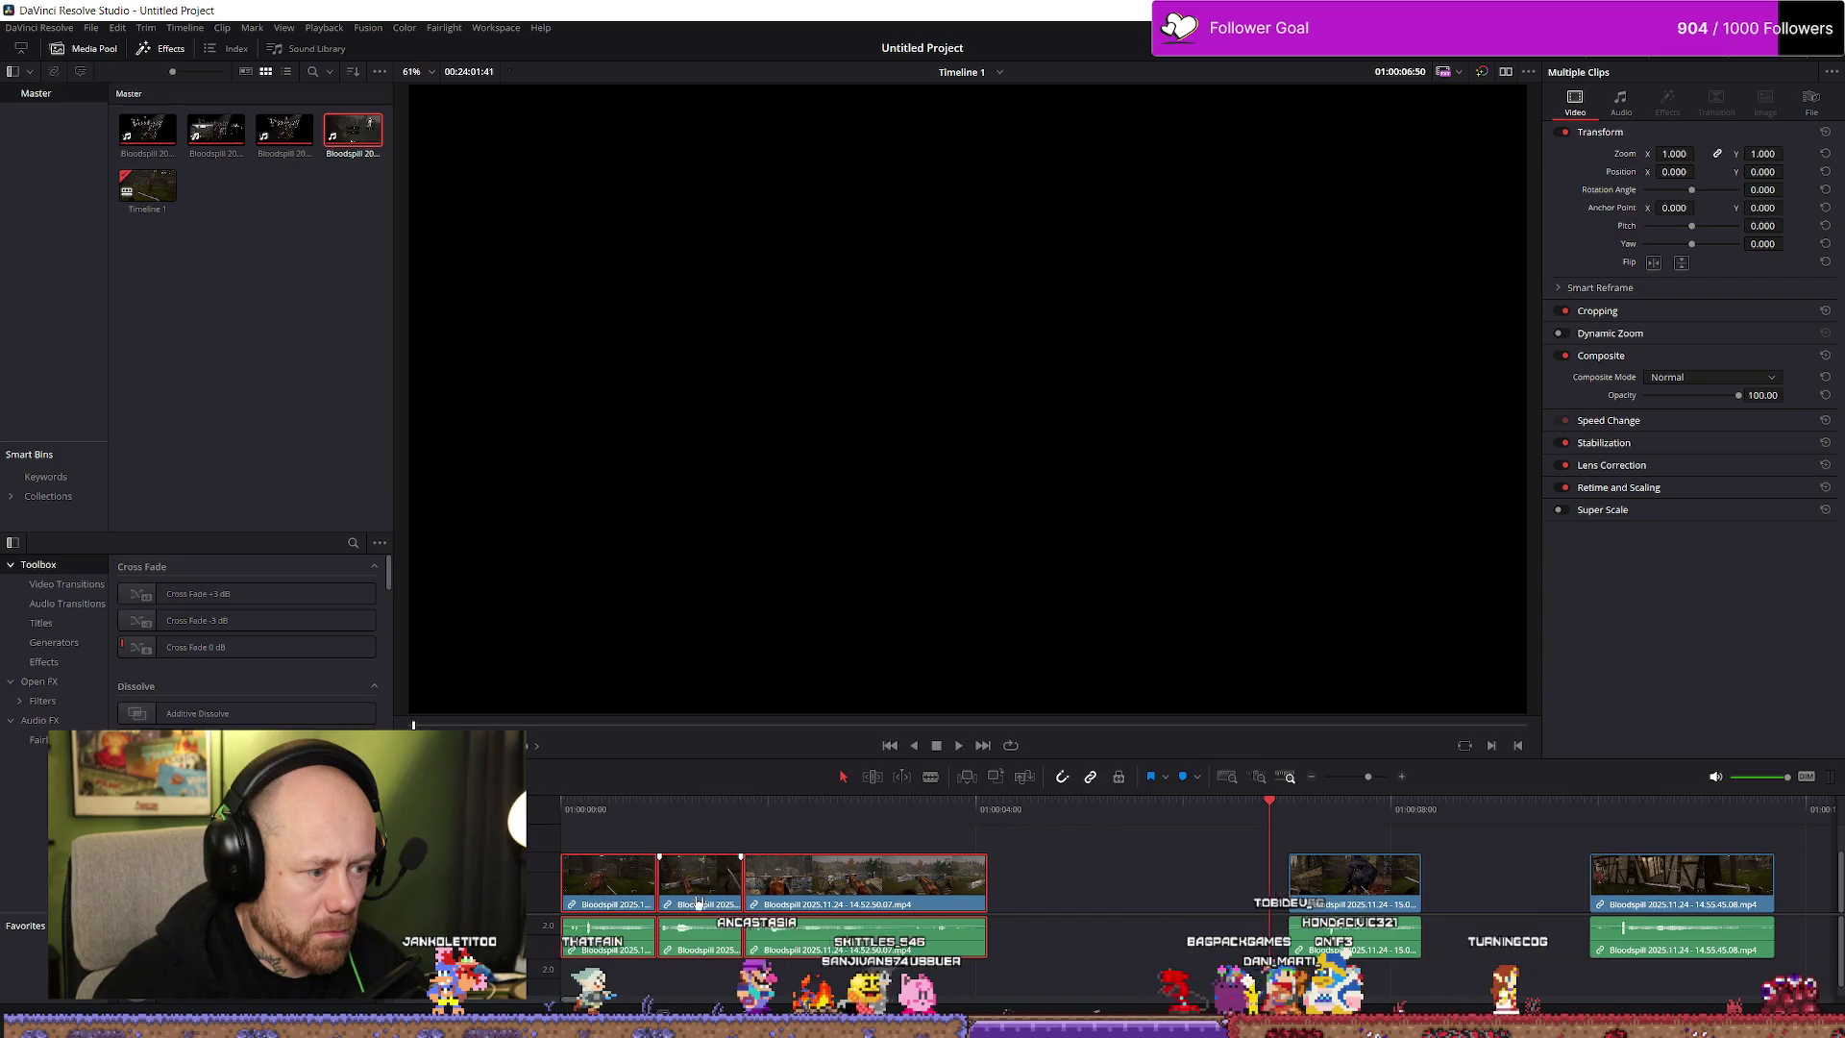
key("space")
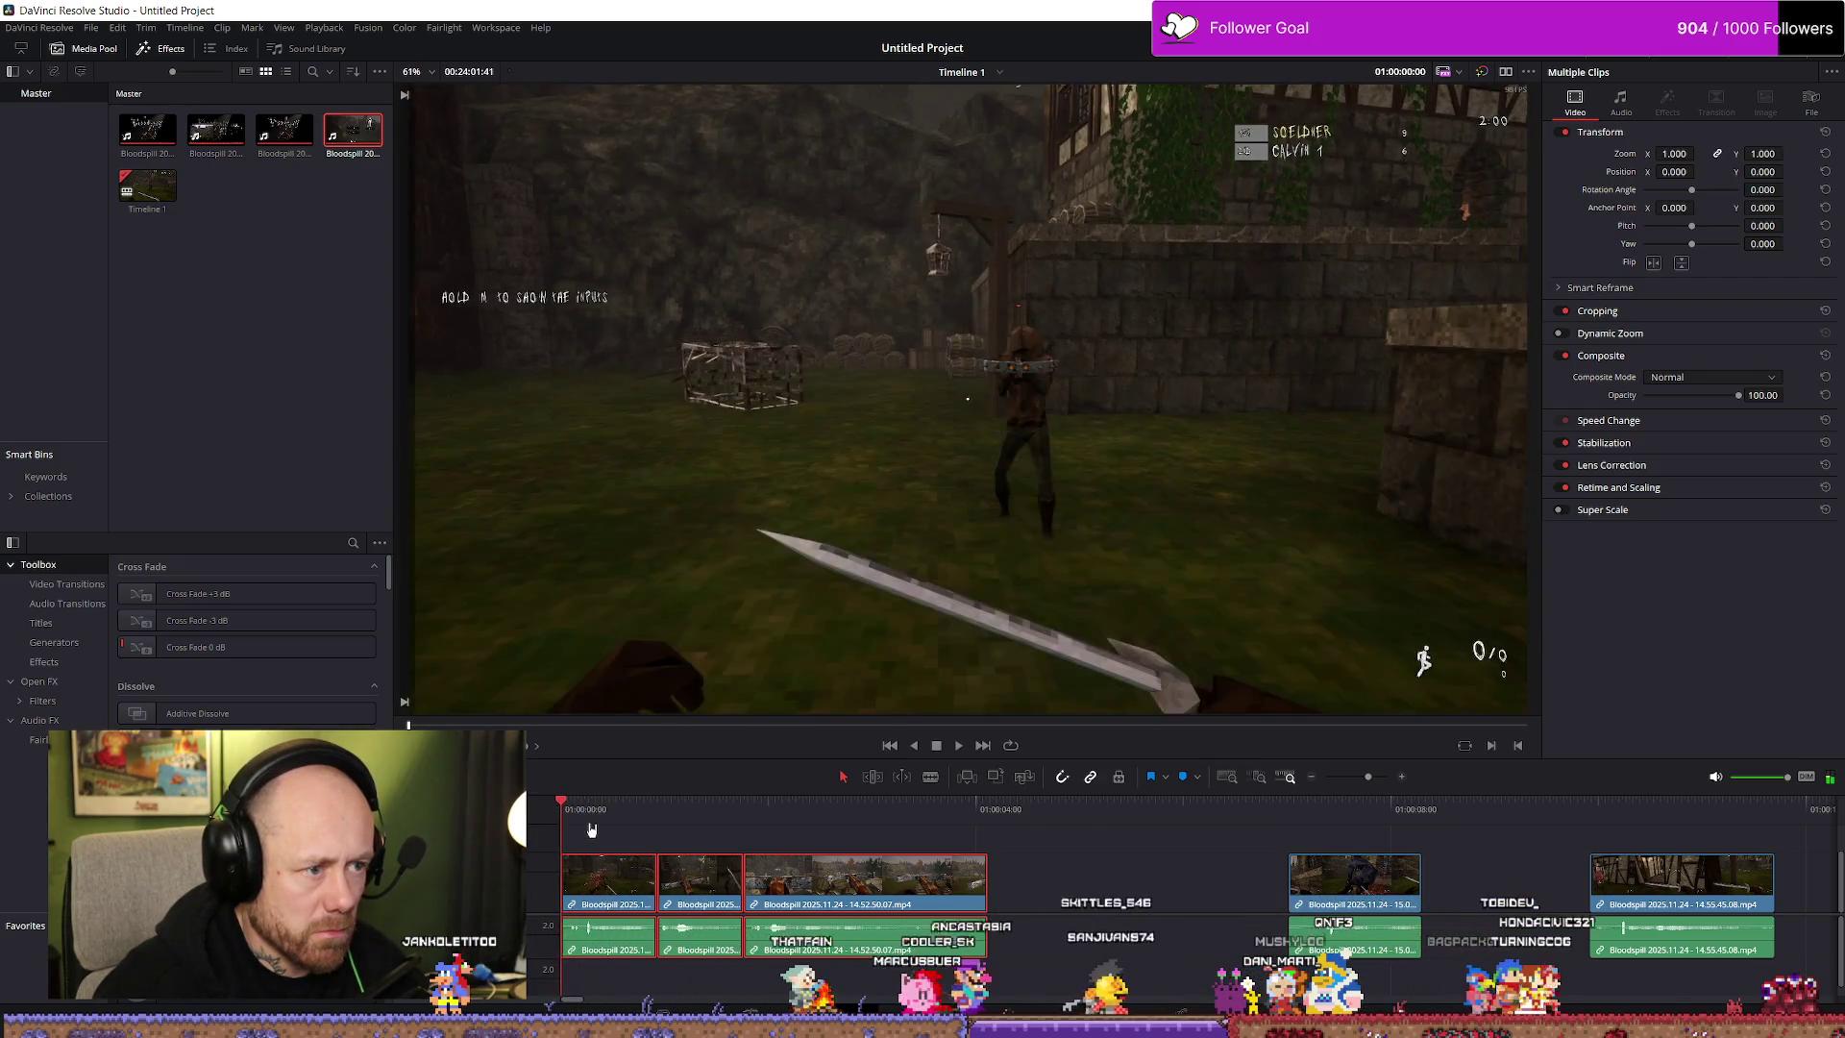
mouse_move(590, 901)
left_mouse_down()
mouse_move(1015, 901)
mouse_move(537, 892)
left_mouse_up()
left_click(612, 889)
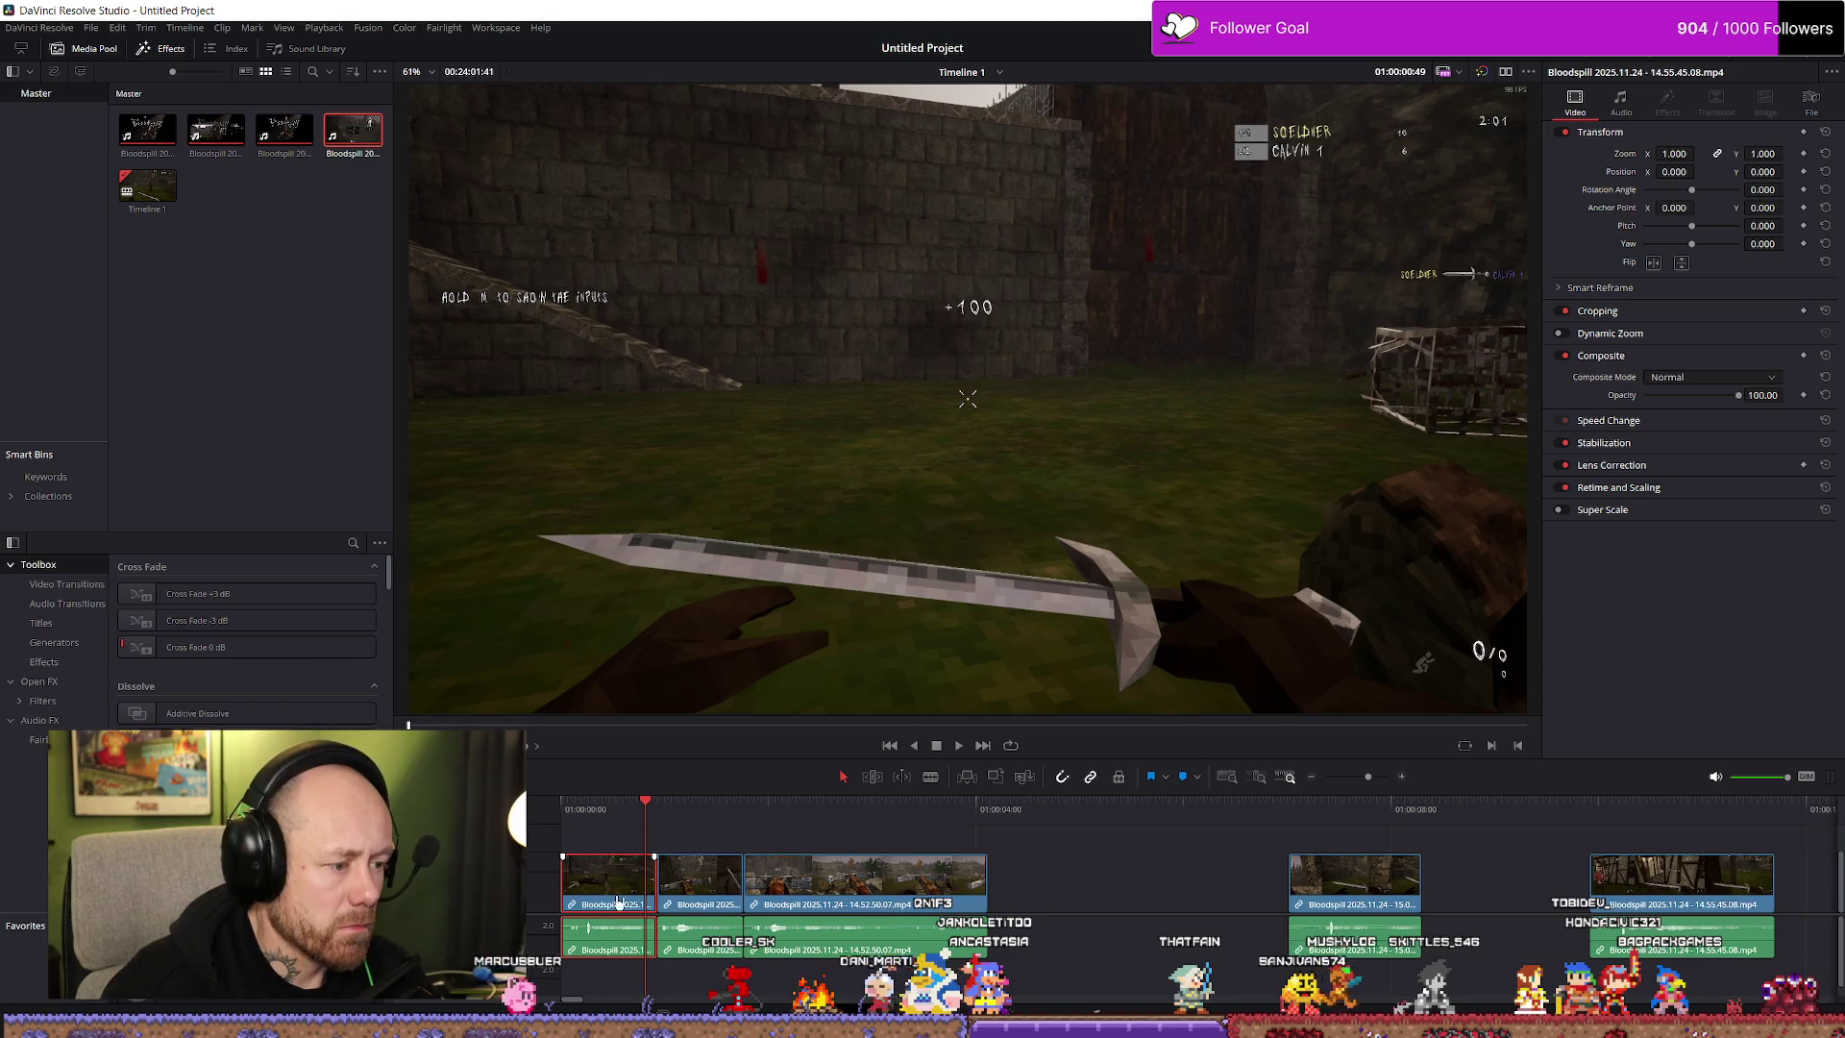
key("Delete")
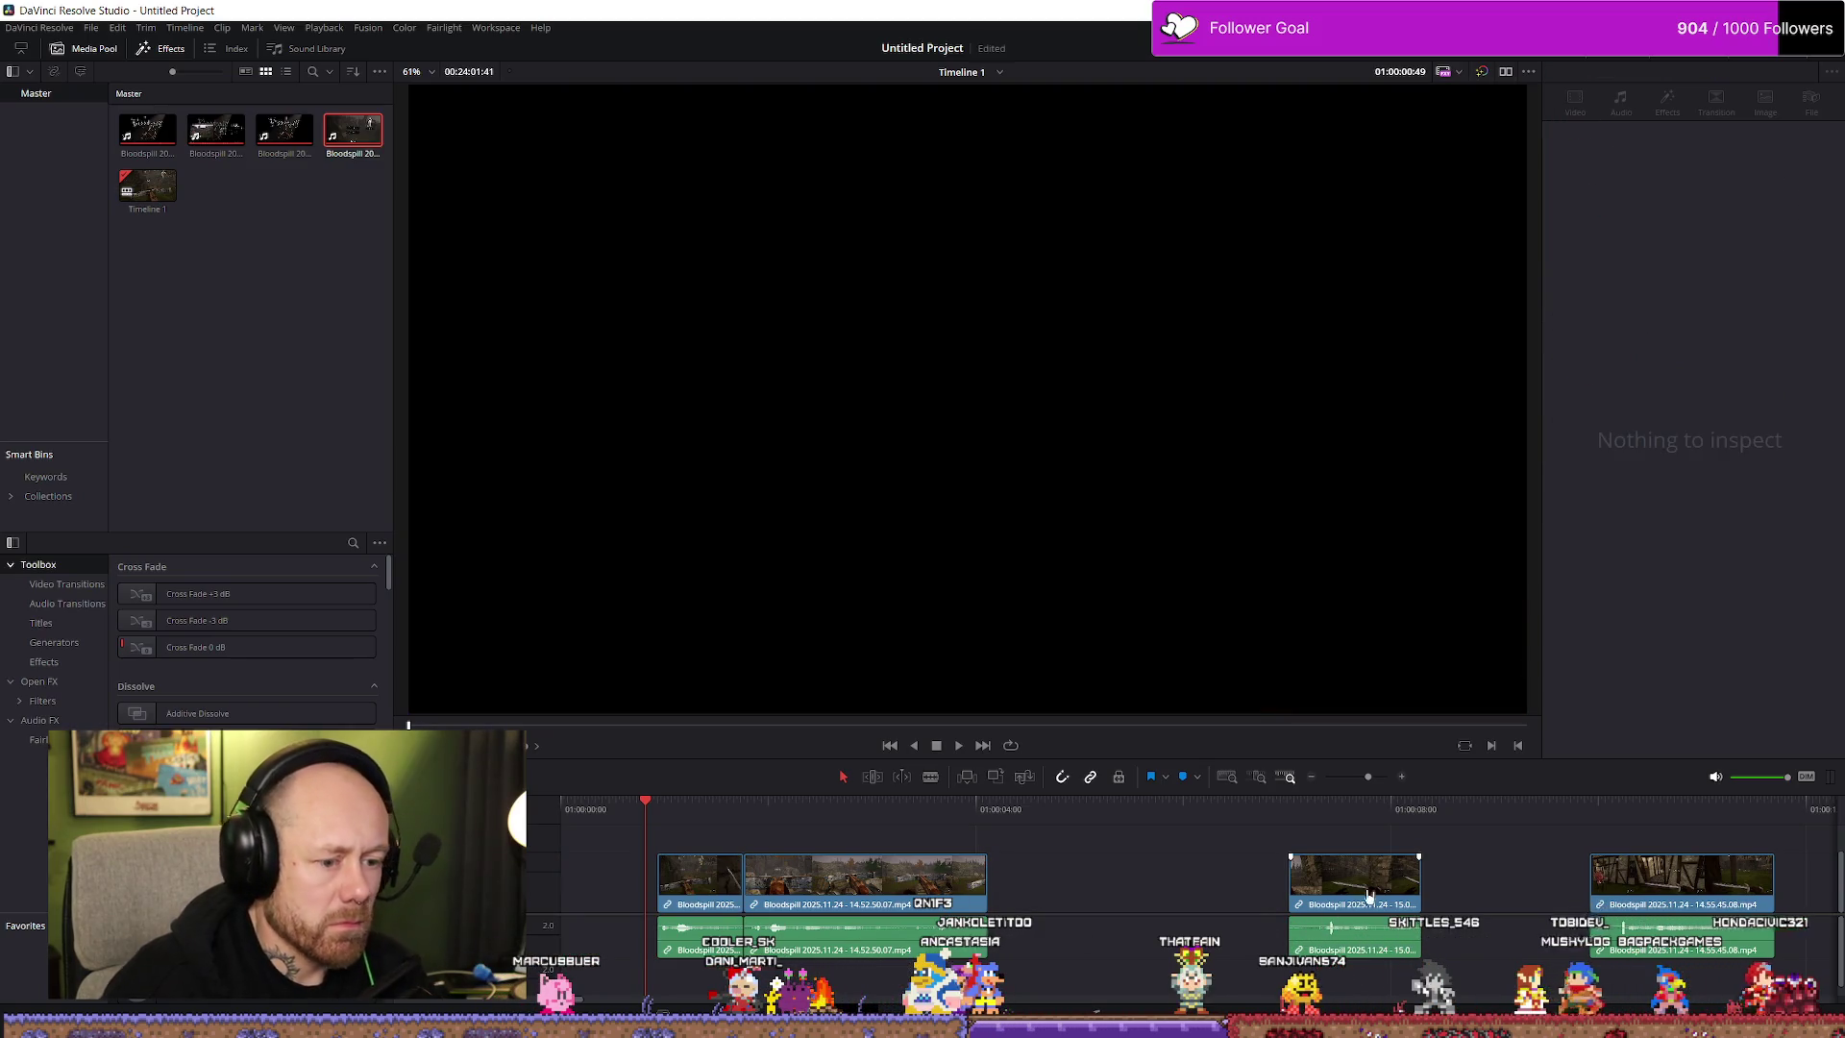
Move a later clip into the opening gap and lift 15.08.07.10 onto video track 2
left_click_drag(1340, 888, 817, 889)
left_click_drag(698, 896, 699, 896)
mouse_move(830, 832)
left_mouse_down()
mouse_move(706, 917)
mouse_move(765, 884)
left_mouse_up()
mouse_move(1143, 889)
left_mouse_down()
mouse_move(1131, 853)
mouse_move(584, 843)
left_mouse_up()
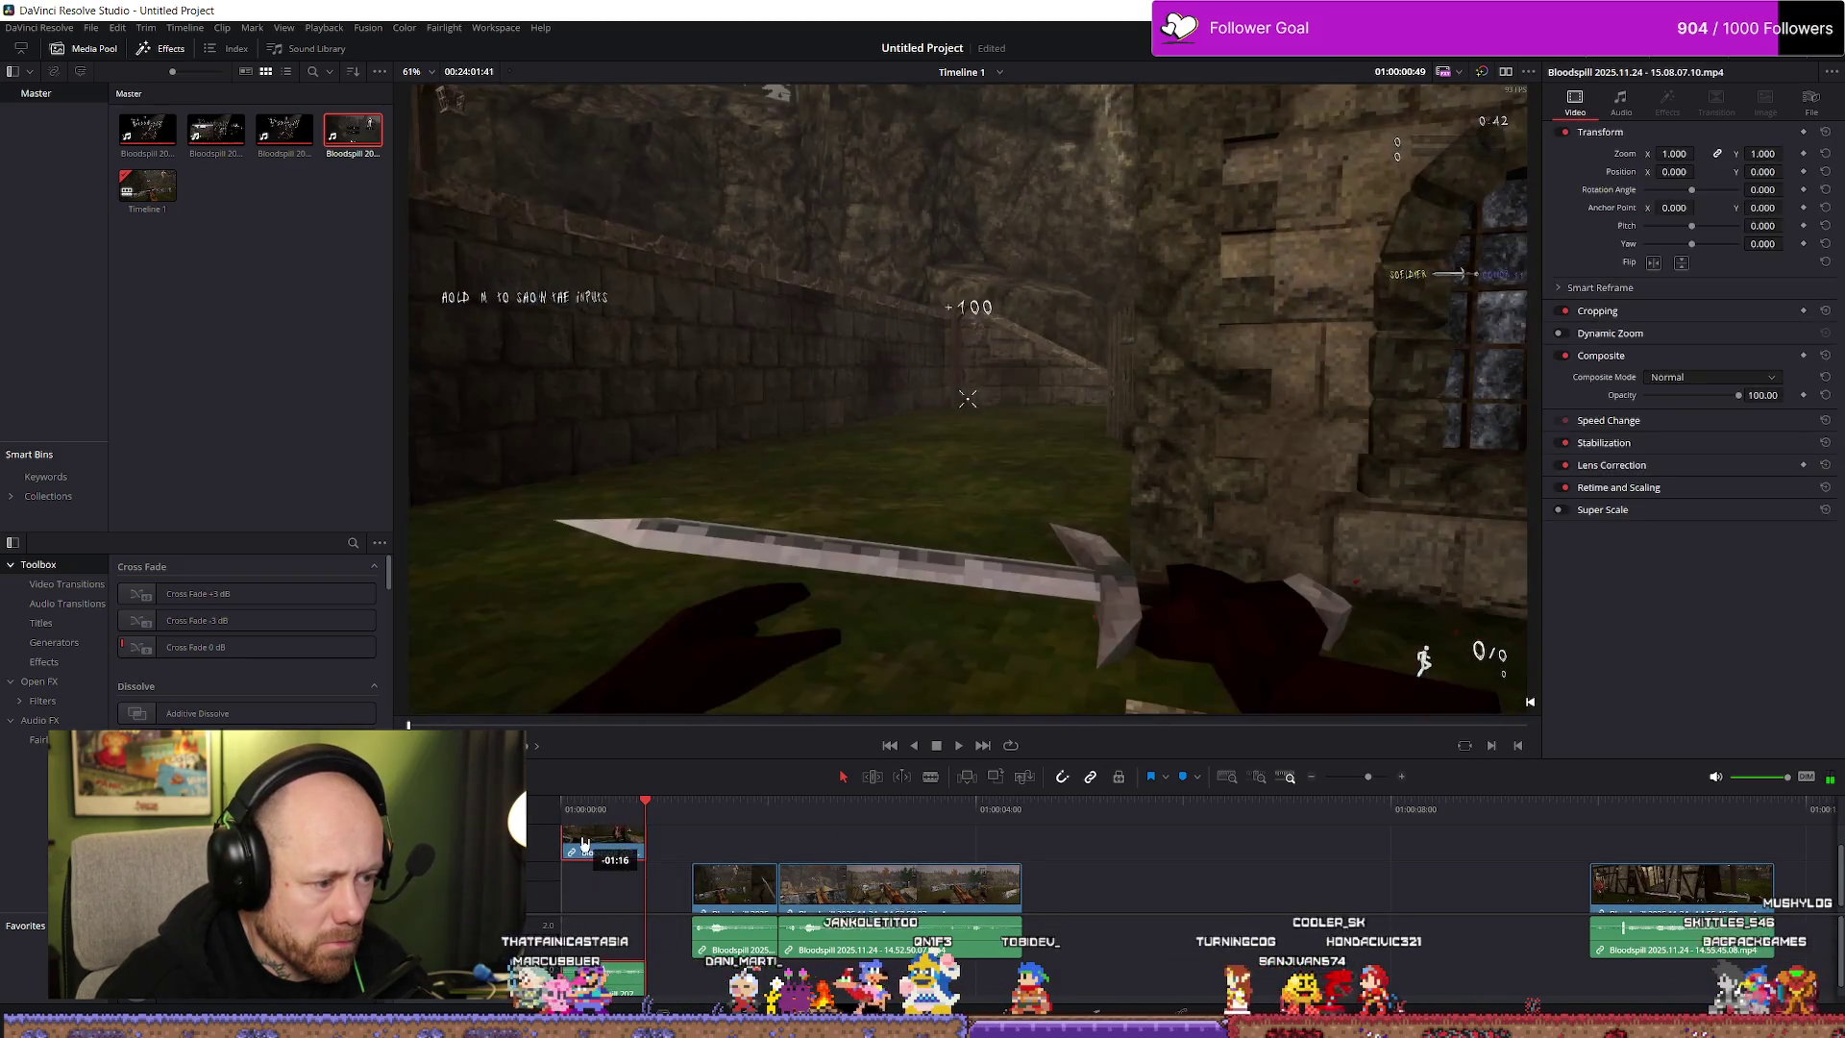
Place the short slice right after the first clip and slide the third clip left to close the gap
mouse_move(740, 898)
left_mouse_down()
mouse_move(690, 906)
mouse_move(748, 895)
left_mouse_up()
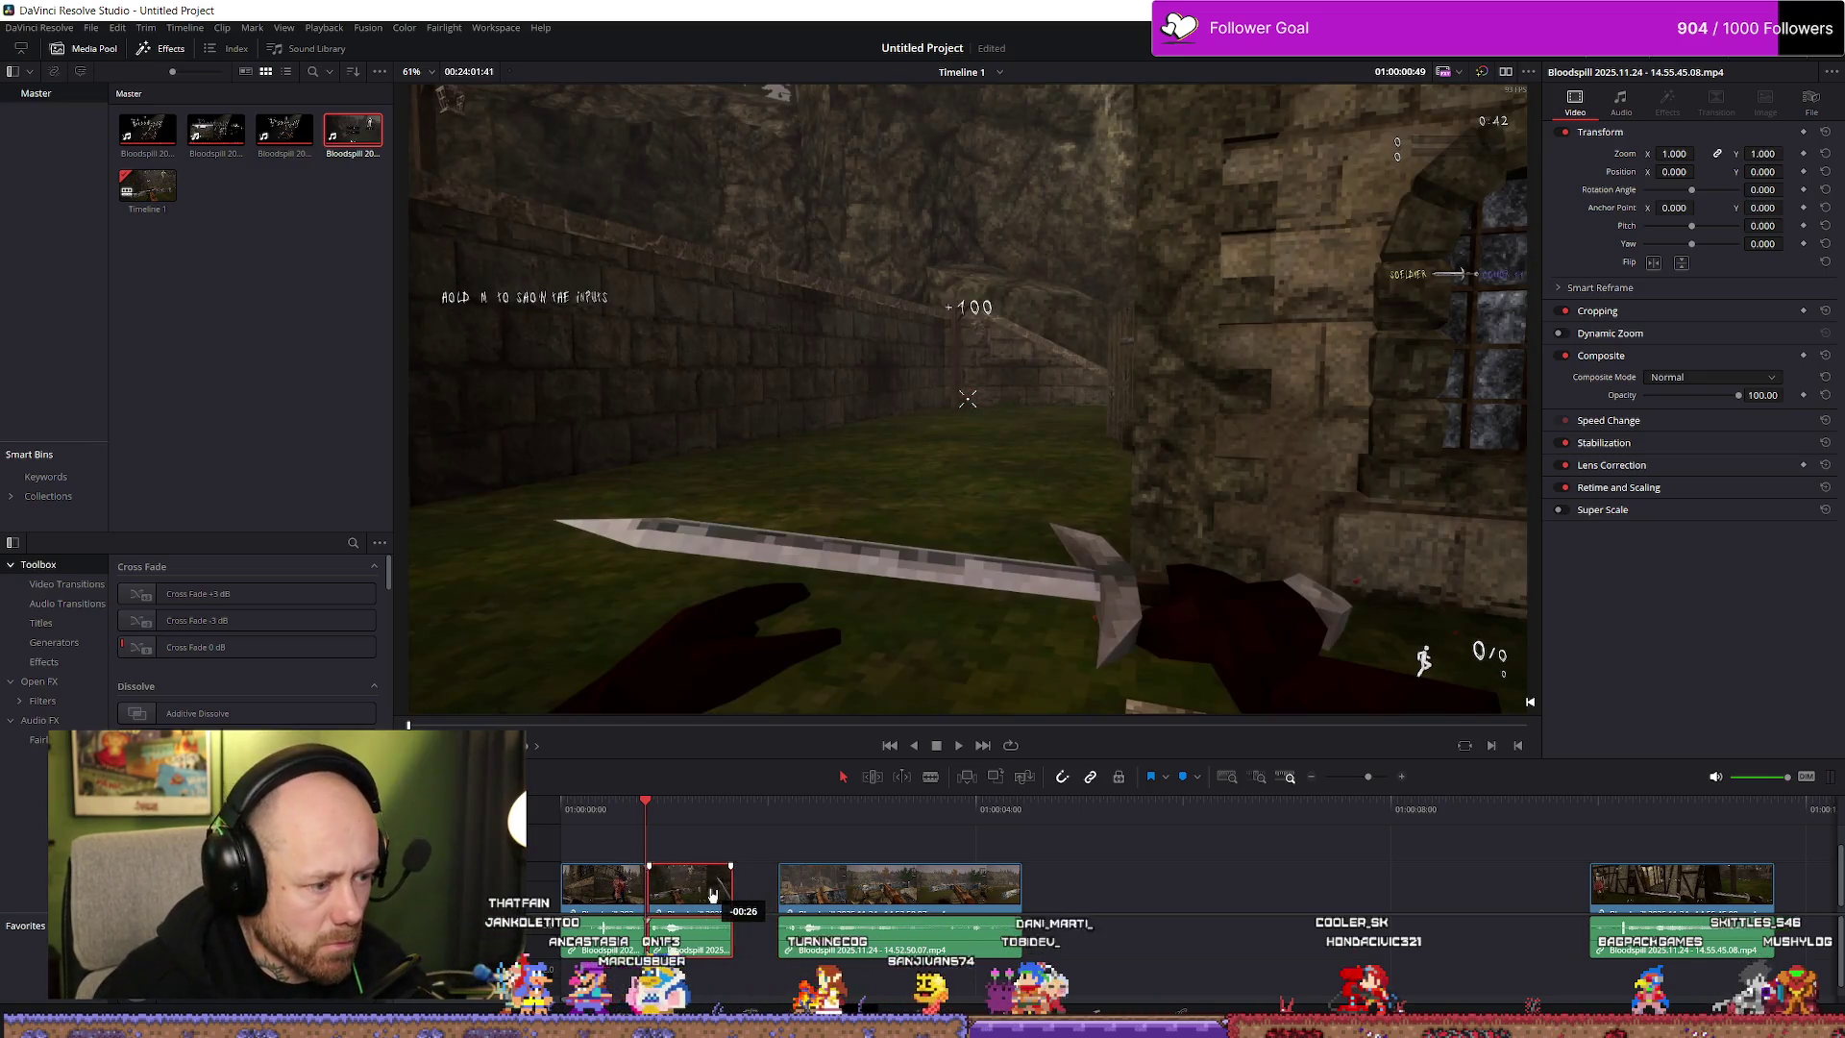
left_click(570, 818)
key("space")
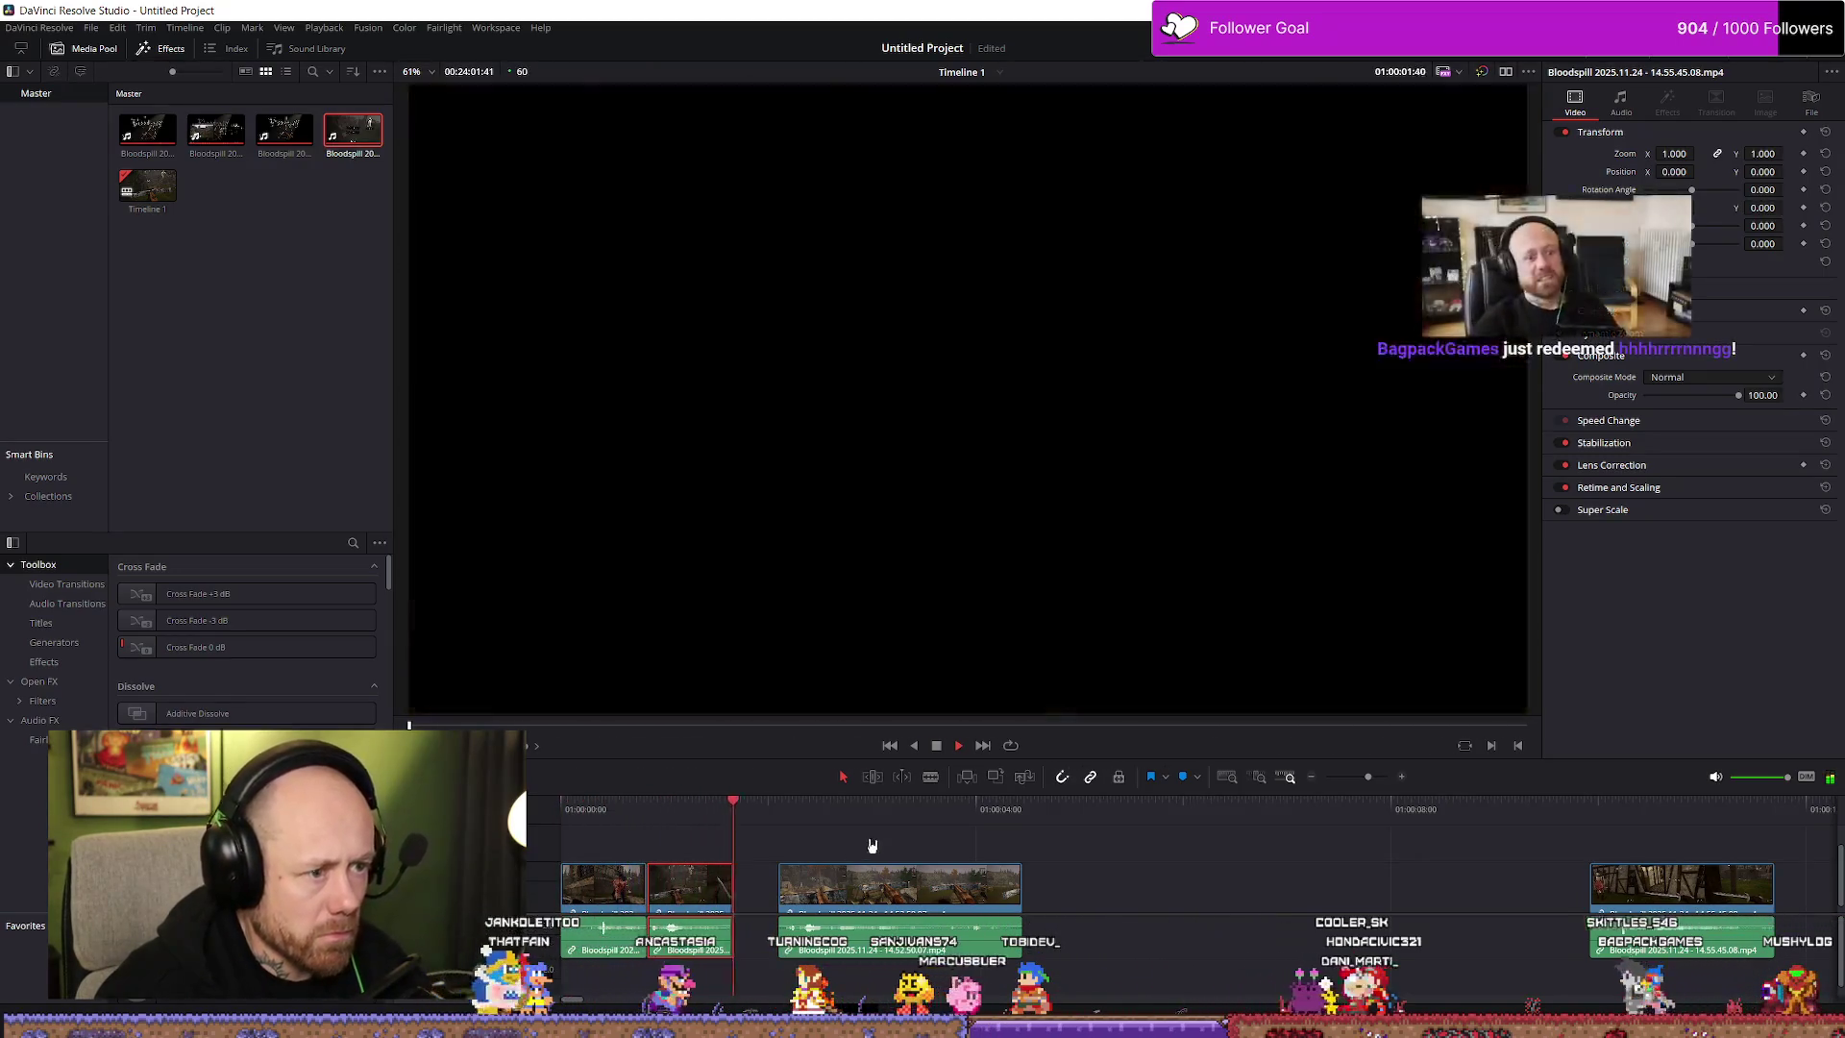
key("space")
left_click_drag(840, 891, 796, 892)
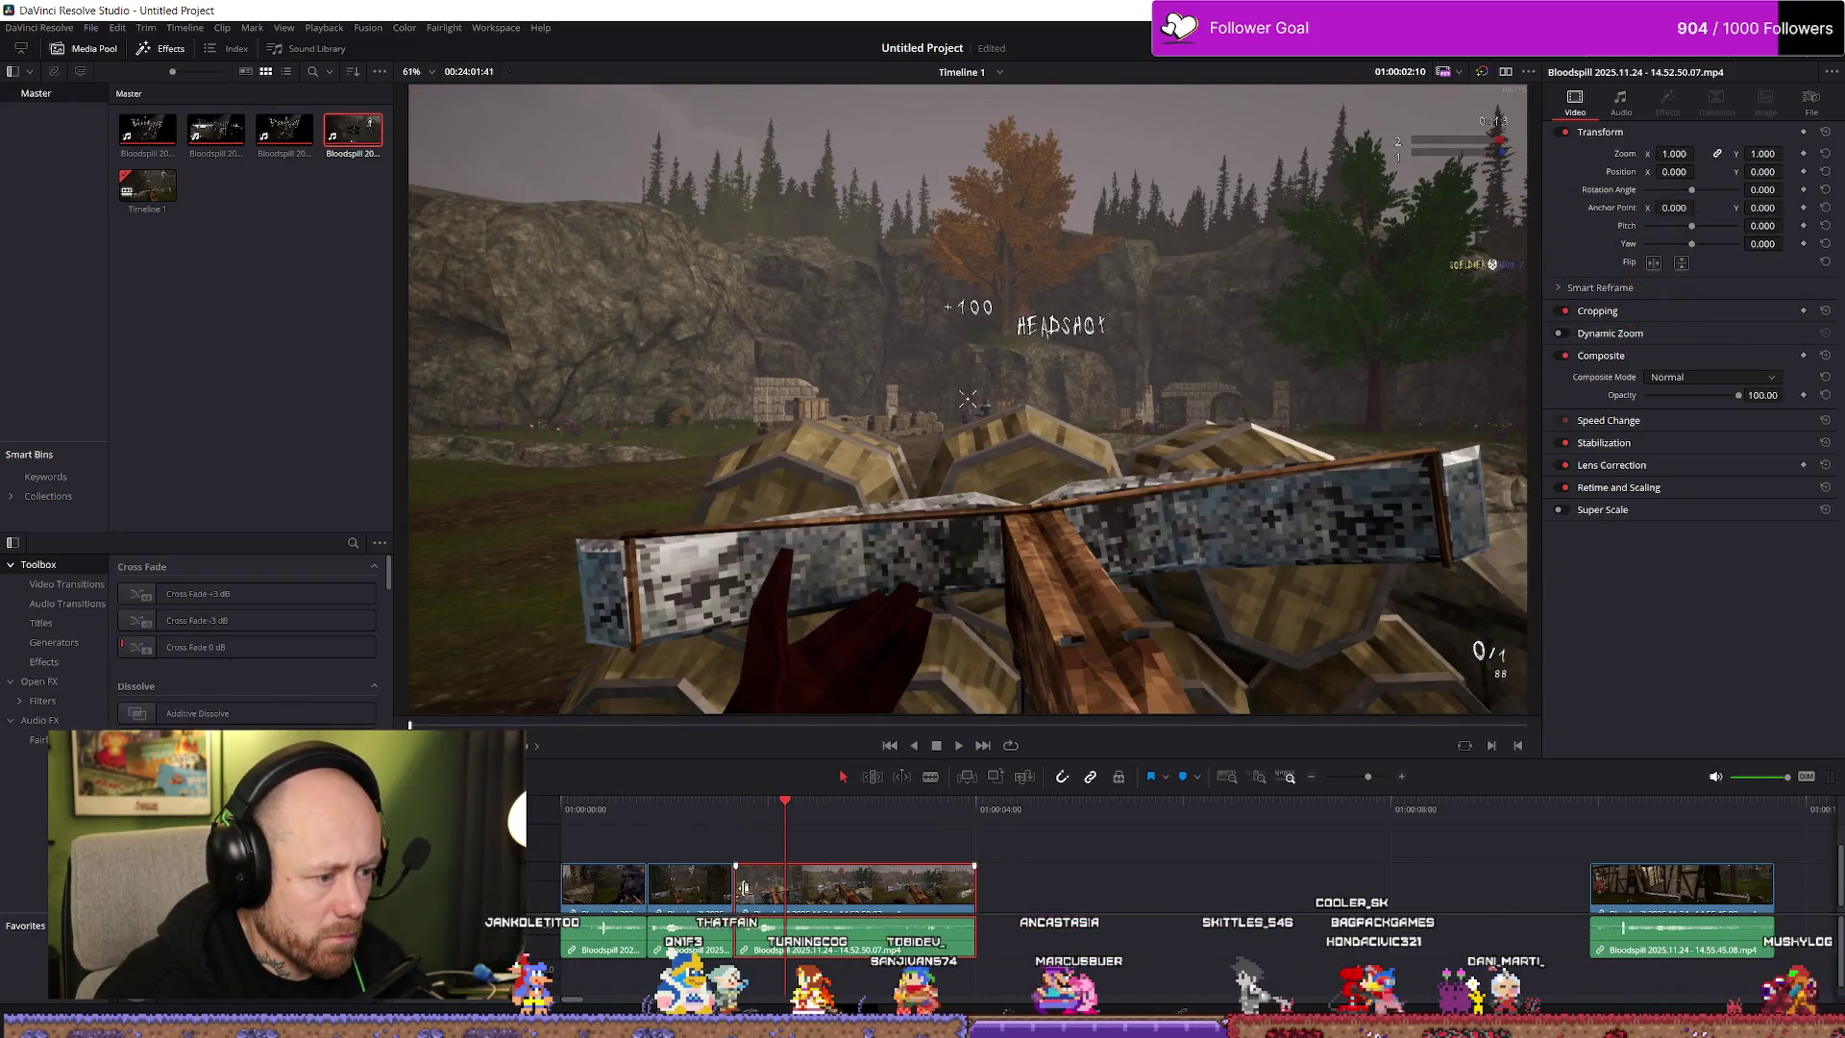
Extend the first clip's end, shift the following clips slightly earlier, and play back the edit
mouse_move(645, 886)
left_mouse_down()
mouse_move(669, 886)
mouse_move(578, 884)
mouse_move(990, 864)
left_mouse_up()
left_click_drag(827, 880, 814, 880)
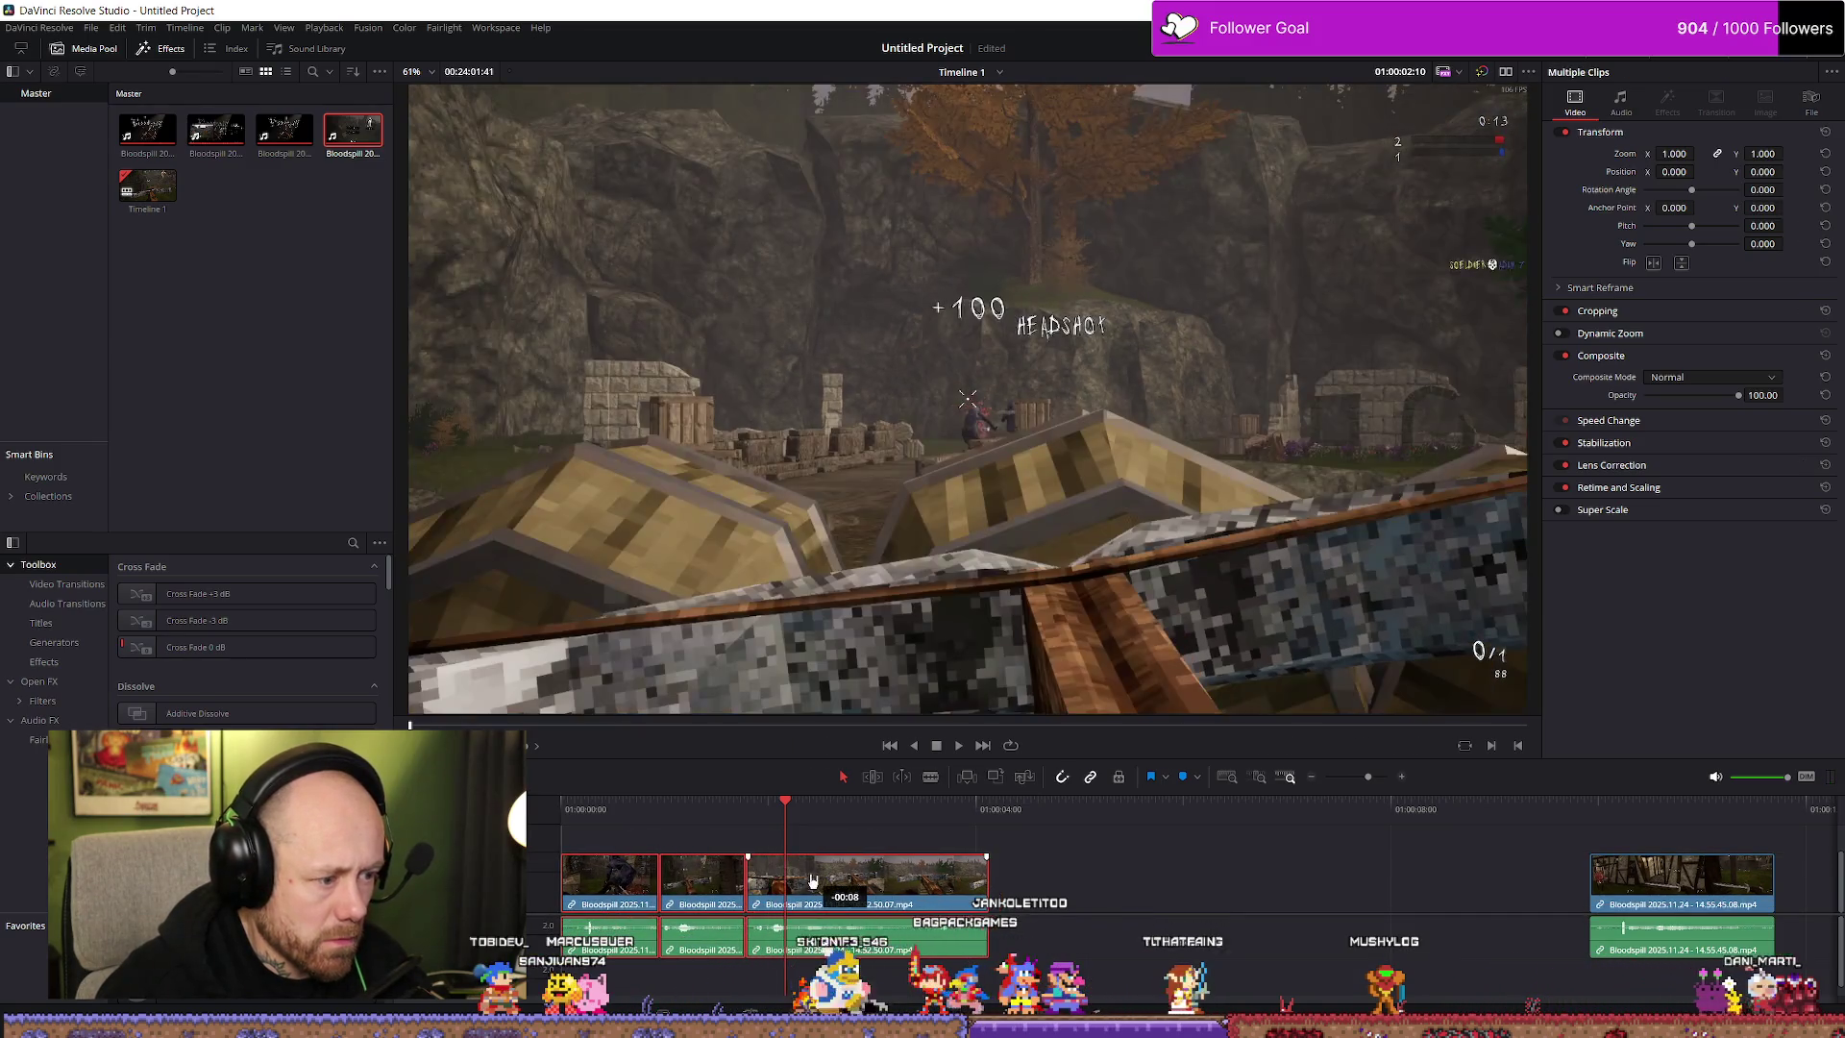
left_click(606, 812)
key("space")
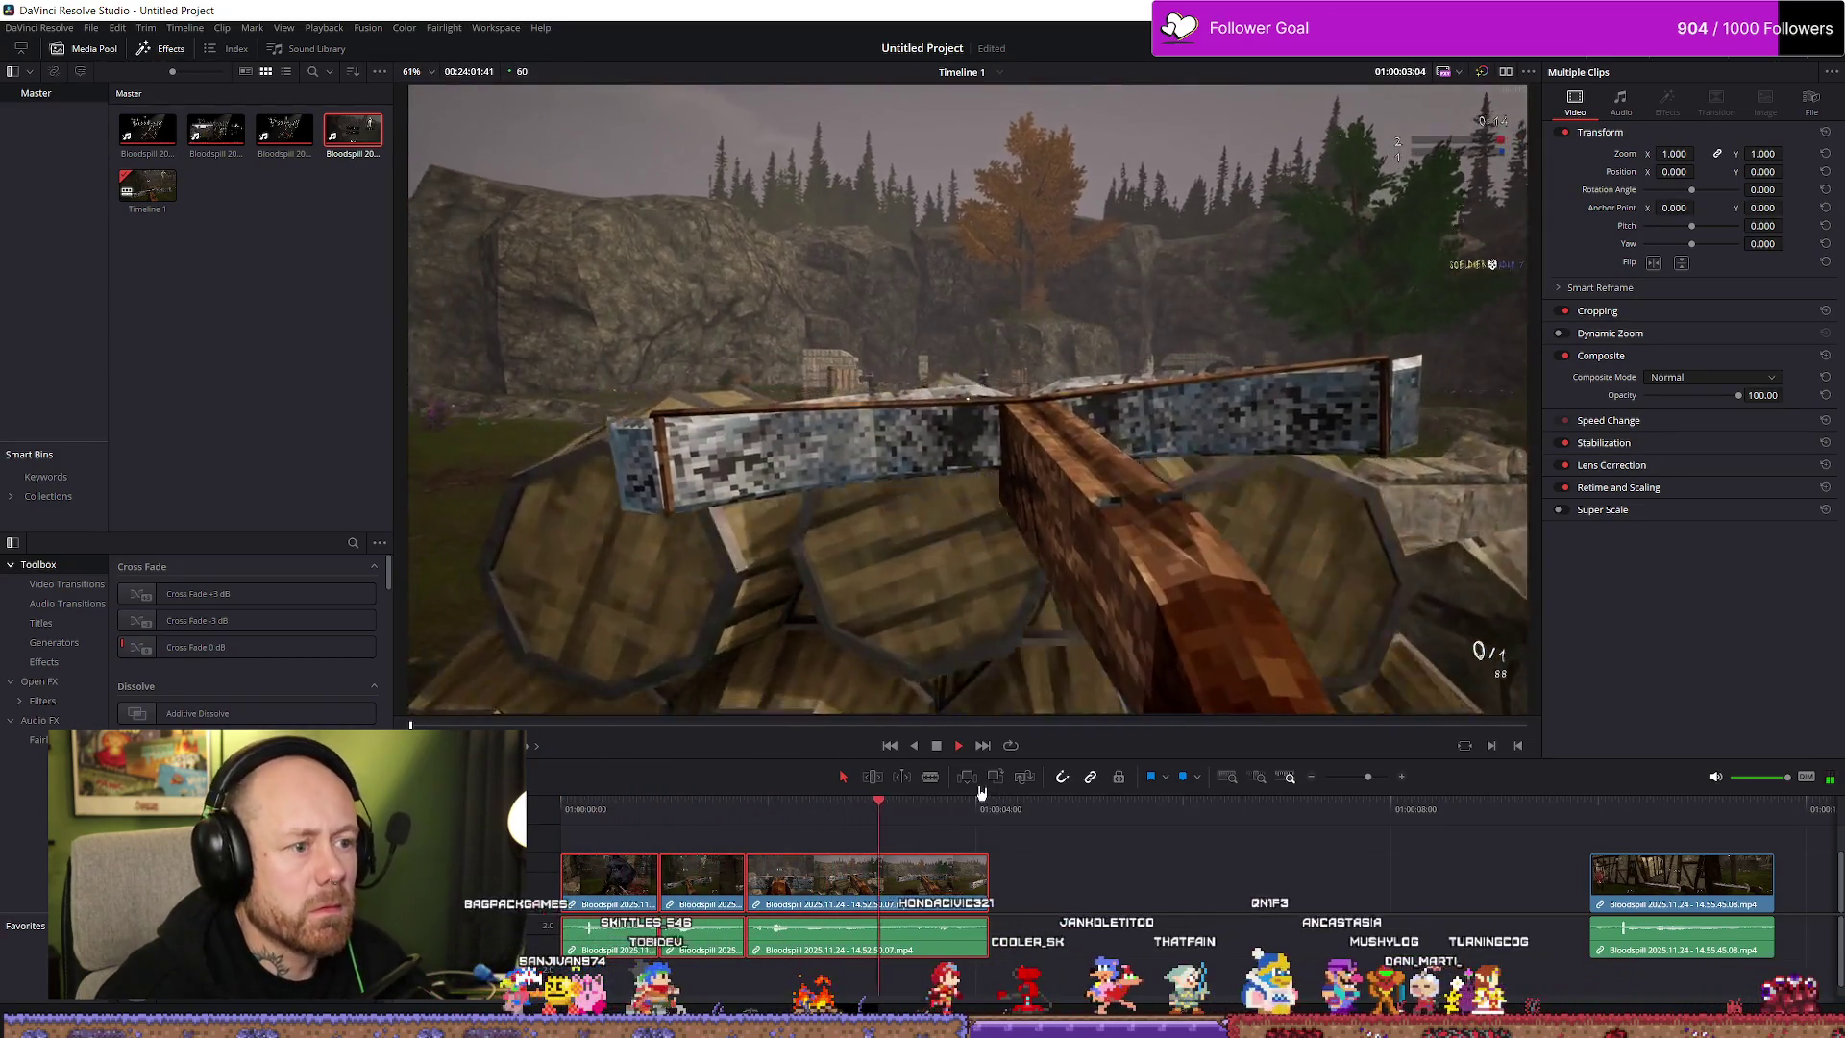
scroll(654, 839, "up", 2)
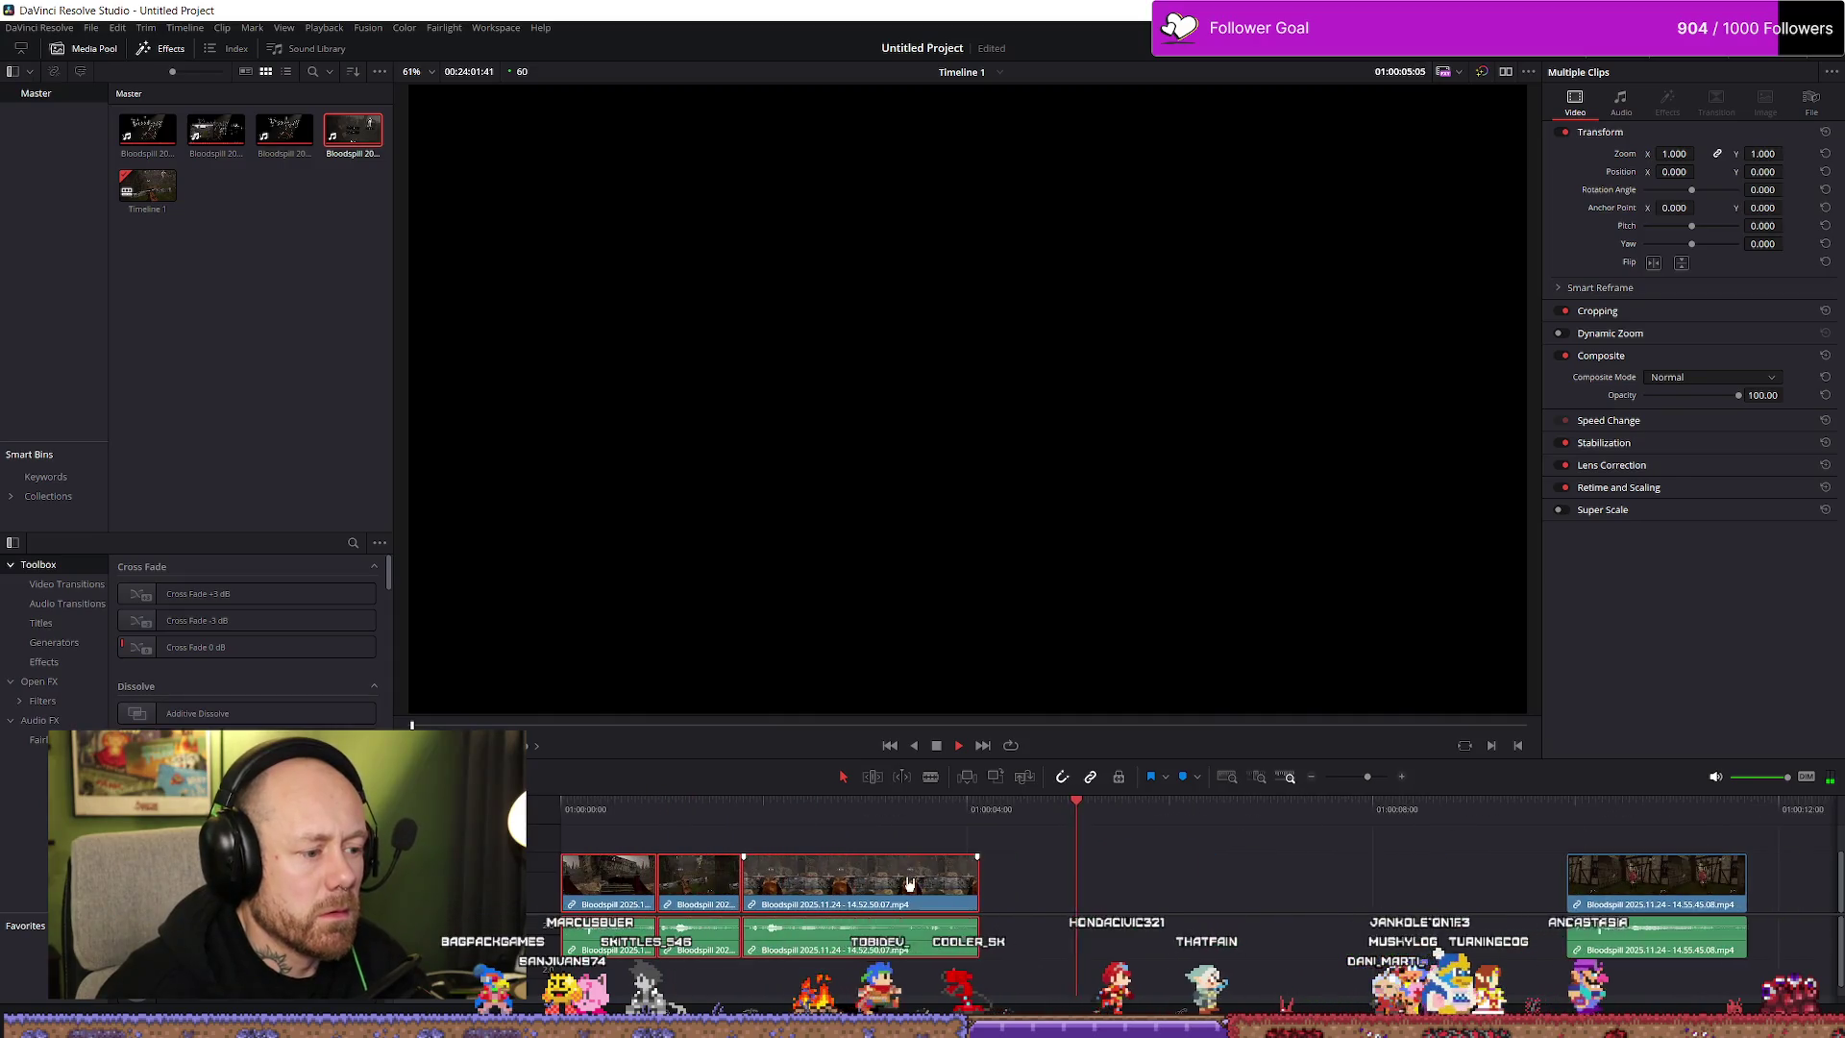
Shift the three opening clips later and replay the edit from the start
key("space")
mouse_move(919, 843)
left_mouse_down()
mouse_move(650, 911)
mouse_move(698, 892)
mouse_move(562, 881)
left_mouse_up()
key("Home")
key("space")
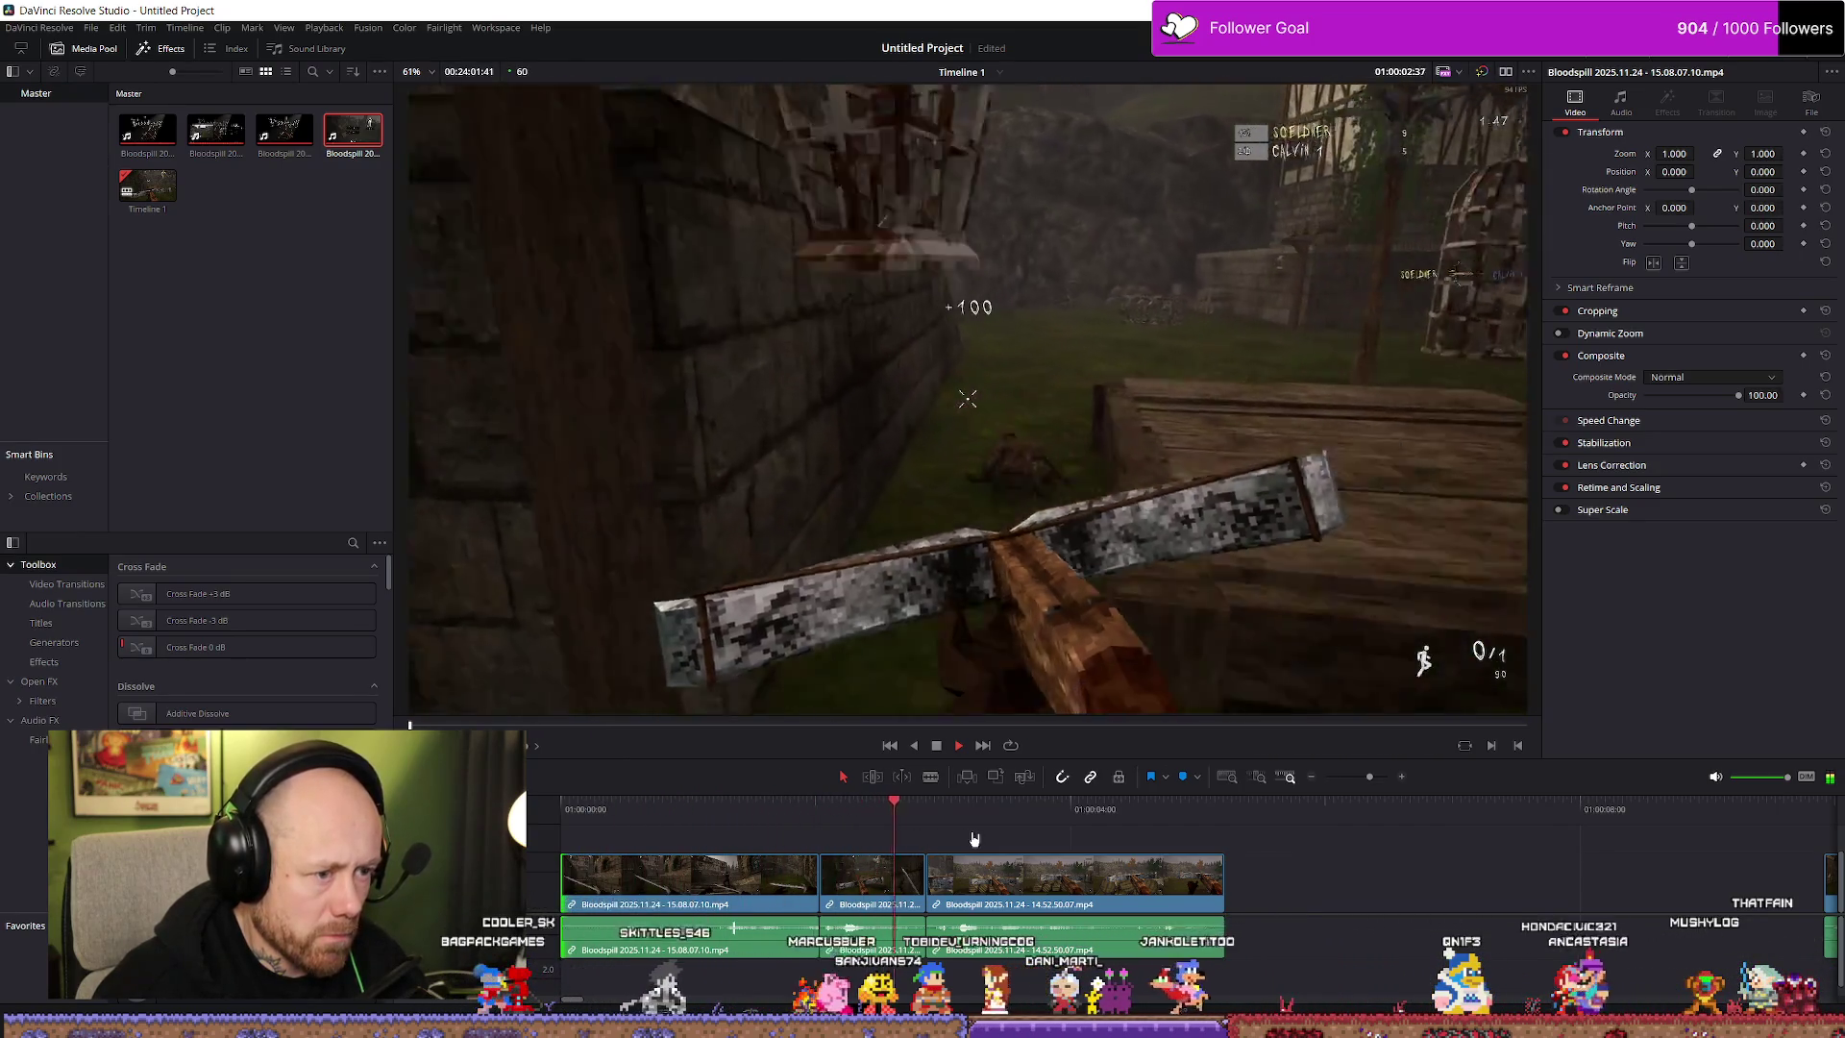
key("space")
scroll(1191, 882, "up", 3)
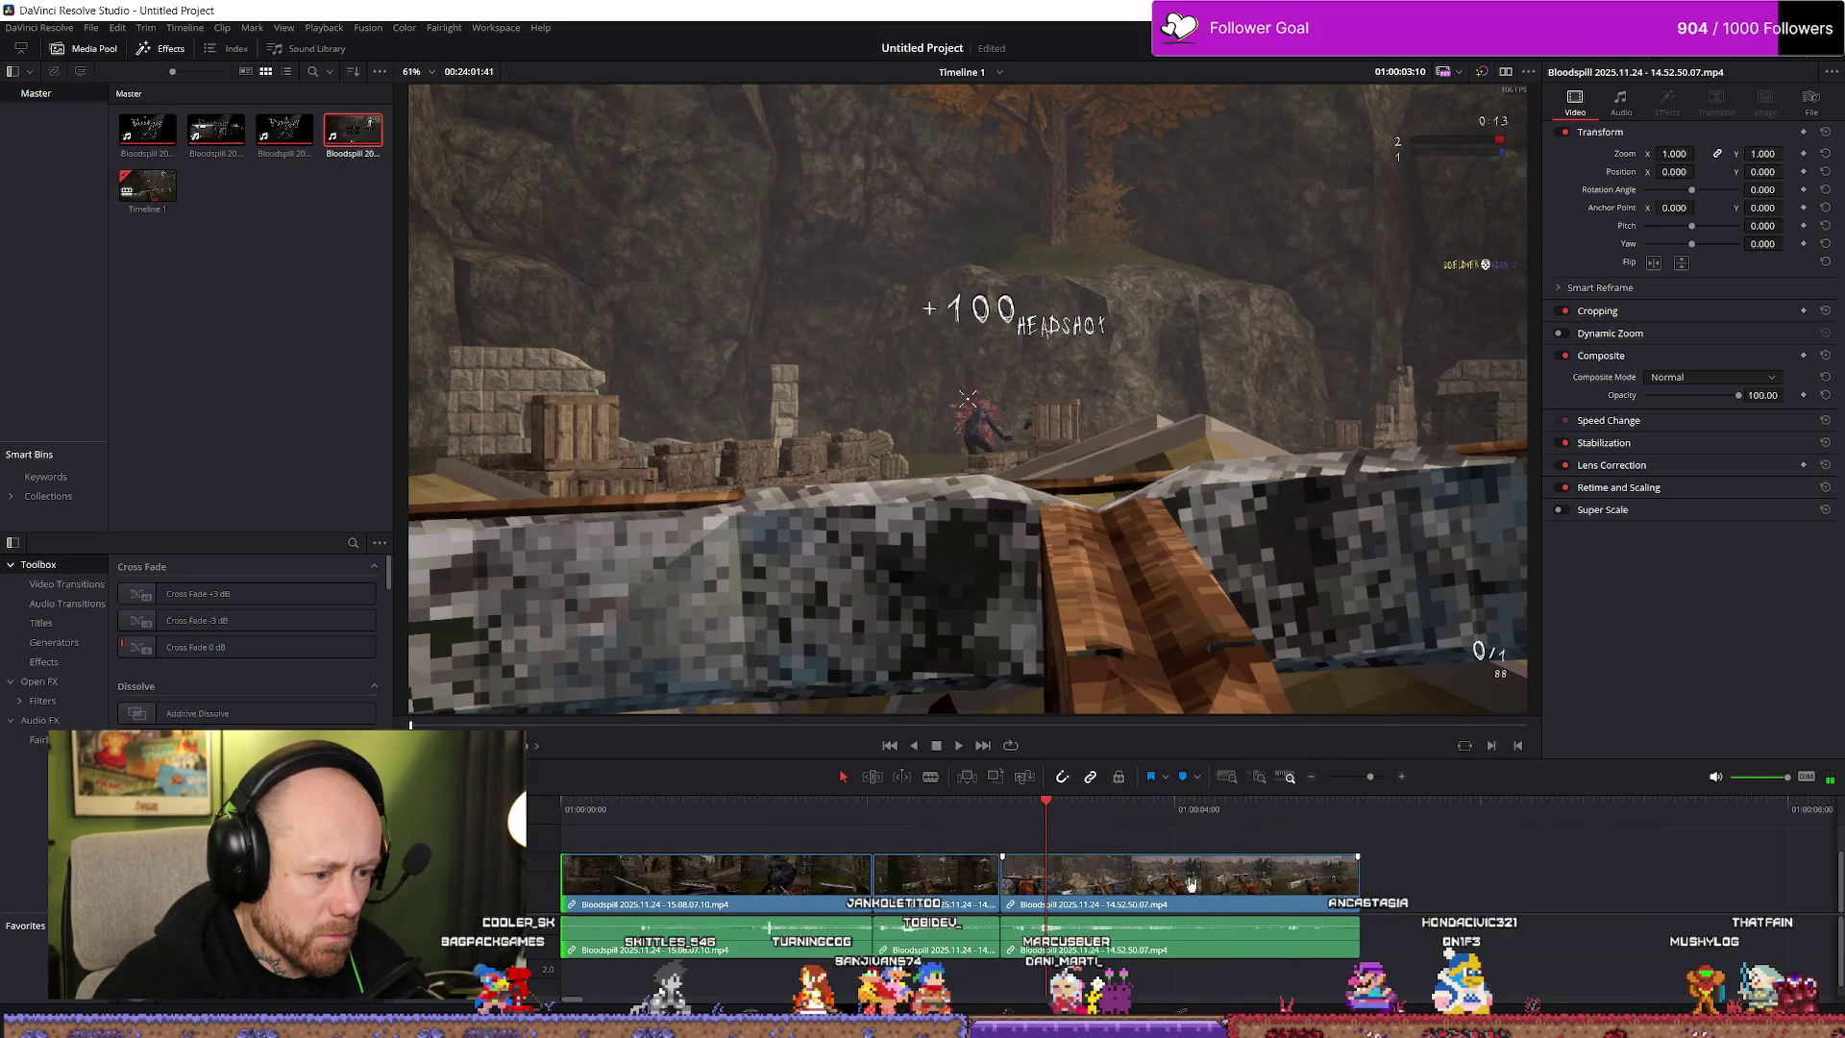
scroll(1003, 893, "down", 1)
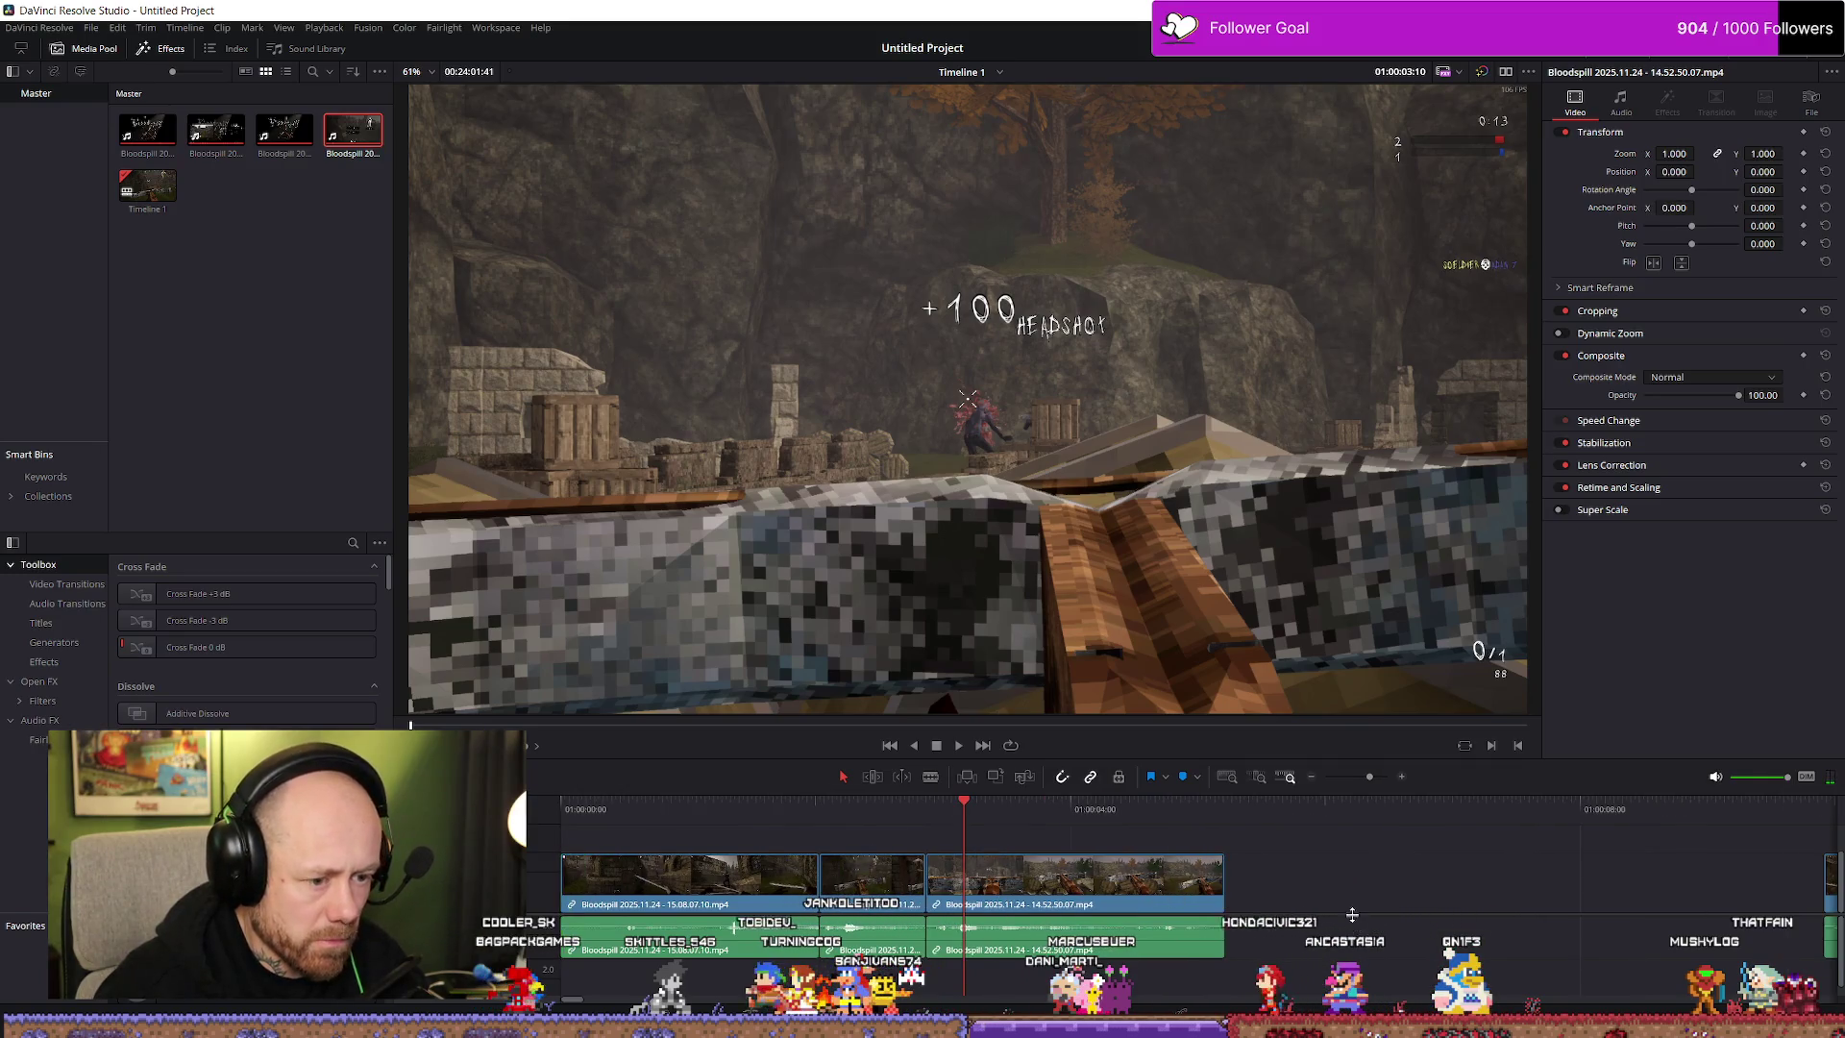
Reveal more footage at the first clip's head, then move the three clips back to the start
left_click_drag(1319, 893, 877, 954)
left_click_drag(780, 885, 882, 886)
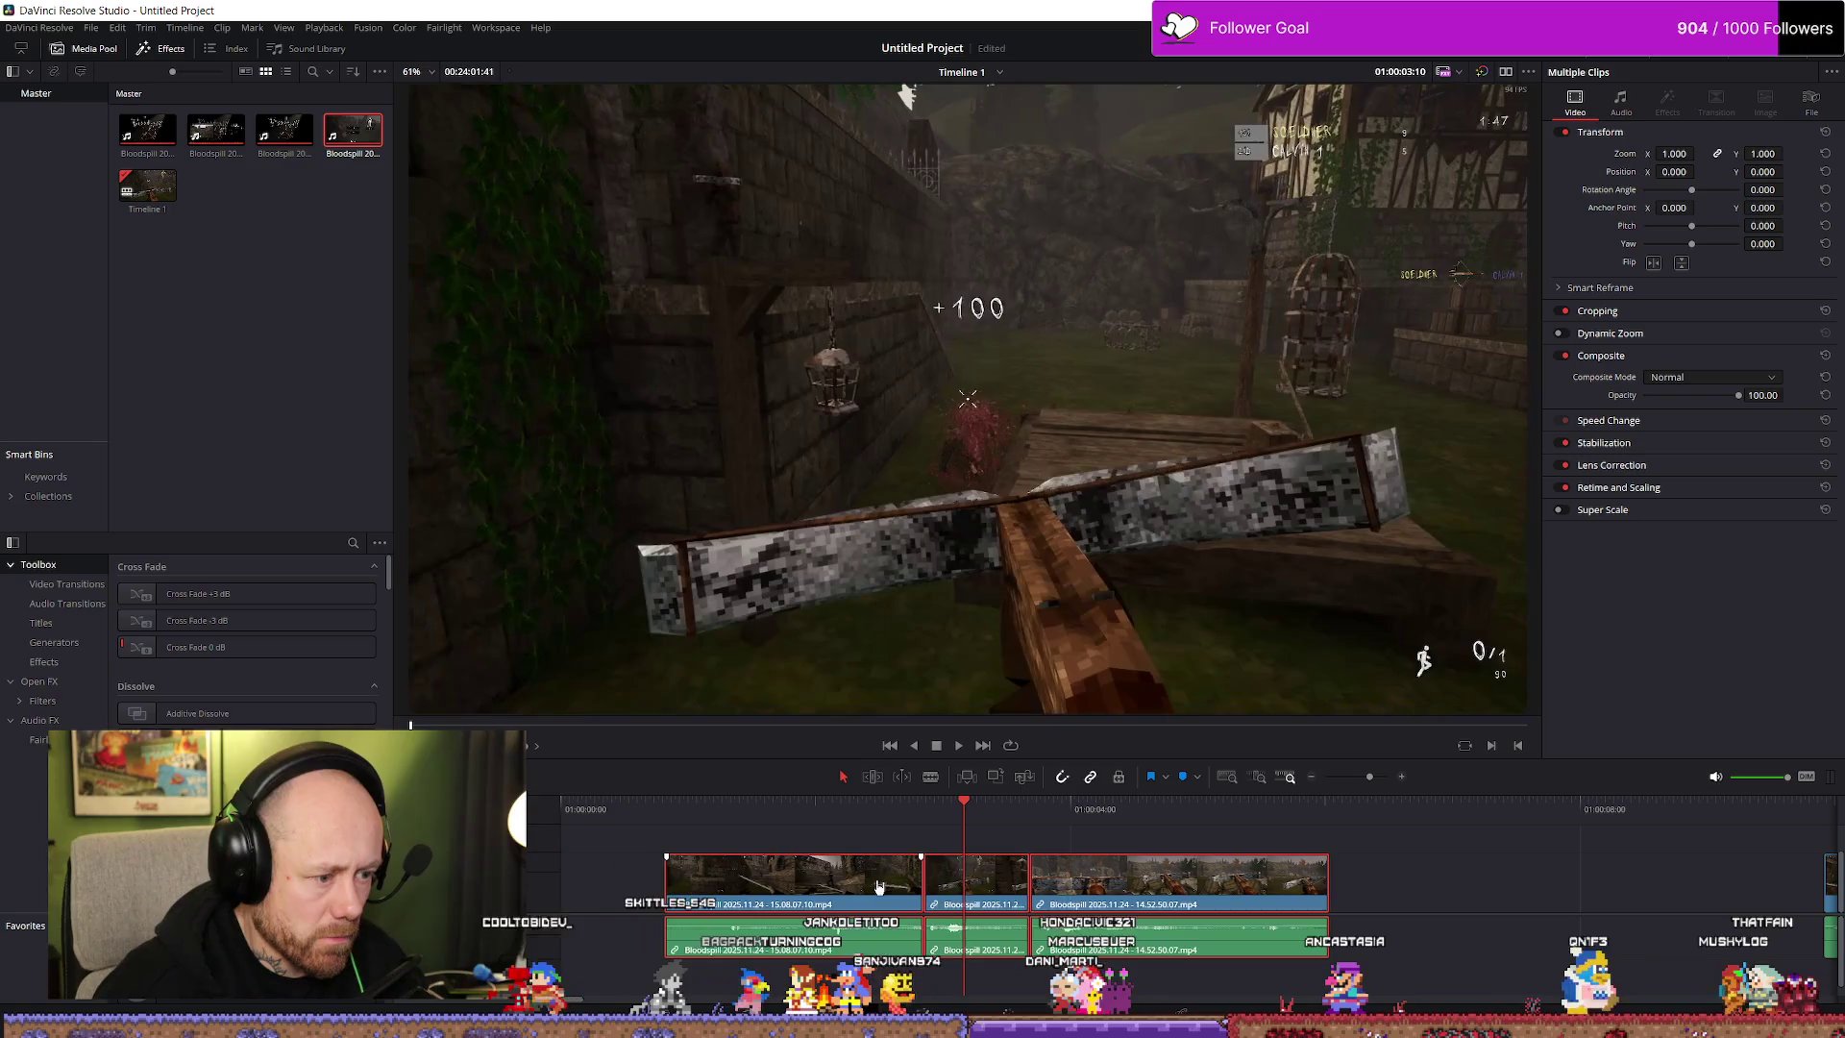
left_click_drag(670, 881, 641, 879)
left_click_drag(893, 839, 1129, 876)
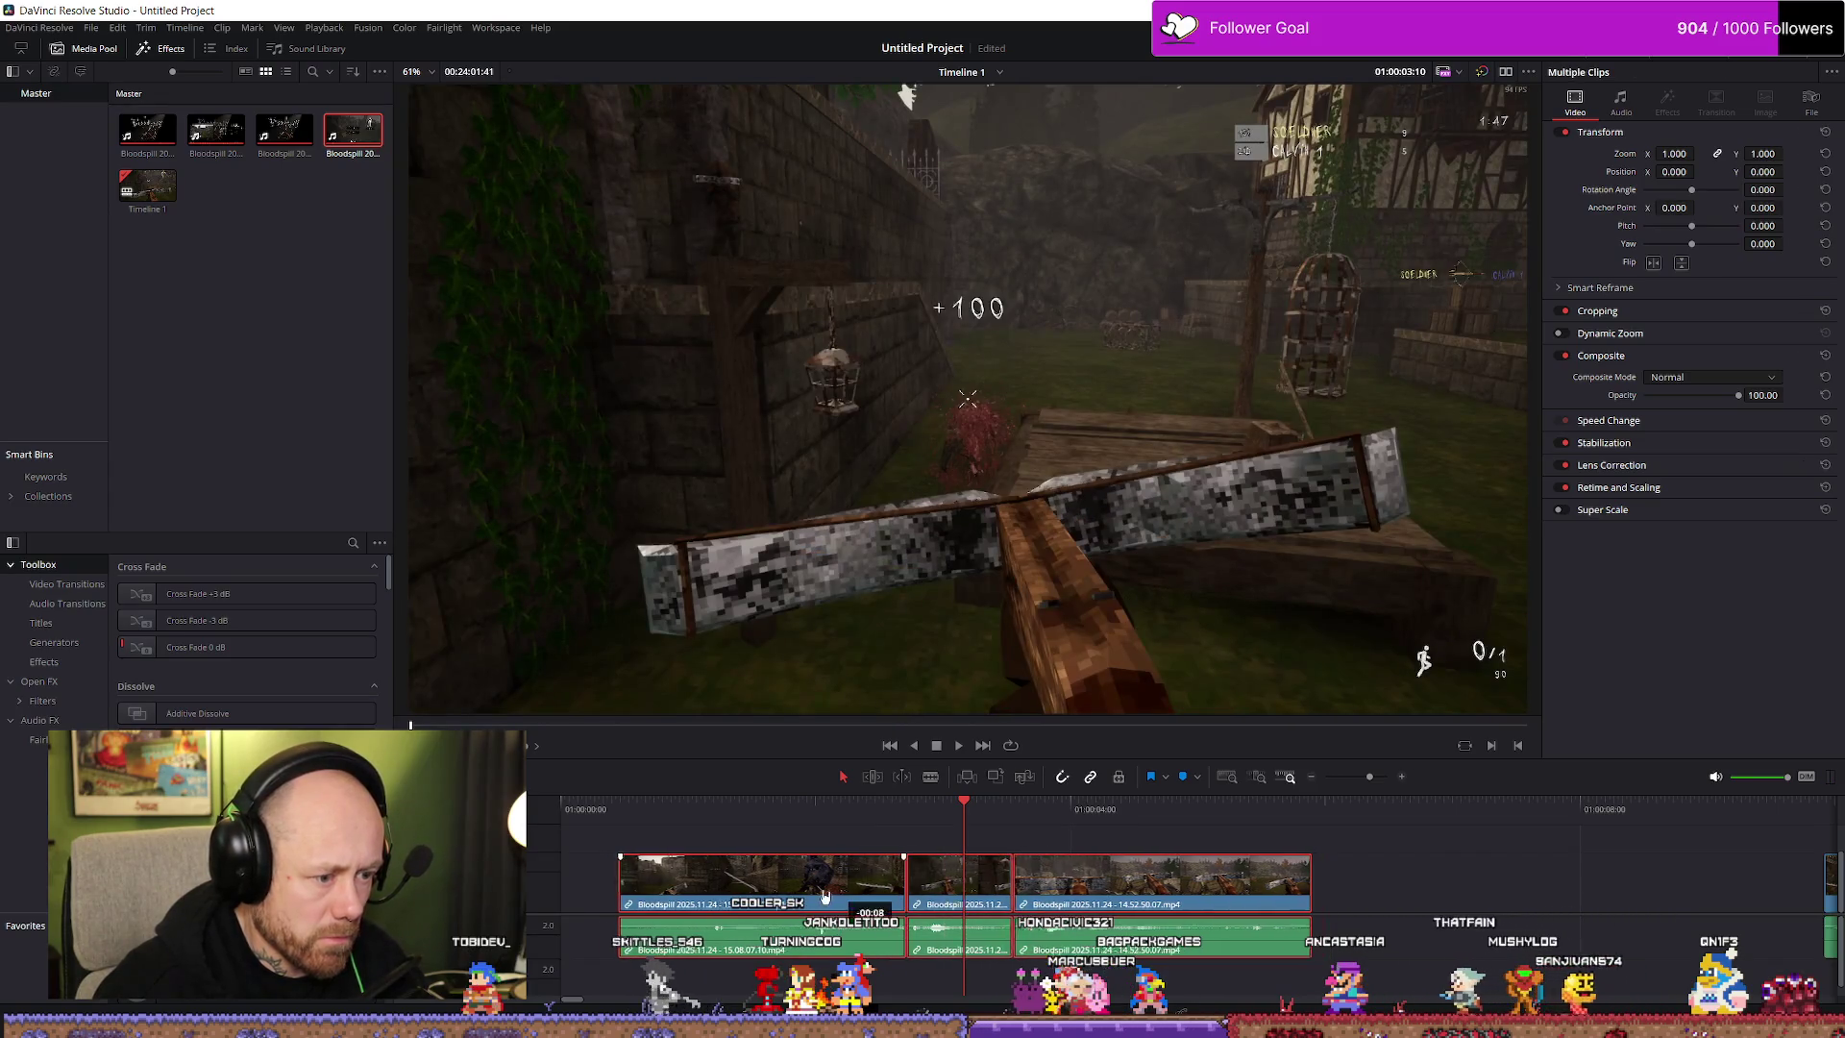
left_click_drag(851, 894, 777, 893)
left_click(637, 824)
key("space")
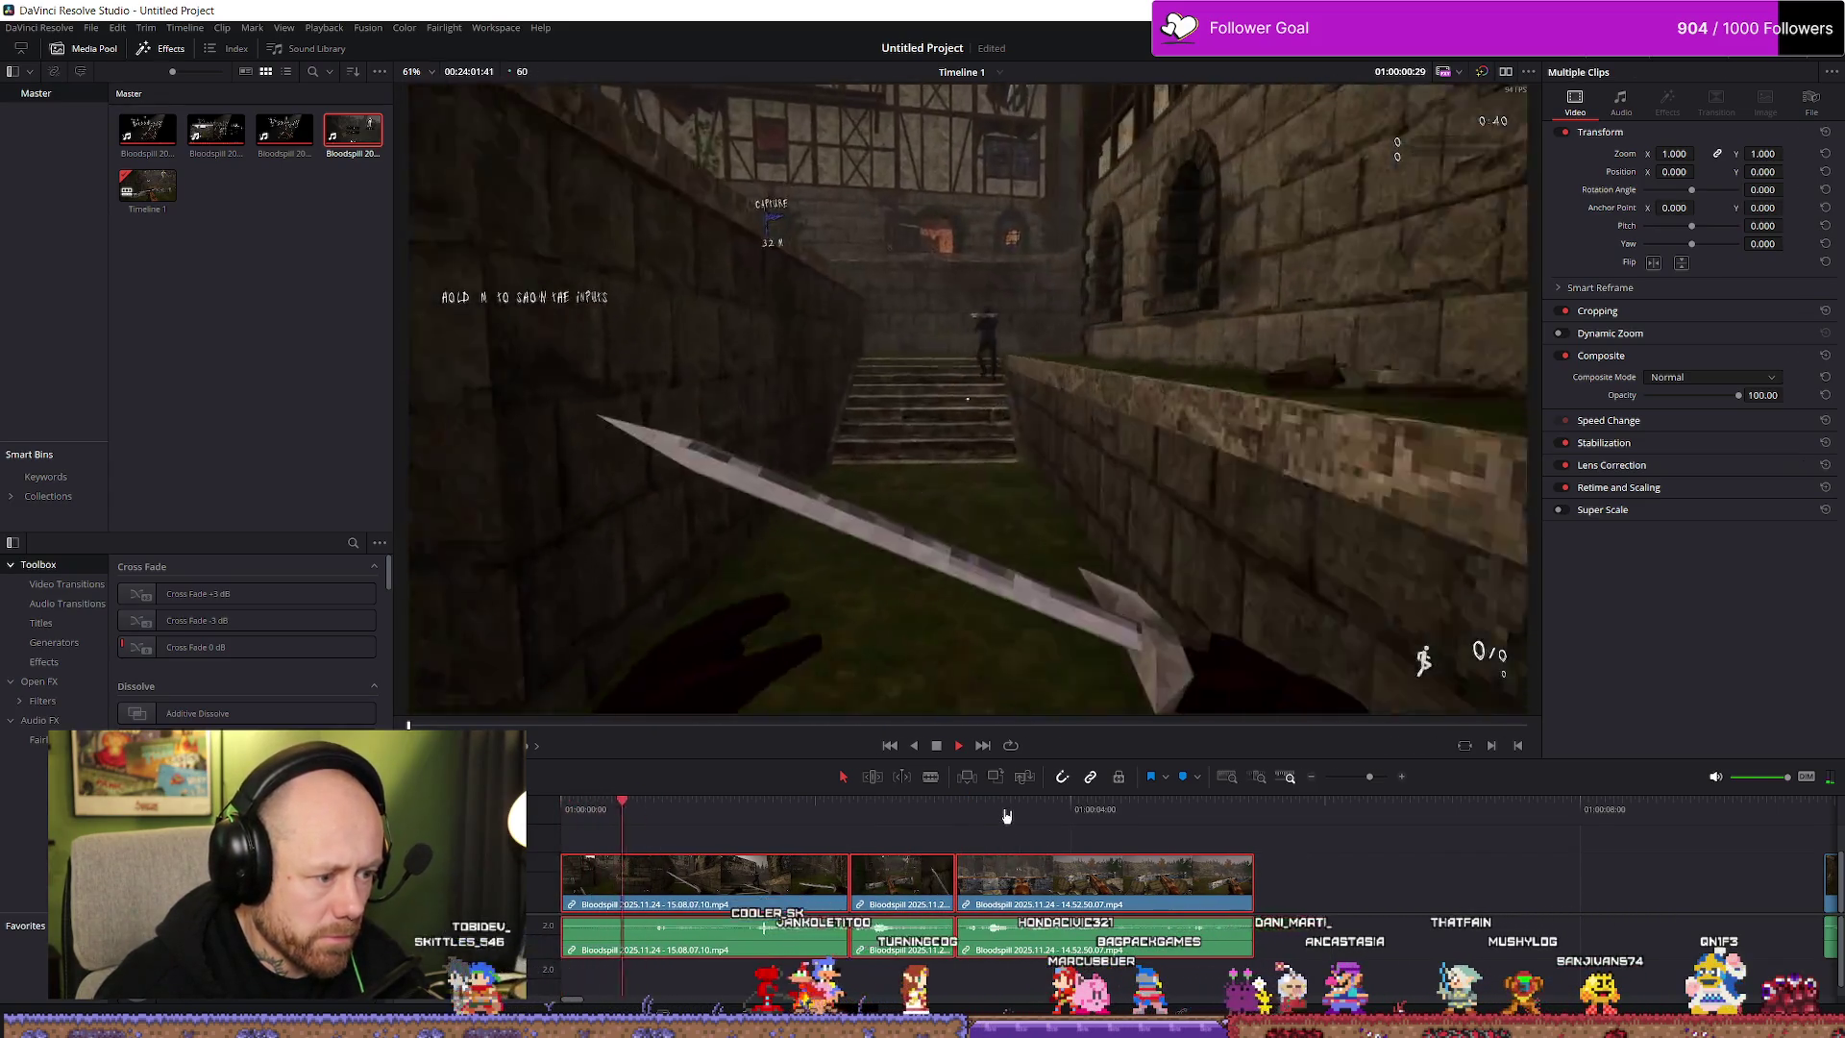
key("space")
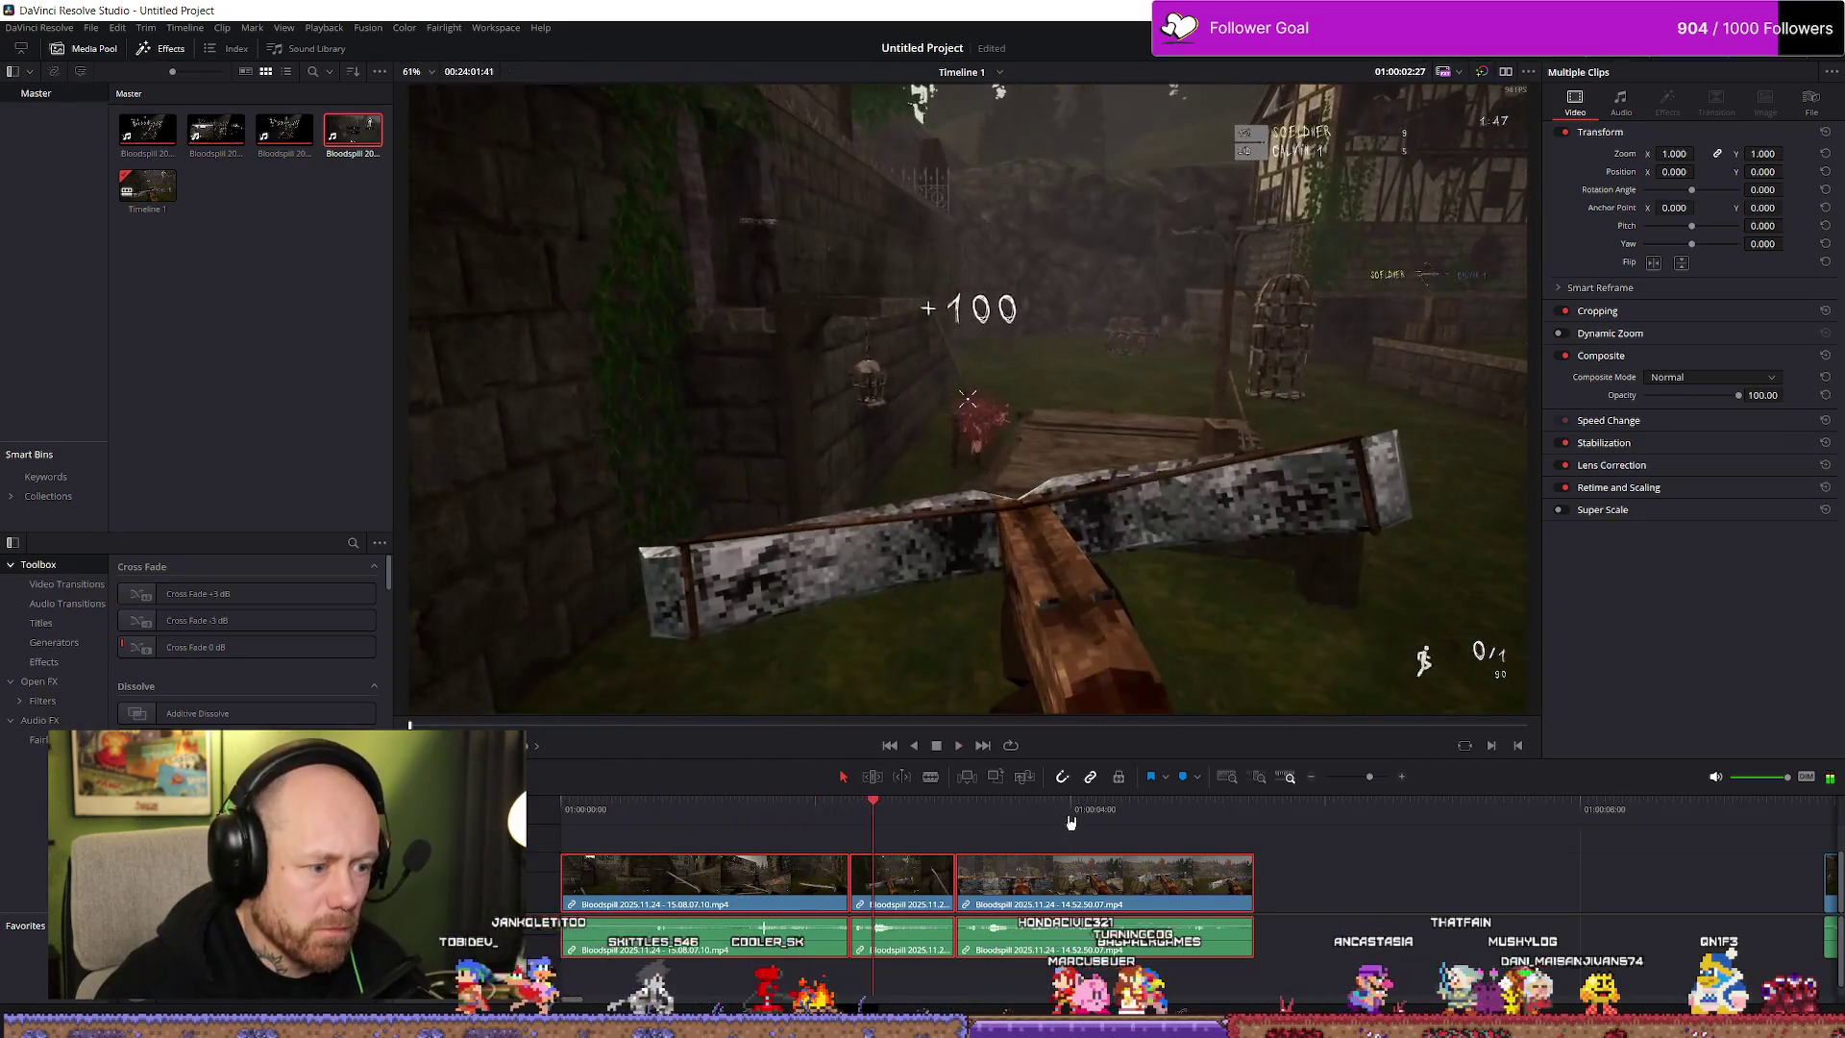
Retrim the first clip's end and butt the third clip against the middle clip
left_click_drag(848, 876, 806, 878)
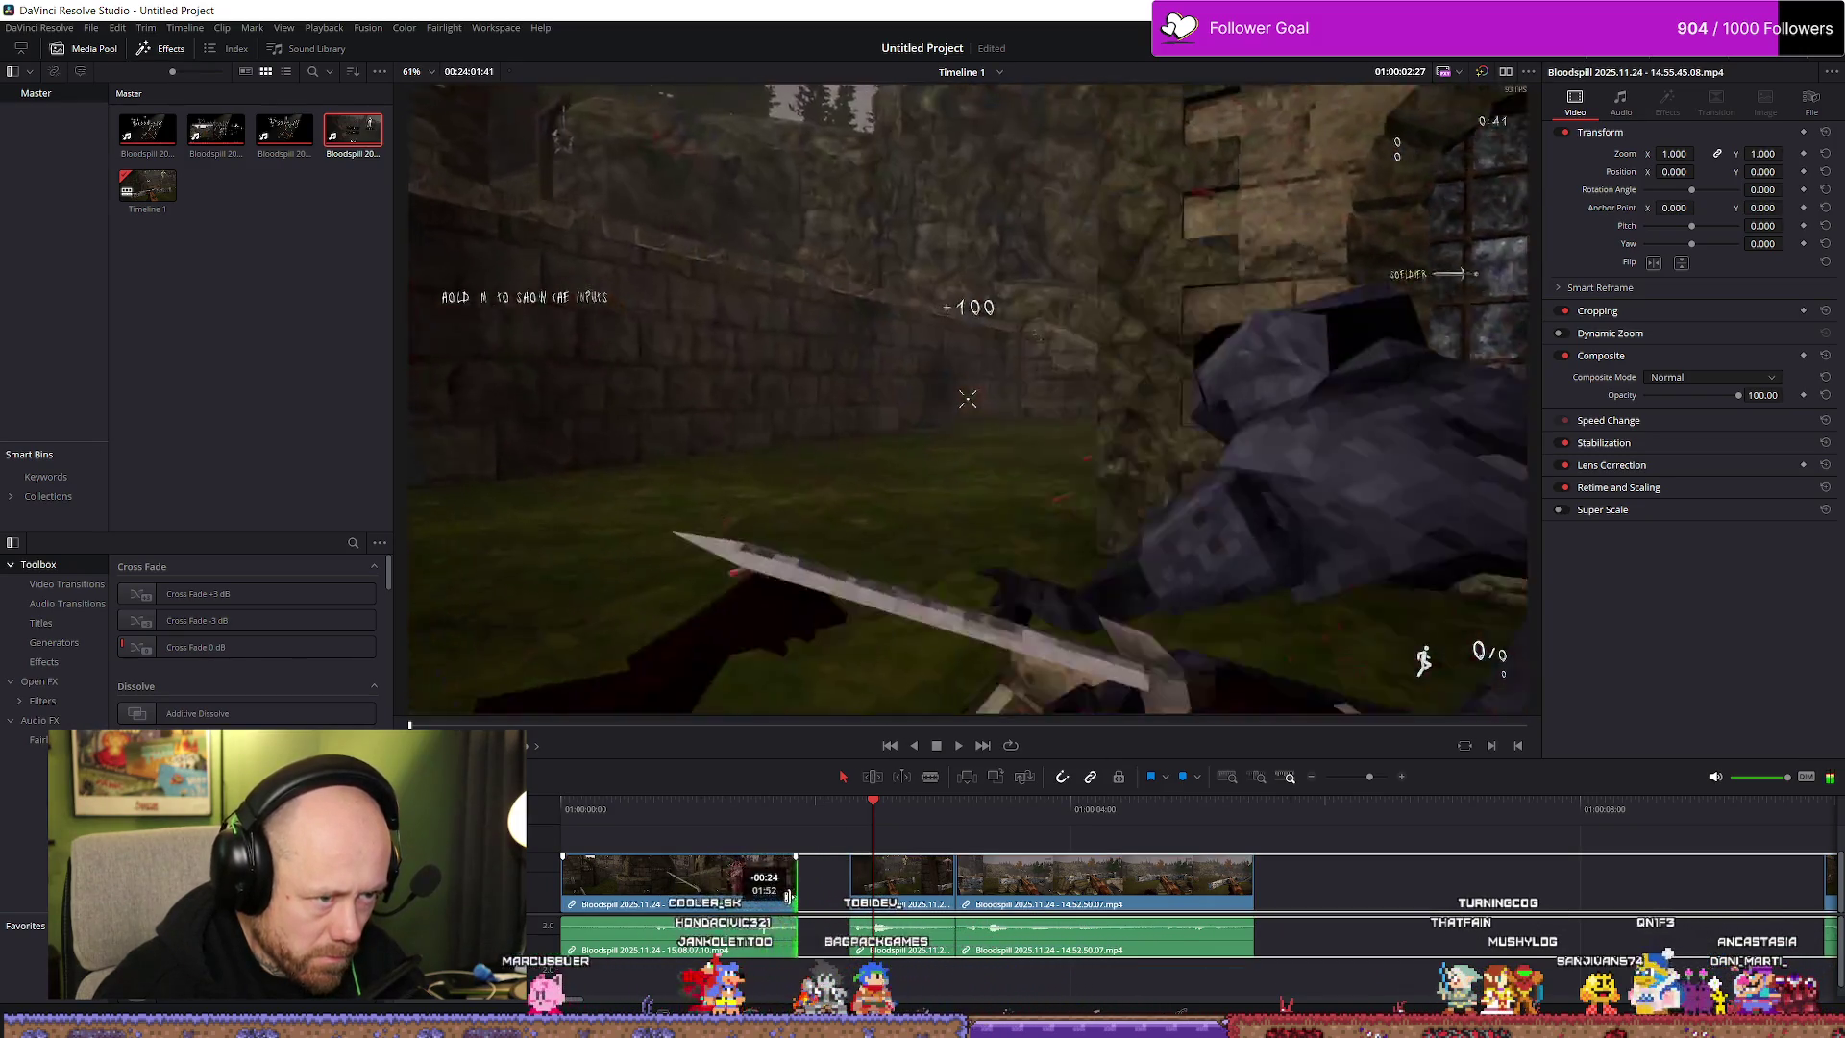
left_click_drag(812, 896, 870, 893)
left_click_drag(1029, 891, 1010, 892)
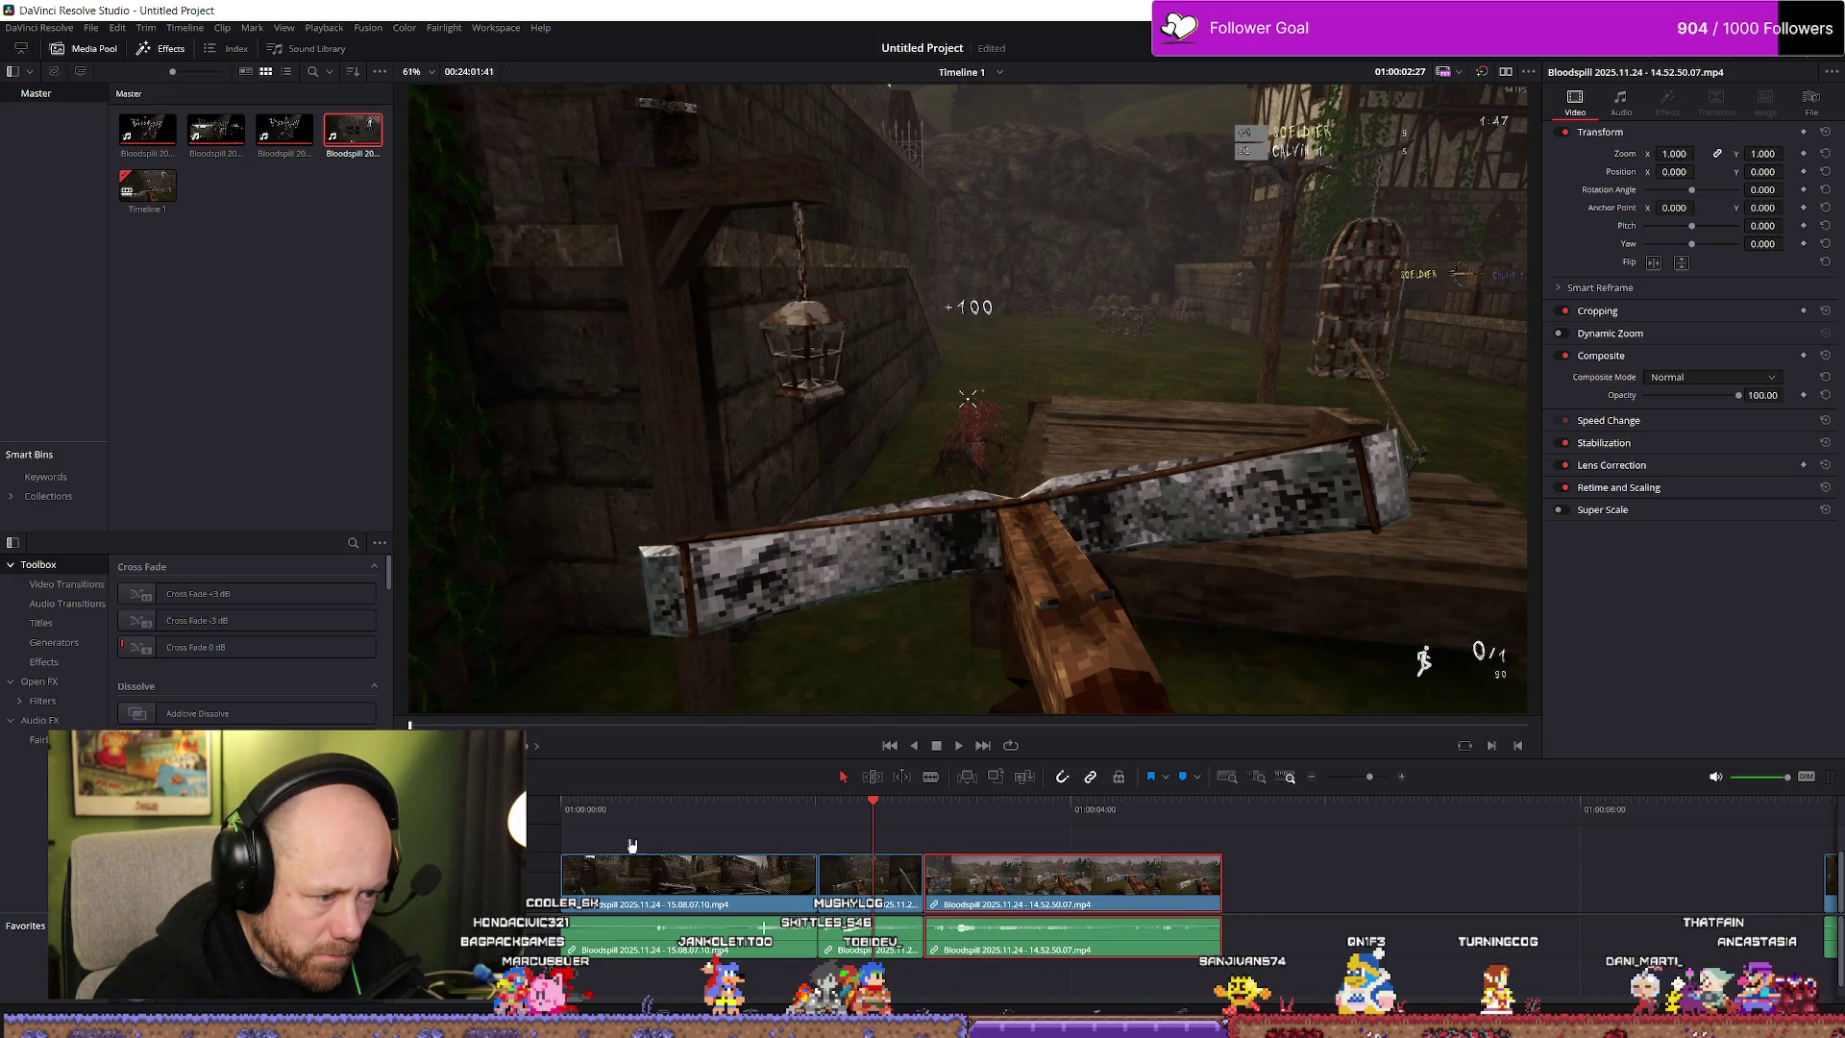
left_click(589, 820)
key("space")
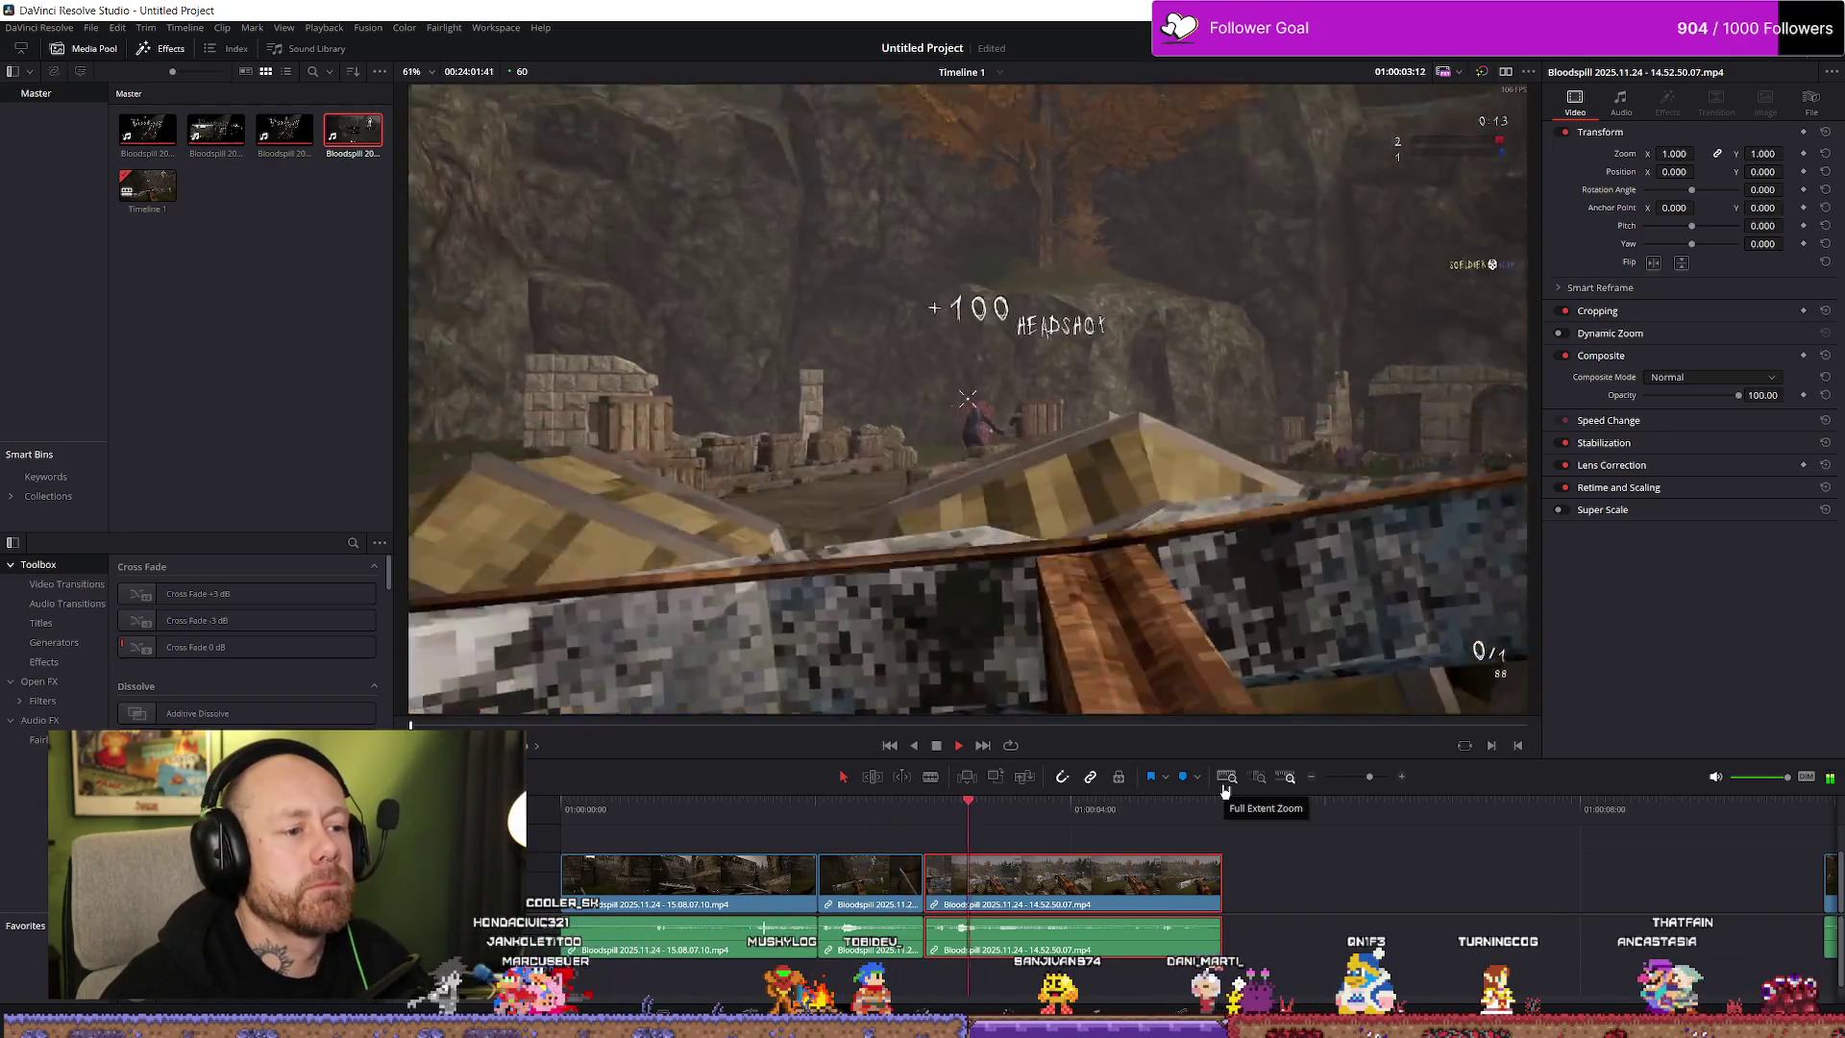
Shorten the middle clip's end and pull the last clip left to close the gap
scroll(1237, 910, "up", 2)
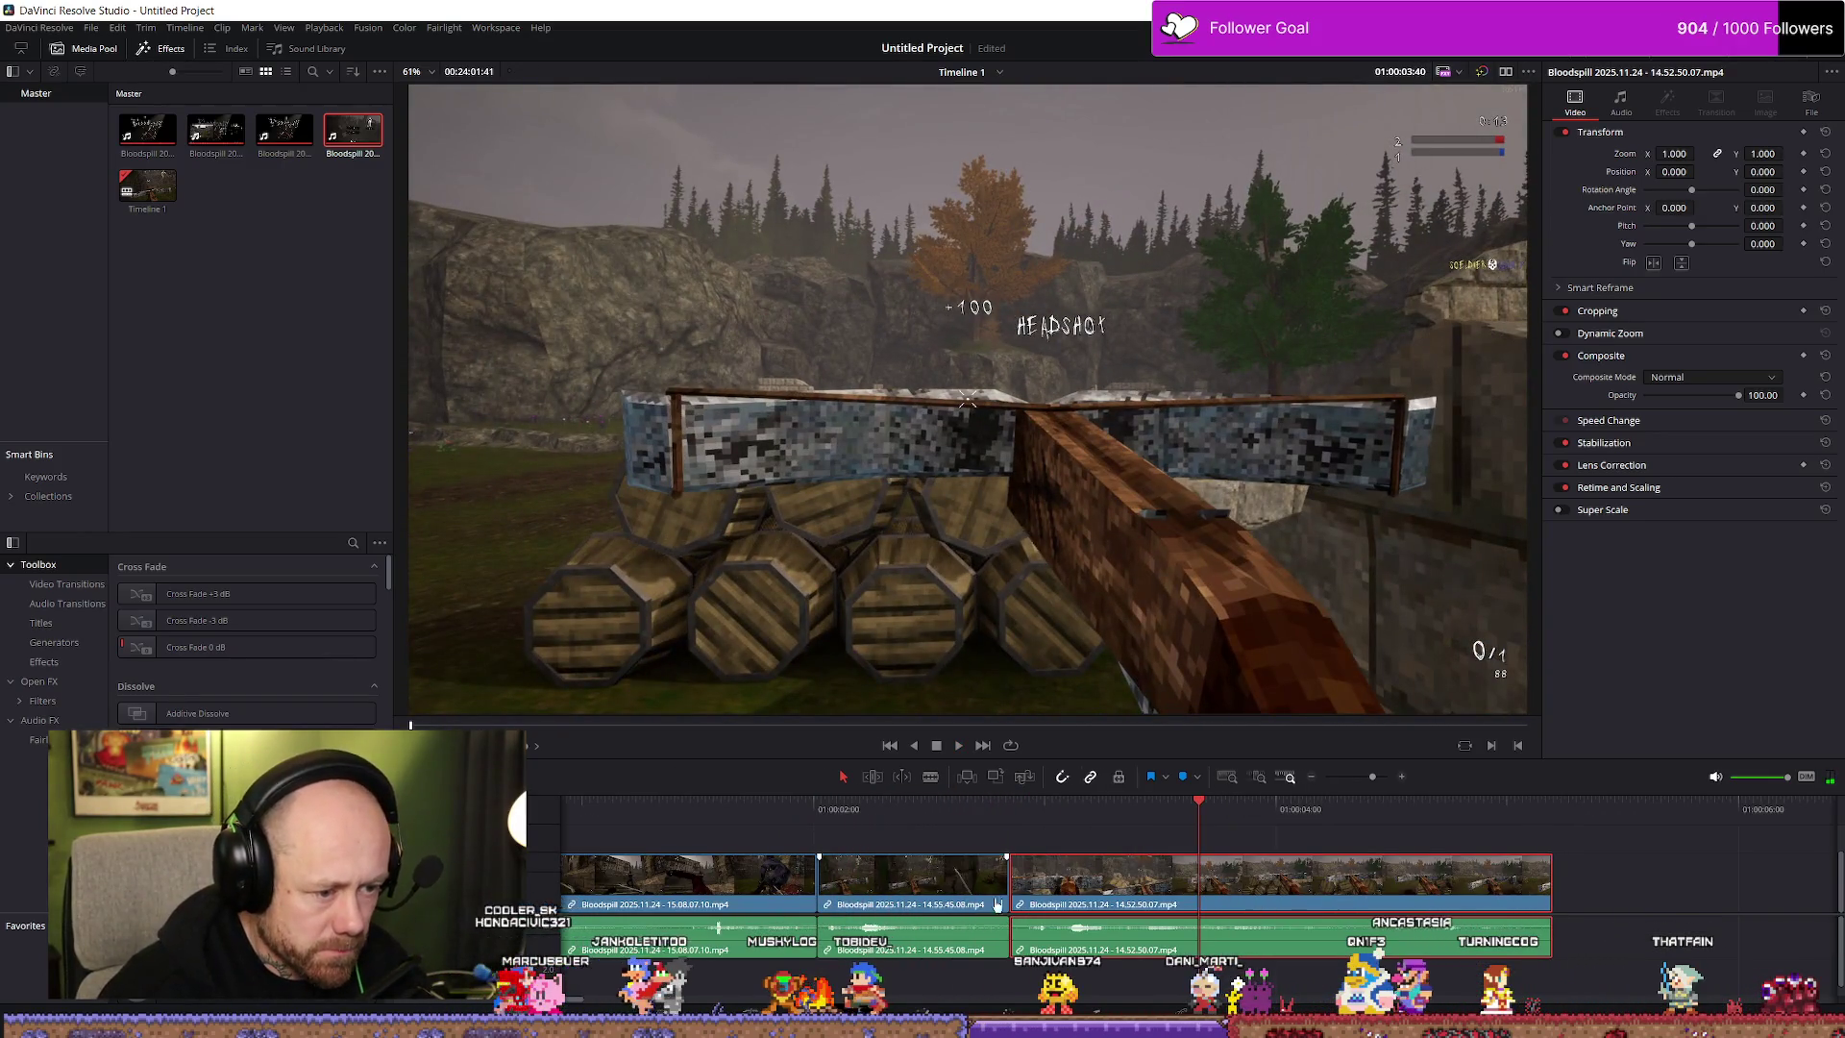
left_click_drag(1000, 886, 974, 886)
left_click_drag(1096, 906, 1072, 900)
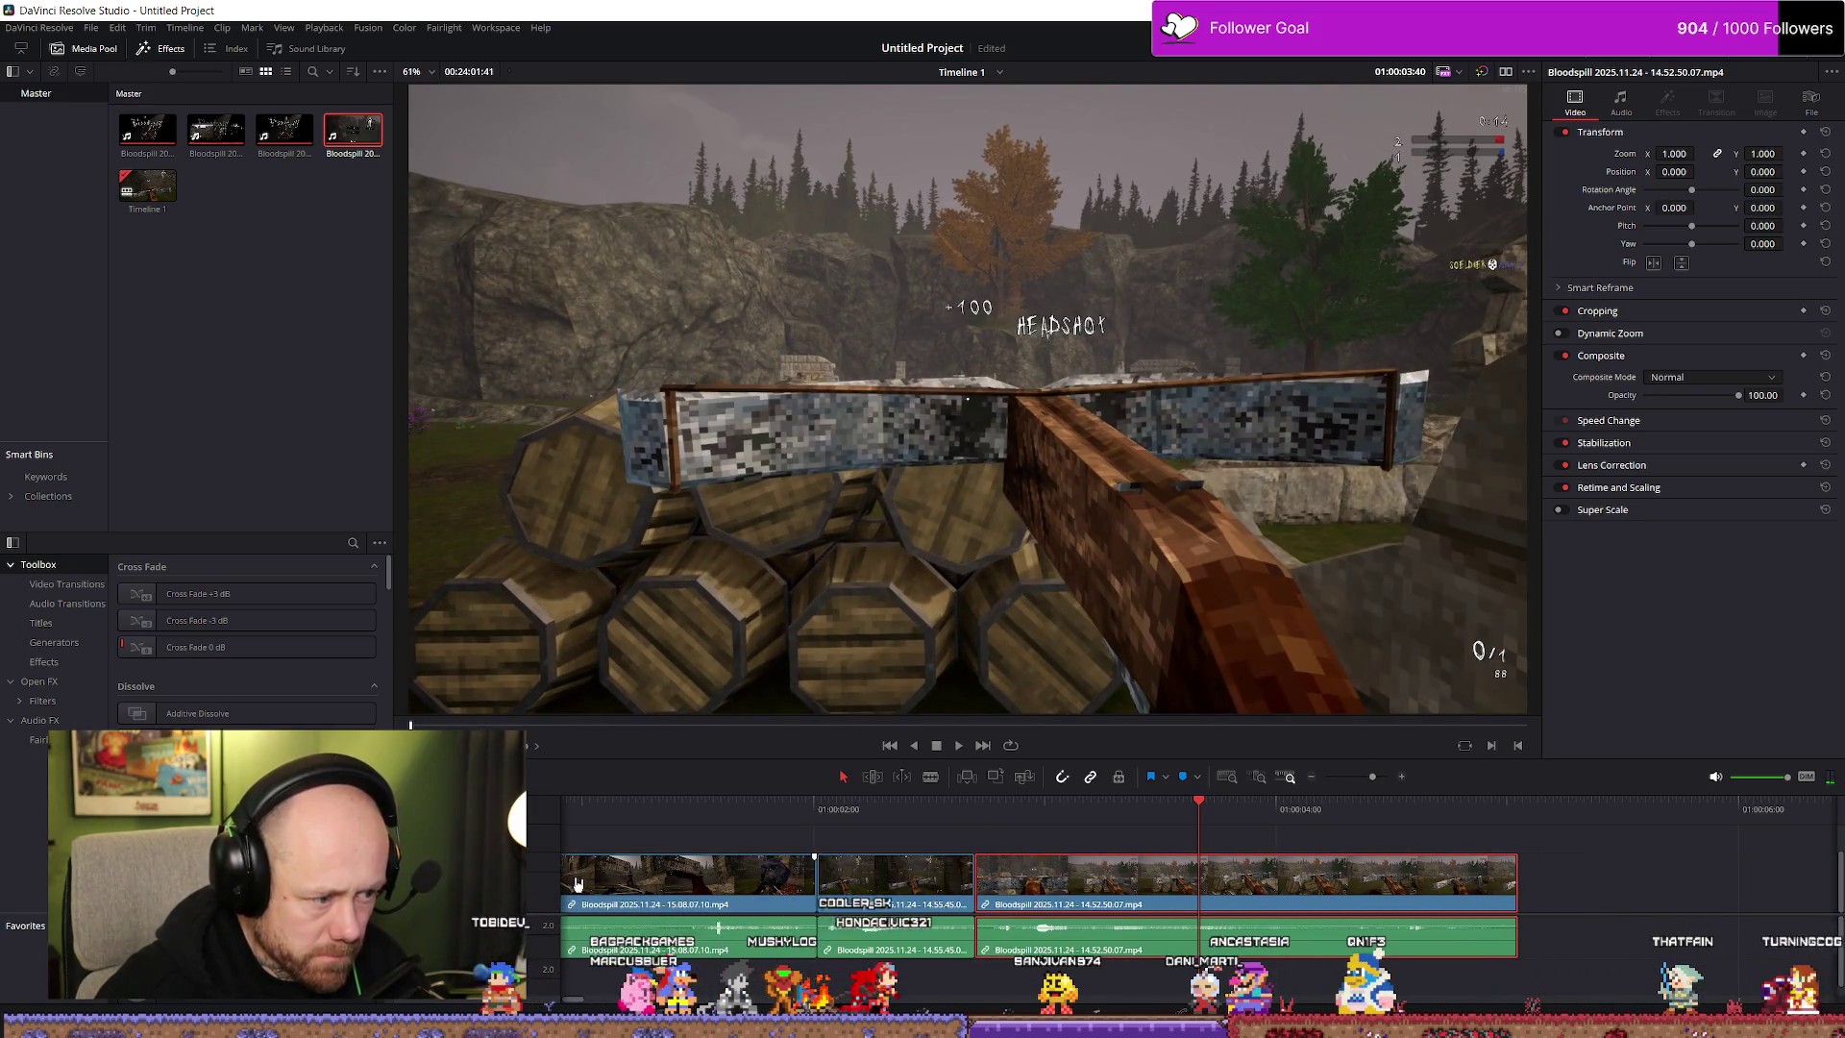
scroll(686, 918, "down", 1)
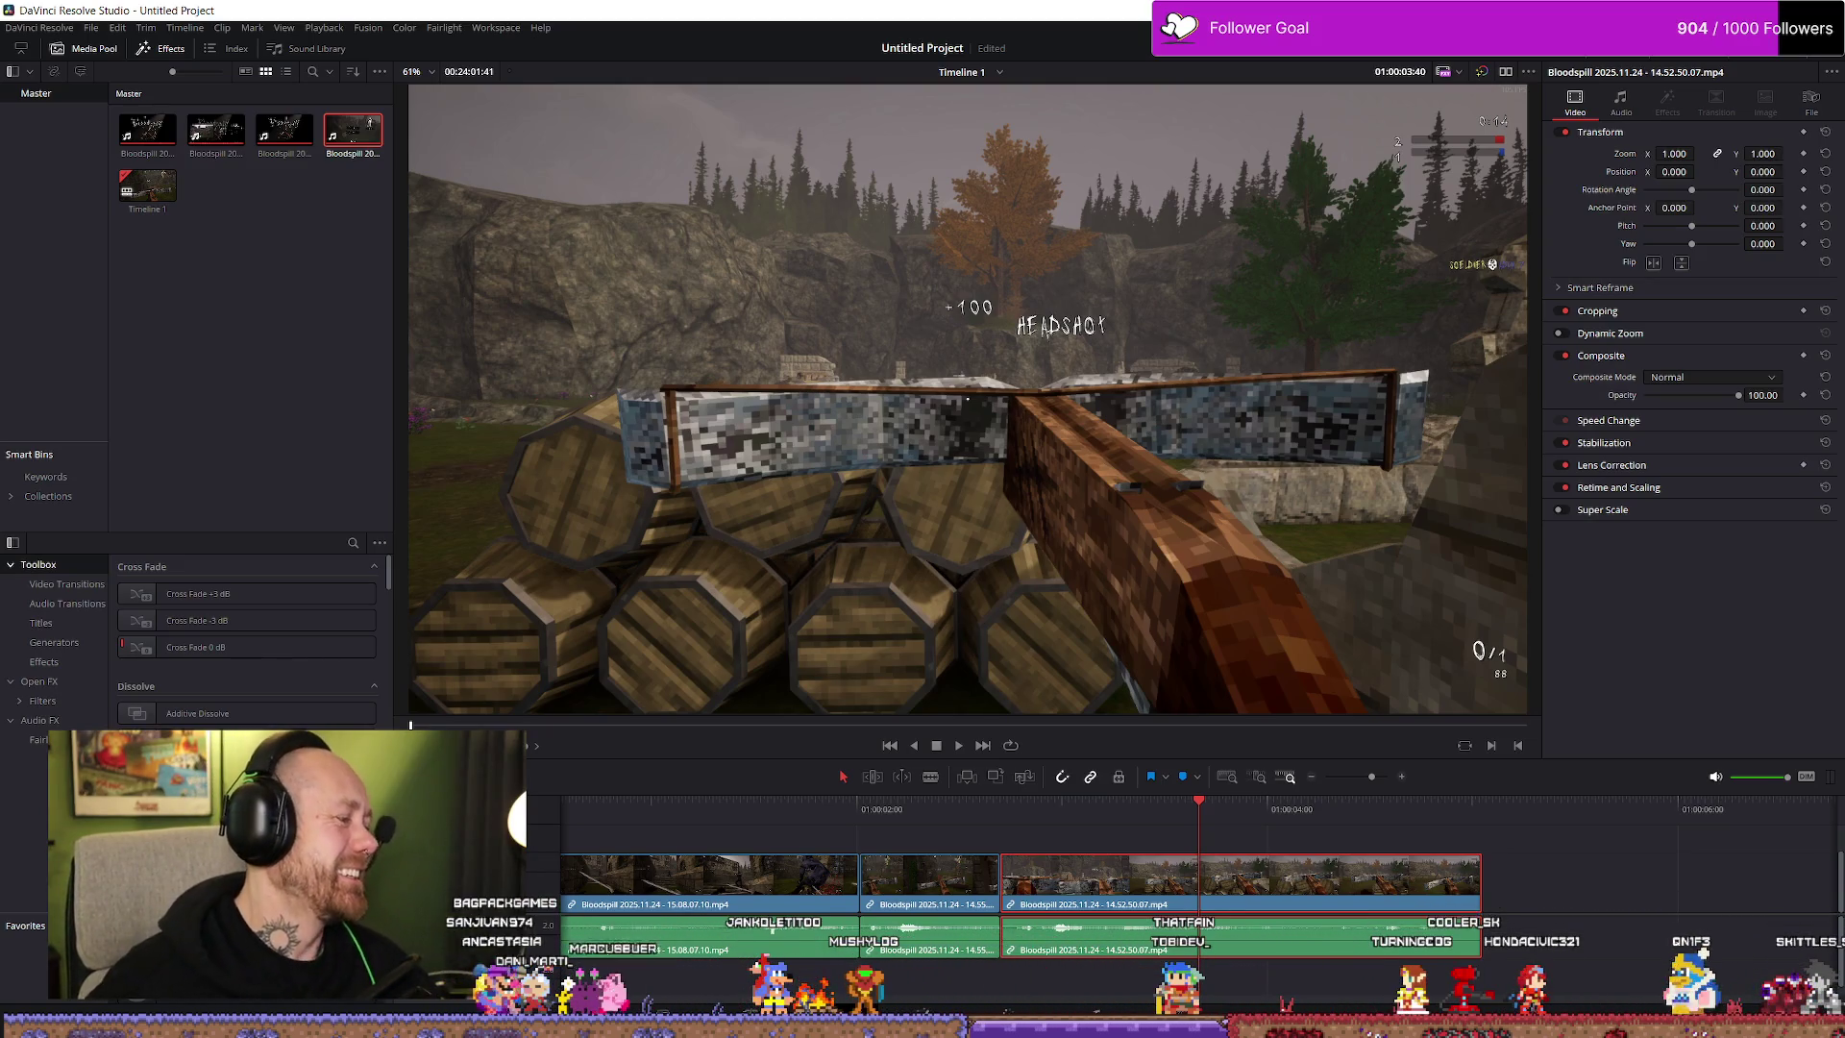
scroll(885, 834, "down", 4)
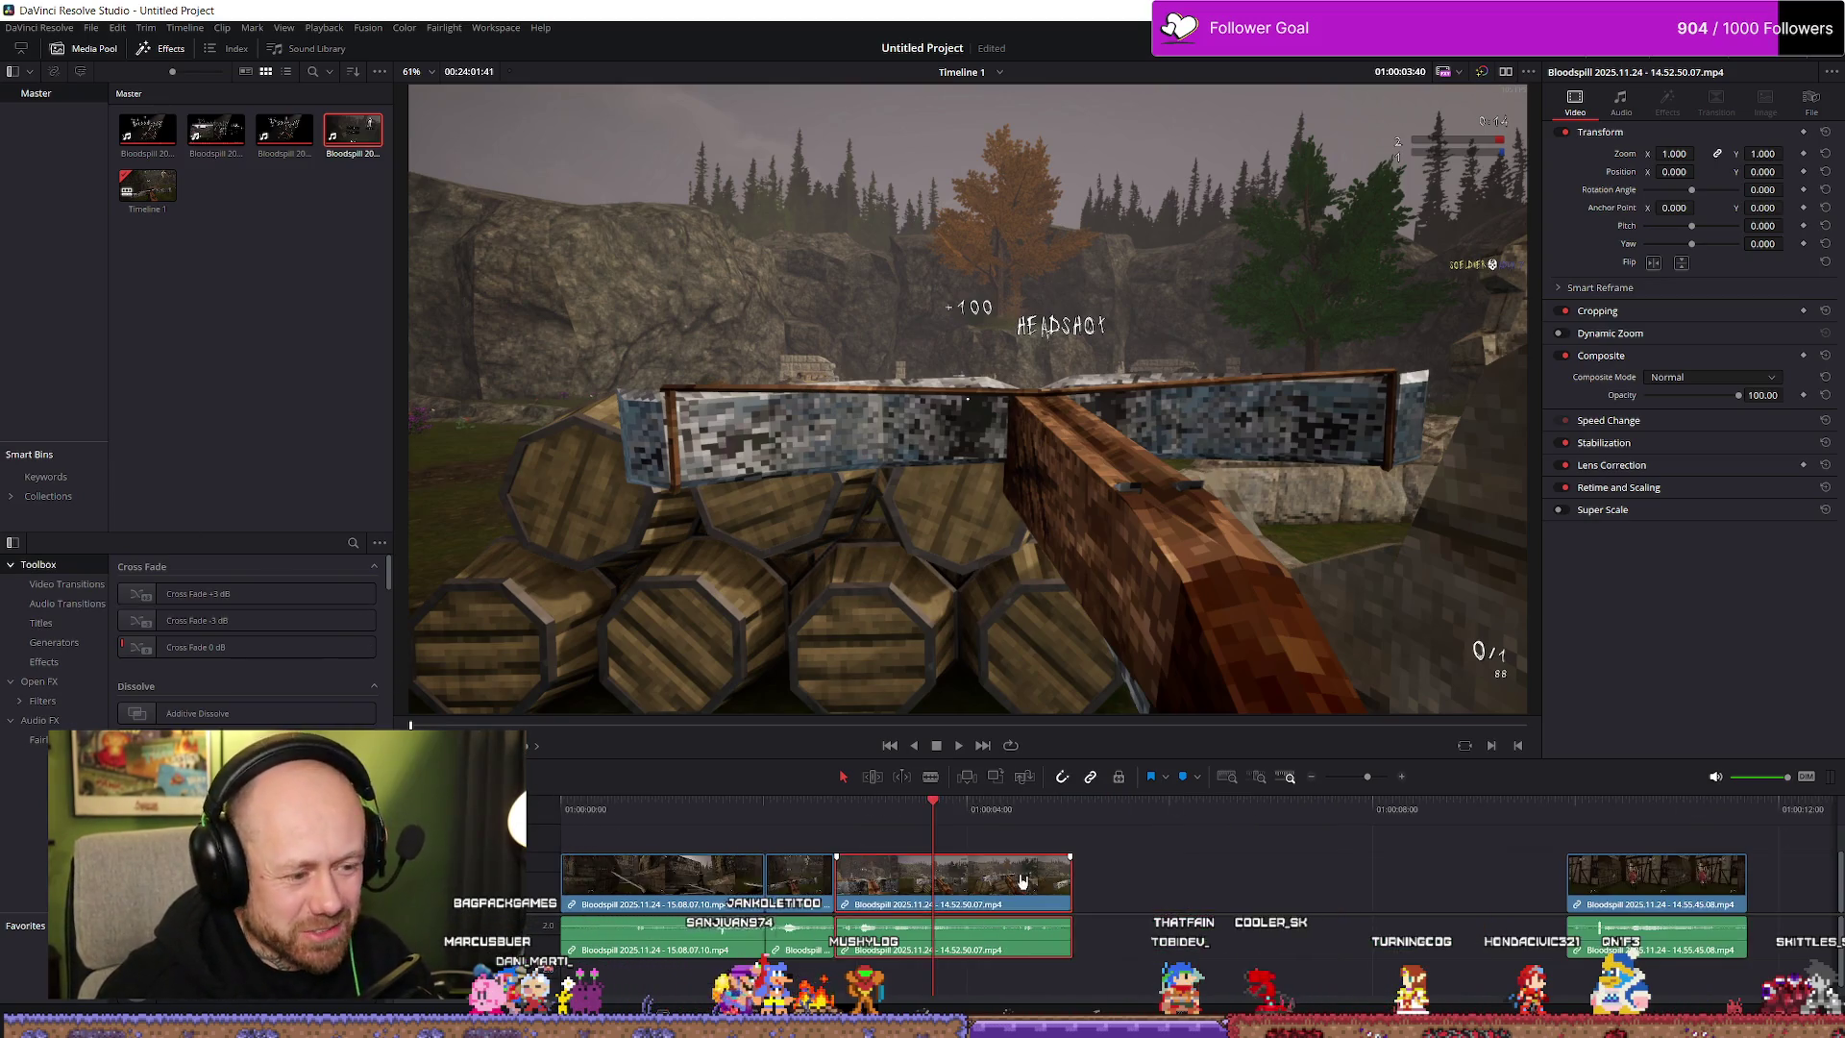
Shift the three clips later and trim away the start of the first clip
left_click(604, 809)
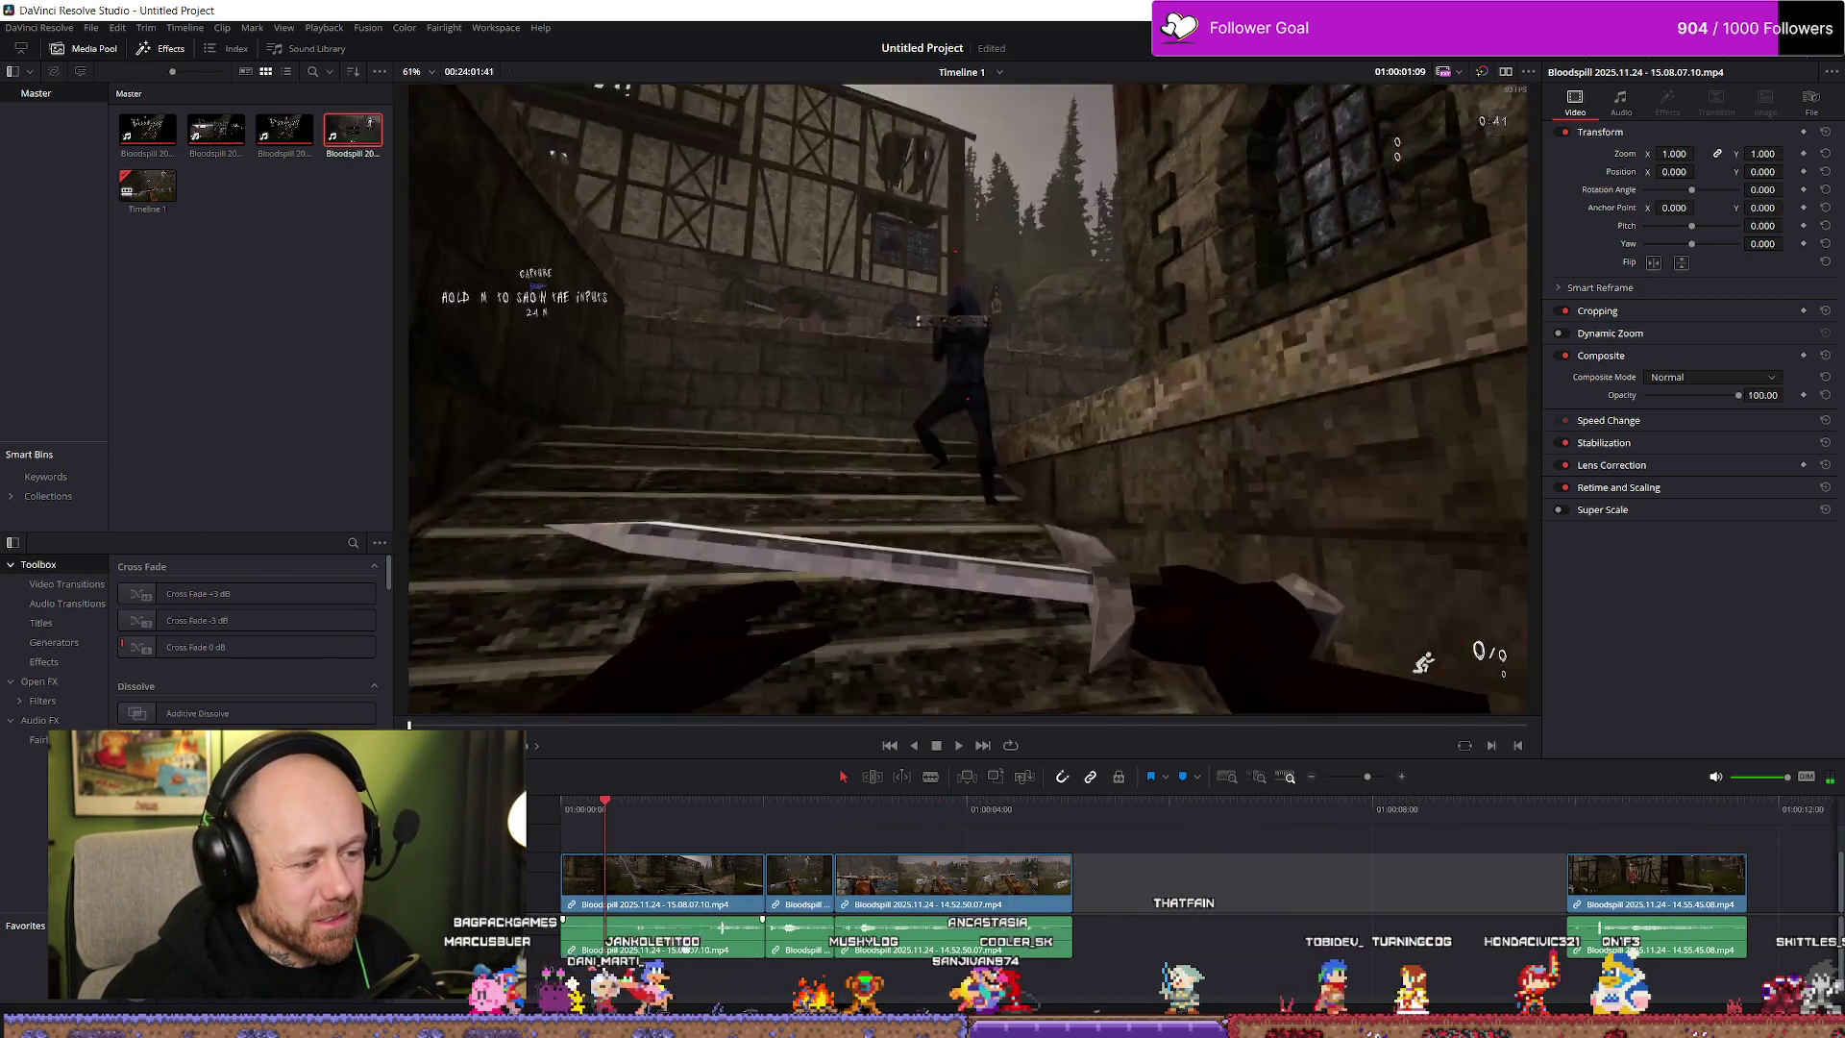
left_click_drag(1167, 909, 671, 893)
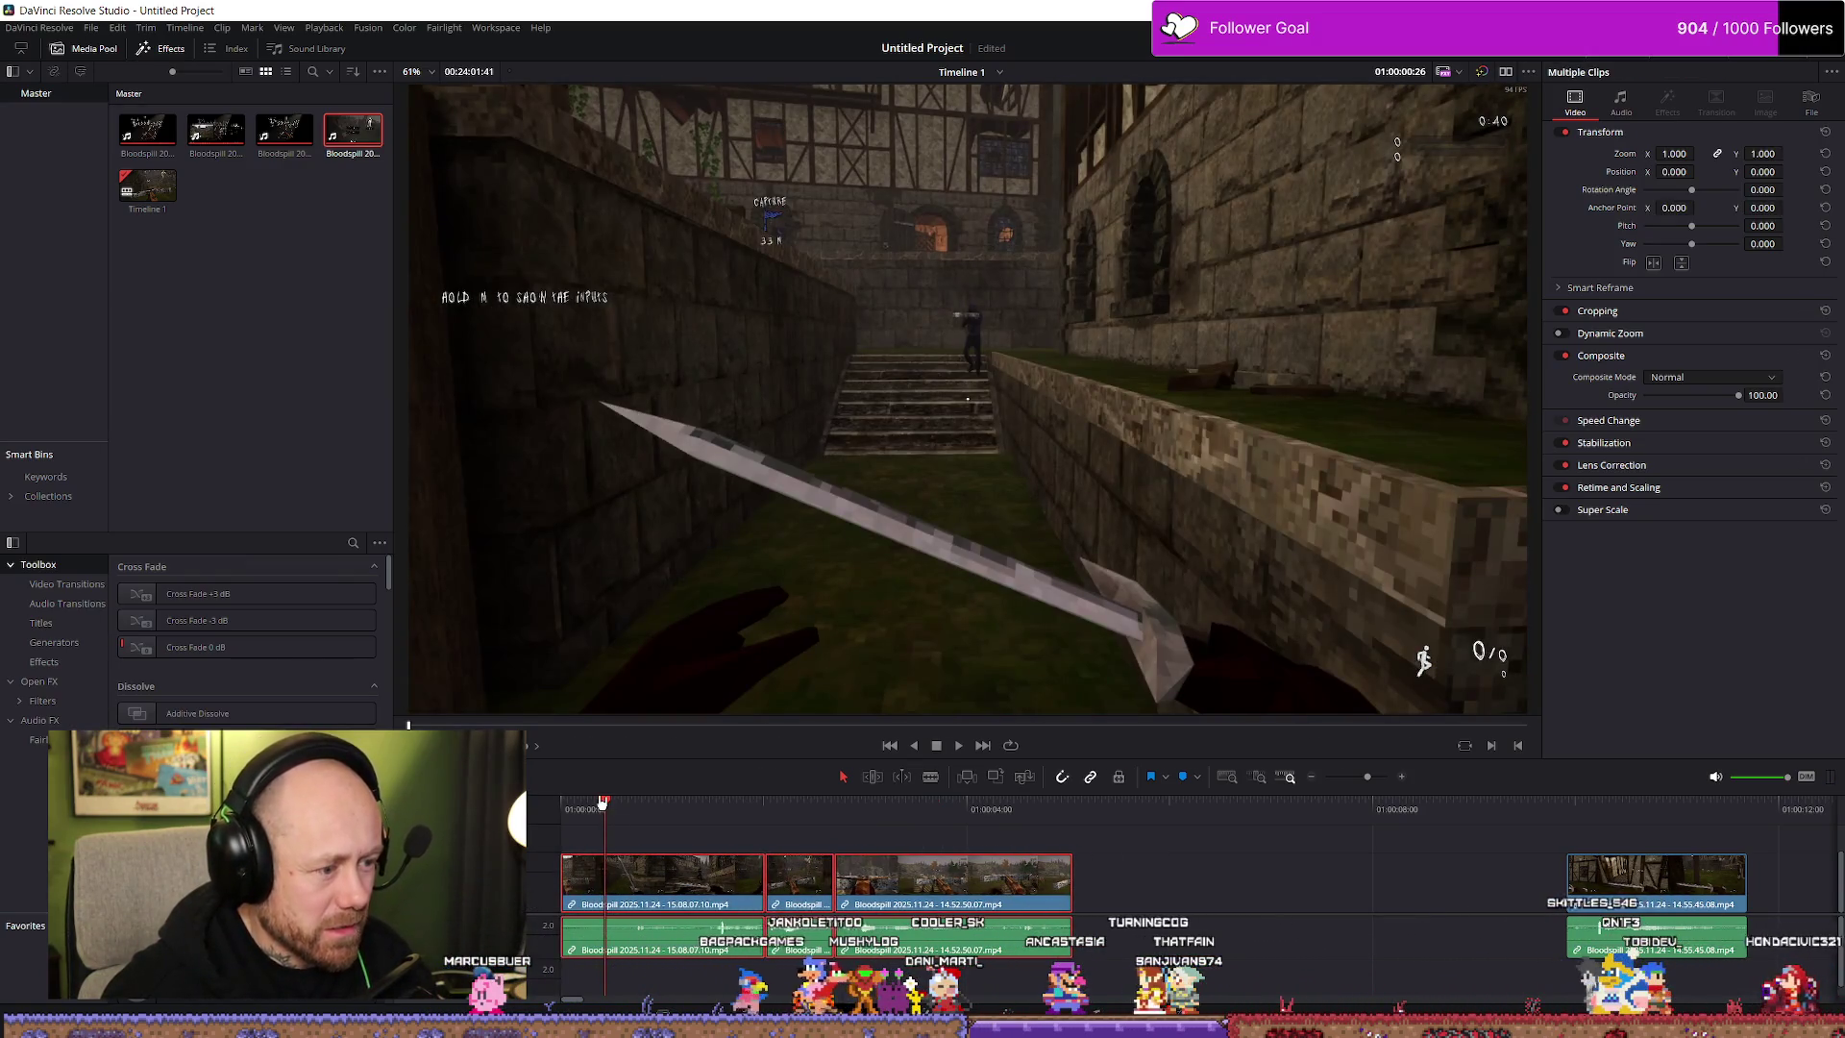
key("space")
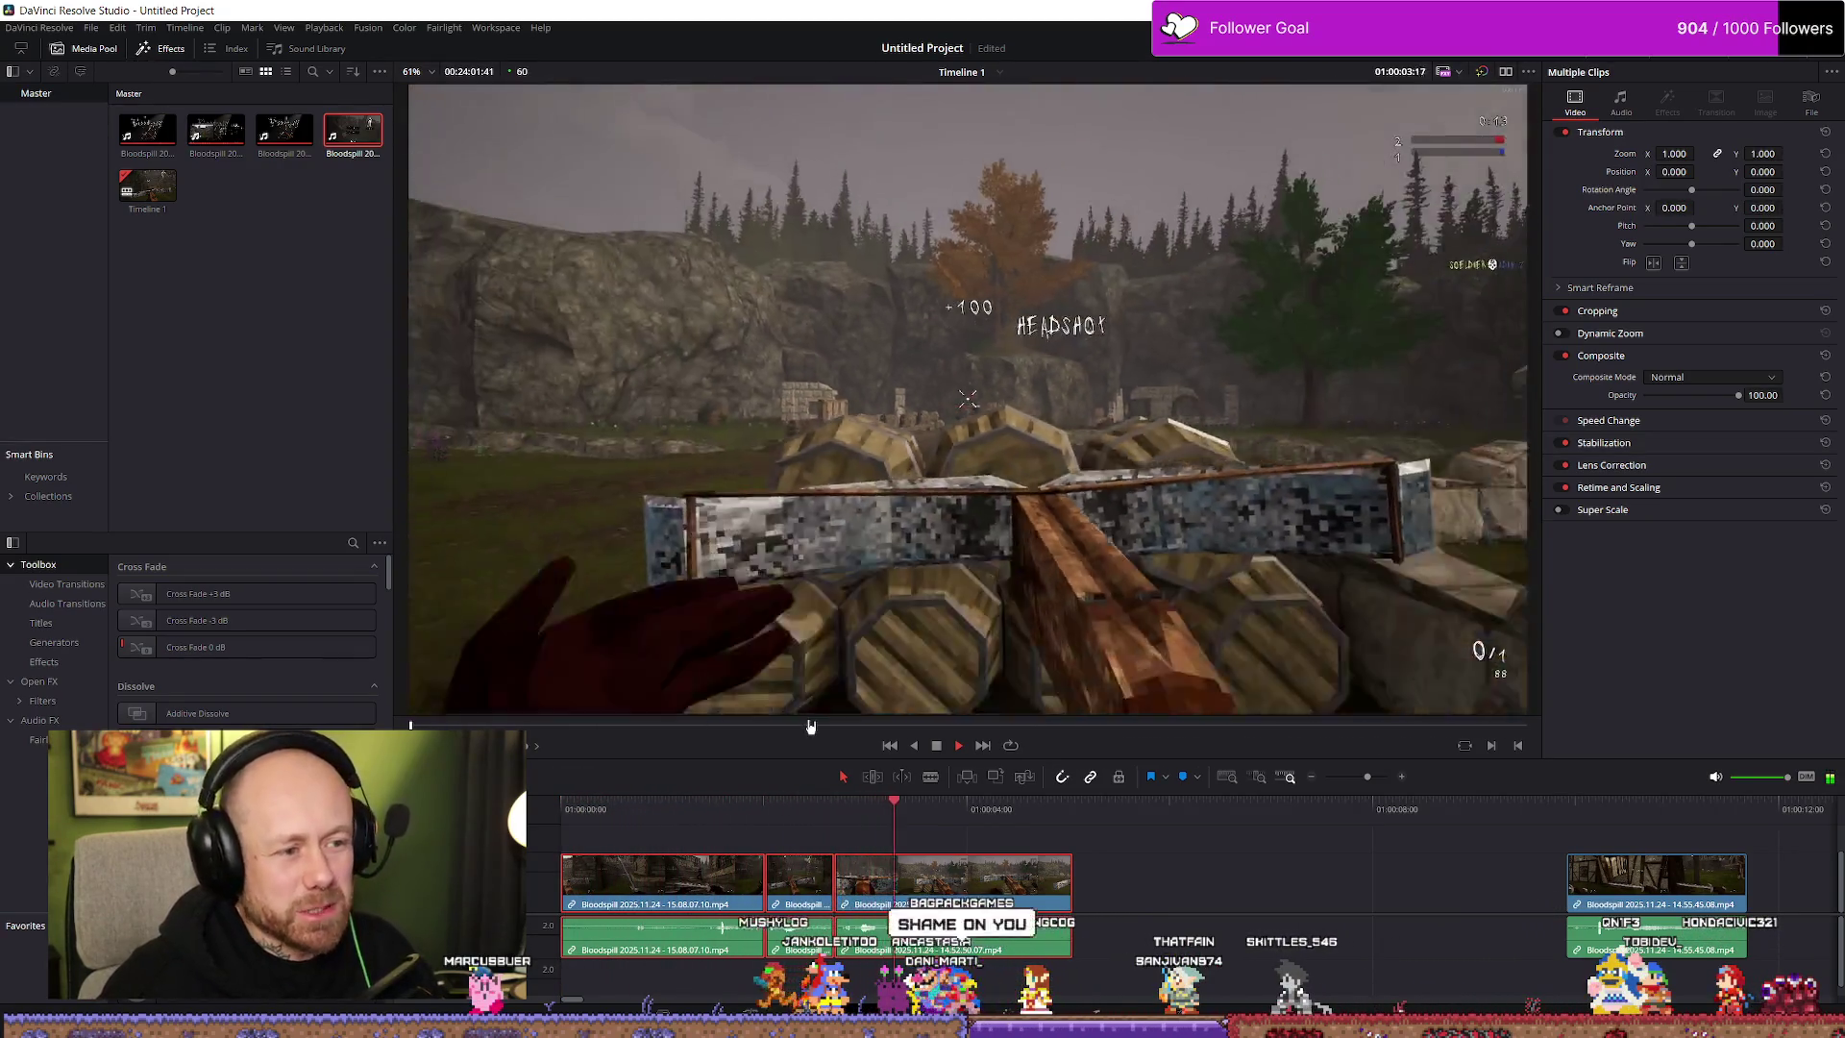
key("space")
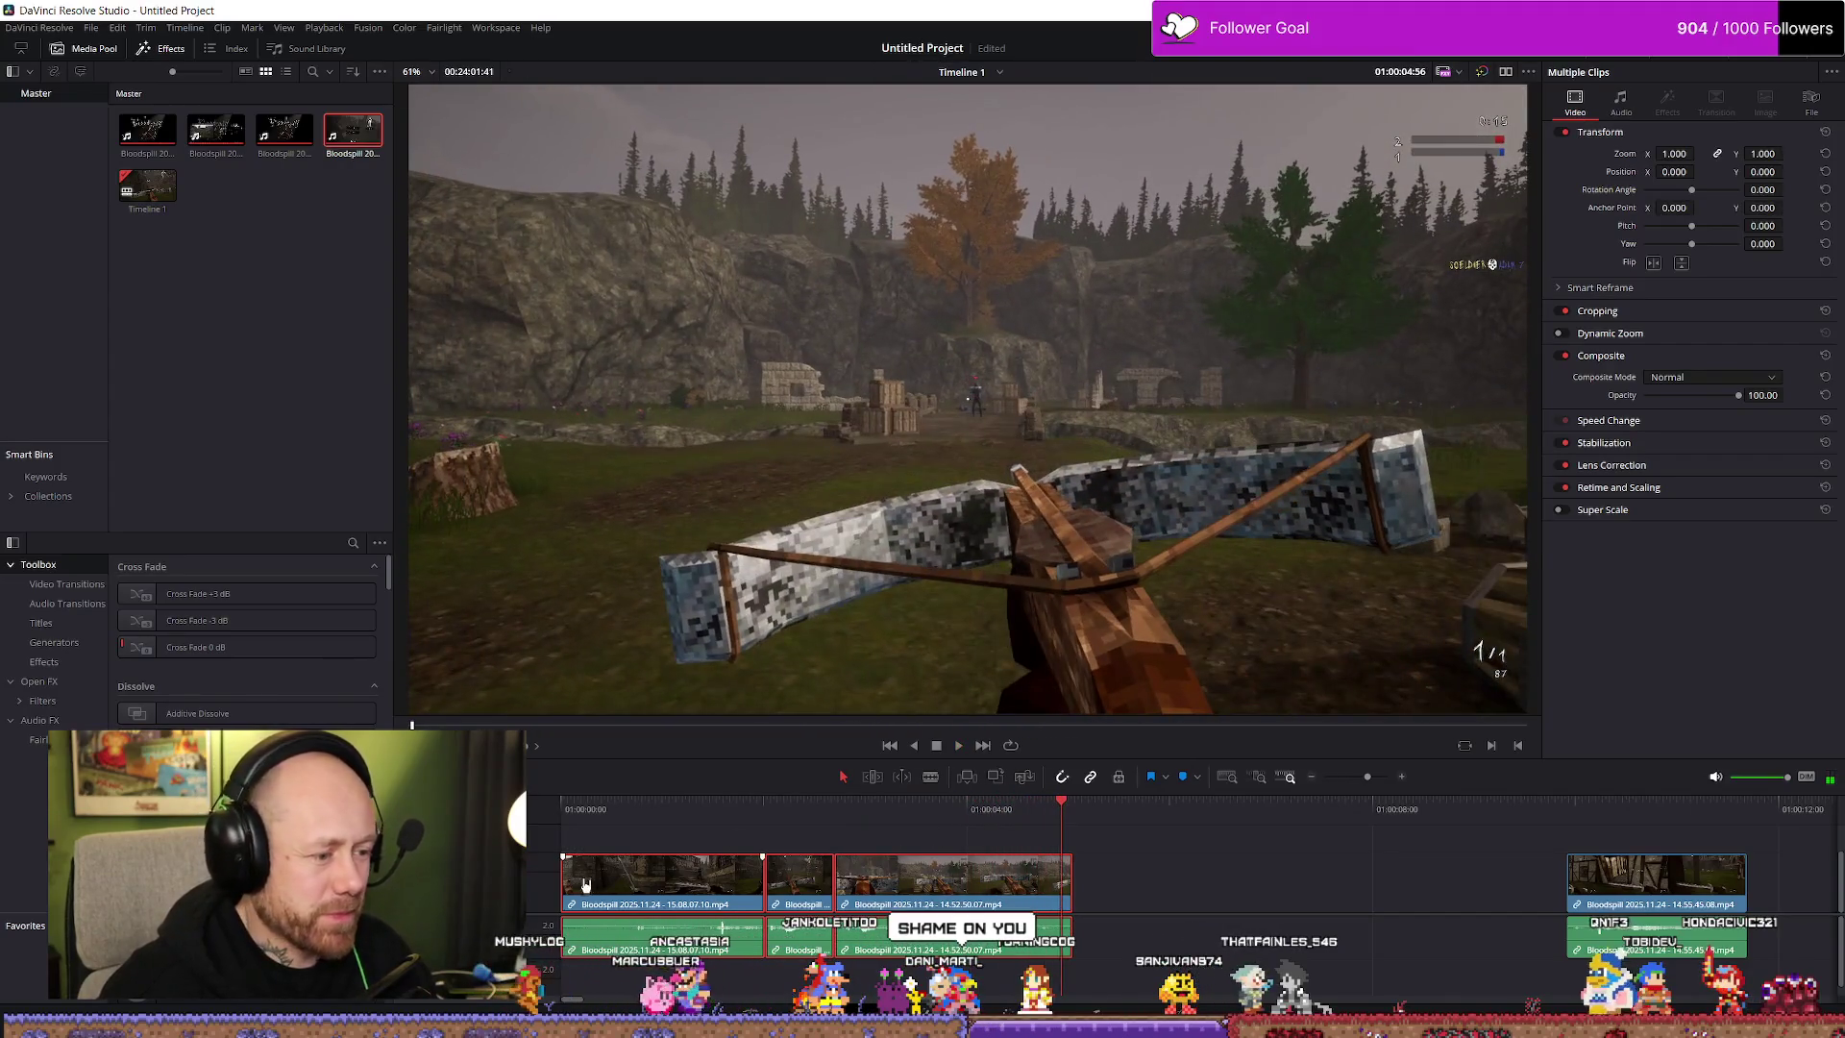
left_click_drag(570, 877, 647, 885)
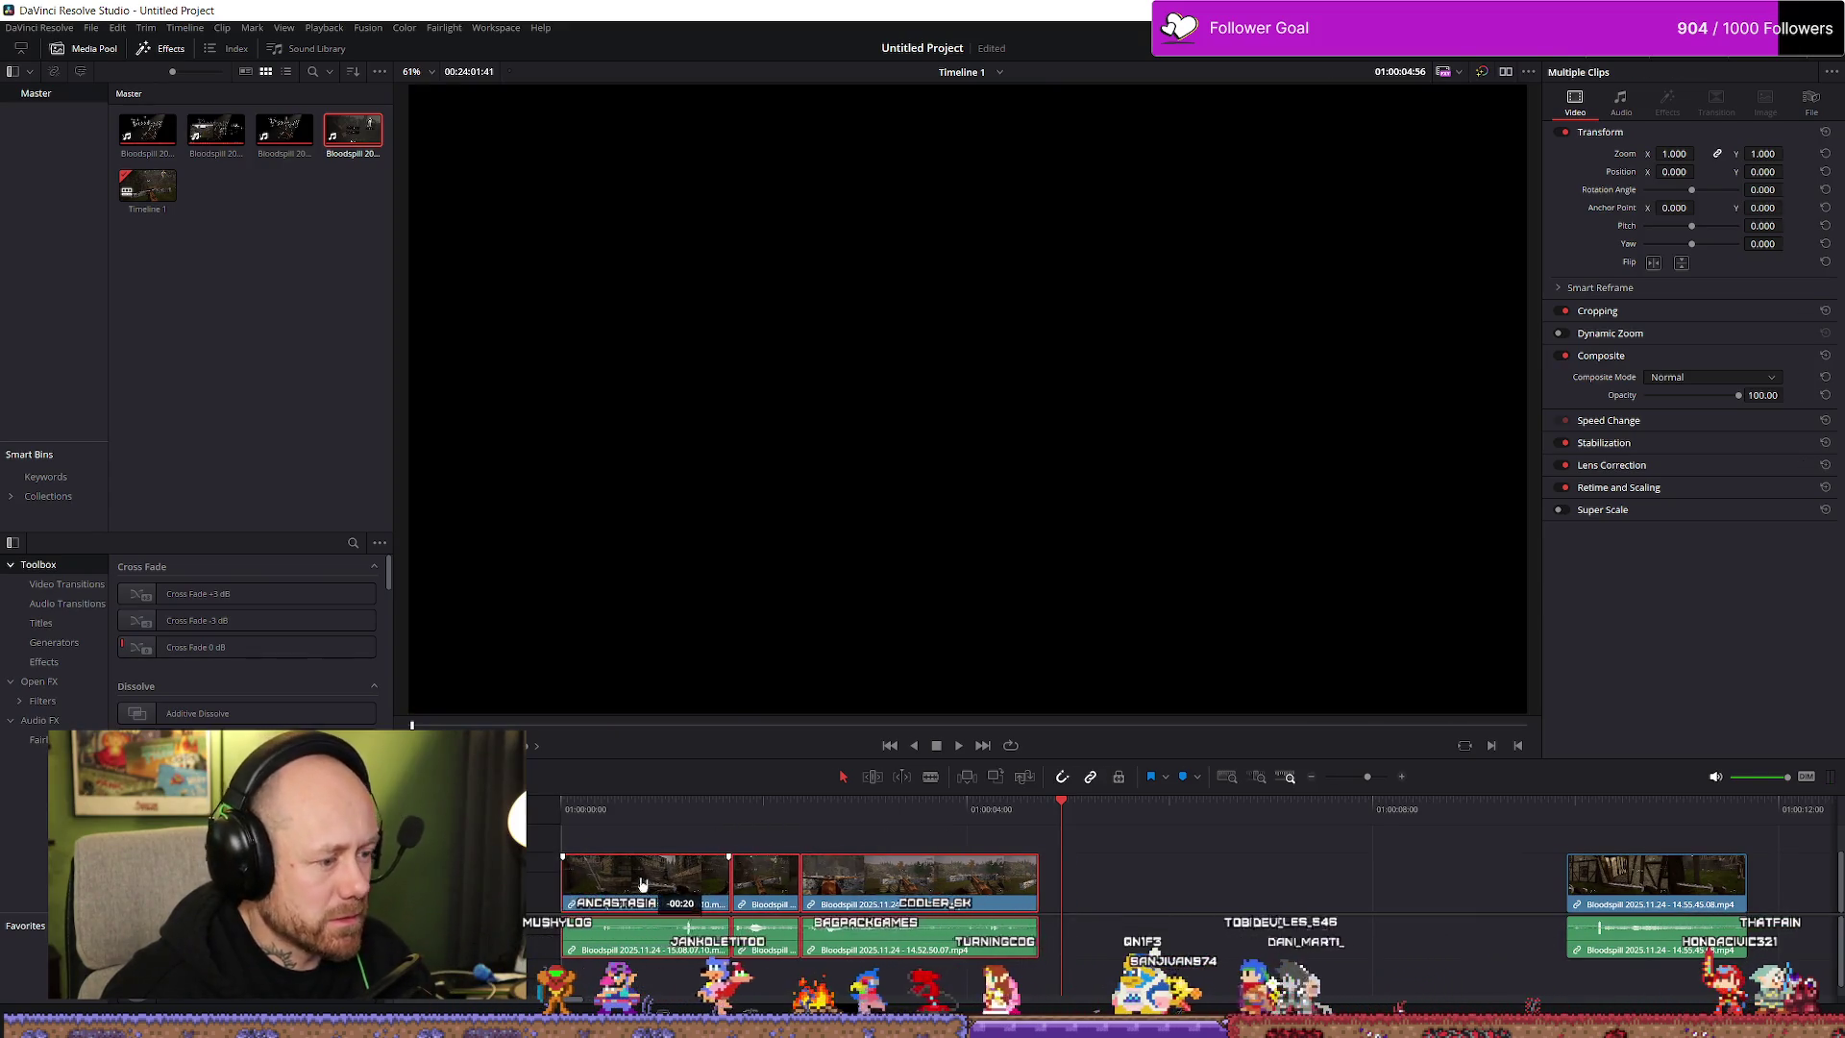
key("space")
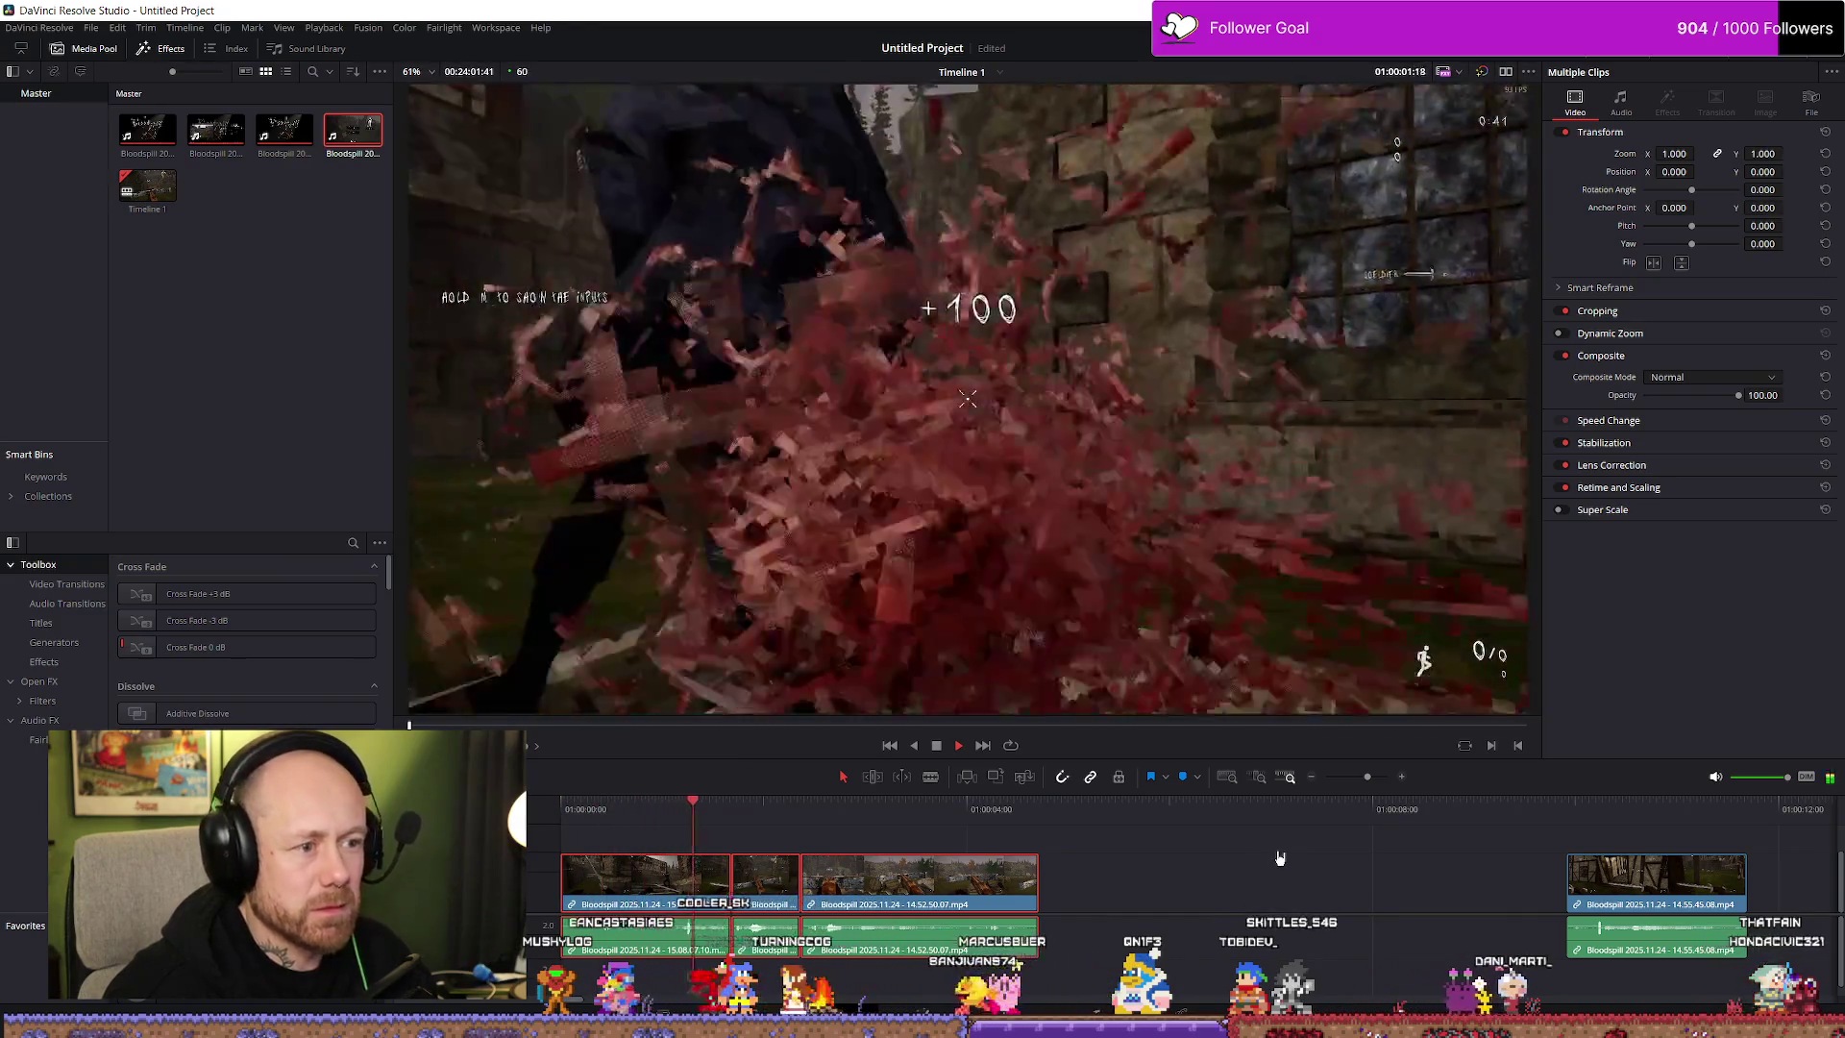
key("space")
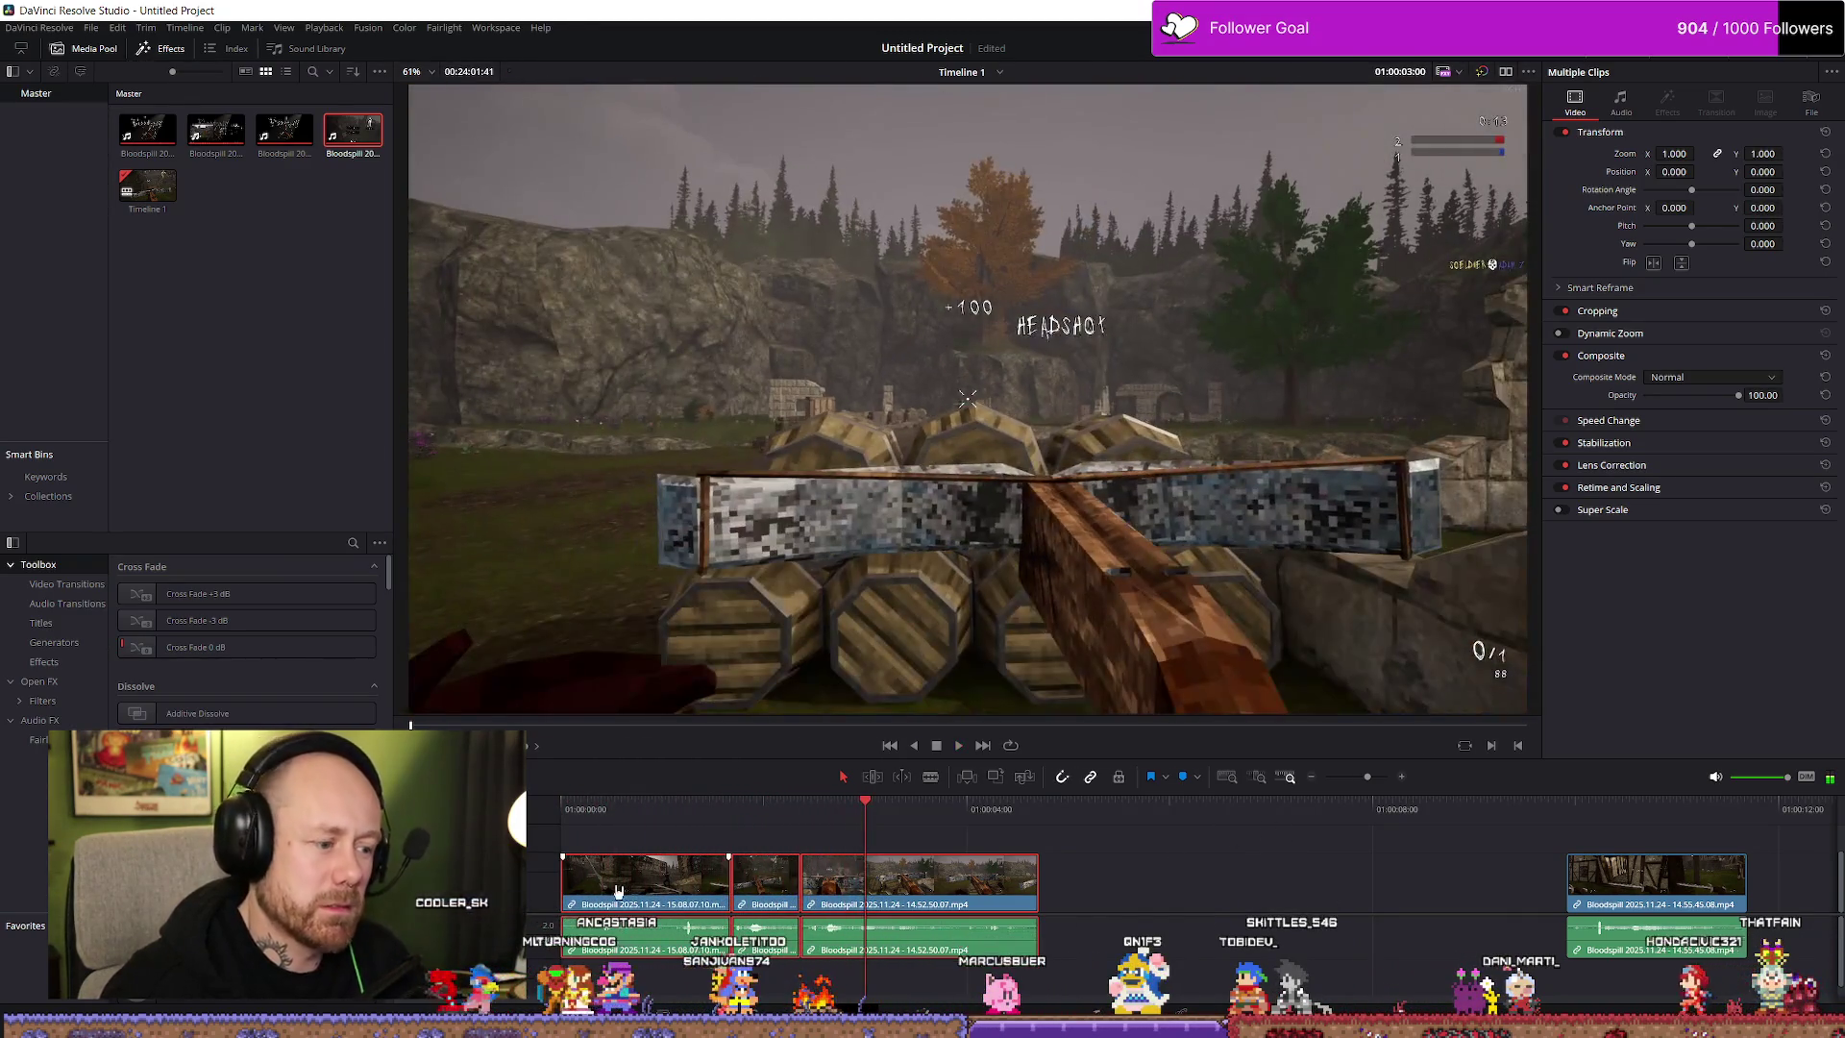
Trim more off the first clip's head, move the clips back to the start, and replay
left_click_drag(569, 880, 604, 880)
left_click_drag(754, 904, 644, 899)
key("Home")
key("space")
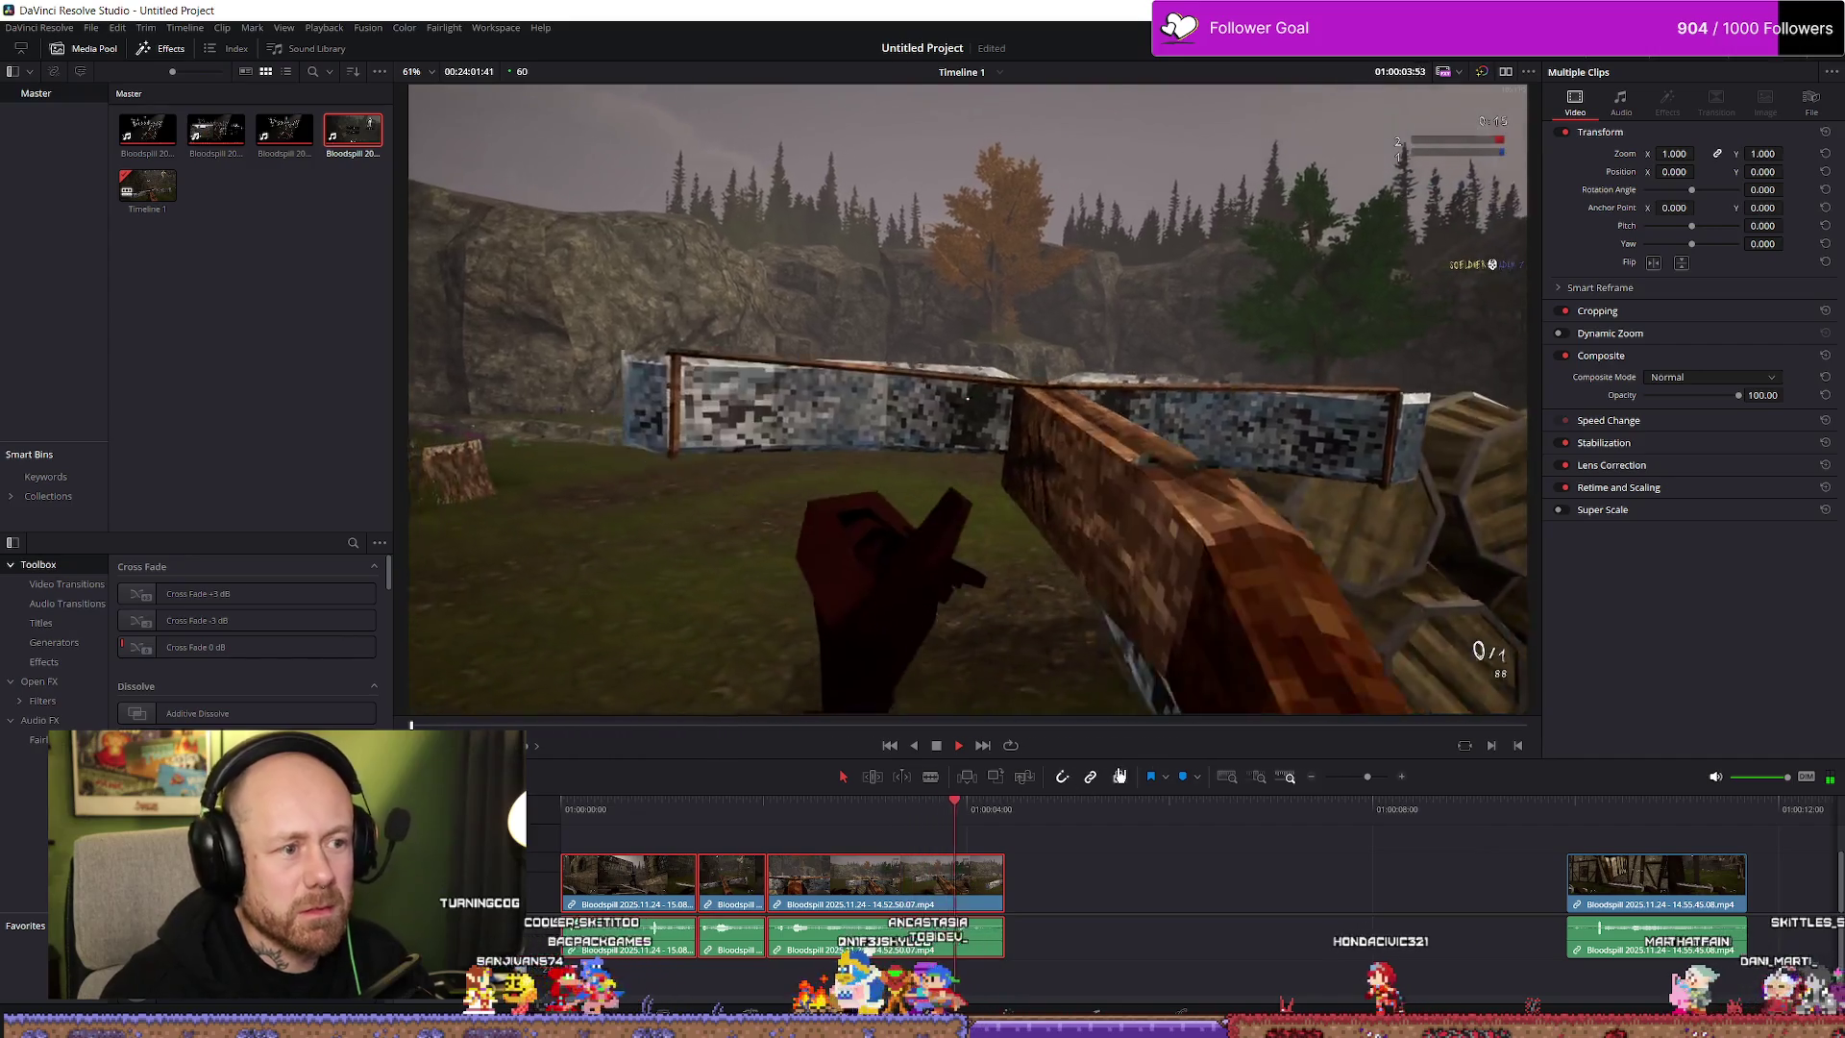
key("space")
key("space")
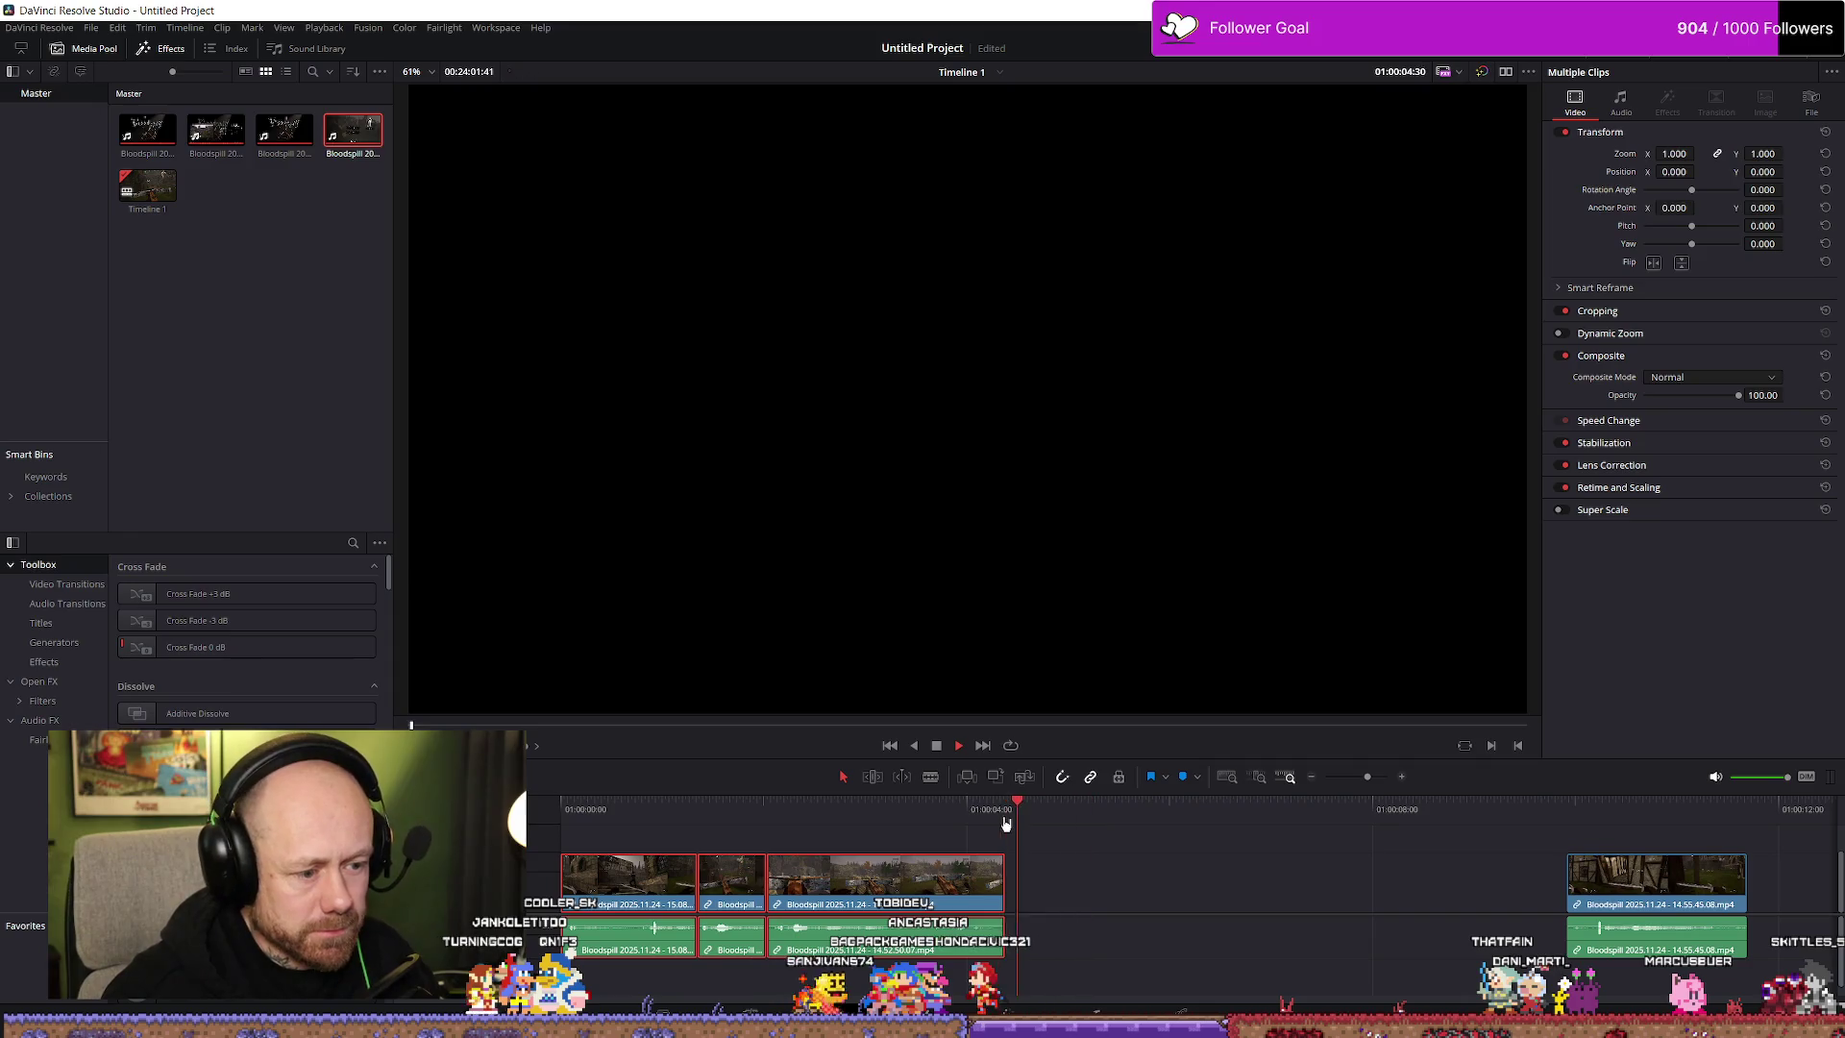
Extend the third clip's end in small increments and preview across the new end point
left_click_drag(996, 876, 1009, 877)
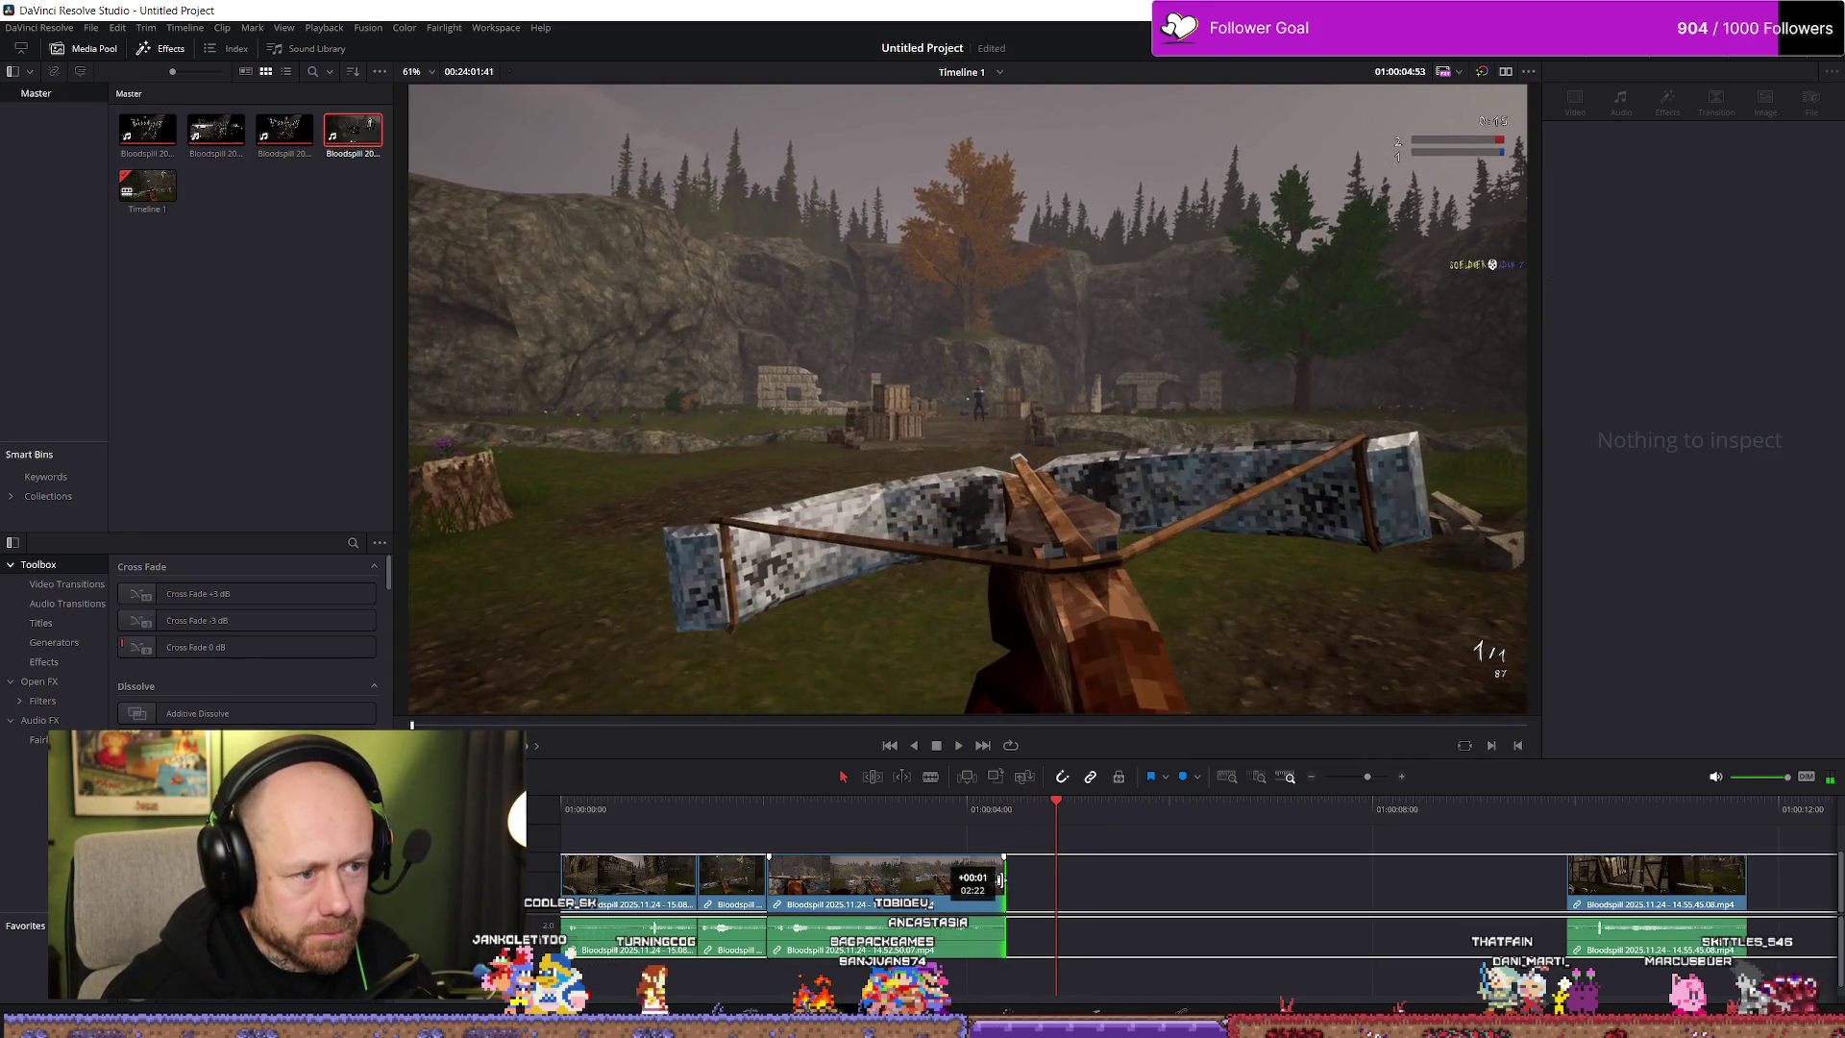
left_click_drag(1015, 880, 1029, 880)
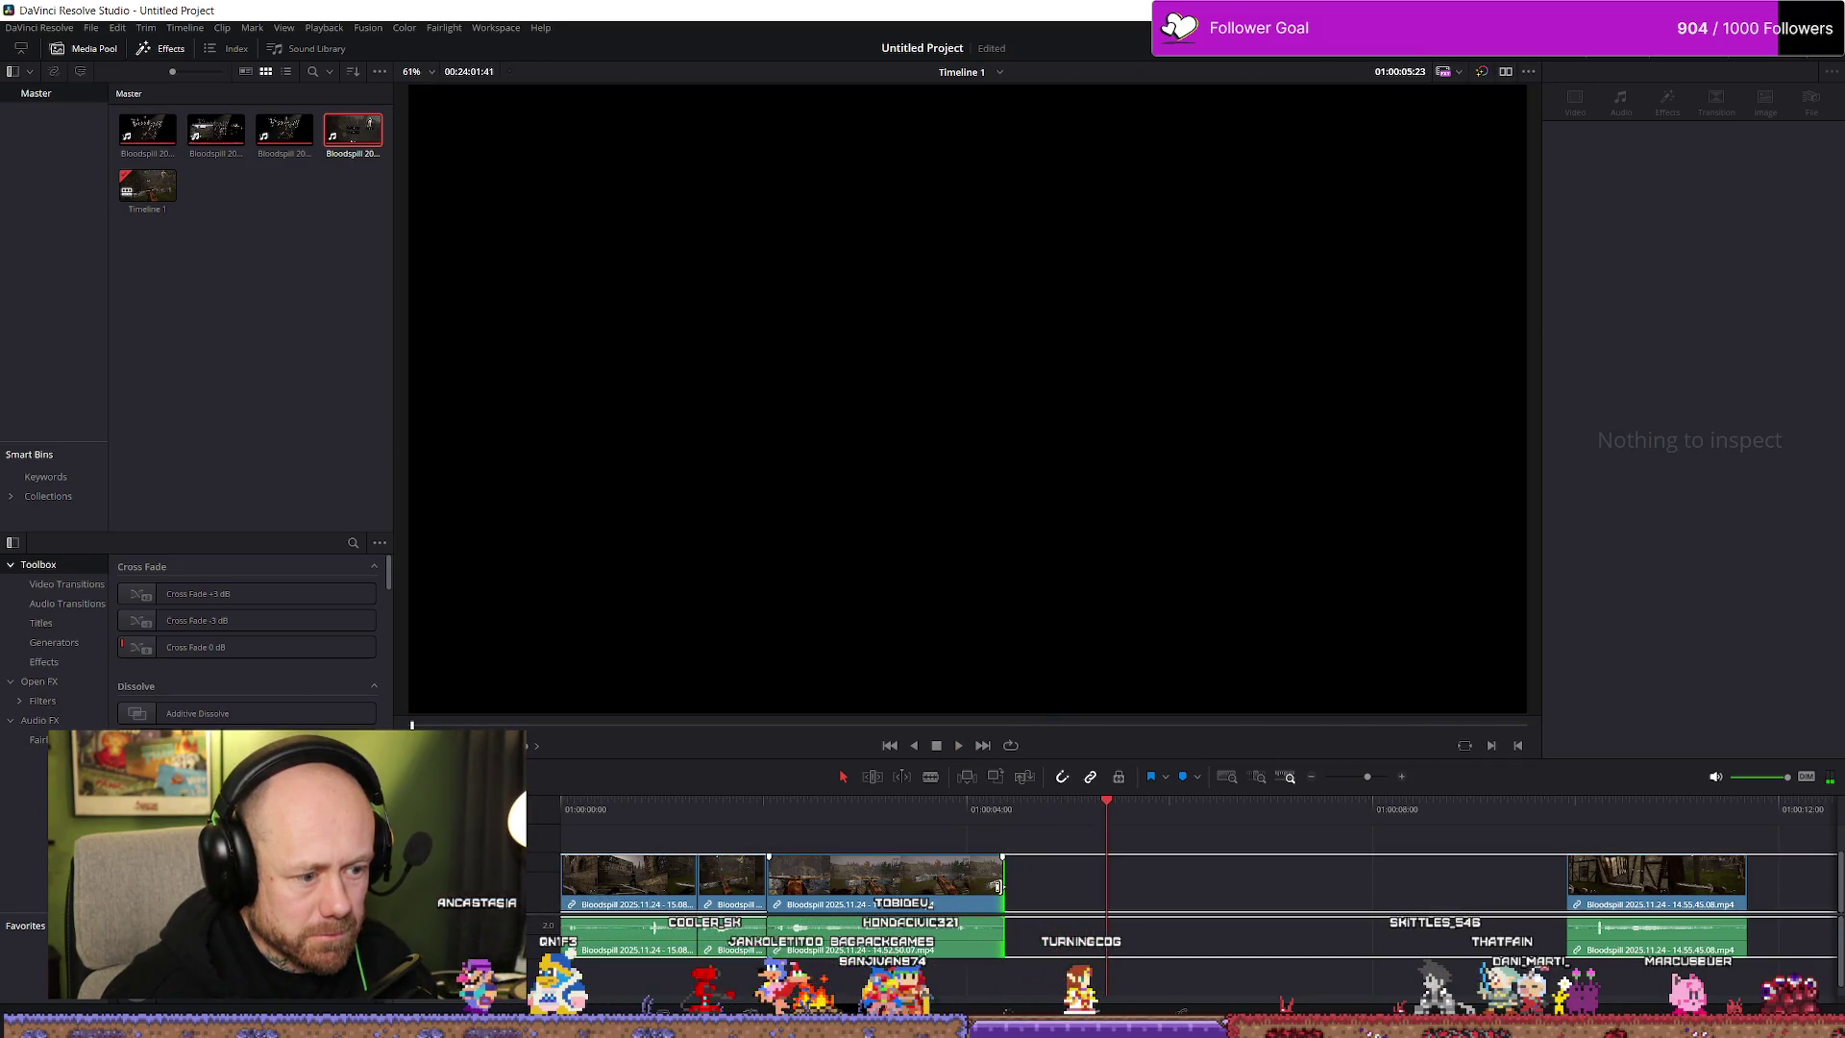
left_click_drag(1027, 880, 1038, 884)
key("slash")
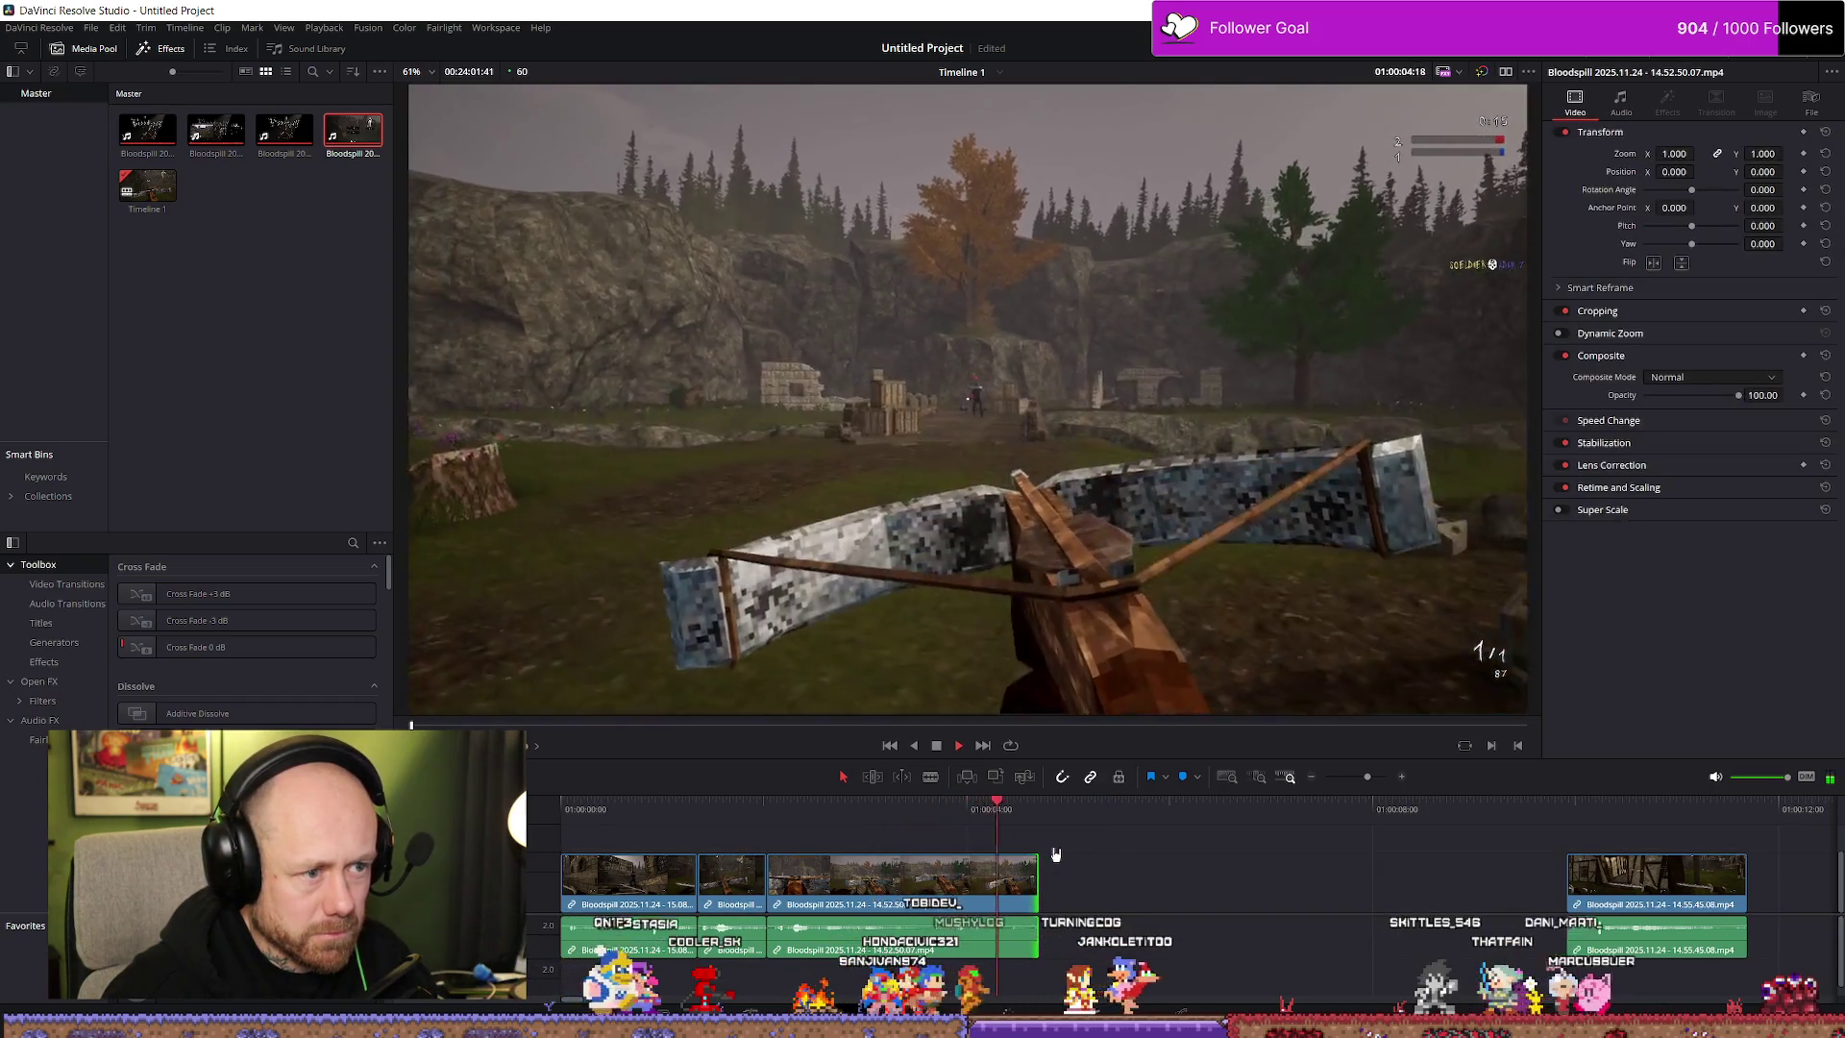
left_click(1056, 855)
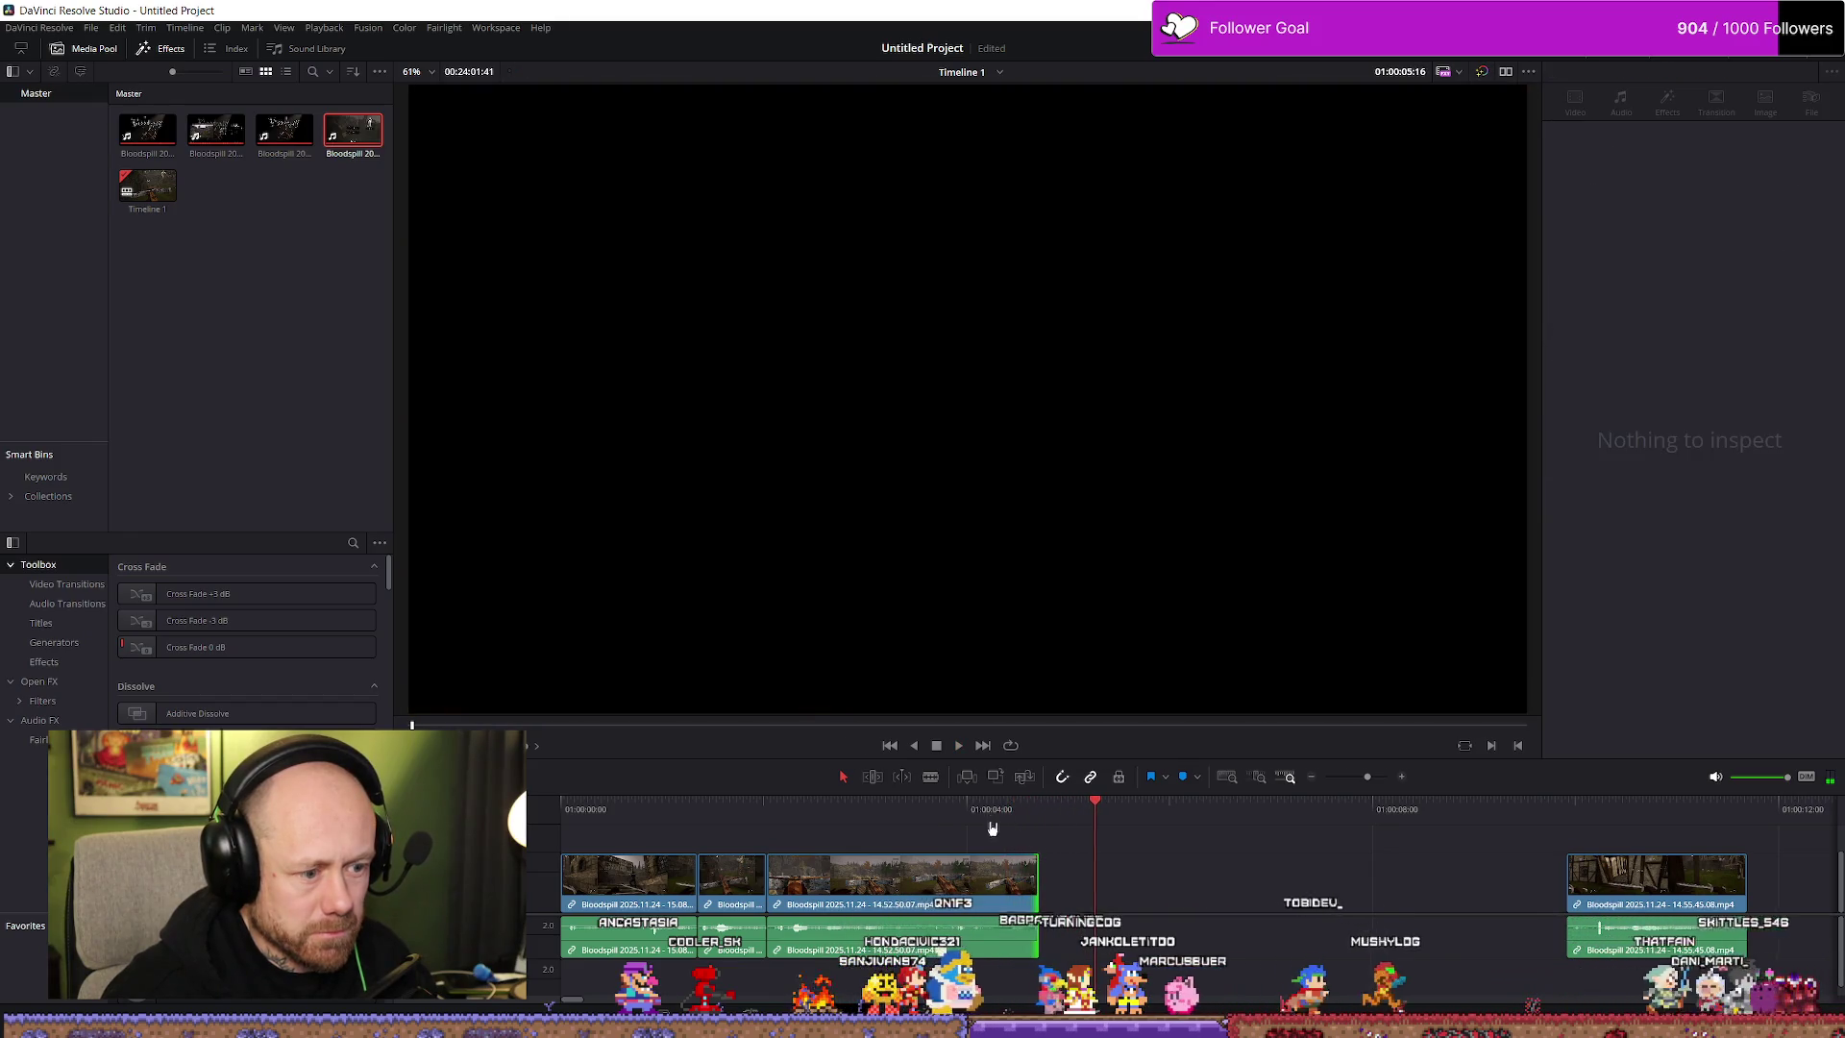
left_click(962, 812)
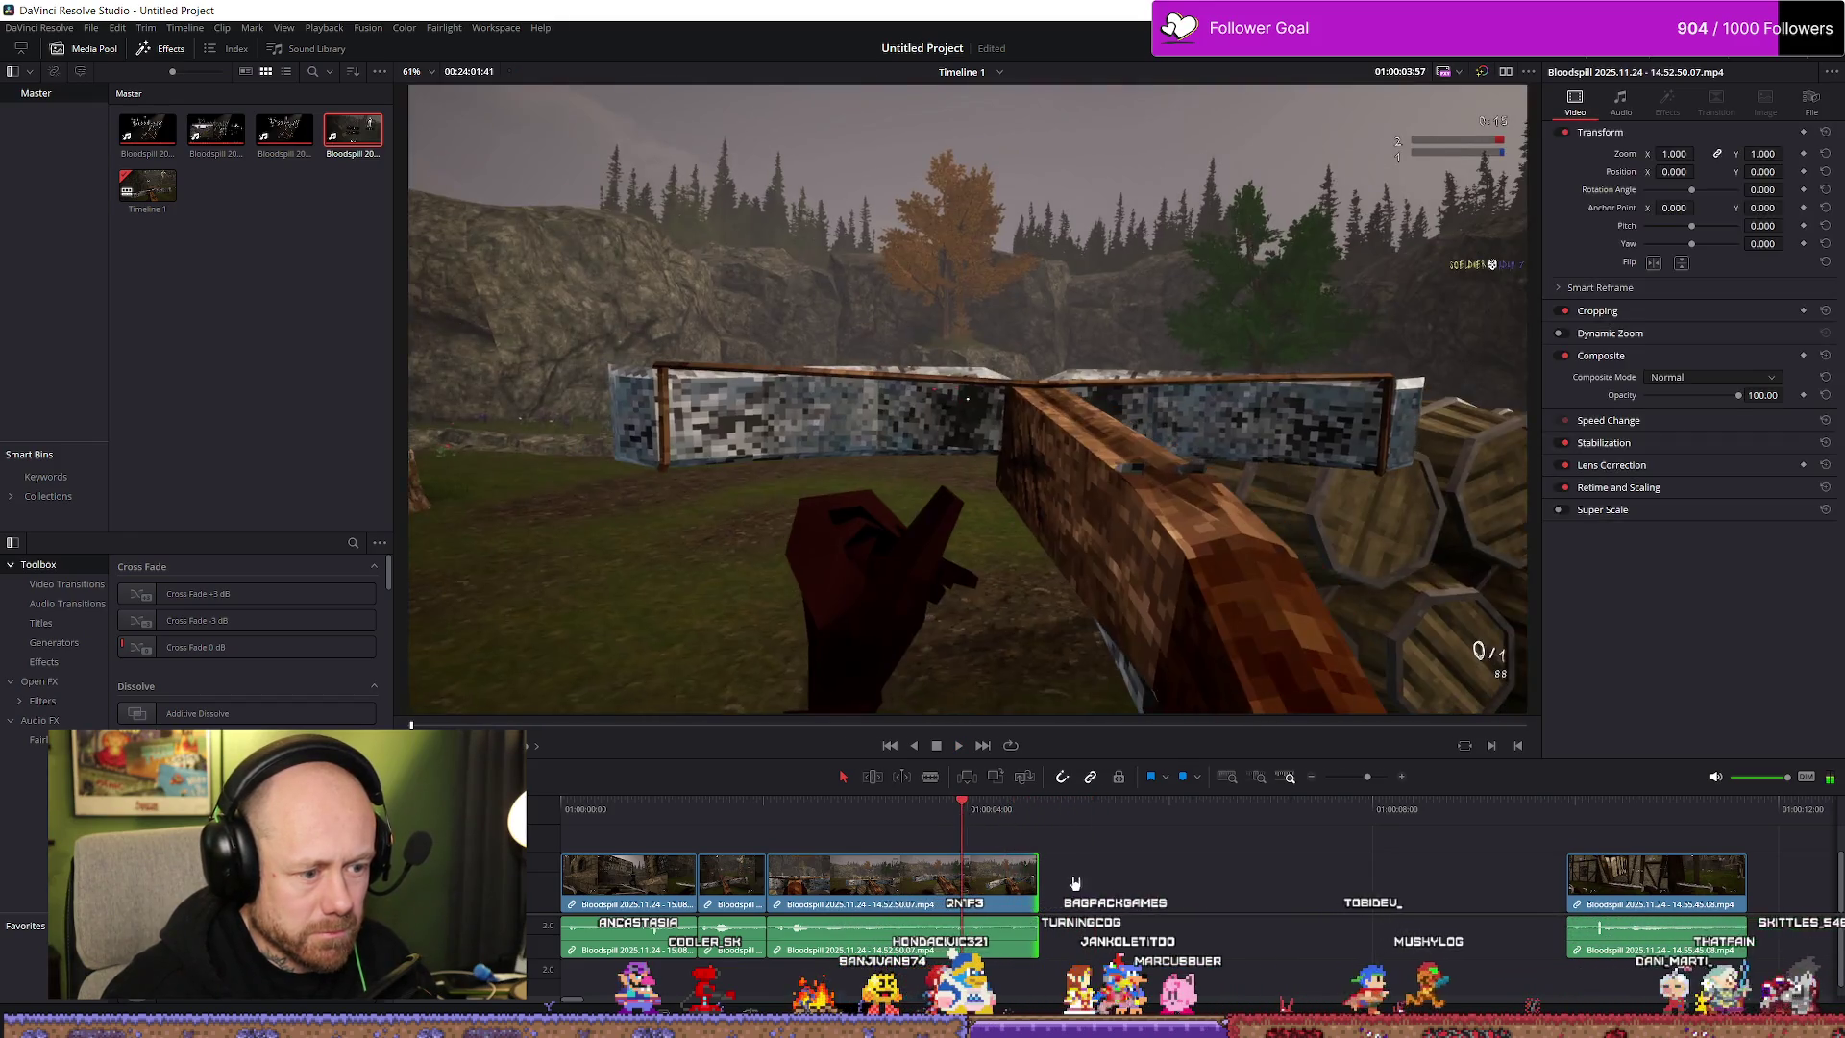
Lengthen the third clip's end by 15 frames, trim it back shorter, and review the trim
left_click_drag(1037, 882, 1101, 893)
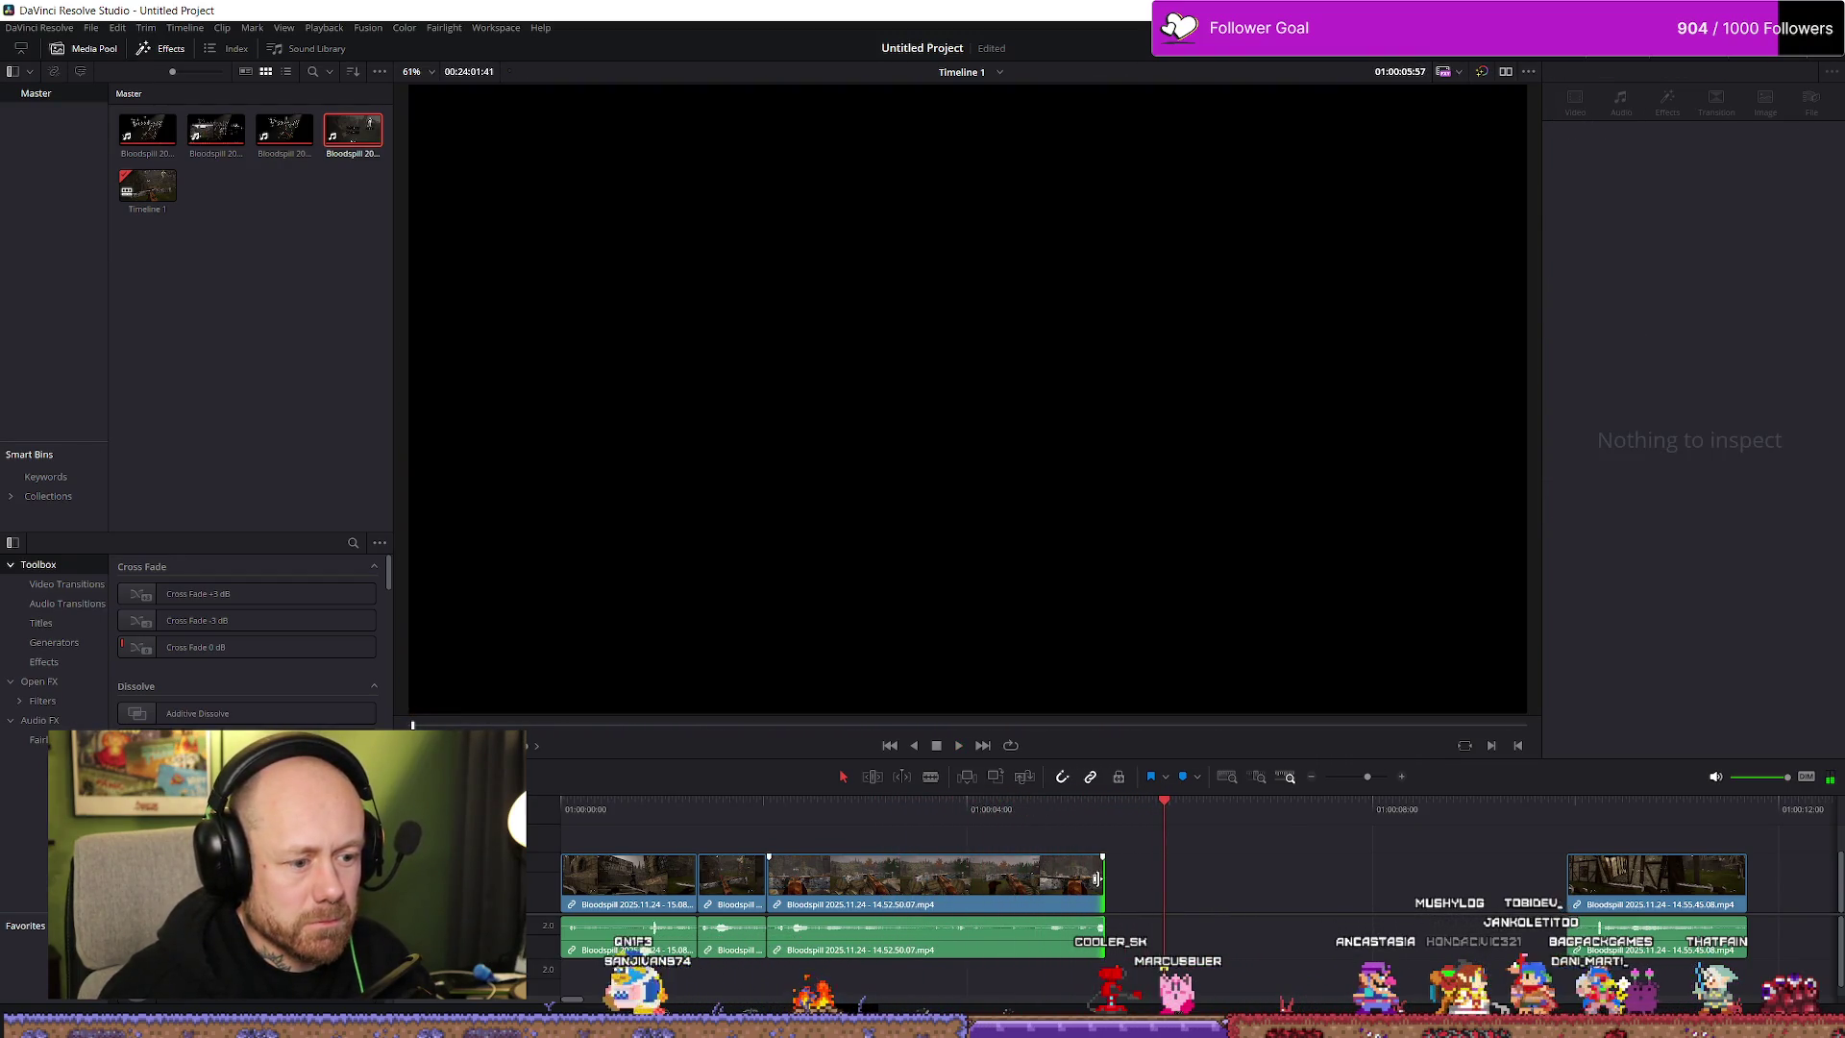
mouse_move(1096, 878)
left_mouse_down()
mouse_move(985, 877)
mouse_move(1019, 880)
left_mouse_up()
left_click(731, 813)
key("space")
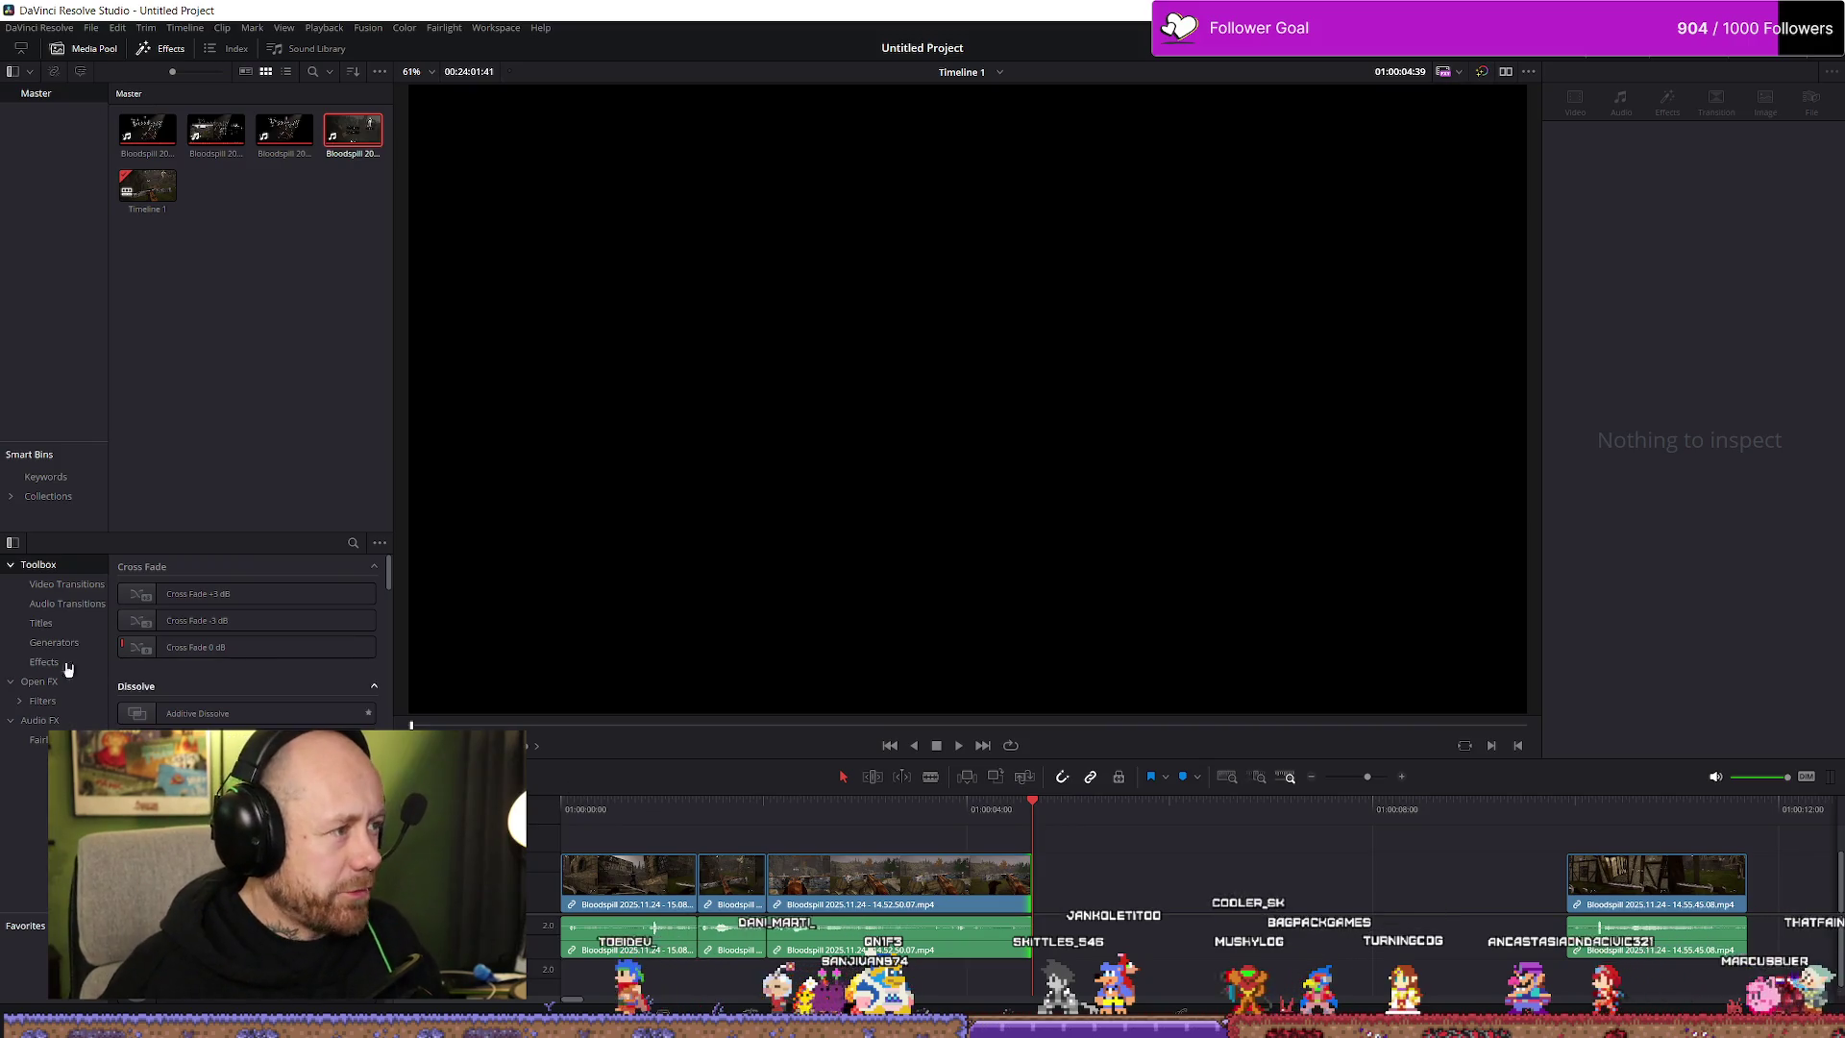
key("alt+Tab")
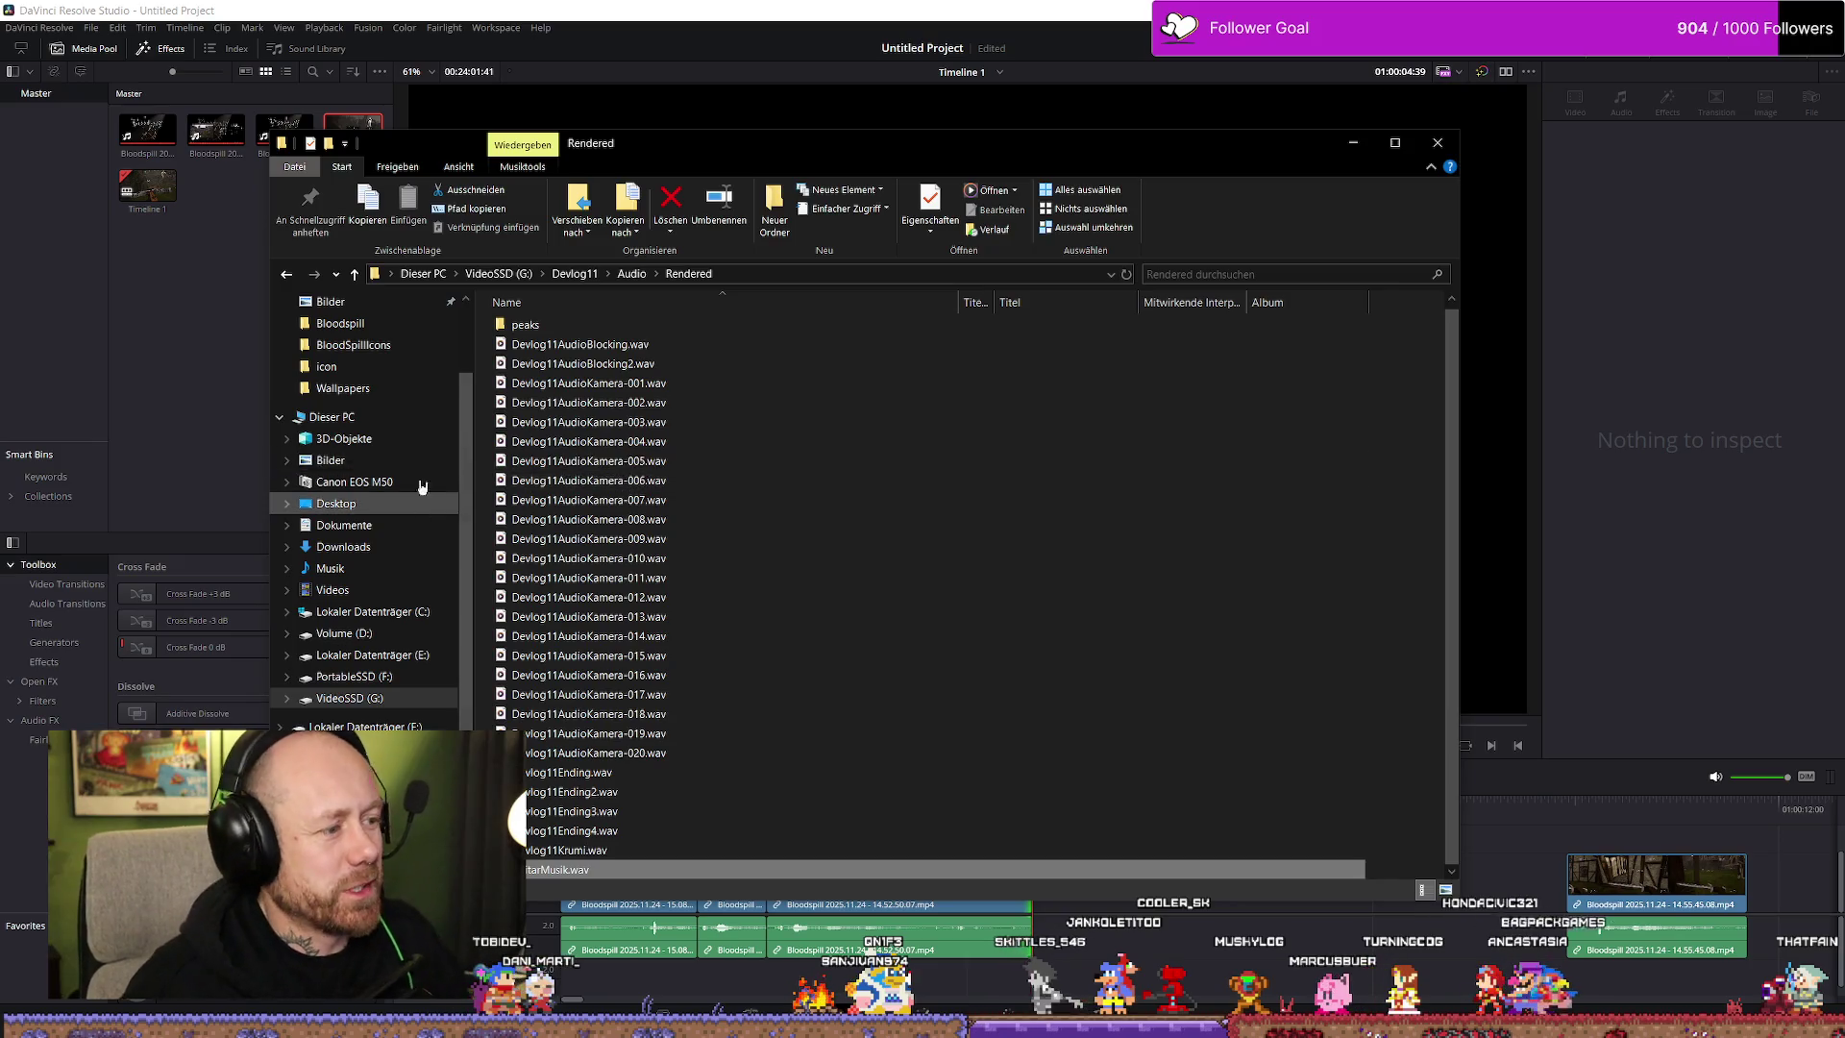
Browse VideoSSD (G:) into CalamityWalktrough > Bloodspill and back to the drive root
left_click(389, 697)
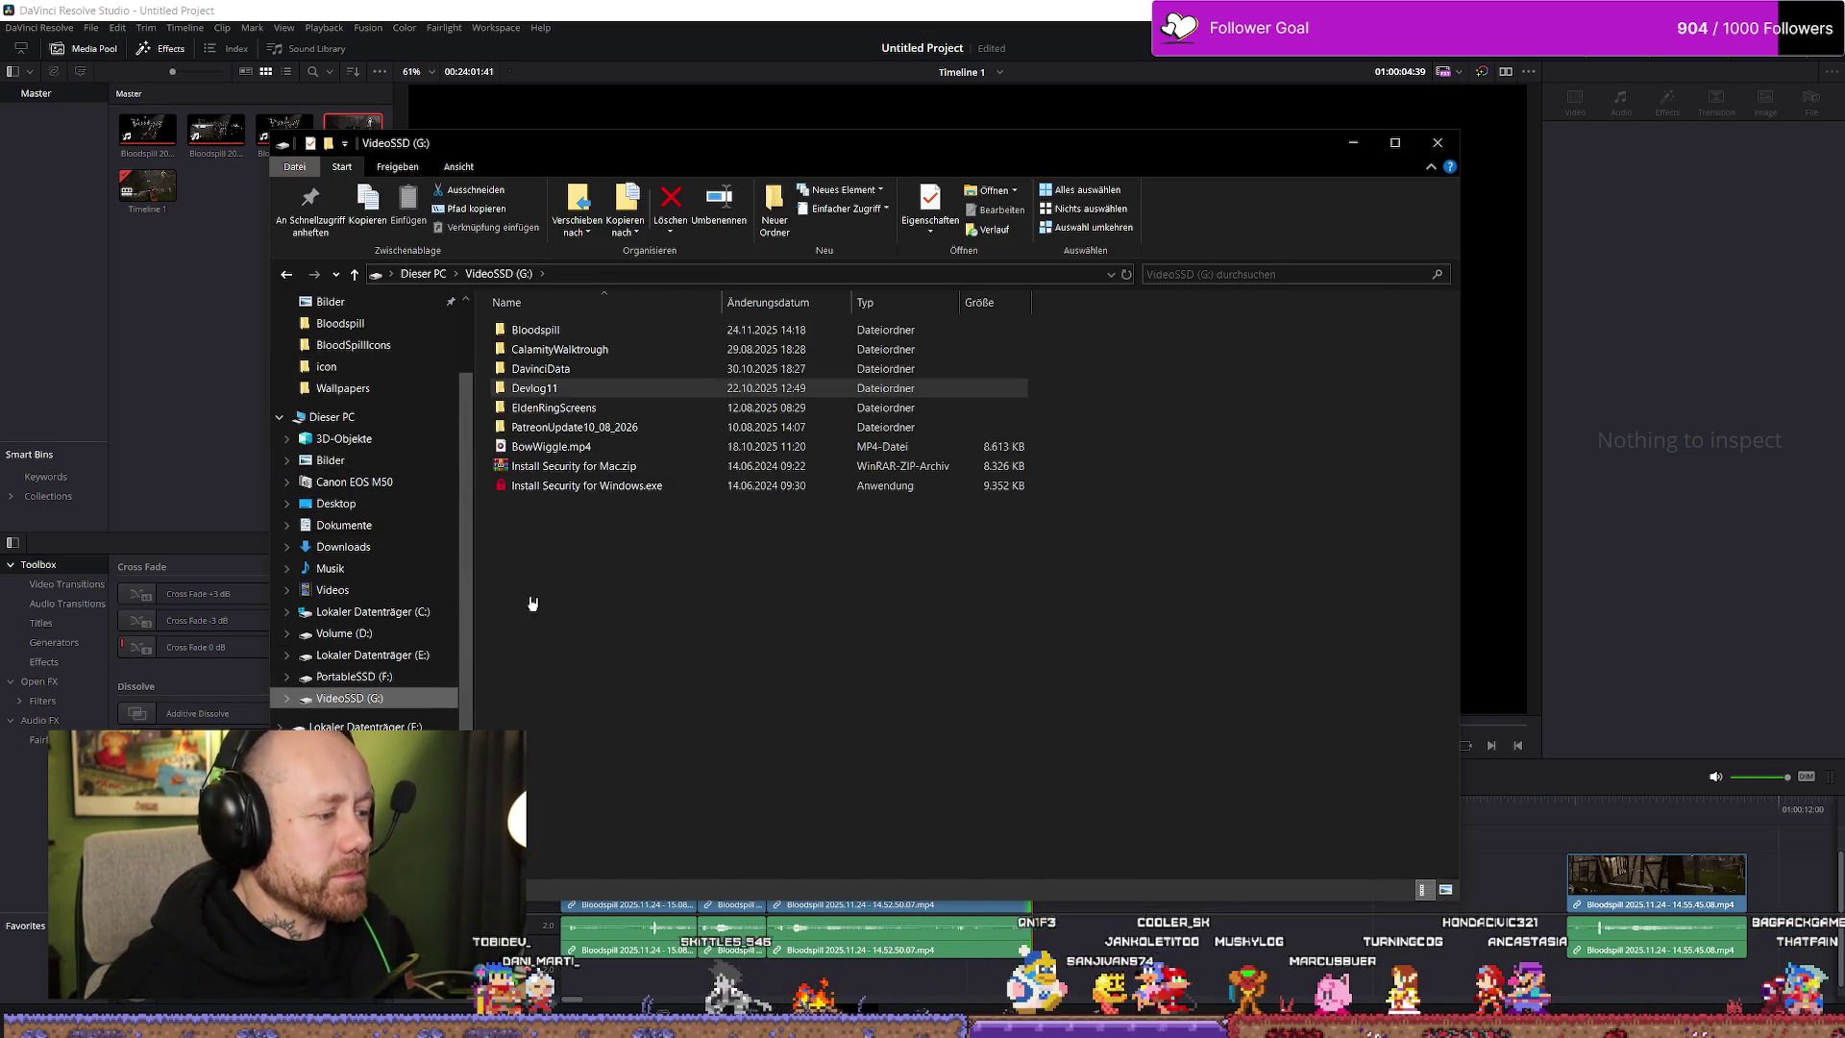
double_click(613, 352)
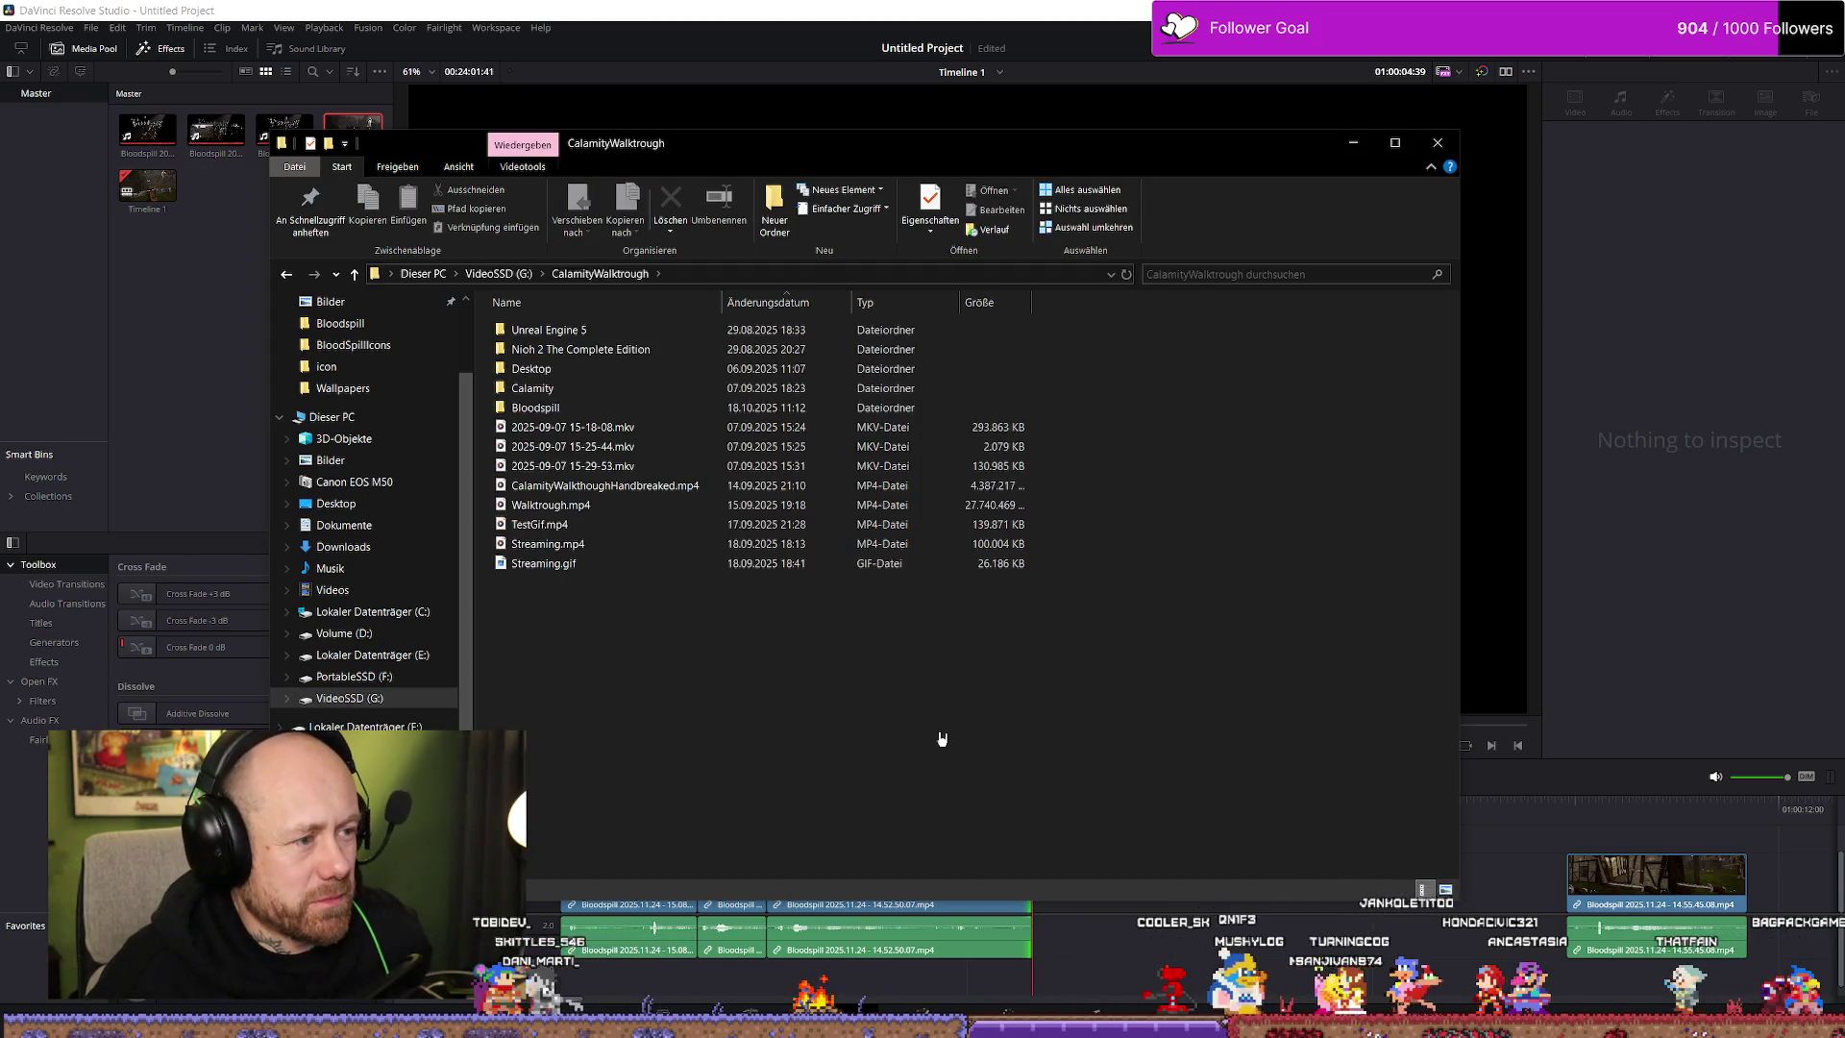
double_click(624, 406)
key("alt+Left")
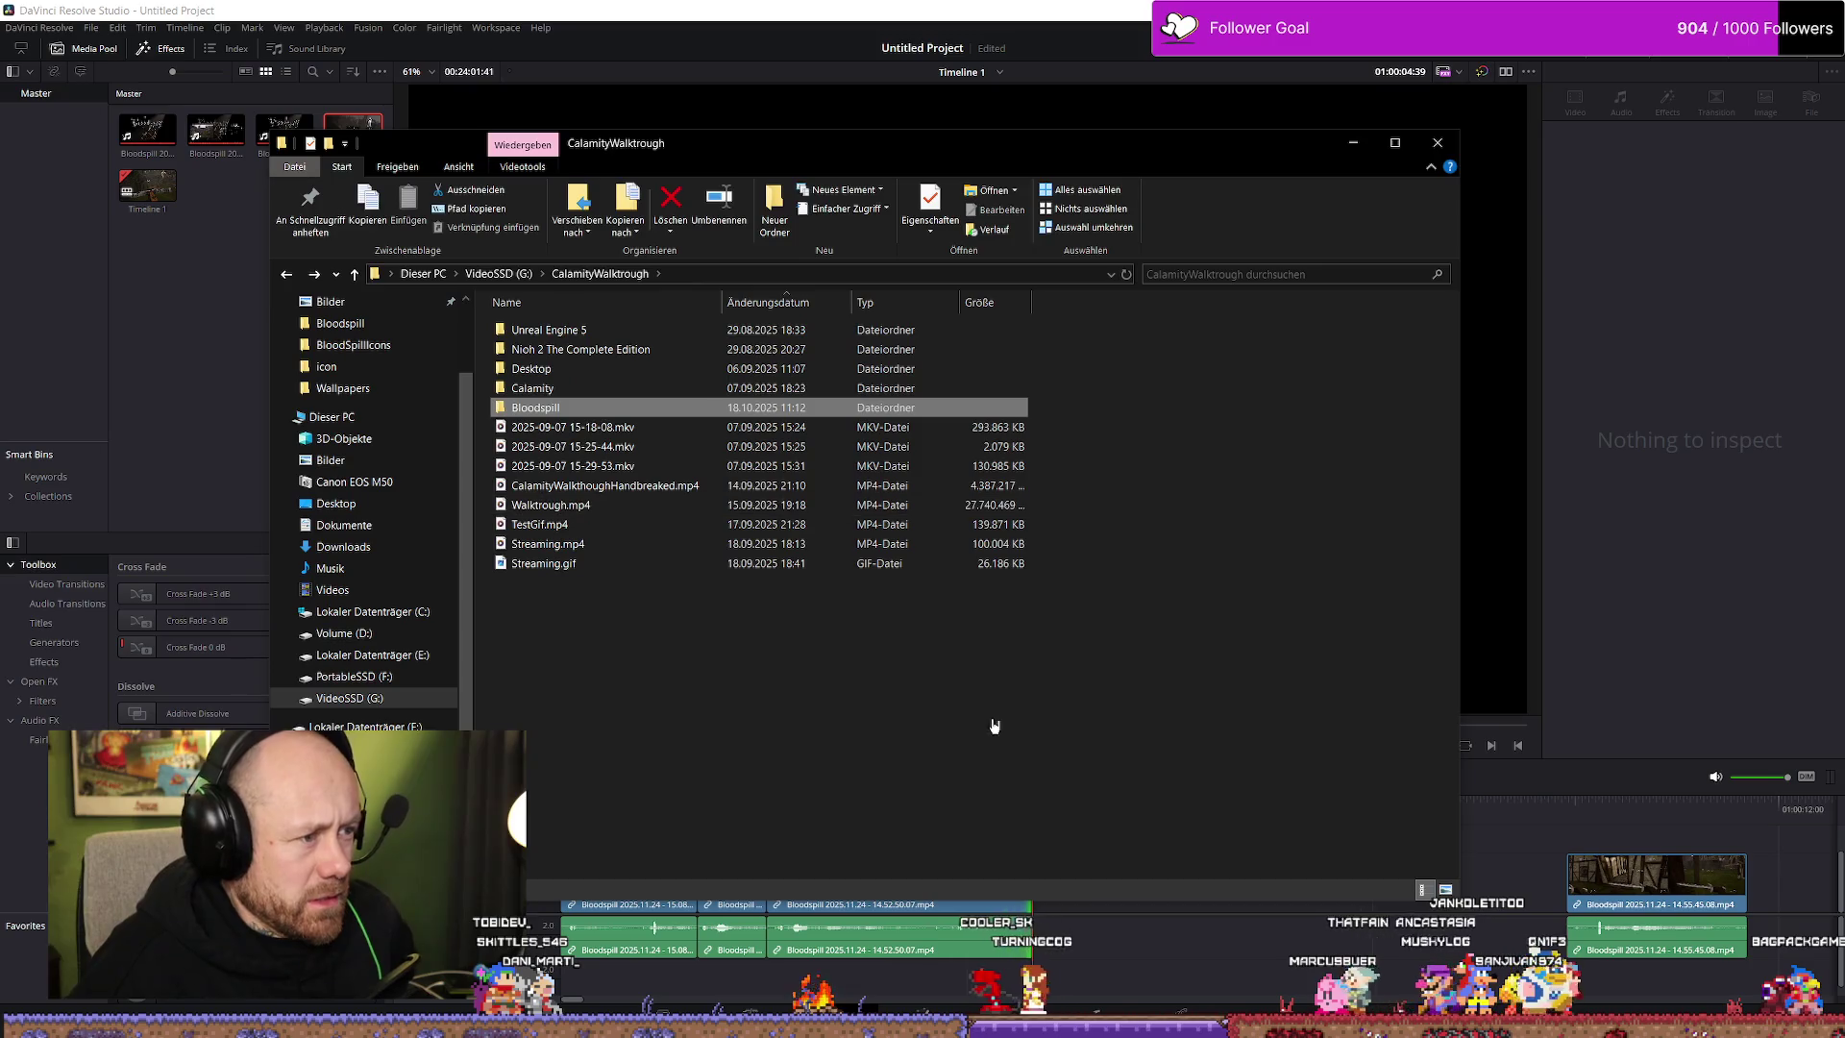
key("alt+Left")
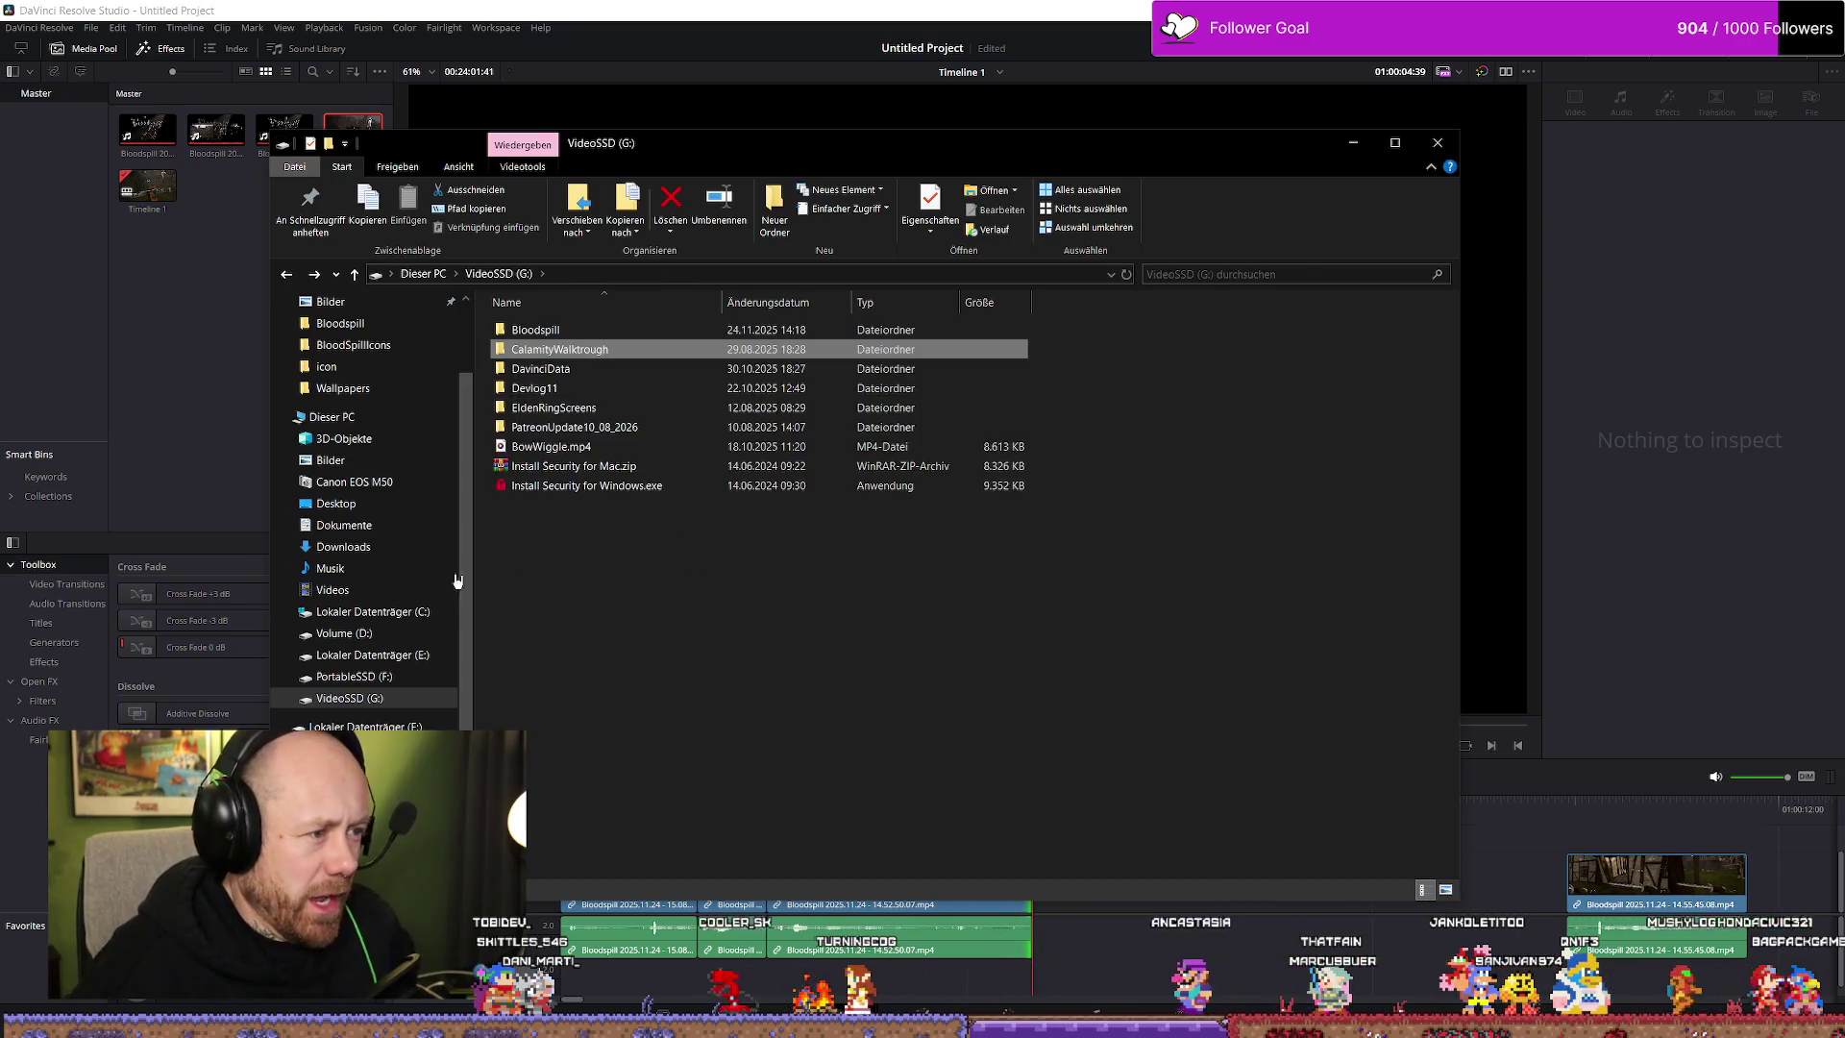
Navigate PortableSSD (F:) to Bloodspill > SteamPage > Final, briefly checking SteamHeader and HeaderTests
left_click(354, 676)
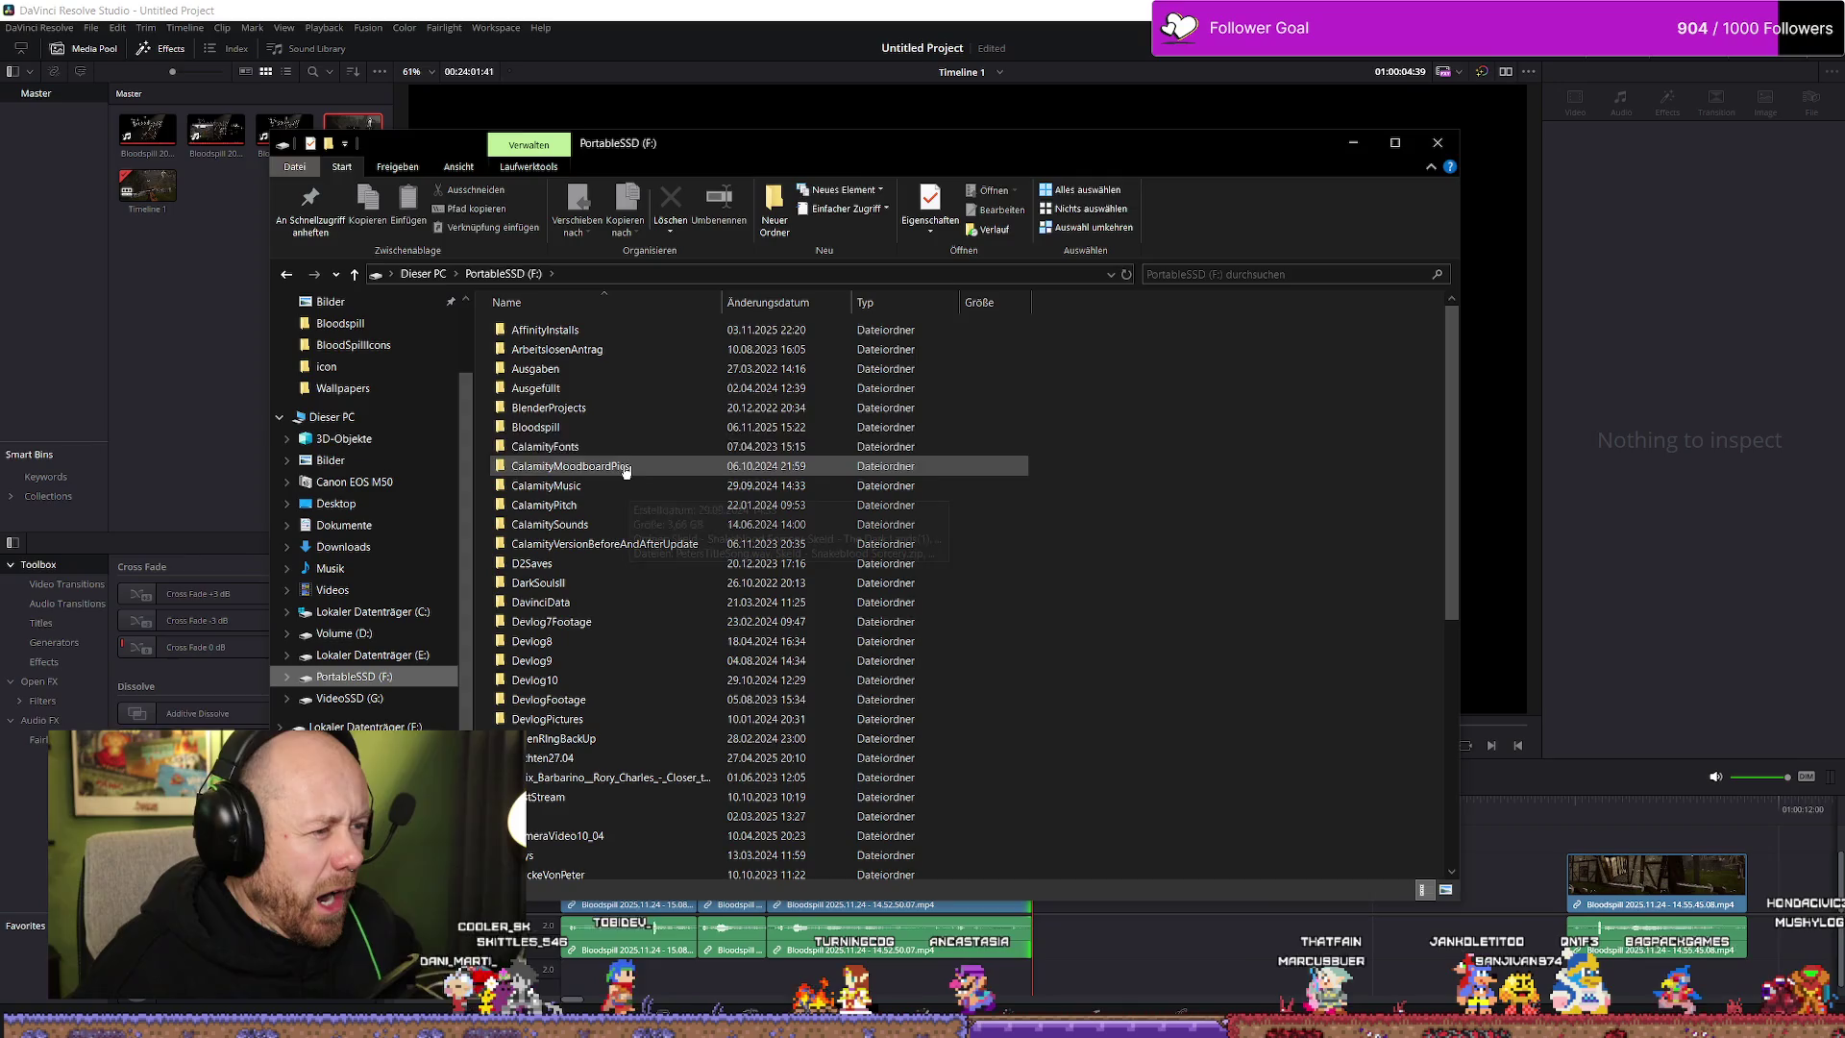
double_click(645, 432)
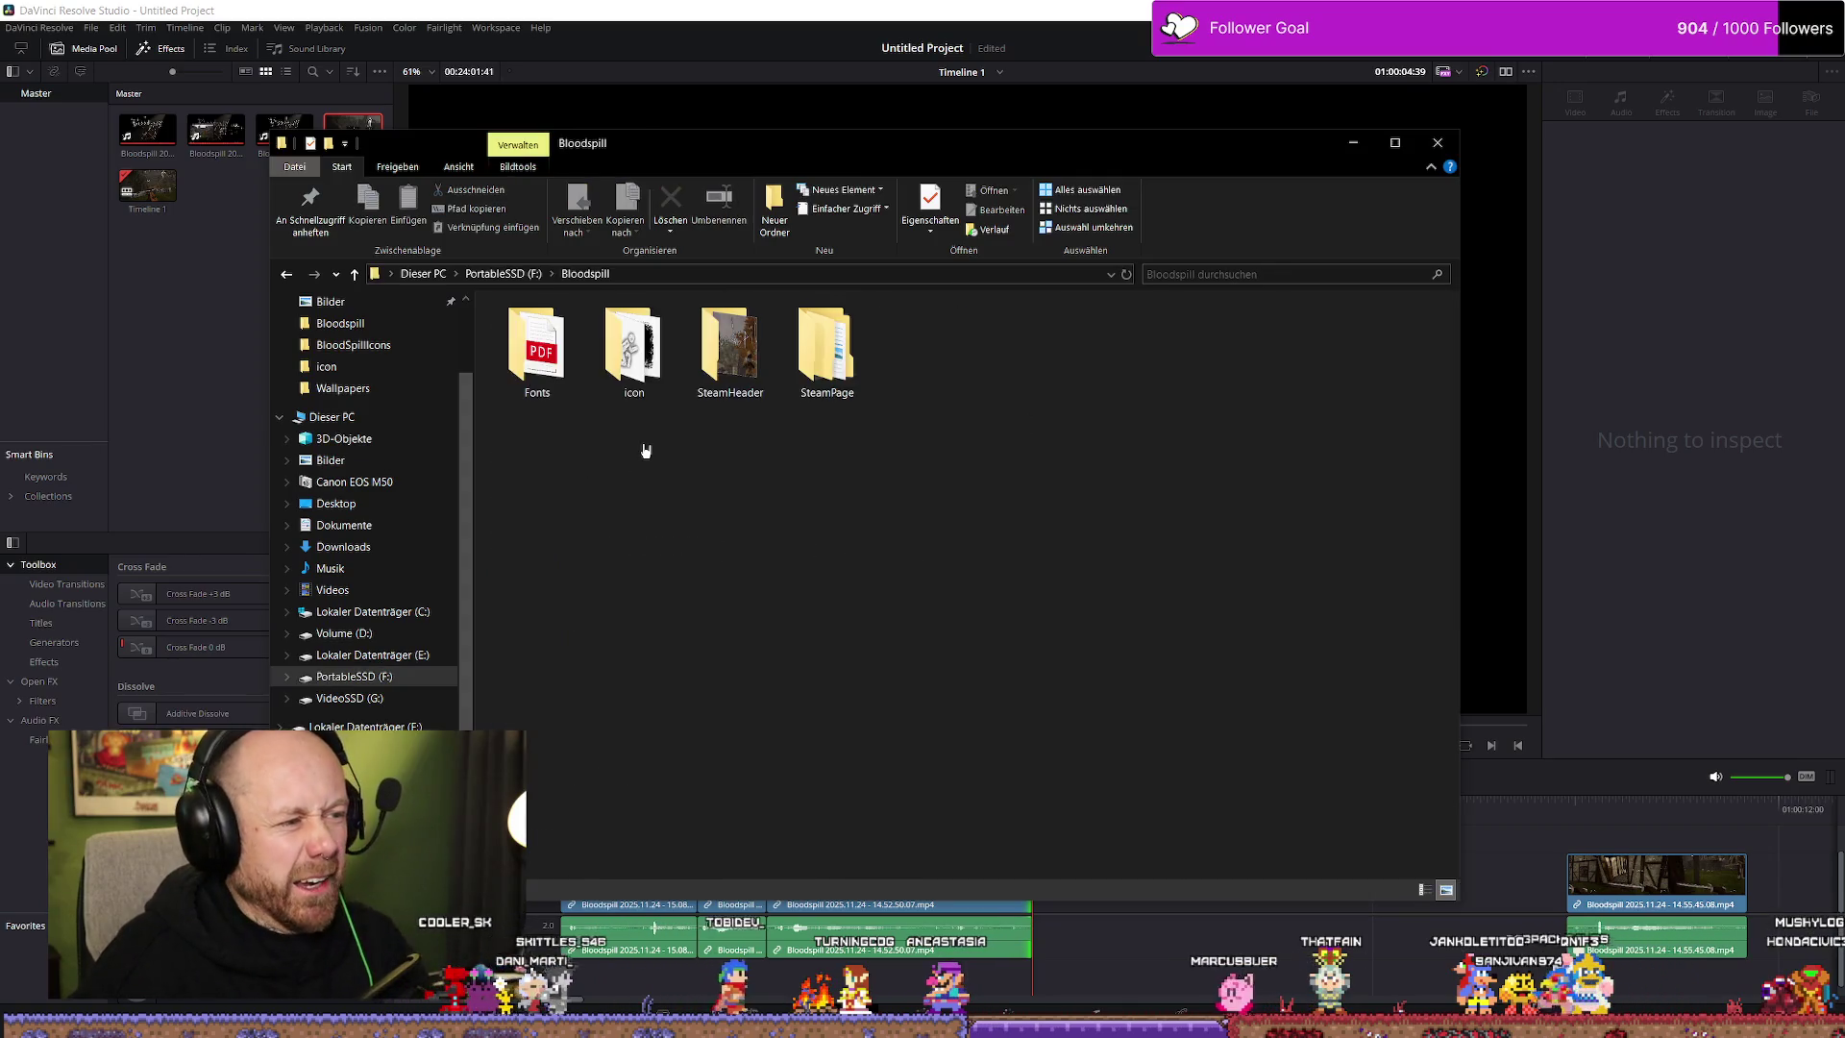
double_click(741, 398)
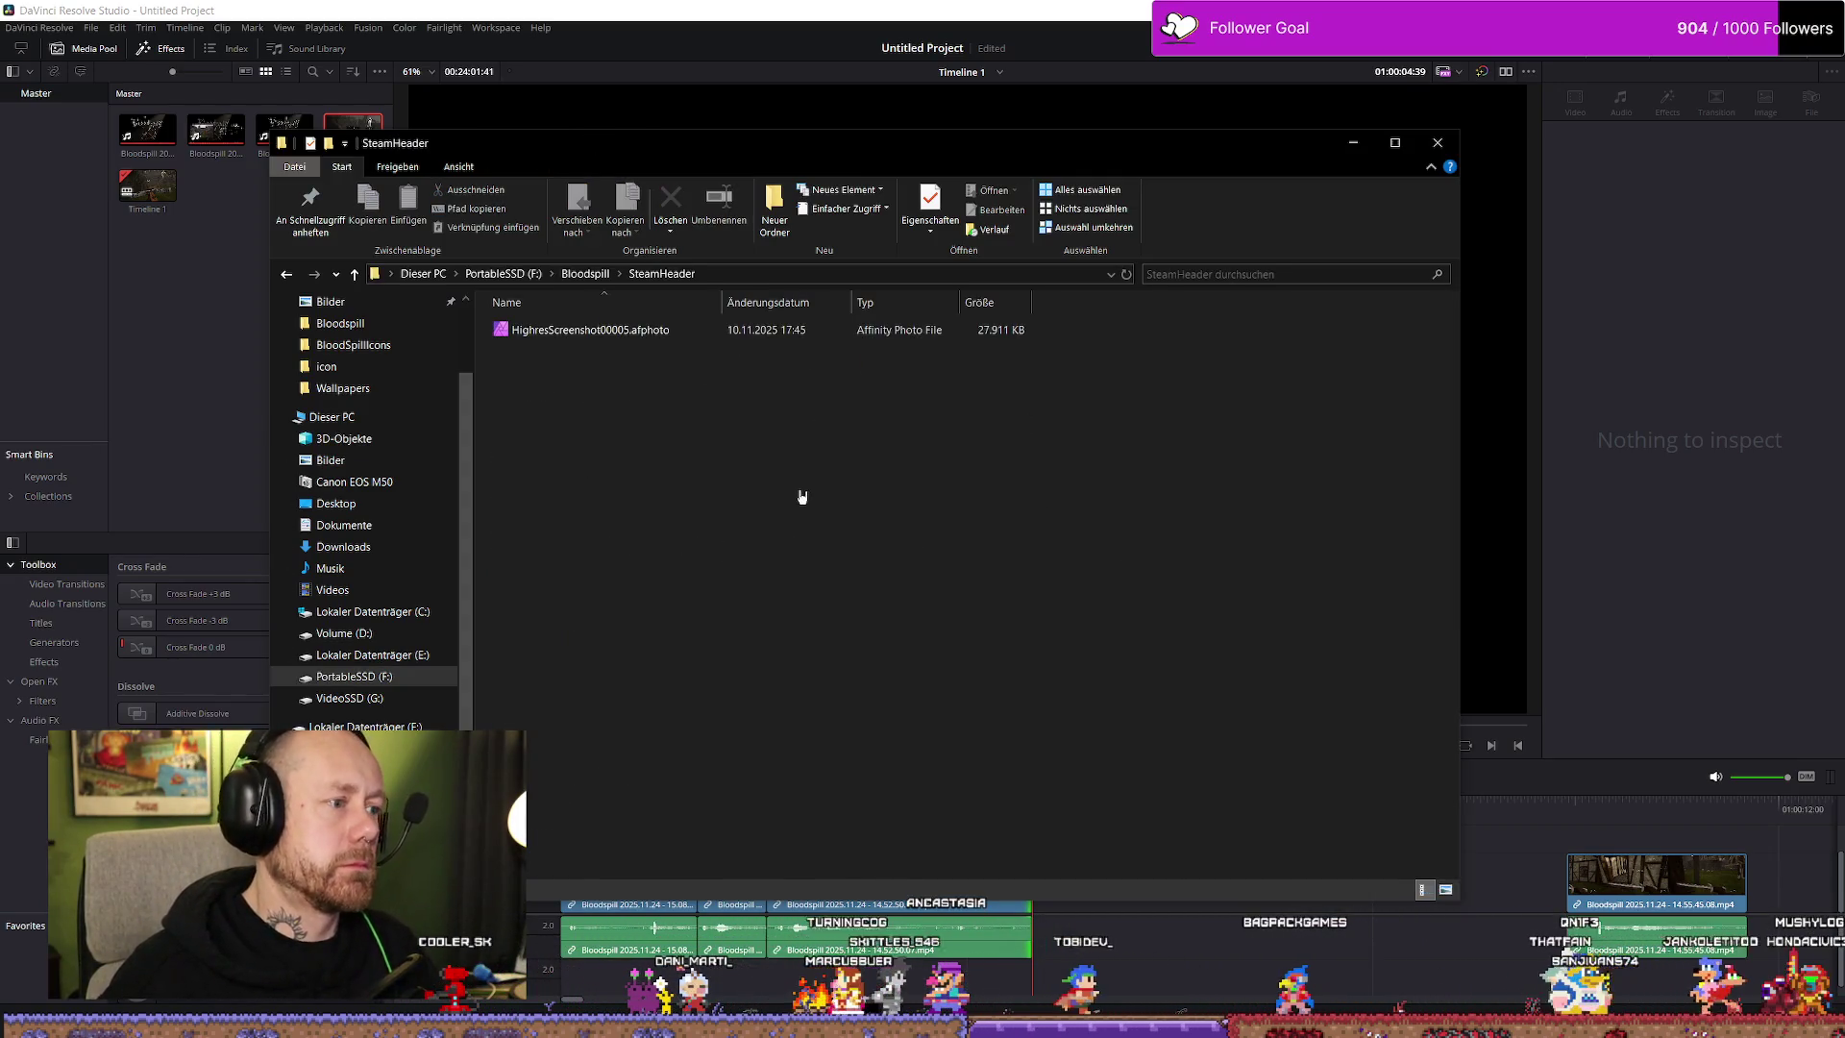
key("alt+Left")
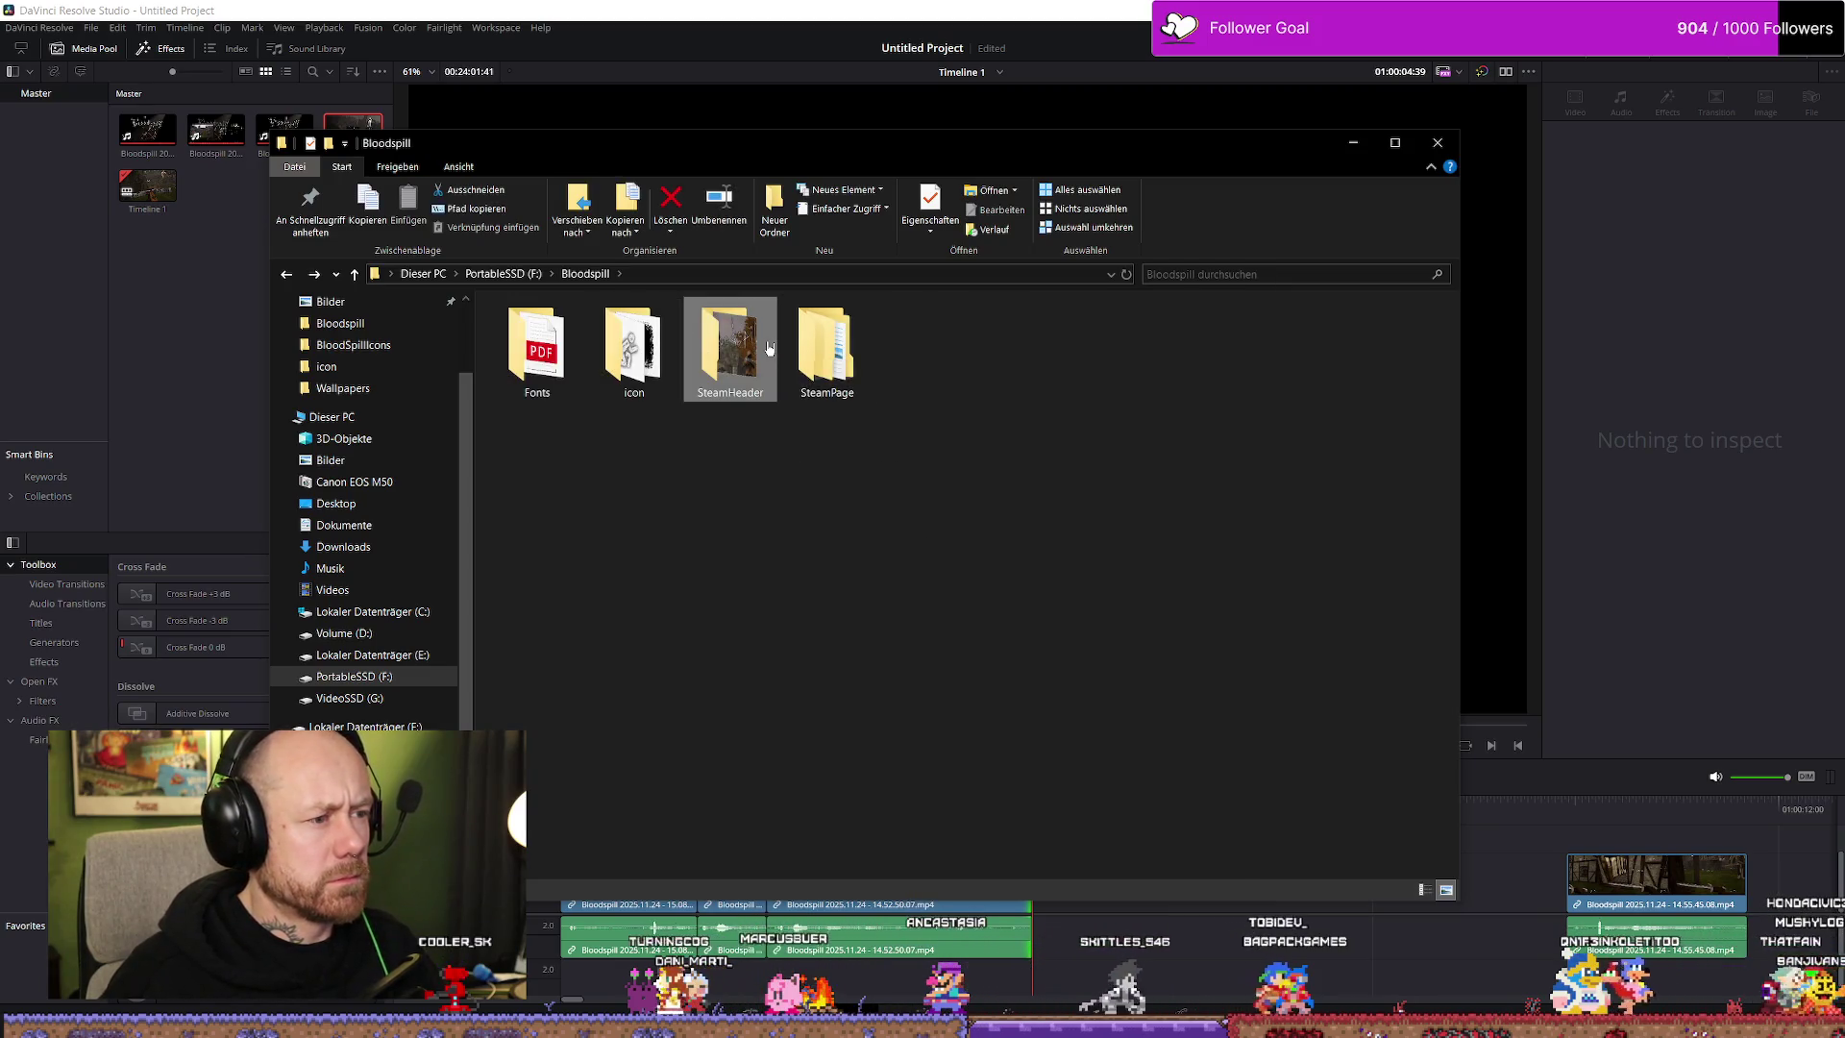
double_click(823, 346)
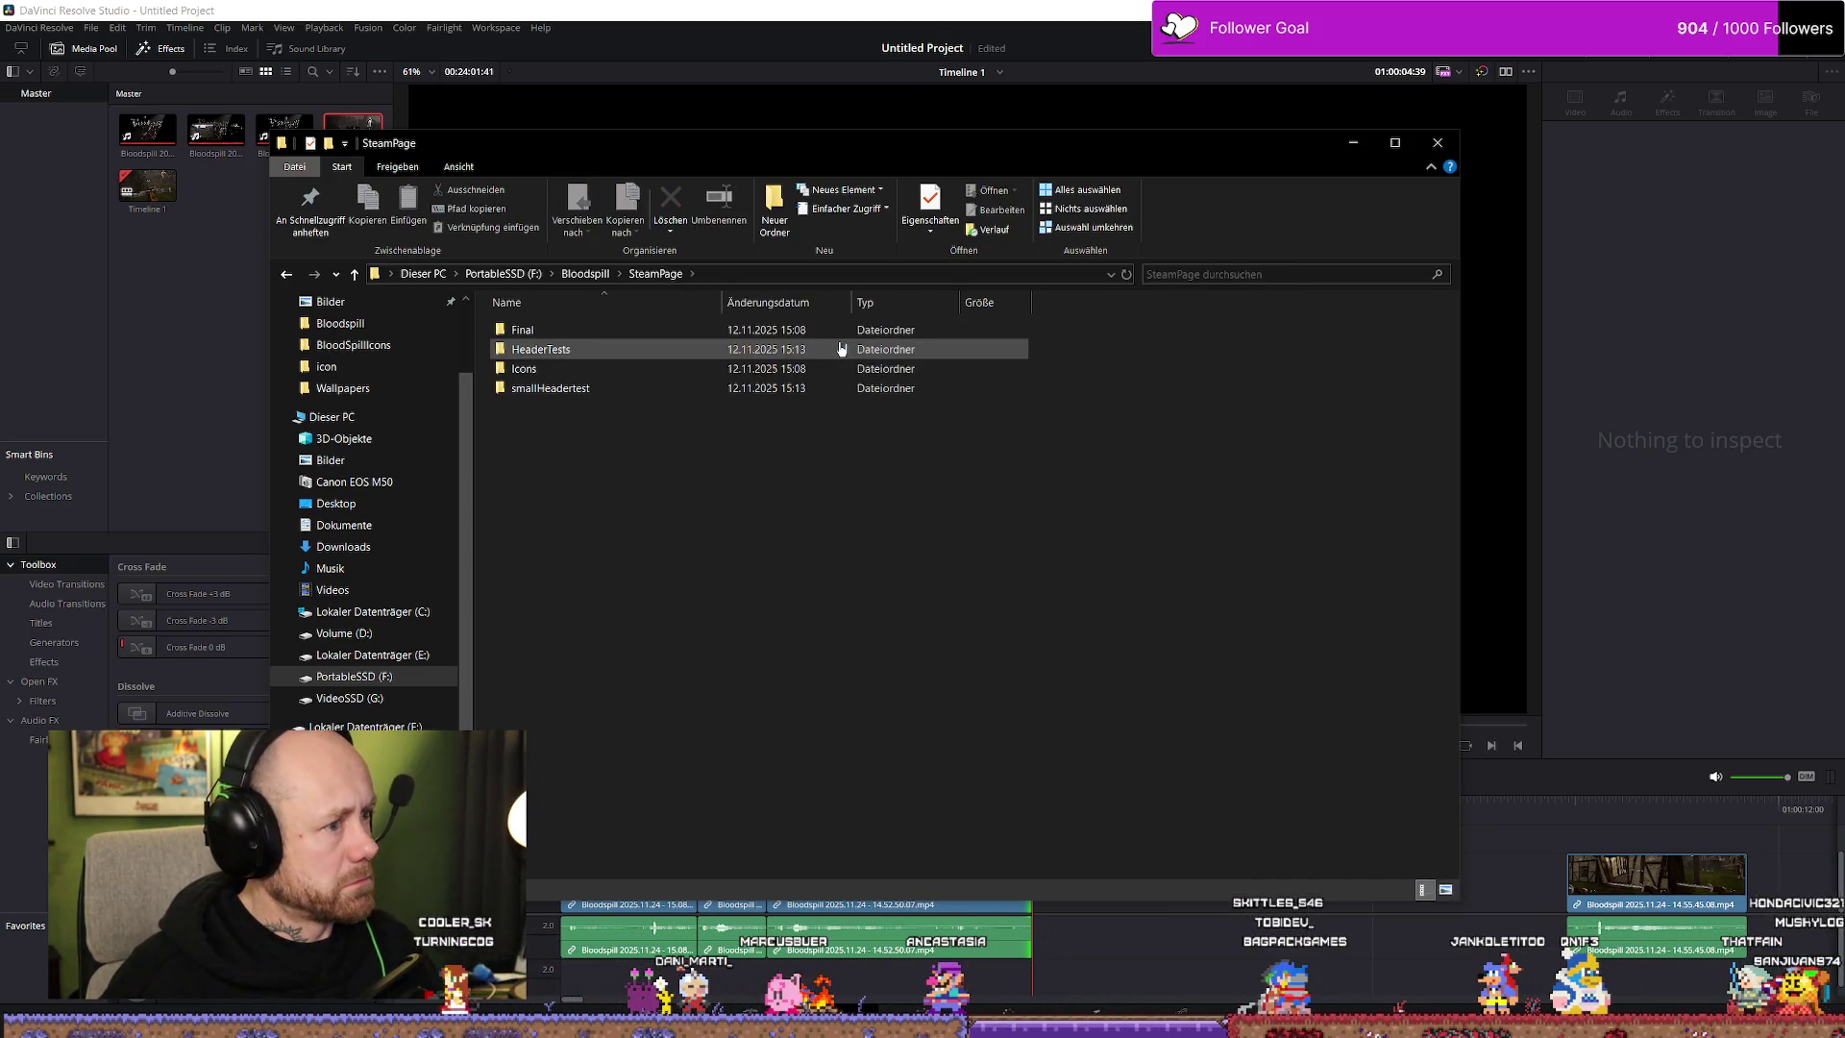
double_click(519, 348)
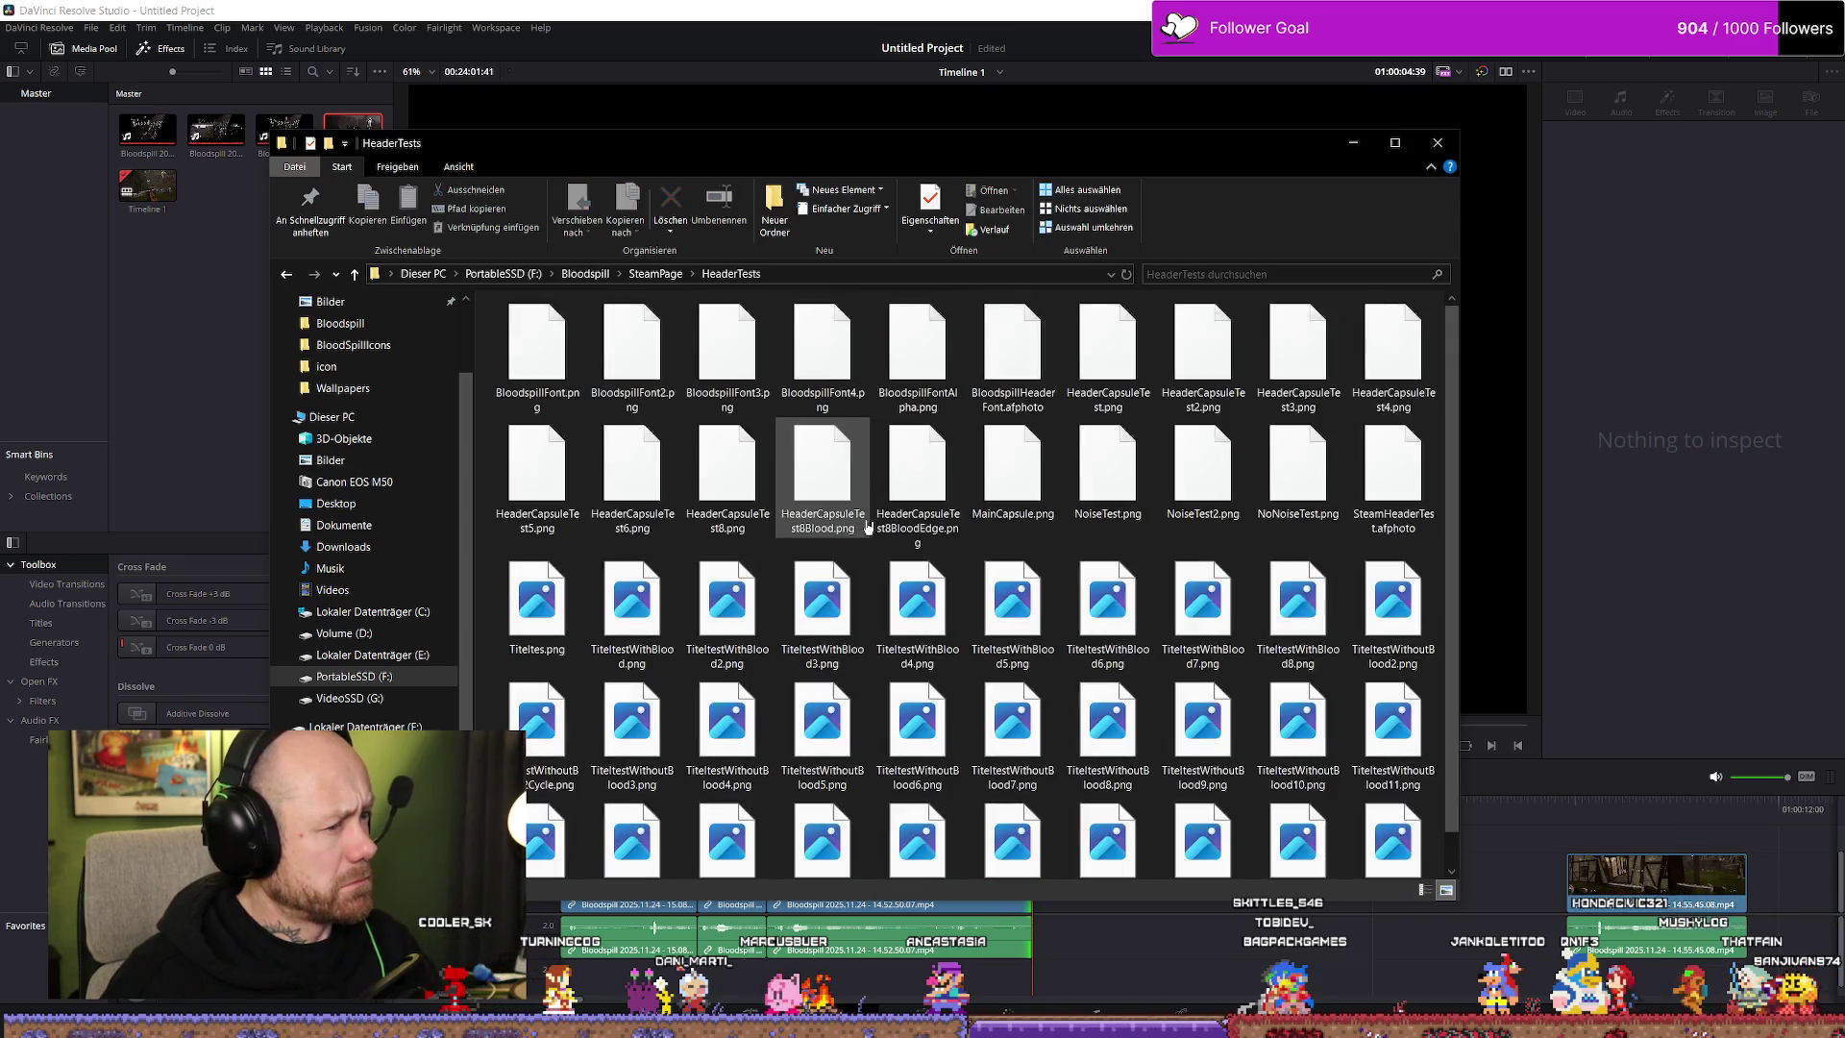
key("alt+Left")
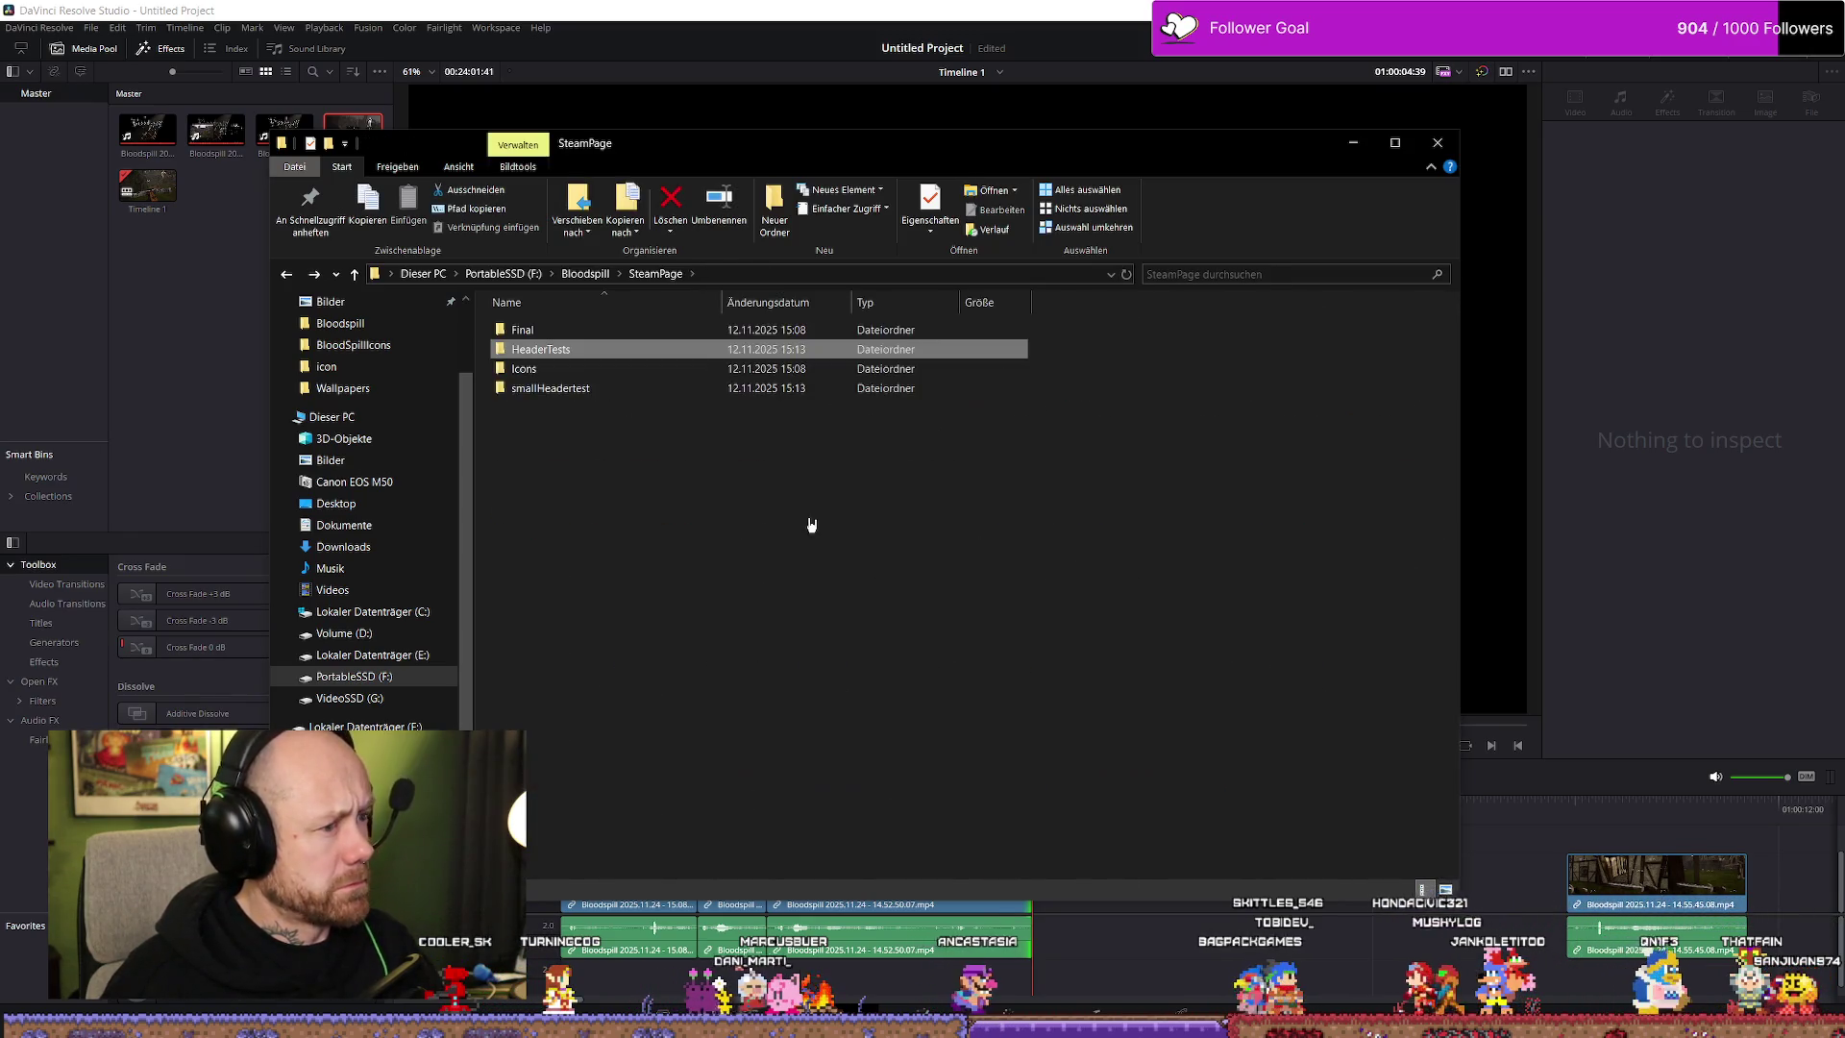
double_click(581, 331)
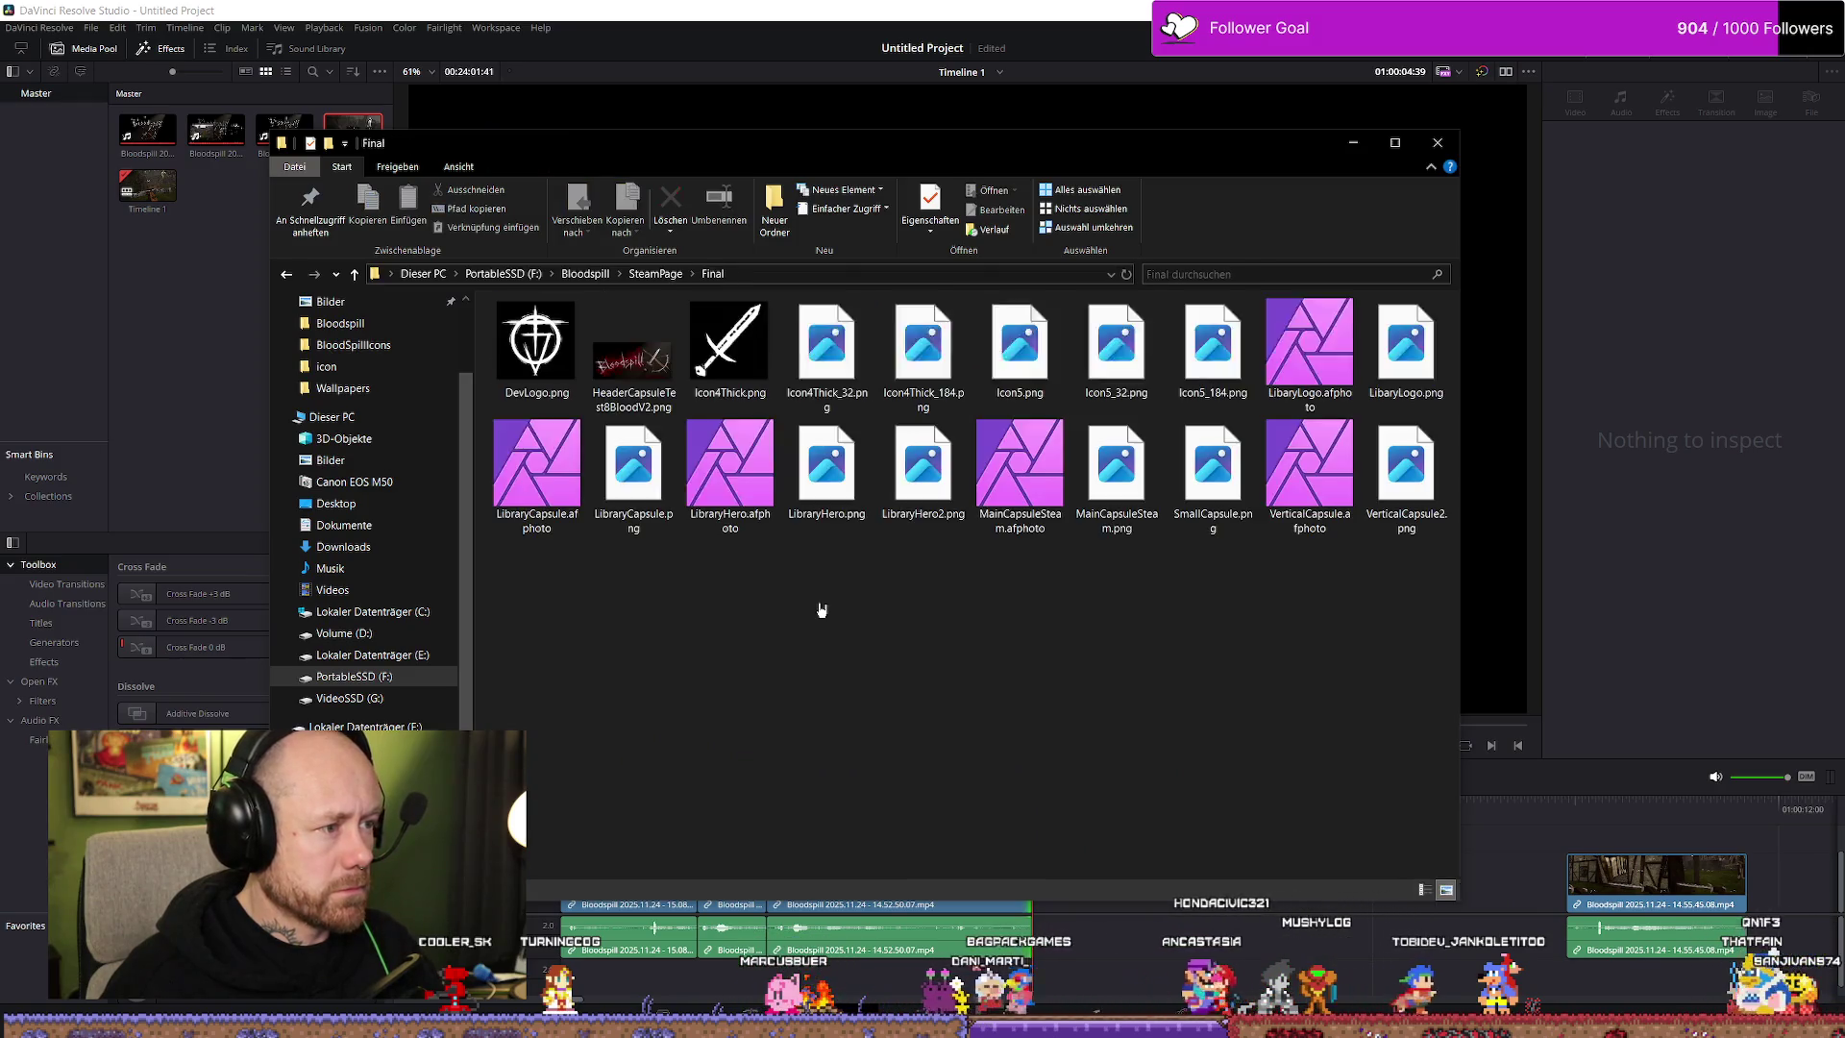
Select MainCapsuleSteam.png, then minimize the Explorer window to reveal Resolve
left_click(1117, 476)
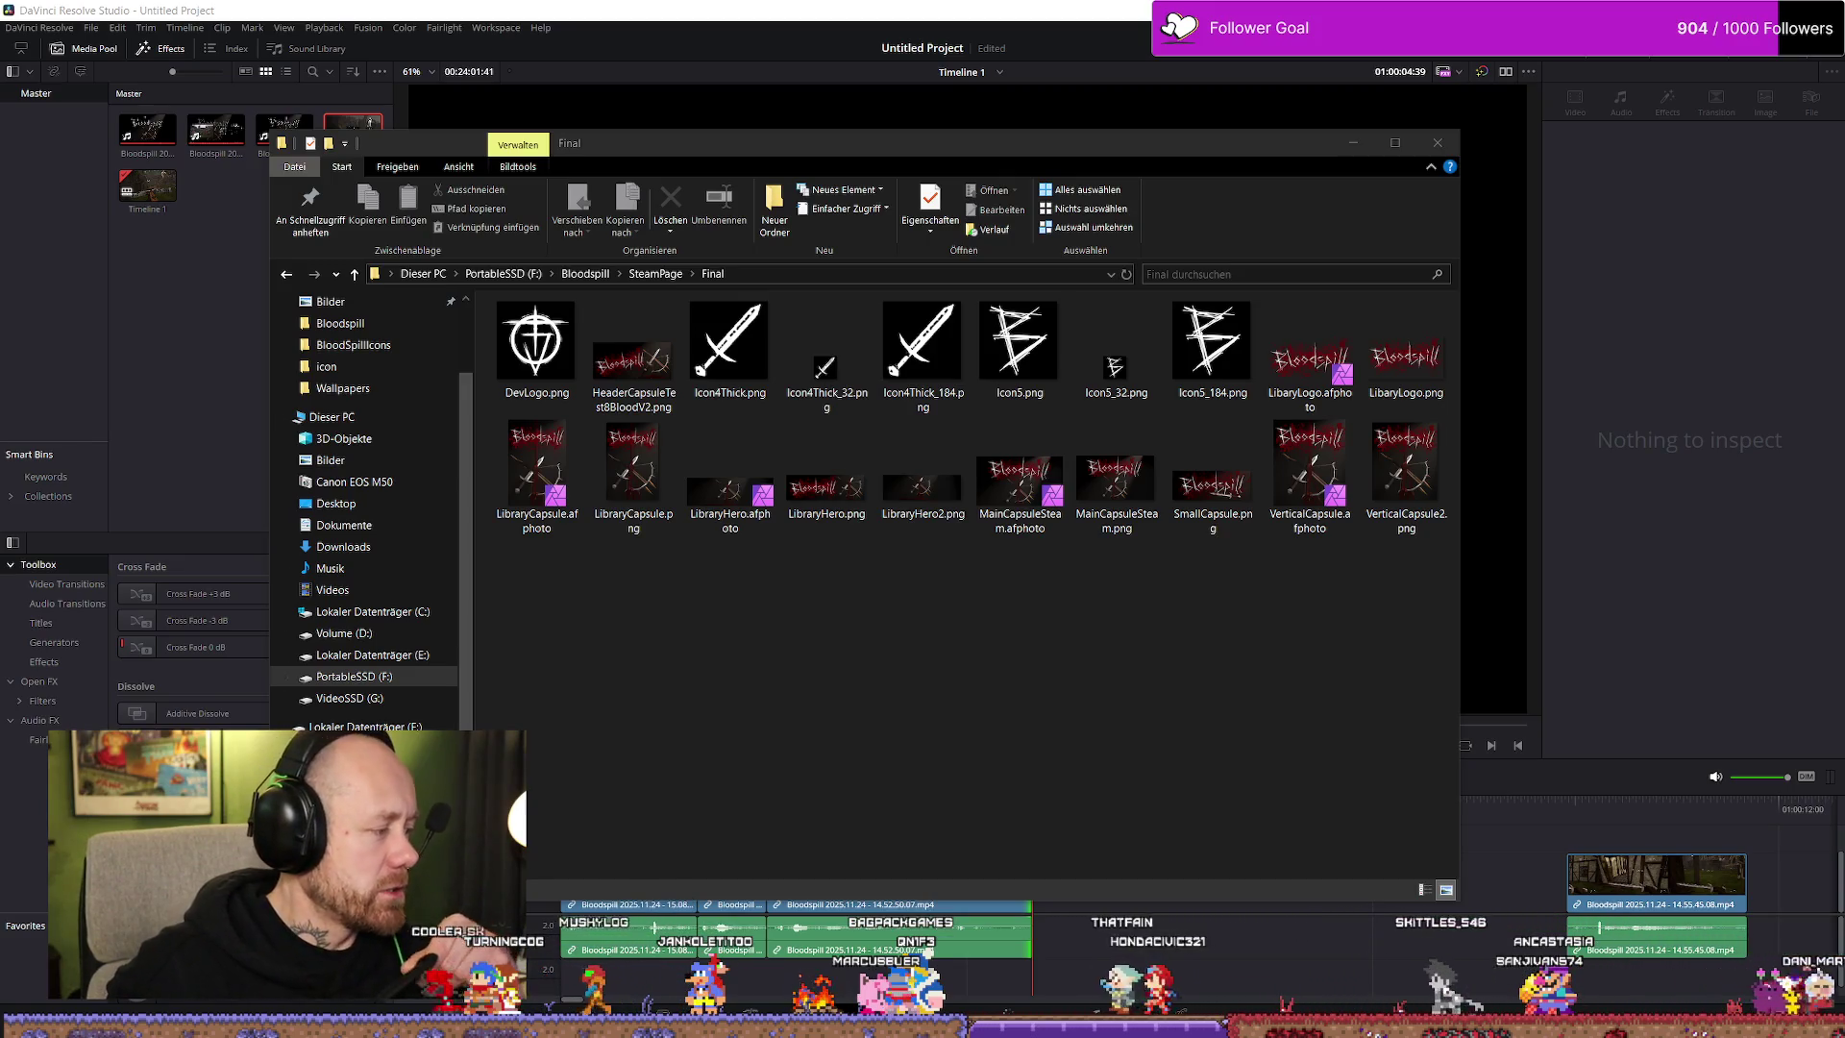
left_click(1181, 729)
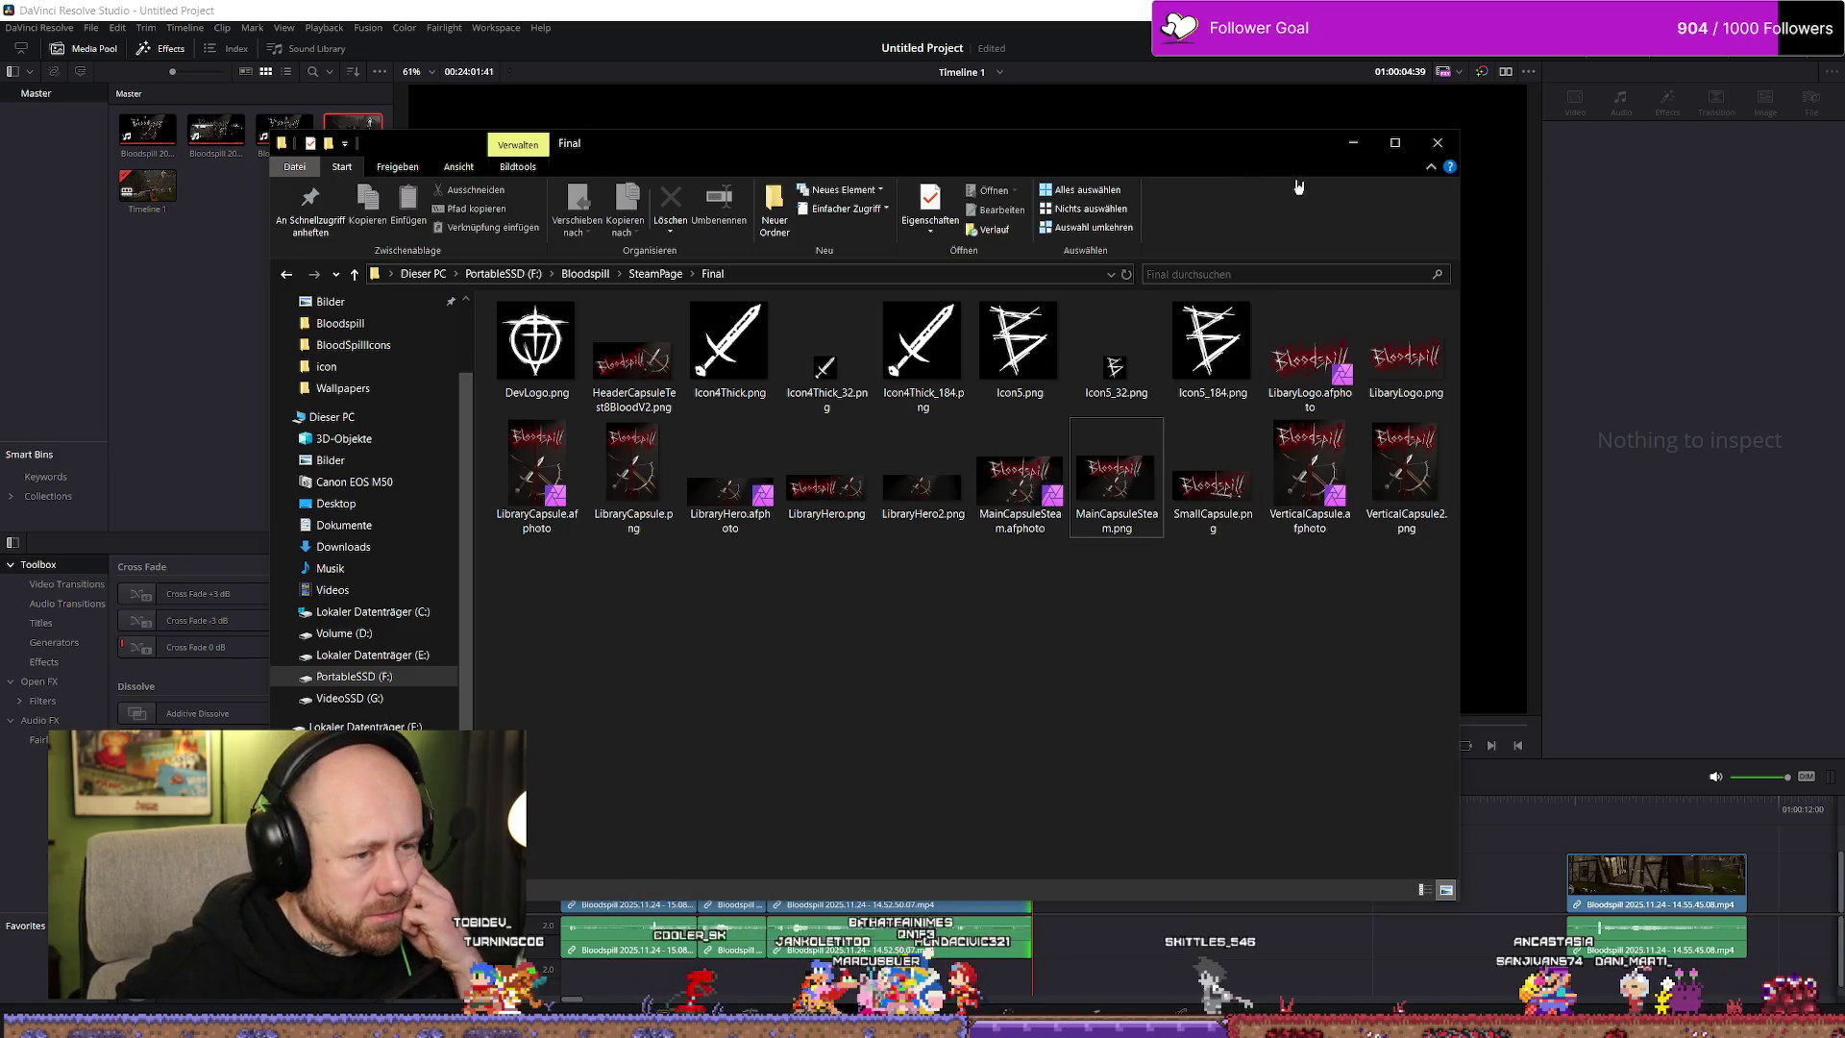
left_click(1356, 144)
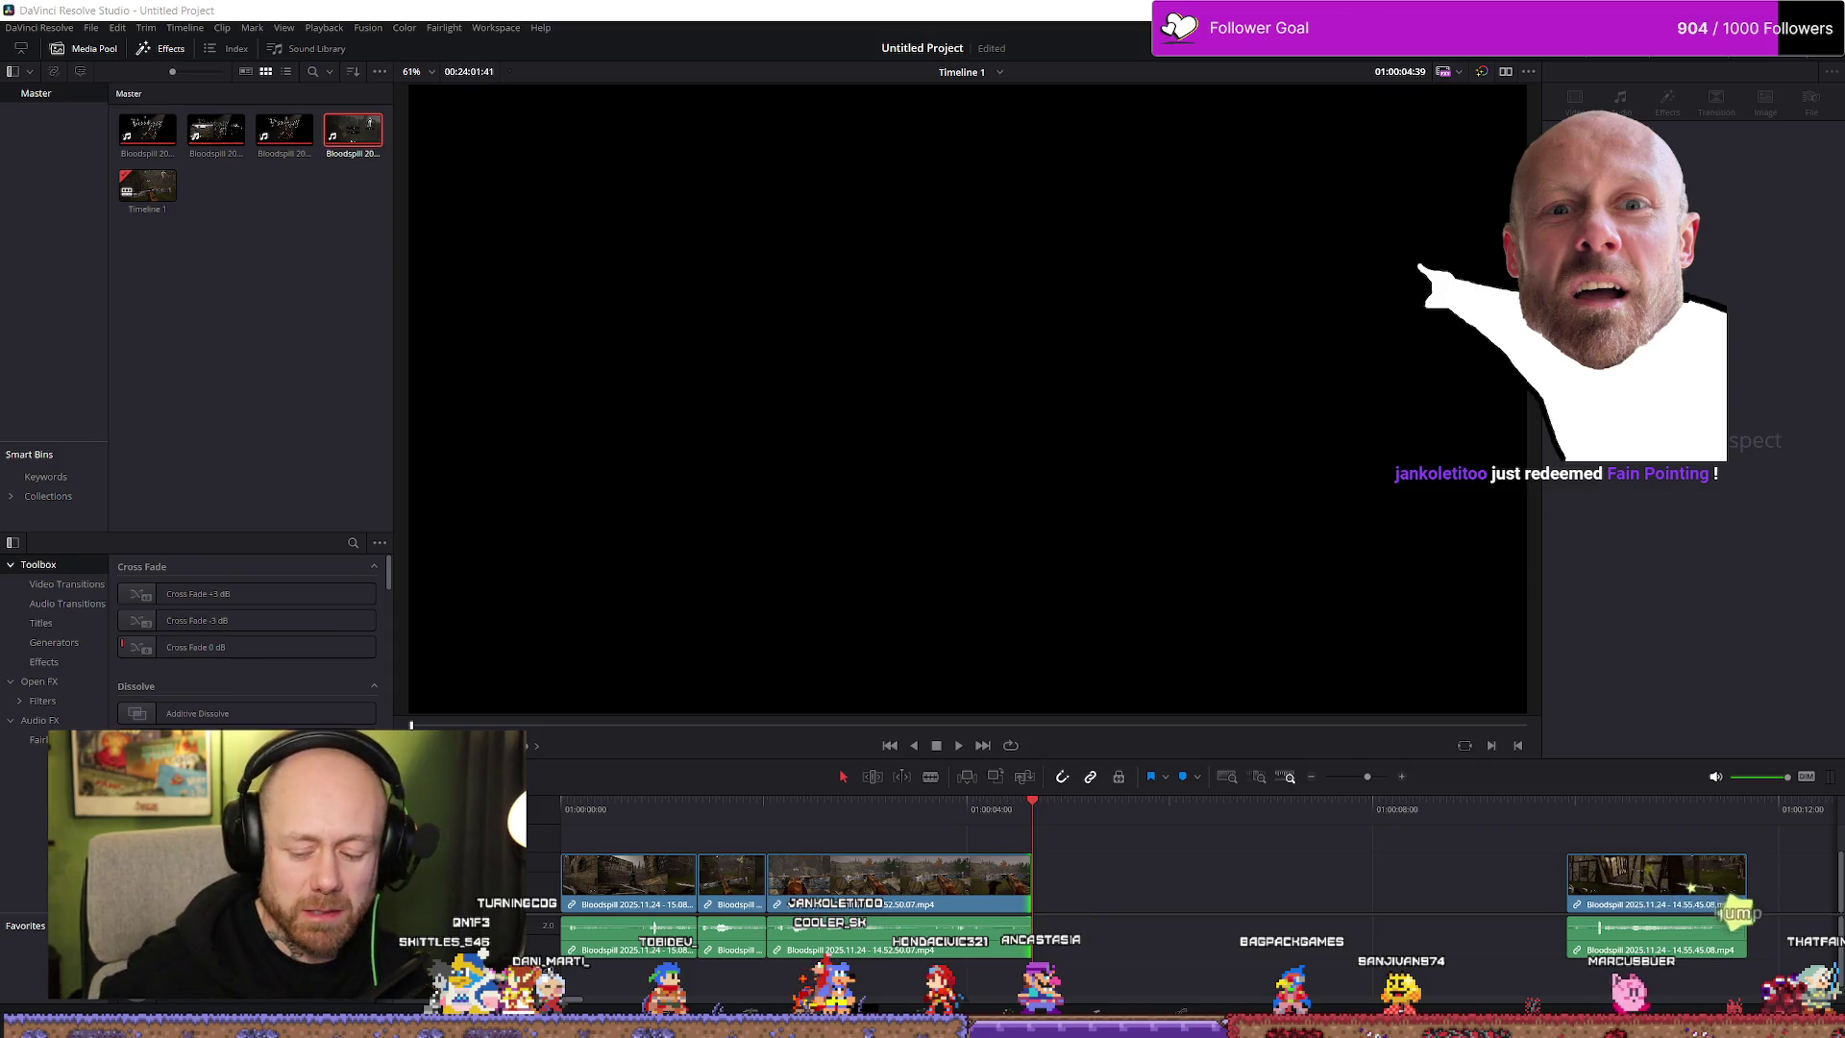
Play the third clip from its start, park the playhead just past its end, then return to Explorer
left_click(898, 812)
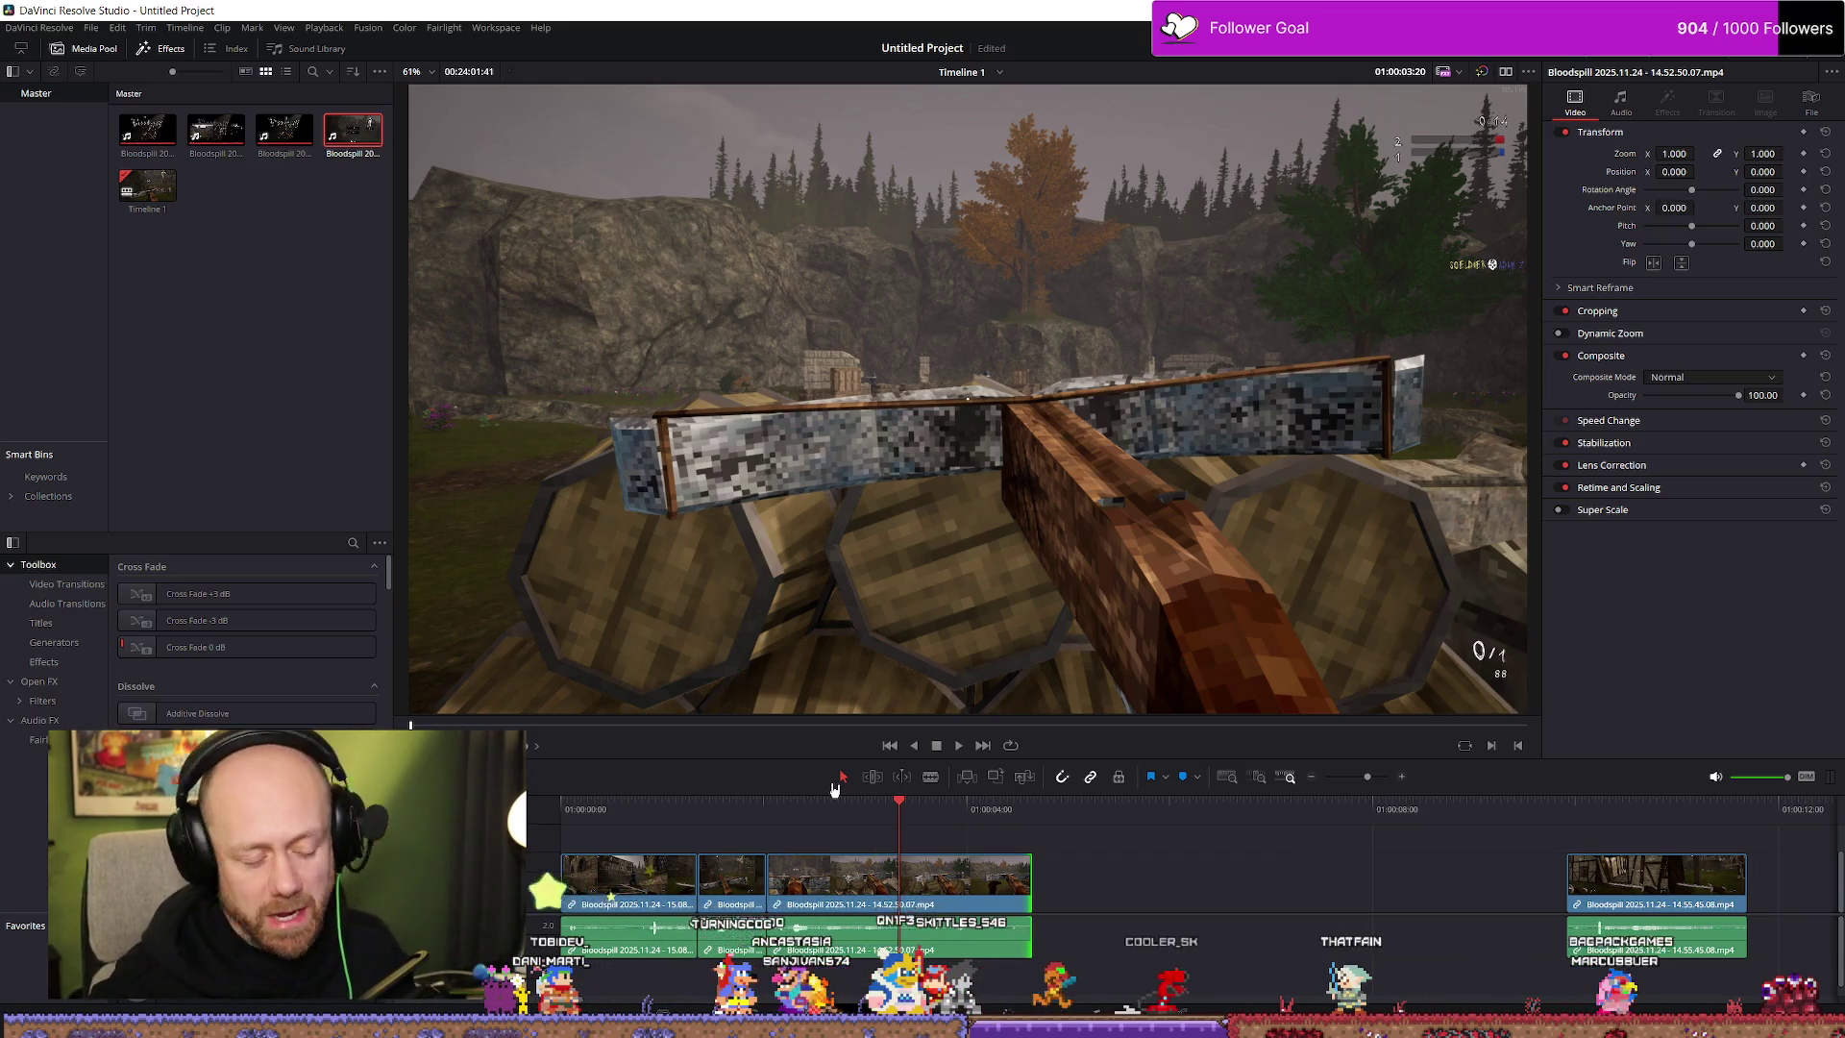
key("space")
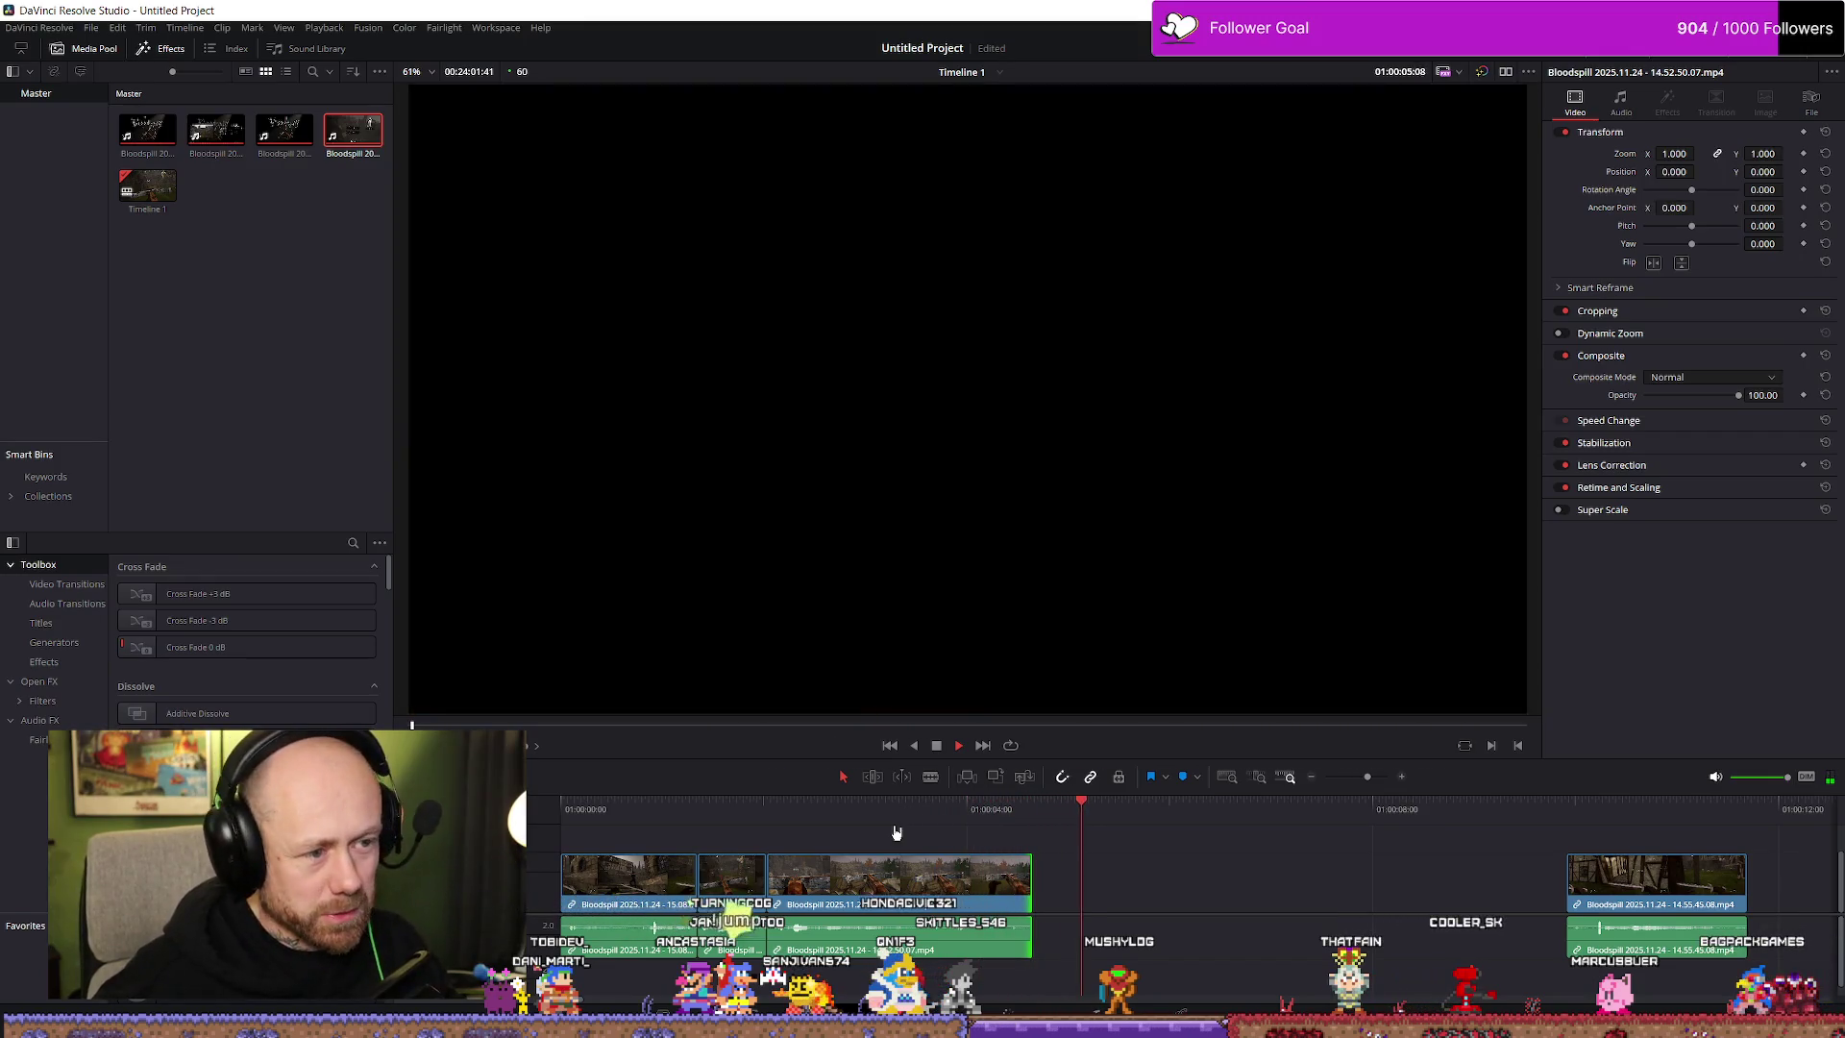
left_click(903, 828)
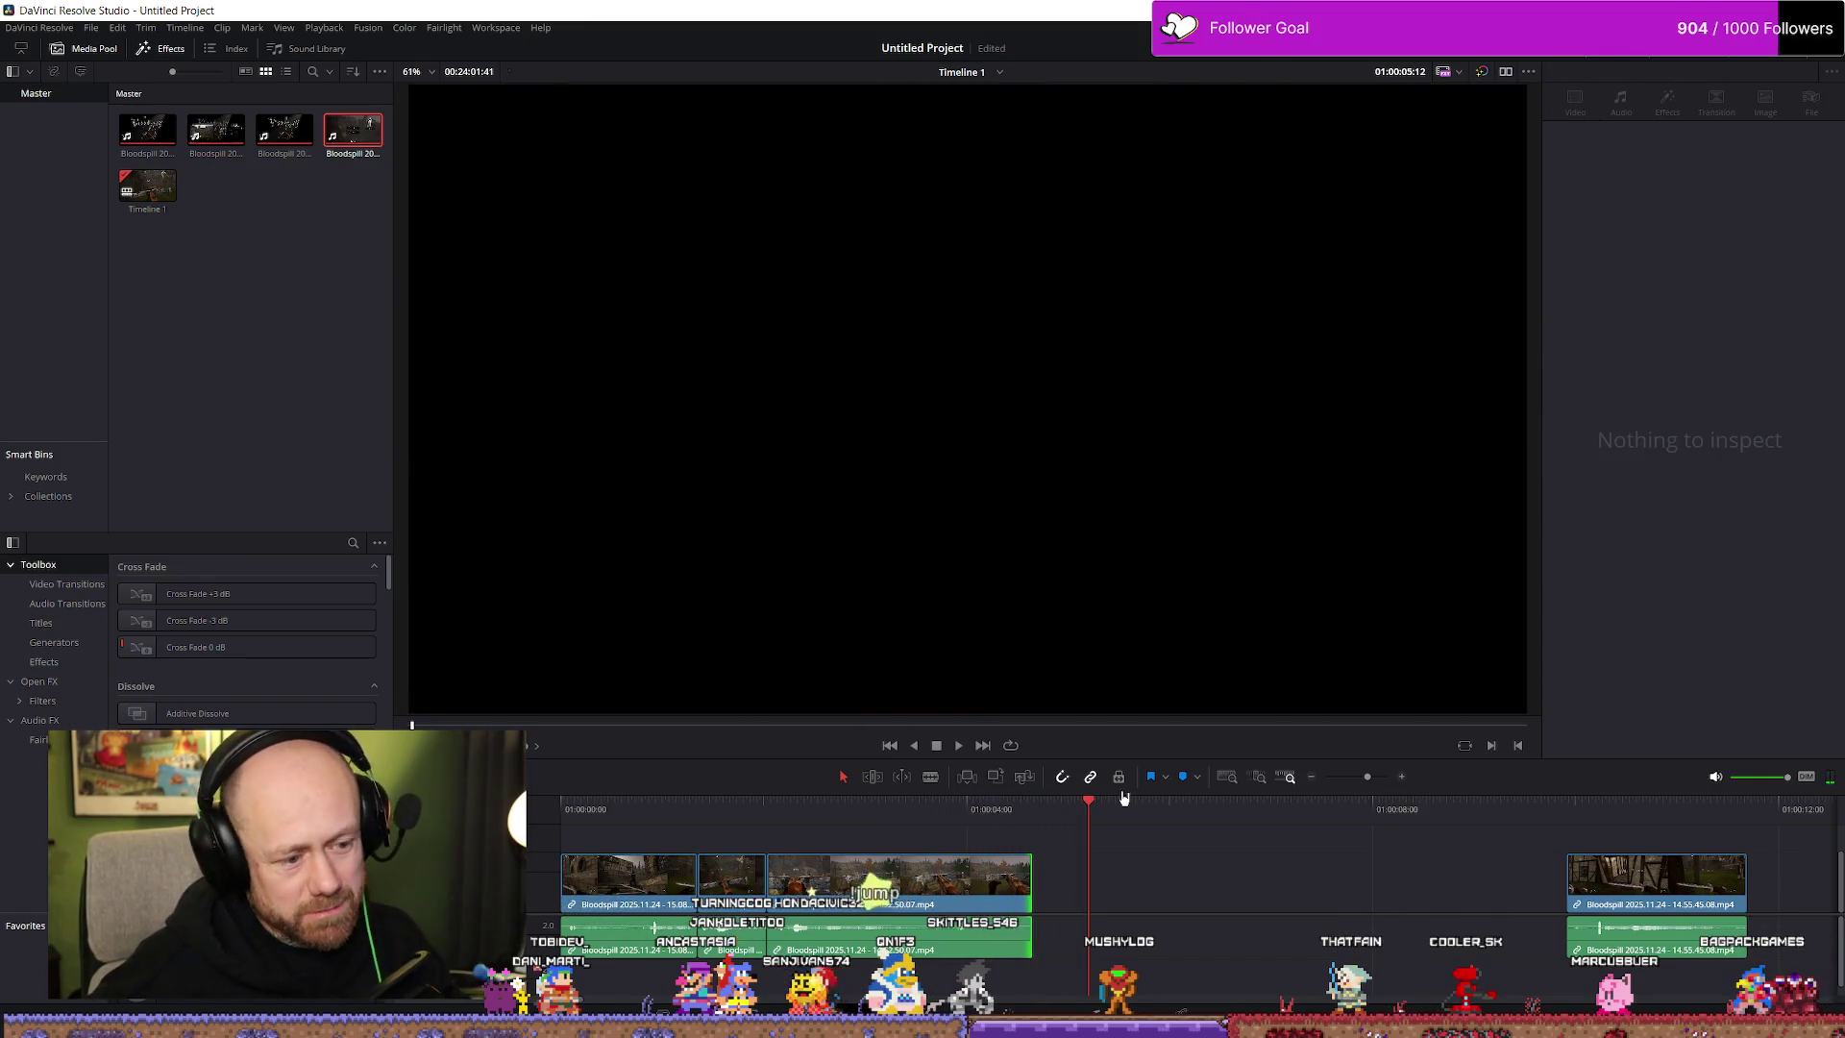
left_click_drag(942, 820, 1068, 812)
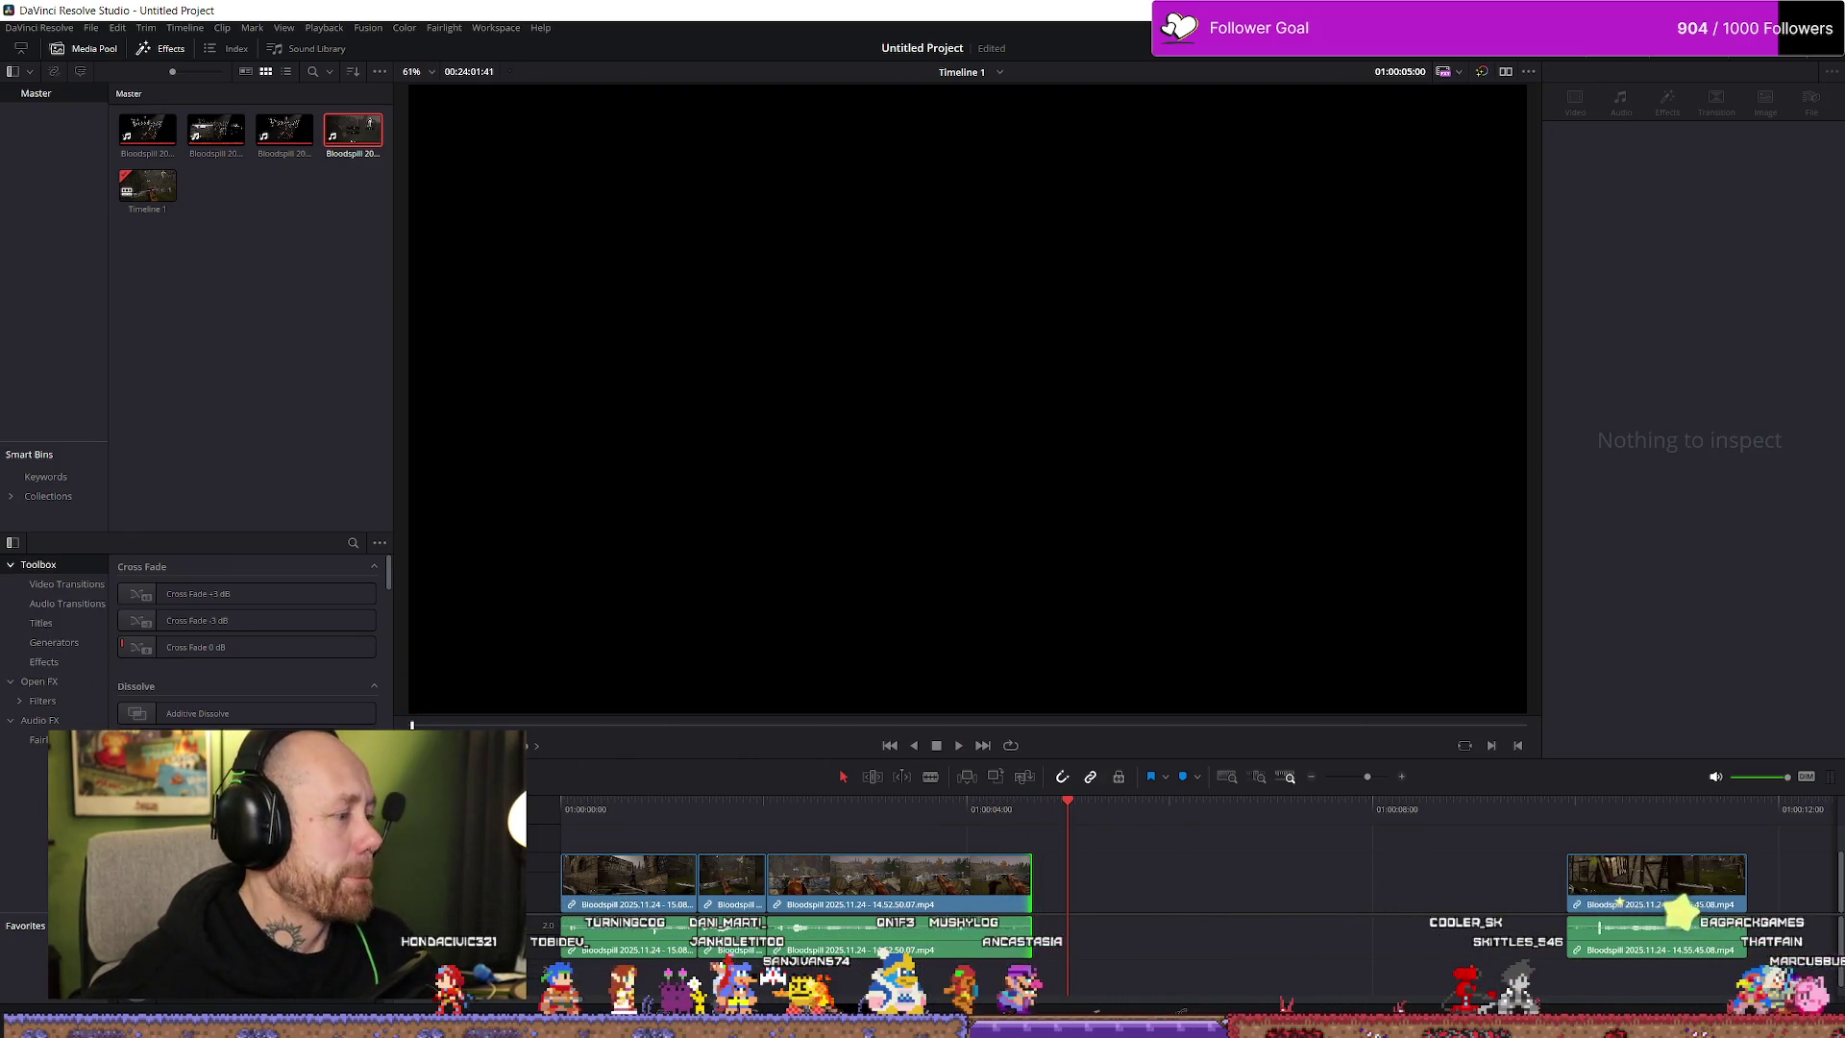
key("Up")
key("space")
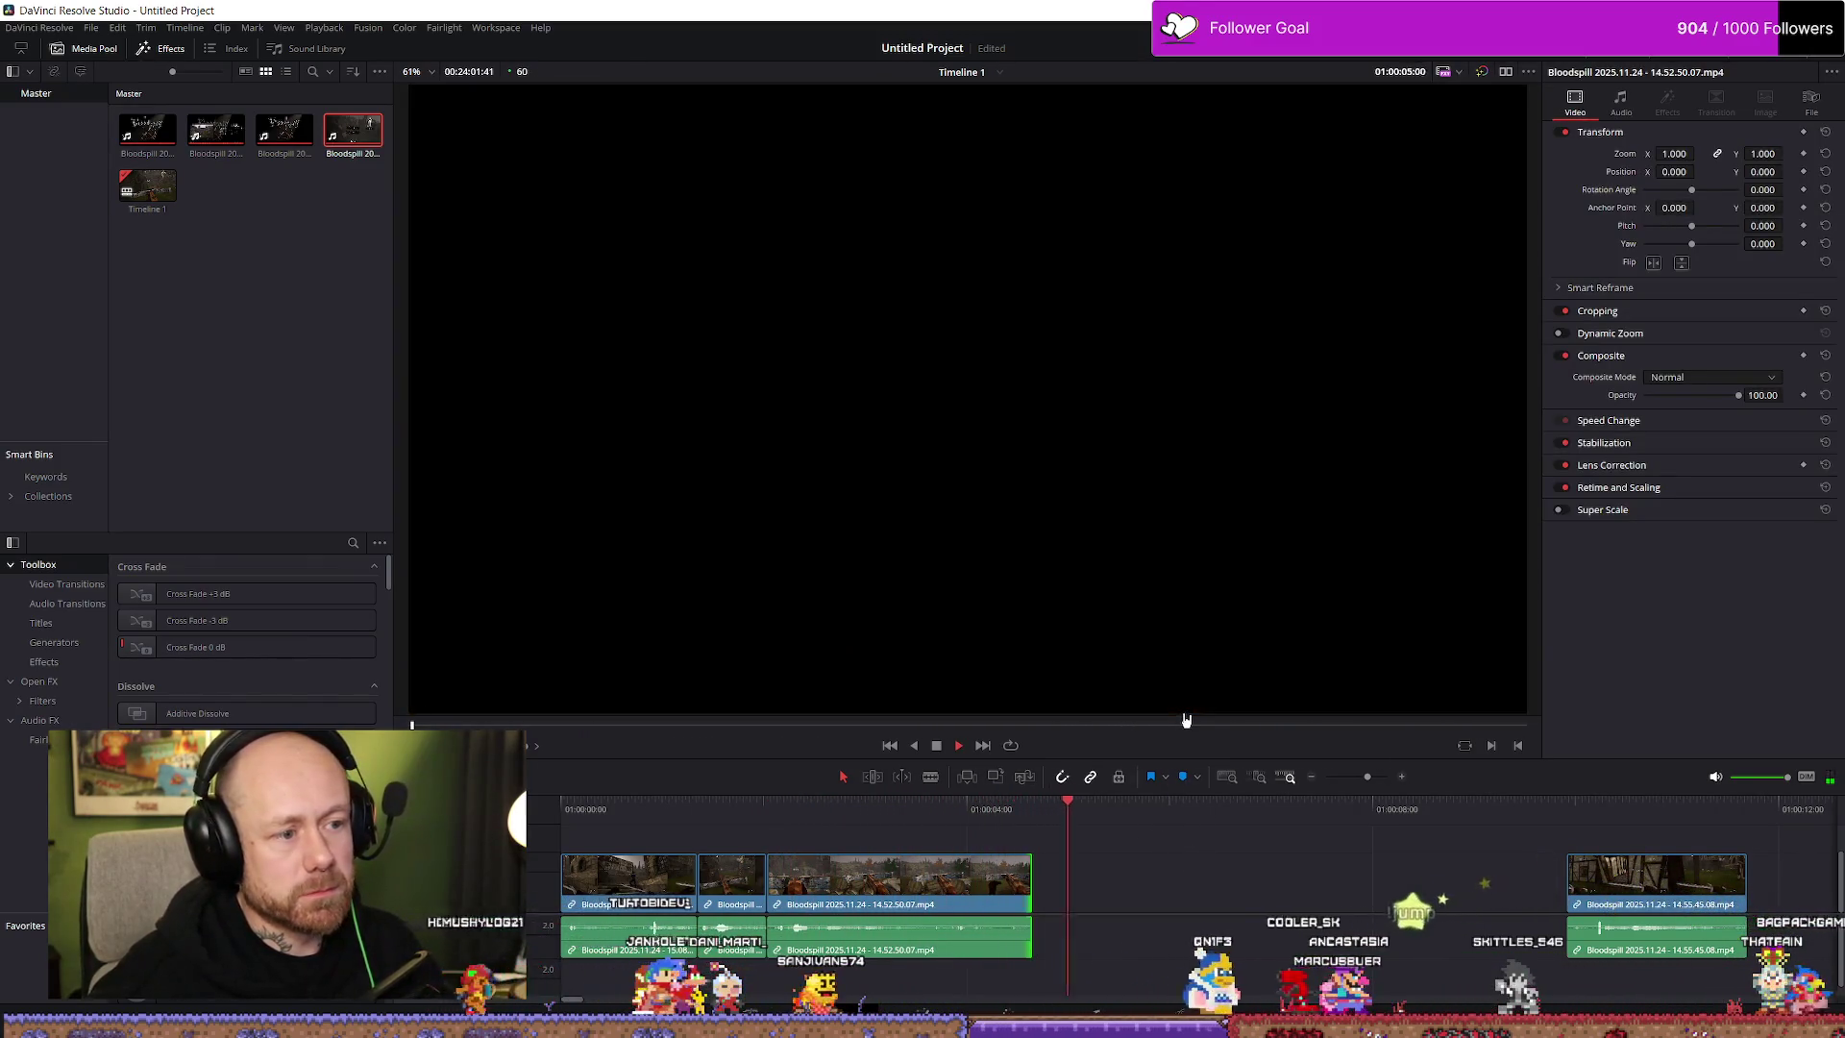
key("space")
mouse_move(1057, 809)
left_mouse_down()
mouse_move(988, 809)
mouse_move(1061, 809)
left_mouse_up()
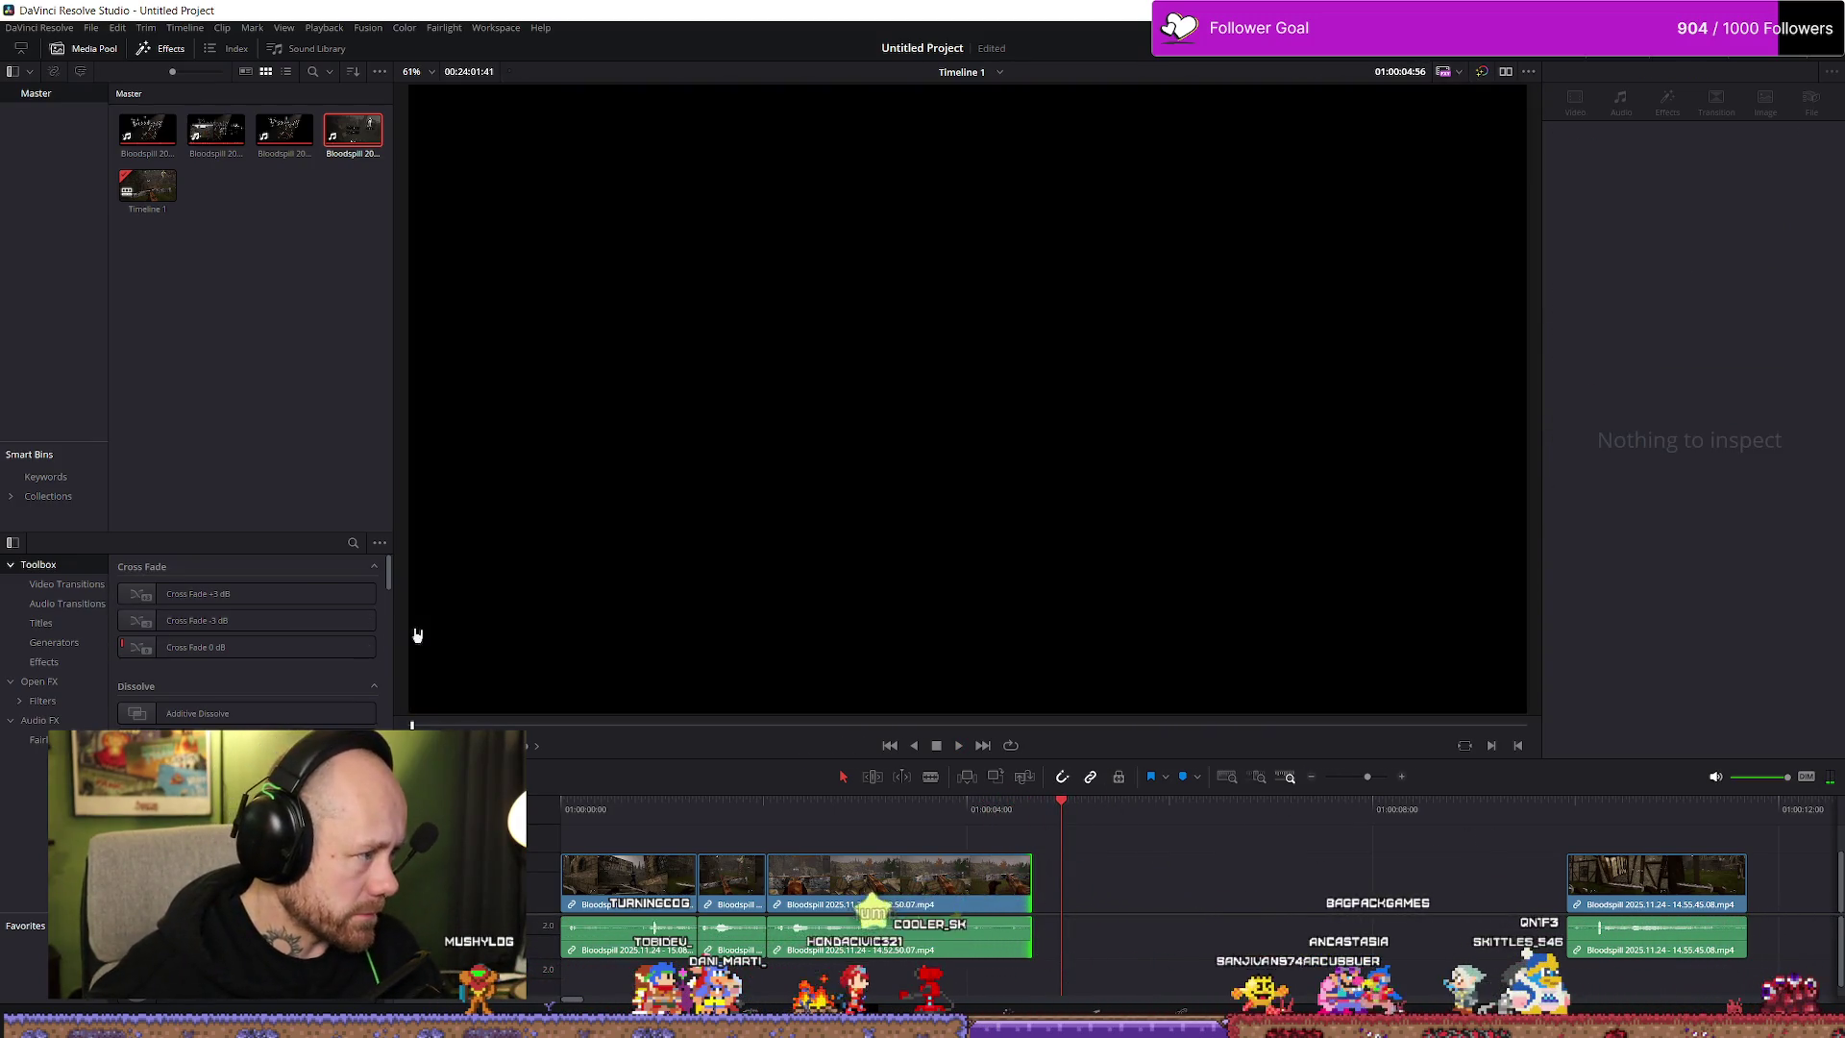
key("alt+Tab")
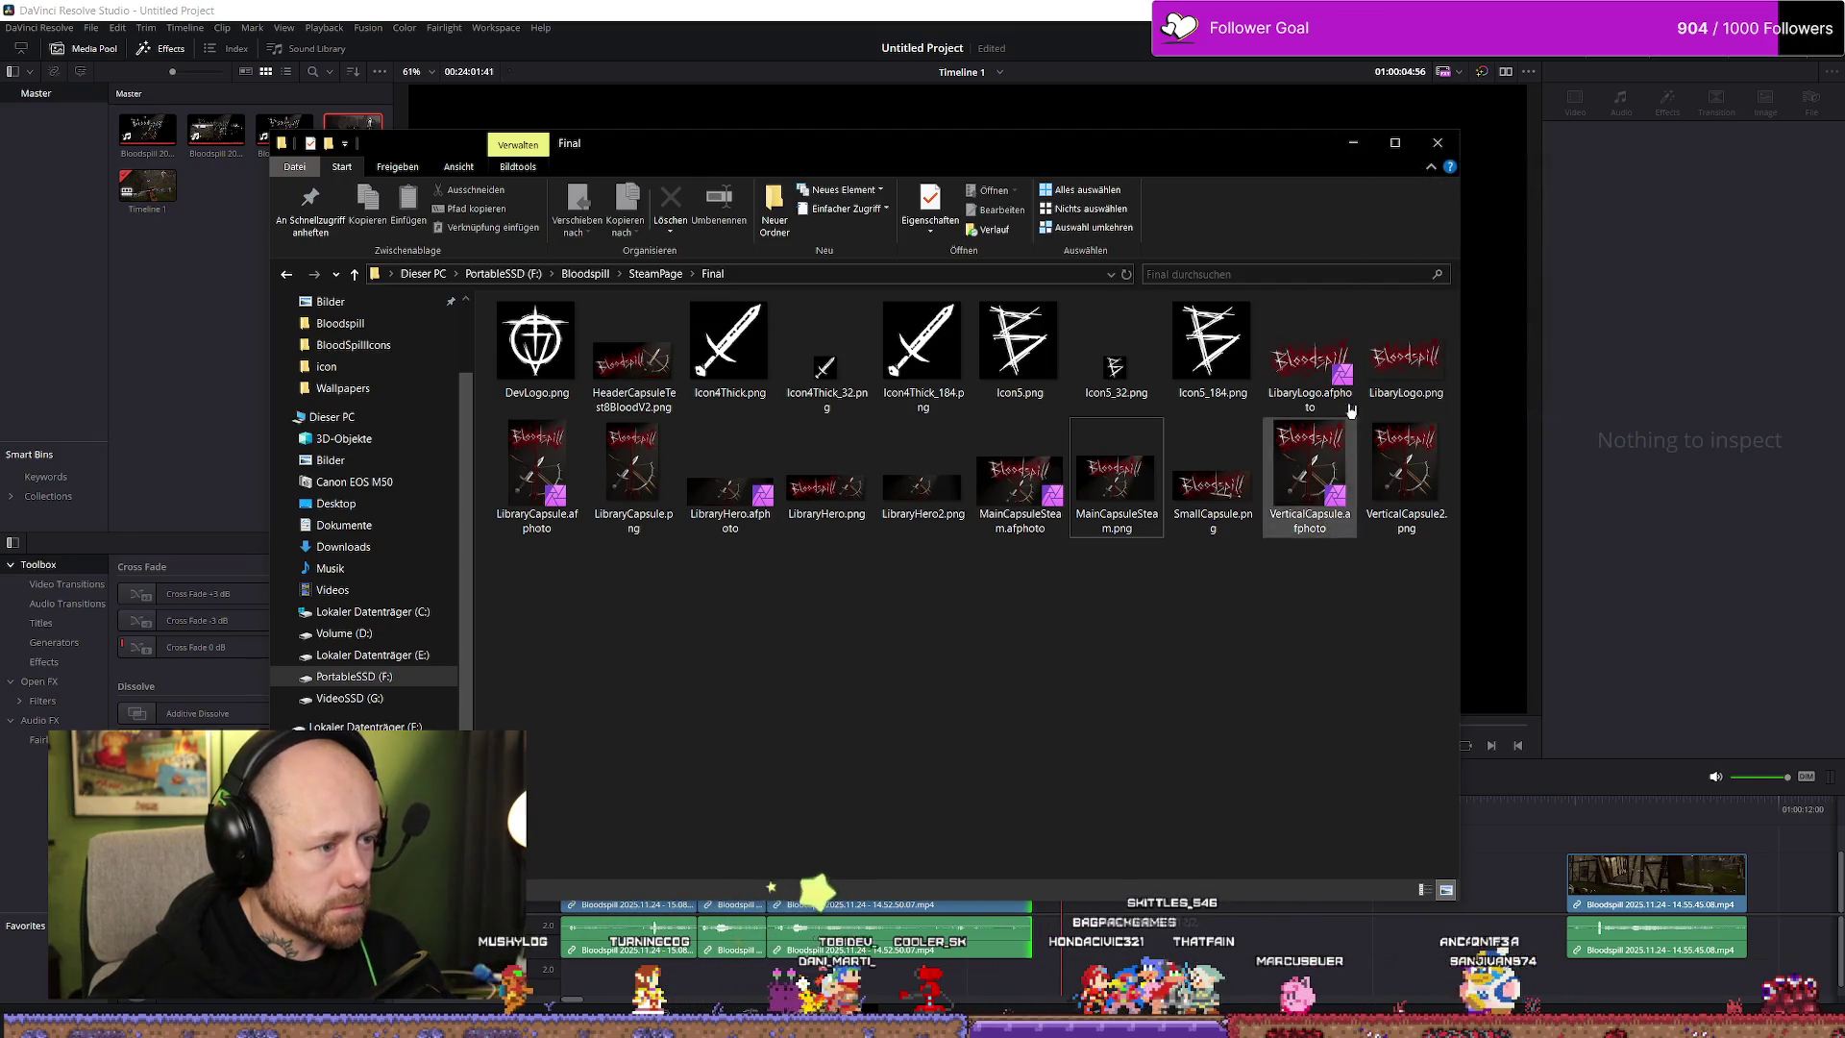
Open the VideoSSD Bloodspill recordings folder in a new Explorer window and play the first recording
key("BackSpace")
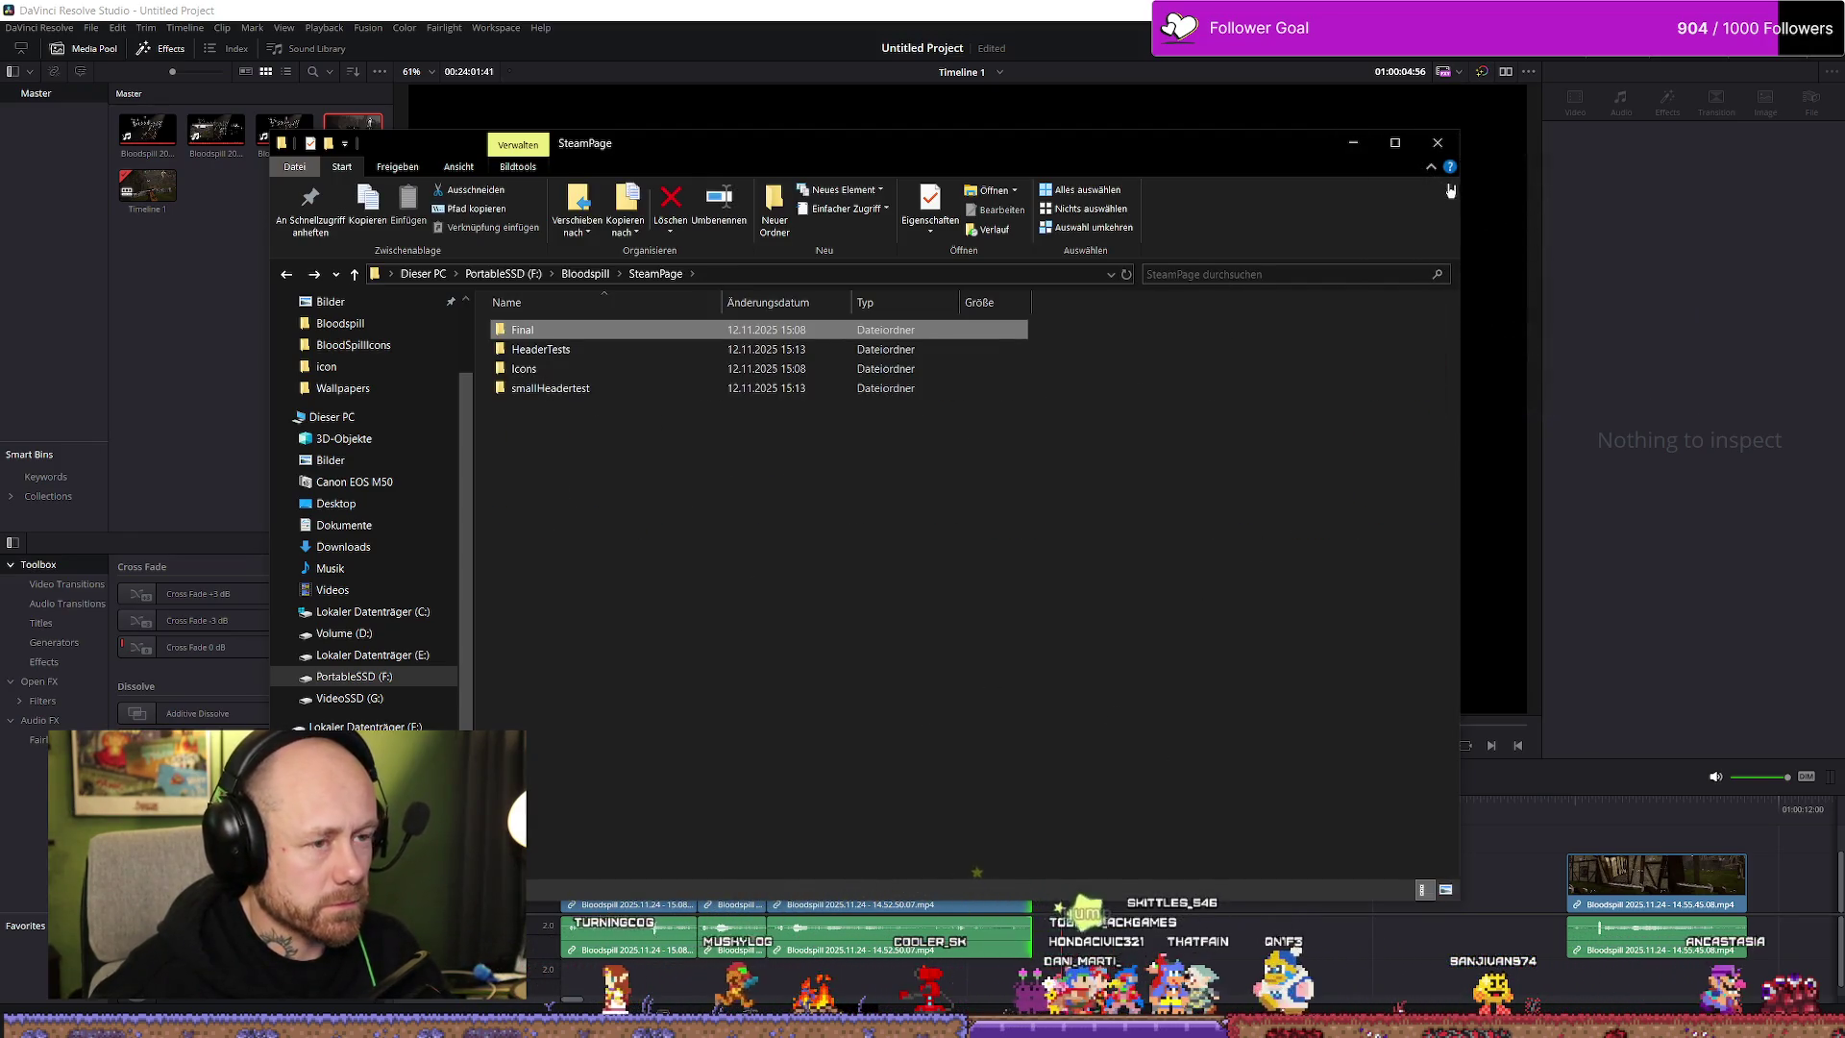
left_click(1438, 142)
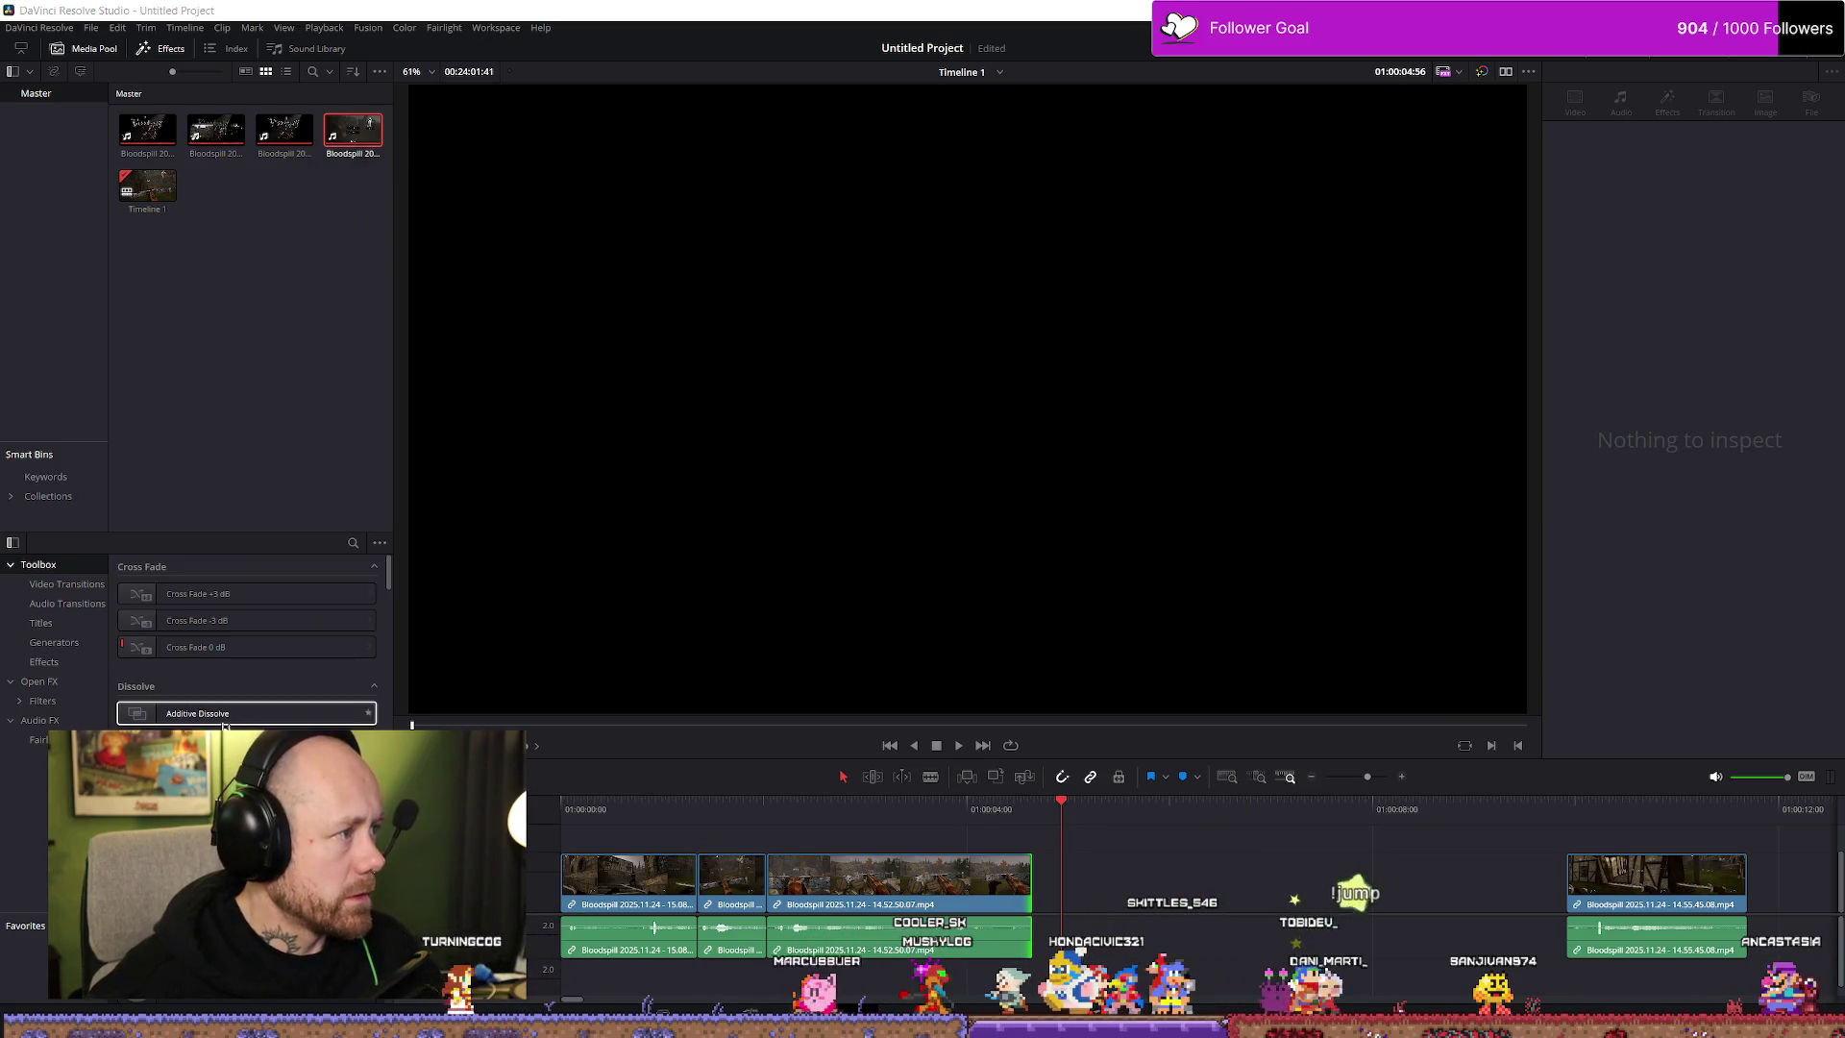
key("super+e")
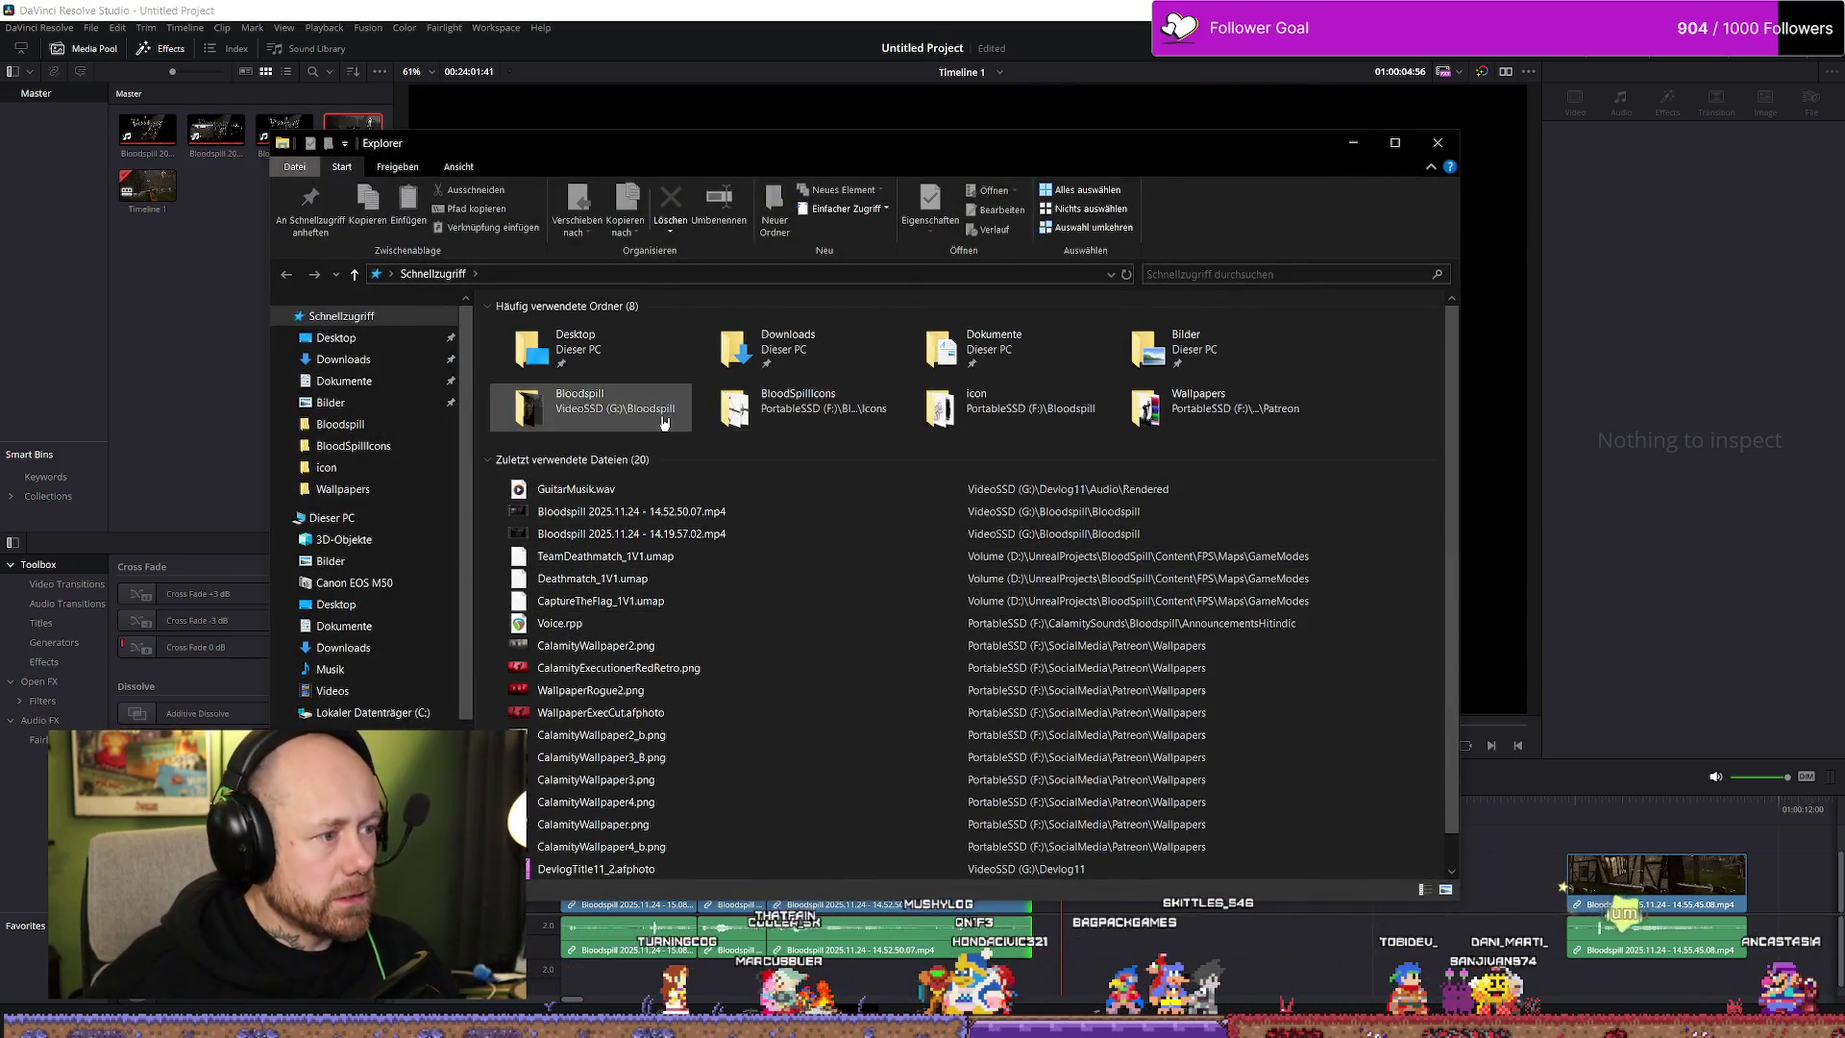
double_click(663, 421)
left_click(767, 366)
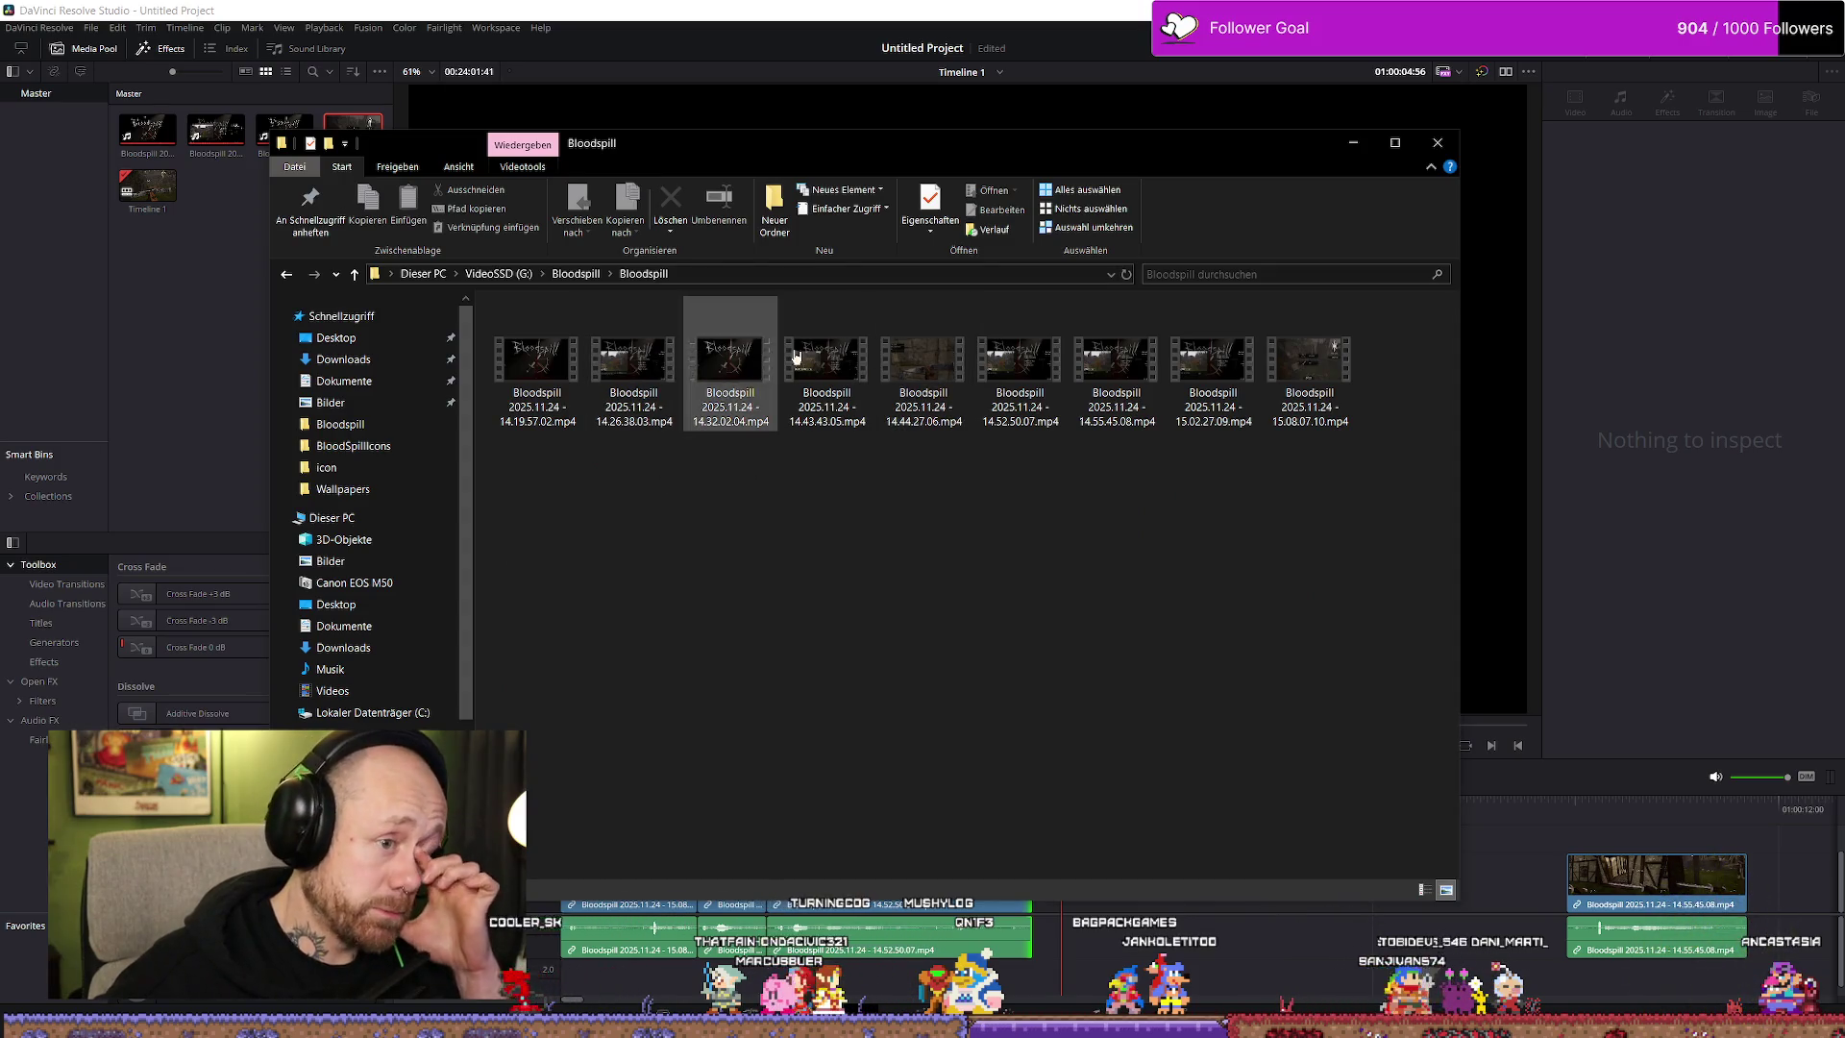
double_click(536, 360)
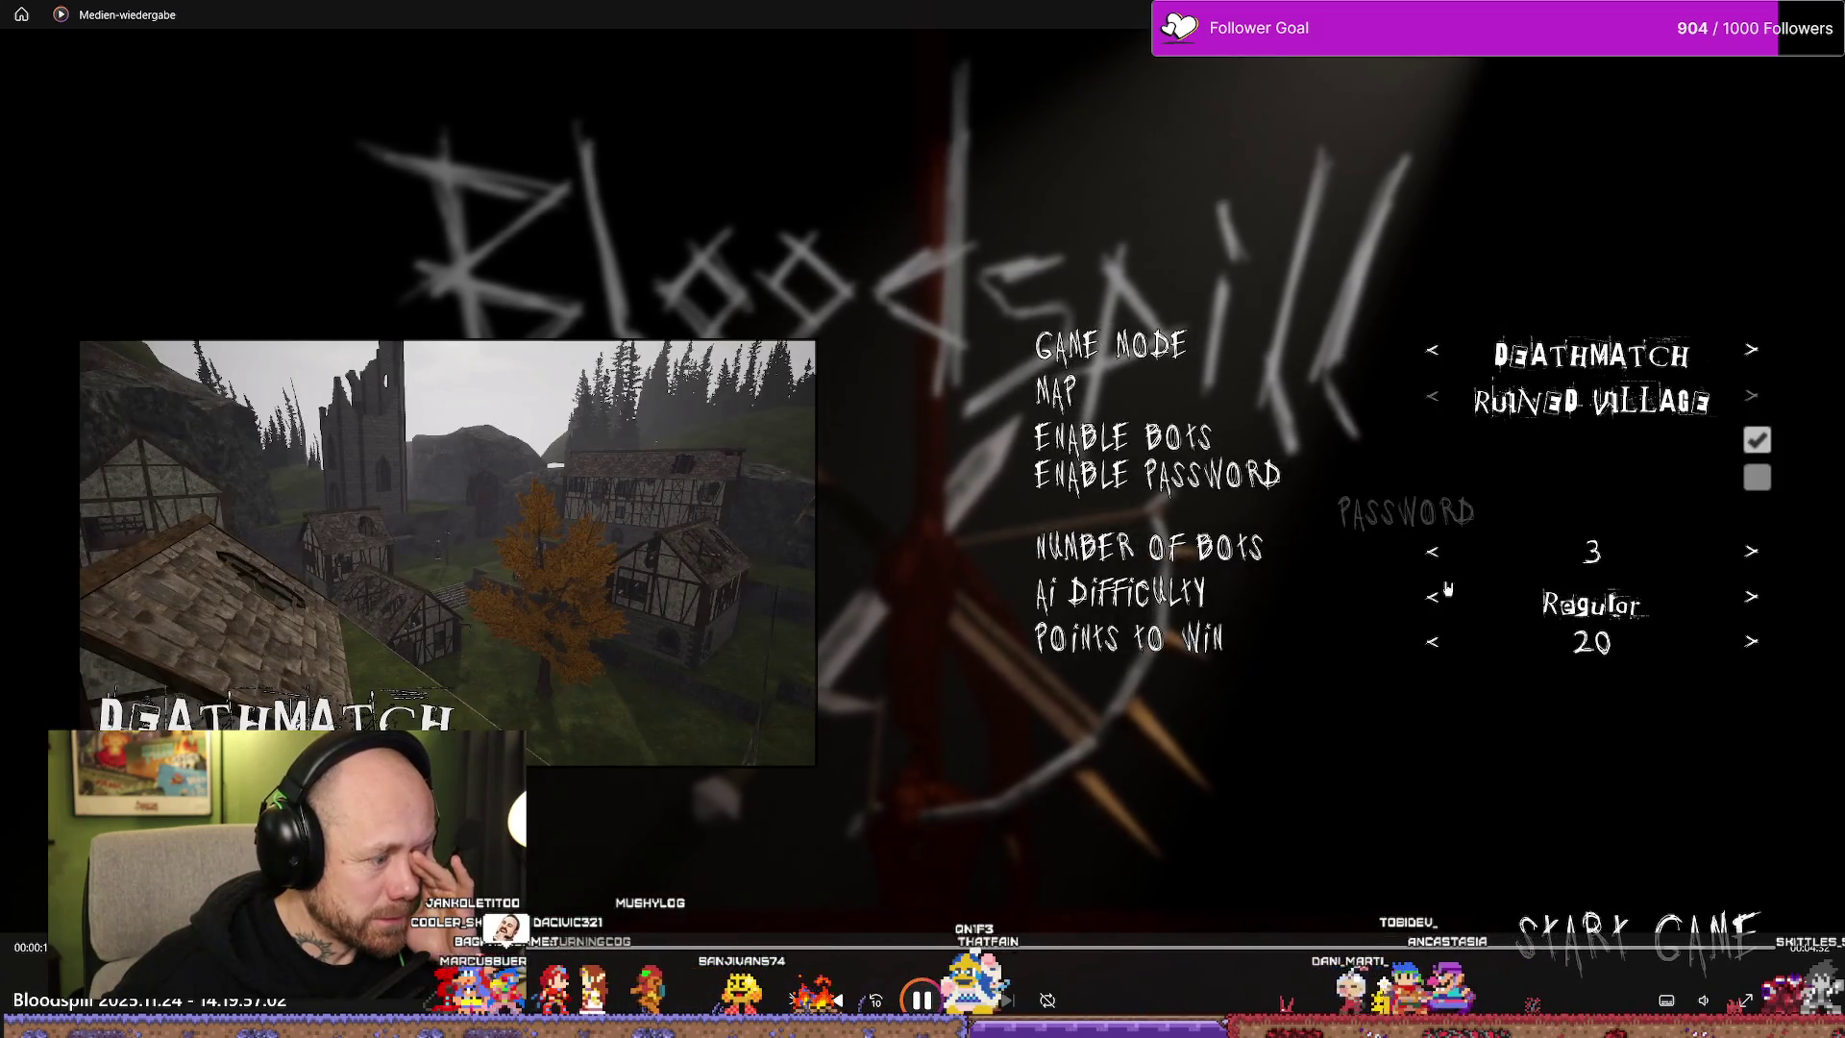
Rewind the gameplay recording about ten seconds, resume playback, then leave the player for Explorer
key("Left")
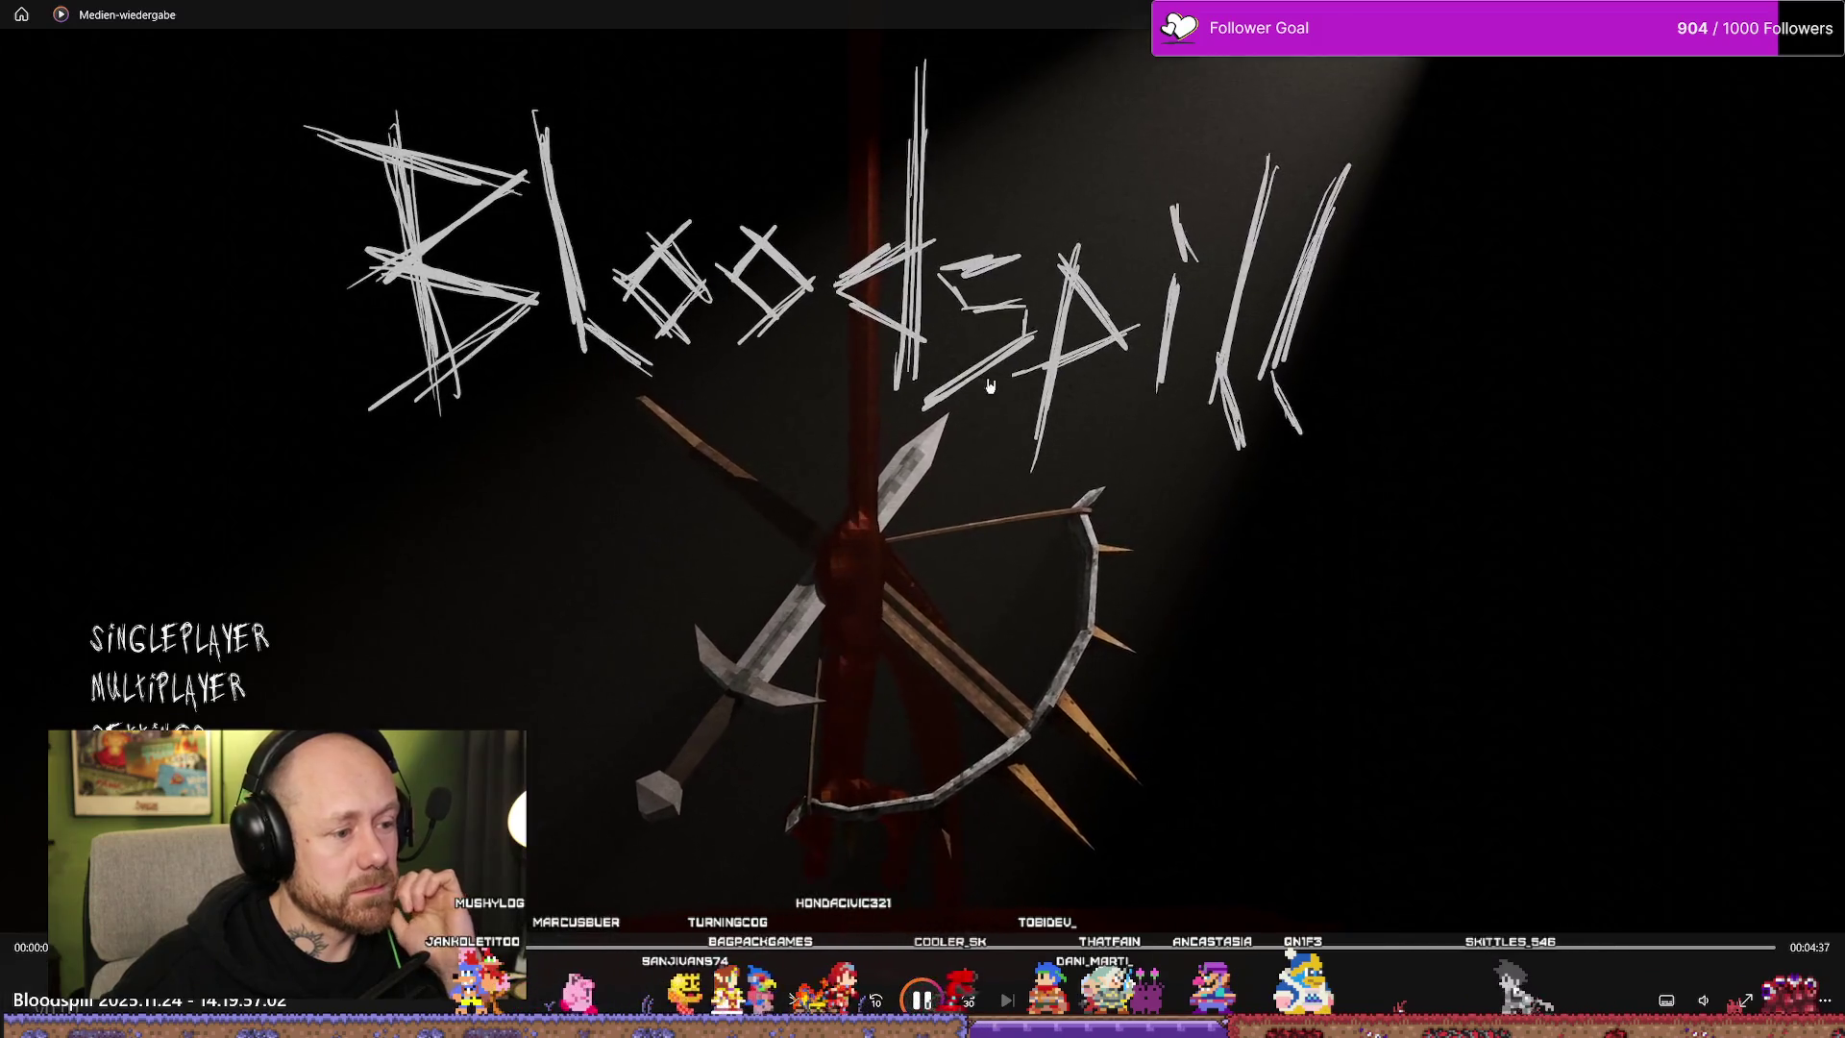
key("Left")
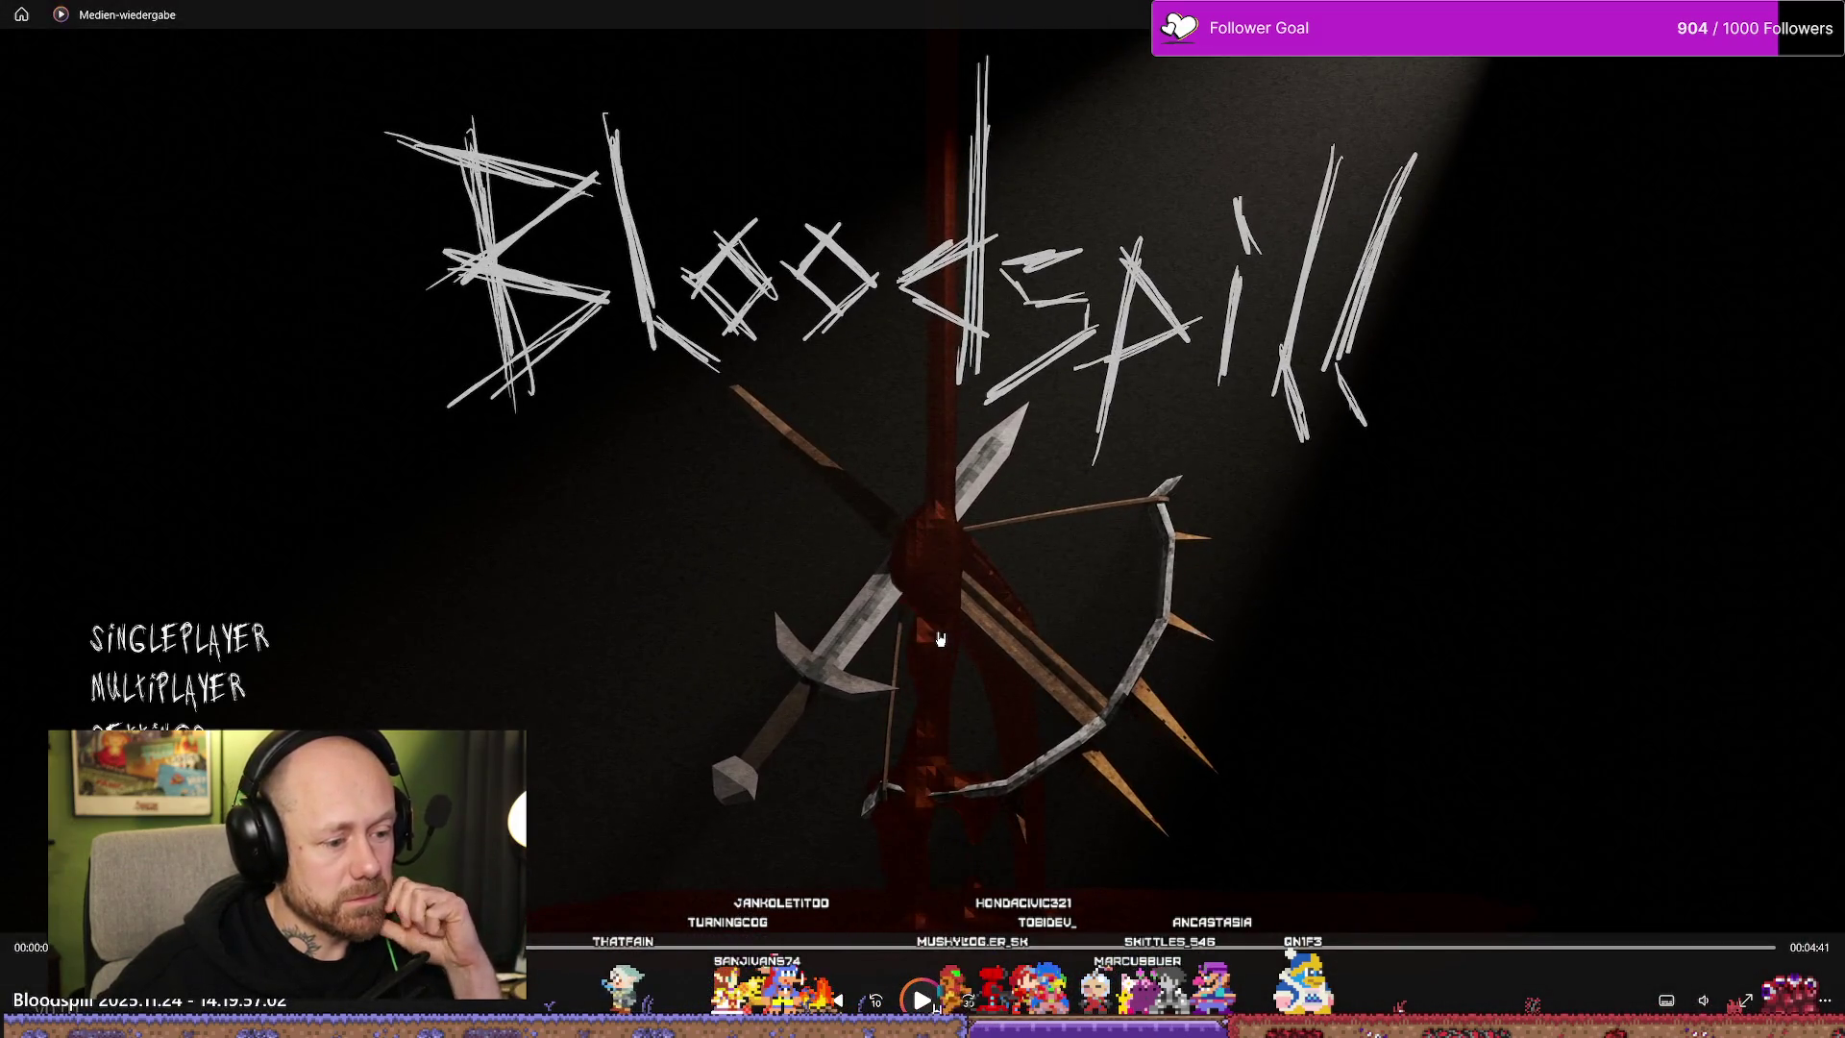
key("space")
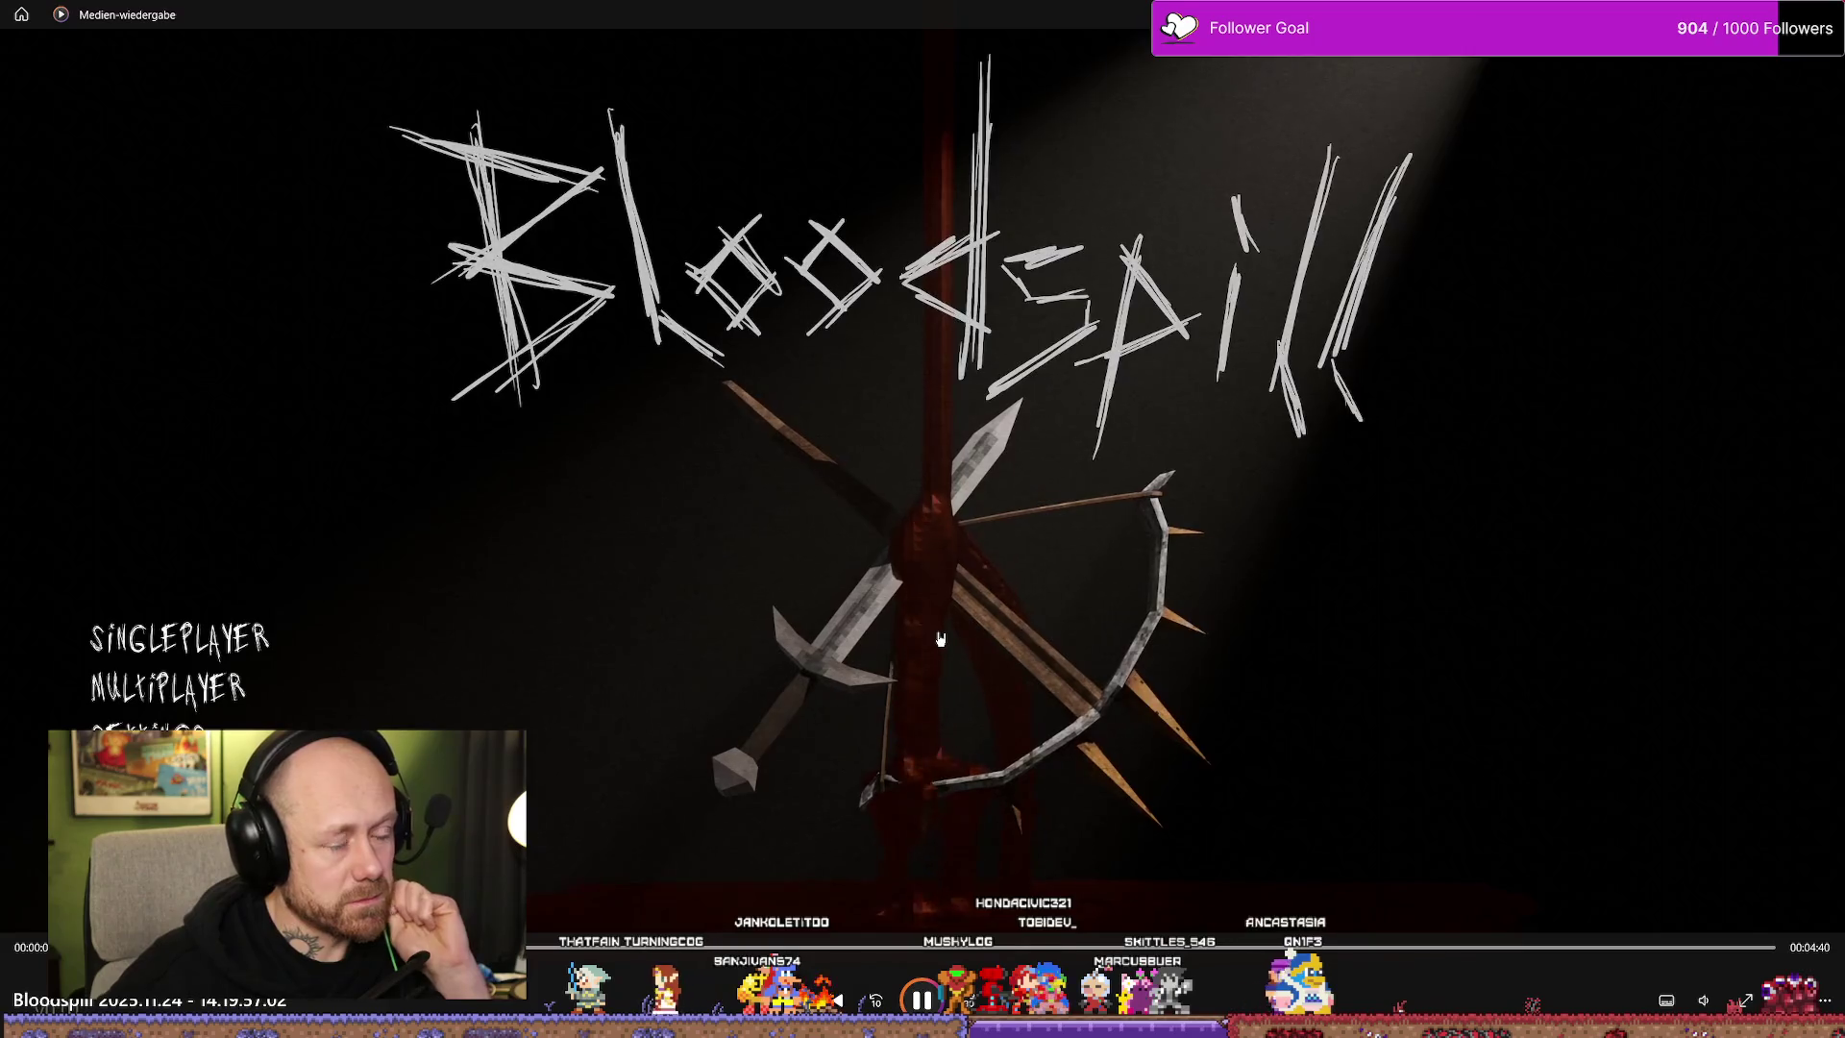
key("alt+Tab")
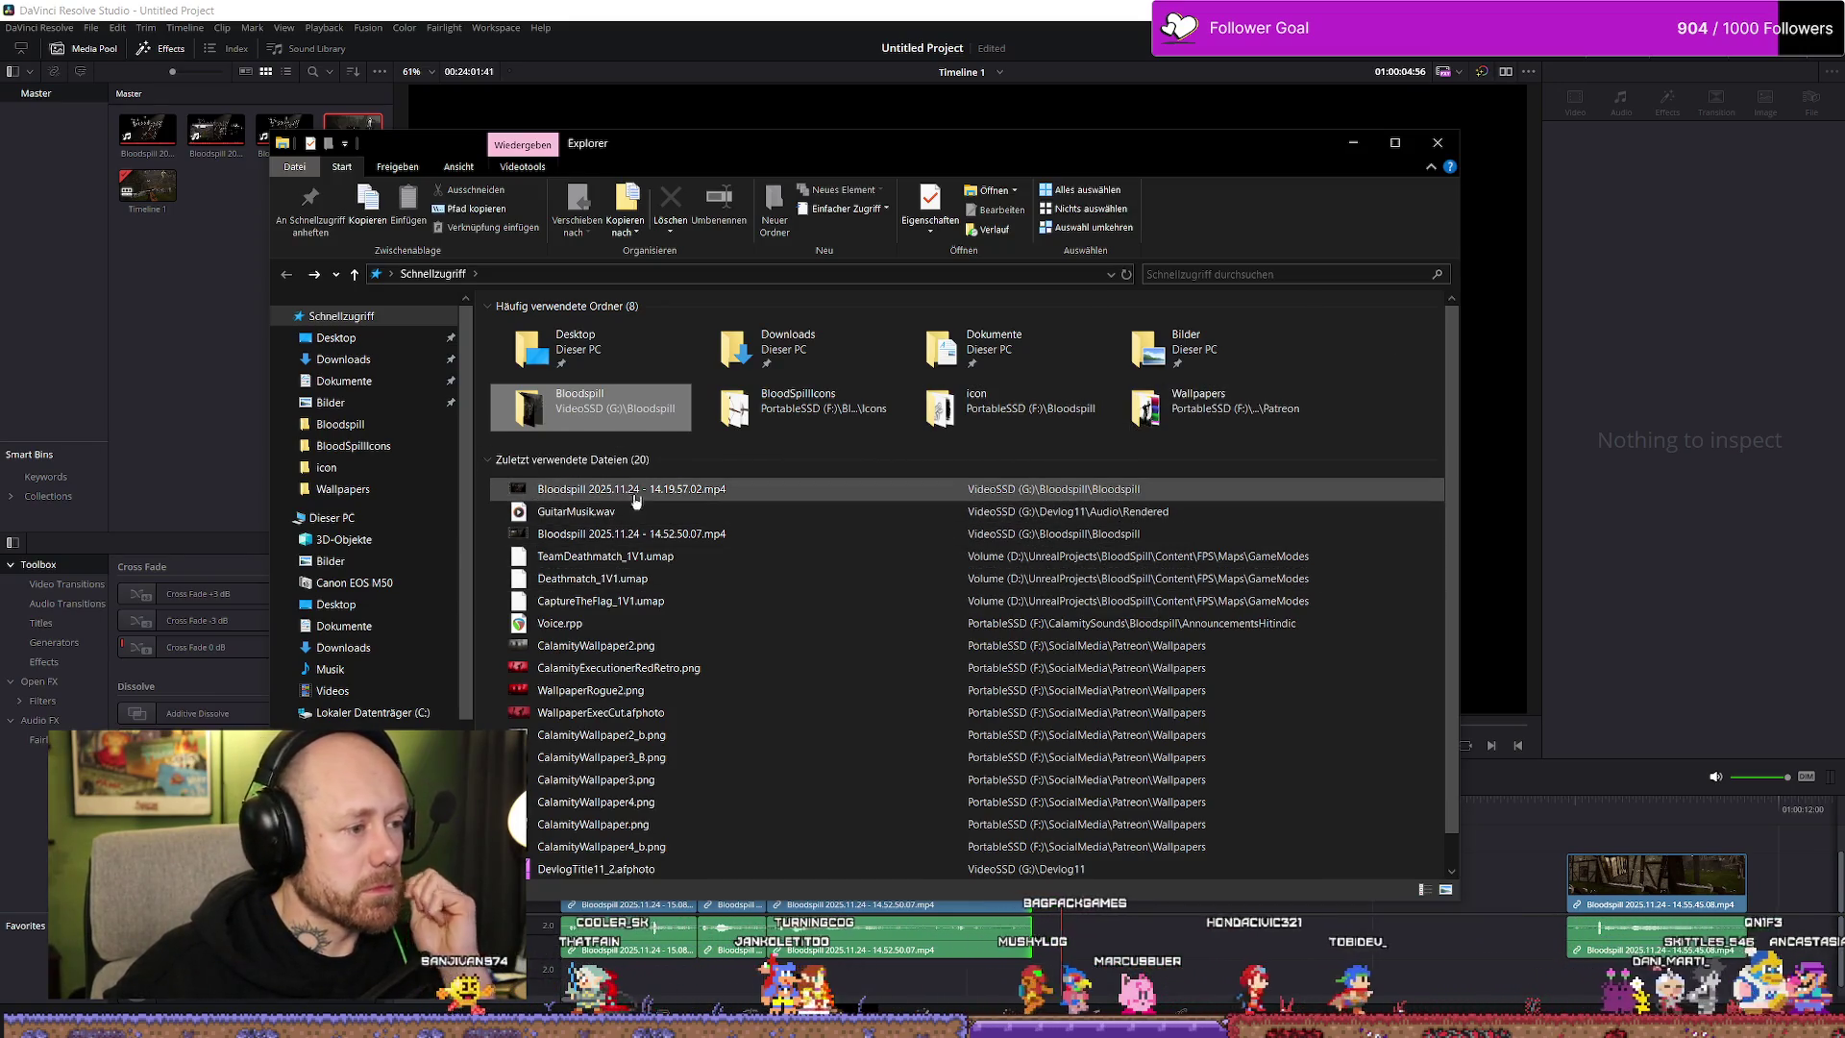
In File Explorer, browse from VideoSSD (G:) to PortableSSD (F:) BlenderProjects\Bloodspill
double_click(653, 422)
left_click(569, 275)
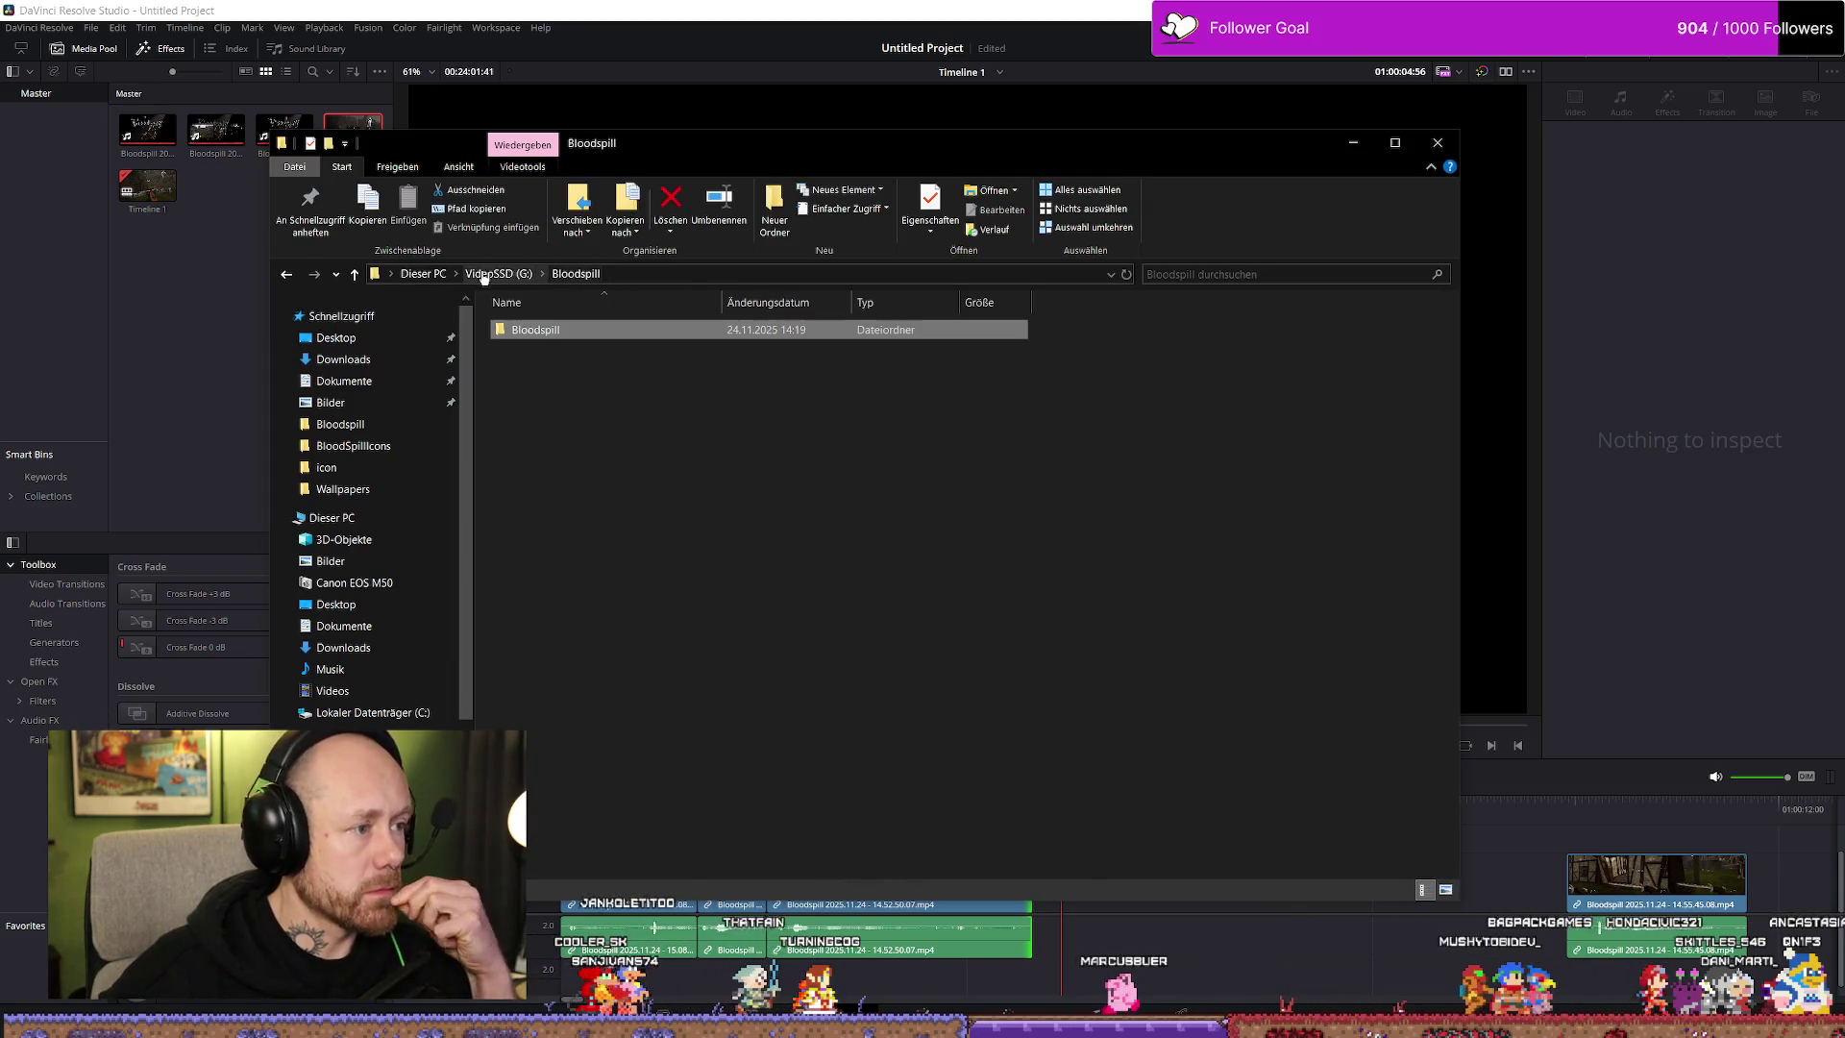
left_click(498, 274)
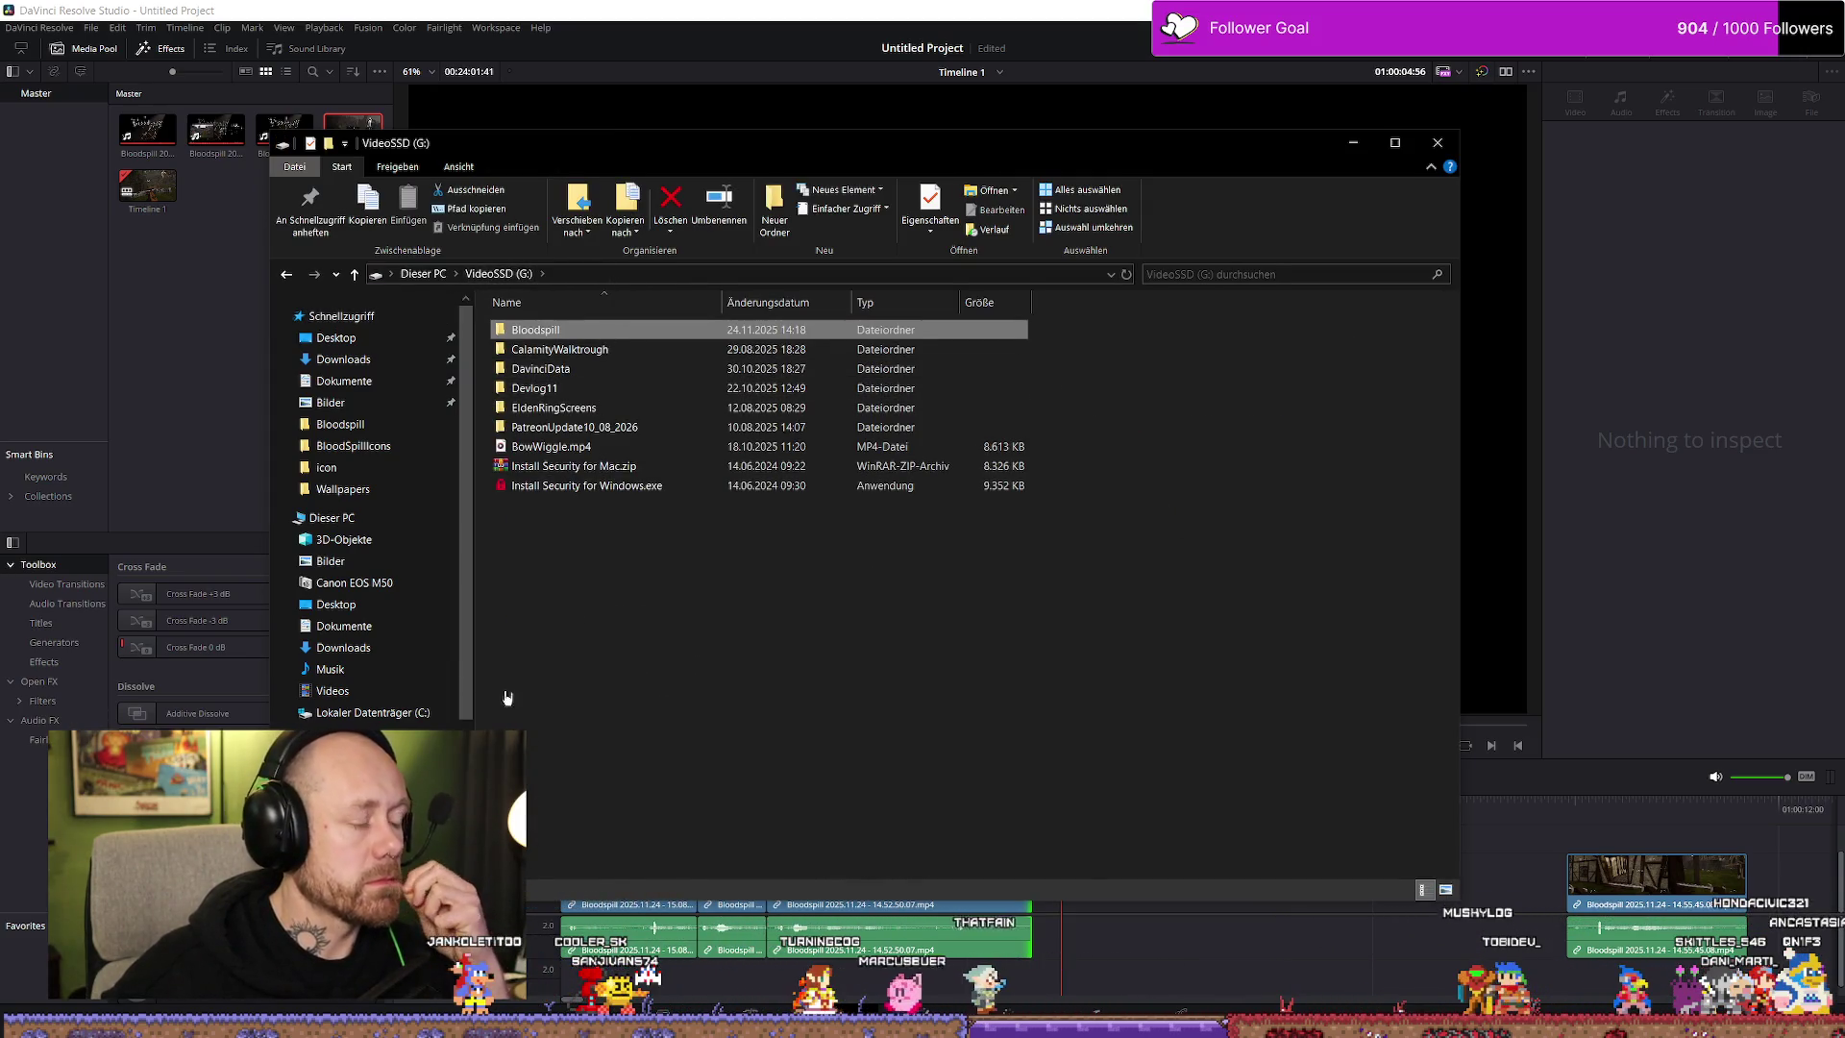
left_click(351, 755)
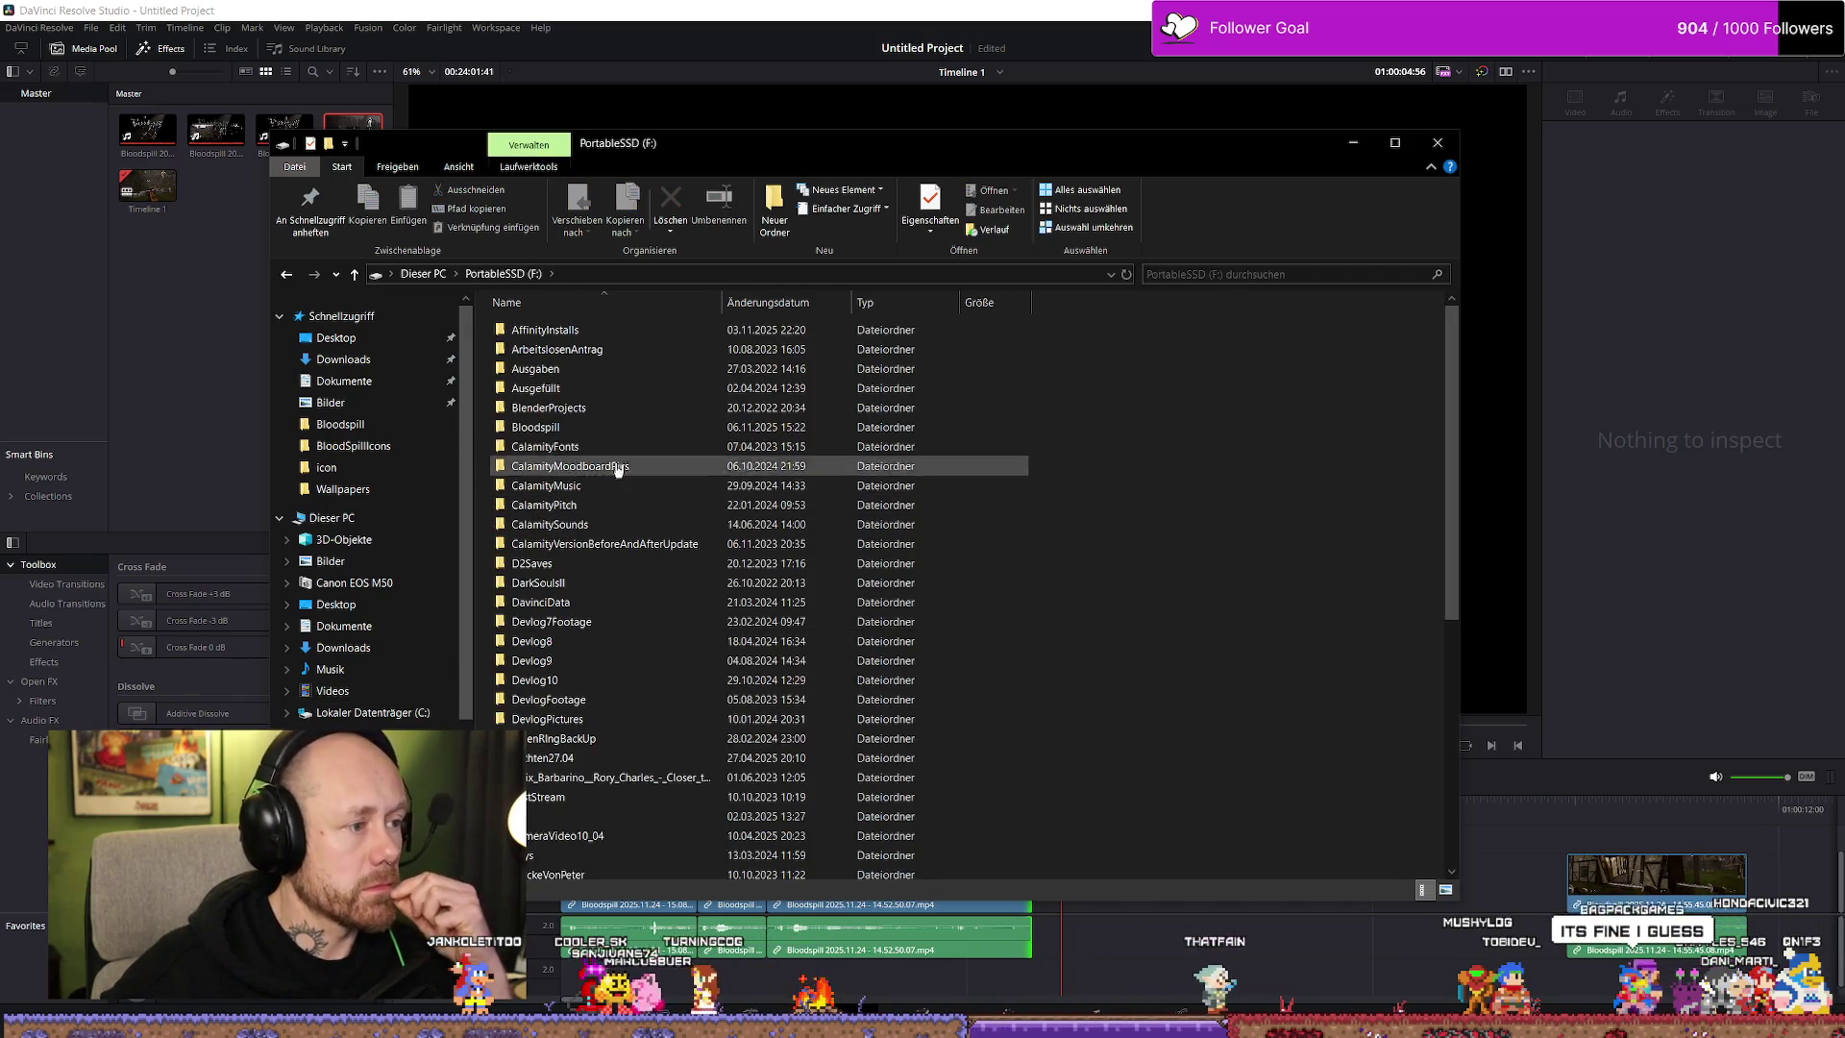
double_click(591, 429)
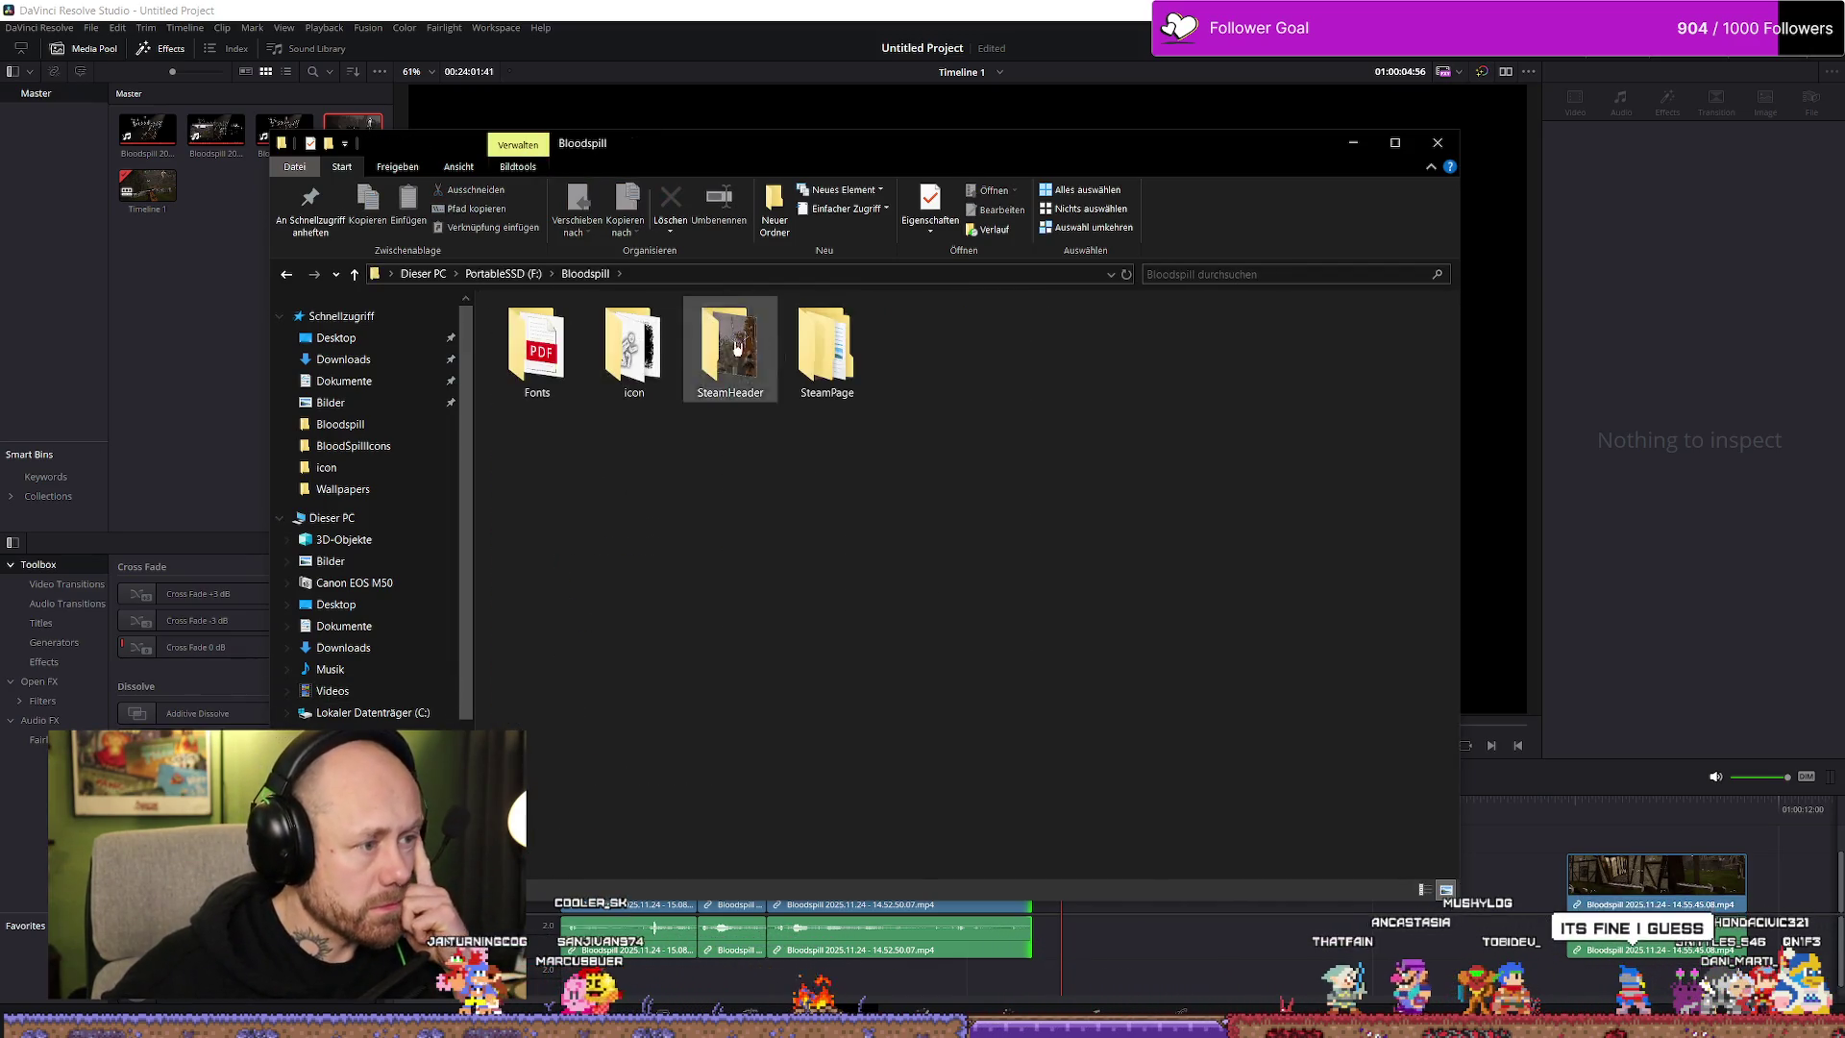
double_click(710, 351)
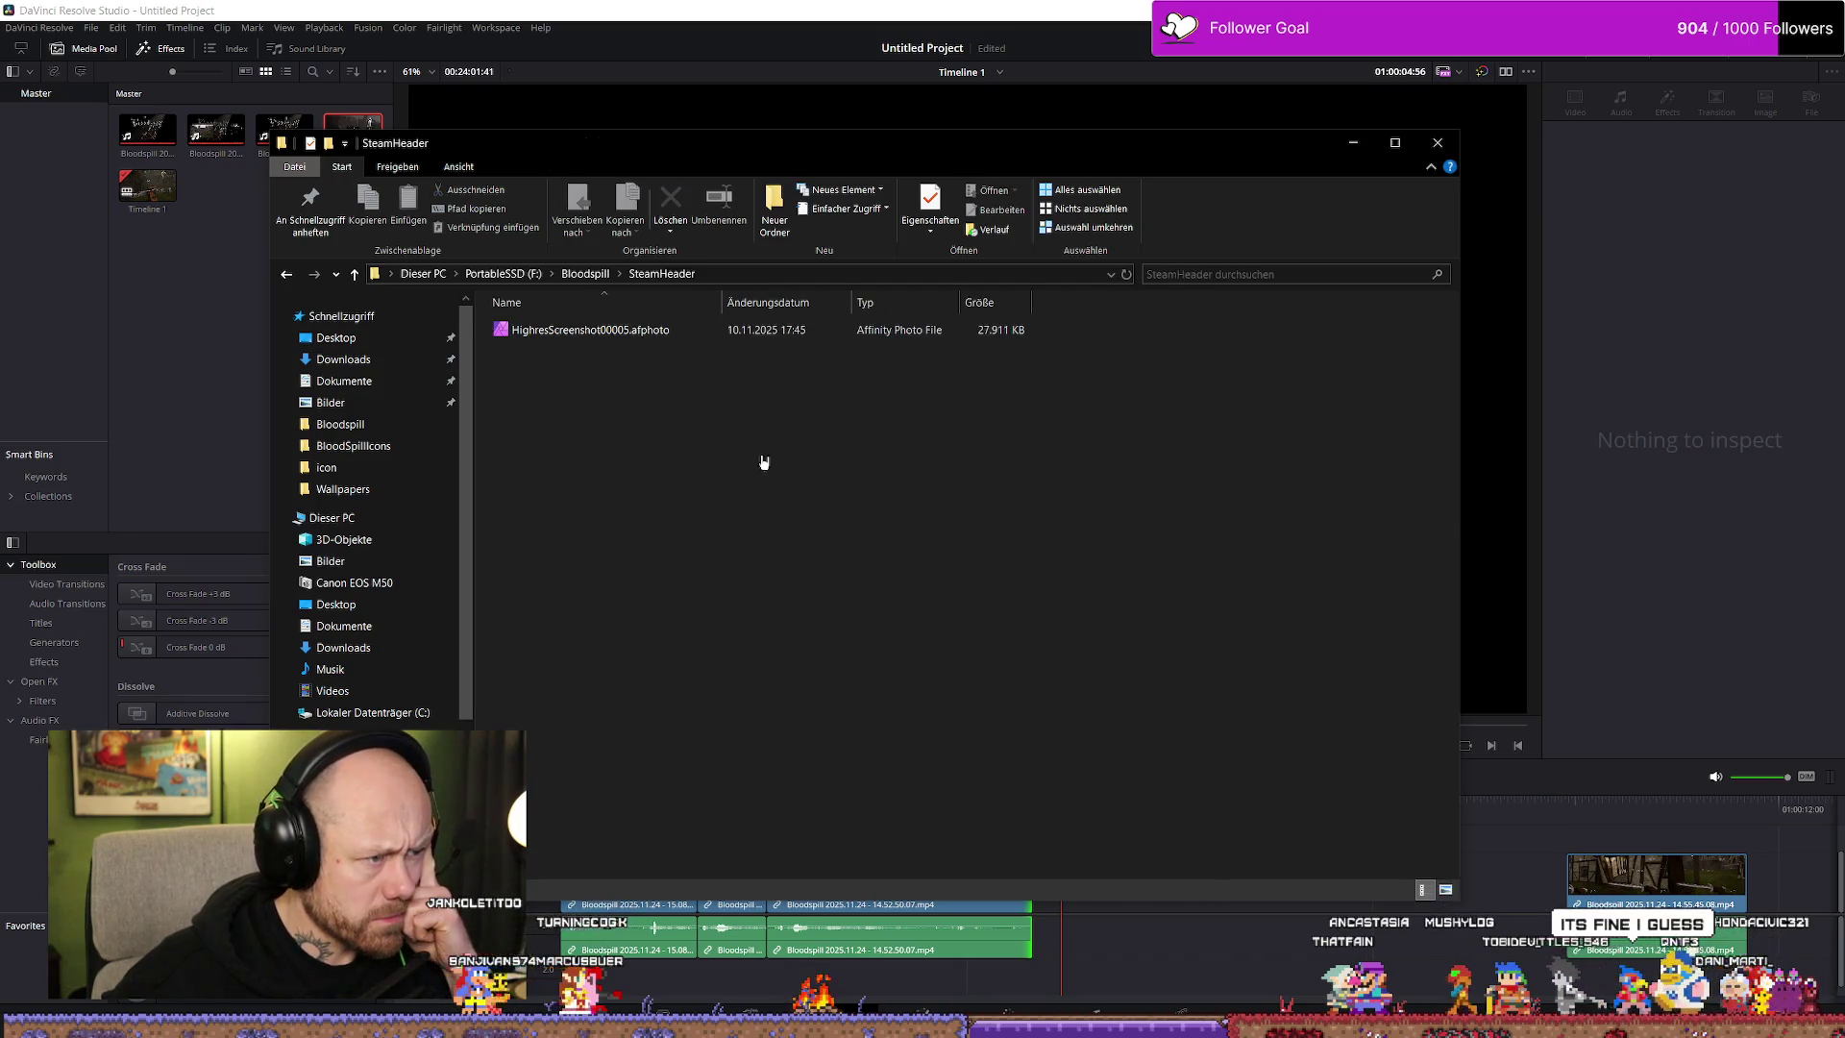
key("alt+Left")
double_click(824, 352)
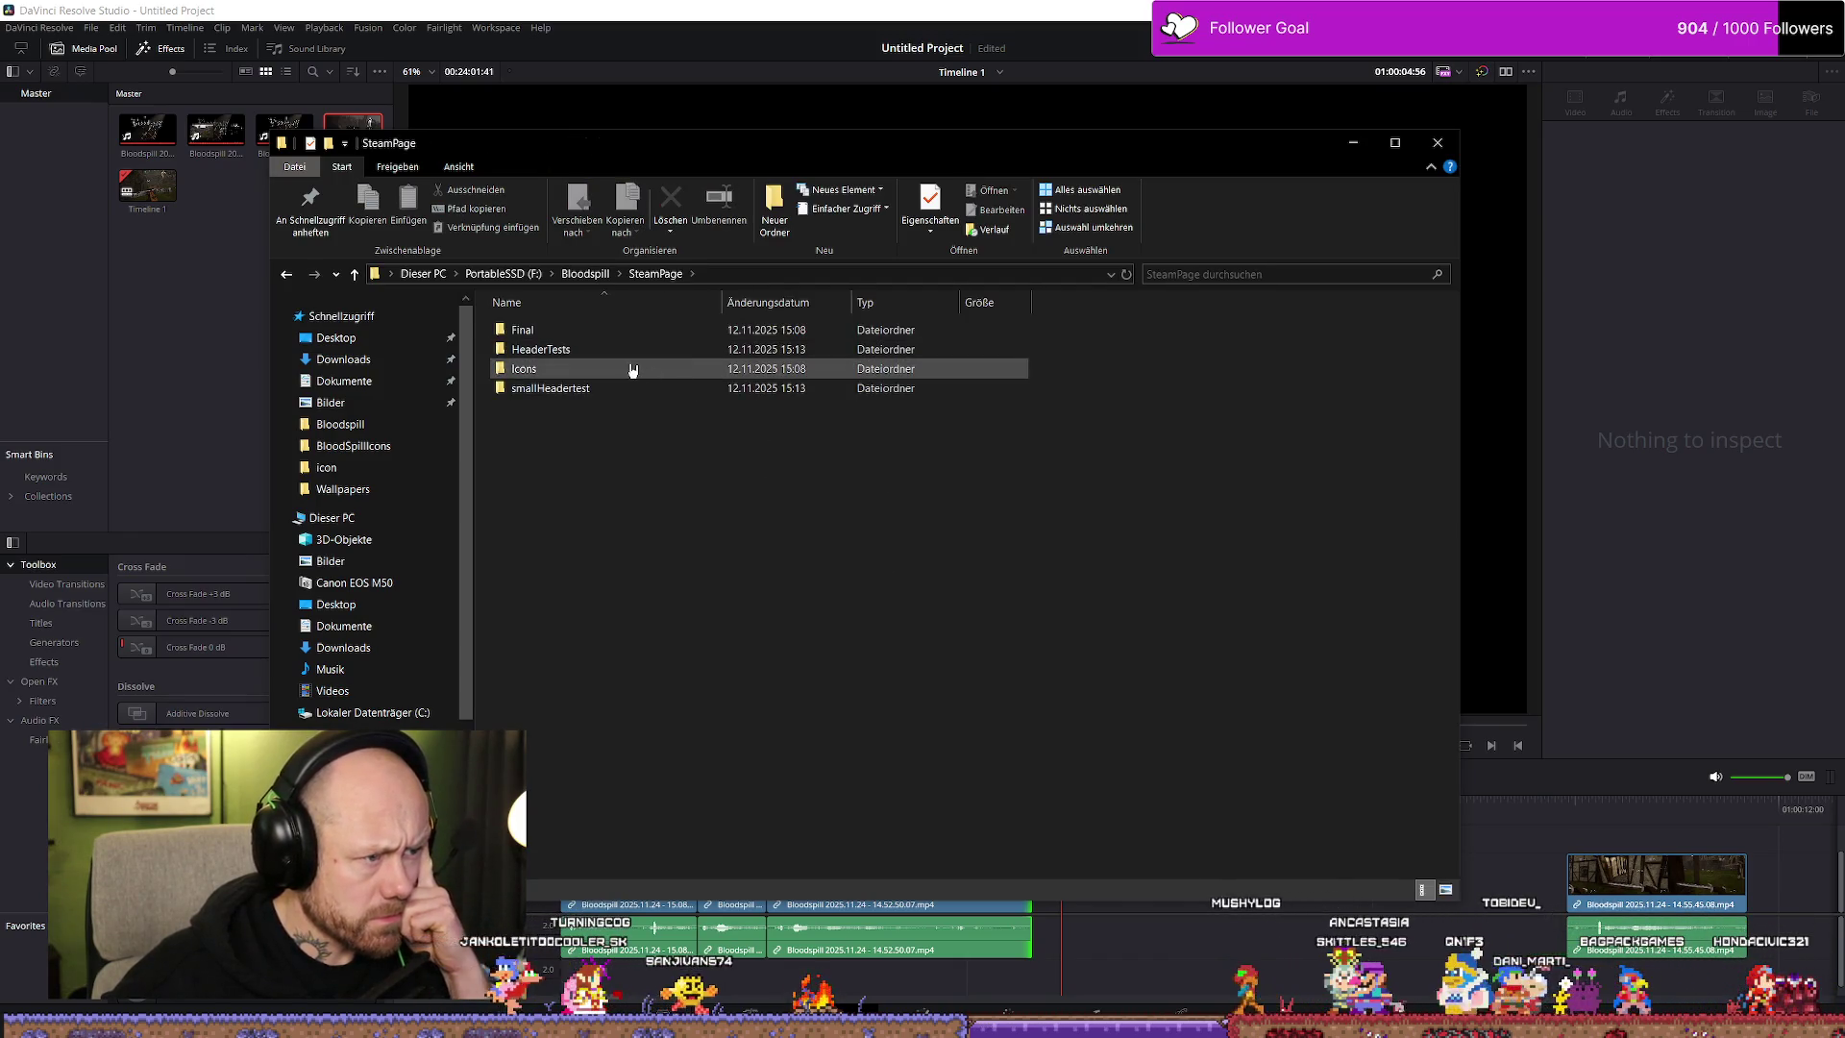
key("alt+Left")
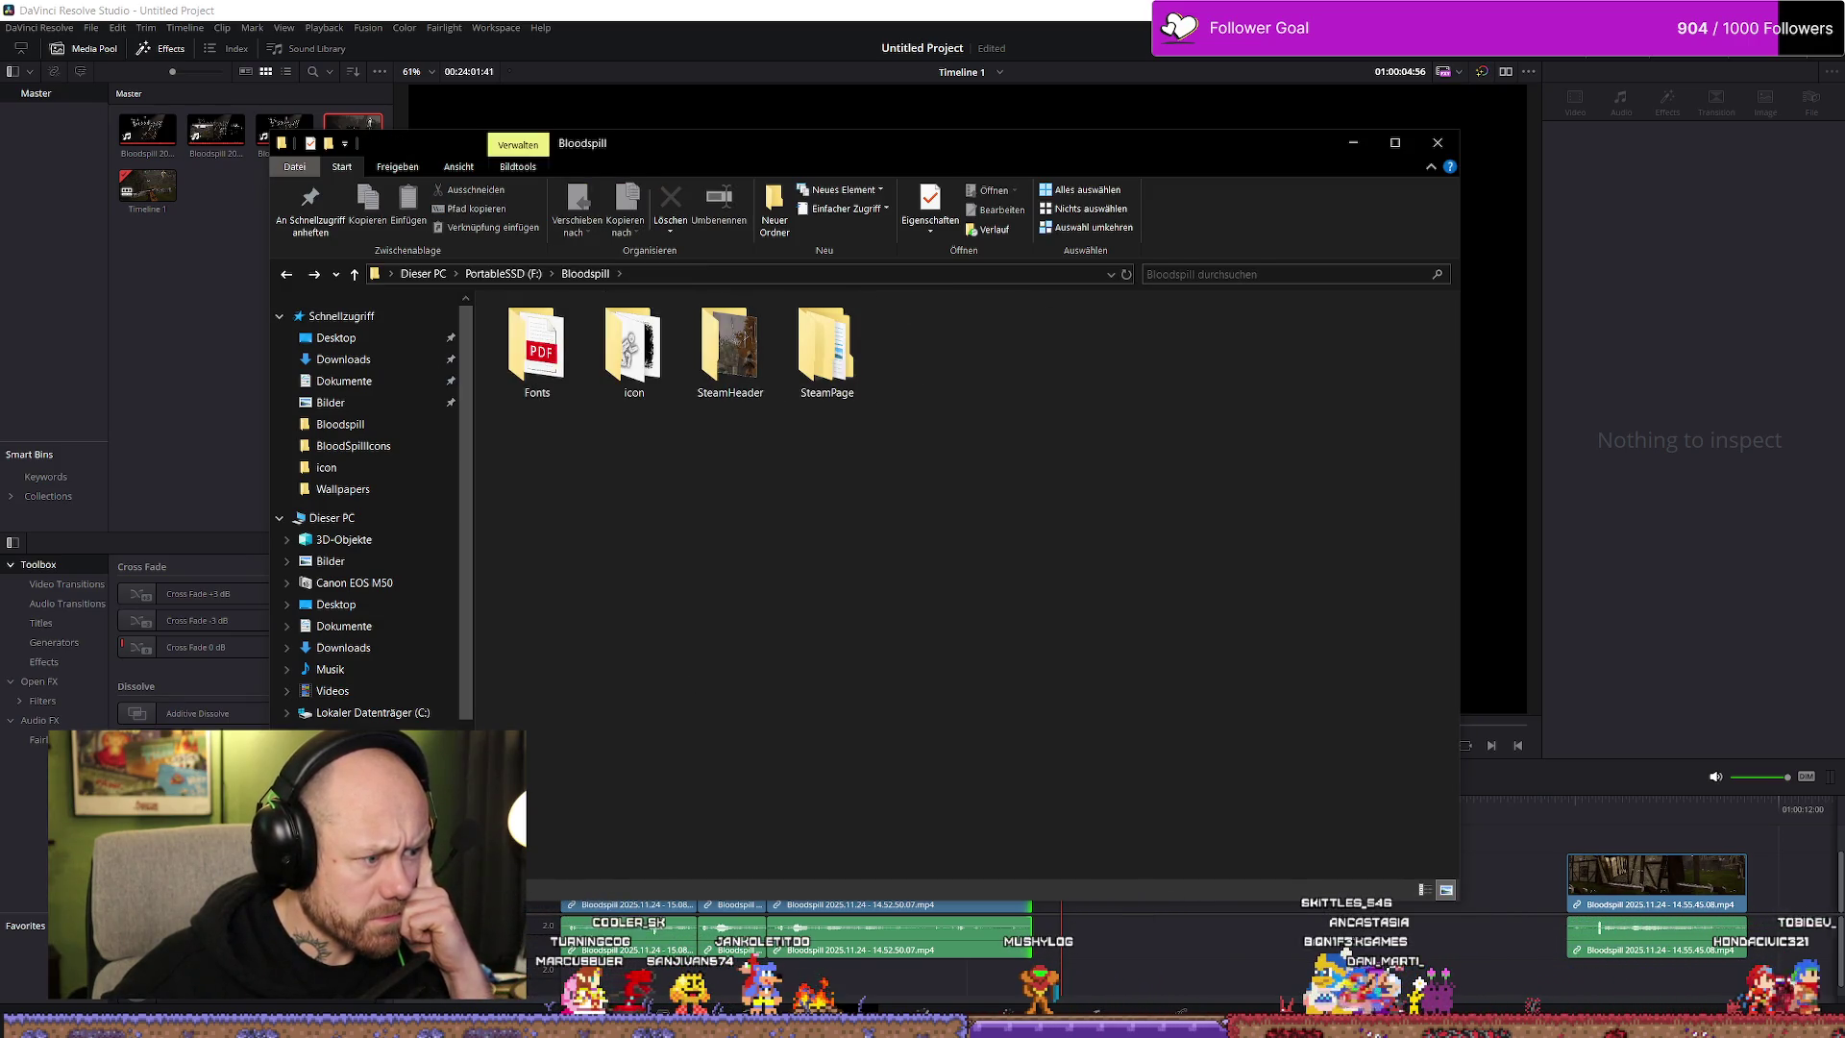
key("alt+Up")
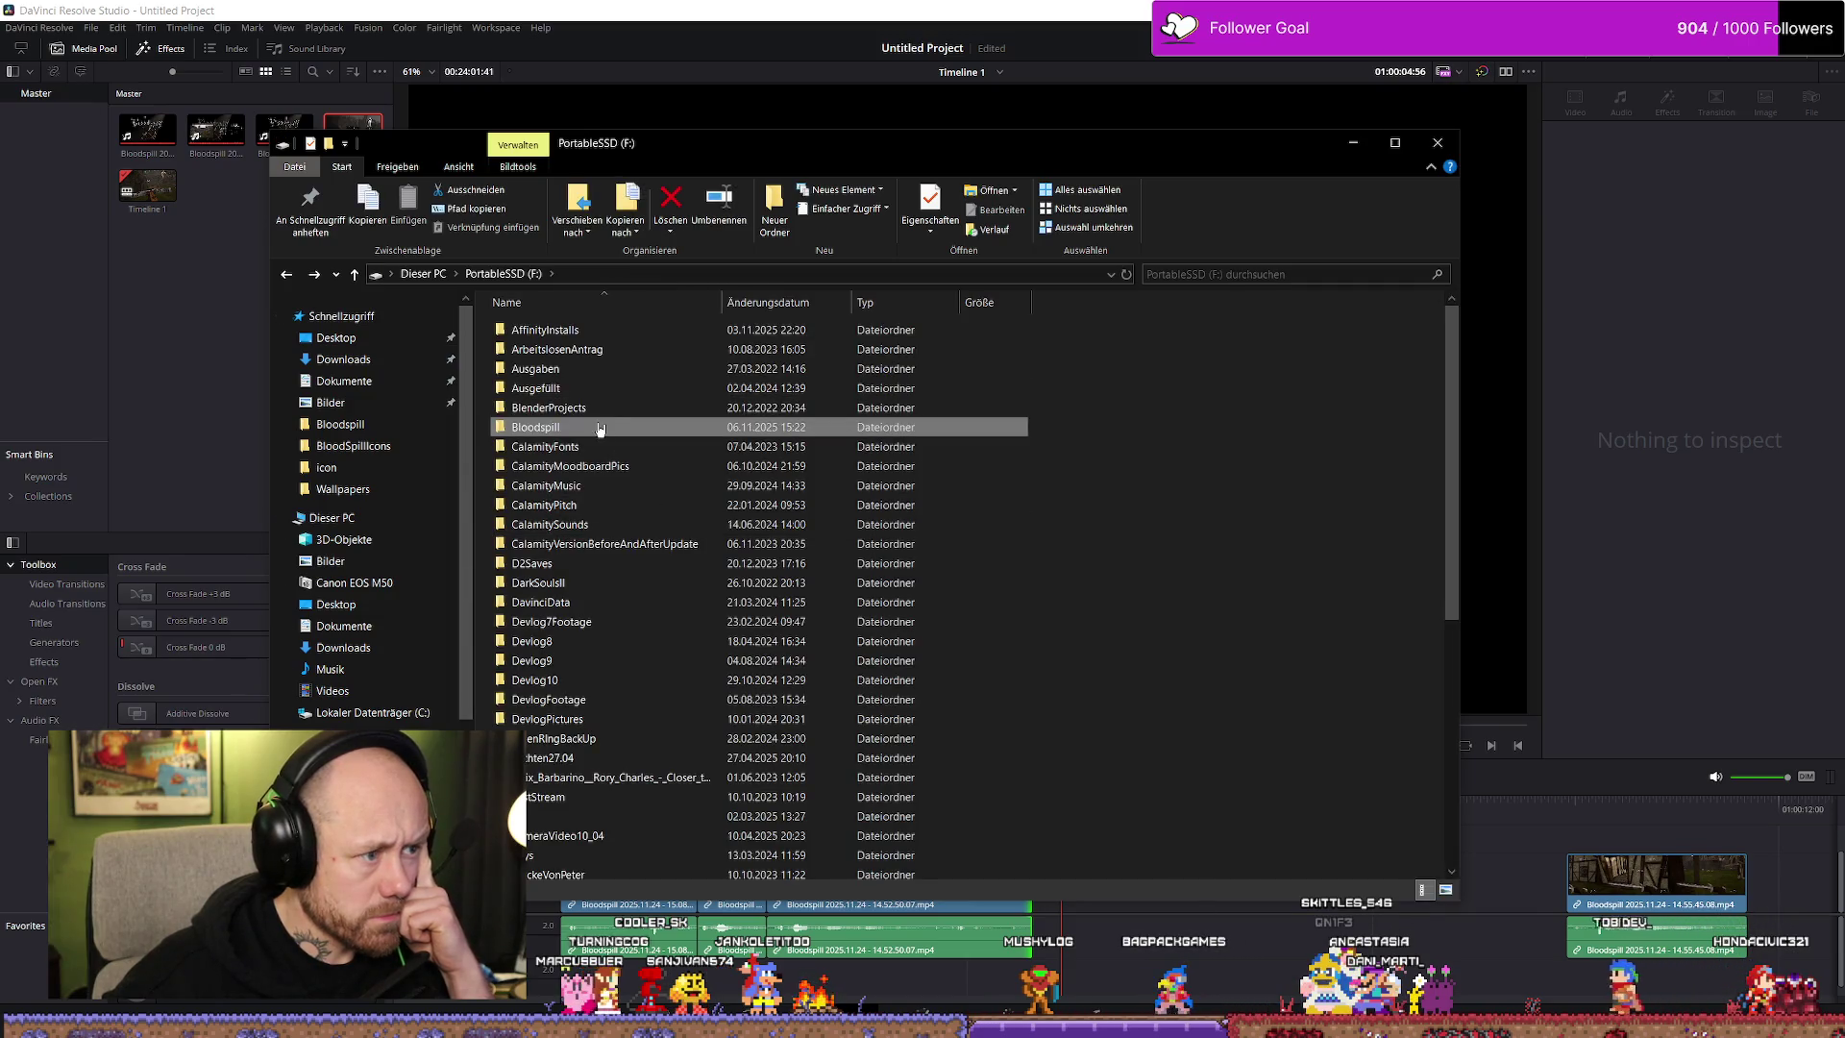
double_click(607, 407)
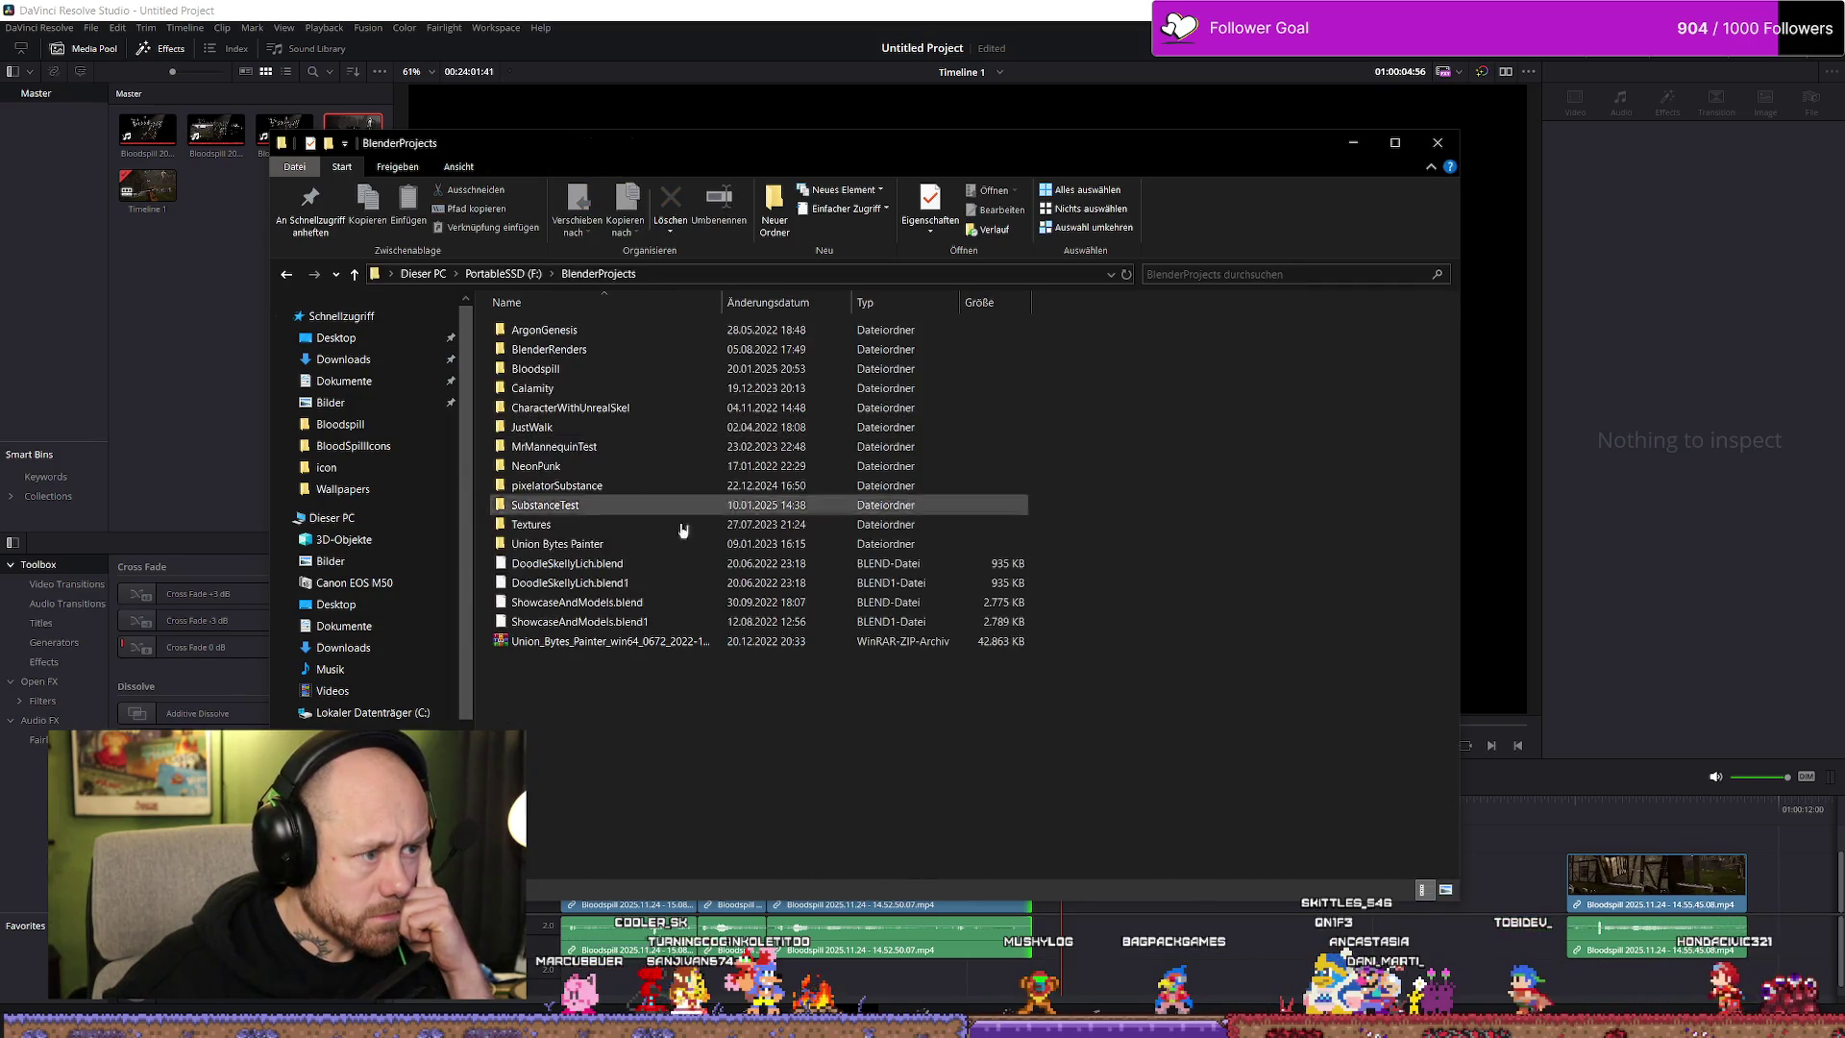
double_click(615, 370)
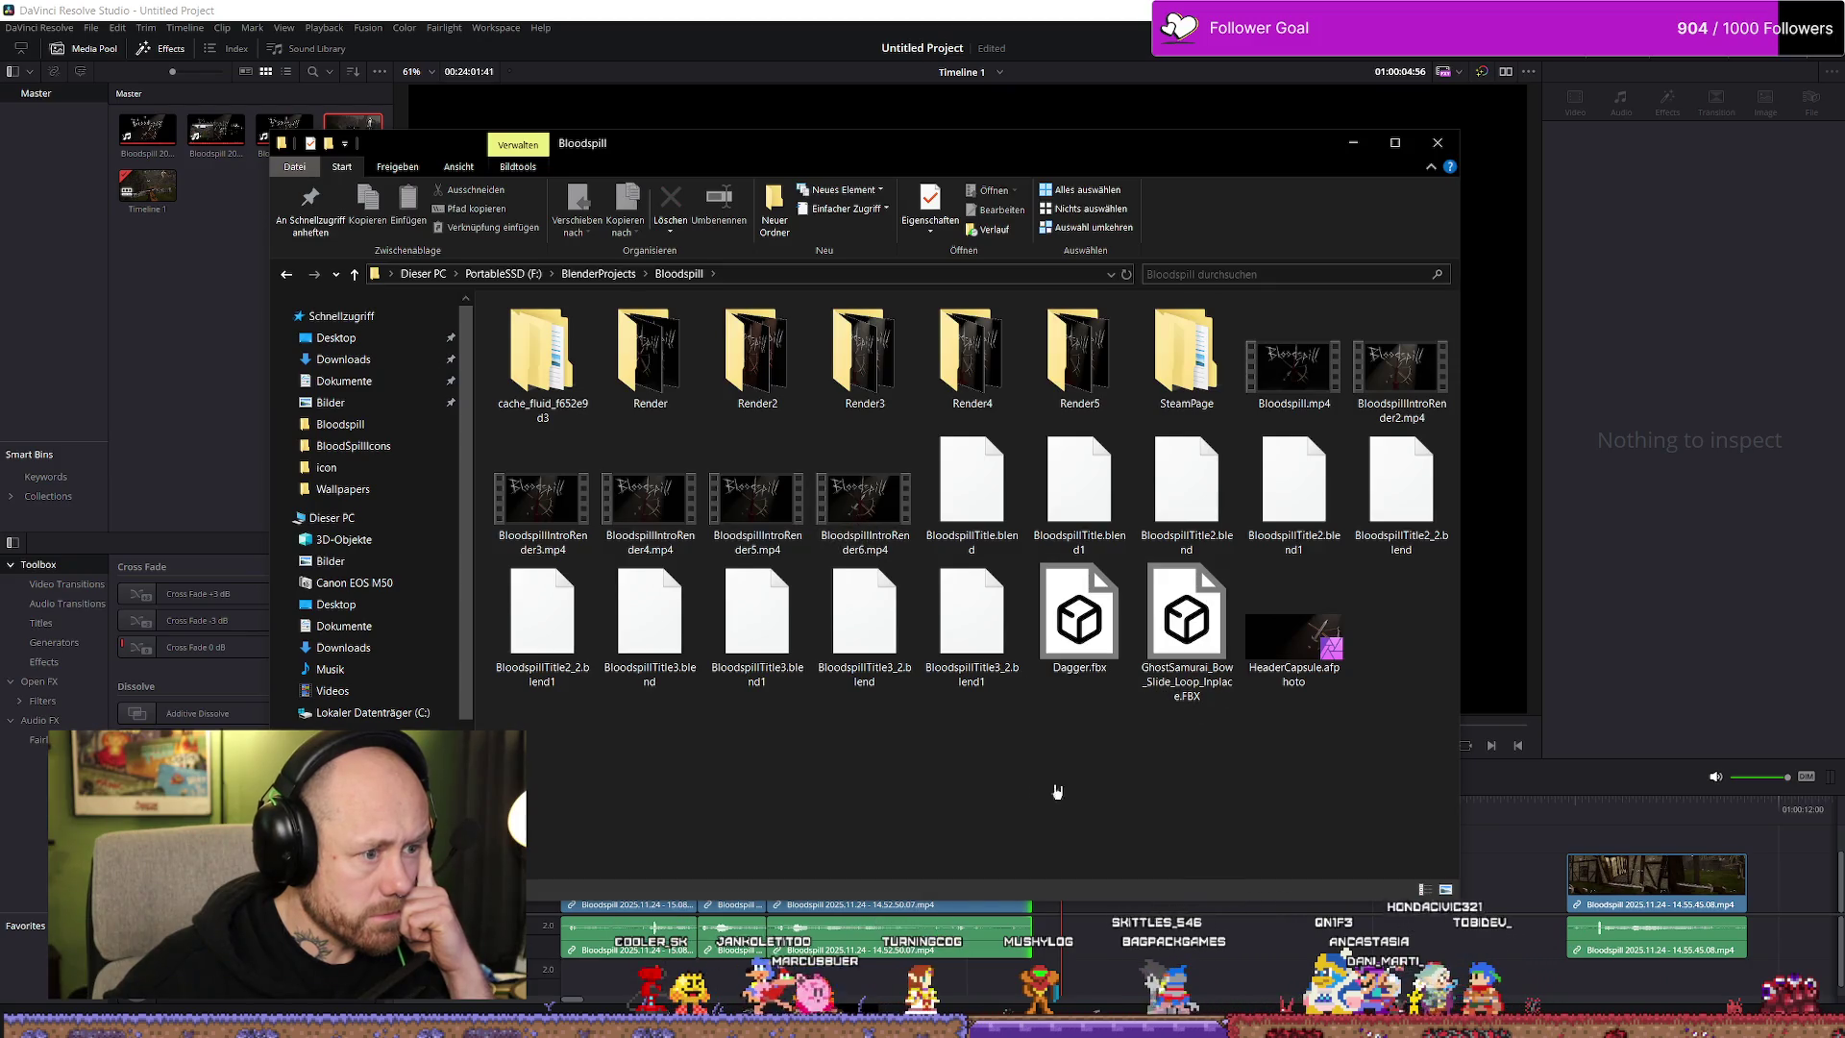
Drag BloodspillIntroRender6.mp4 from Explorer into Resolve's Media Pool and onto the timeline
left_click(868, 505)
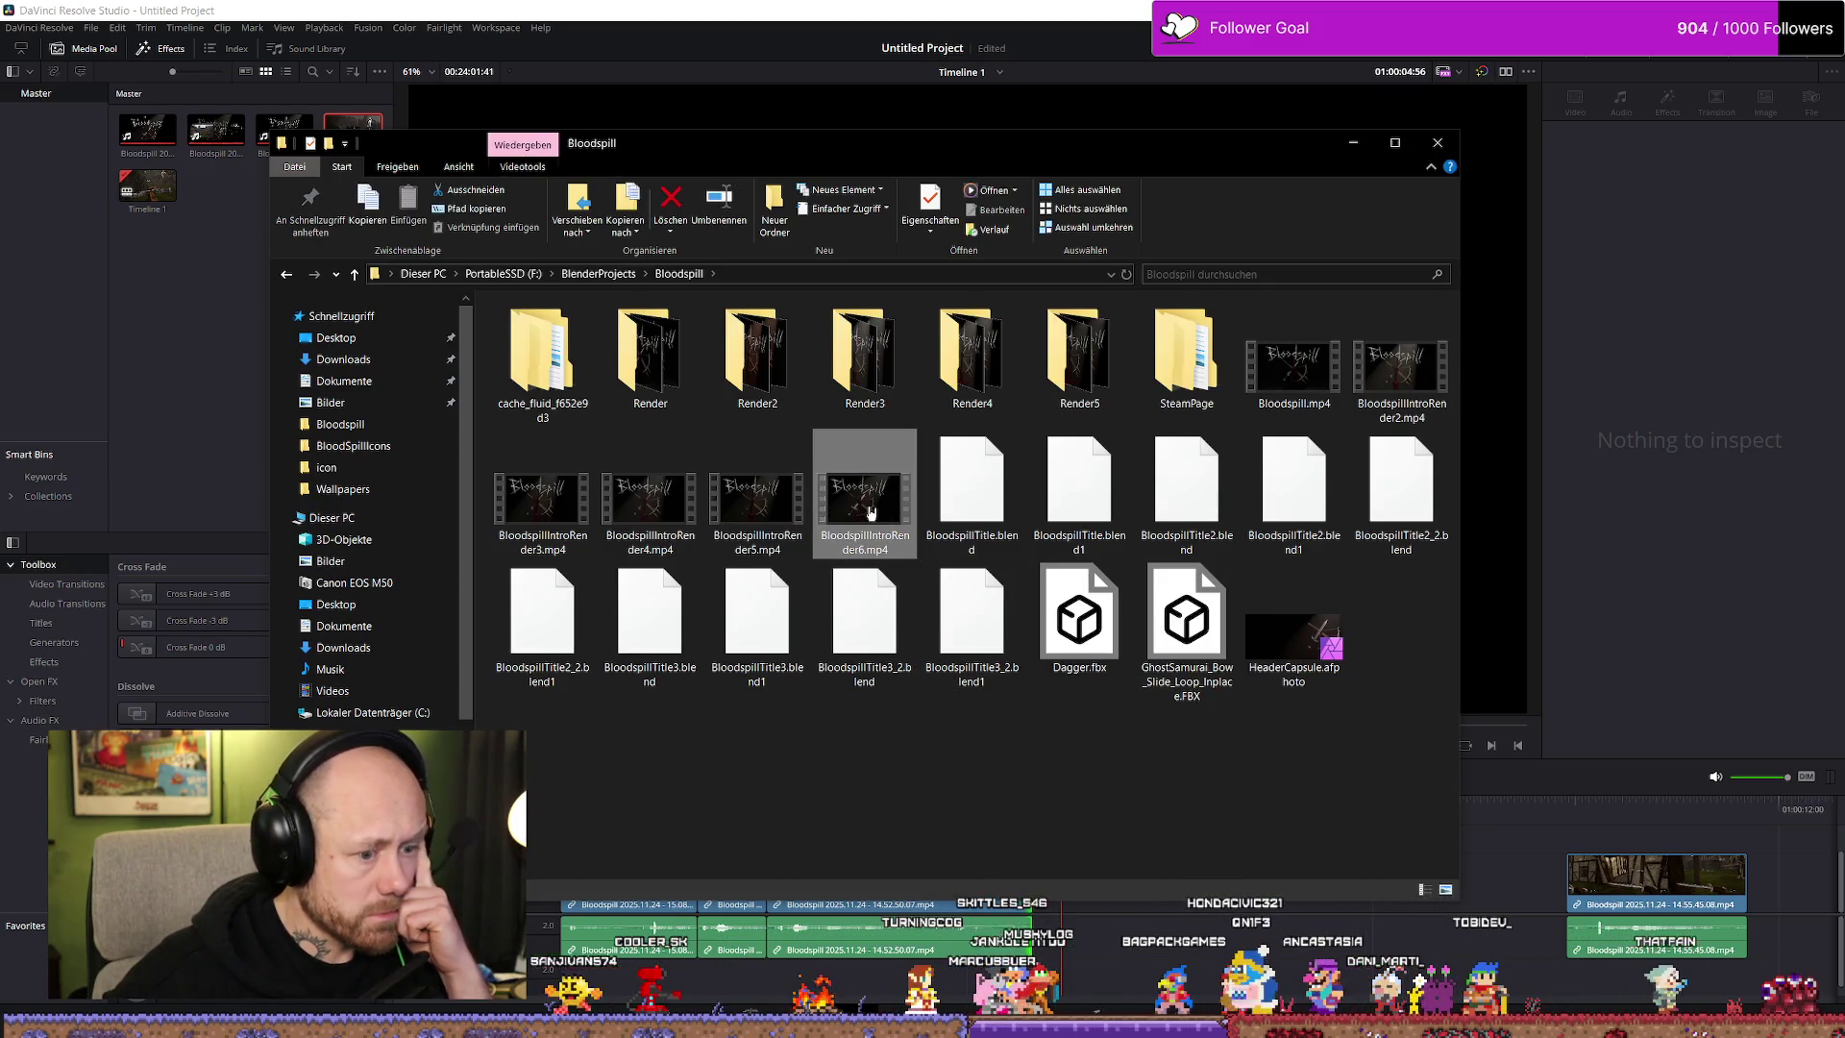
mouse_move(1081, 123)
left_mouse_down()
mouse_move(1153, 951)
mouse_move(1003, 778)
mouse_move(869, 510)
left_mouse_up()
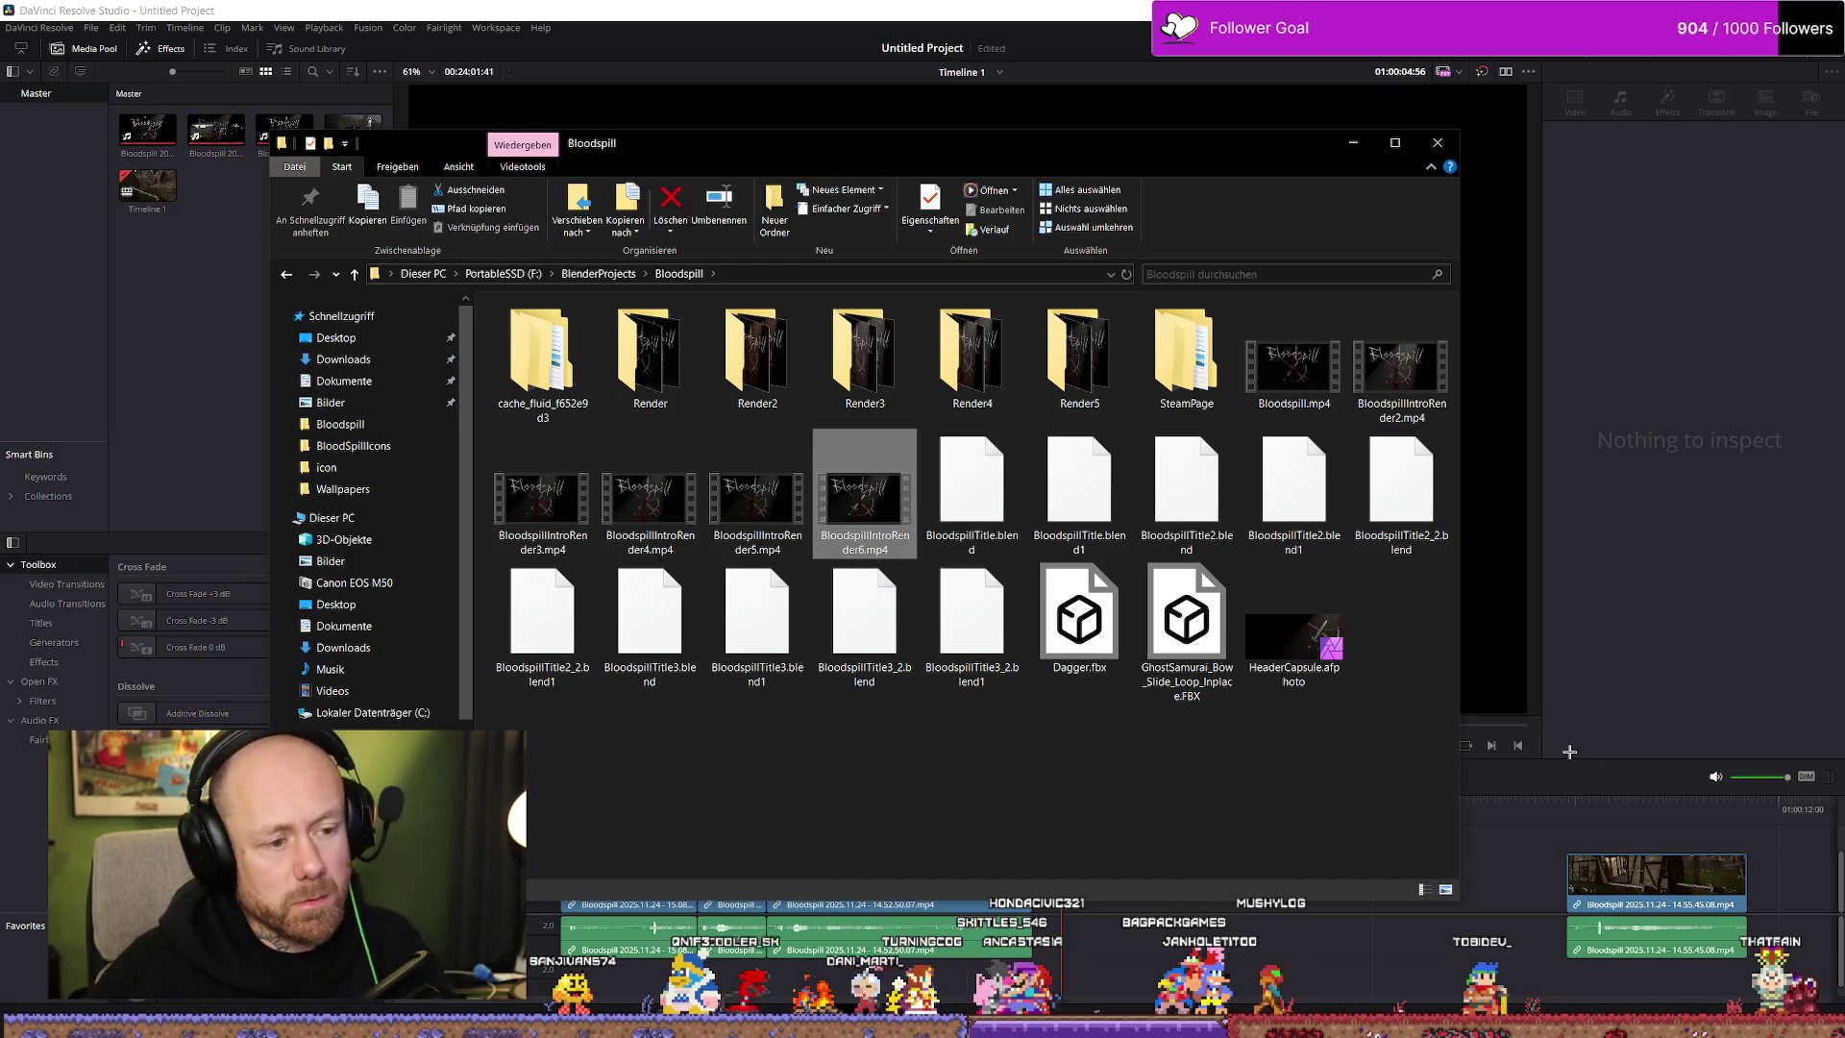
scroll(1362, 925, "down", 5)
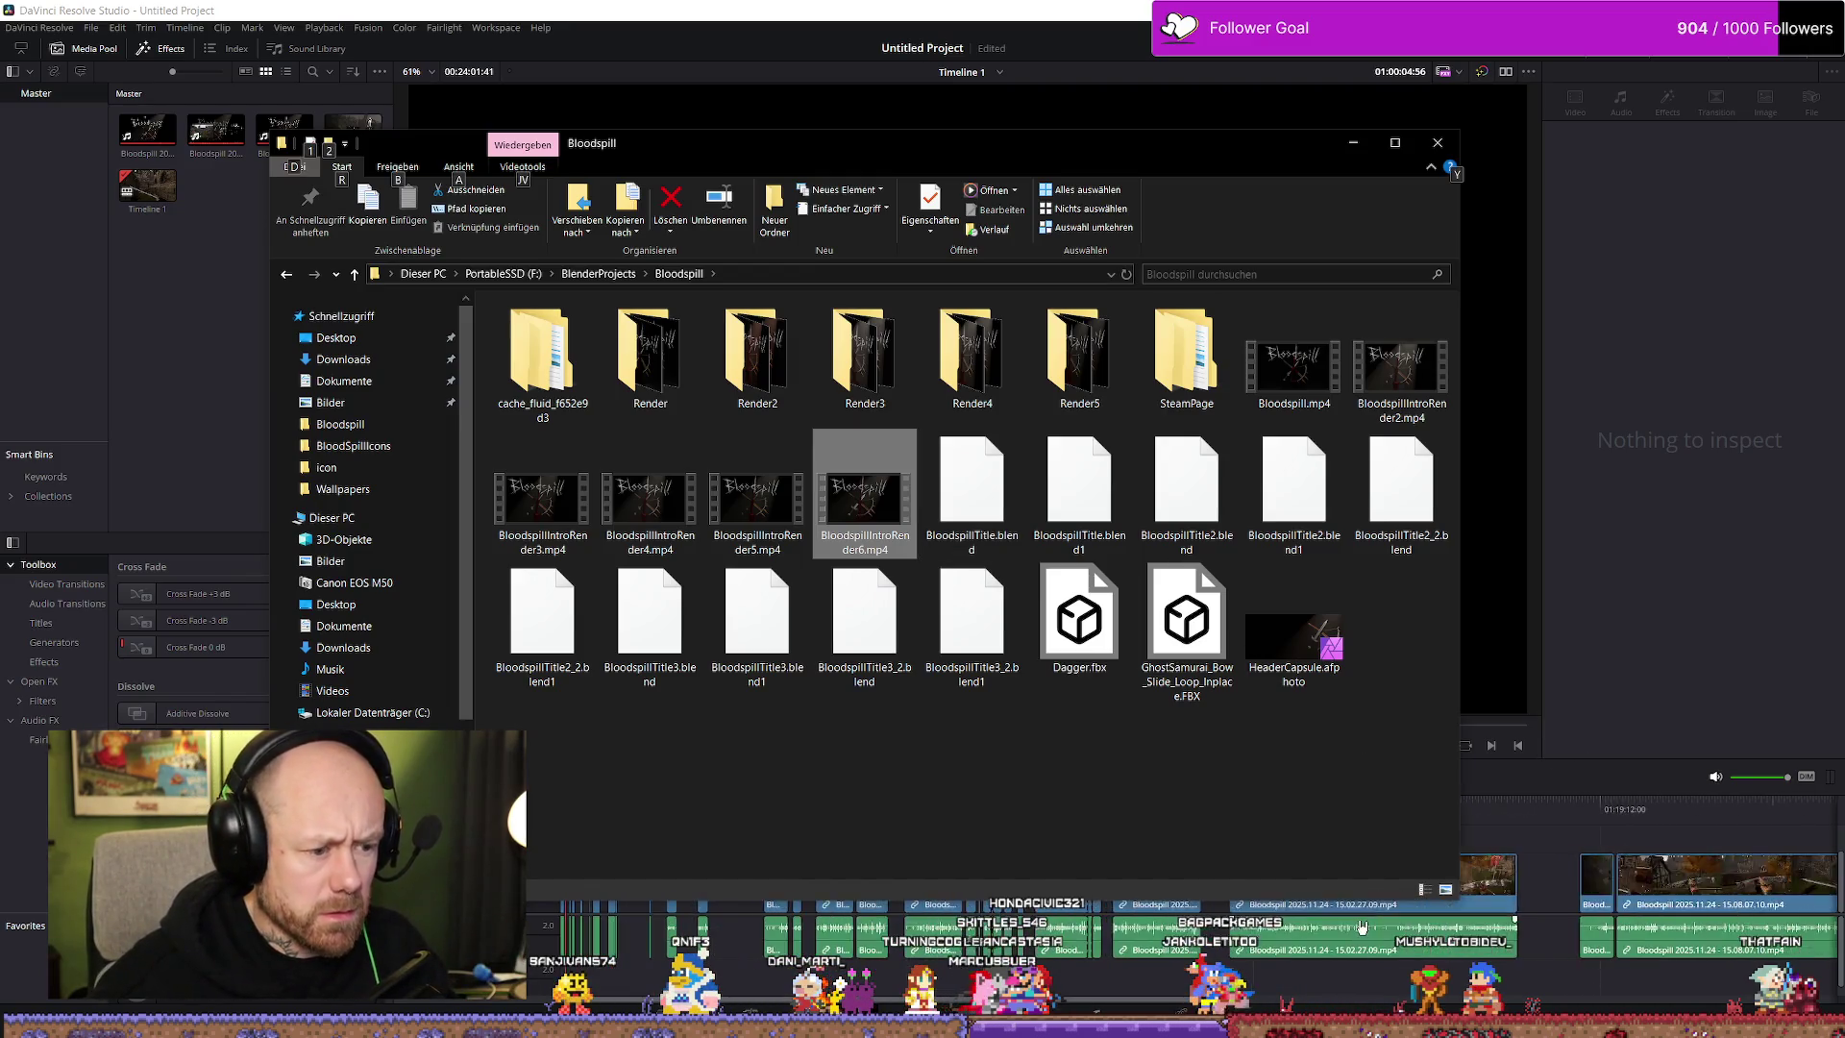
scroll(1362, 925, "down", 5)
mouse_move(864, 509)
left_mouse_down()
mouse_move(821, 948)
mouse_move(1186, 634)
mouse_move(1264, 196)
left_mouse_up()
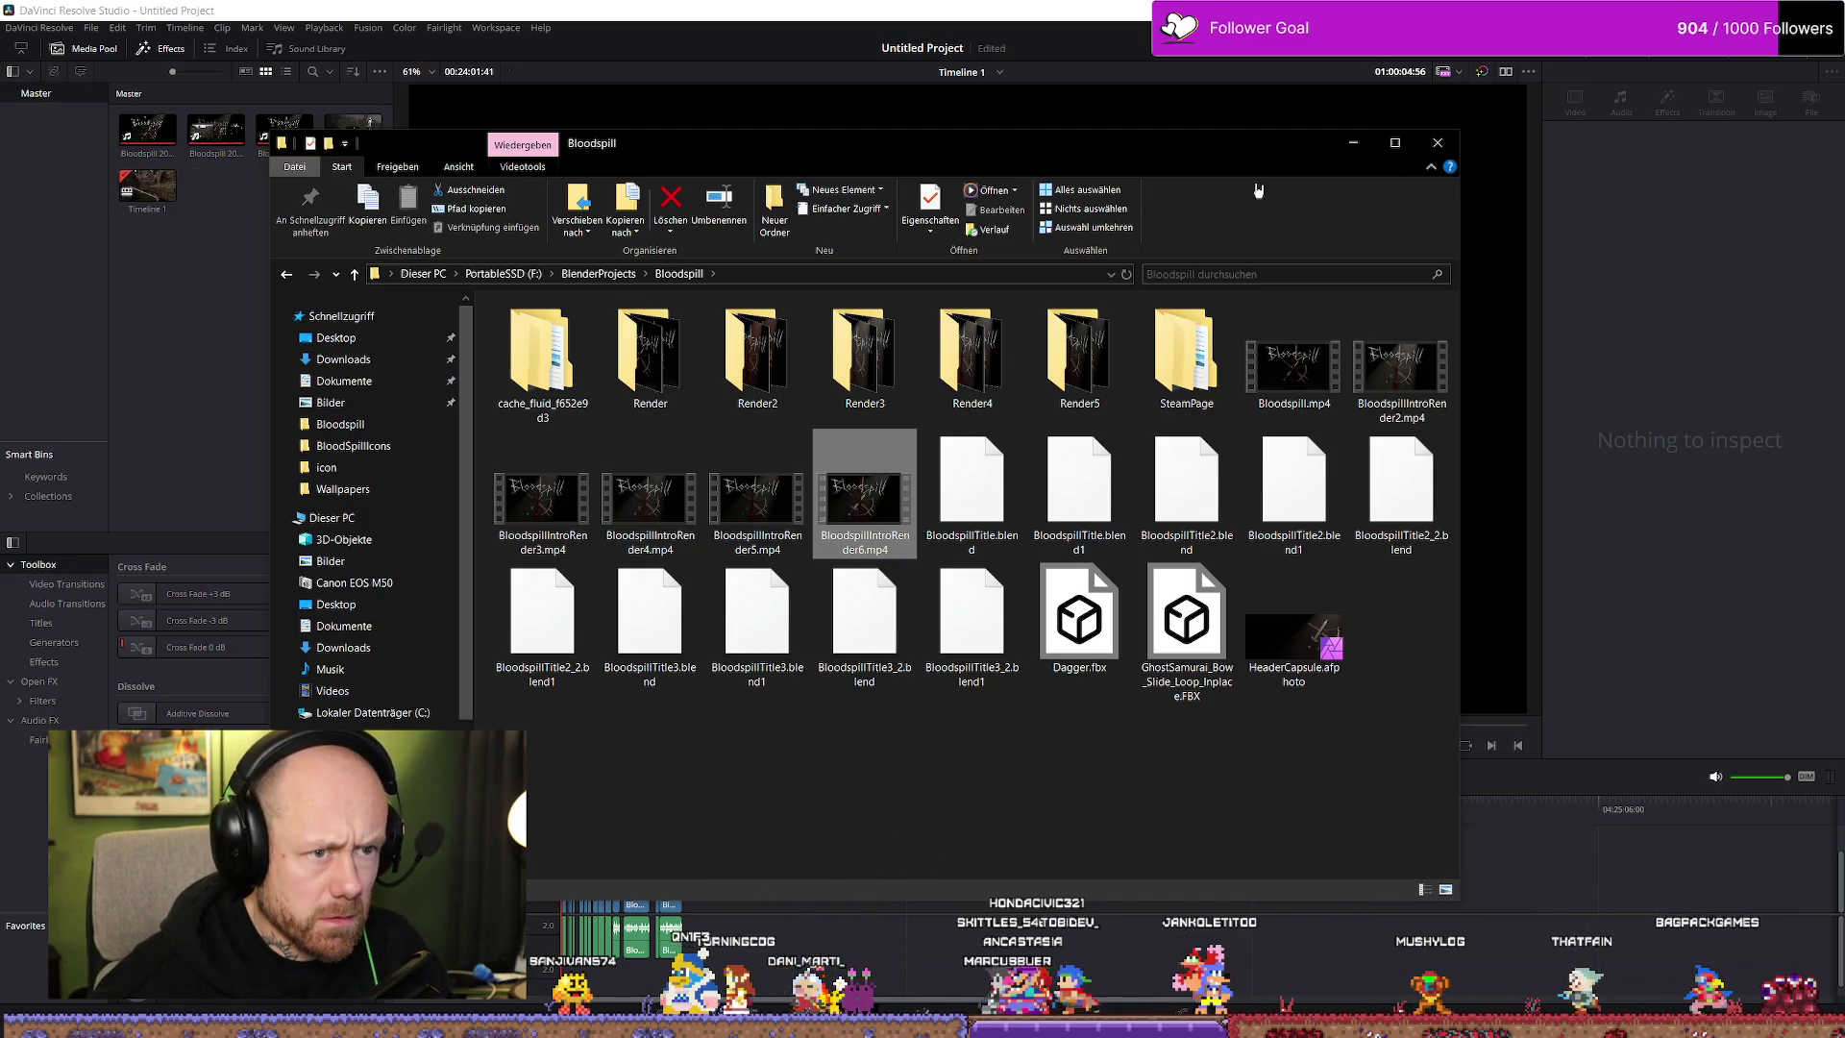
mouse_move(1000, 146)
left_mouse_down()
mouse_move(1223, 165)
mouse_move(1344, 58)
left_mouse_up()
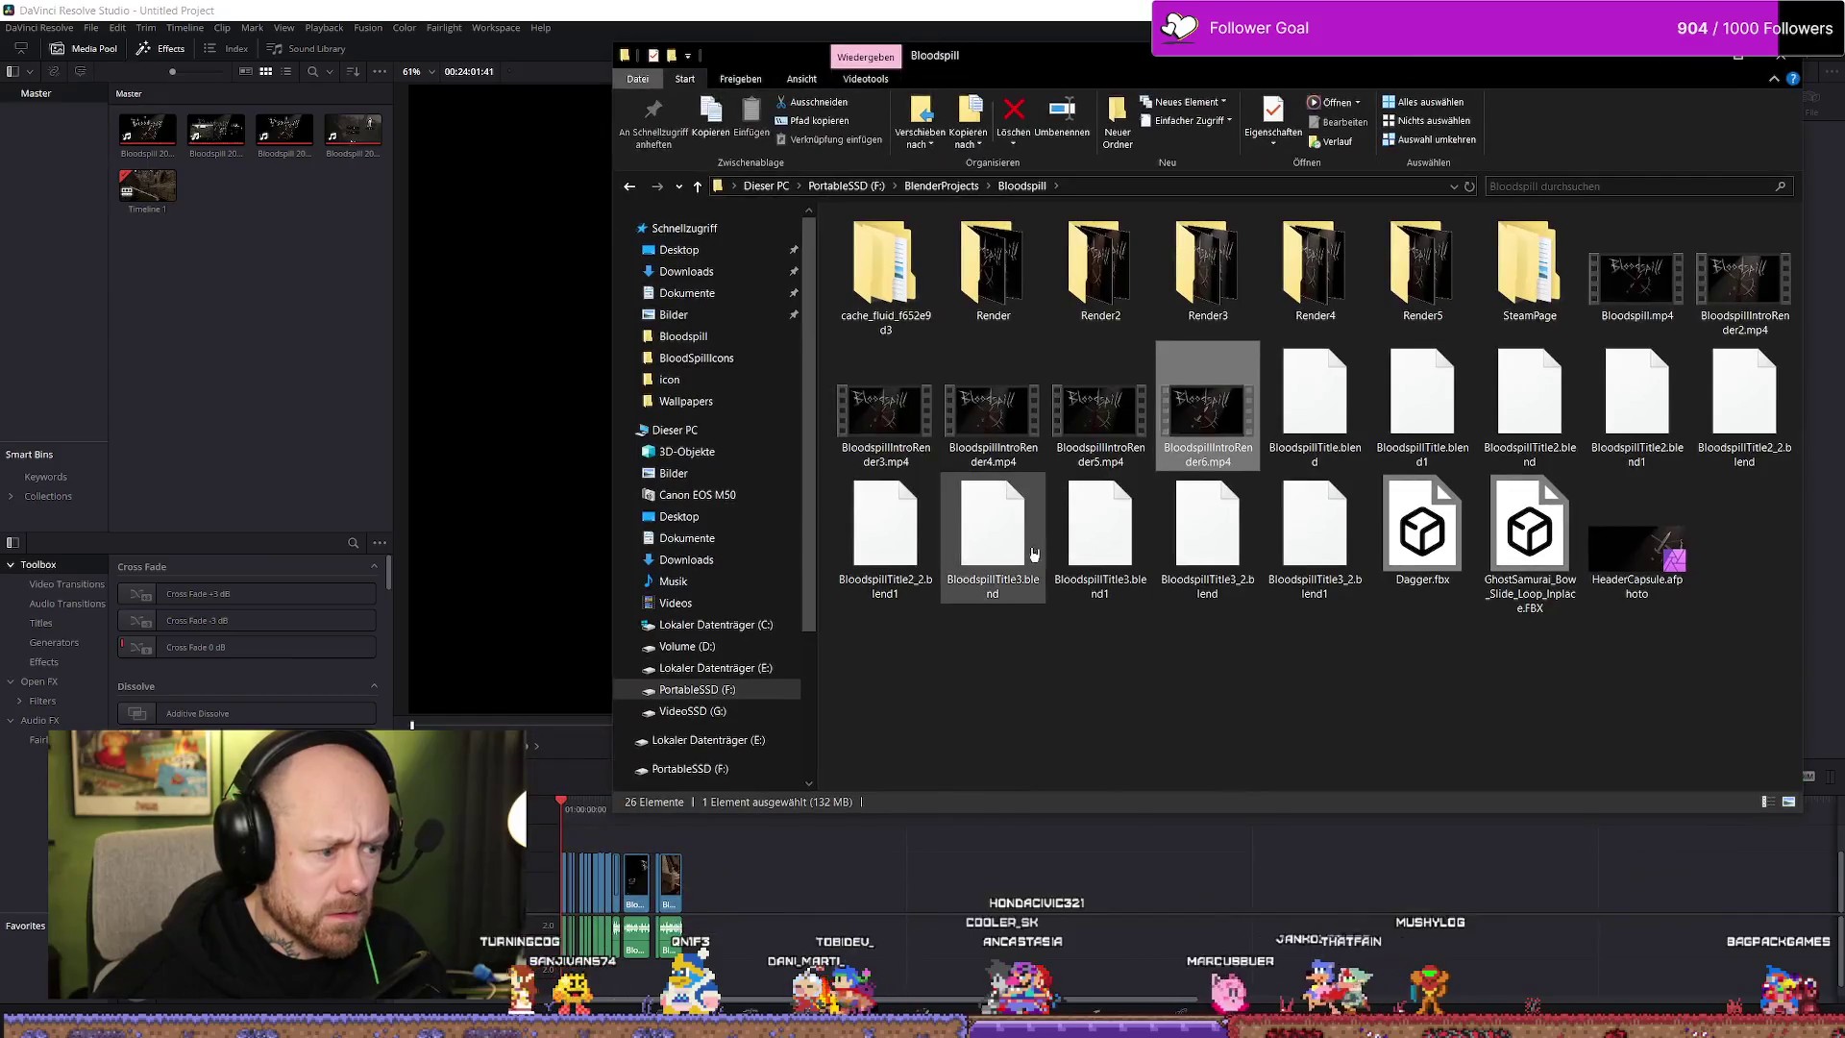
mouse_move(1150, 415)
left_mouse_down()
mouse_move(759, 836)
mouse_move(741, 913)
left_mouse_up()
Zoom in on the newly dropped intro clip and delete its audio
key("ctrl+equal")
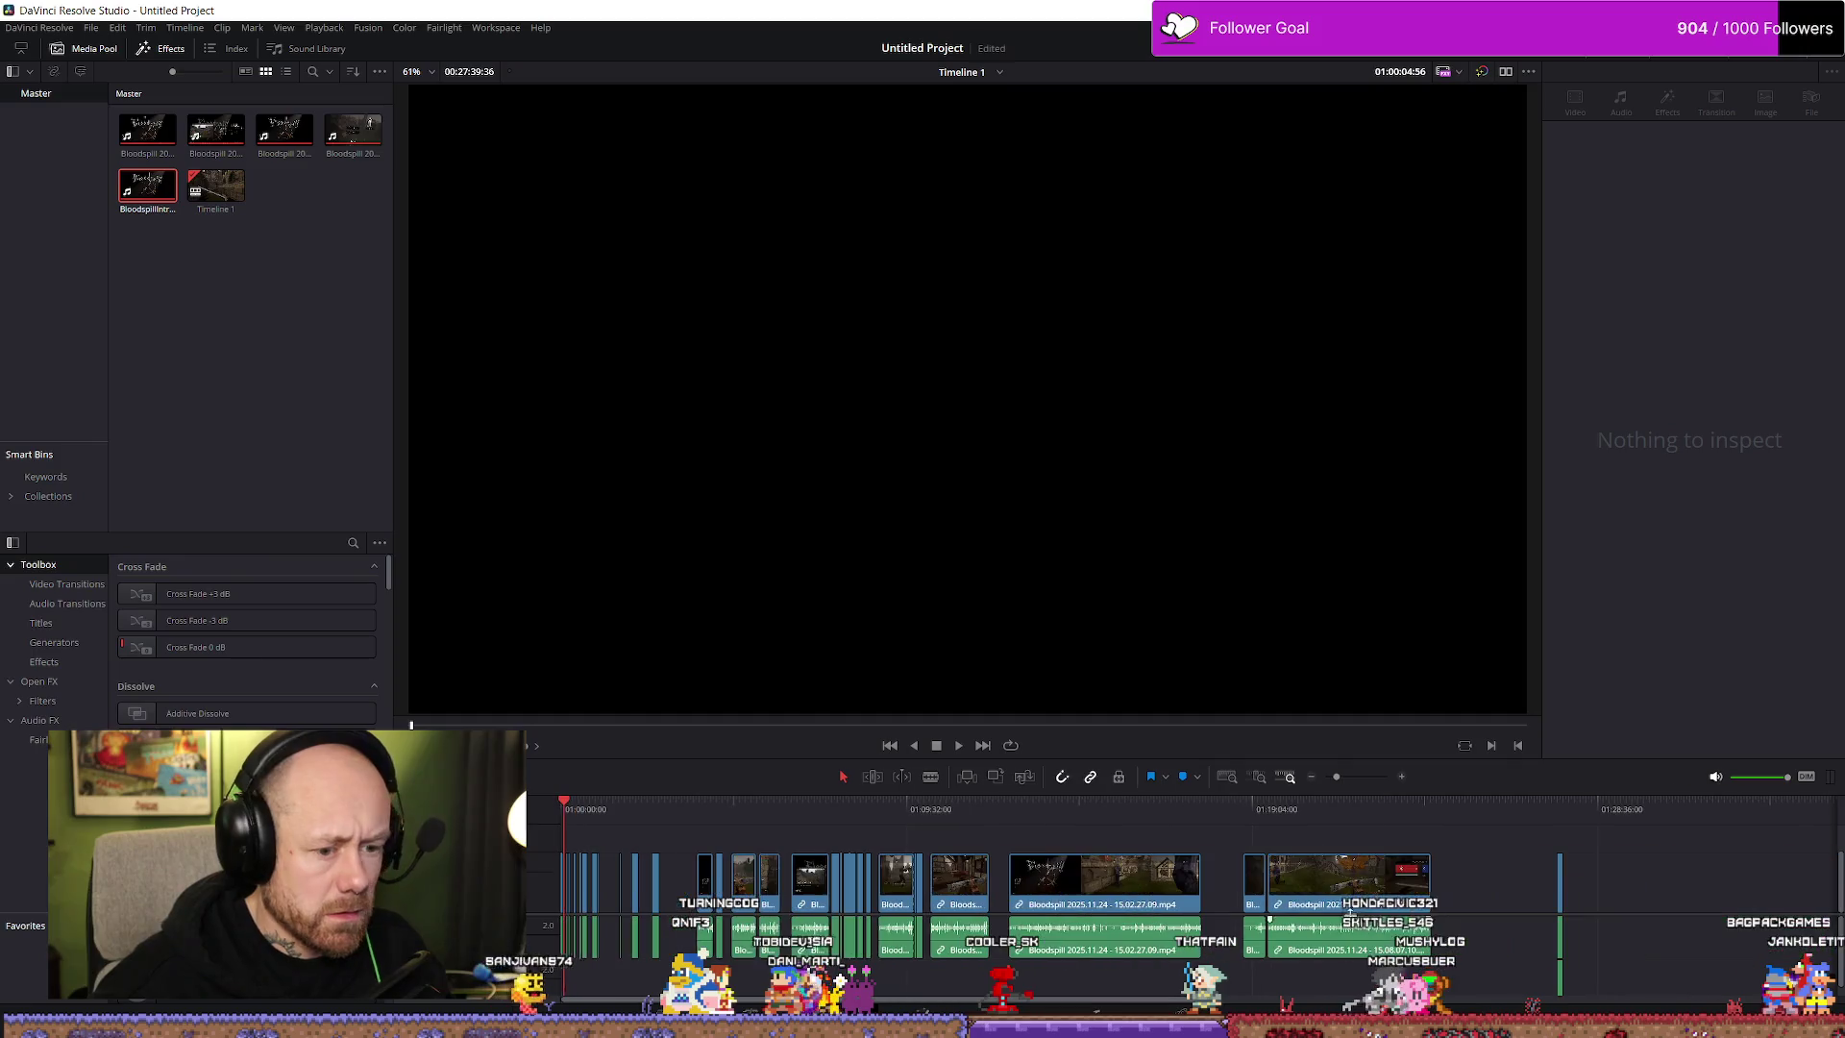
left_click(1531, 824)
key("ctrl+equal")
key("ctrl+equal")
key("ctrl+equal")
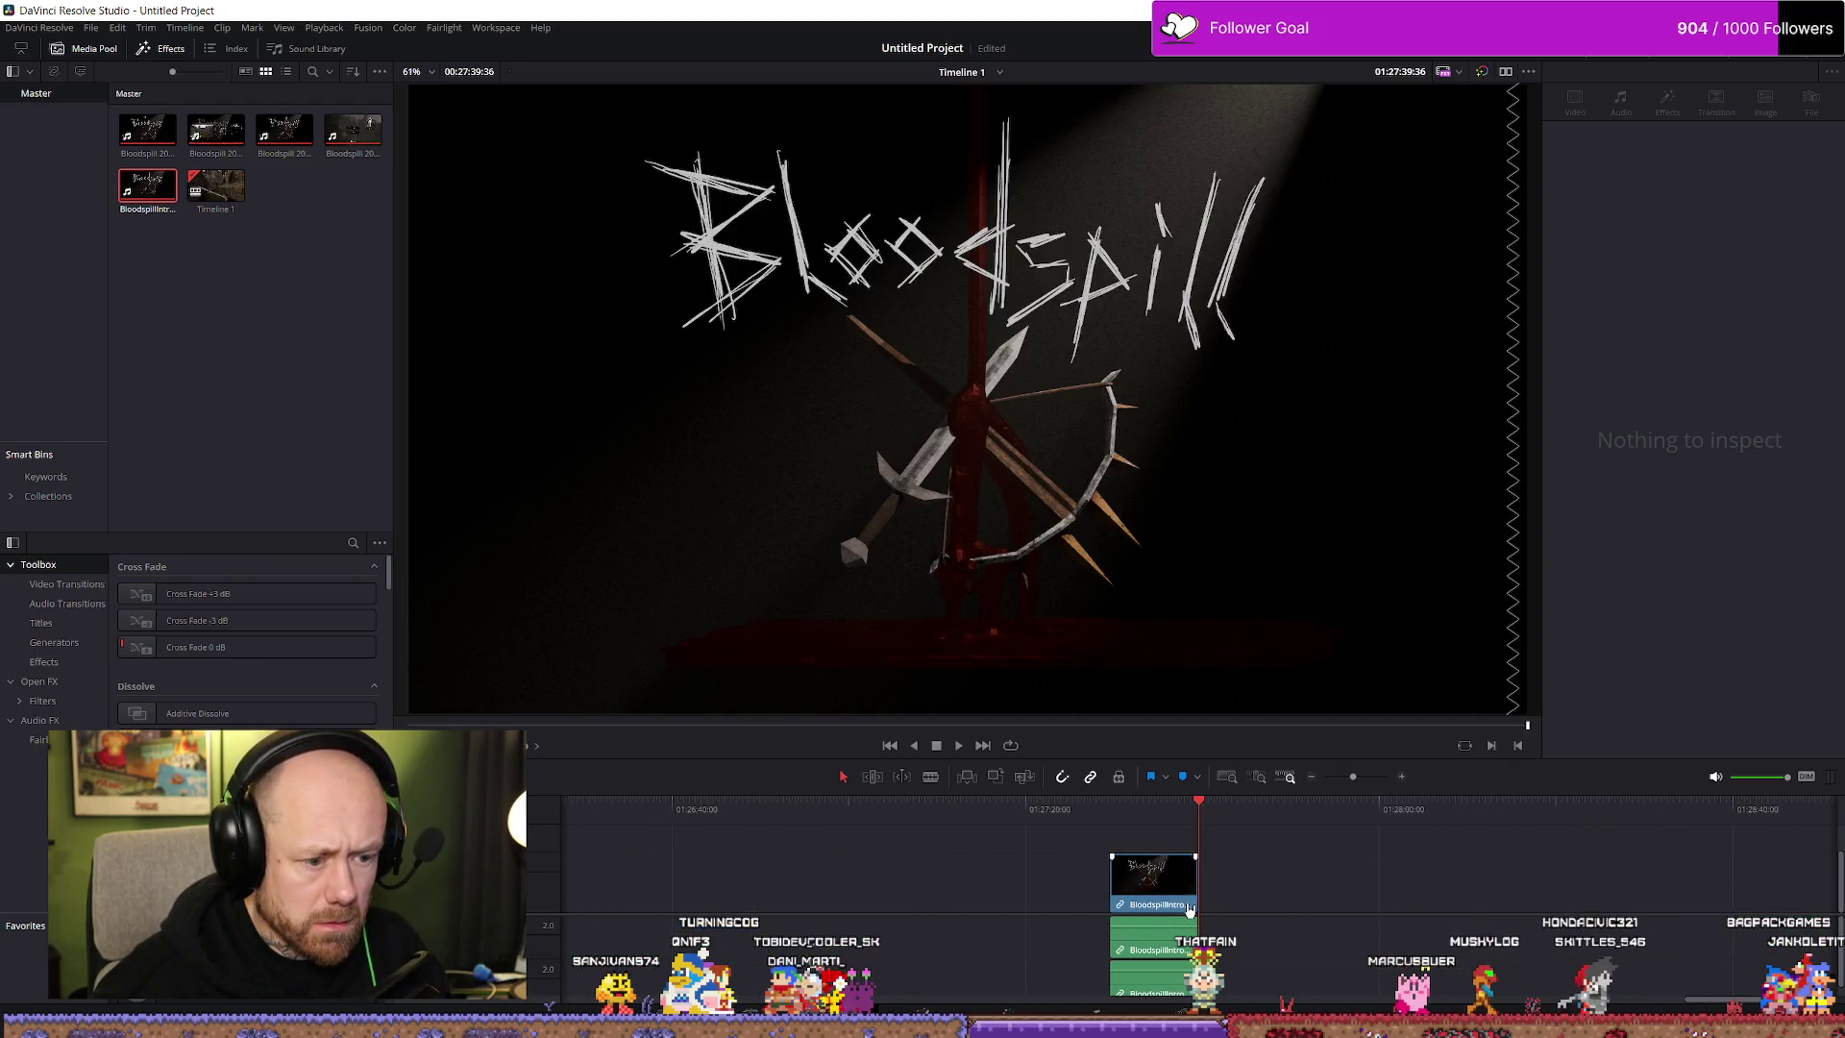
left_click(1189, 885)
right_click(1189, 898)
left_click(1157, 951)
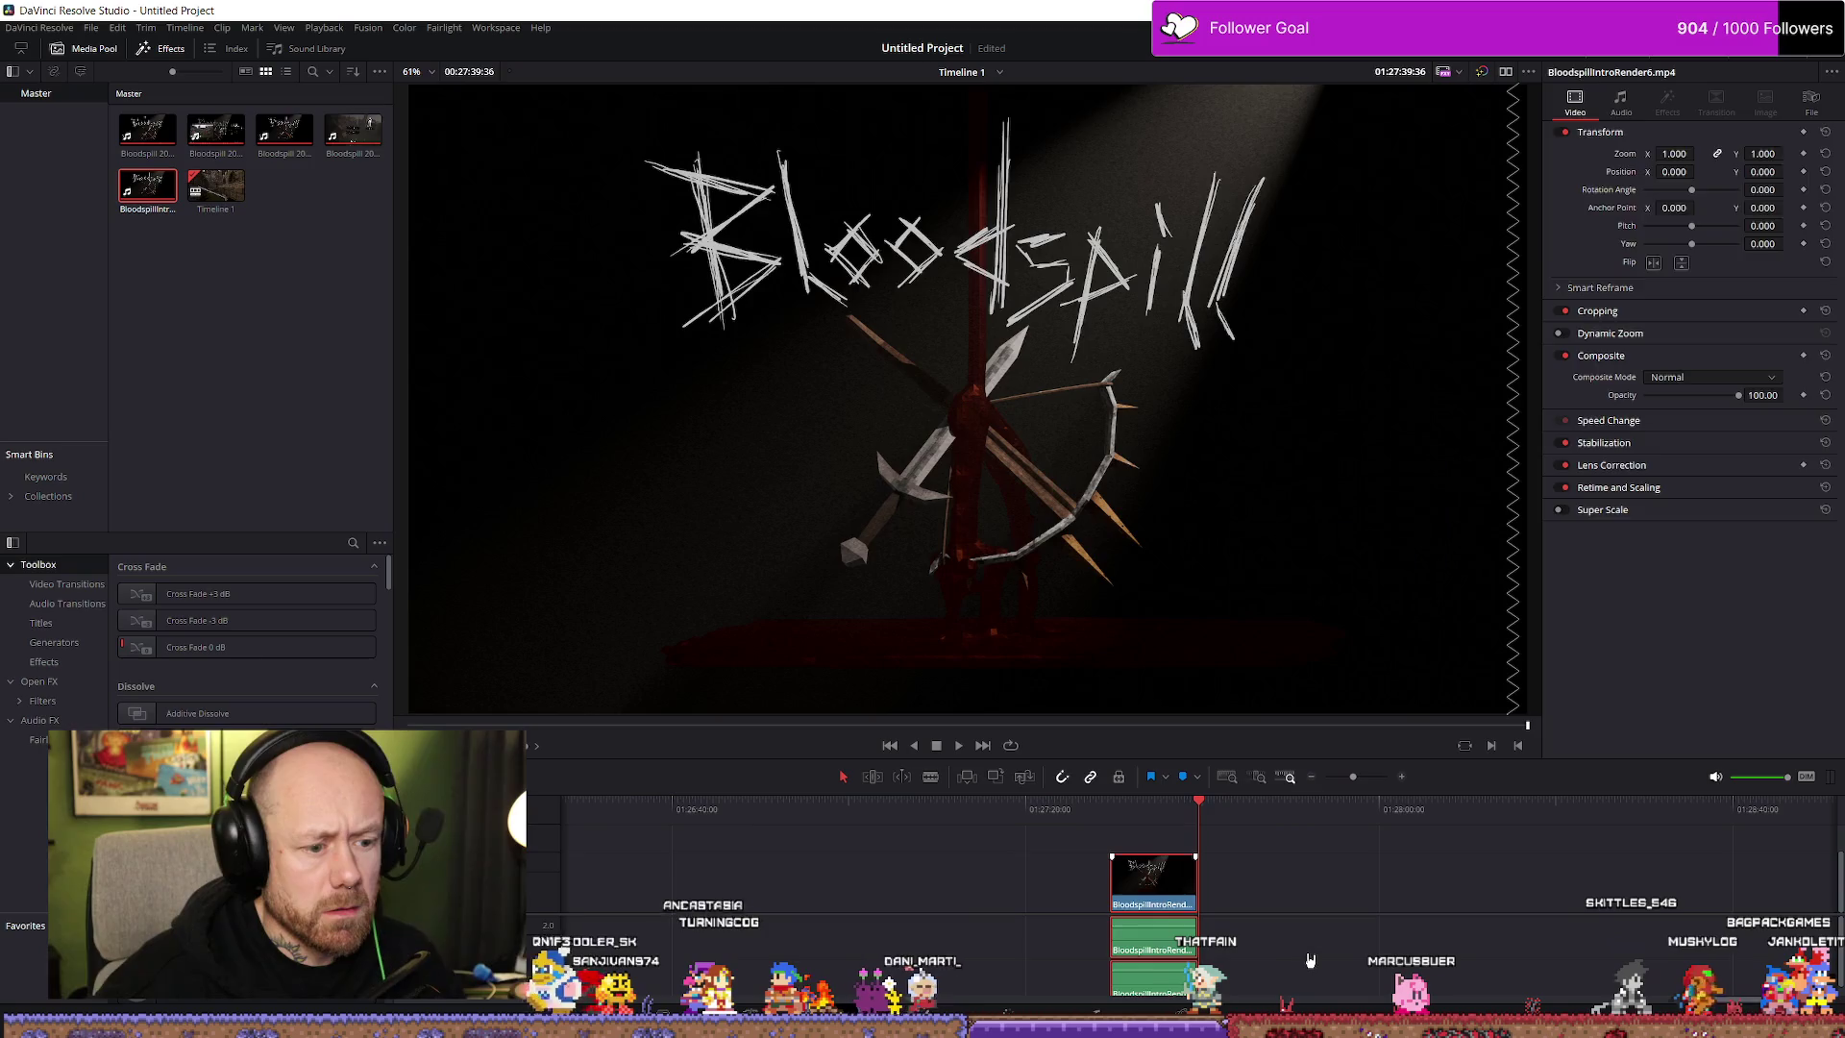
key("Delete")
Delete the stray intro video clip from the timeline
left_click(1138, 892)
mouse_move(1153, 891)
left_mouse_down()
mouse_move(613, 891)
mouse_move(1169, 932)
left_mouse_up()
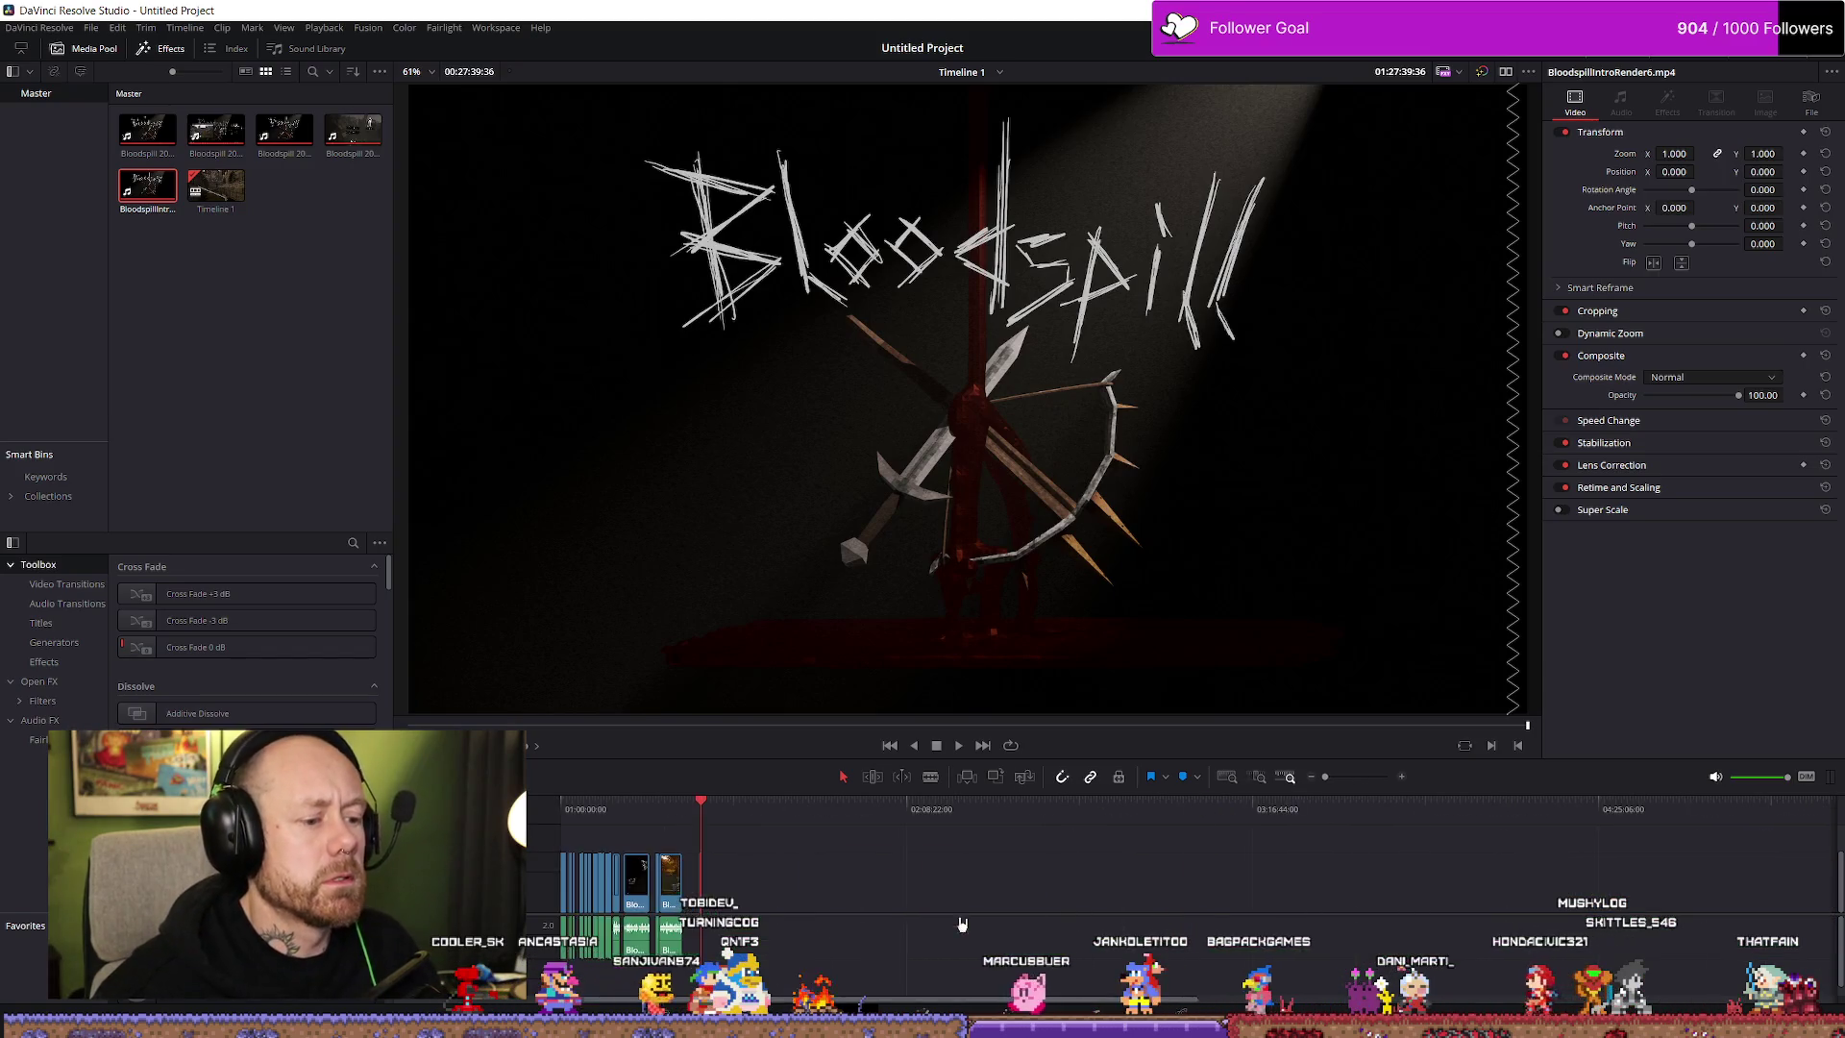
left_click(1176, 812)
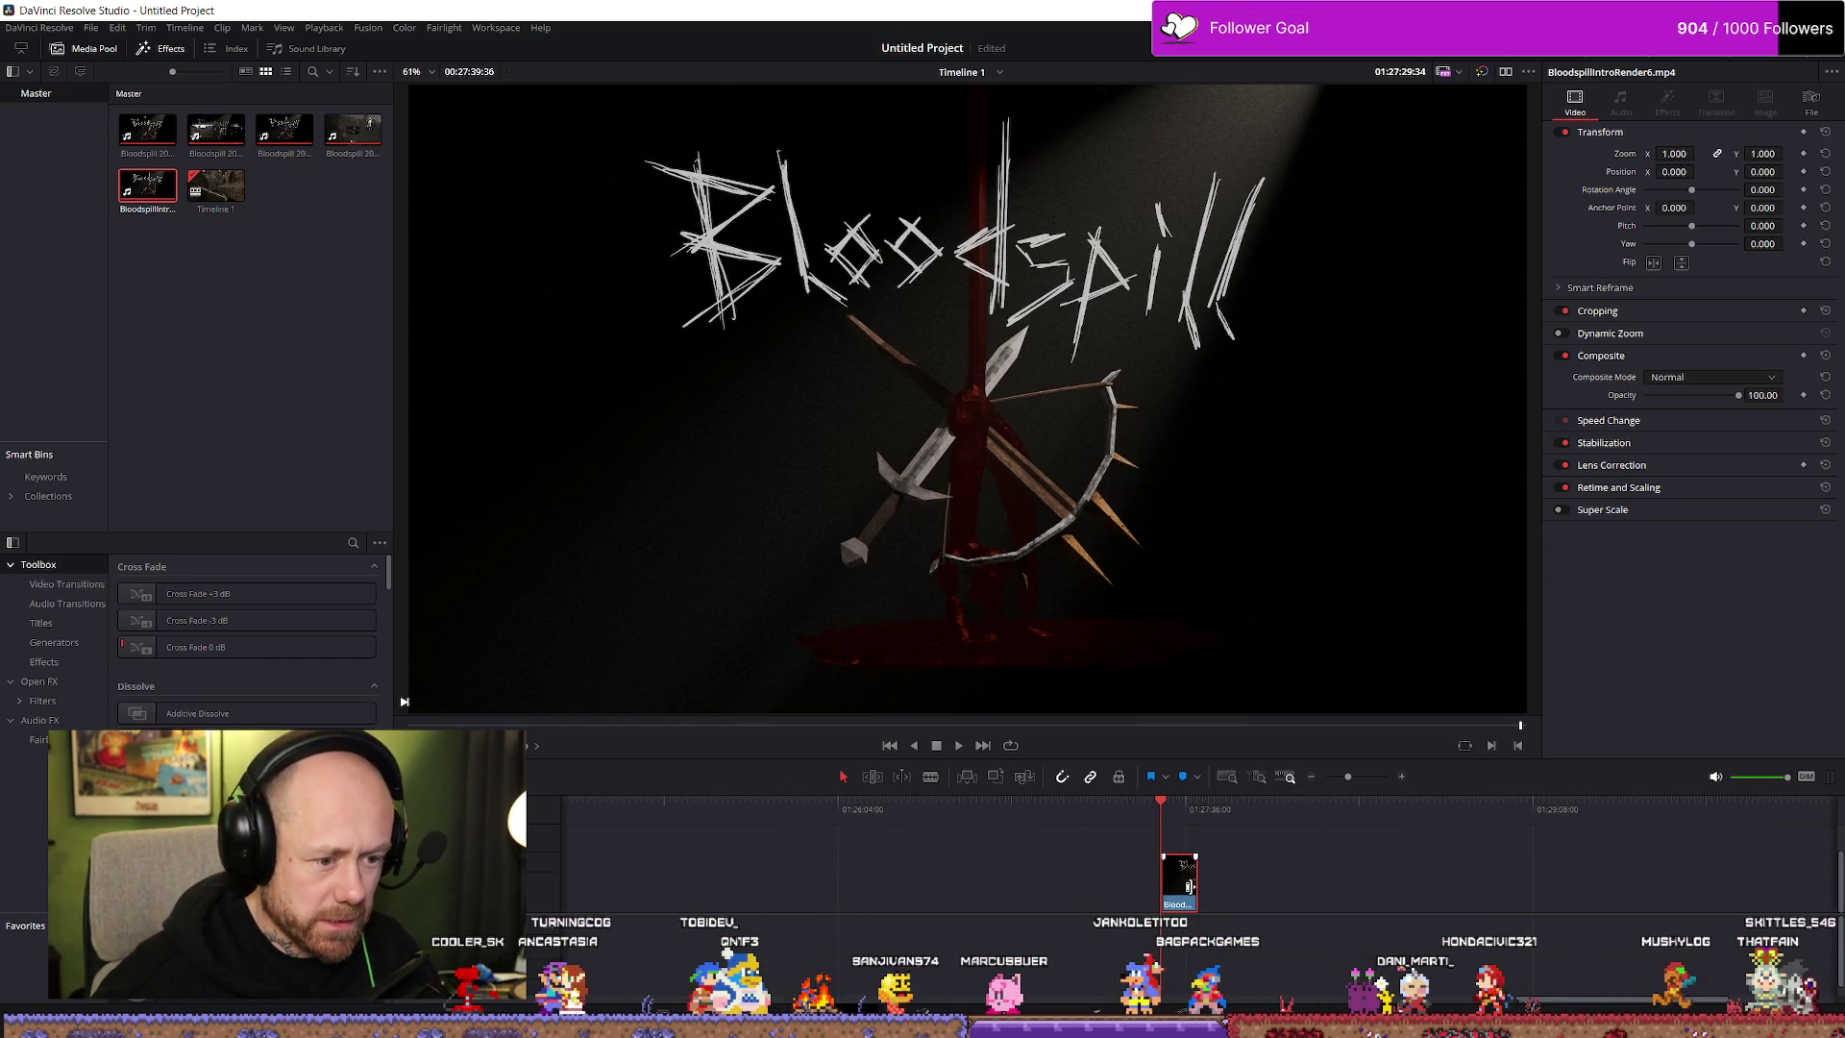
key("Delete")
Insert the intro clip after the early gameplay clips with F10 and play it back
left_click_drag(1699, 1001, 667, 1001)
left_click(848, 812)
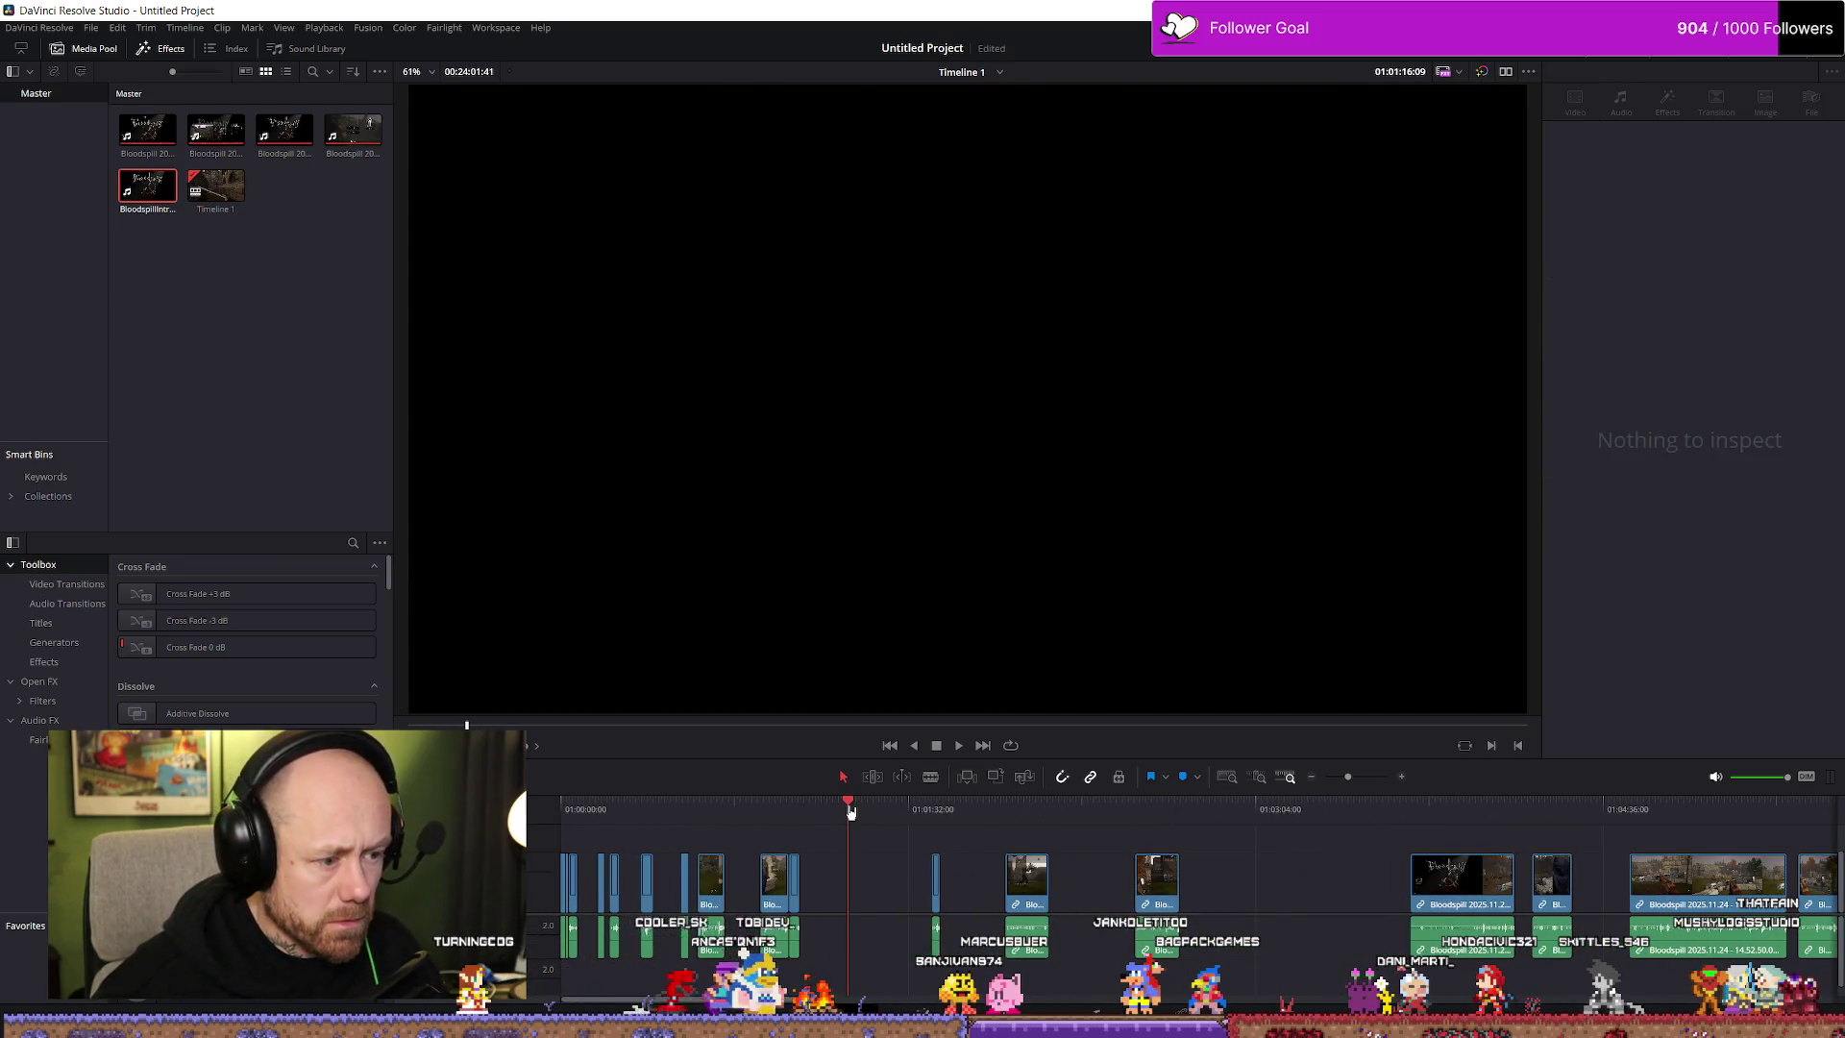
key("F10")
left_click_drag(865, 892, 841, 891)
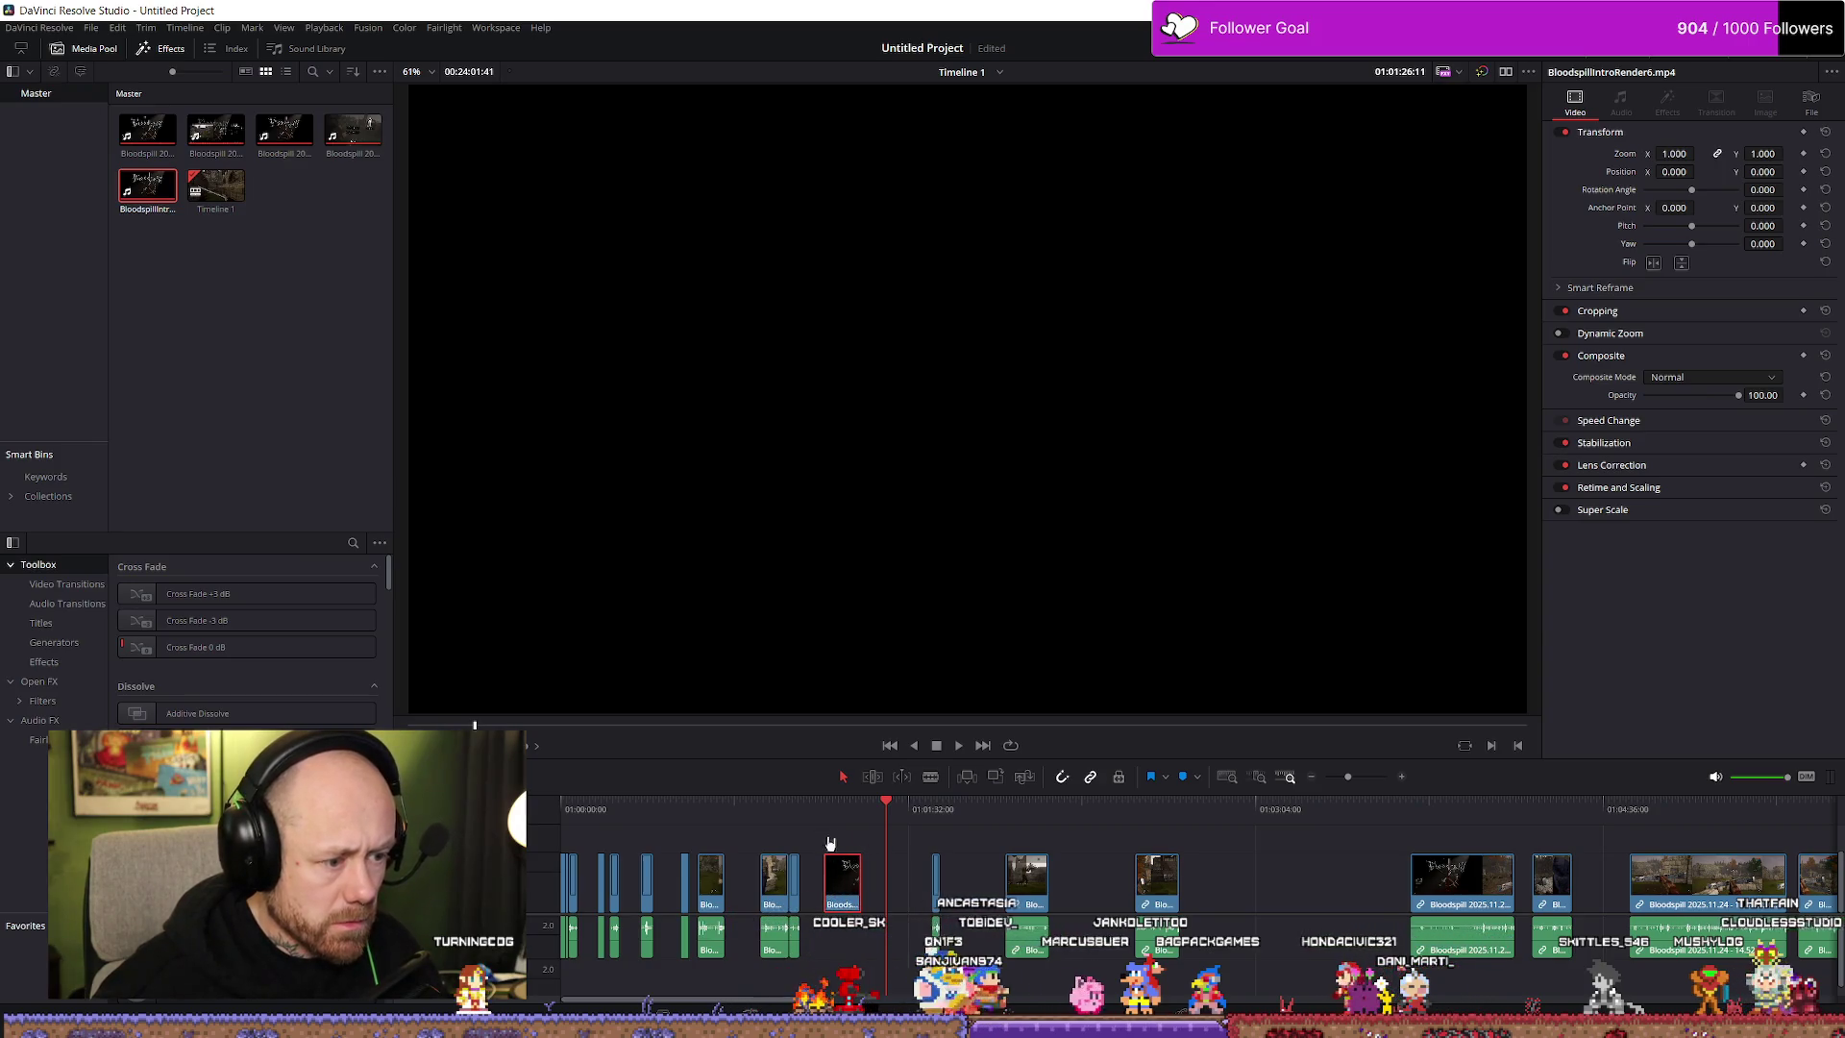
key("Up")
key("space")
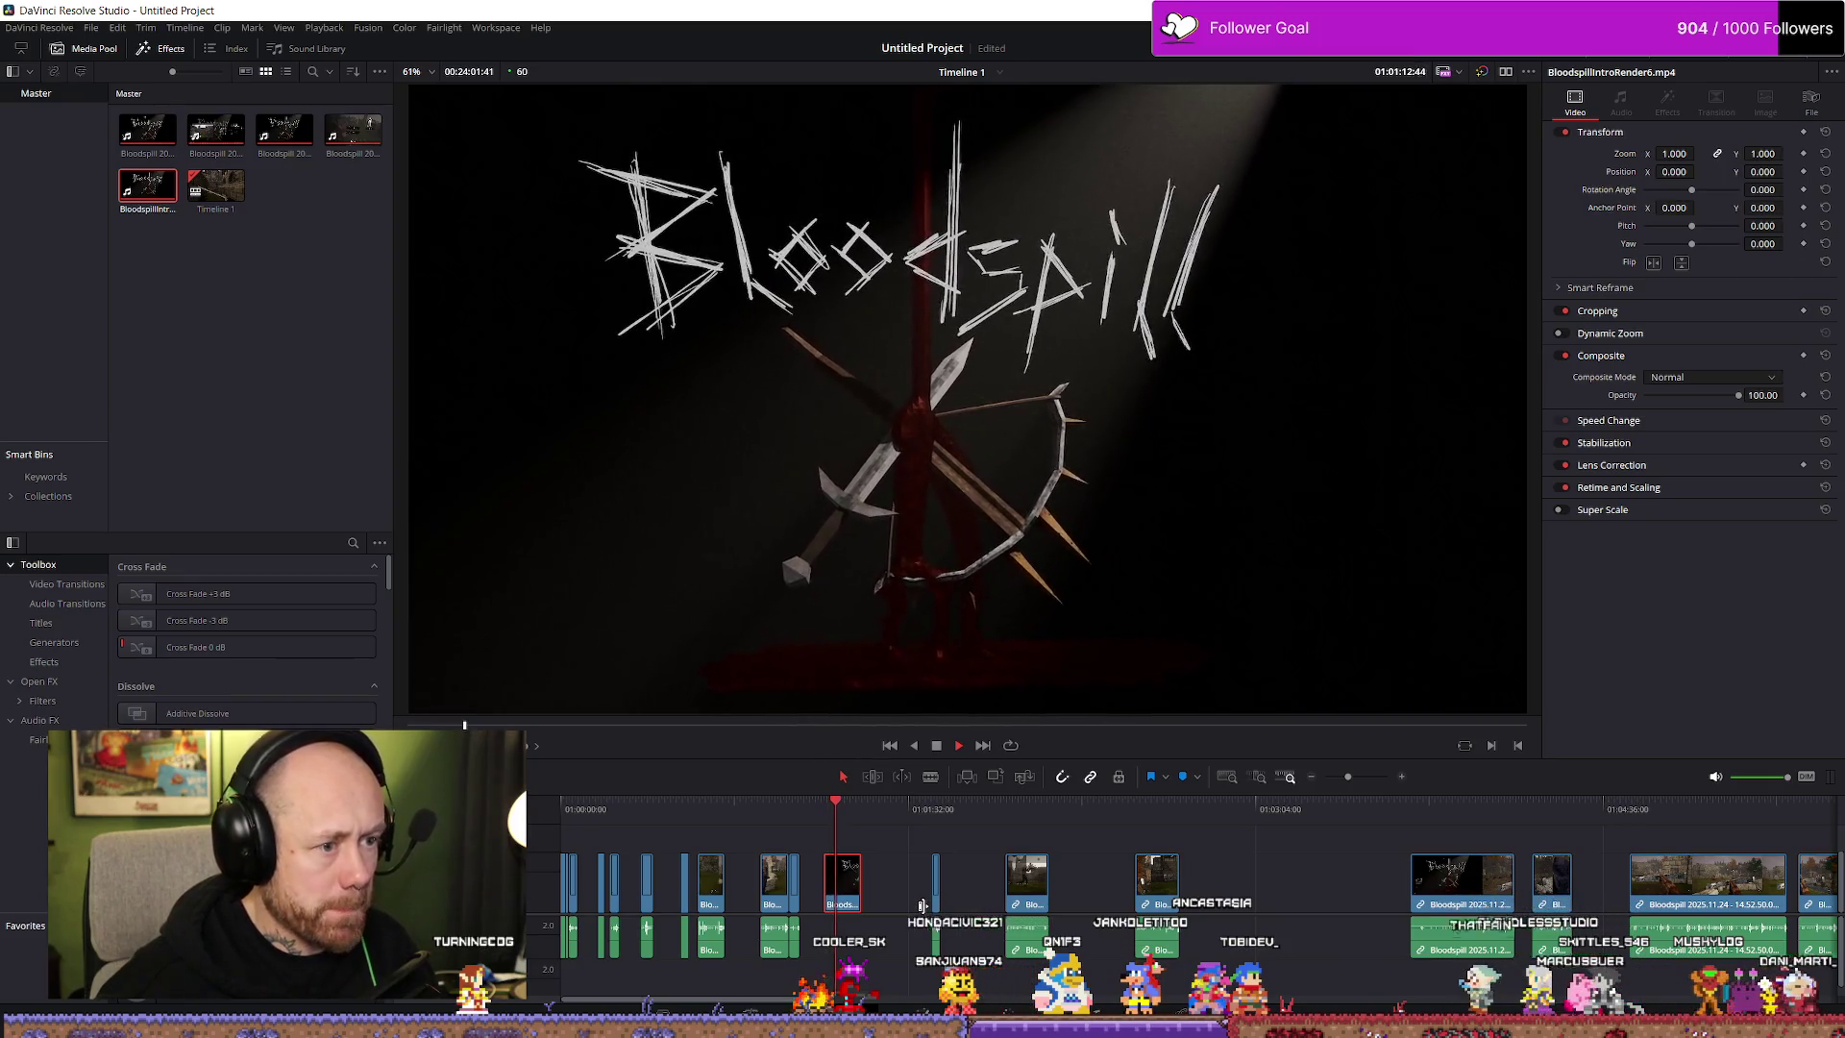
key("space")
scroll(1212, 928, "up", 4)
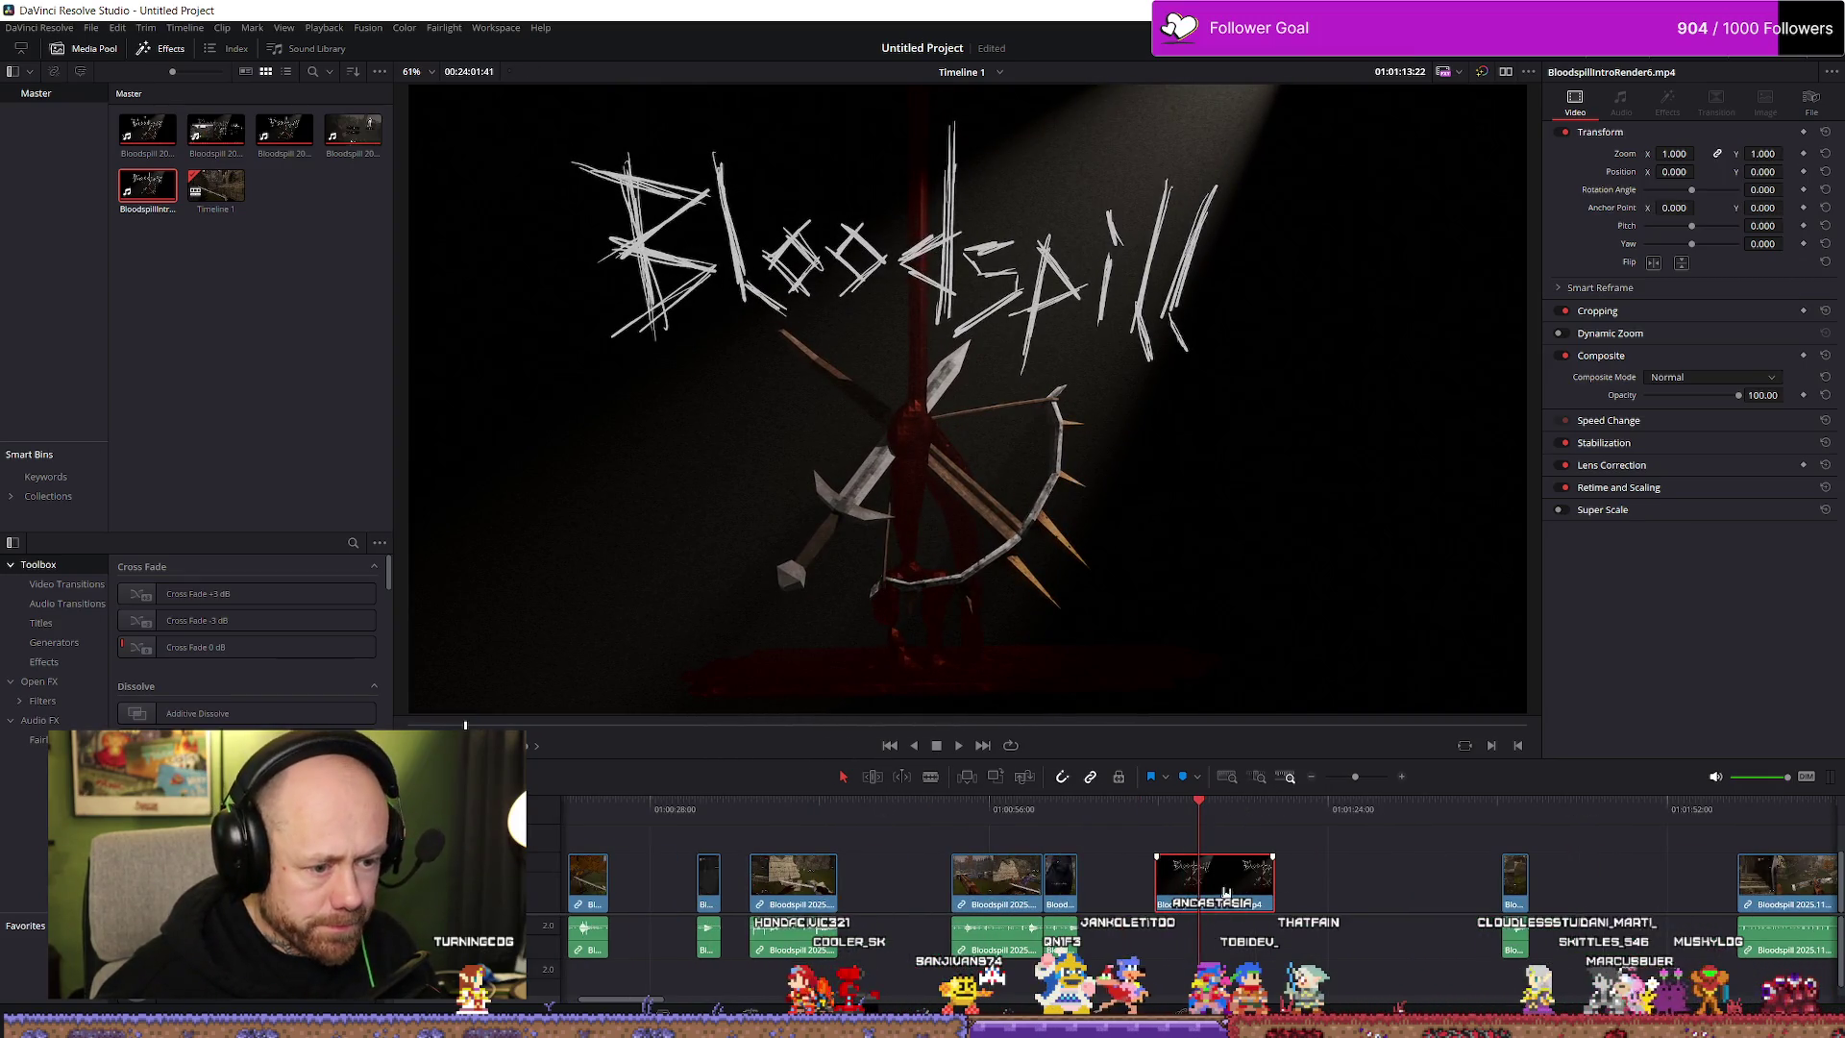
key("space")
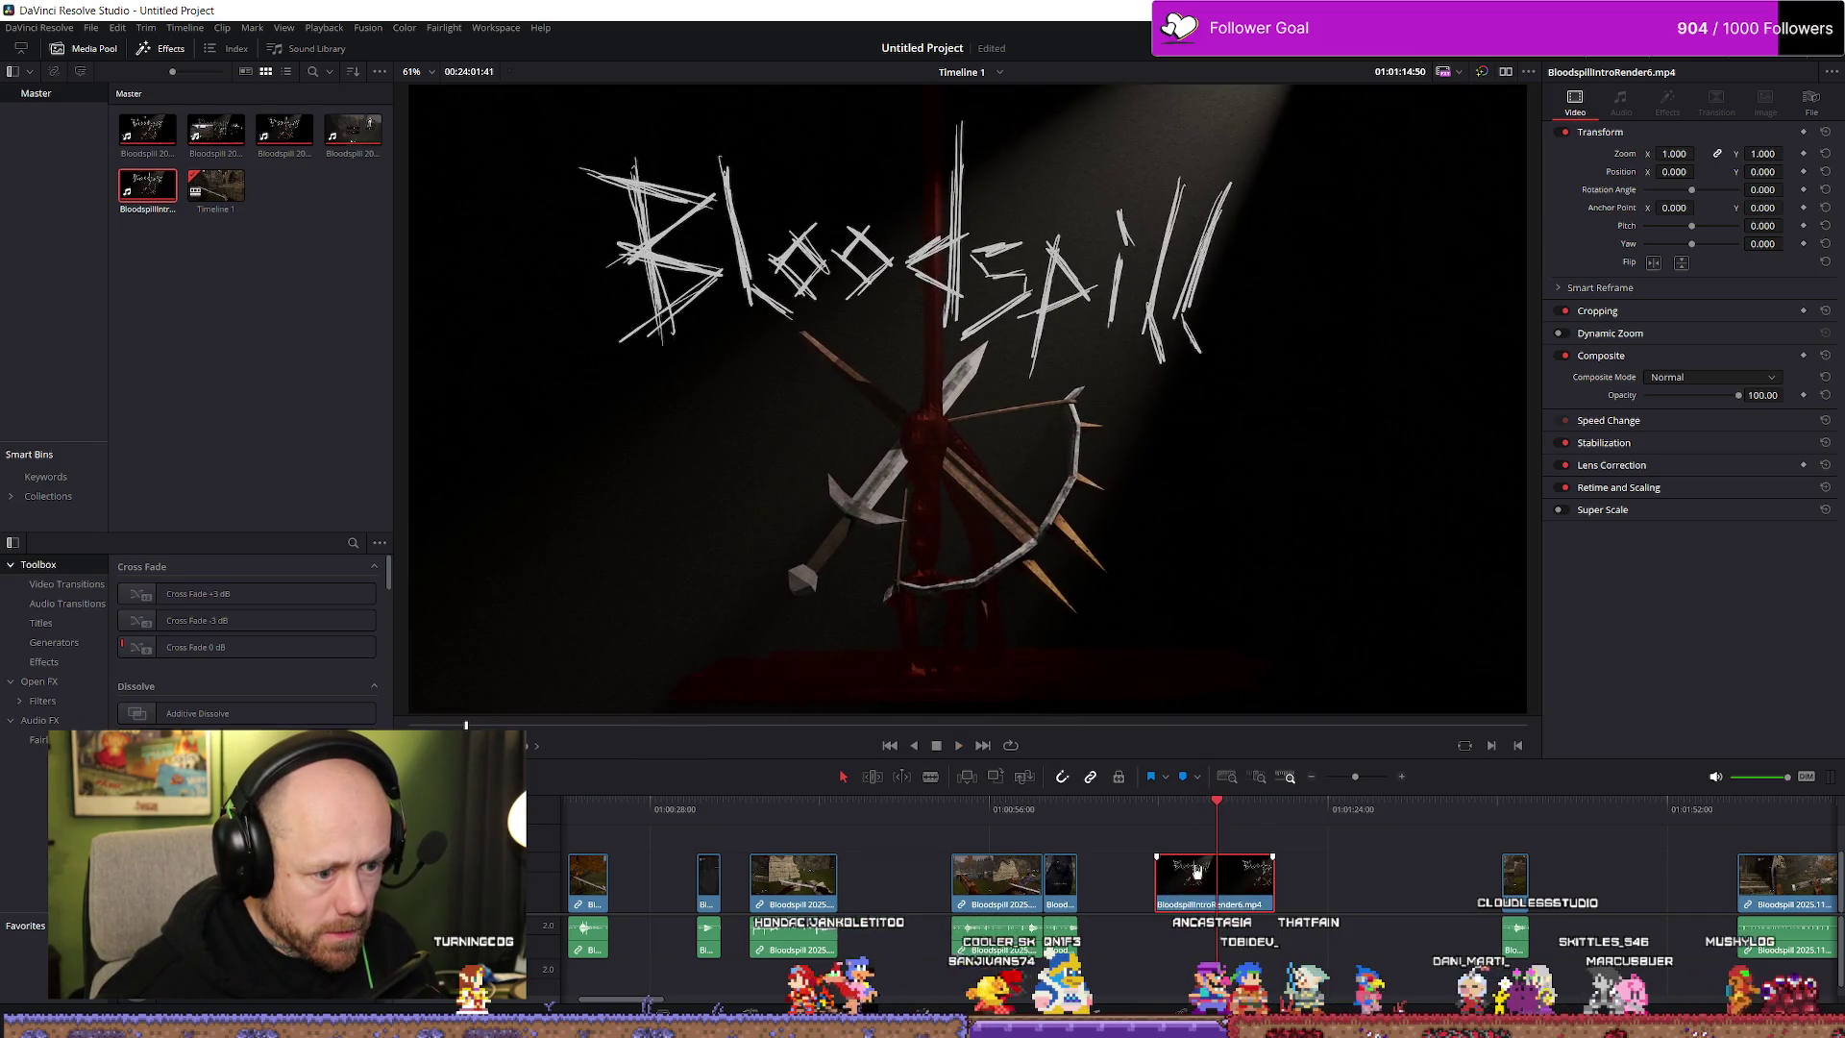
key("Up")
key("space")
Set the intro clip's speed to 150% and preview it
right_click(1240, 879)
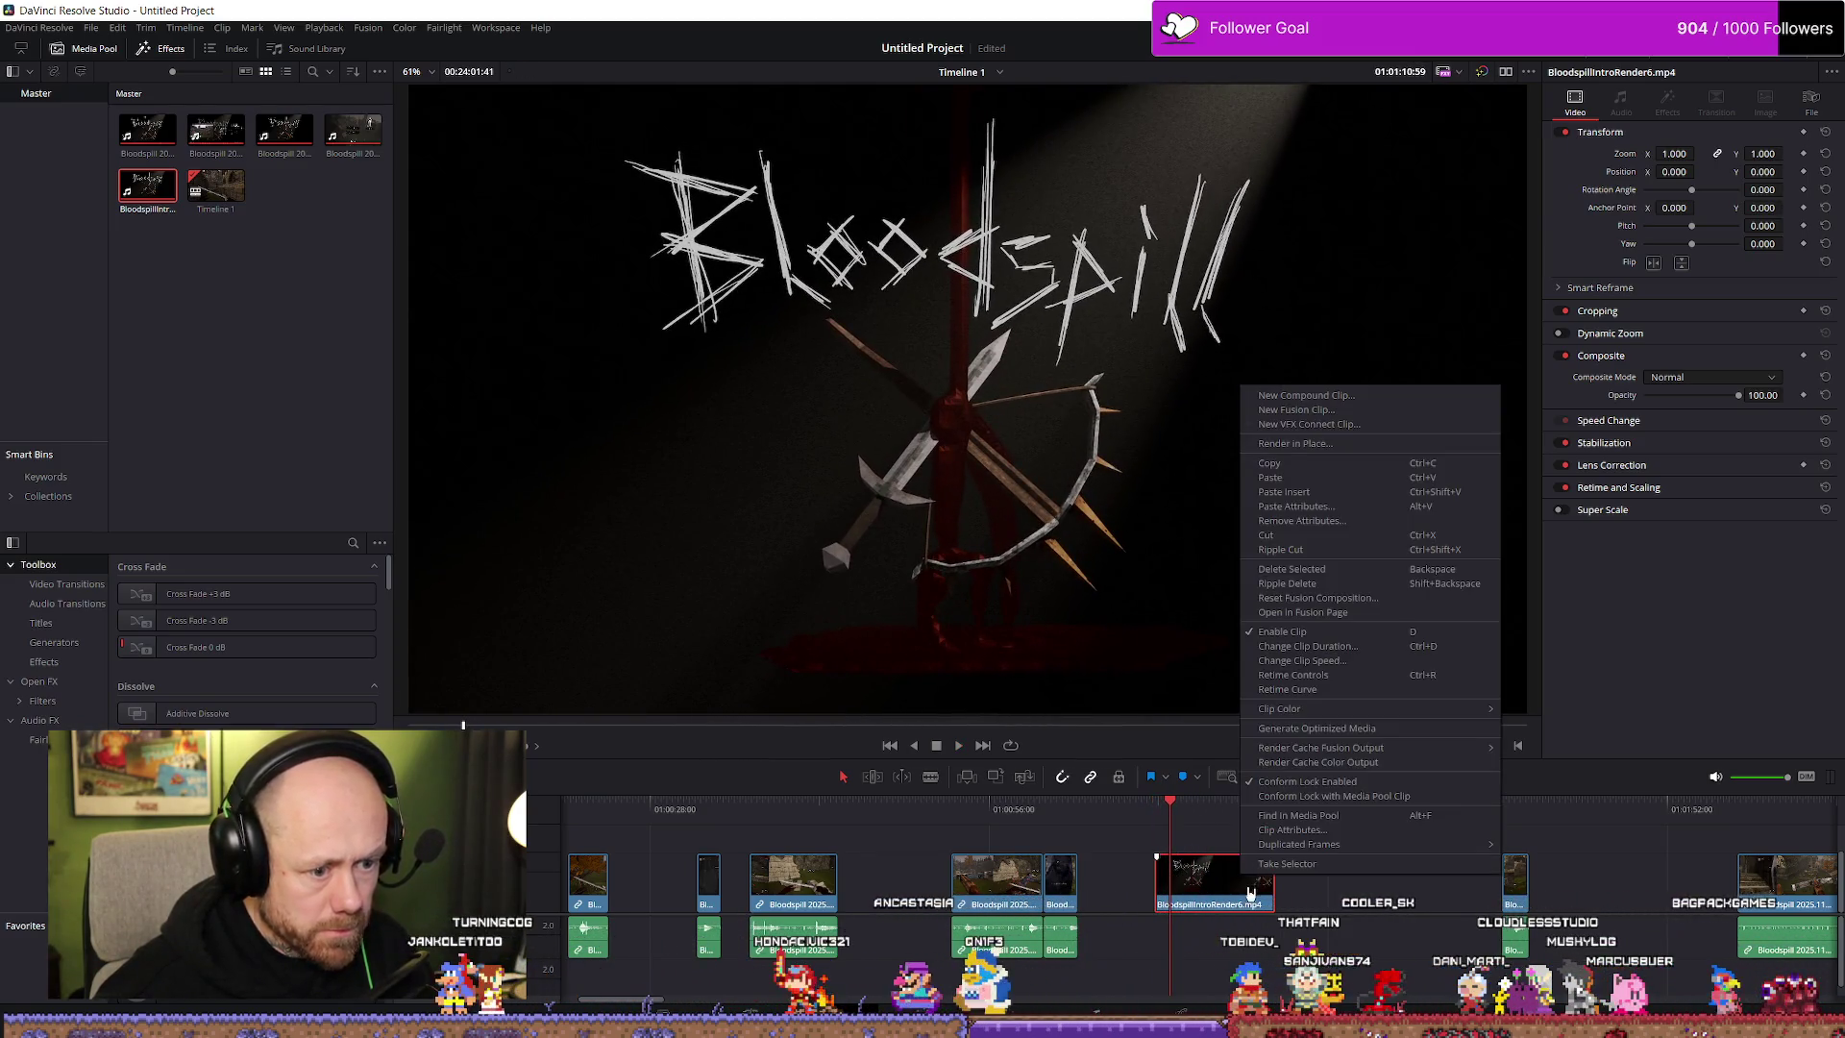
left_click(1318, 661)
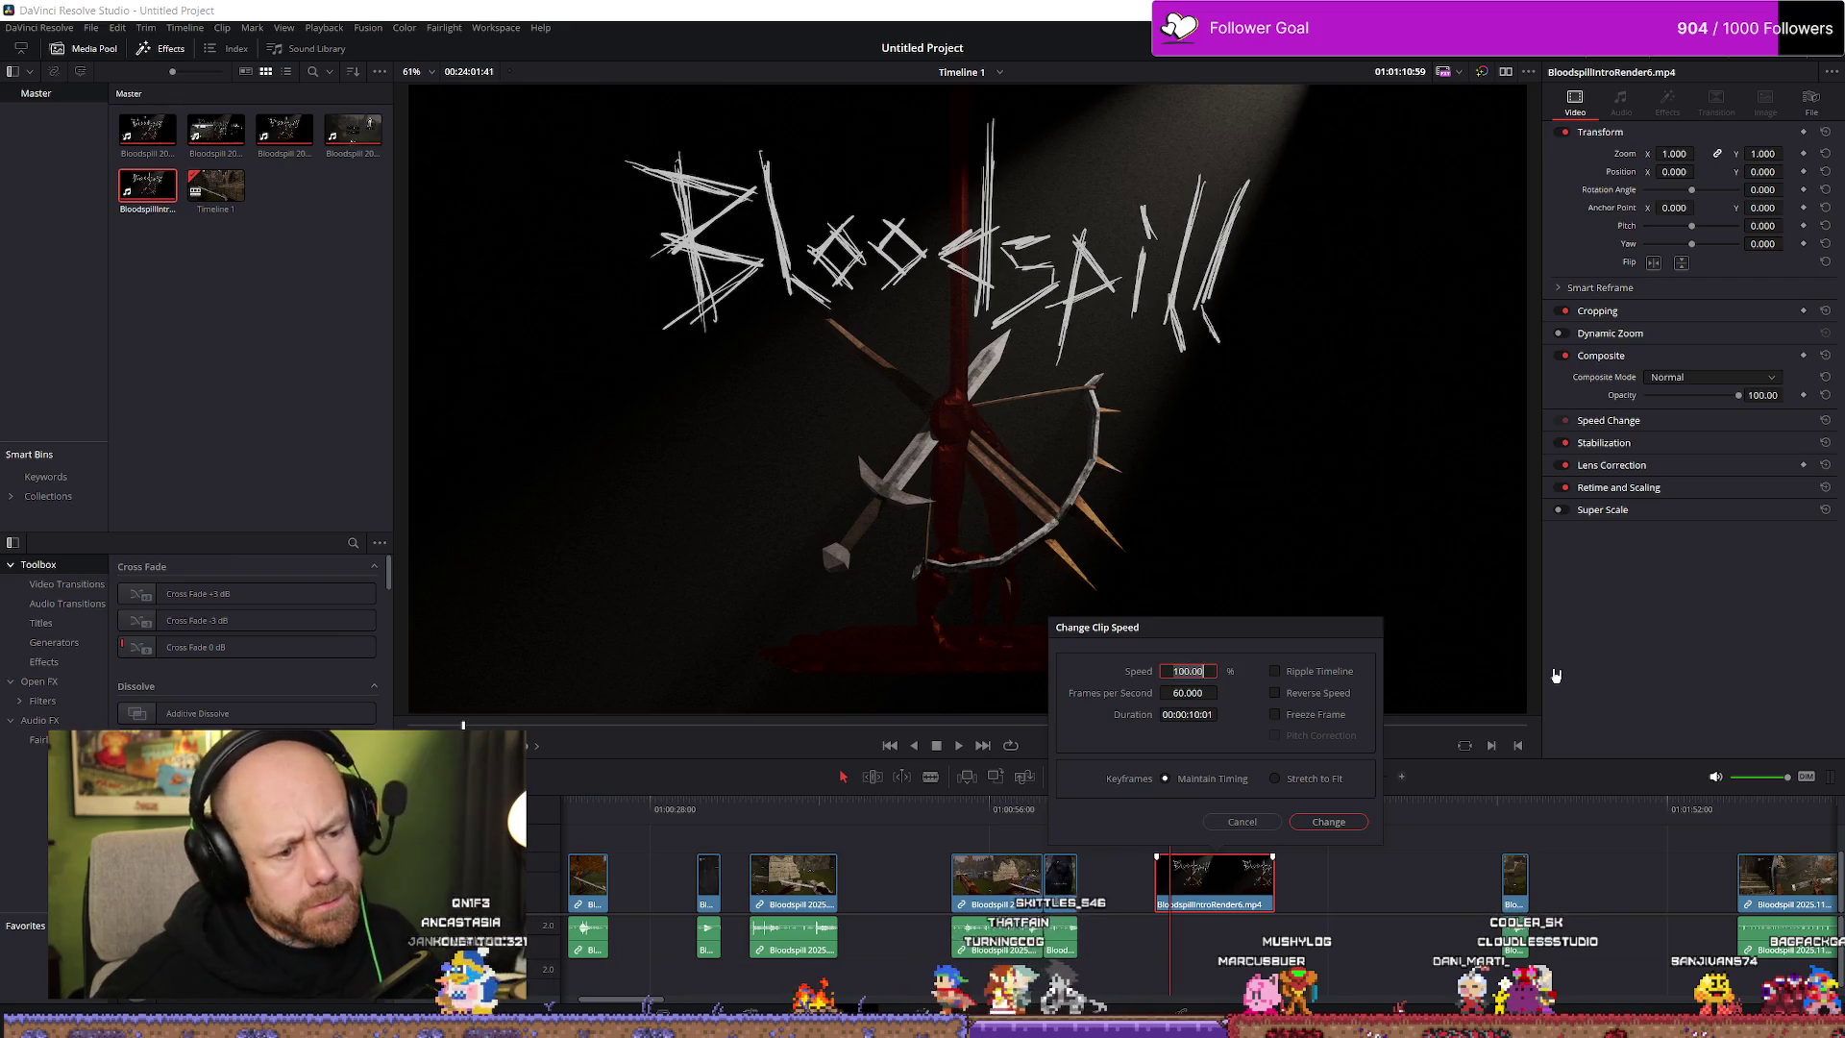
type("150")
key("Return")
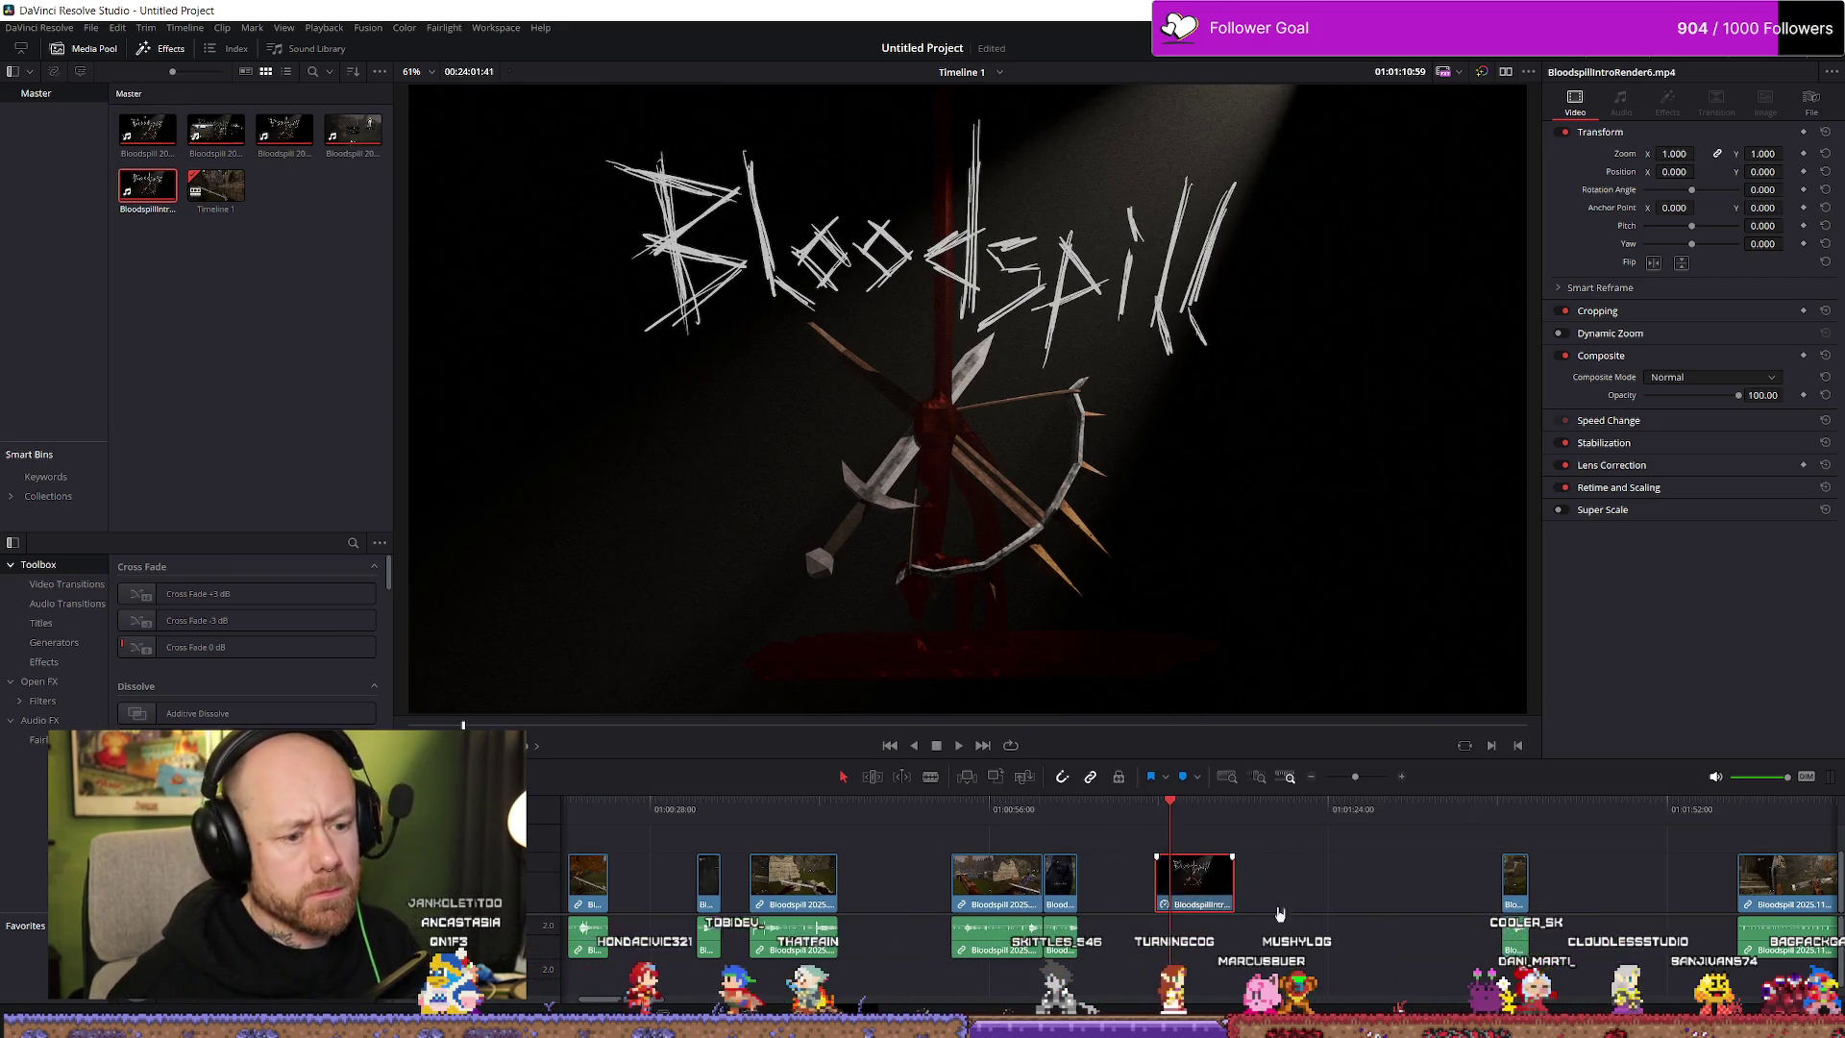
key("space")
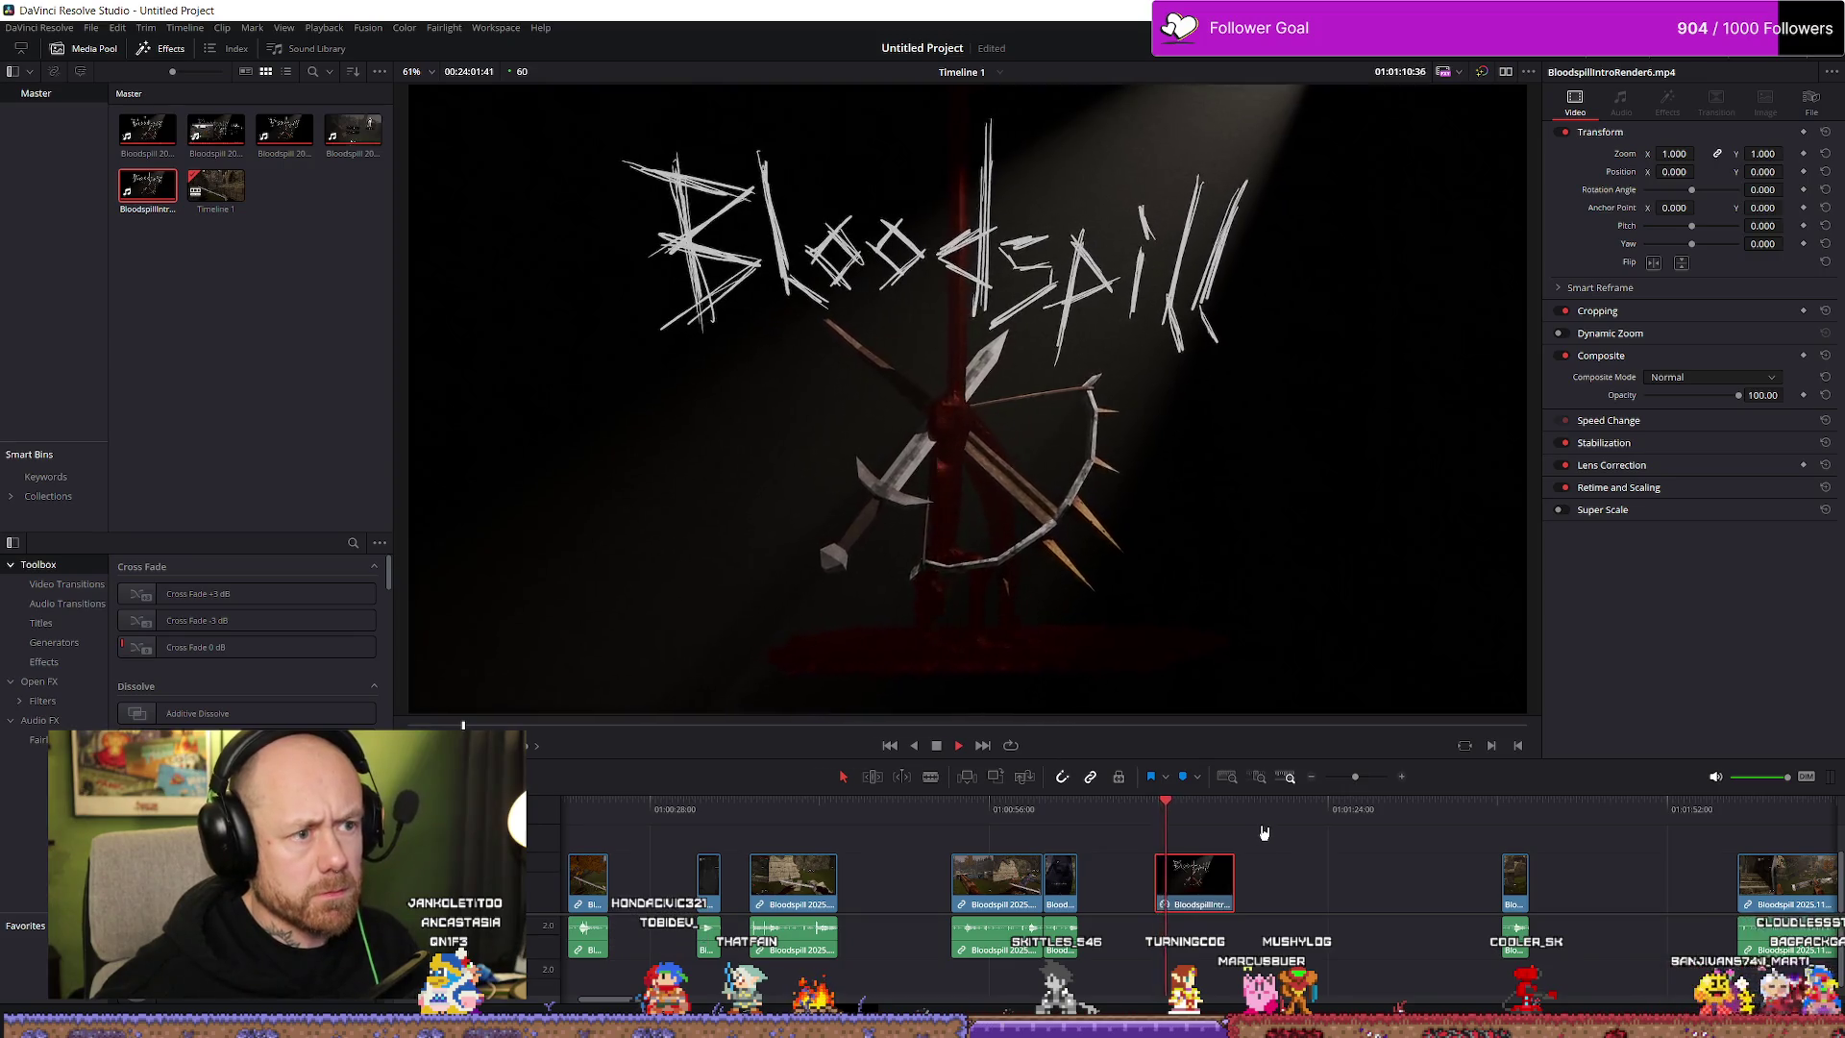
key("space")
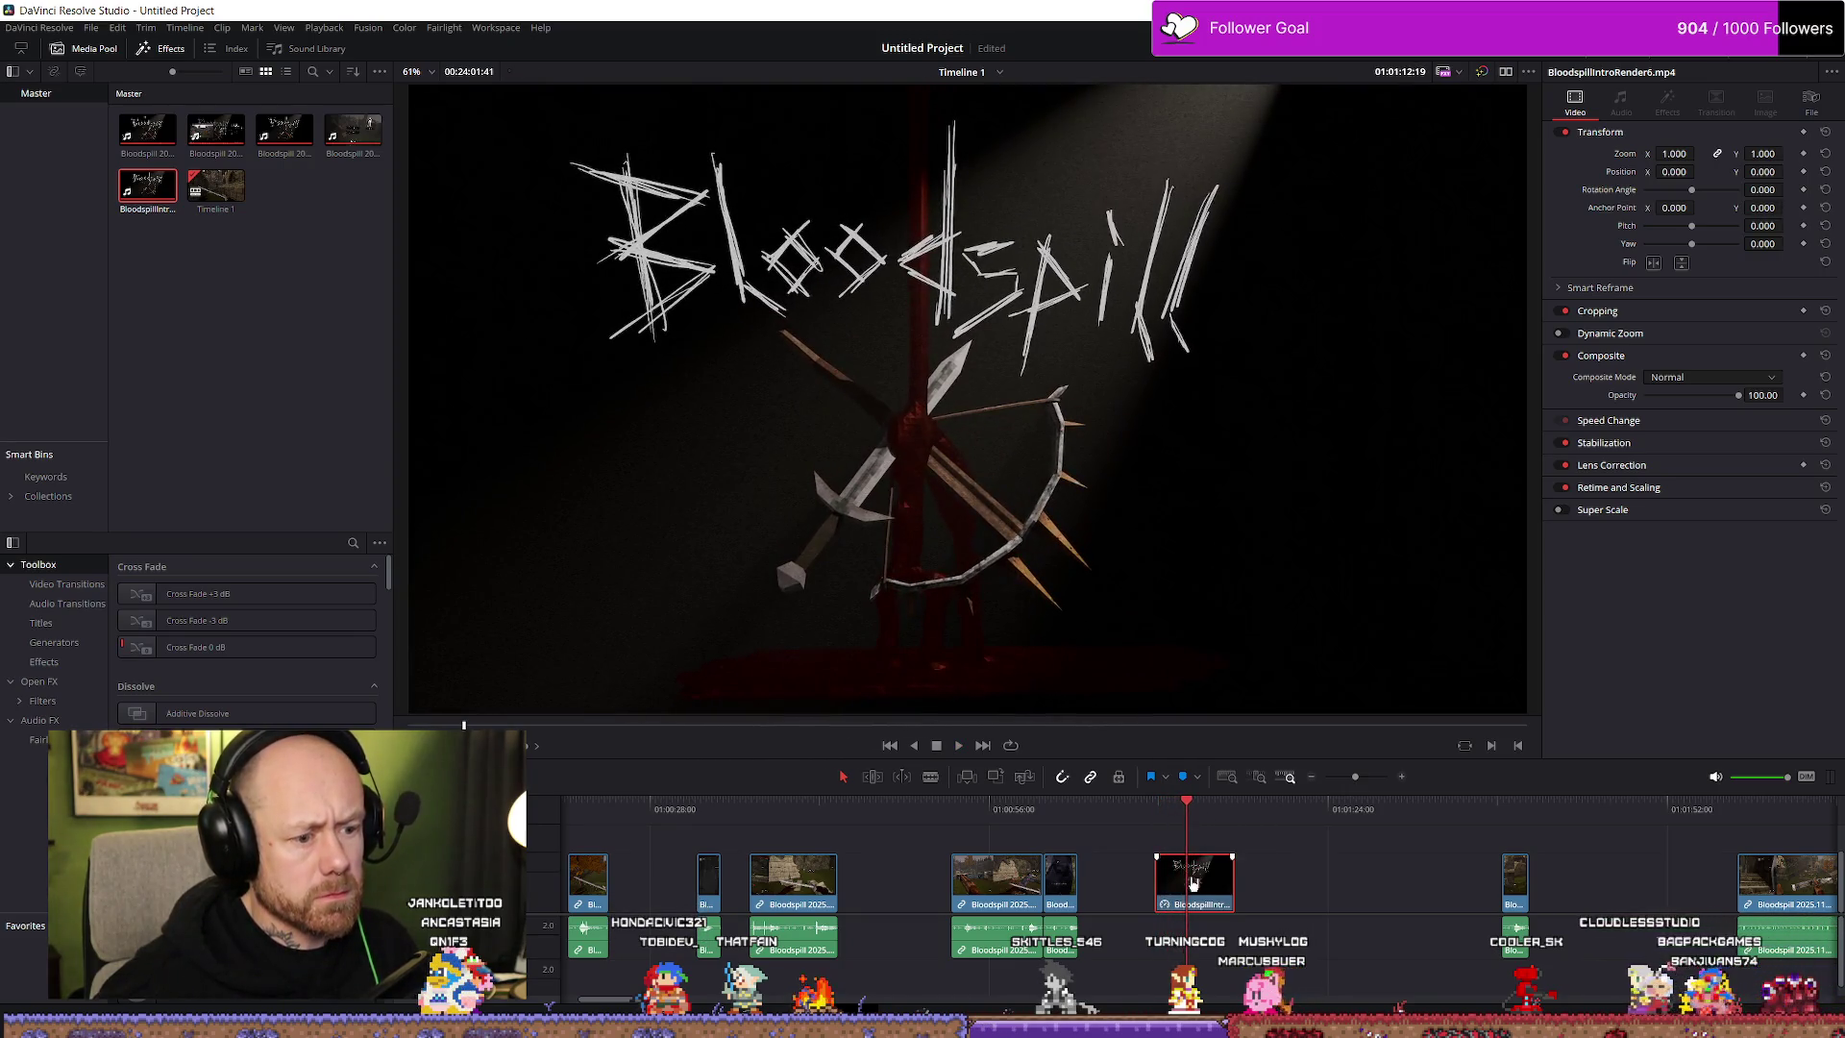
Change the intro clip's speed to 200%, then reopen Change Clip Speed to confirm
right_click(1191, 879)
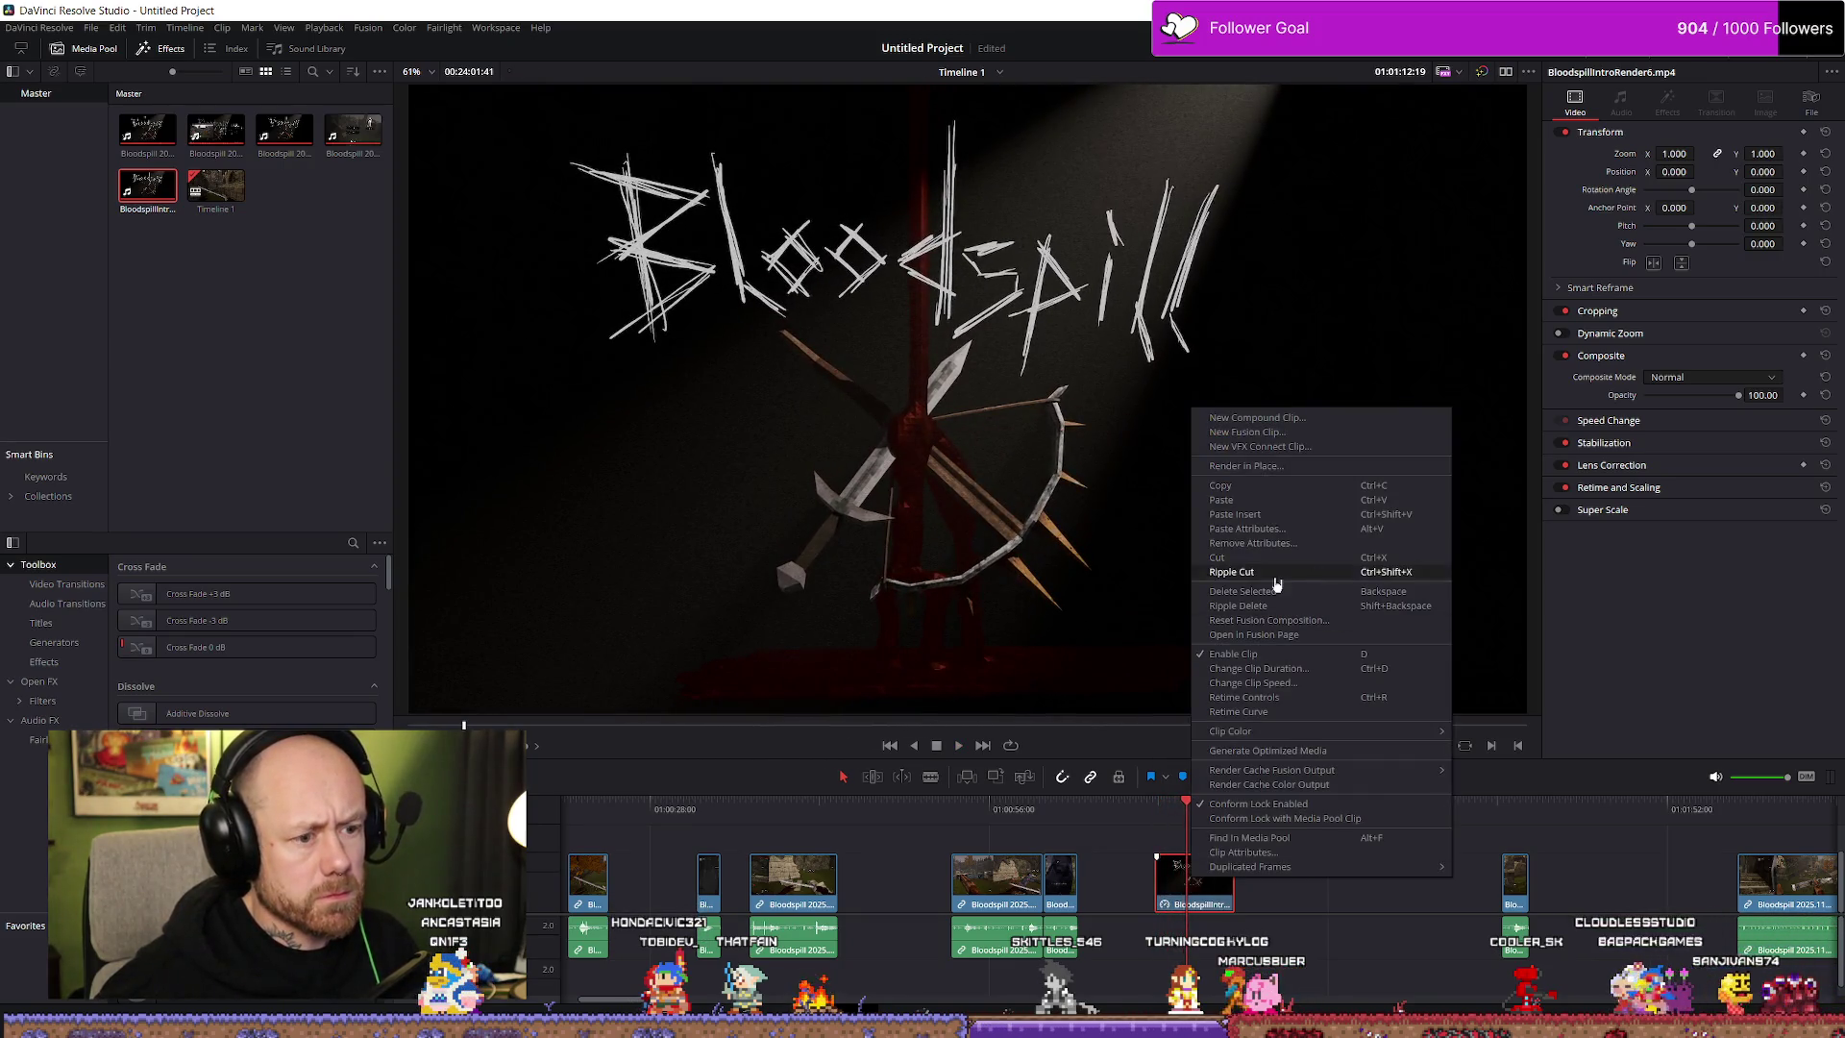
left_click(1265, 682)
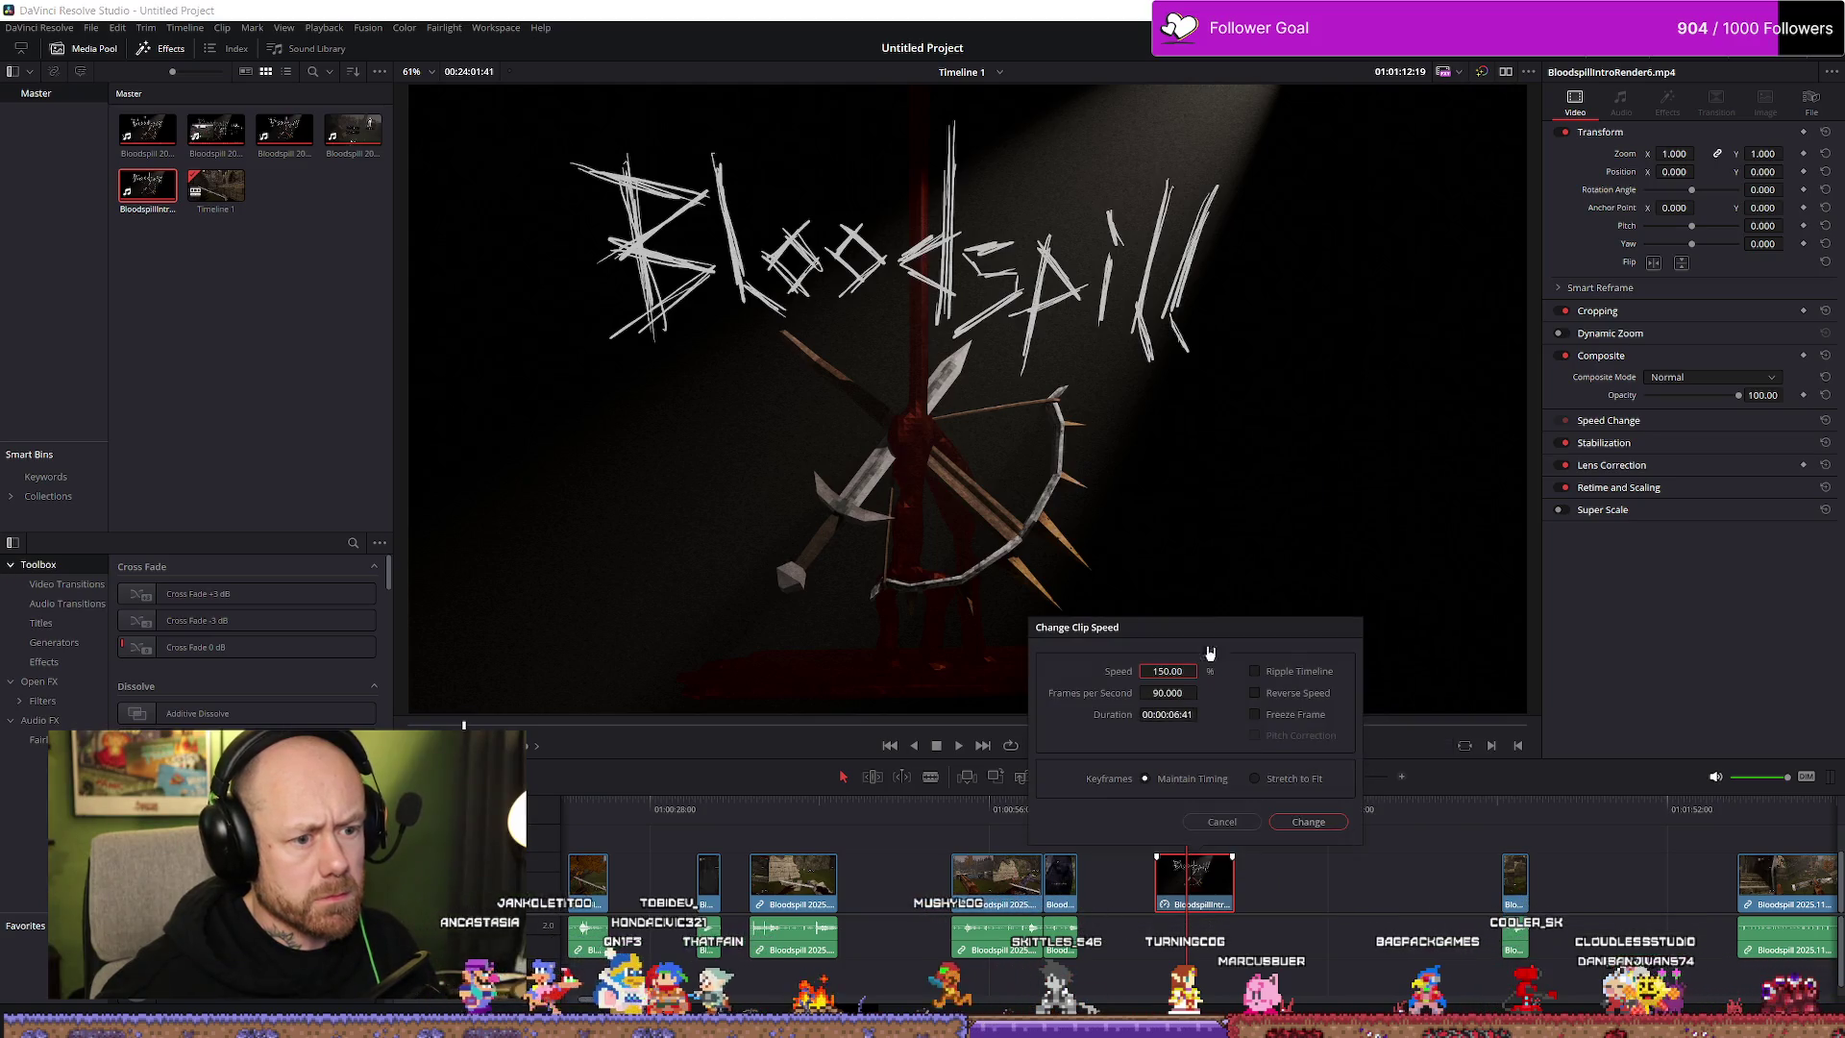
left_click(1166, 672)
type("200")
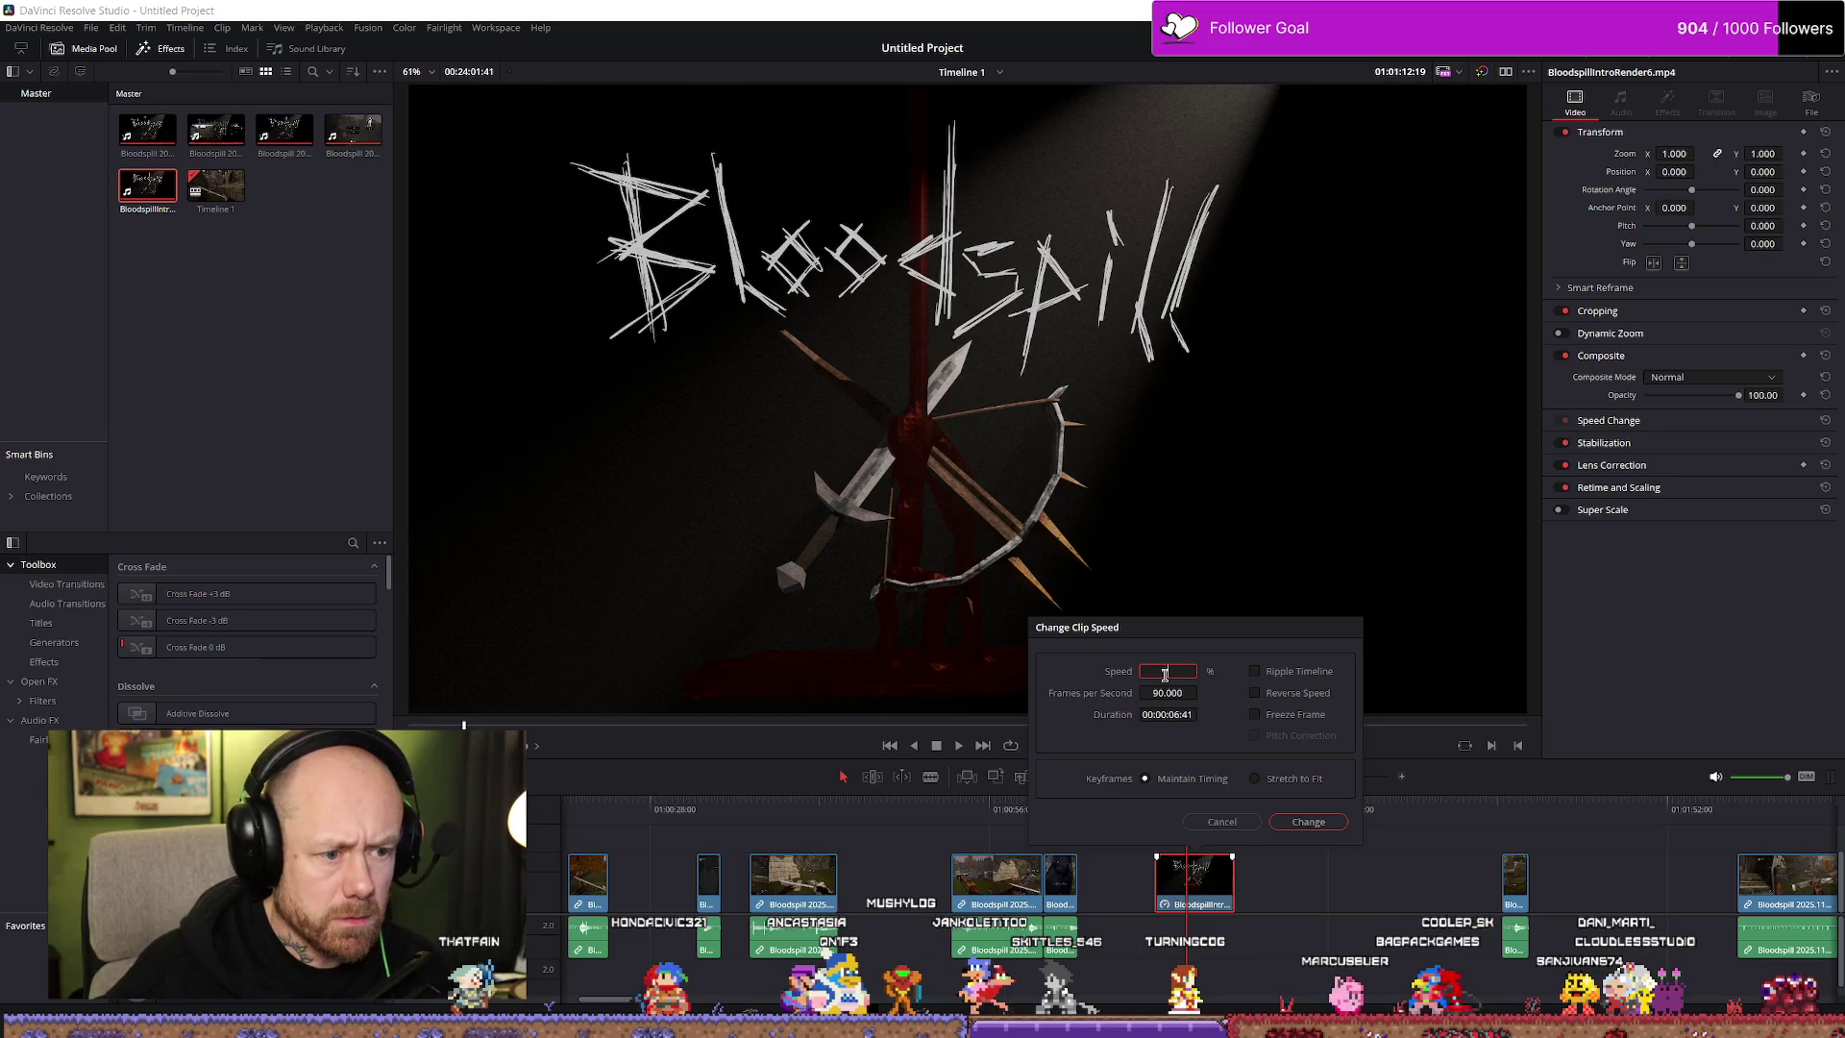
key("Return")
key("slash")
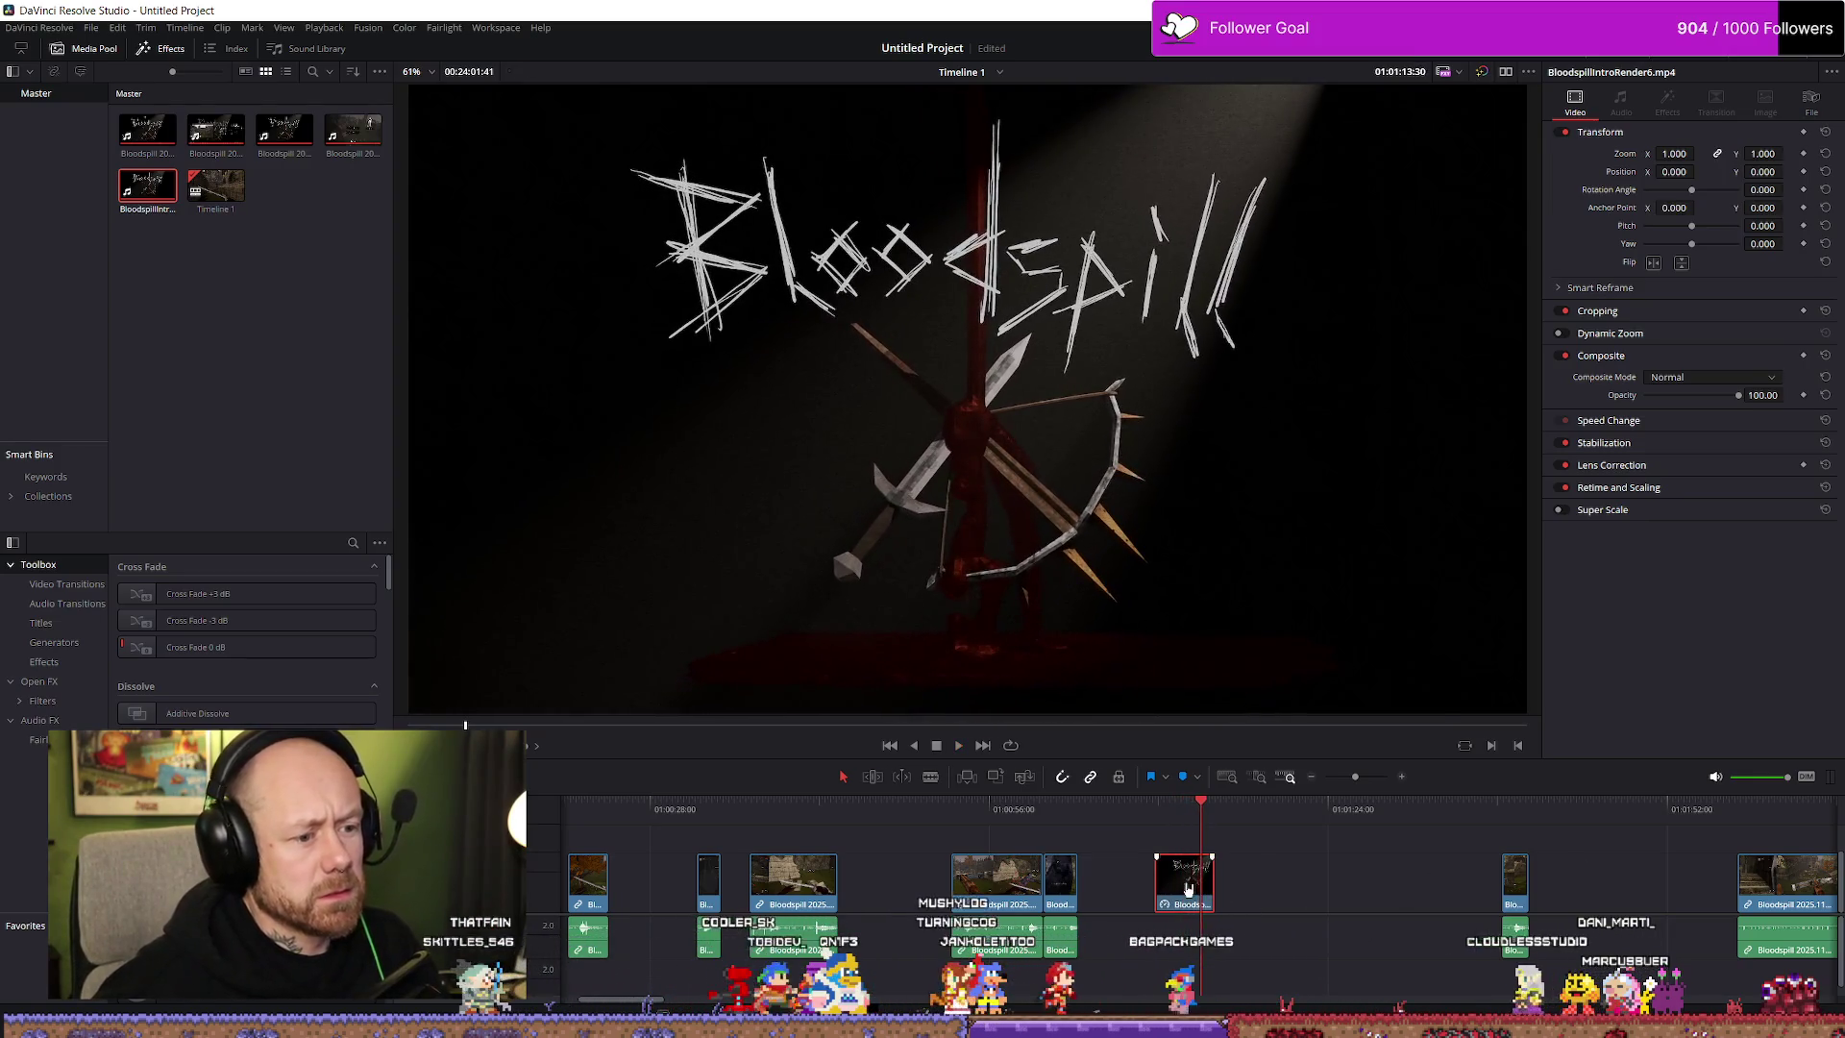
right_click(1188, 882)
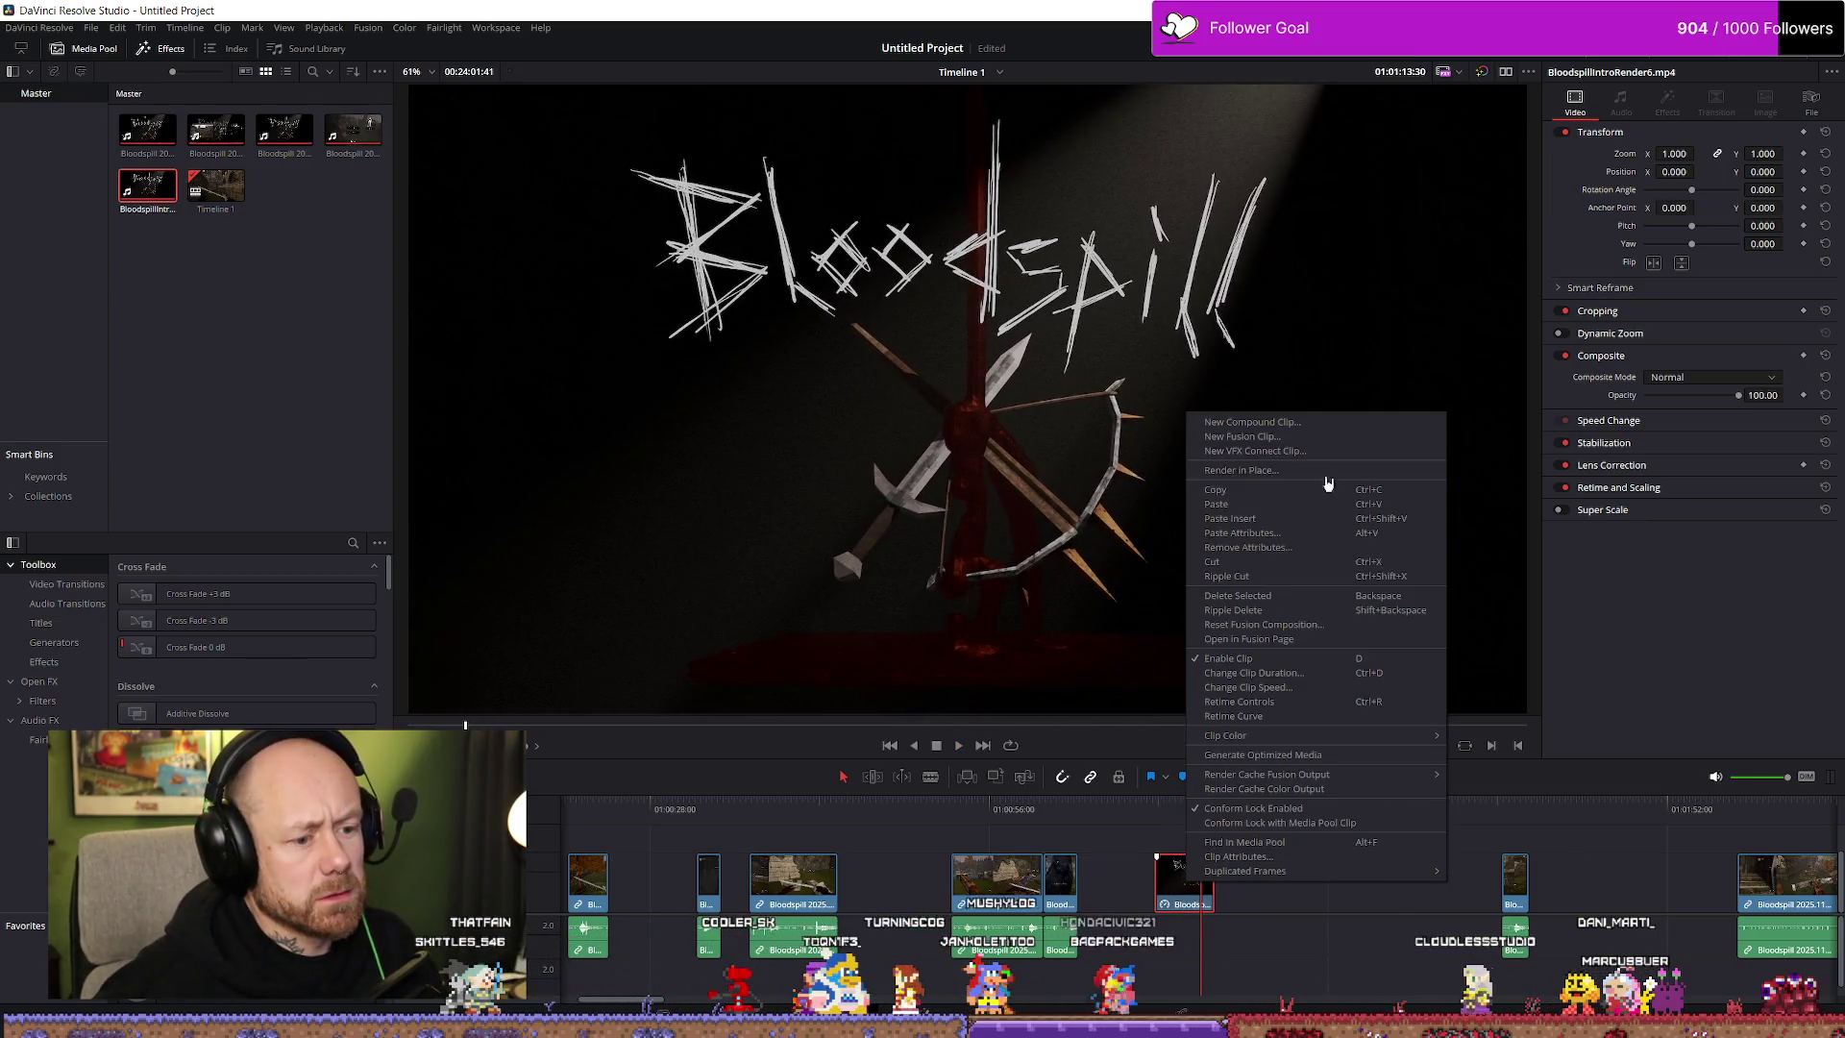
left_click(1265, 688)
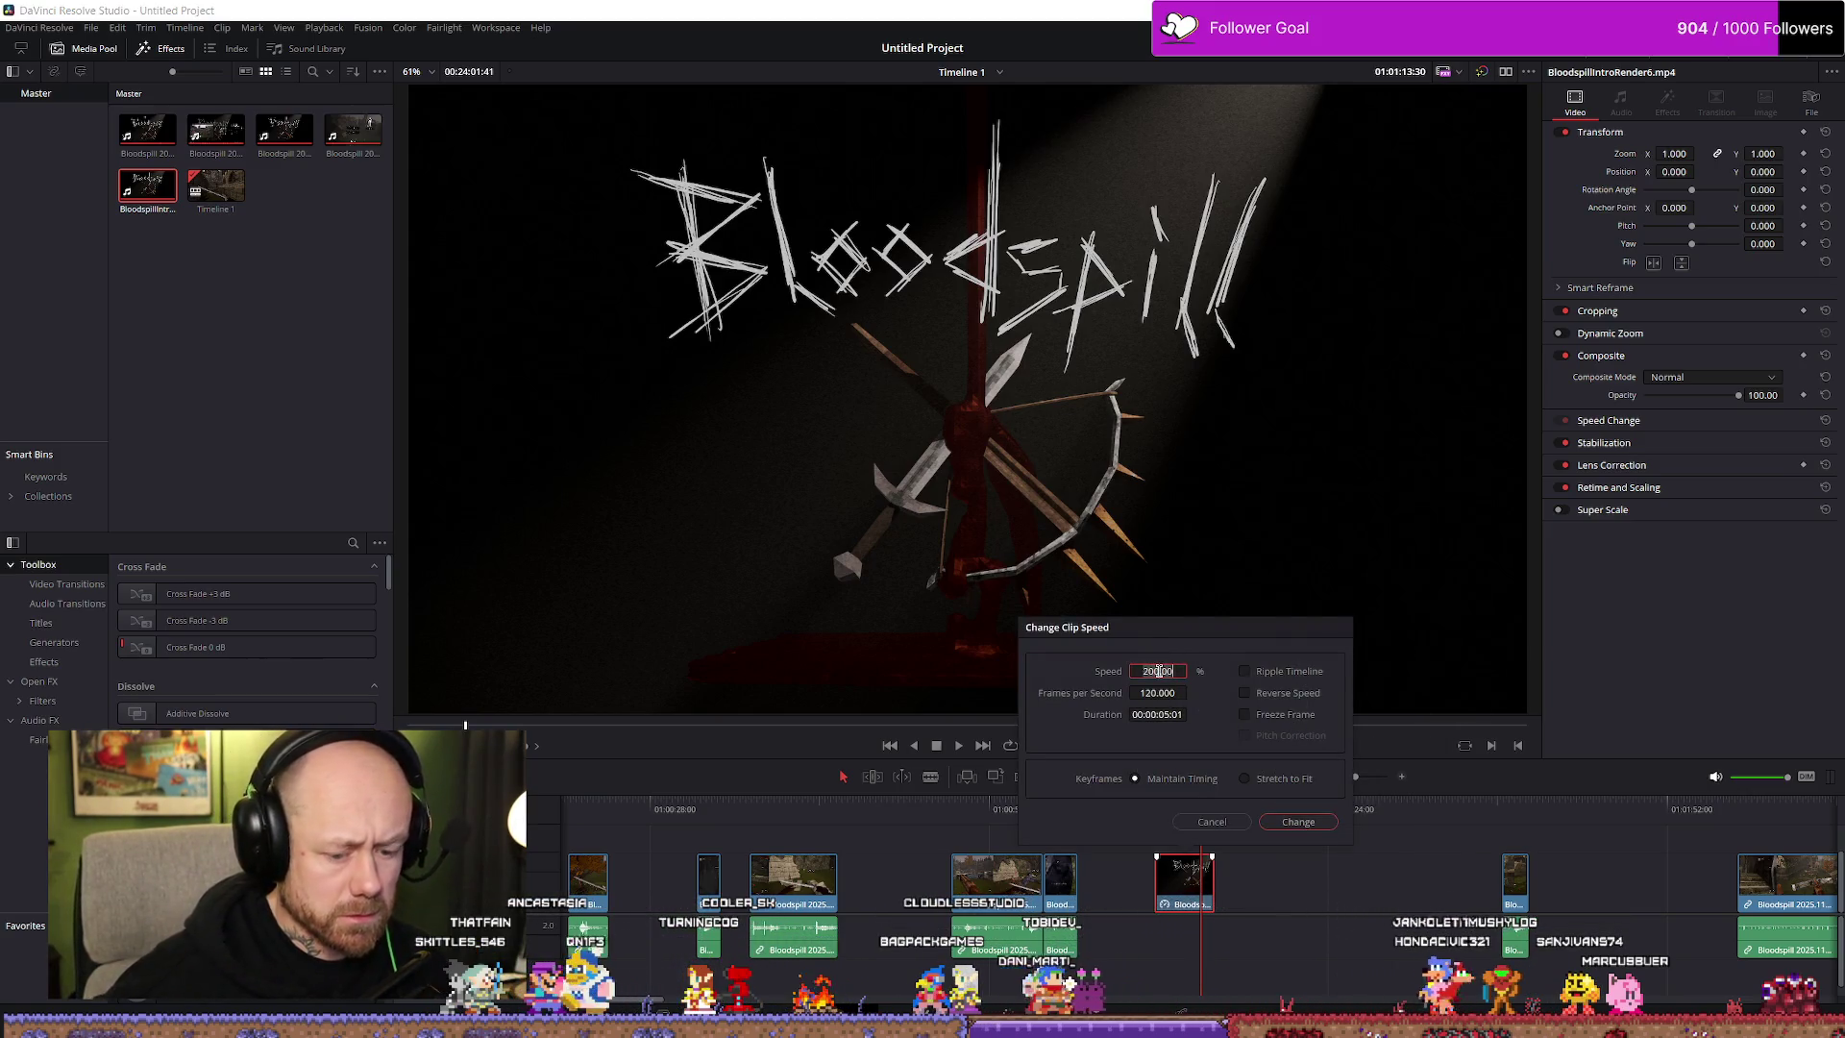
key("Return")
Play the sped-up intro, find the cut frame, and drag its right edge left
mouse_move(1205, 888)
left_mouse_down()
mouse_move(1226, 888)
mouse_move(608, 890)
left_mouse_up()
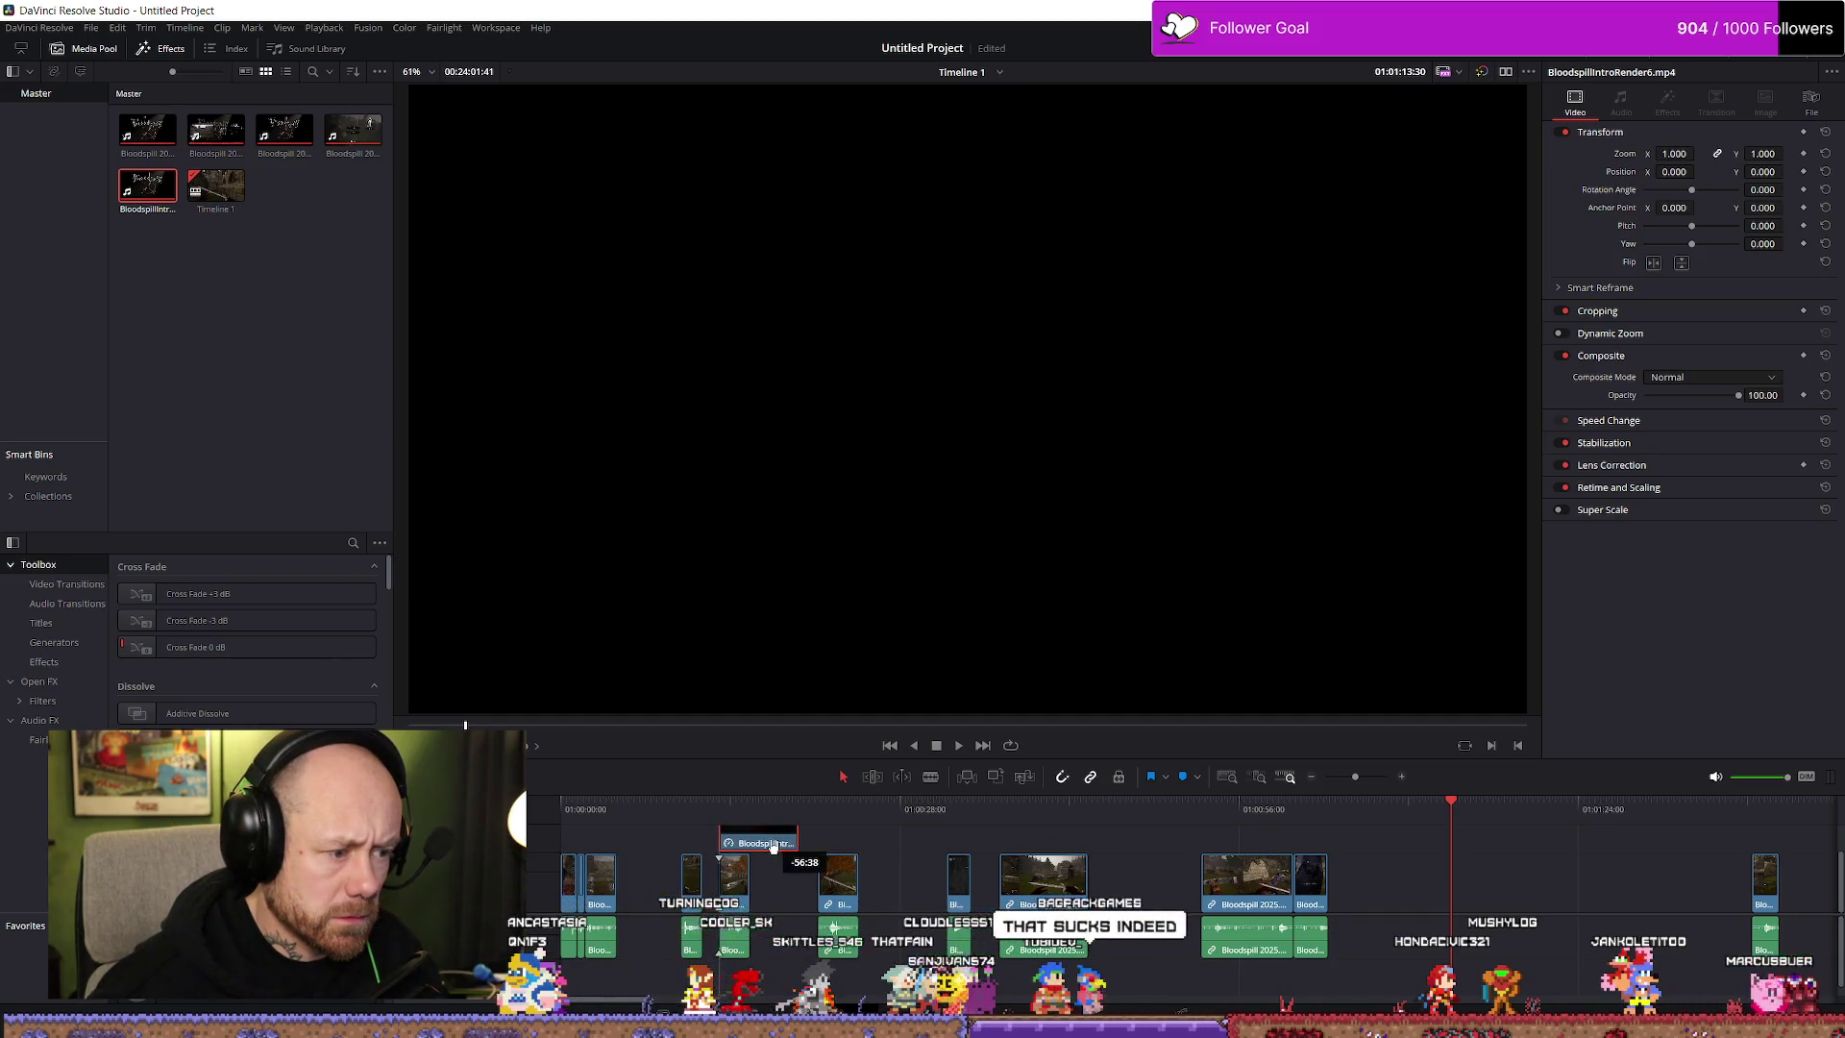
left_click(620, 809)
key("space")
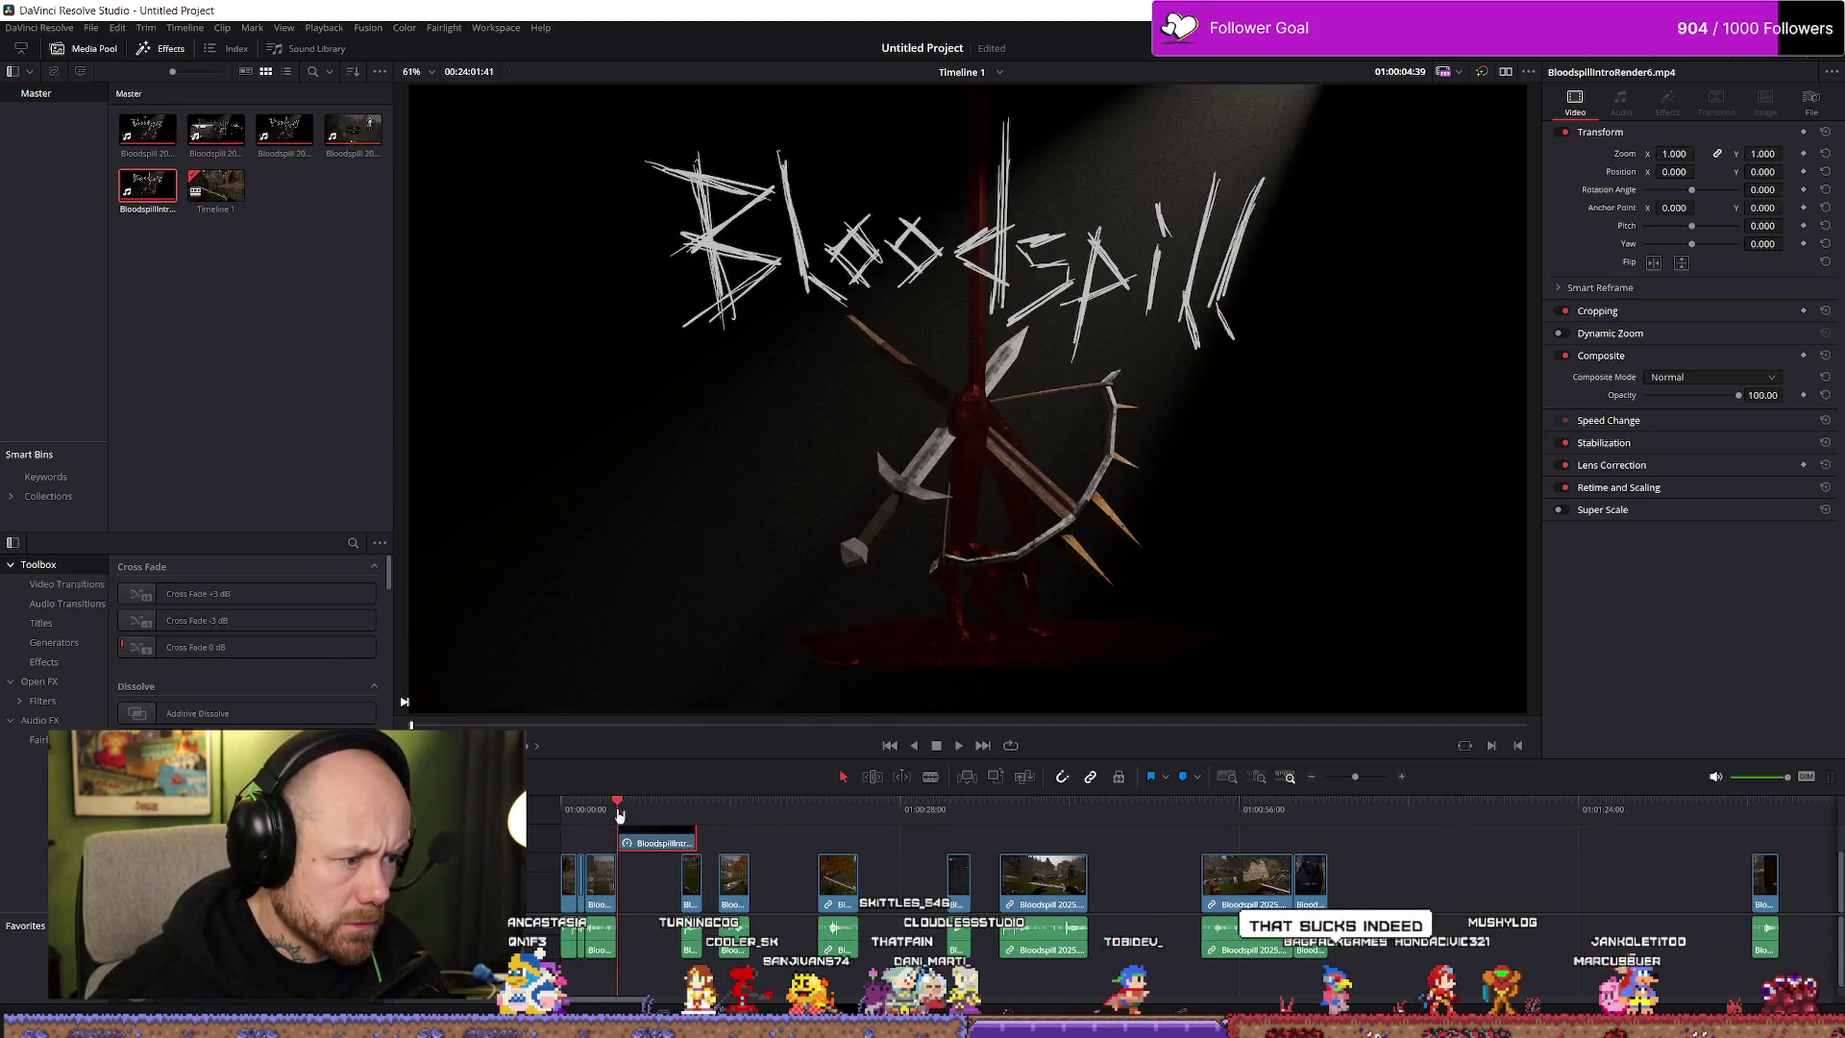
scroll(823, 860, "up", 3)
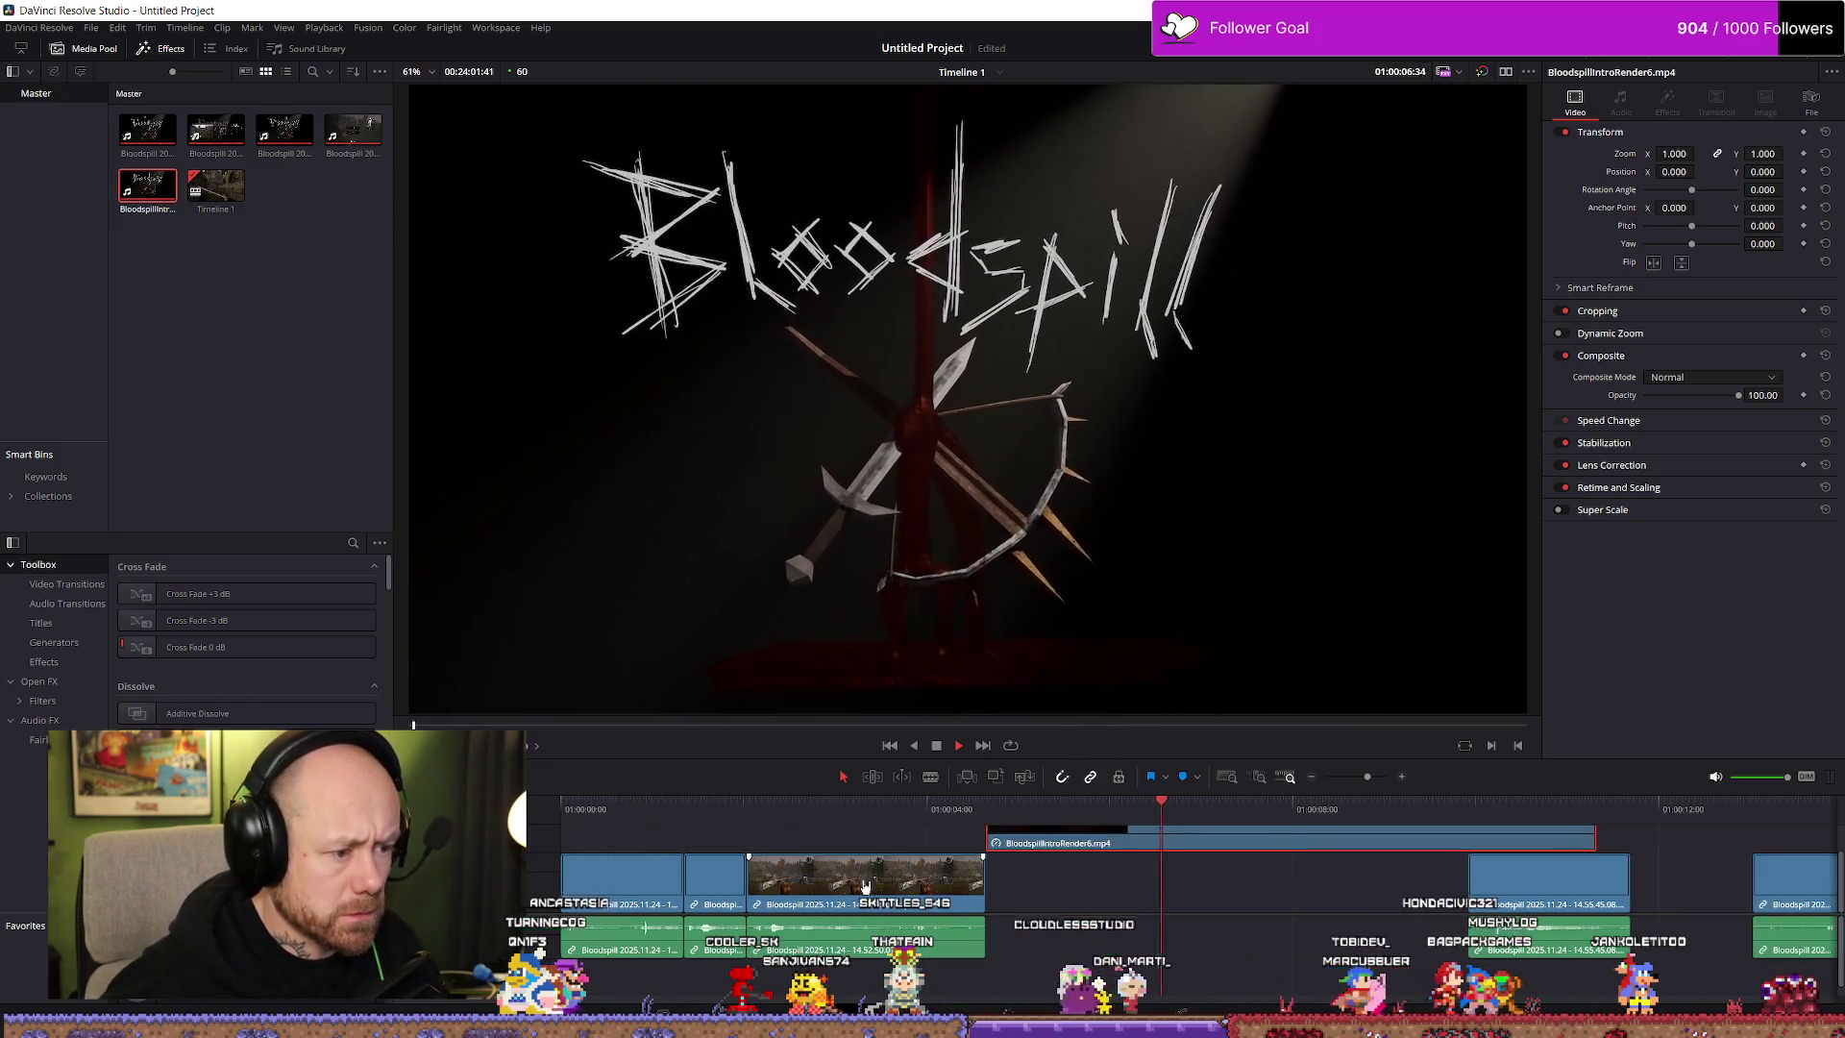
scroll(932, 840, "up", 2)
key("space")
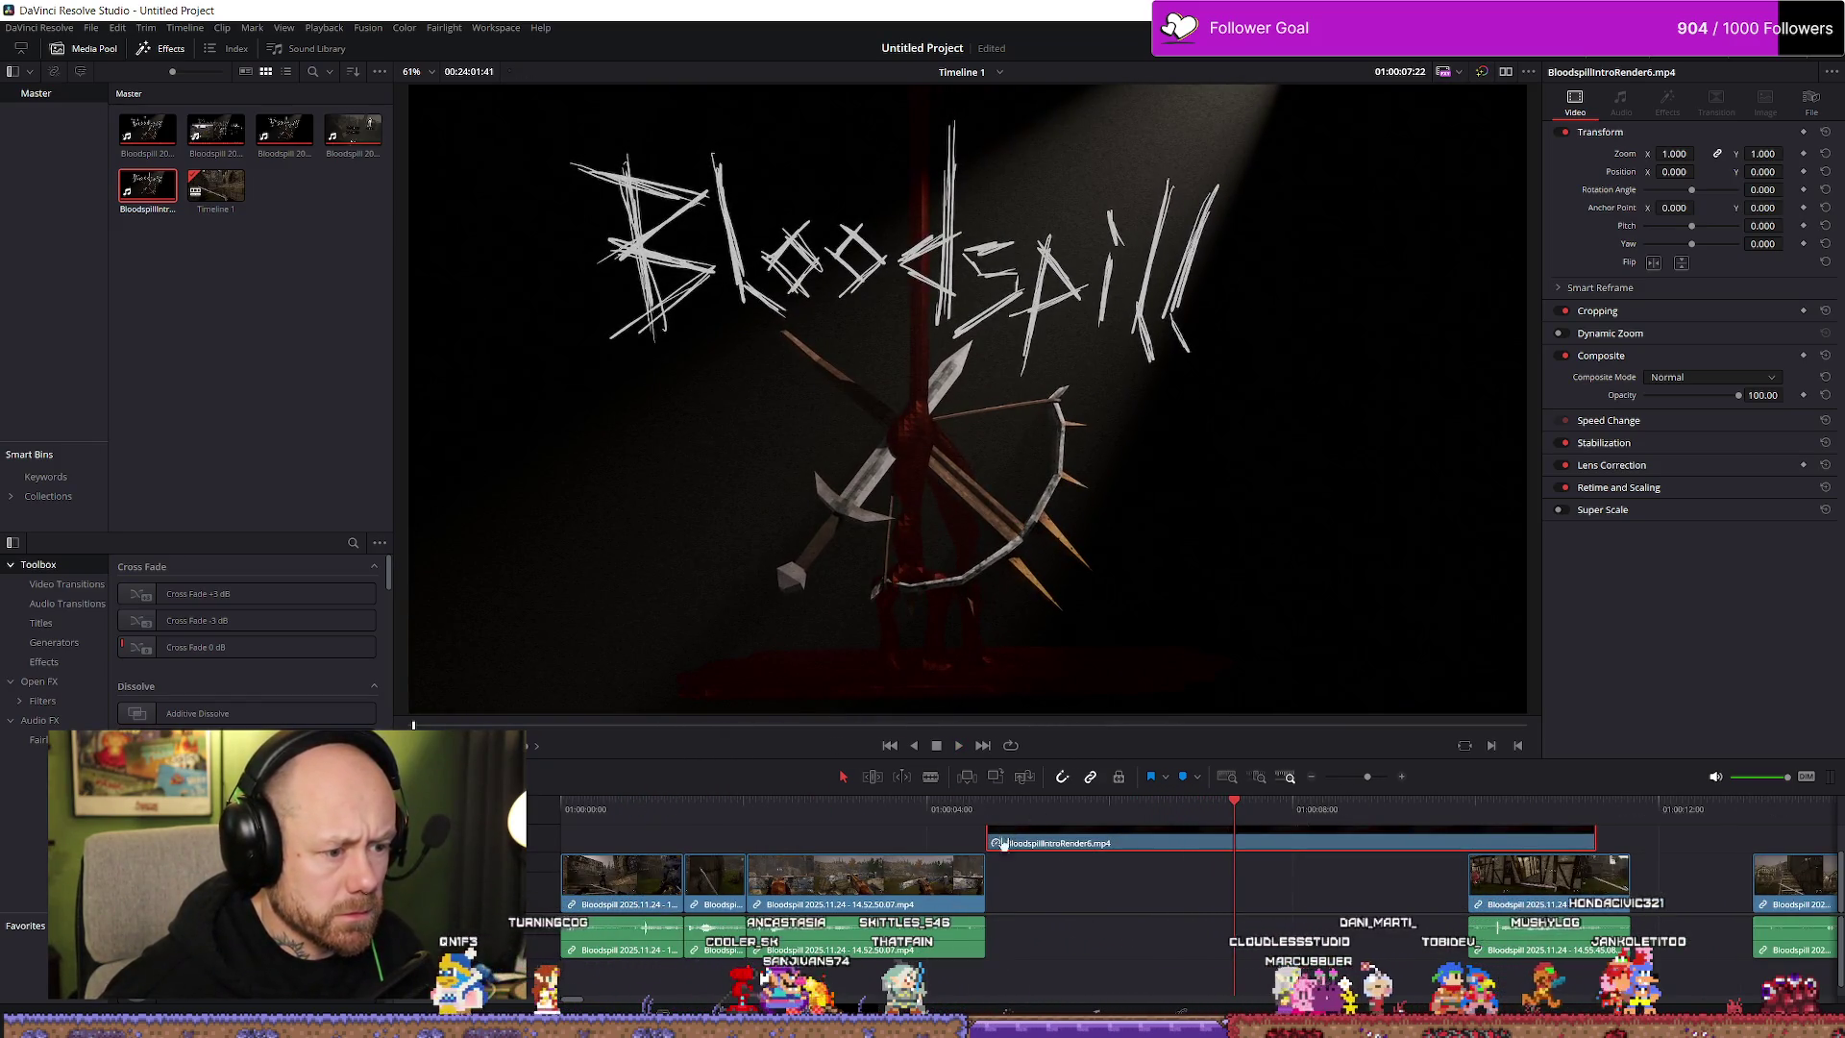
mouse_move(1227, 812)
left_mouse_down()
mouse_move(1100, 805)
mouse_move(1139, 803)
mouse_move(1000, 852)
left_mouse_up()
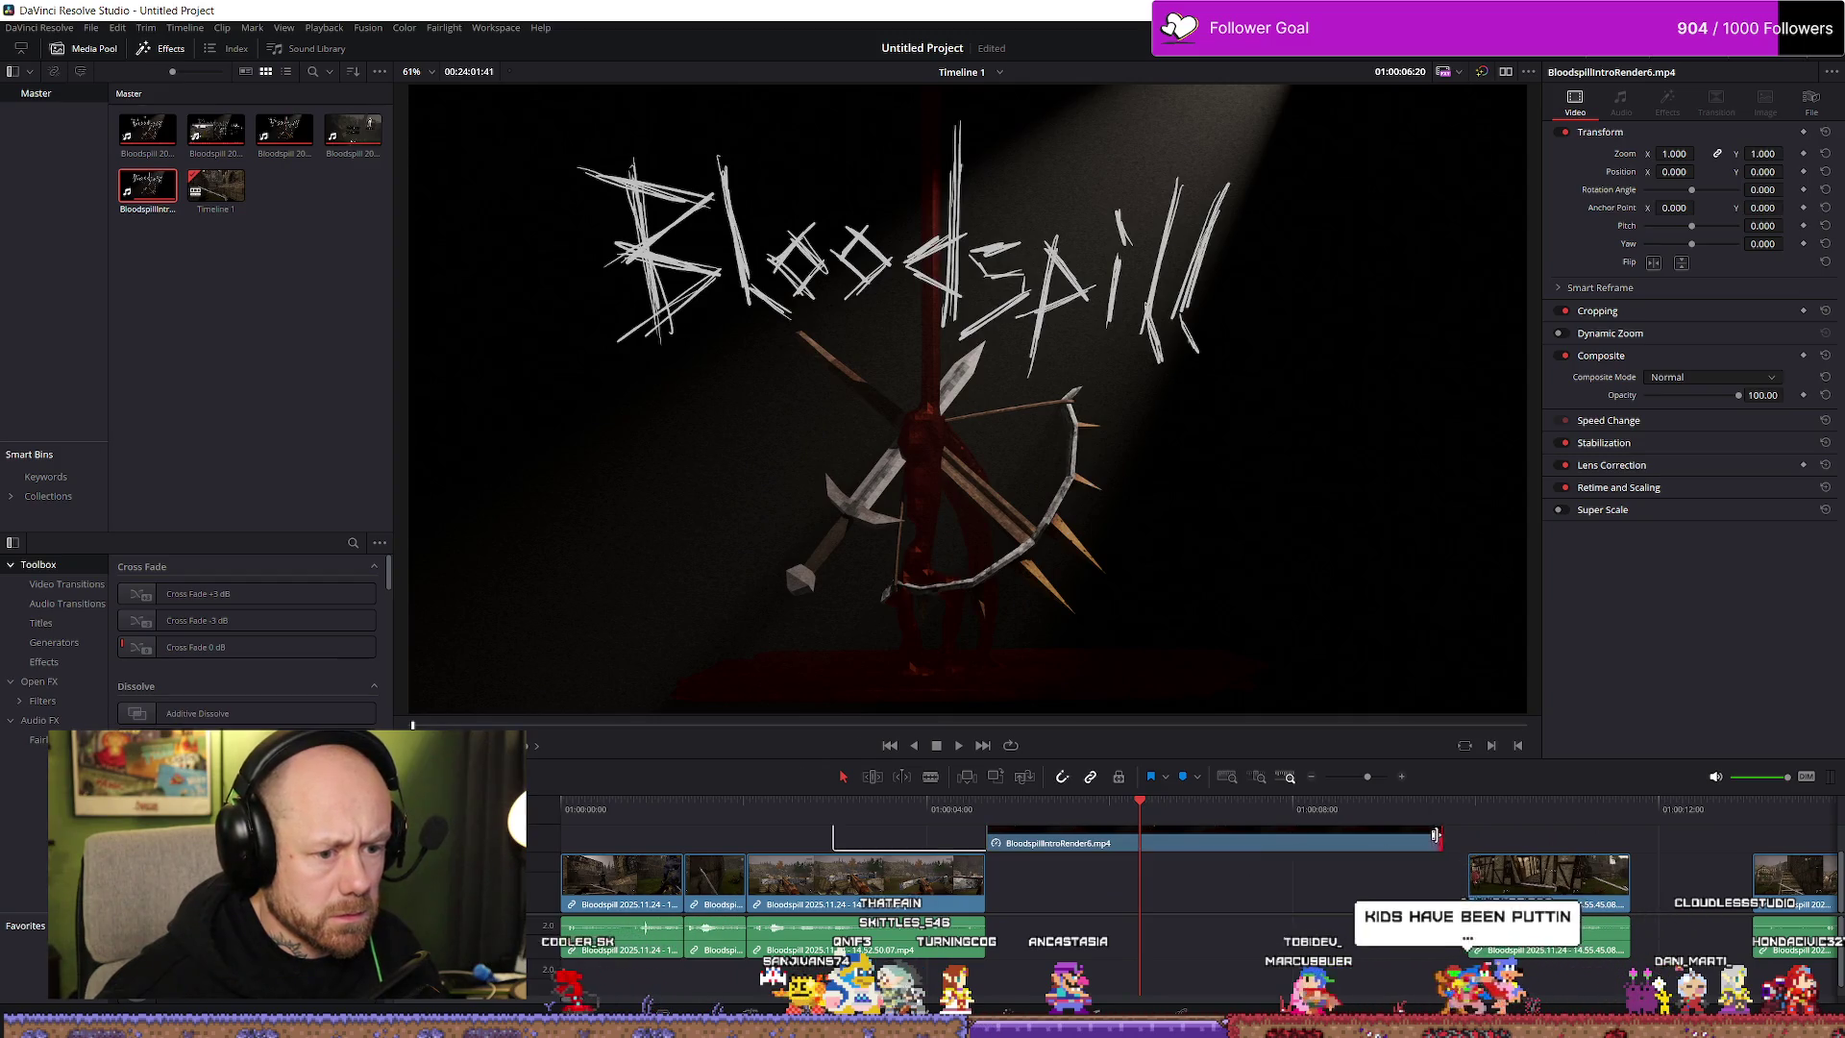
left_click_drag(1437, 835, 1220, 832)
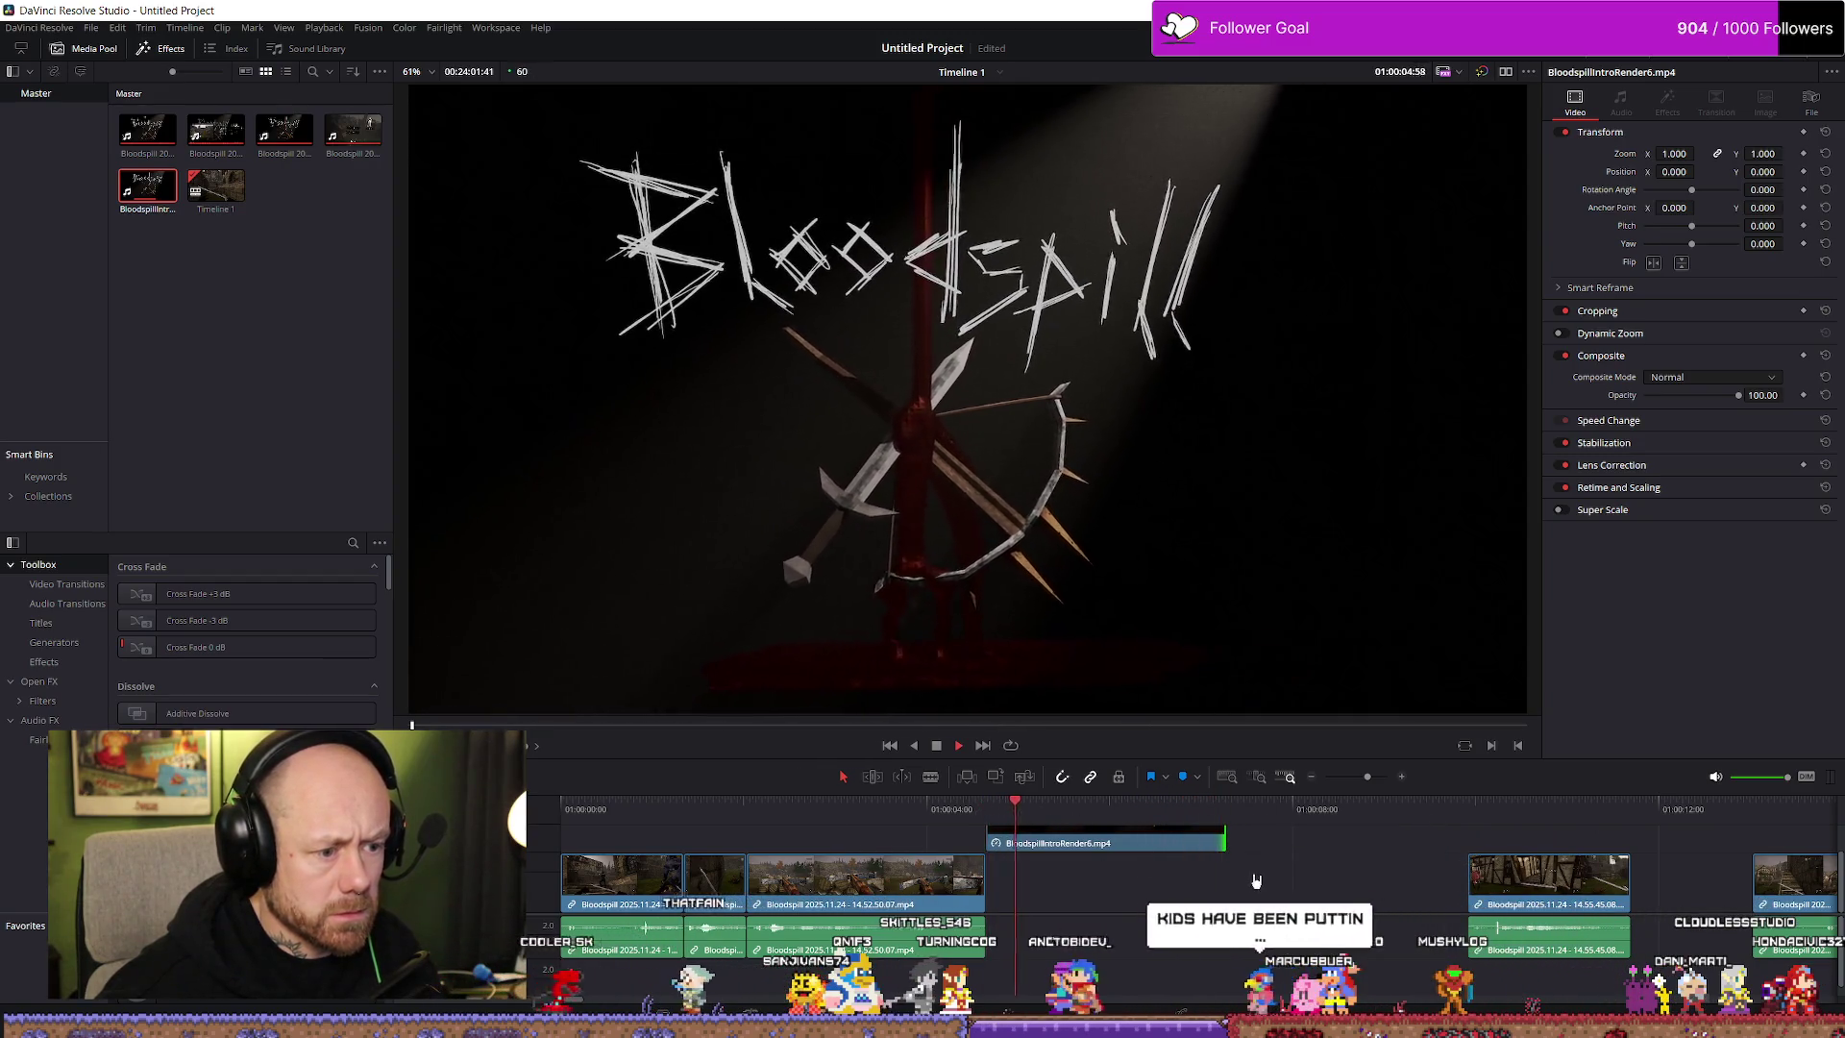
left_click(1326, 858)
Play from the timeline start and roughly shorten the gameplay clip's end before the intro
scroll(744, 949, "down", 3)
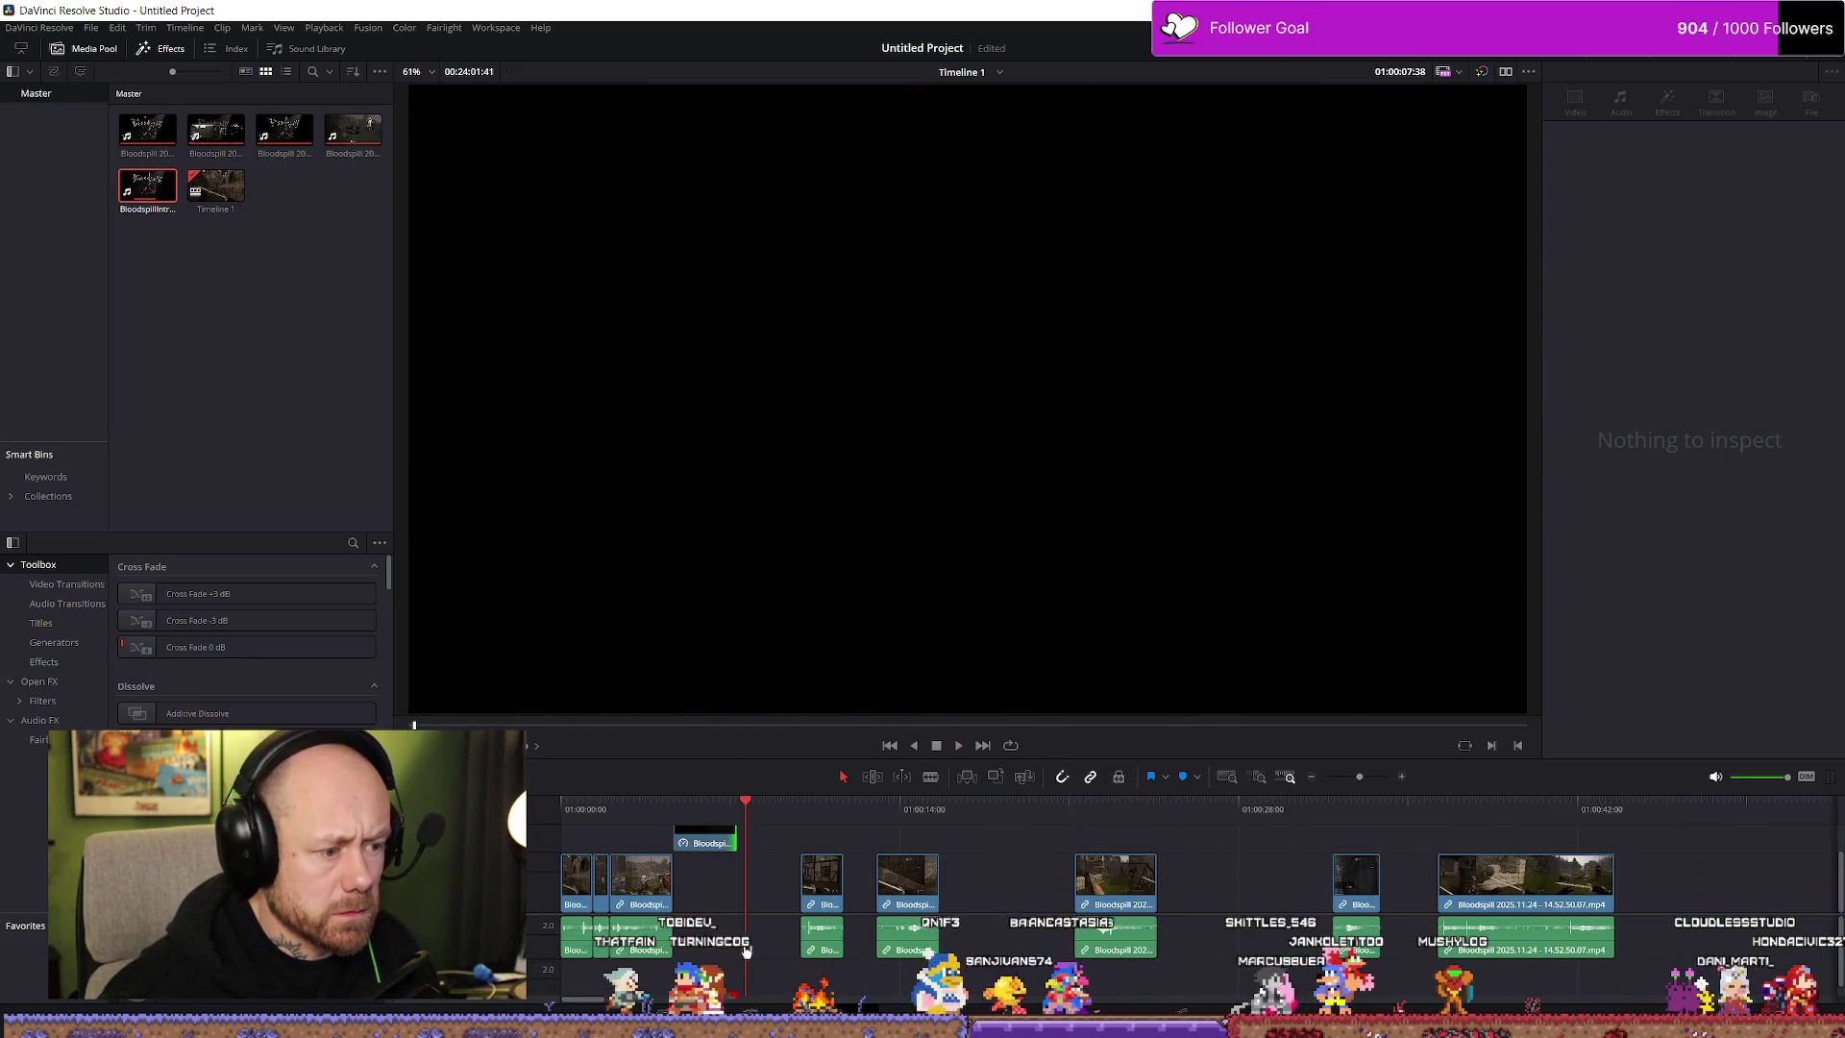
key("Home")
key("space")
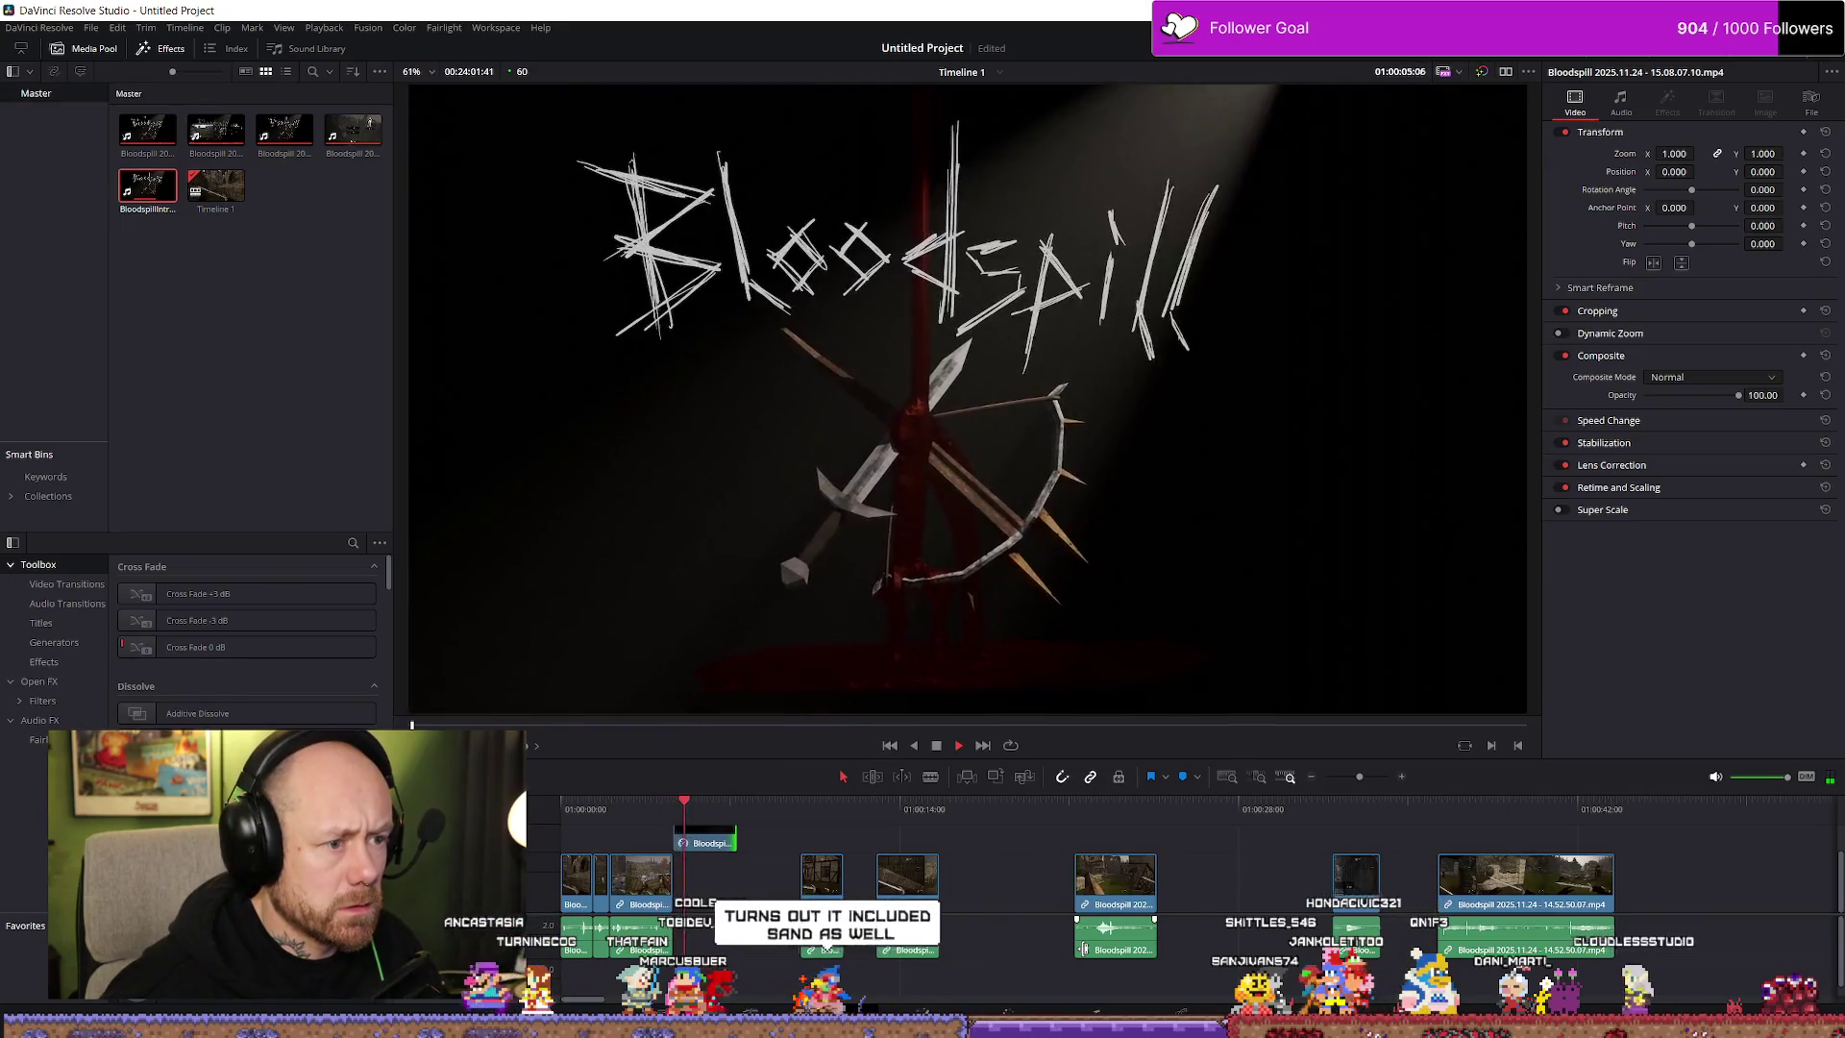
scroll(1105, 898, "up", 4)
left_click_drag(1105, 880, 1061, 882)
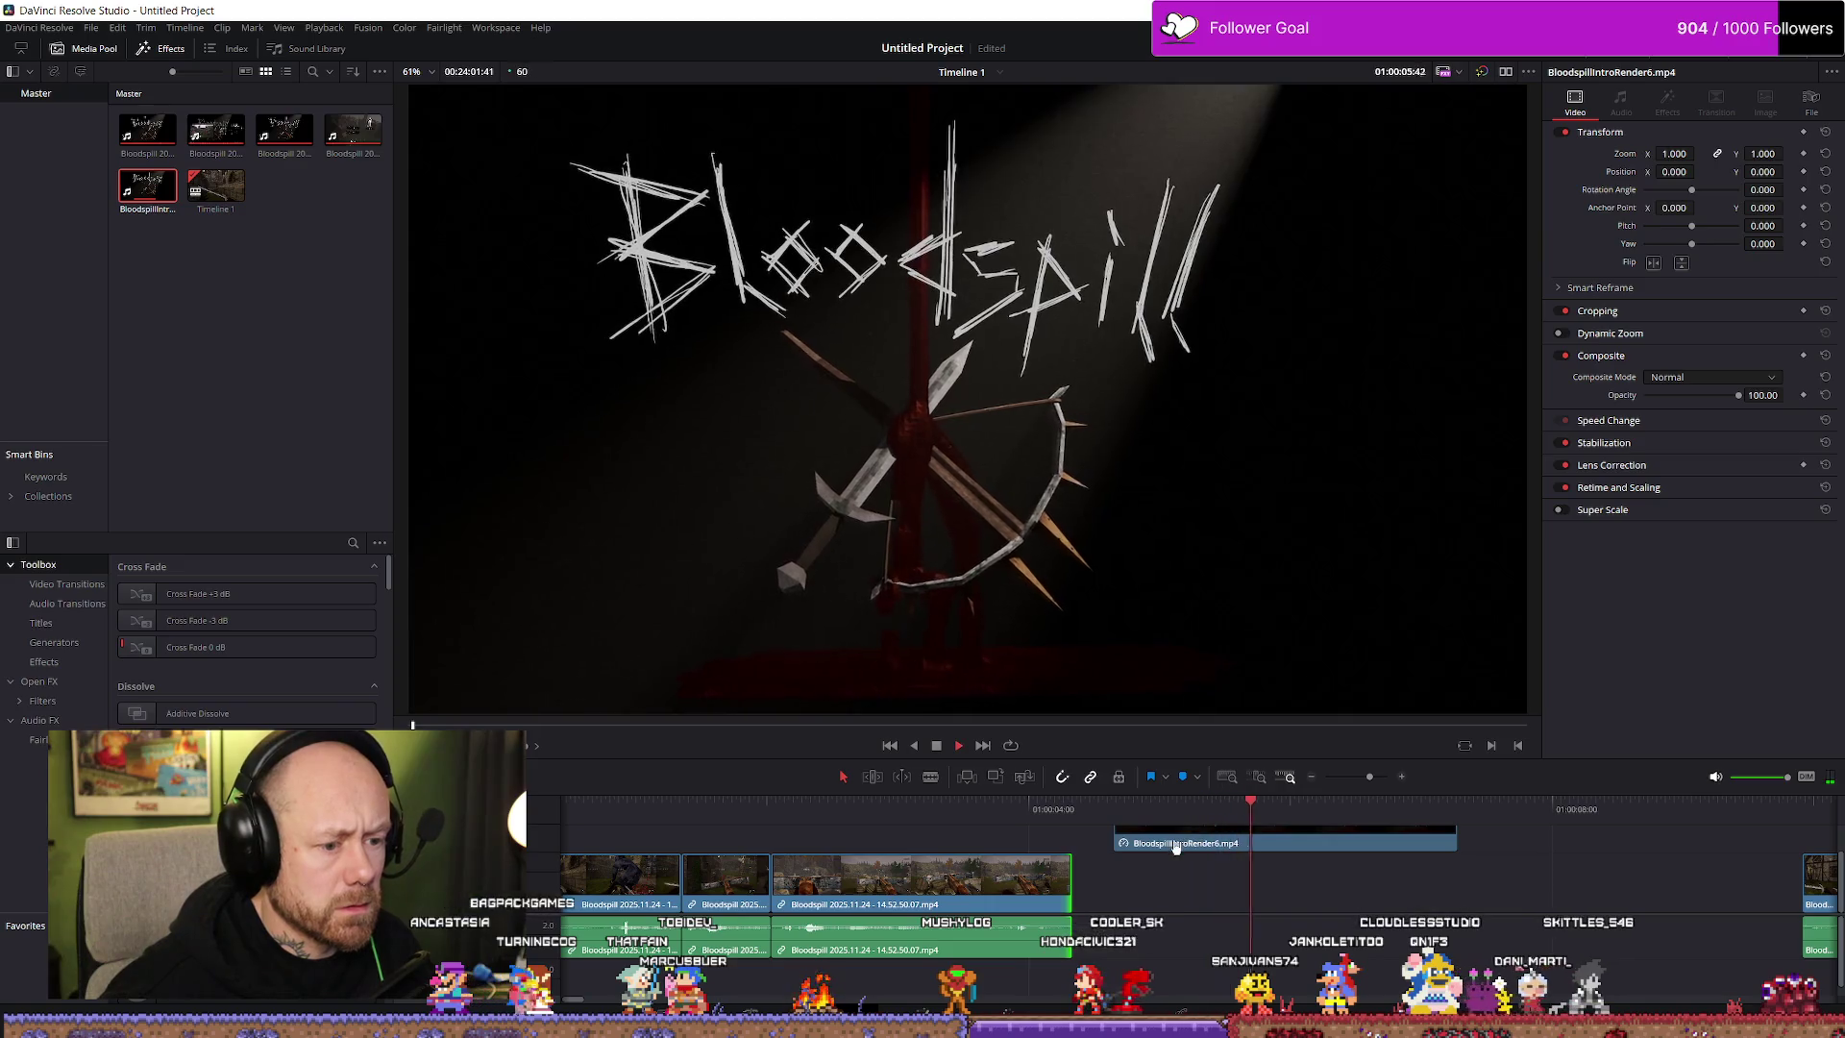
key("space")
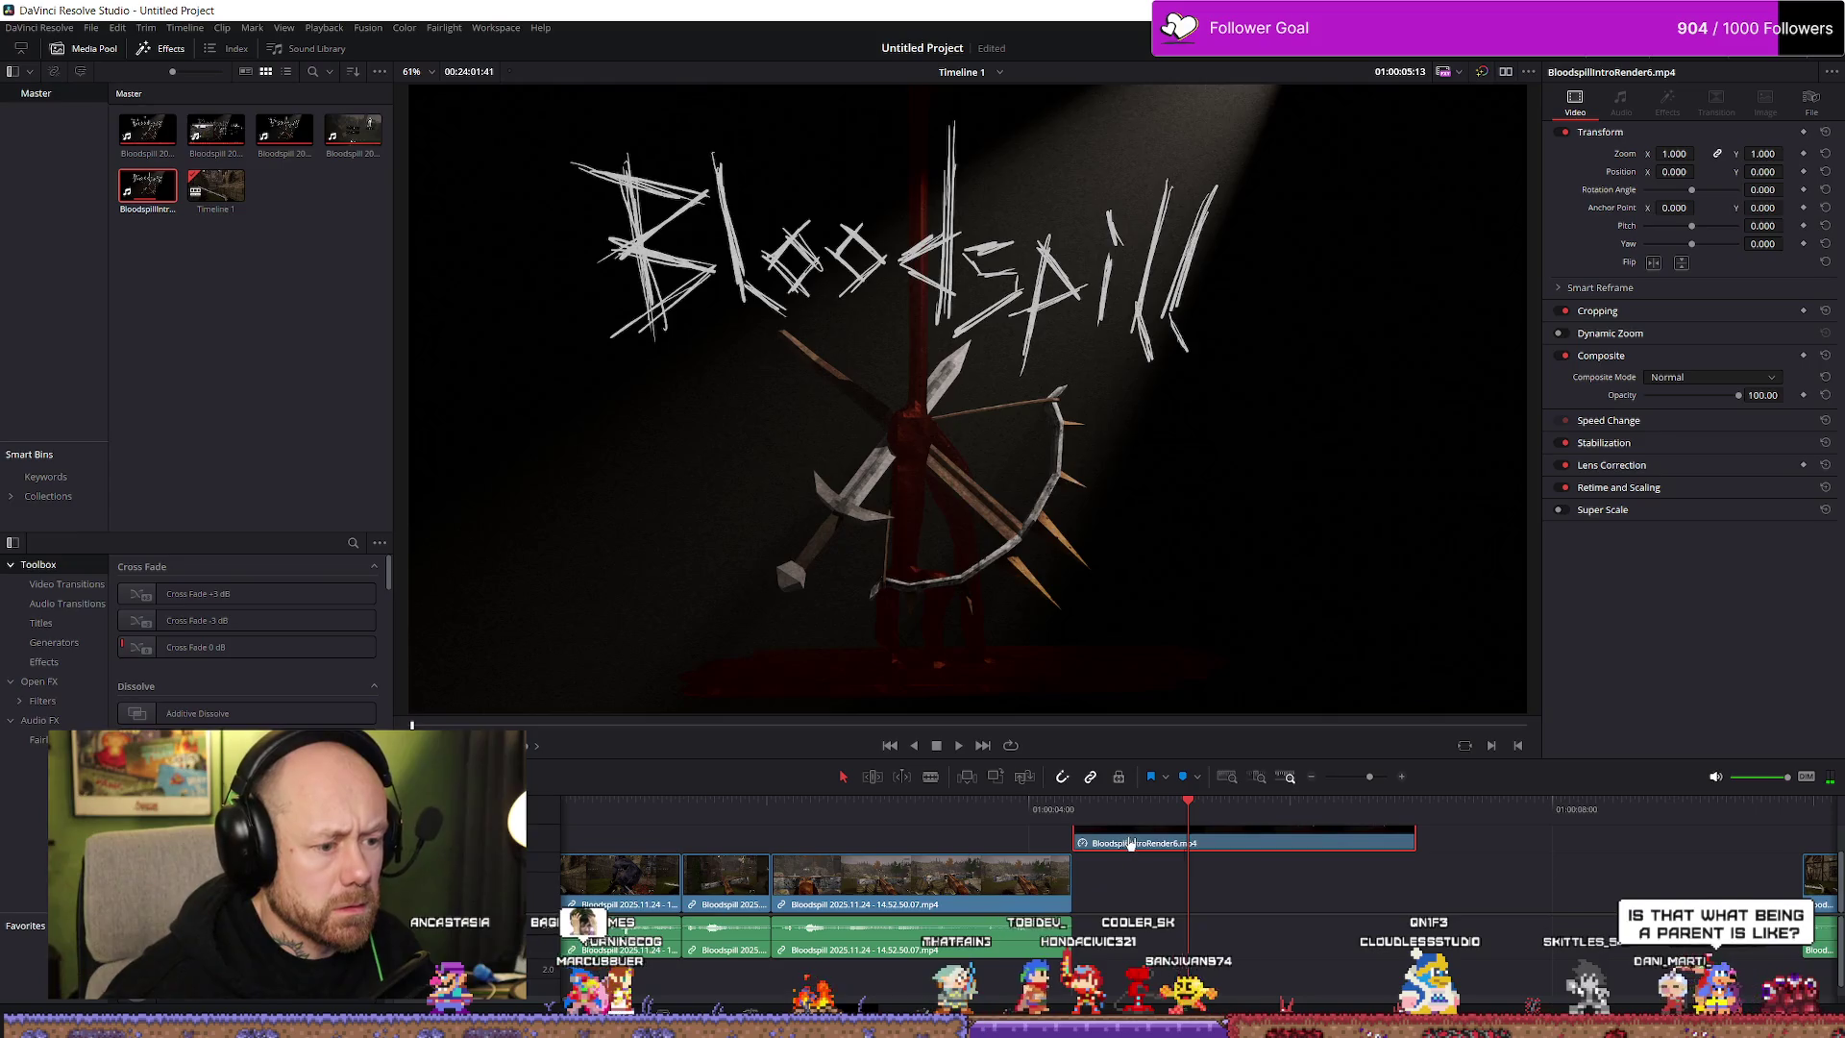
mouse_move(1129, 843)
left_mouse_down()
mouse_move(1156, 845)
mouse_move(1090, 878)
left_mouse_up()
key("space")
Trim the V1 gameplay clip's end exactly to the playhead, review, and fit the timeline
left_click(1095, 817)
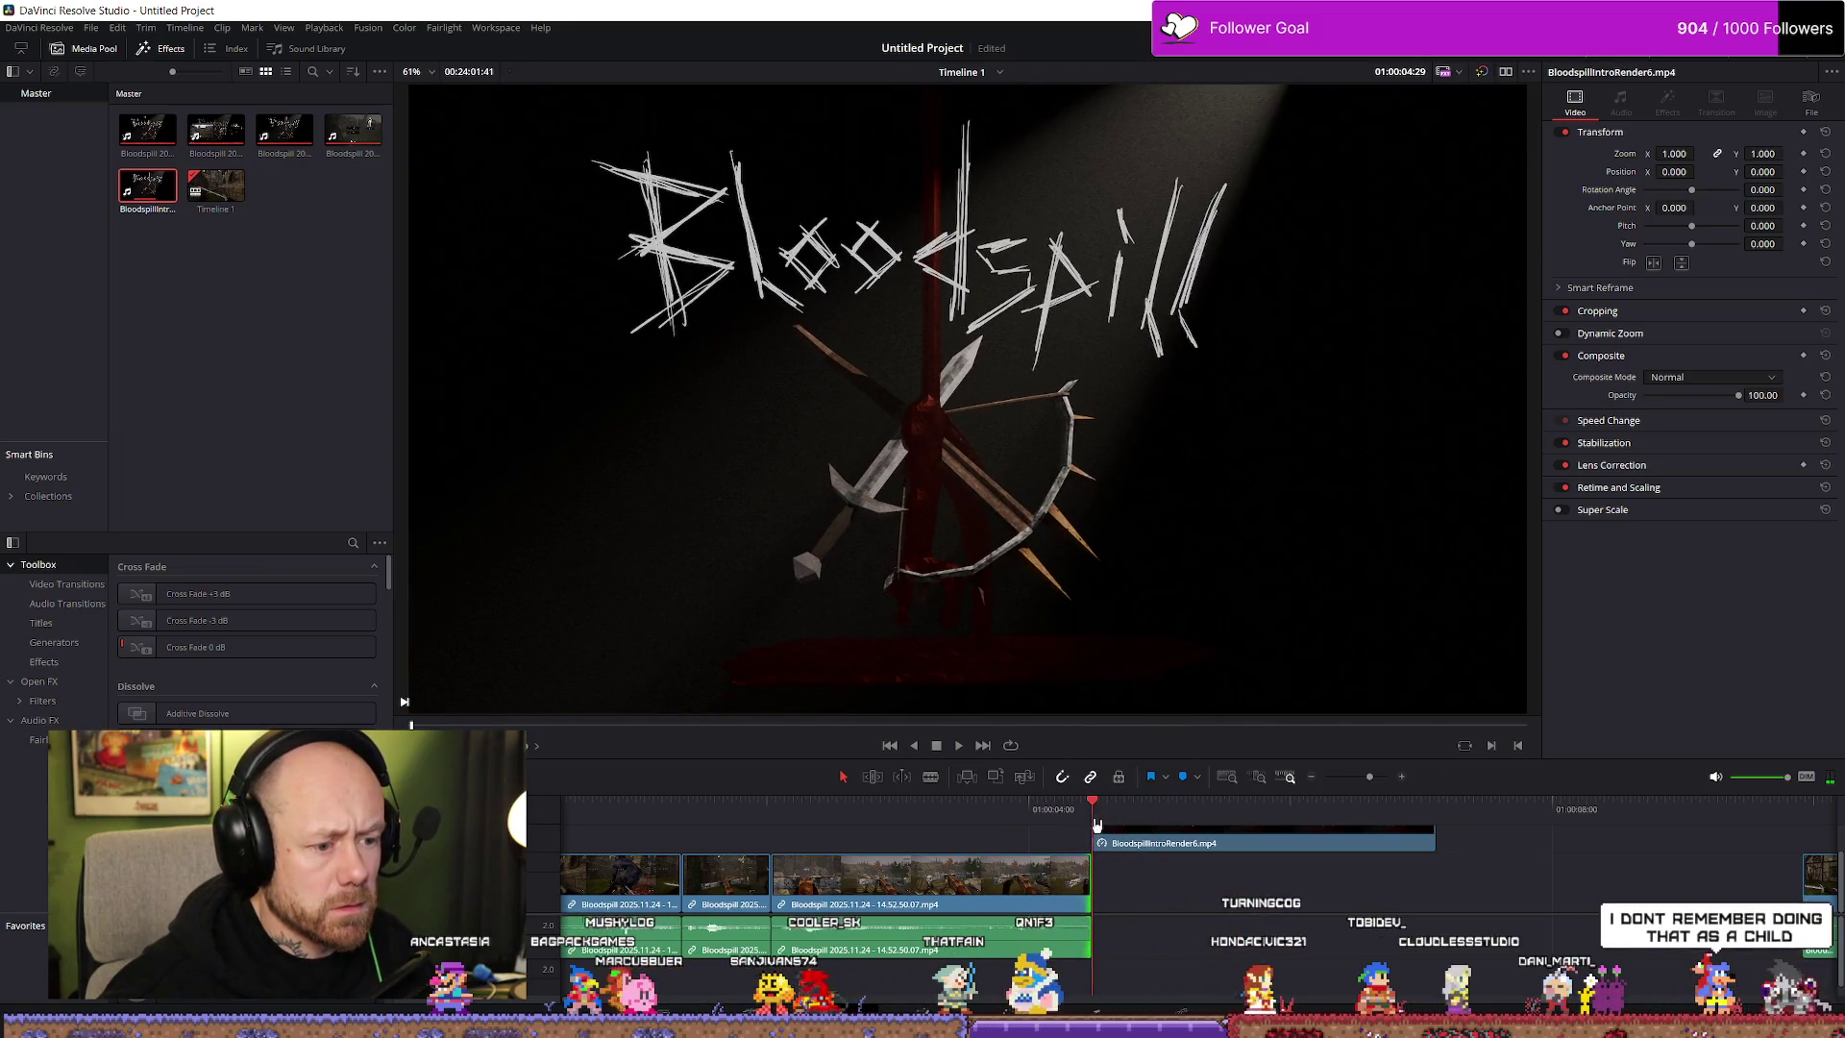
key("Left")
key("Left")
key("Left")
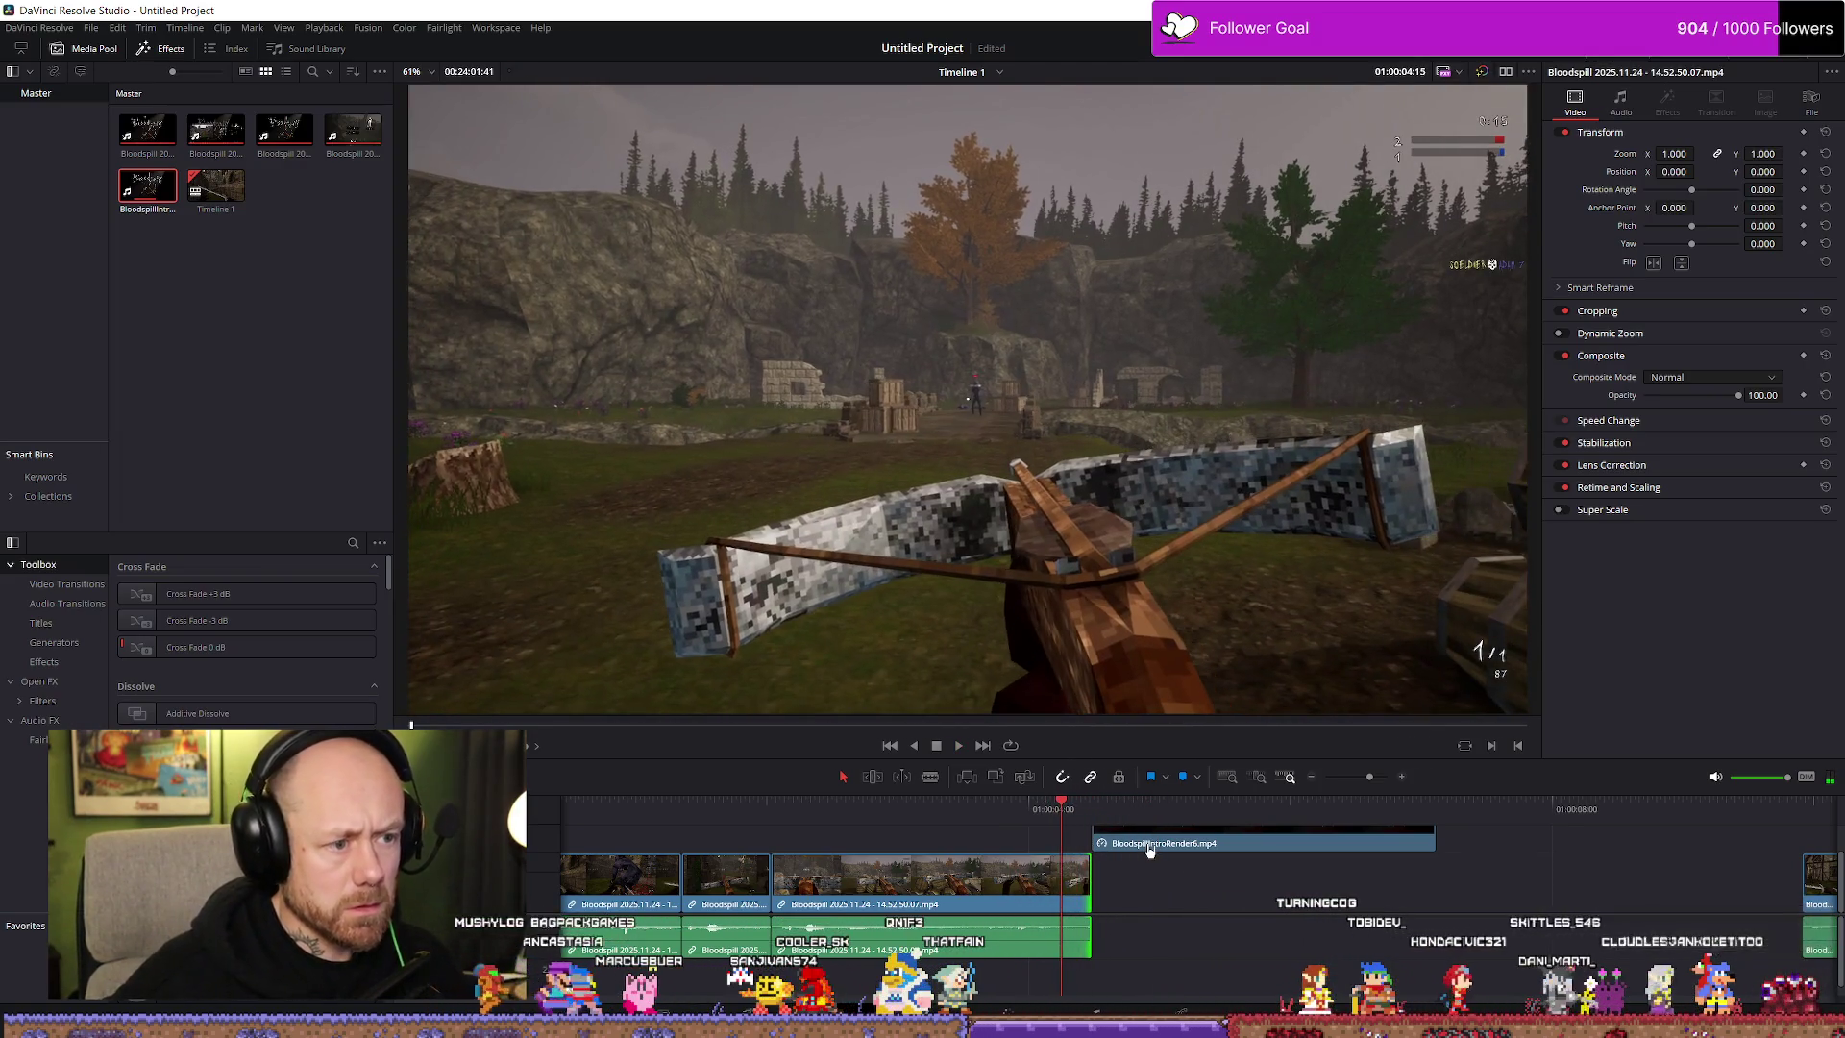
key("Right")
key("Right")
key("Right")
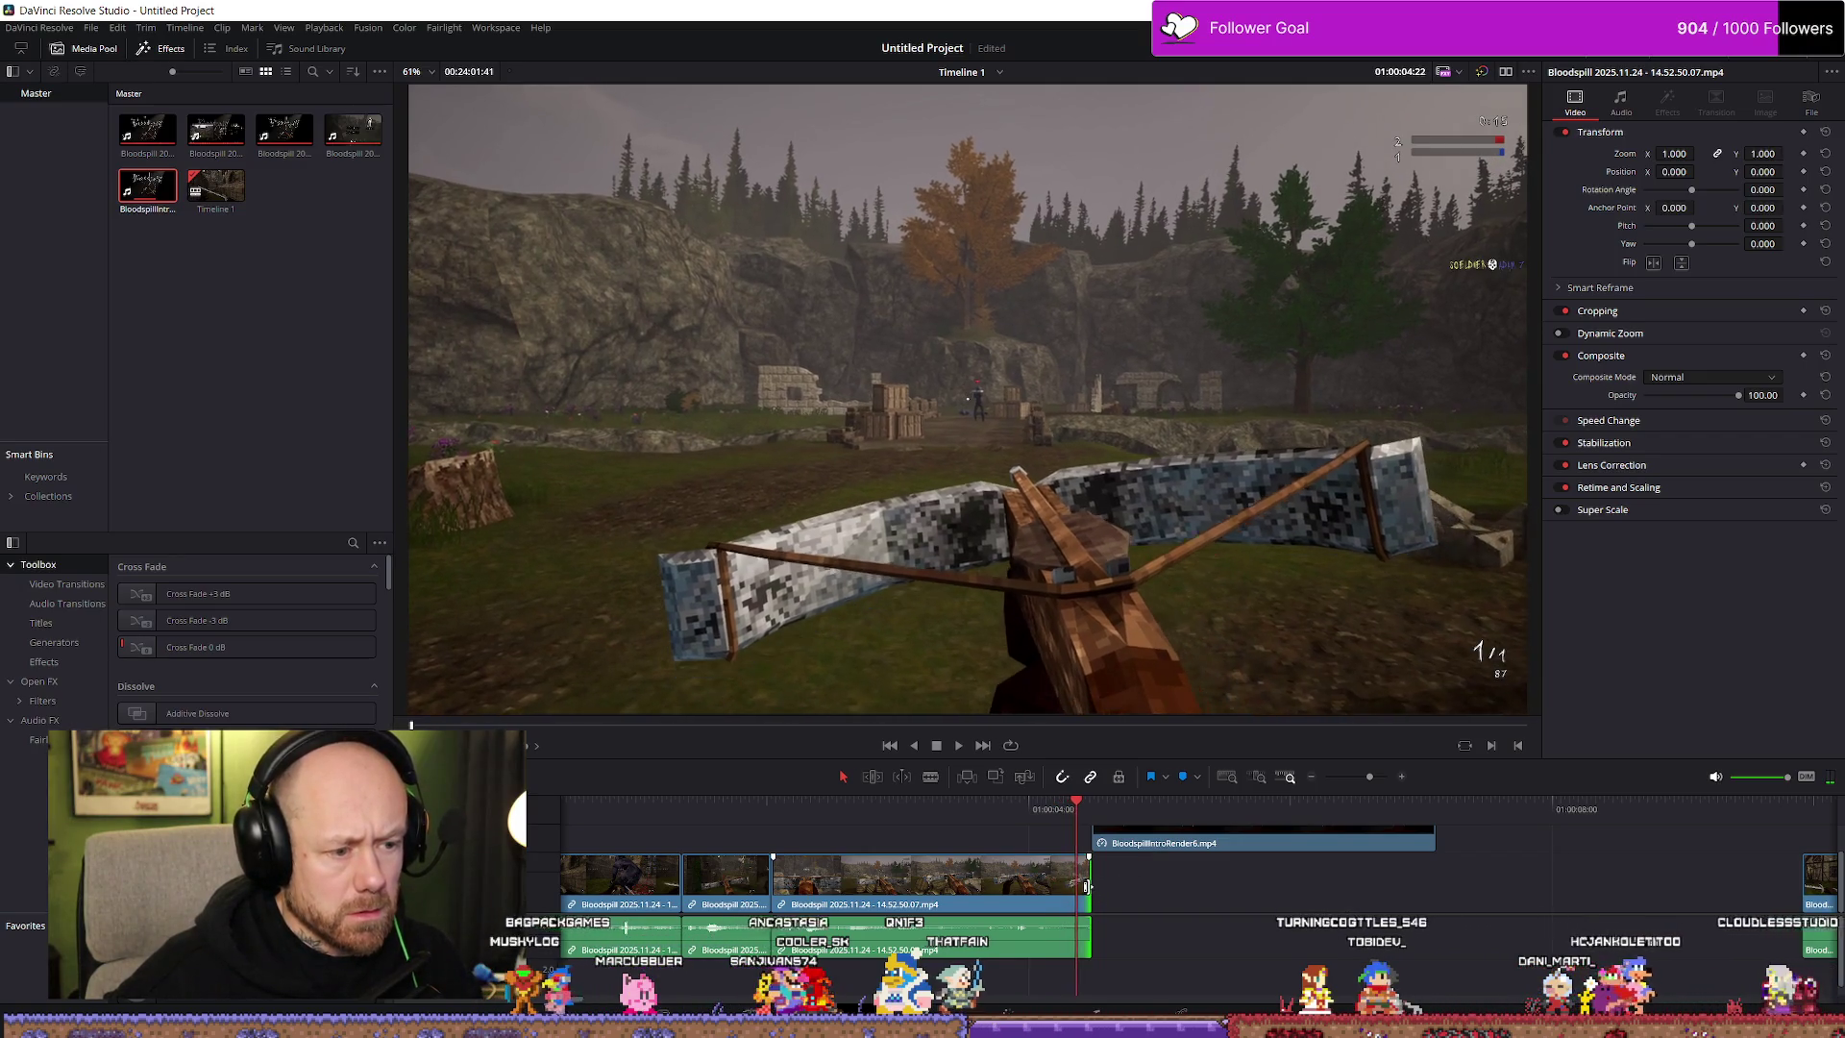
left_click_drag(1086, 886, 1122, 849)
key("space")
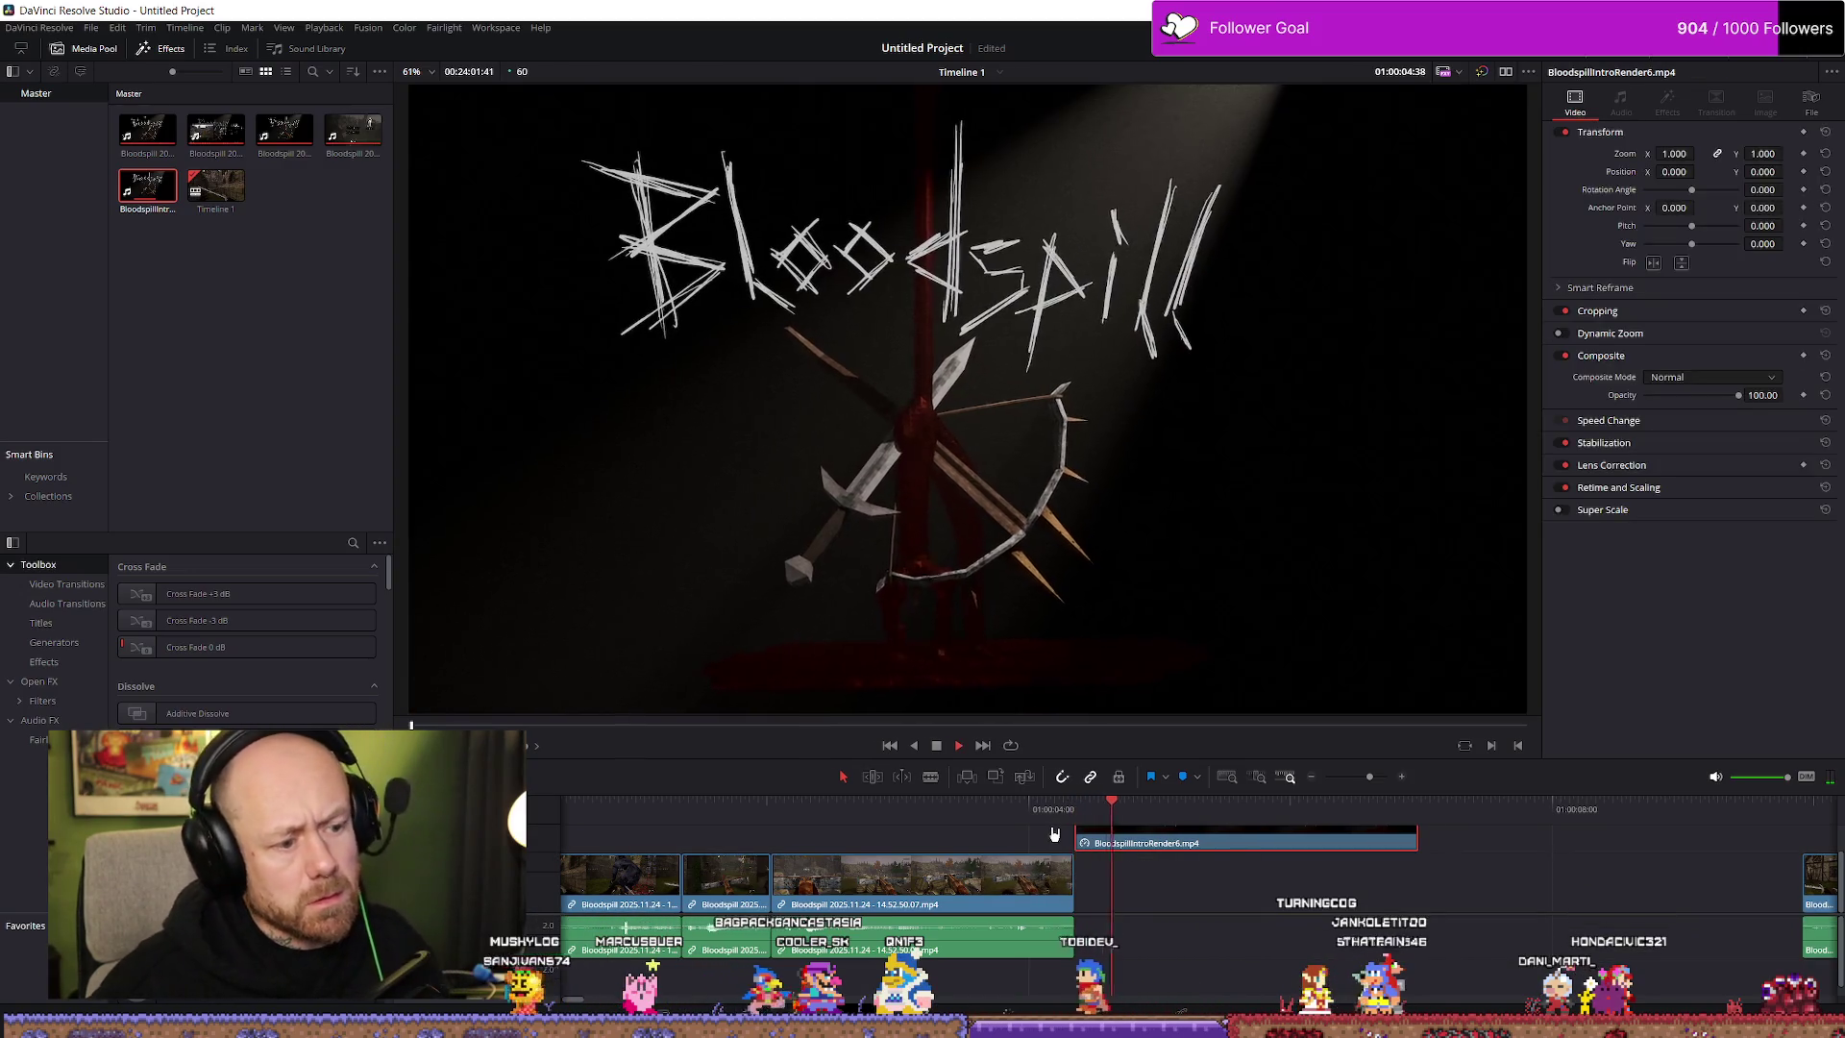
left_click(632, 814)
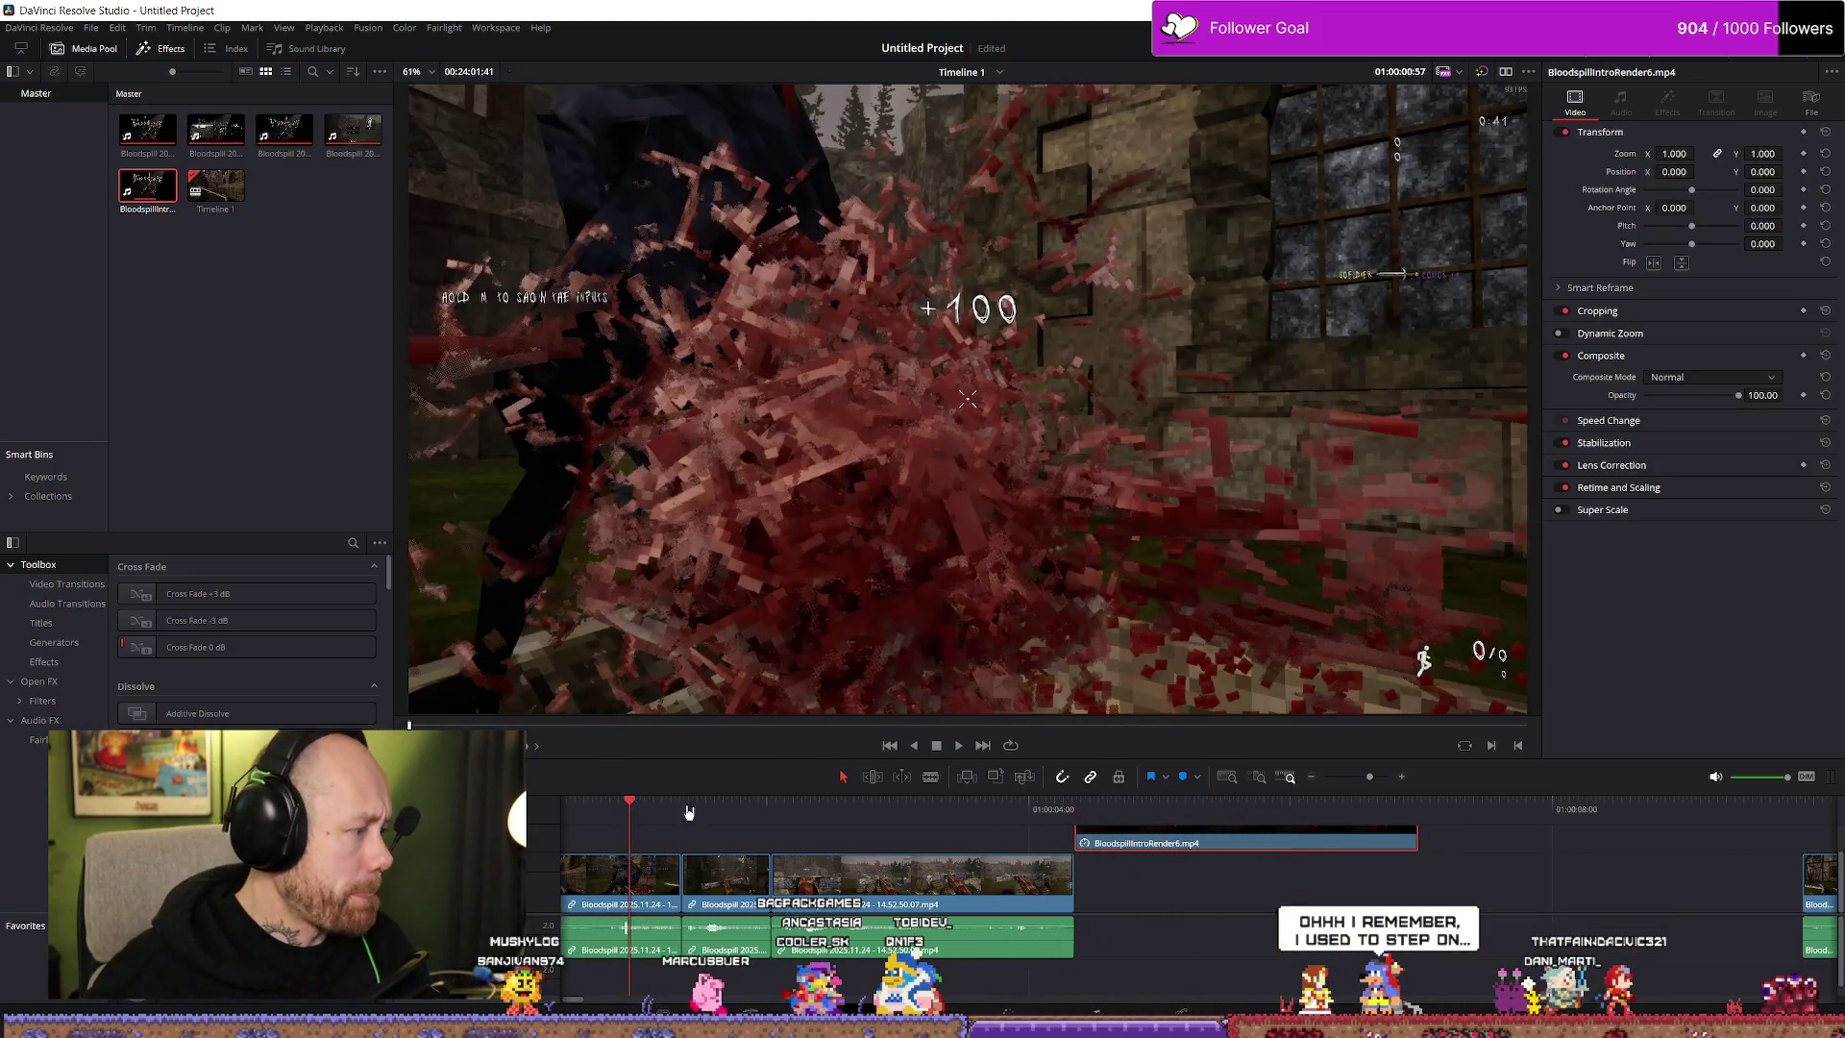
key("shift+z")
key("ctrl+equal")
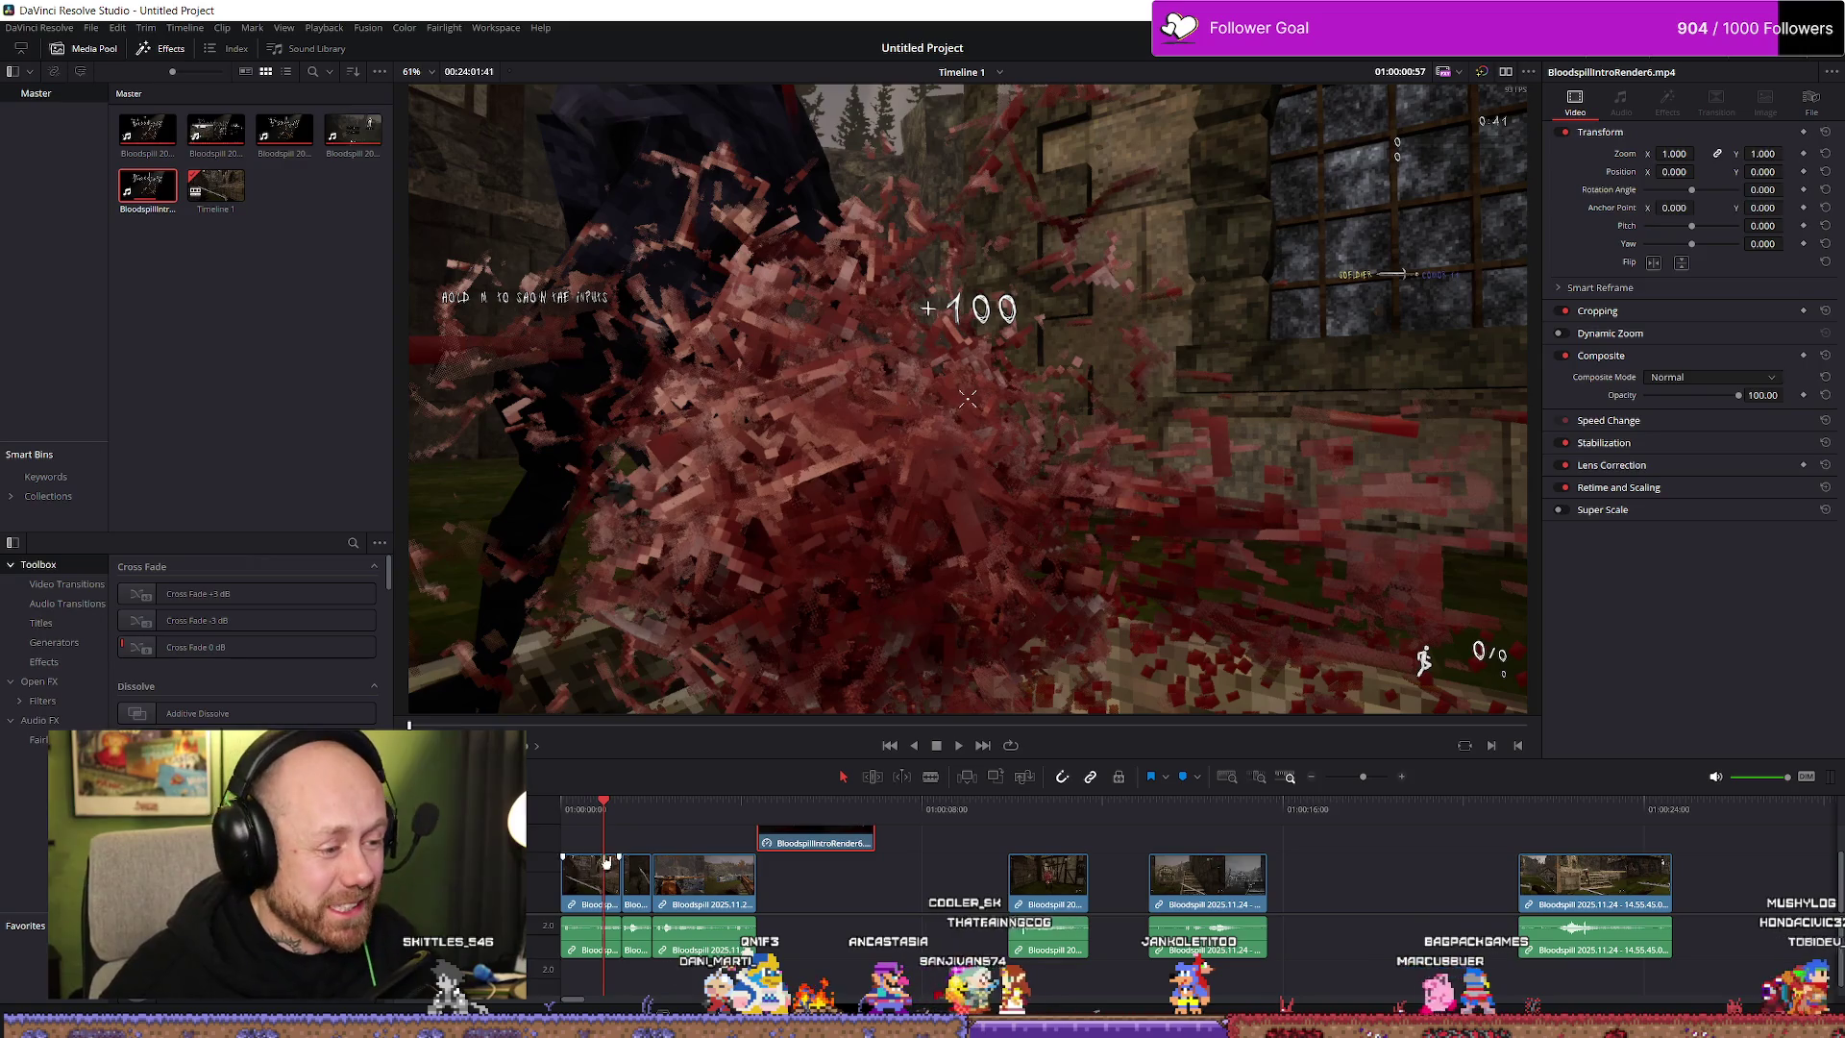
key("space")
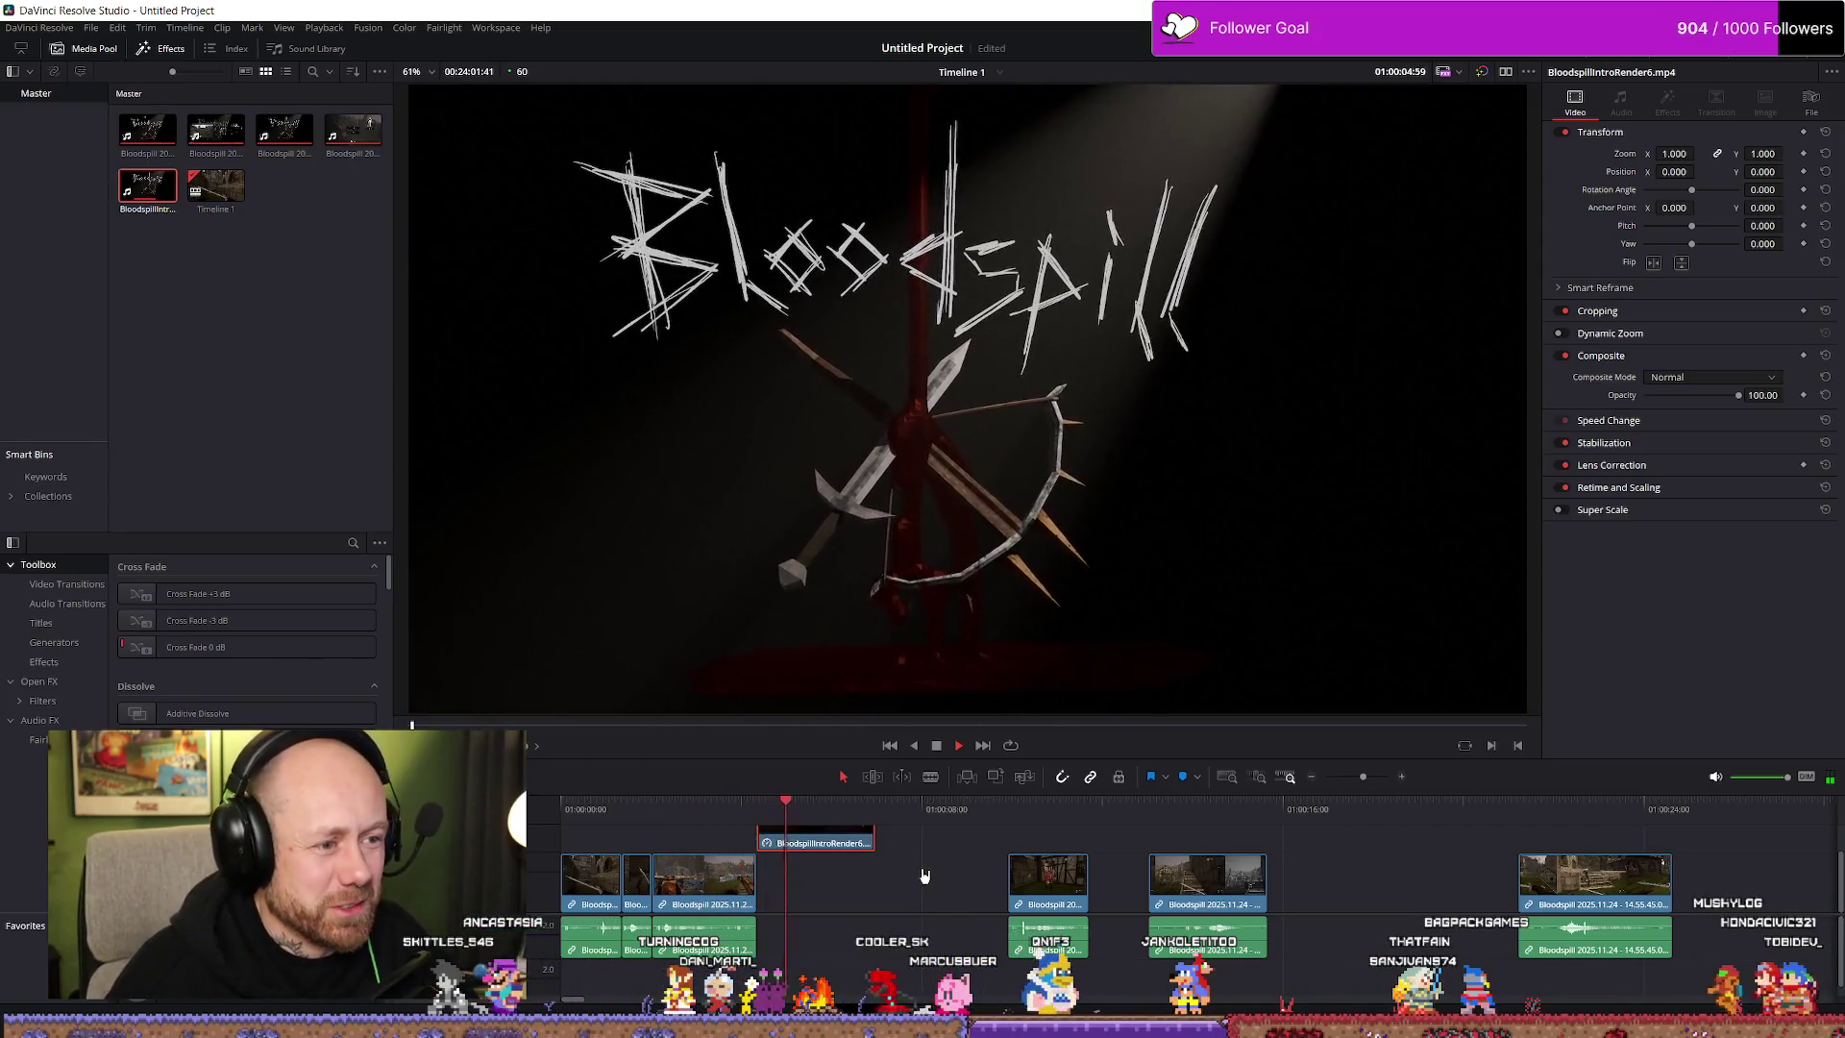
Extend the intro clip's end, replay it, then trim it back to an earlier frame
key("space")
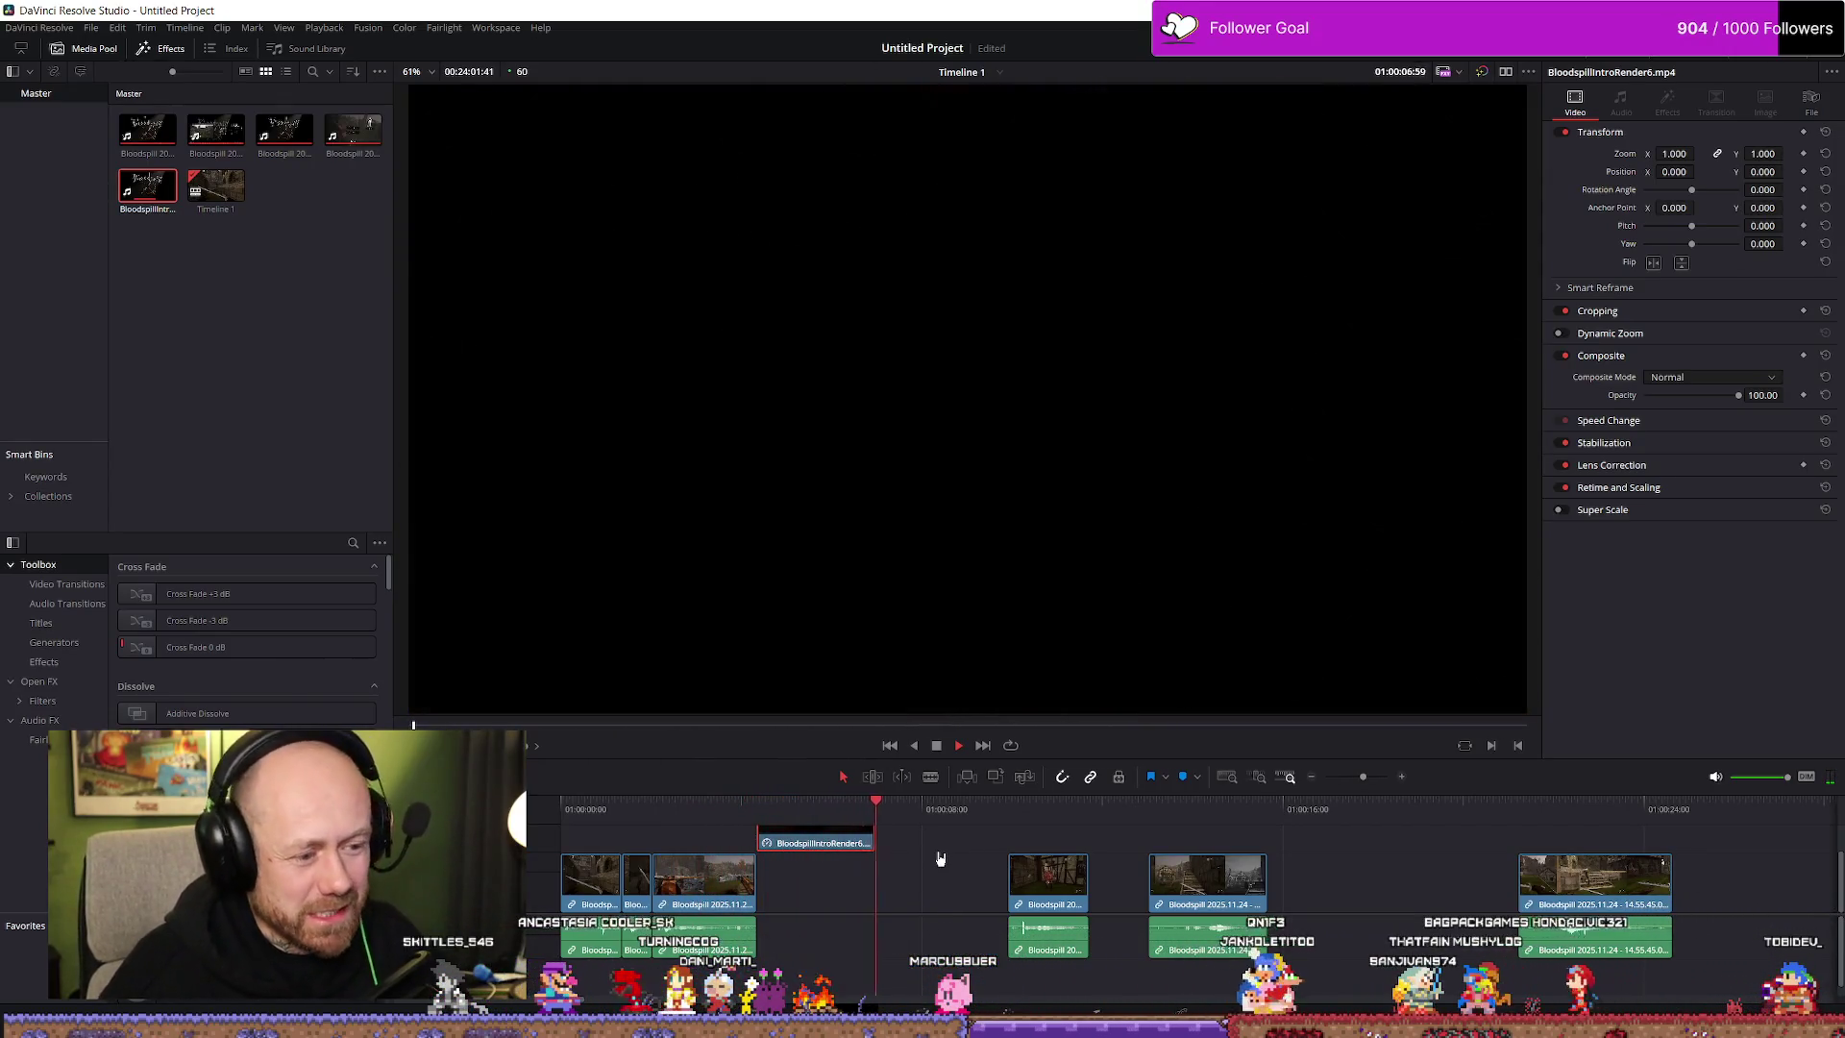
left_click_drag(874, 843, 915, 843)
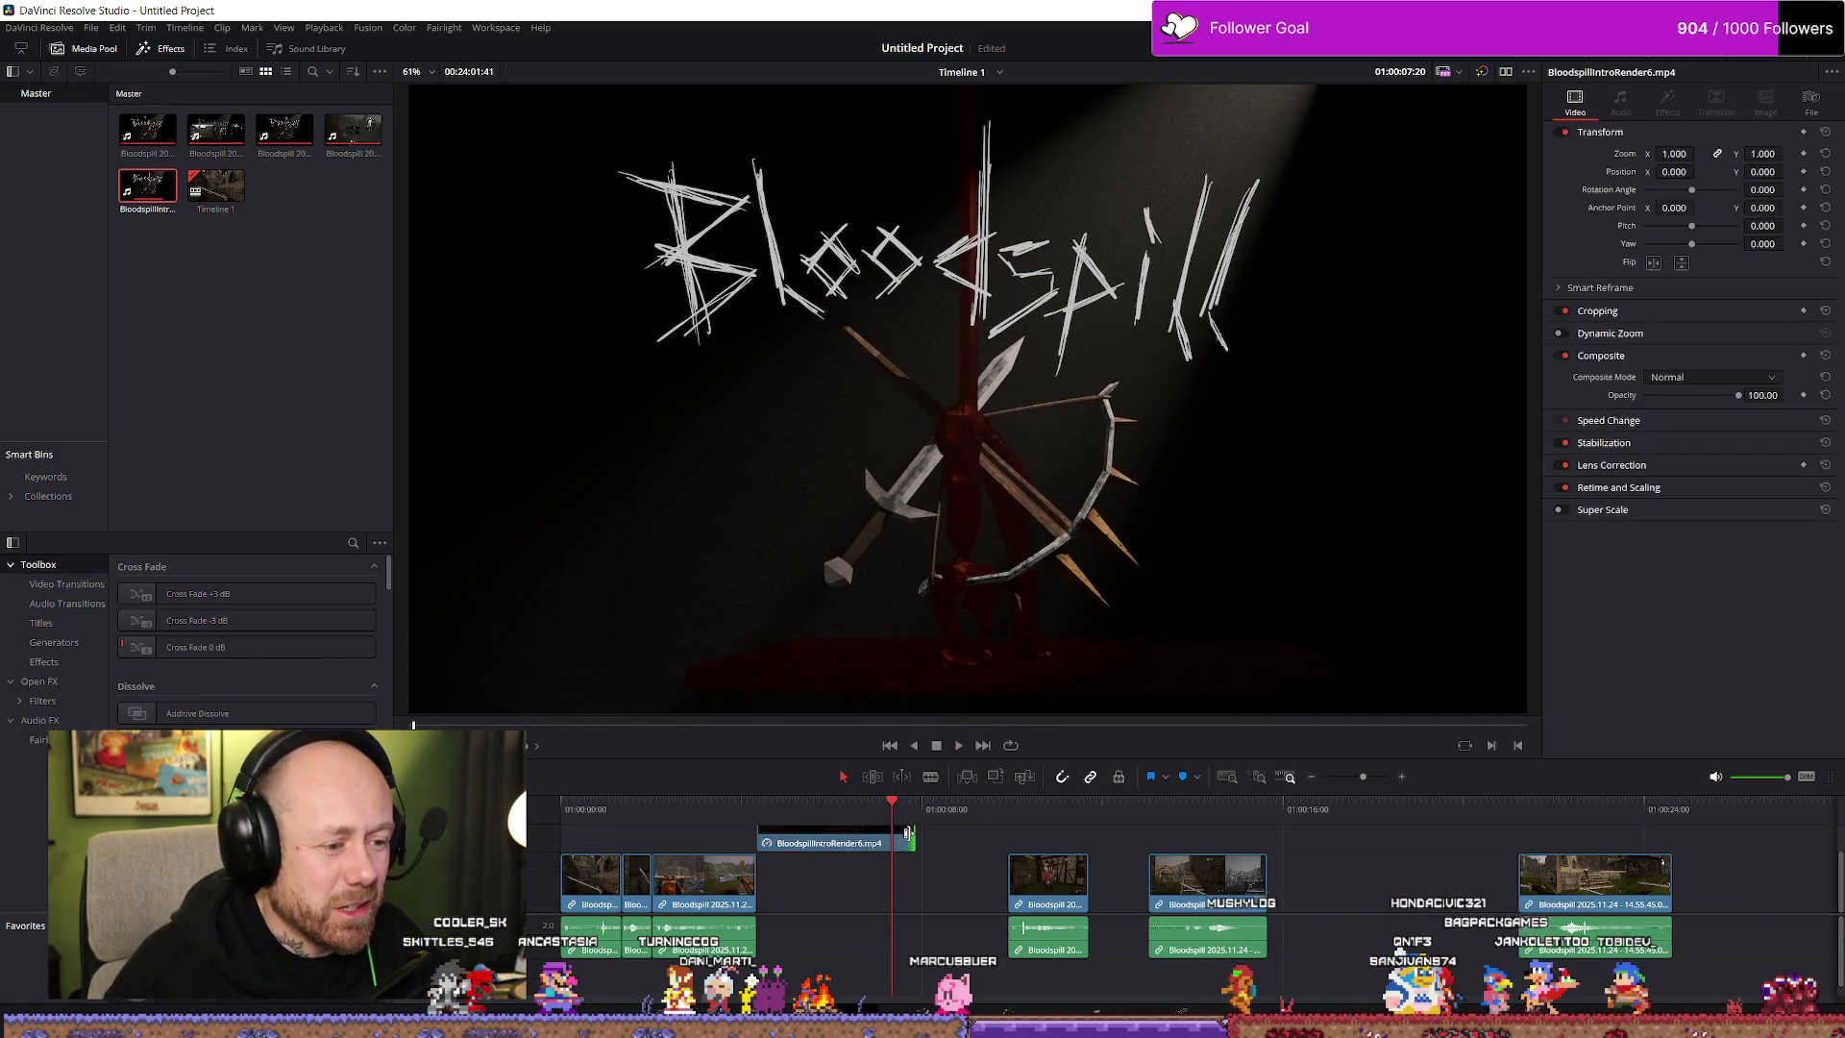
left_click(810, 824)
key("space")
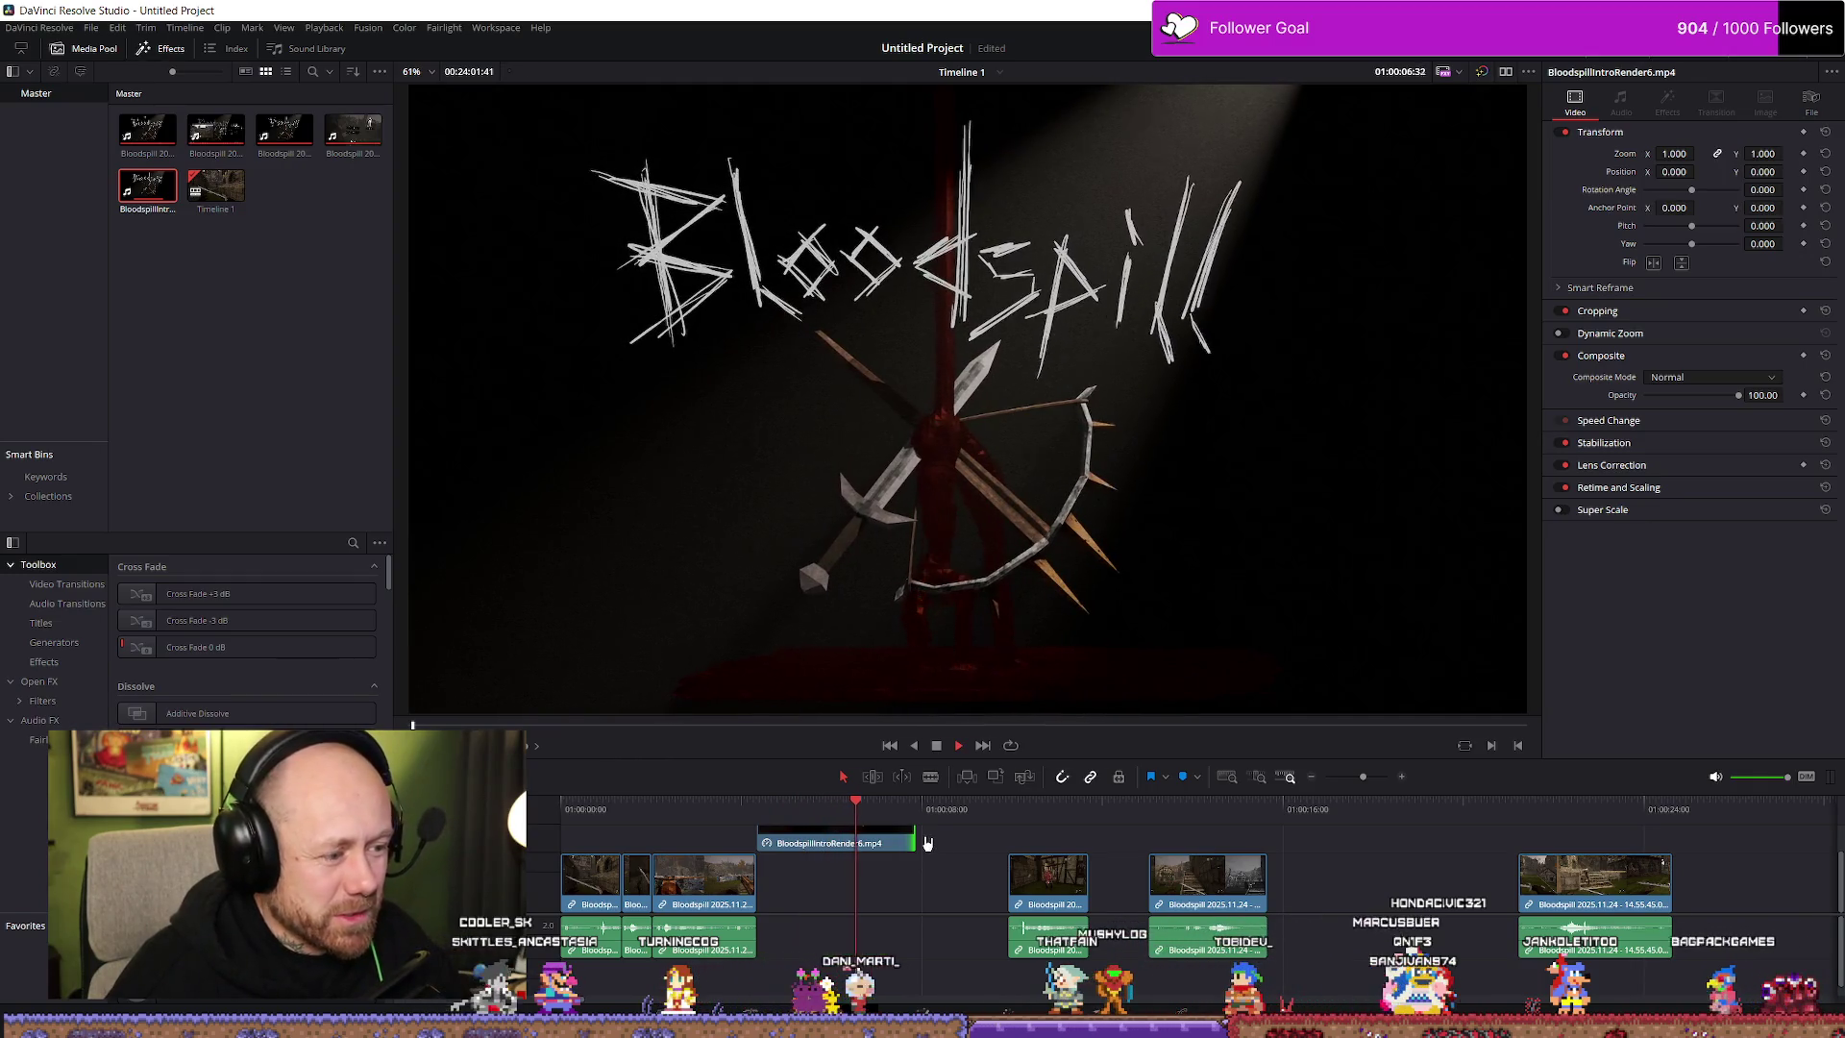
key("space")
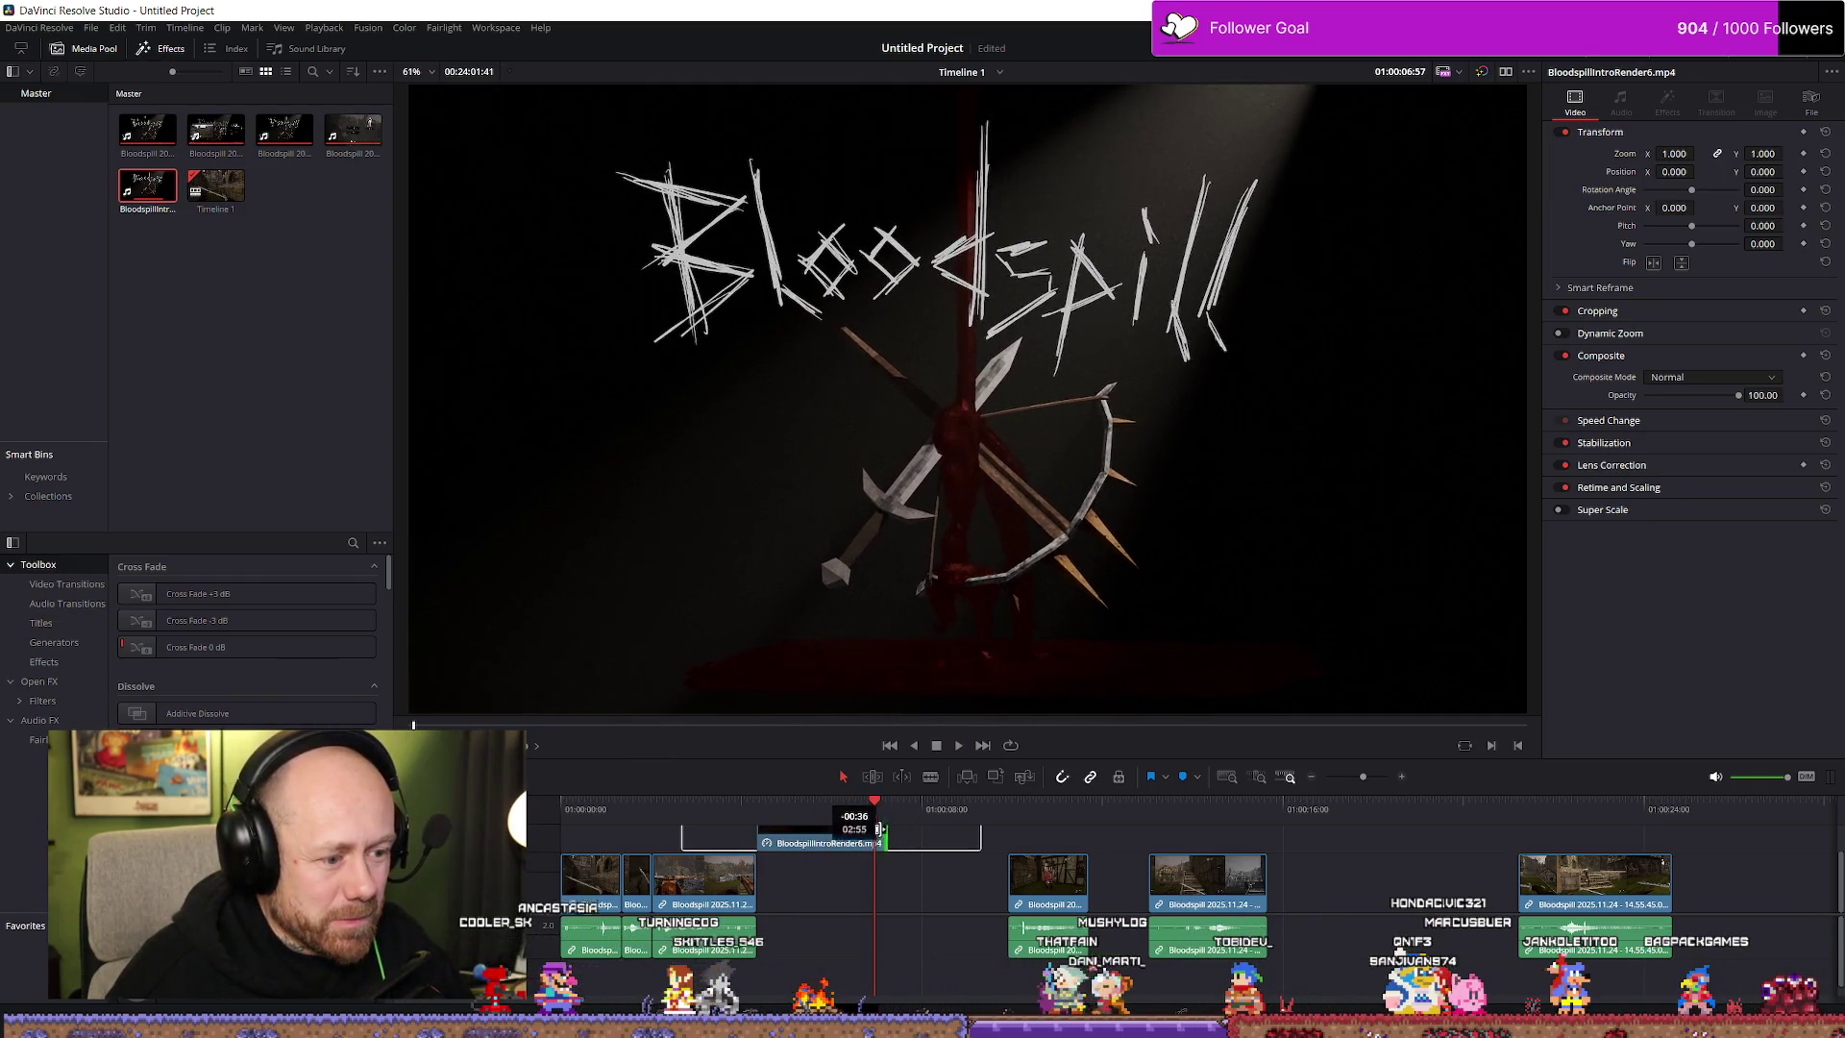
left_click_drag(880, 828, 873, 828)
key("space")
Move the next gameplay clip up to the intro and shift the short clip later
left_click_drag(1071, 889, 973, 888)
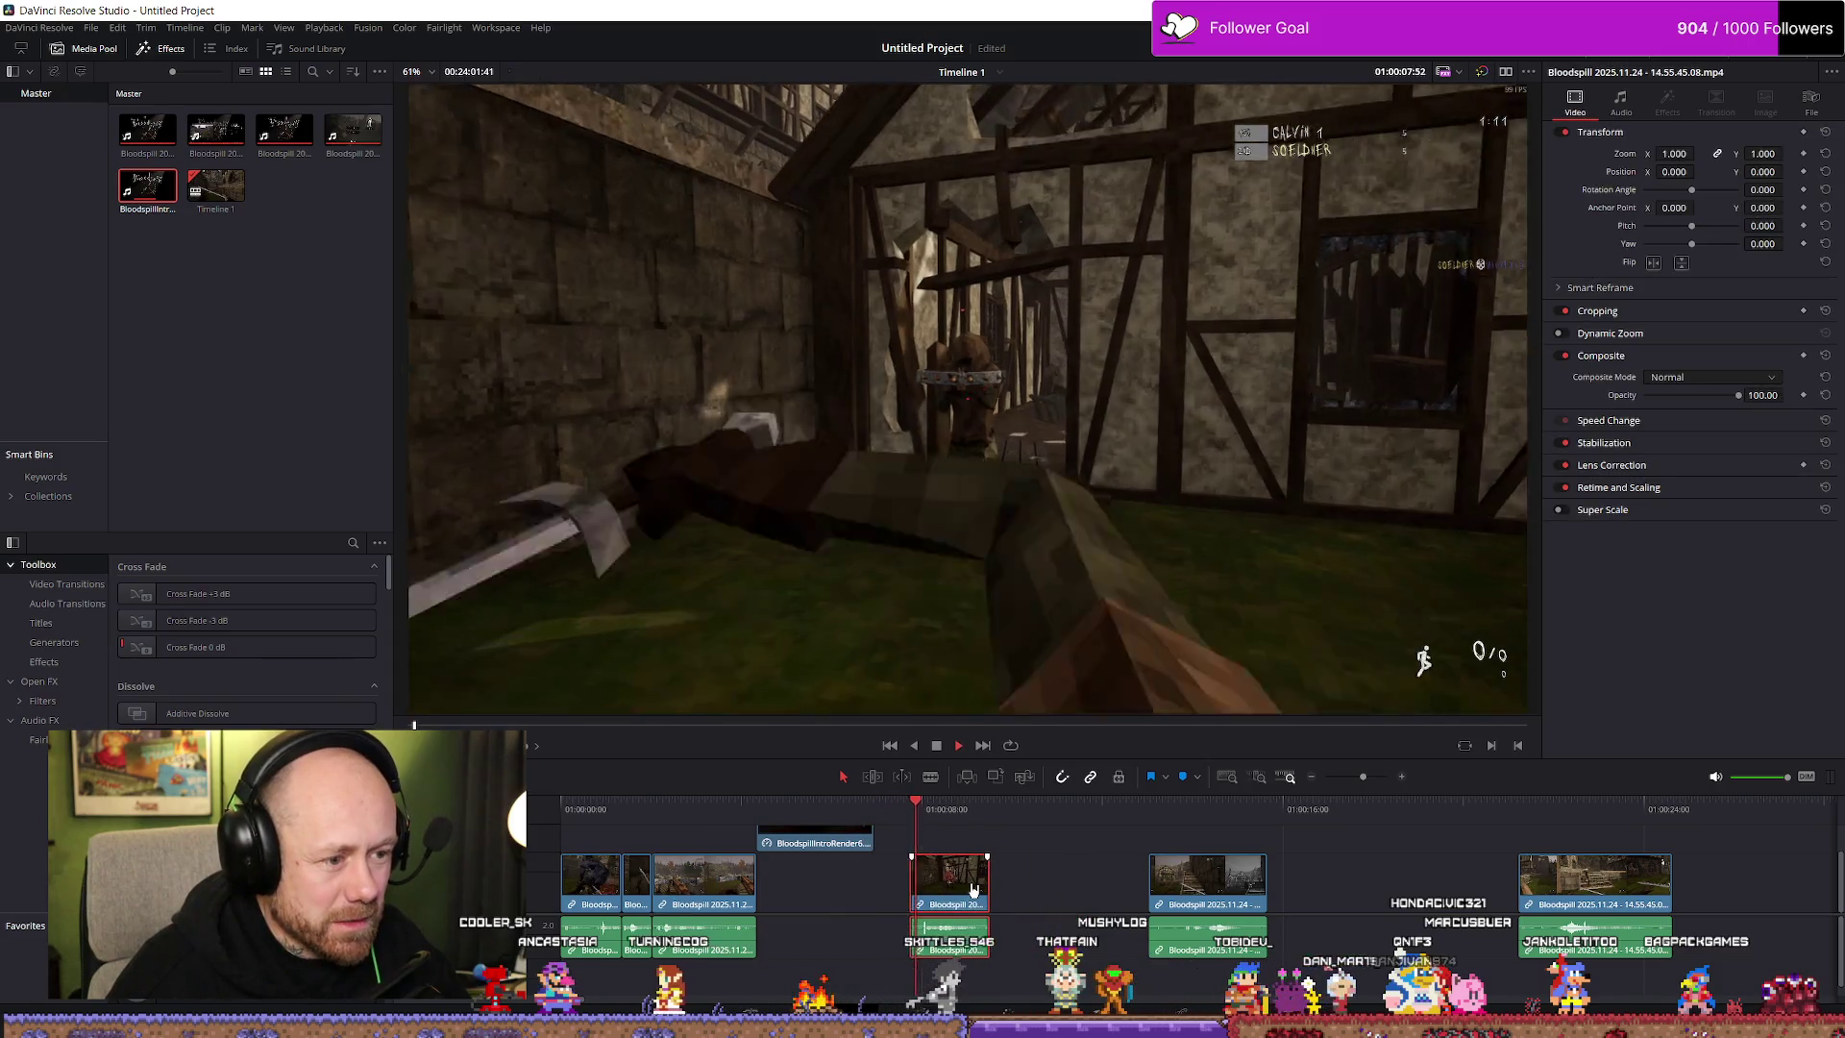
key("space")
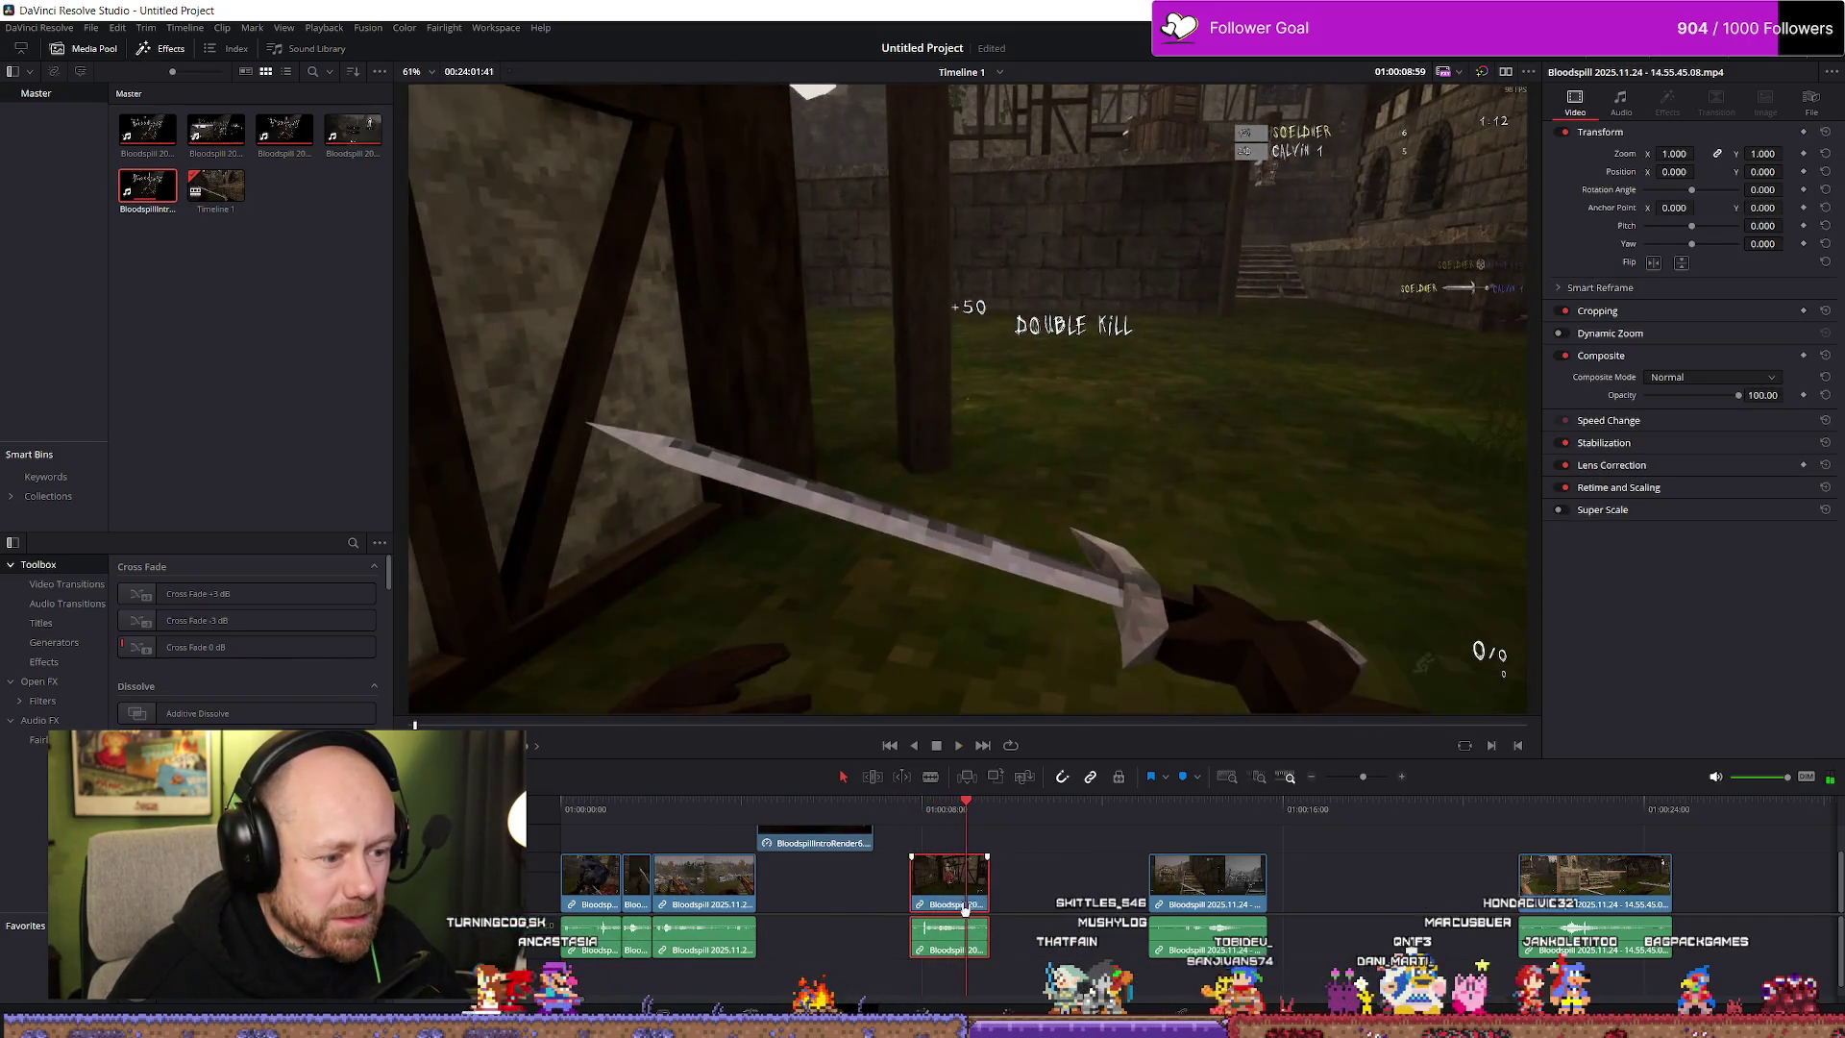
left_click(1153, 807)
key("space")
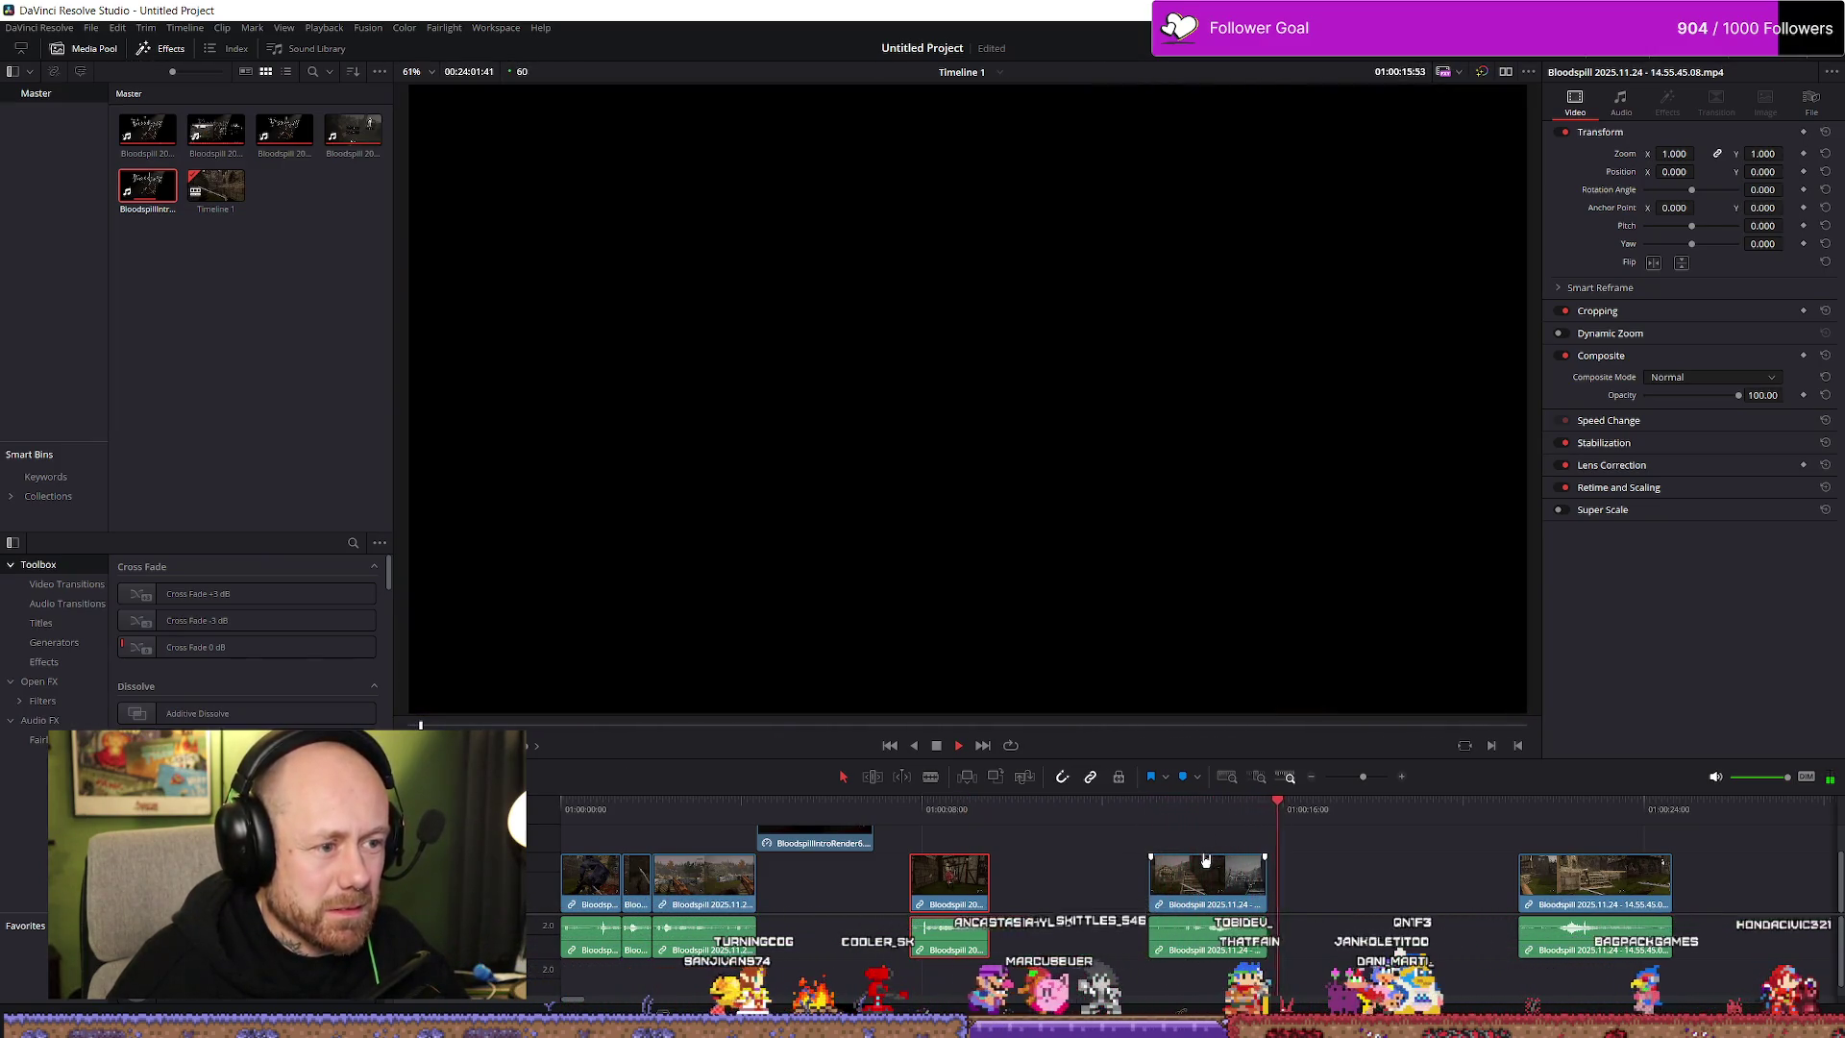
key("space")
left_click_drag(949, 877, 1347, 876)
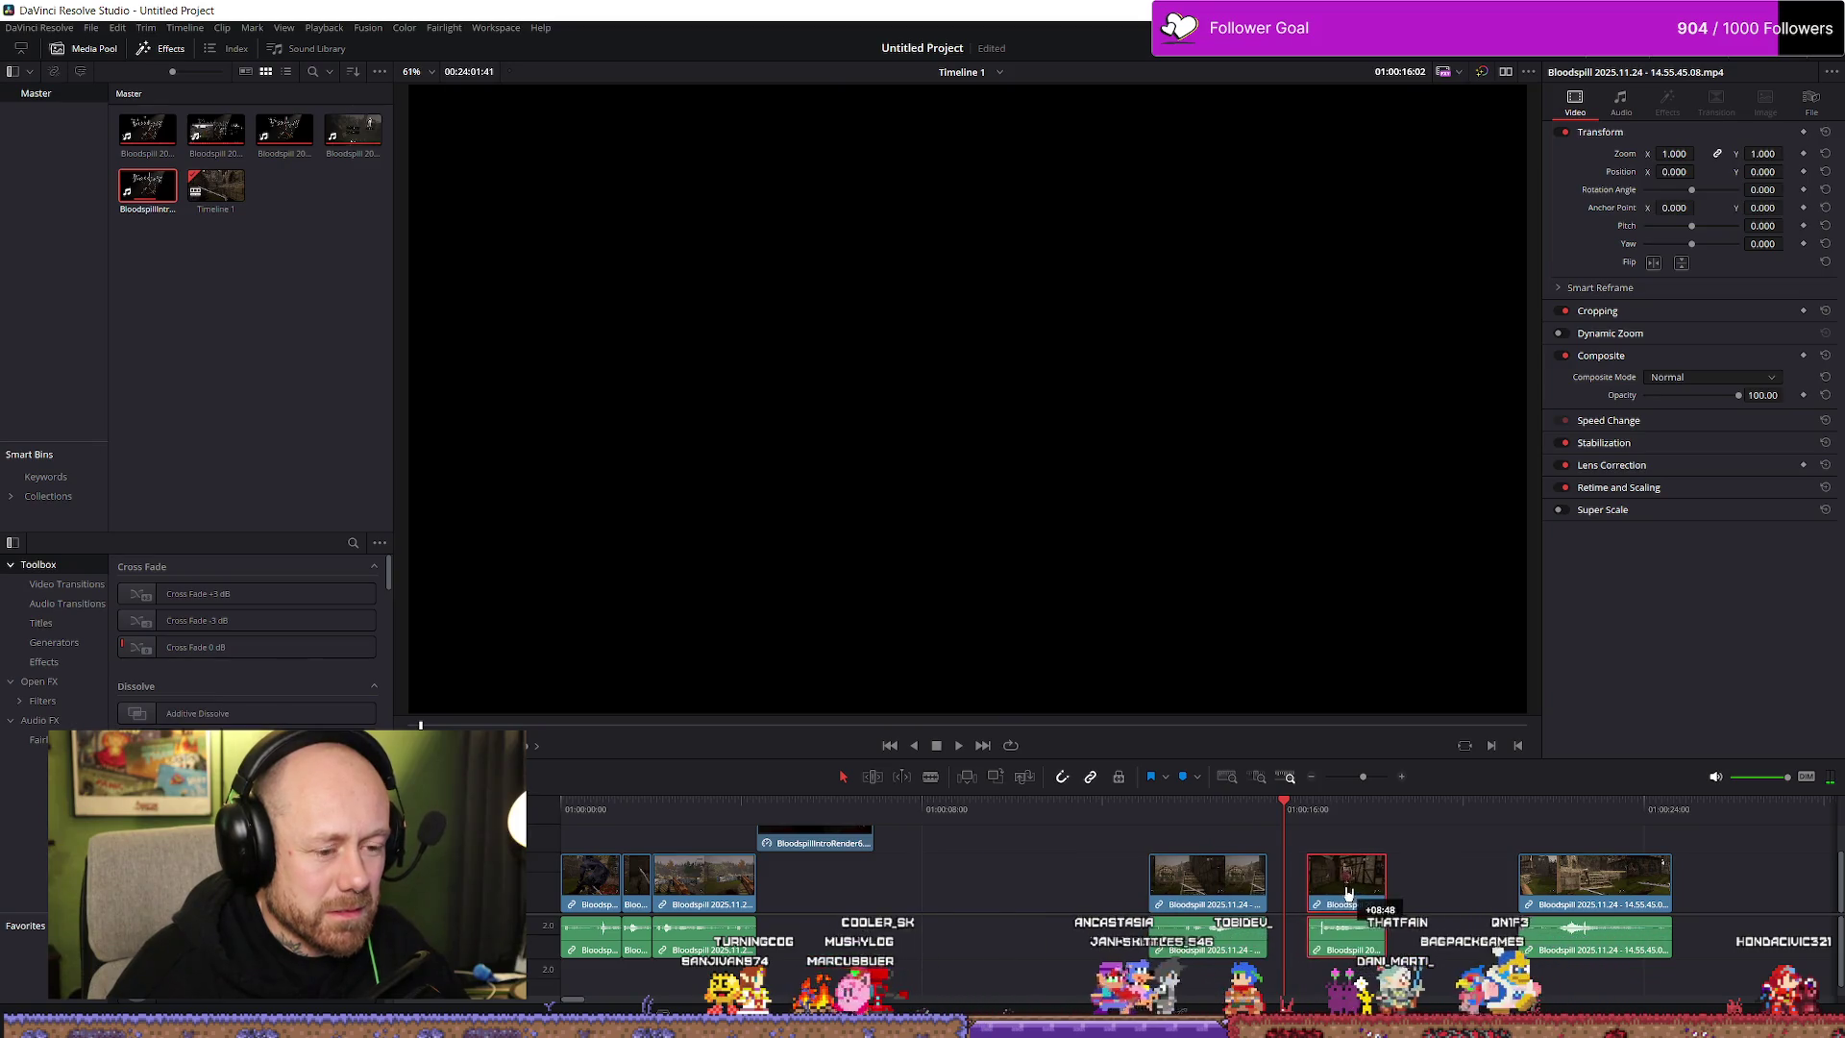
left_click(1529, 812)
key("space")
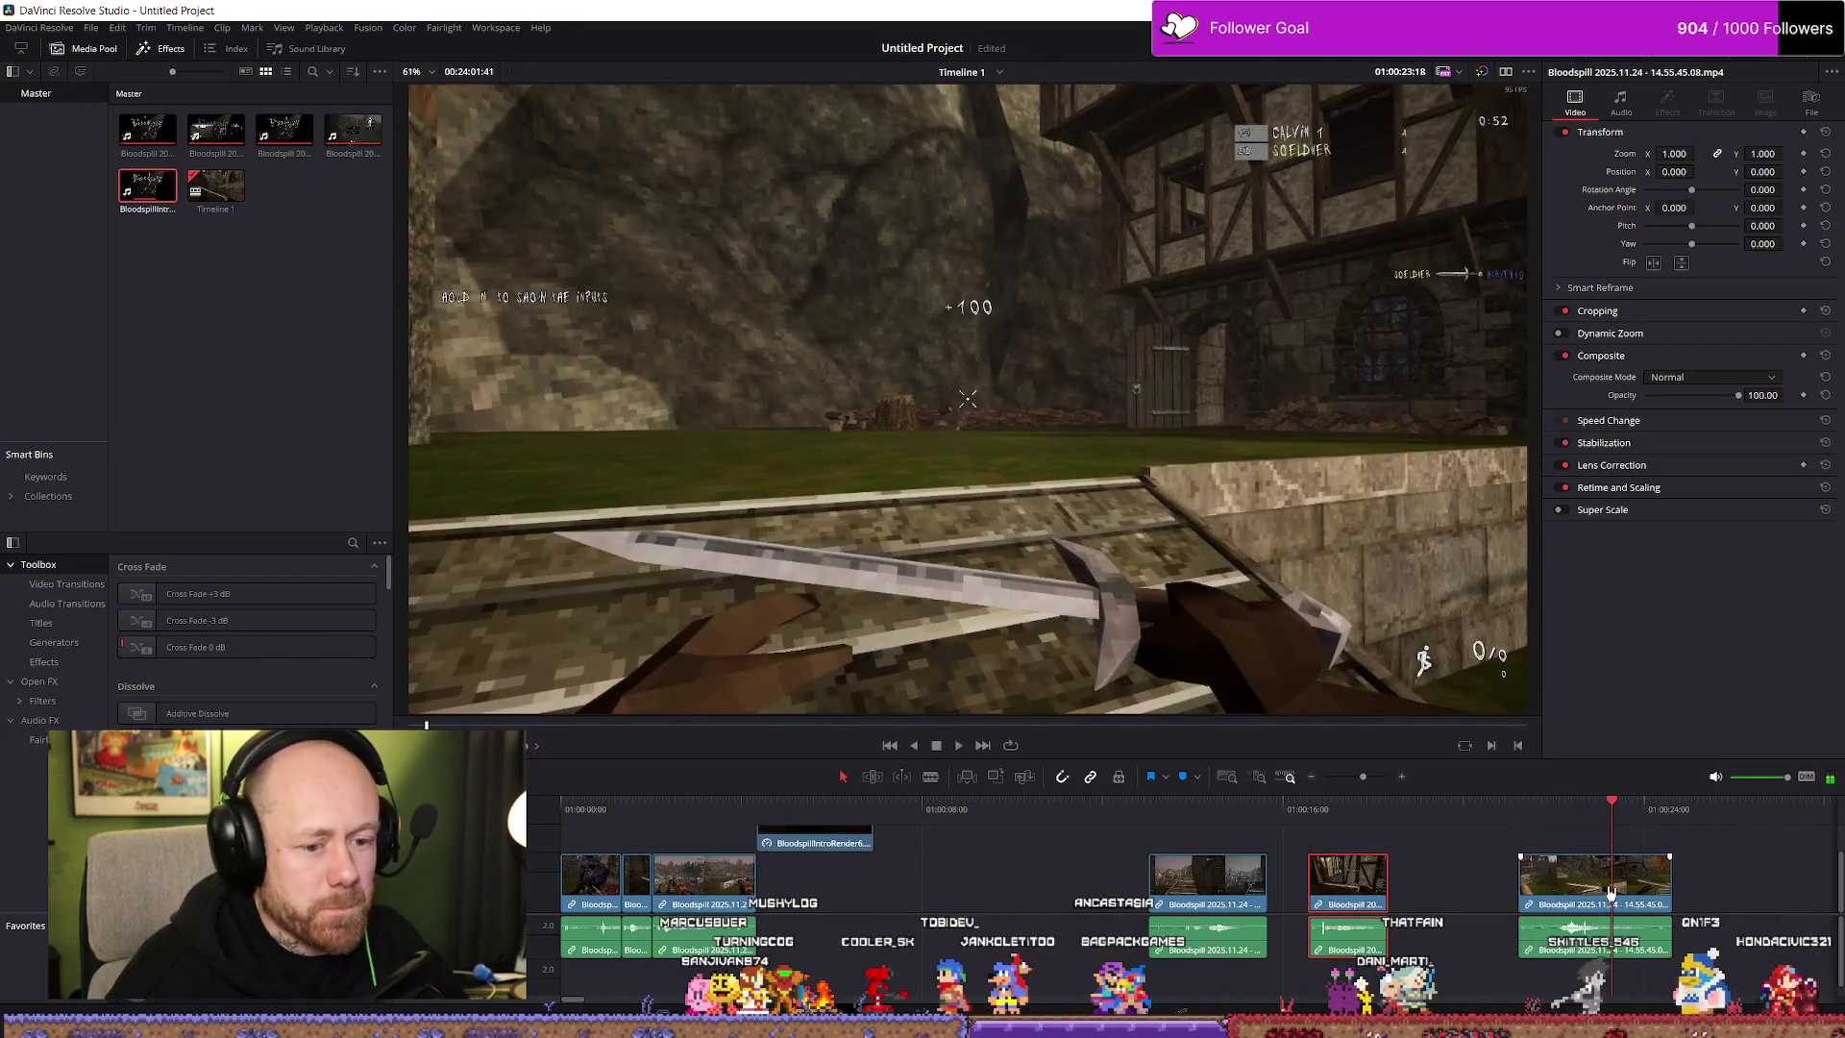
Move the last gameplay clip earlier, trim its start, and shift the two right-hand clips
left_click_drag(1610, 891, 908, 890)
left_click(900, 858)
key("space")
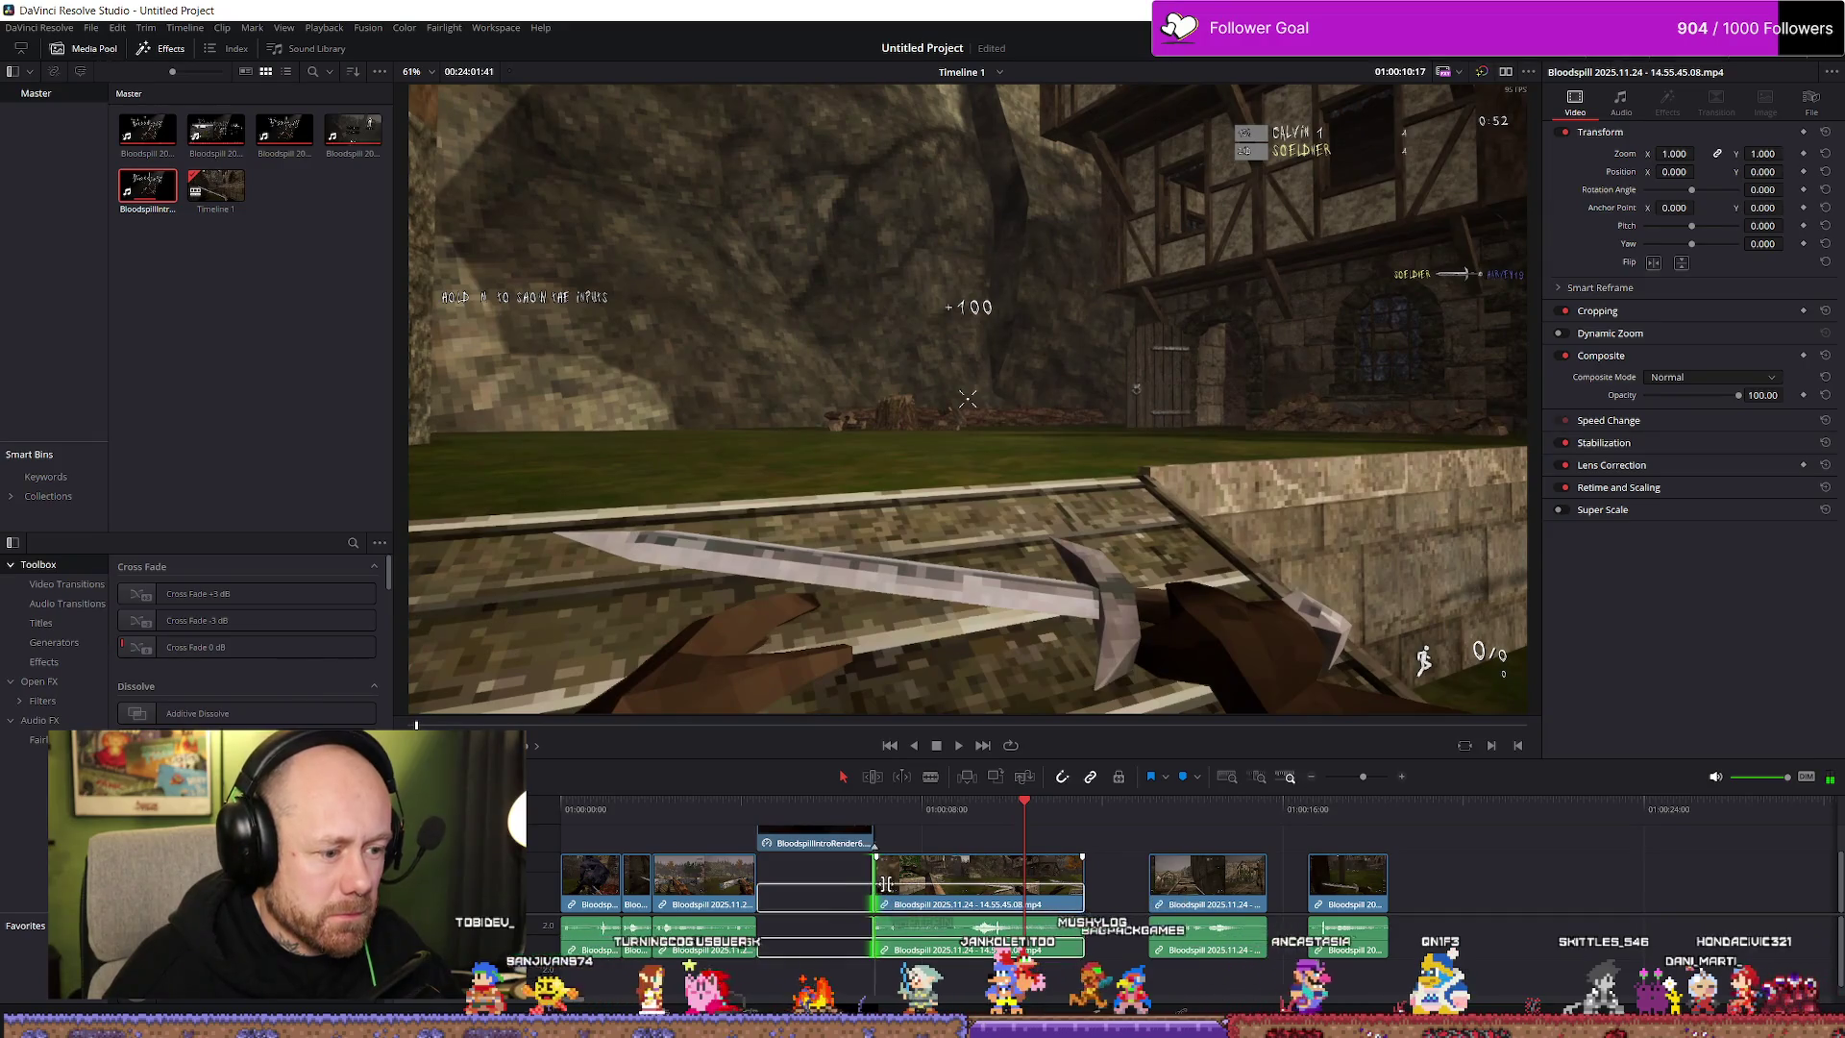
mouse_move(885, 883)
left_mouse_down()
mouse_move(909, 889)
mouse_move(873, 883)
left_mouse_up()
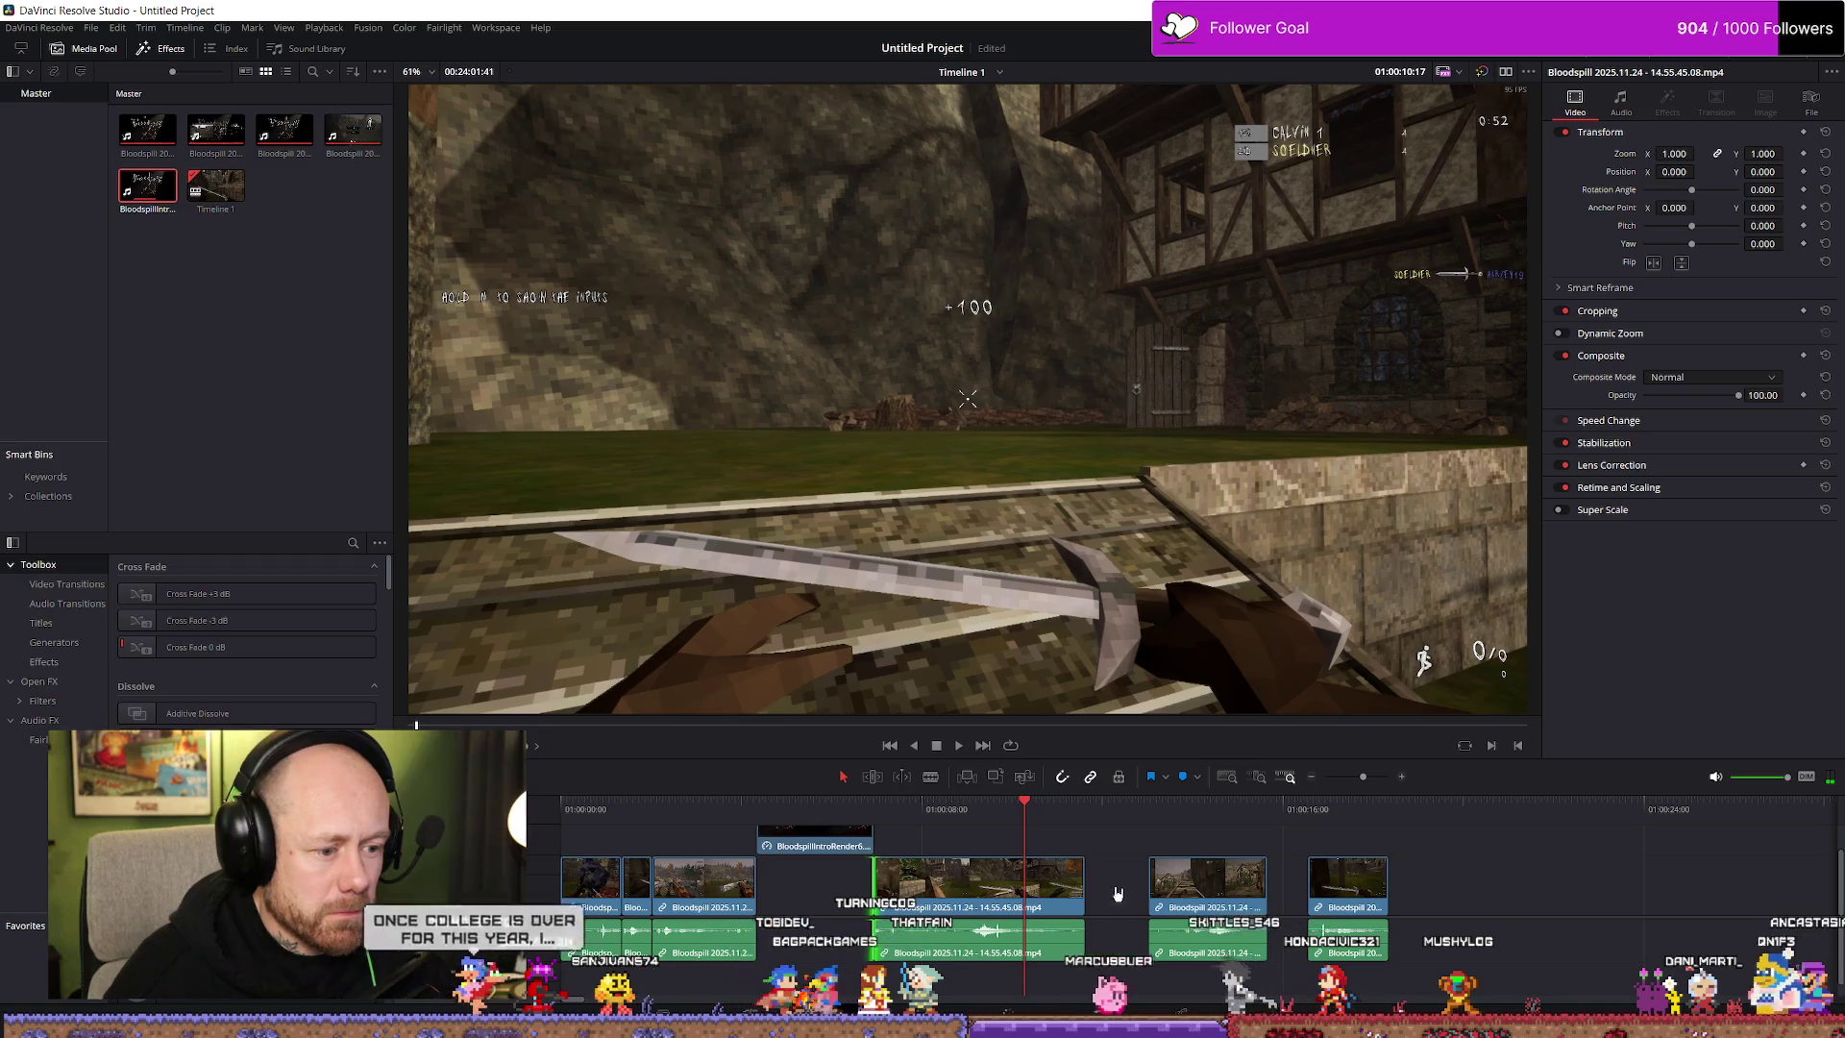
mouse_move(1138, 866)
left_mouse_down()
mouse_move(1341, 931)
mouse_move(1503, 888)
left_mouse_up()
mouse_move(927, 893)
left_mouse_down()
mouse_move(949, 896)
mouse_move(881, 885)
left_mouse_up()
key("slash")
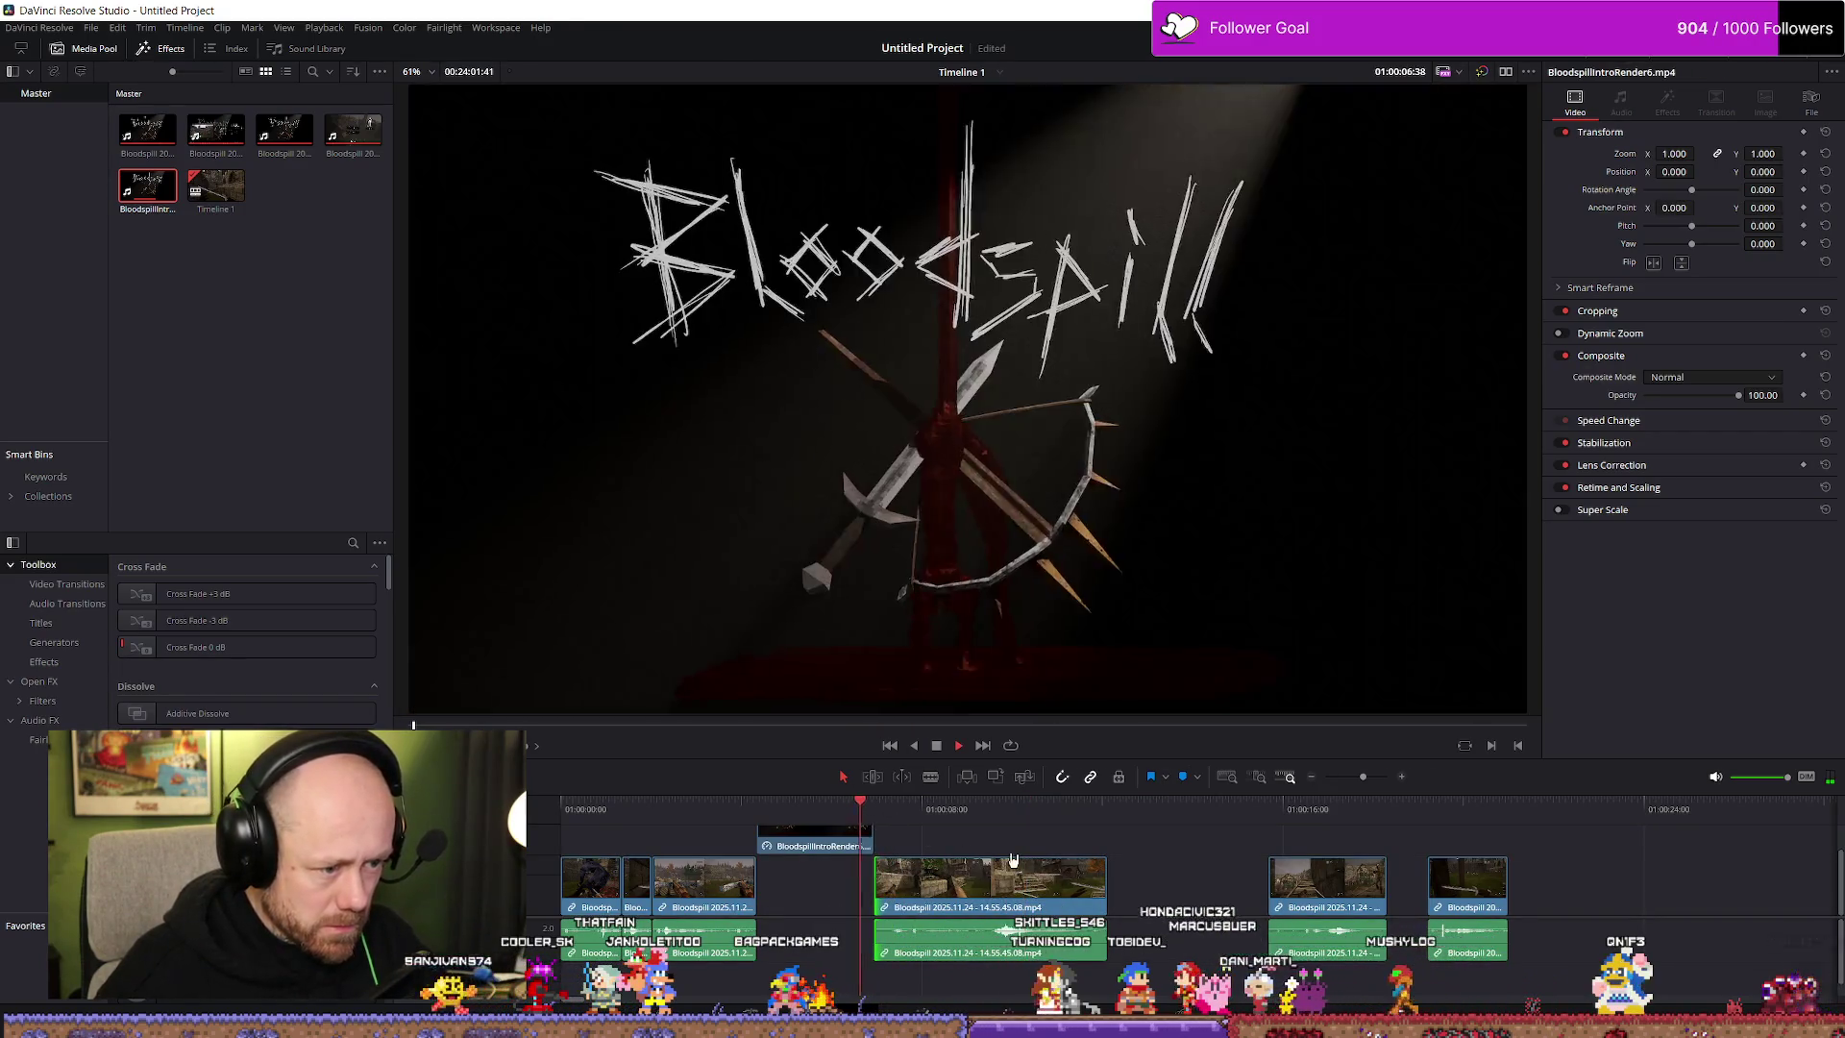
Trim the middle clip's start to the playhead near 01:00:07:18 and rework its end
left_click(892, 807)
left_click_drag(893, 809, 917, 814)
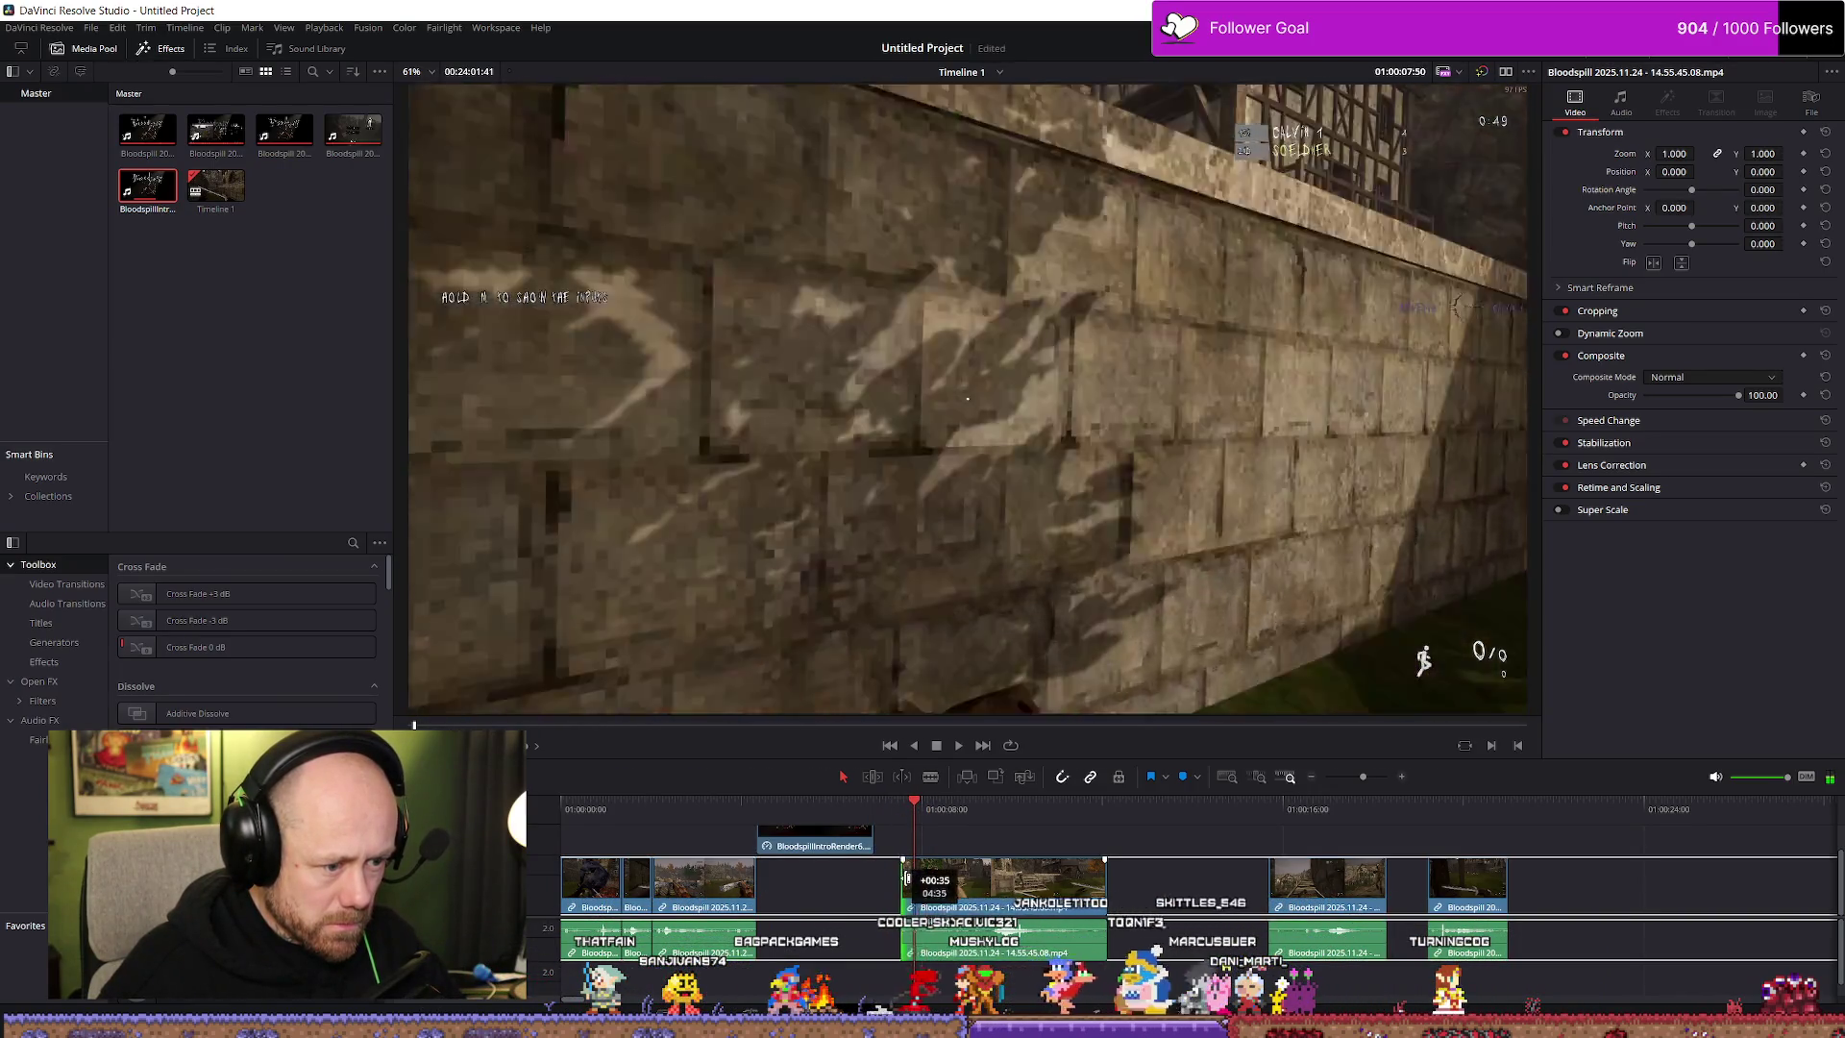
left_click_drag(907, 878, 915, 878)
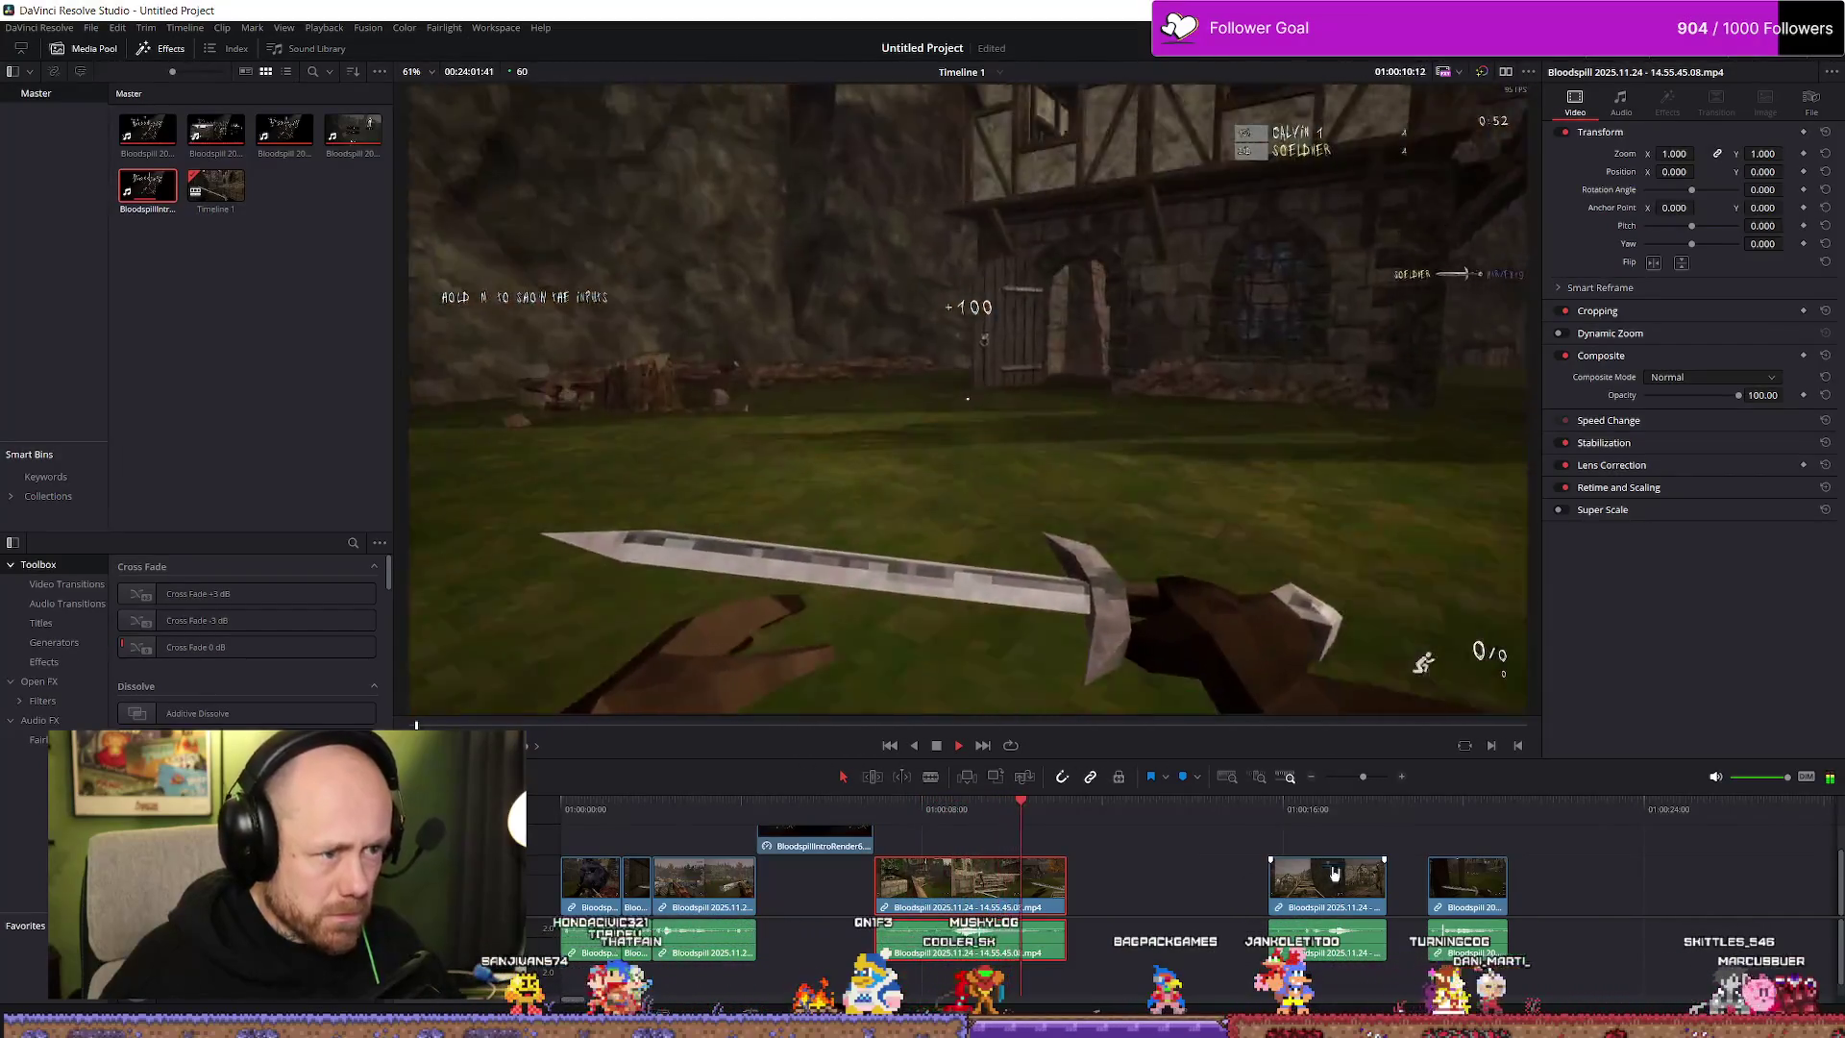
key("space")
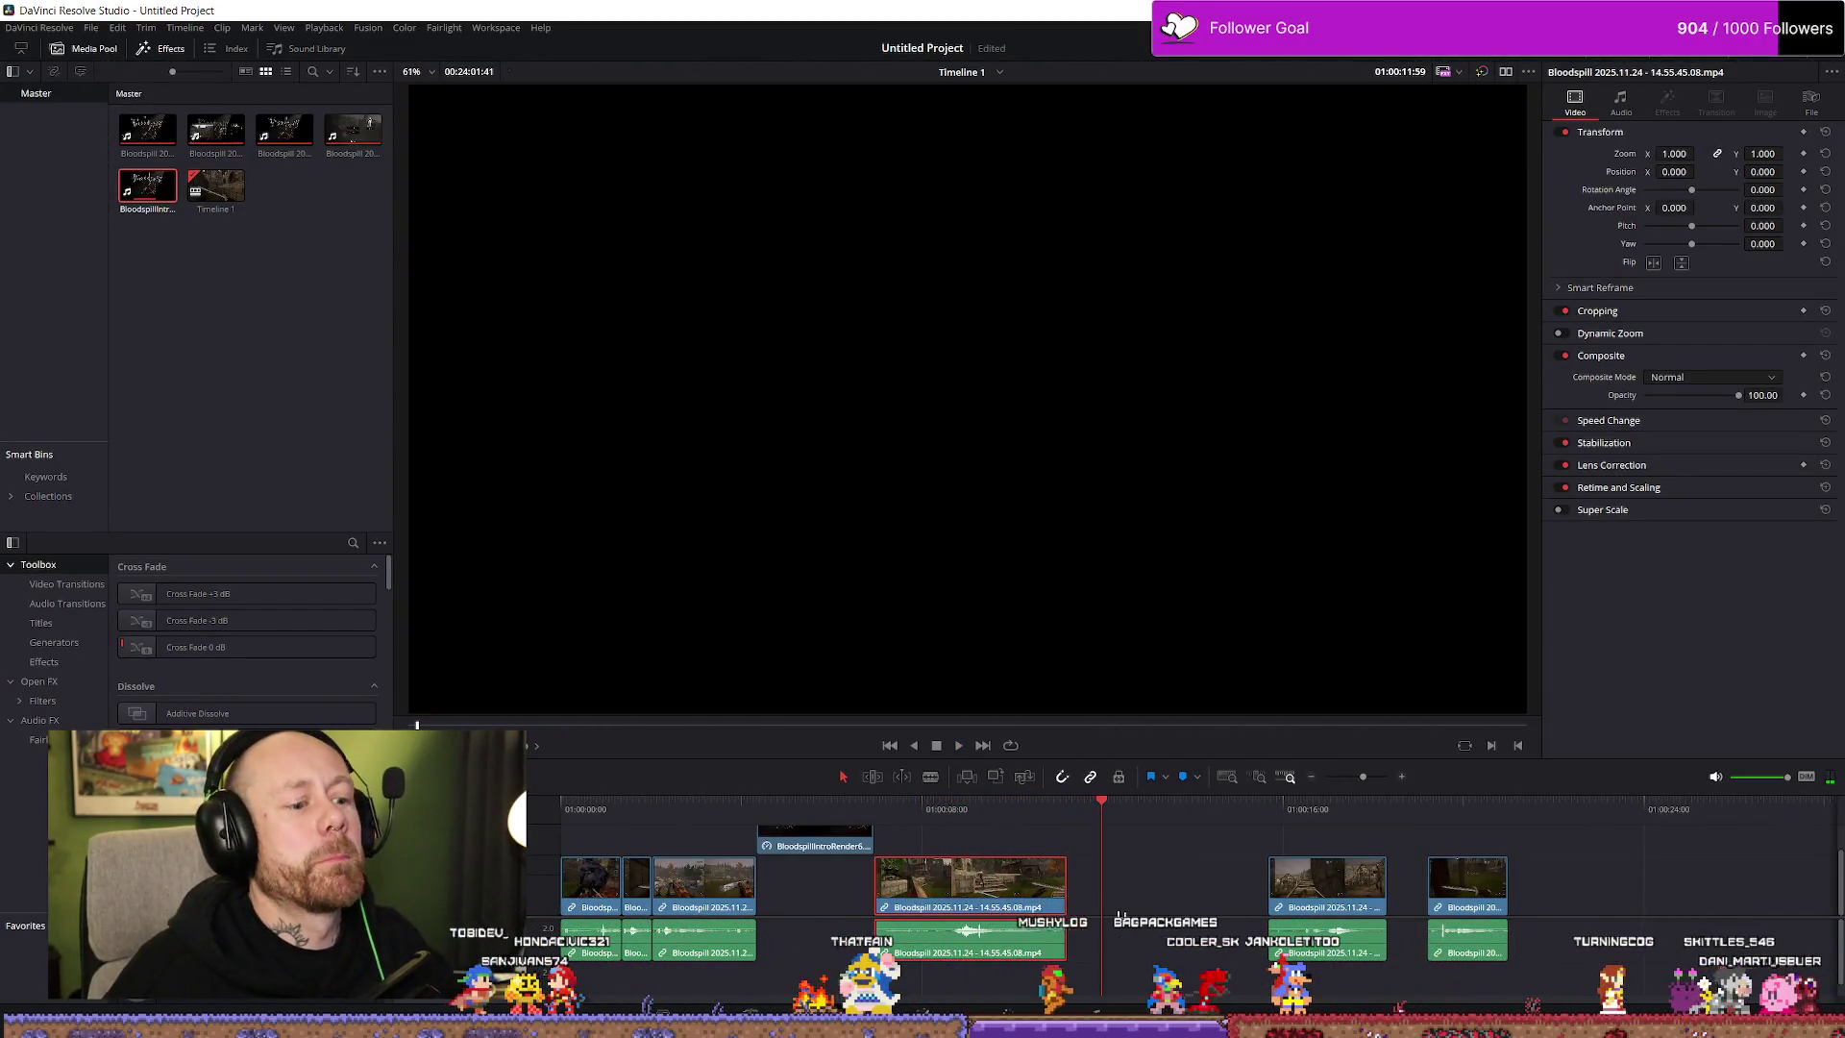
left_click_drag(1064, 882, 1111, 884)
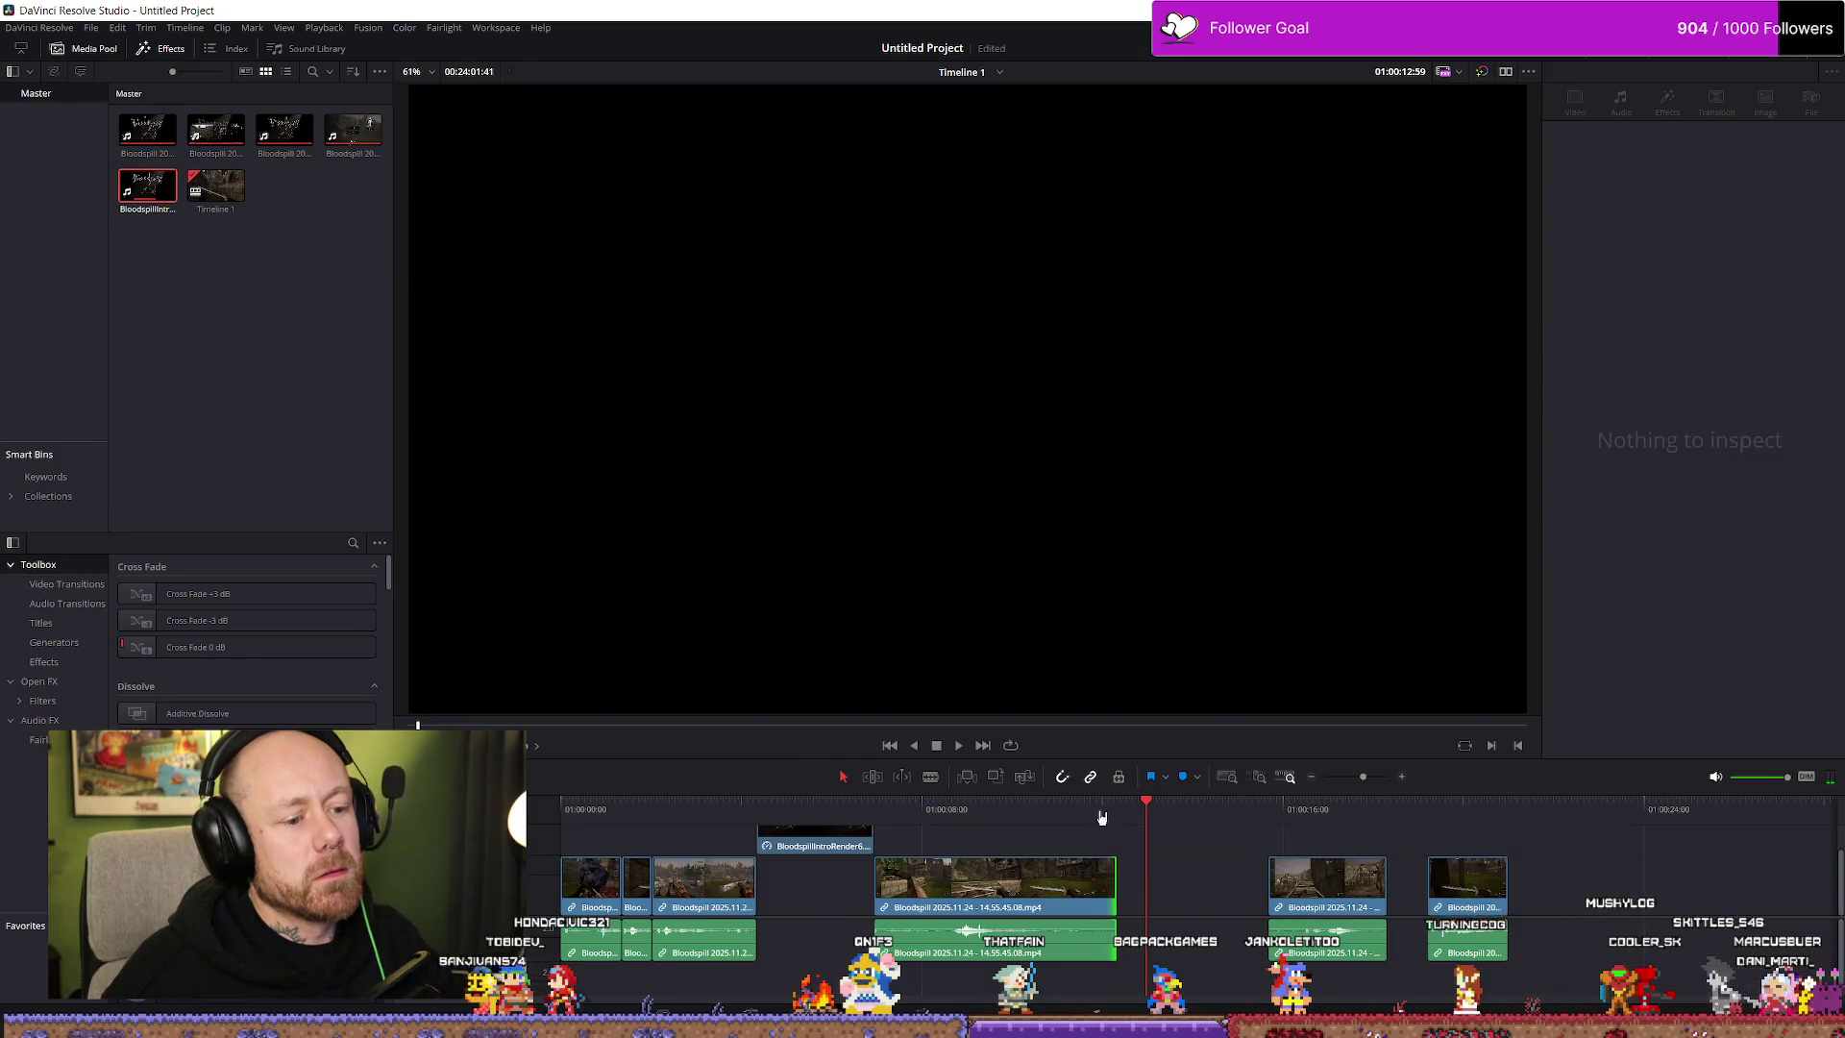
left_click(1078, 855)
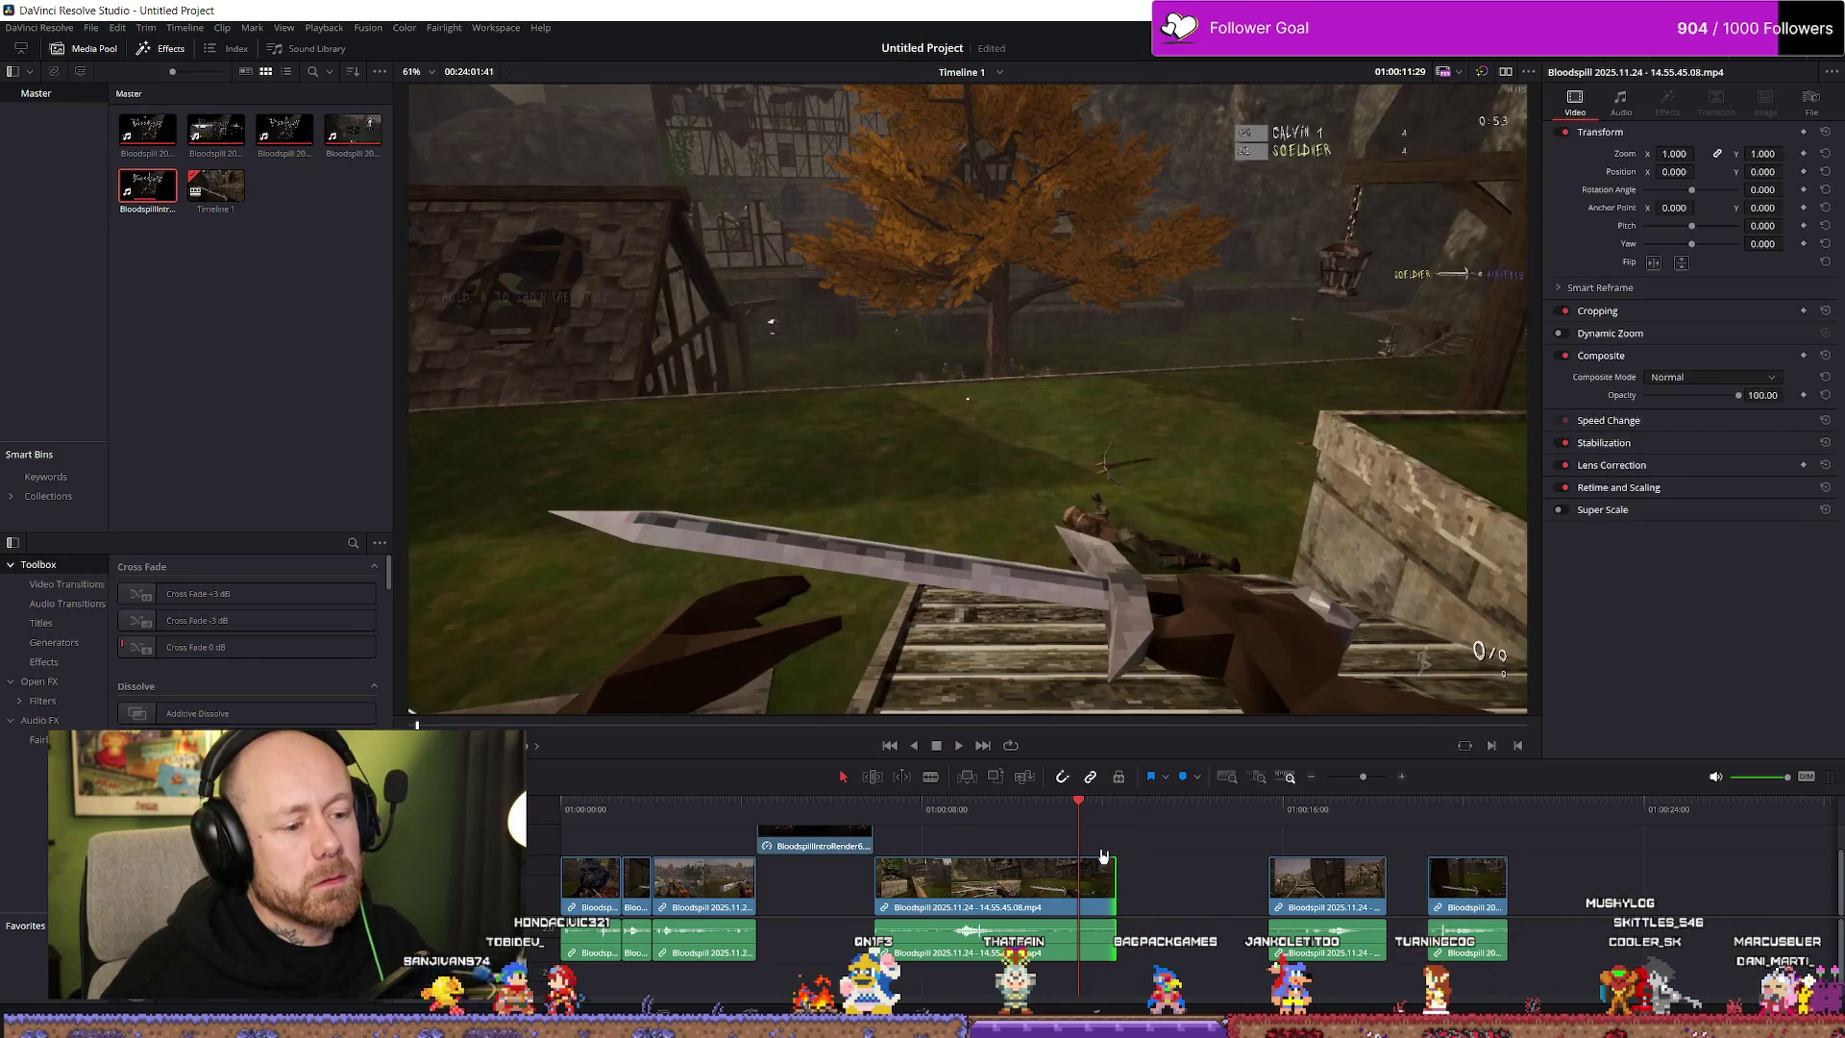
left_click_drag(1119, 894, 1163, 889)
key("space")
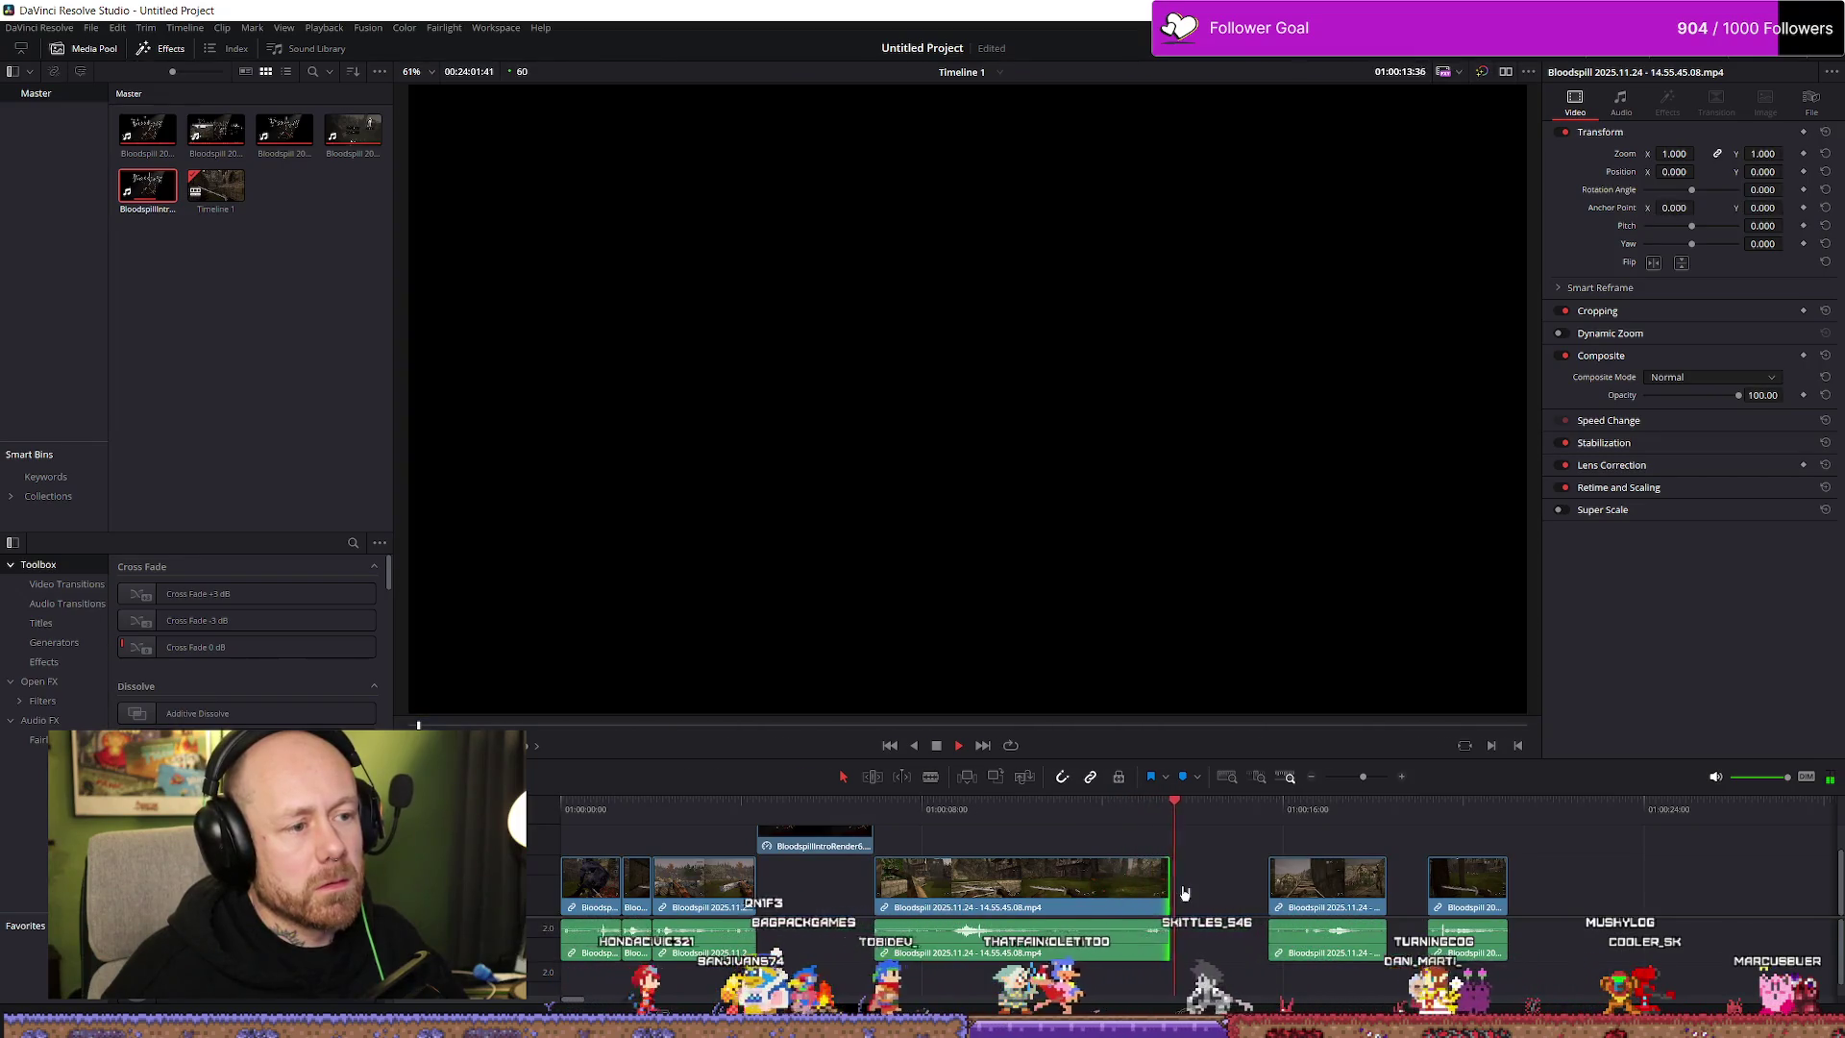
key("space")
left_click(1184, 892)
Marquee-select the later clips, move them right, and trim a clip's tail to the playhead
key("shift+z")
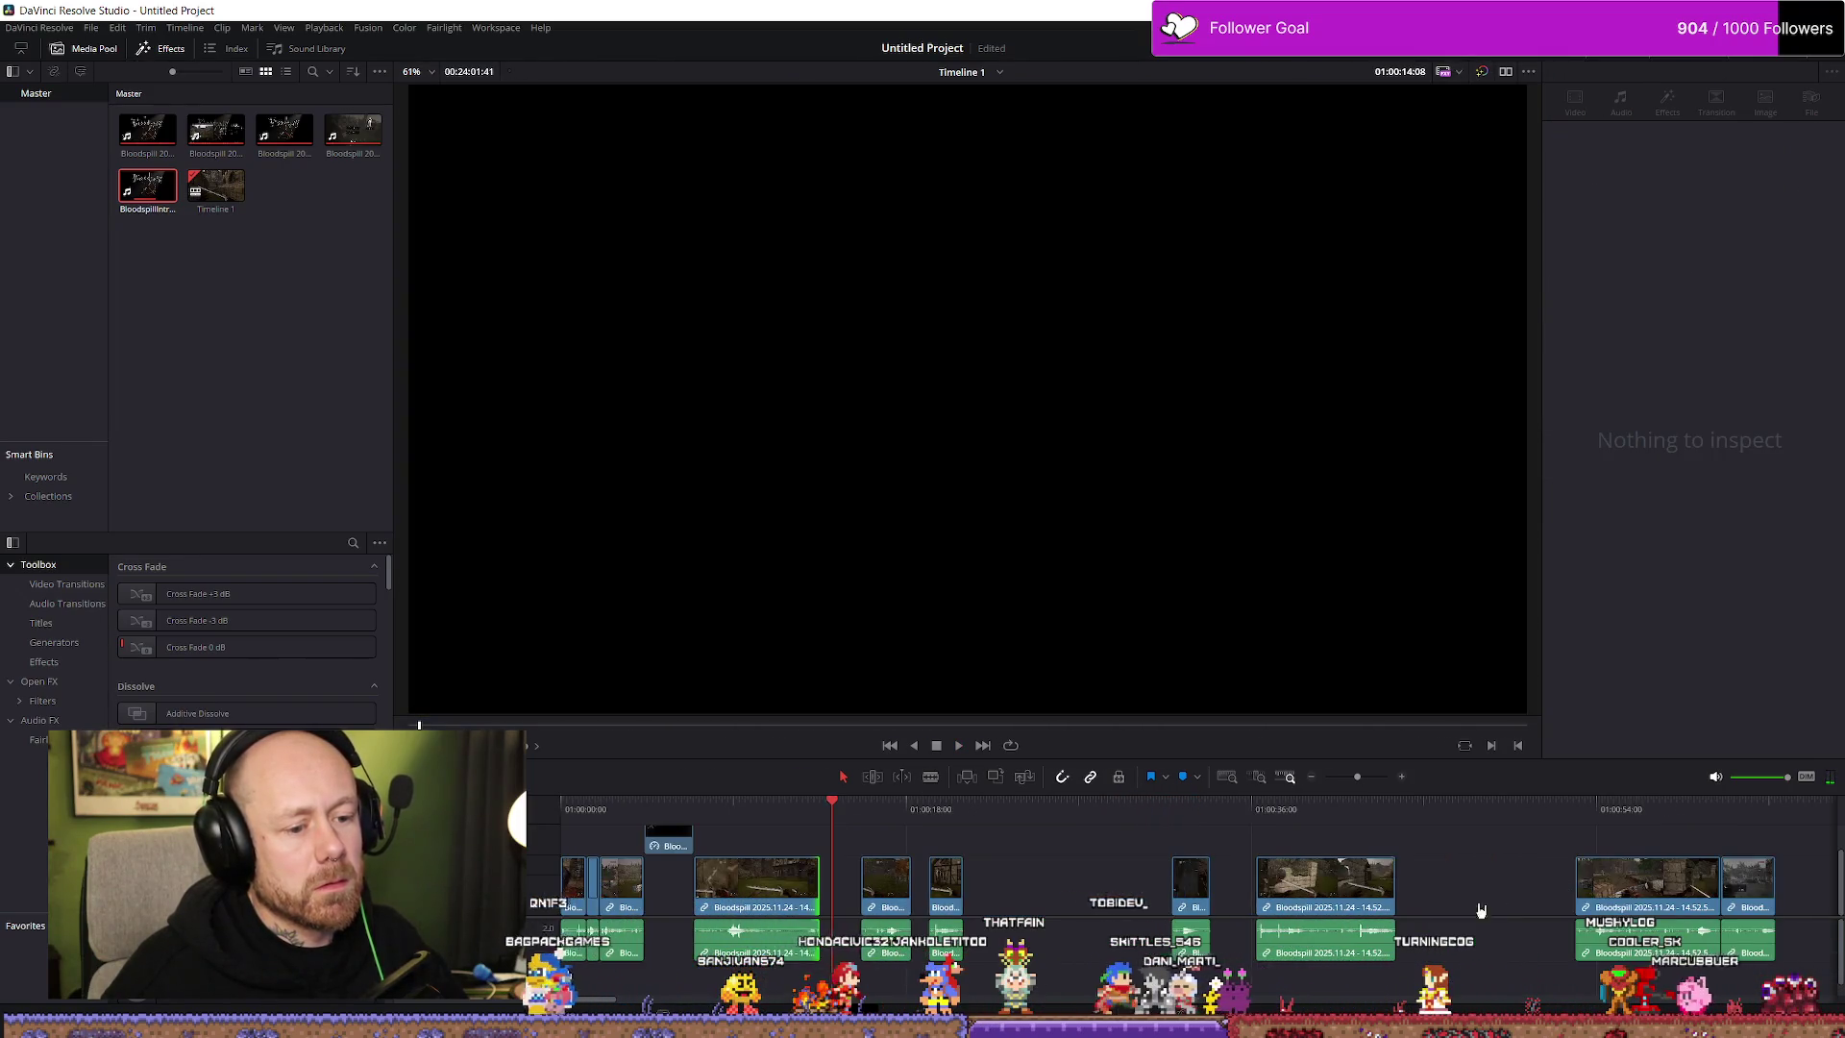
left_click_drag(903, 972, 903, 972)
mouse_move(848, 838)
left_mouse_down()
mouse_move(932, 893)
mouse_move(1323, 959)
left_mouse_up()
left_click_drag(885, 888, 1027, 888)
left_click_drag(814, 889, 902, 888)
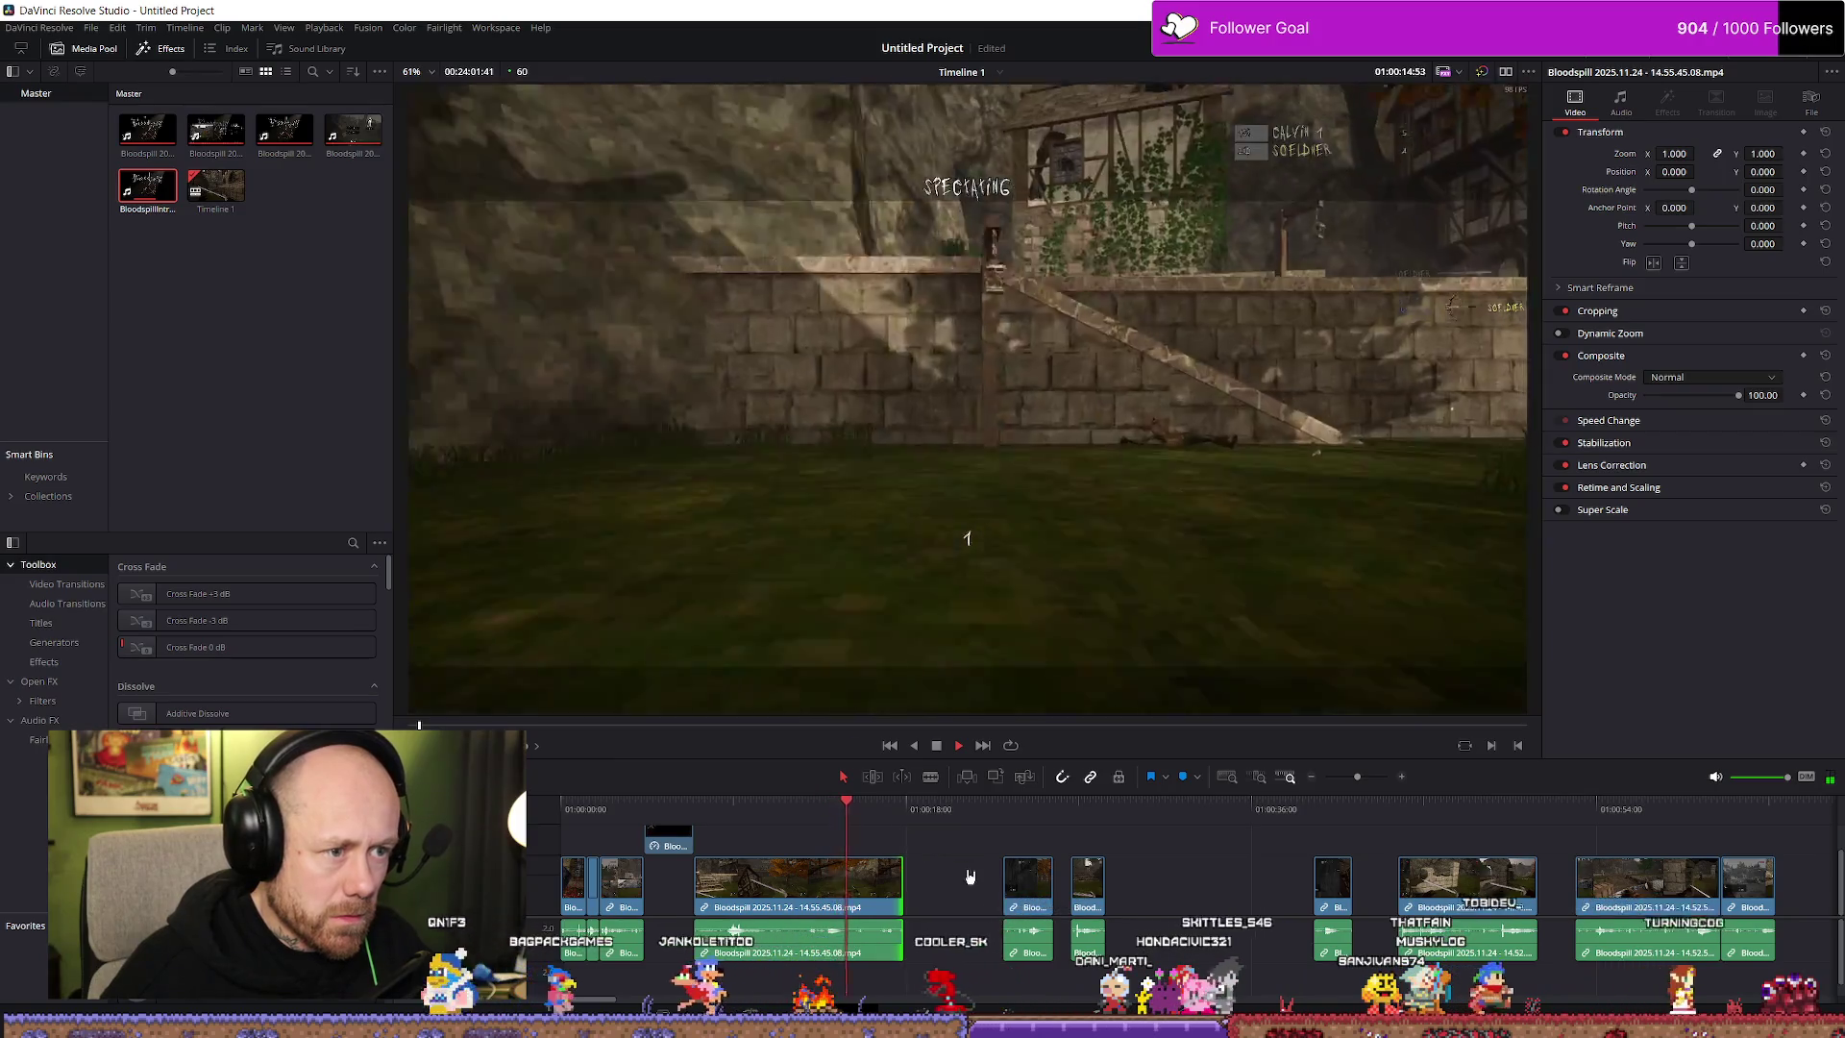
left_click(855, 817)
key("space")
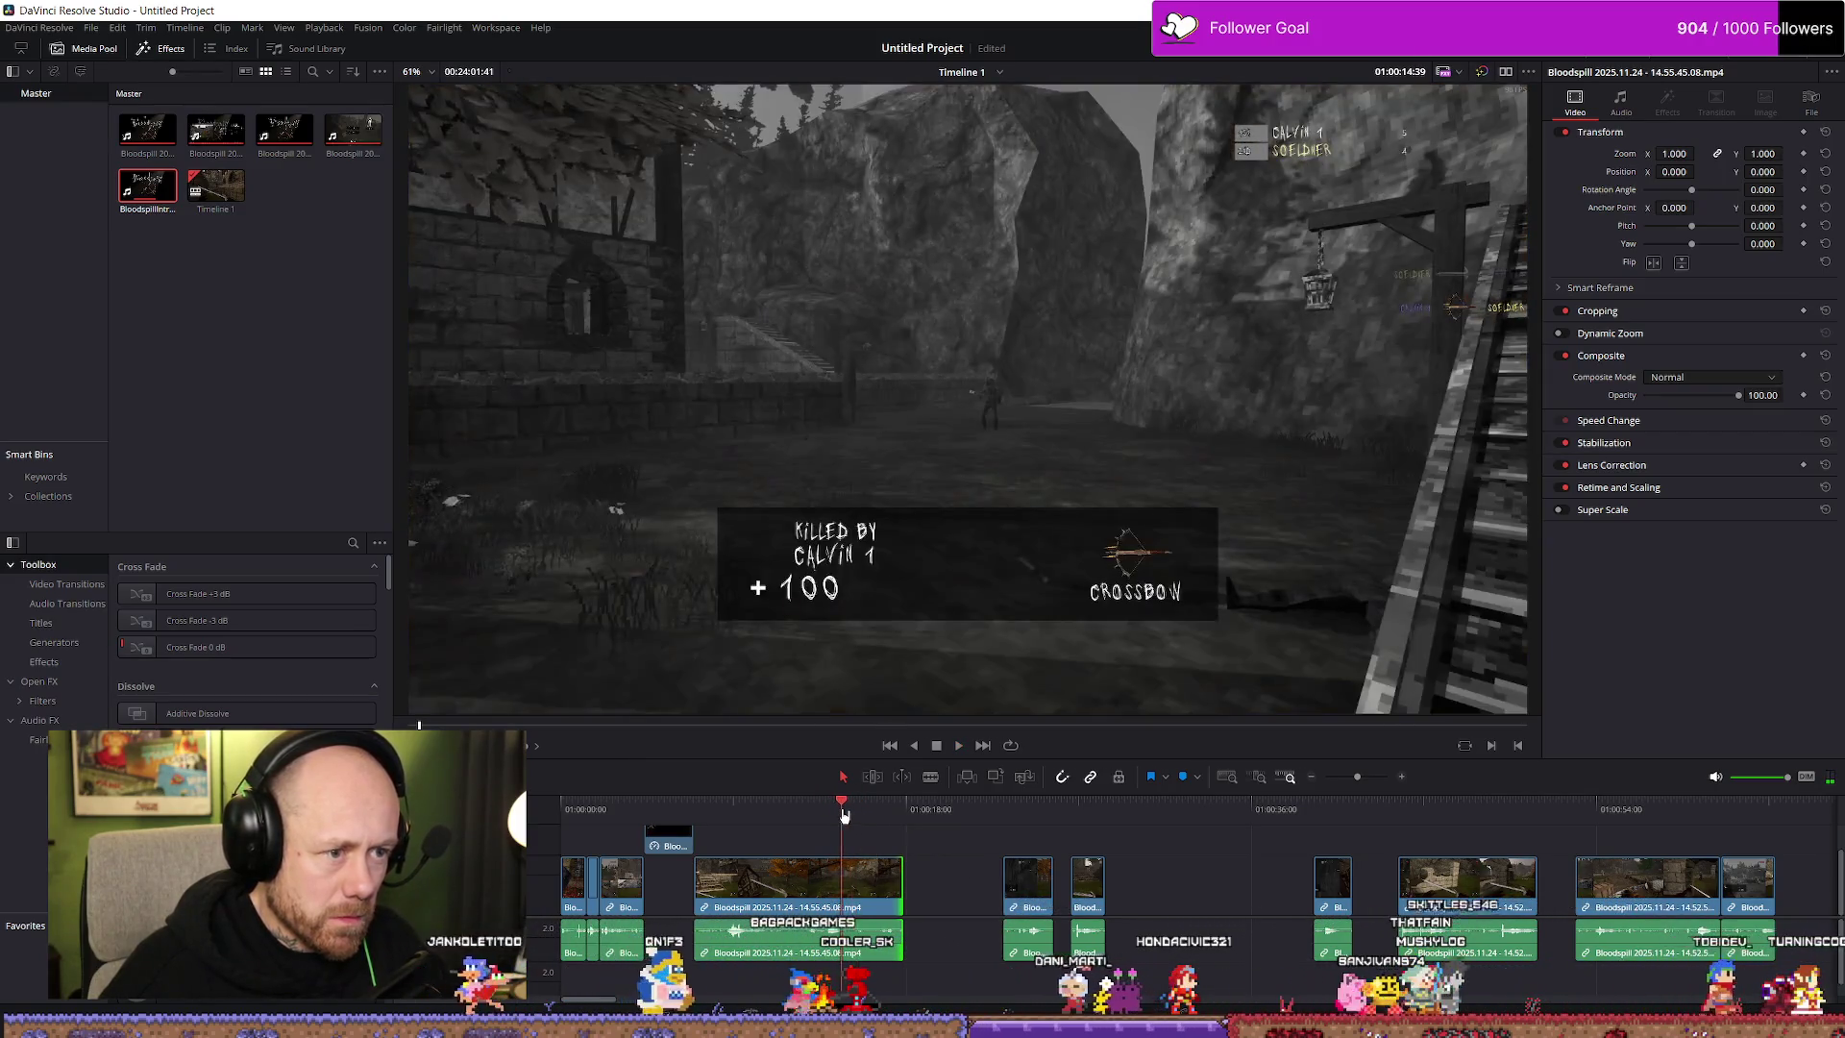
key("space")
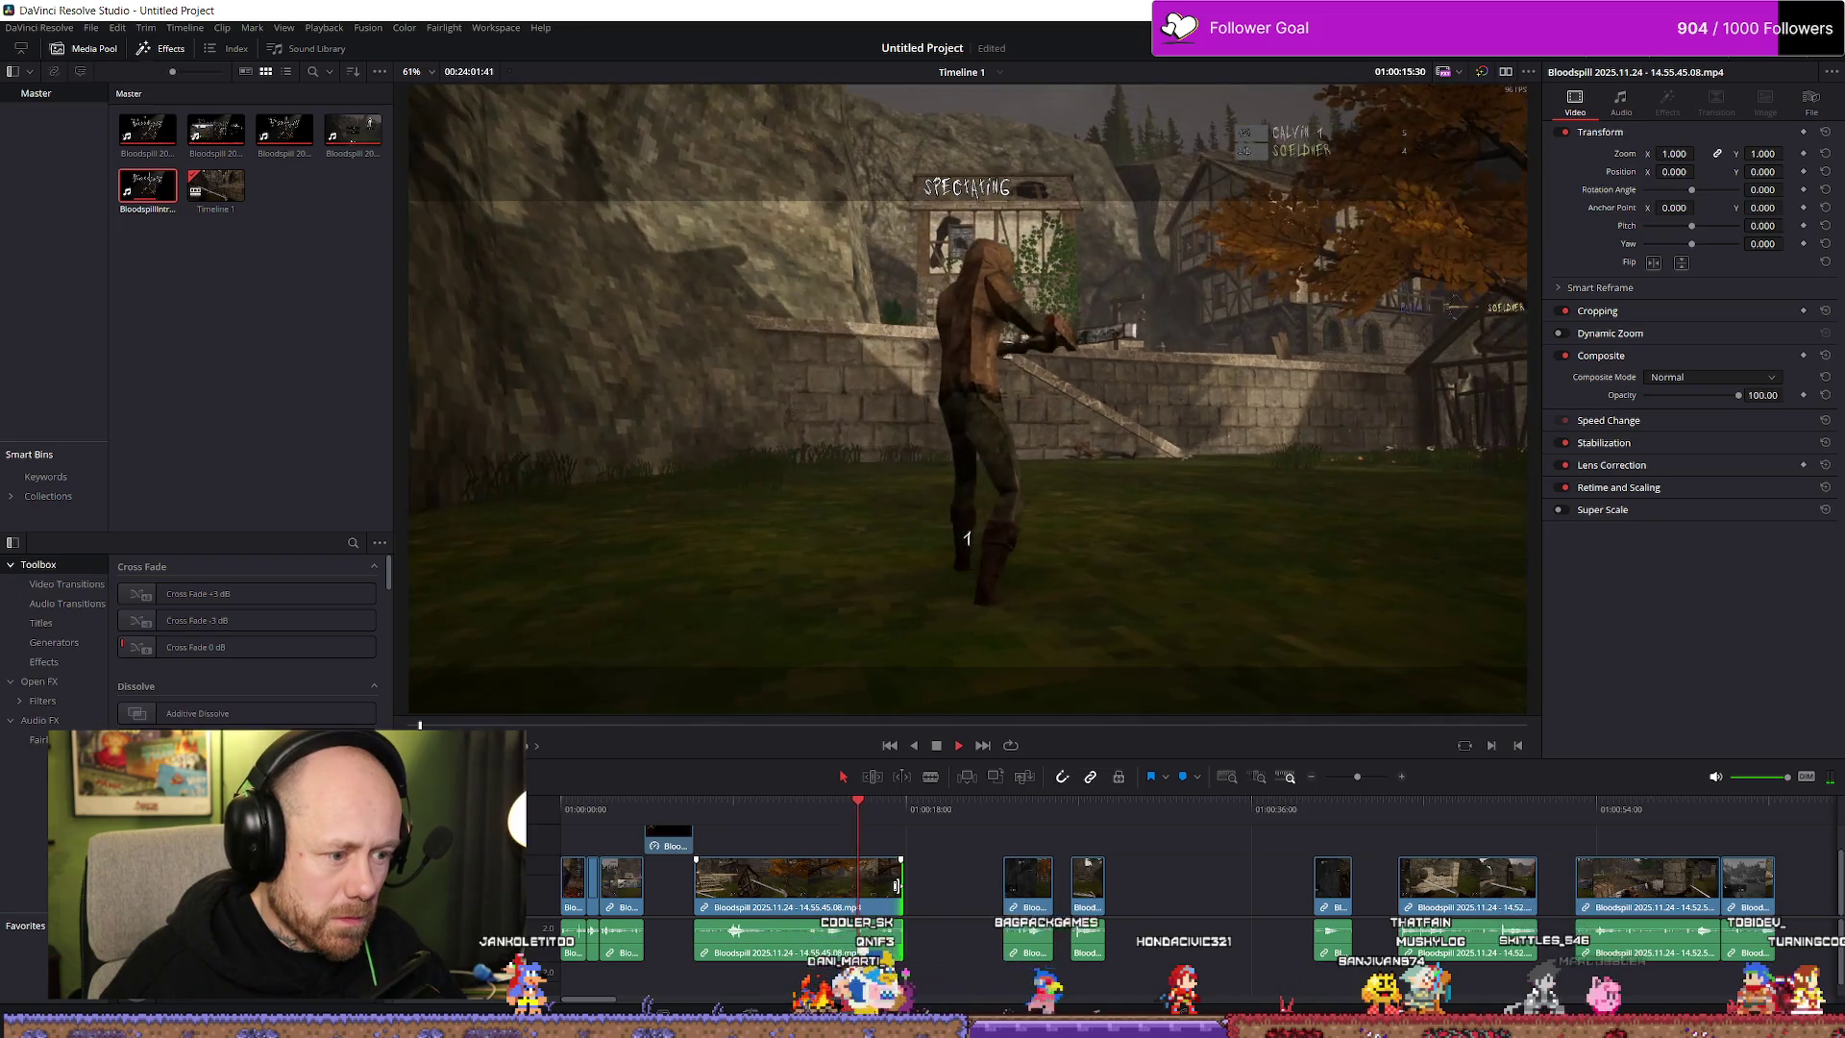
key("shift+bracketright")
scroll(1336, 879, "down", 1)
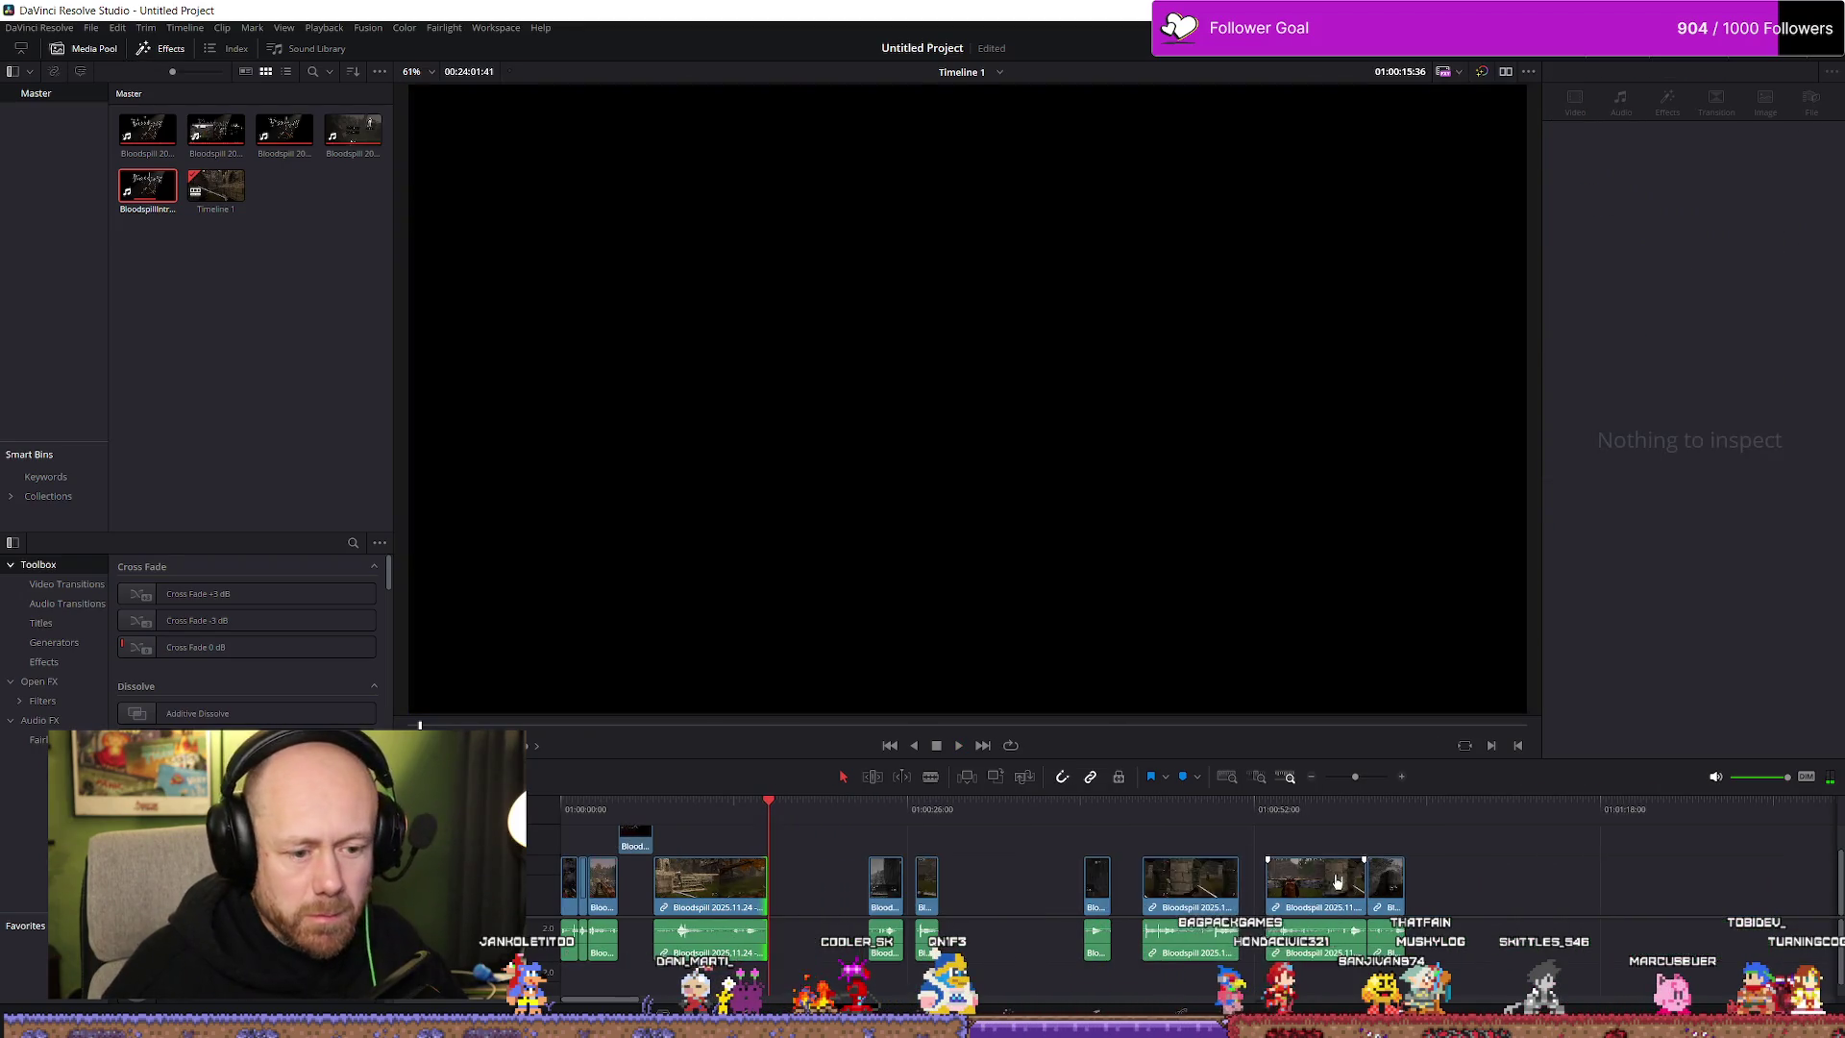
left_click(1150, 820)
key("space")
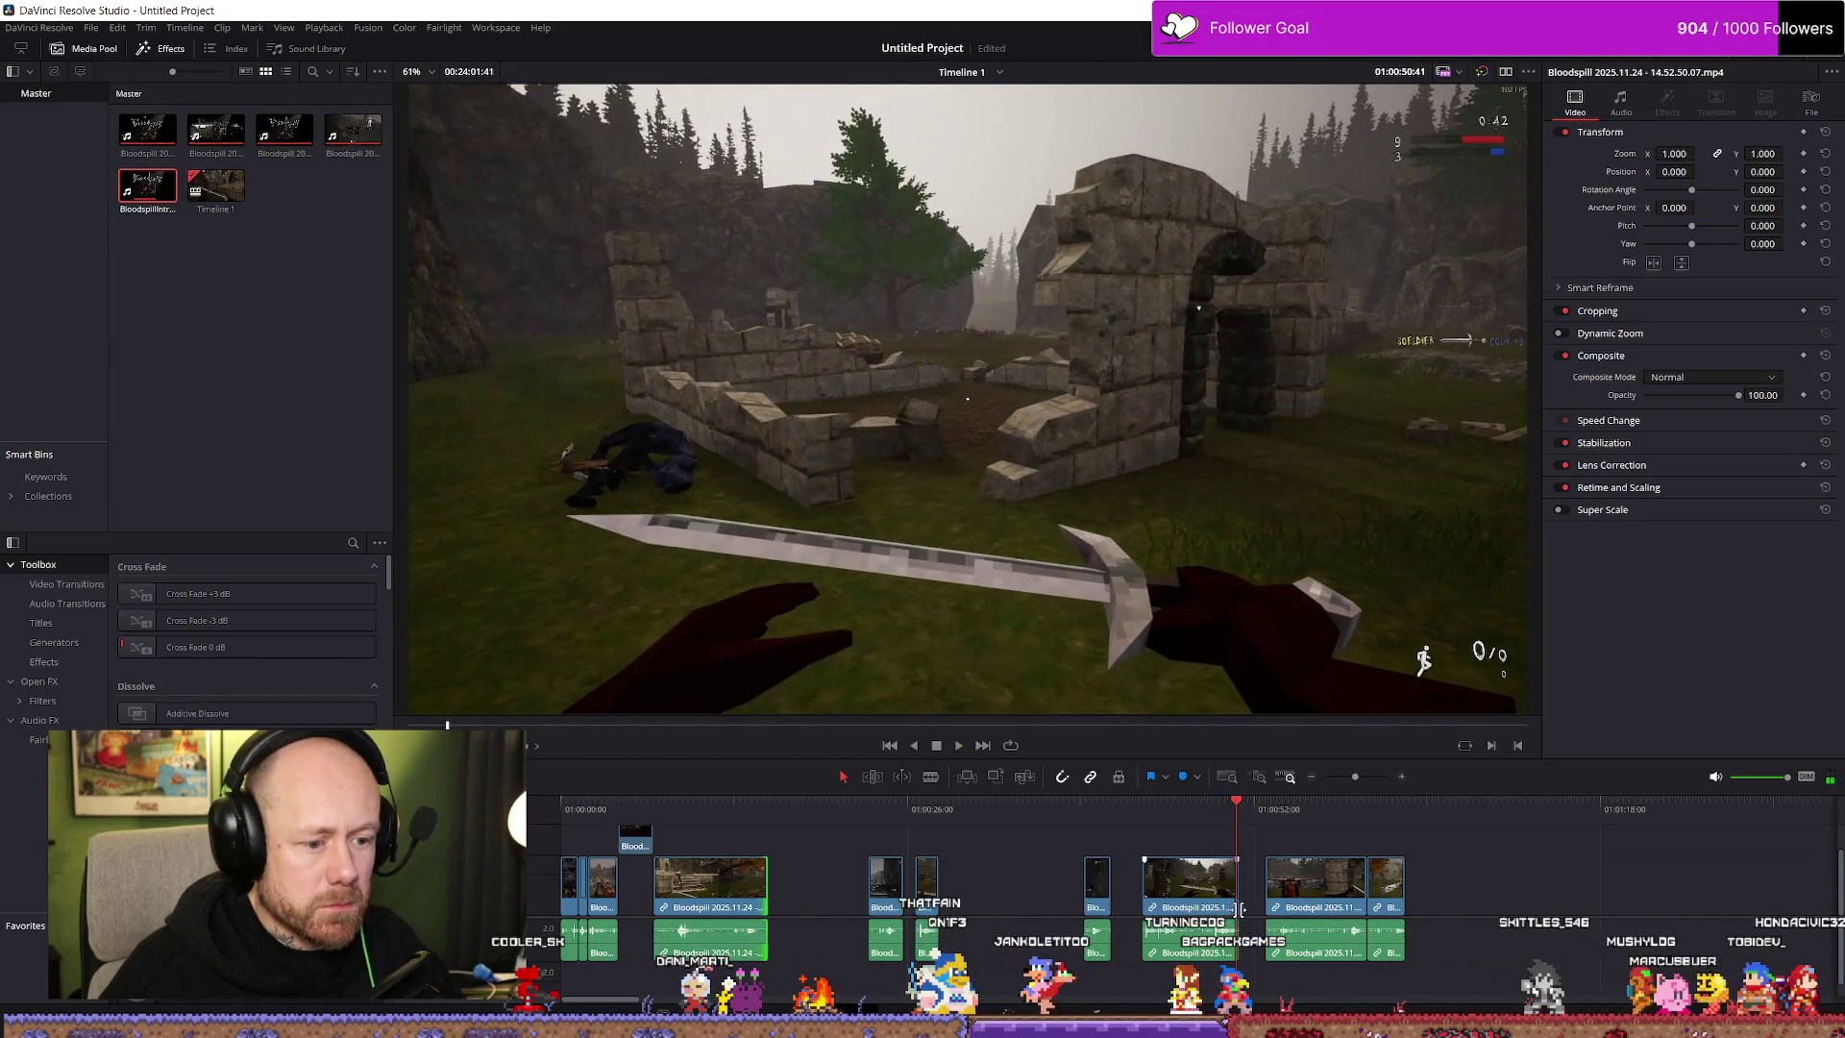
Move a gameplay clip to the timeline end, extend its tail, then shift it left toward the others
left_click_drag(1175, 901, 1501, 900)
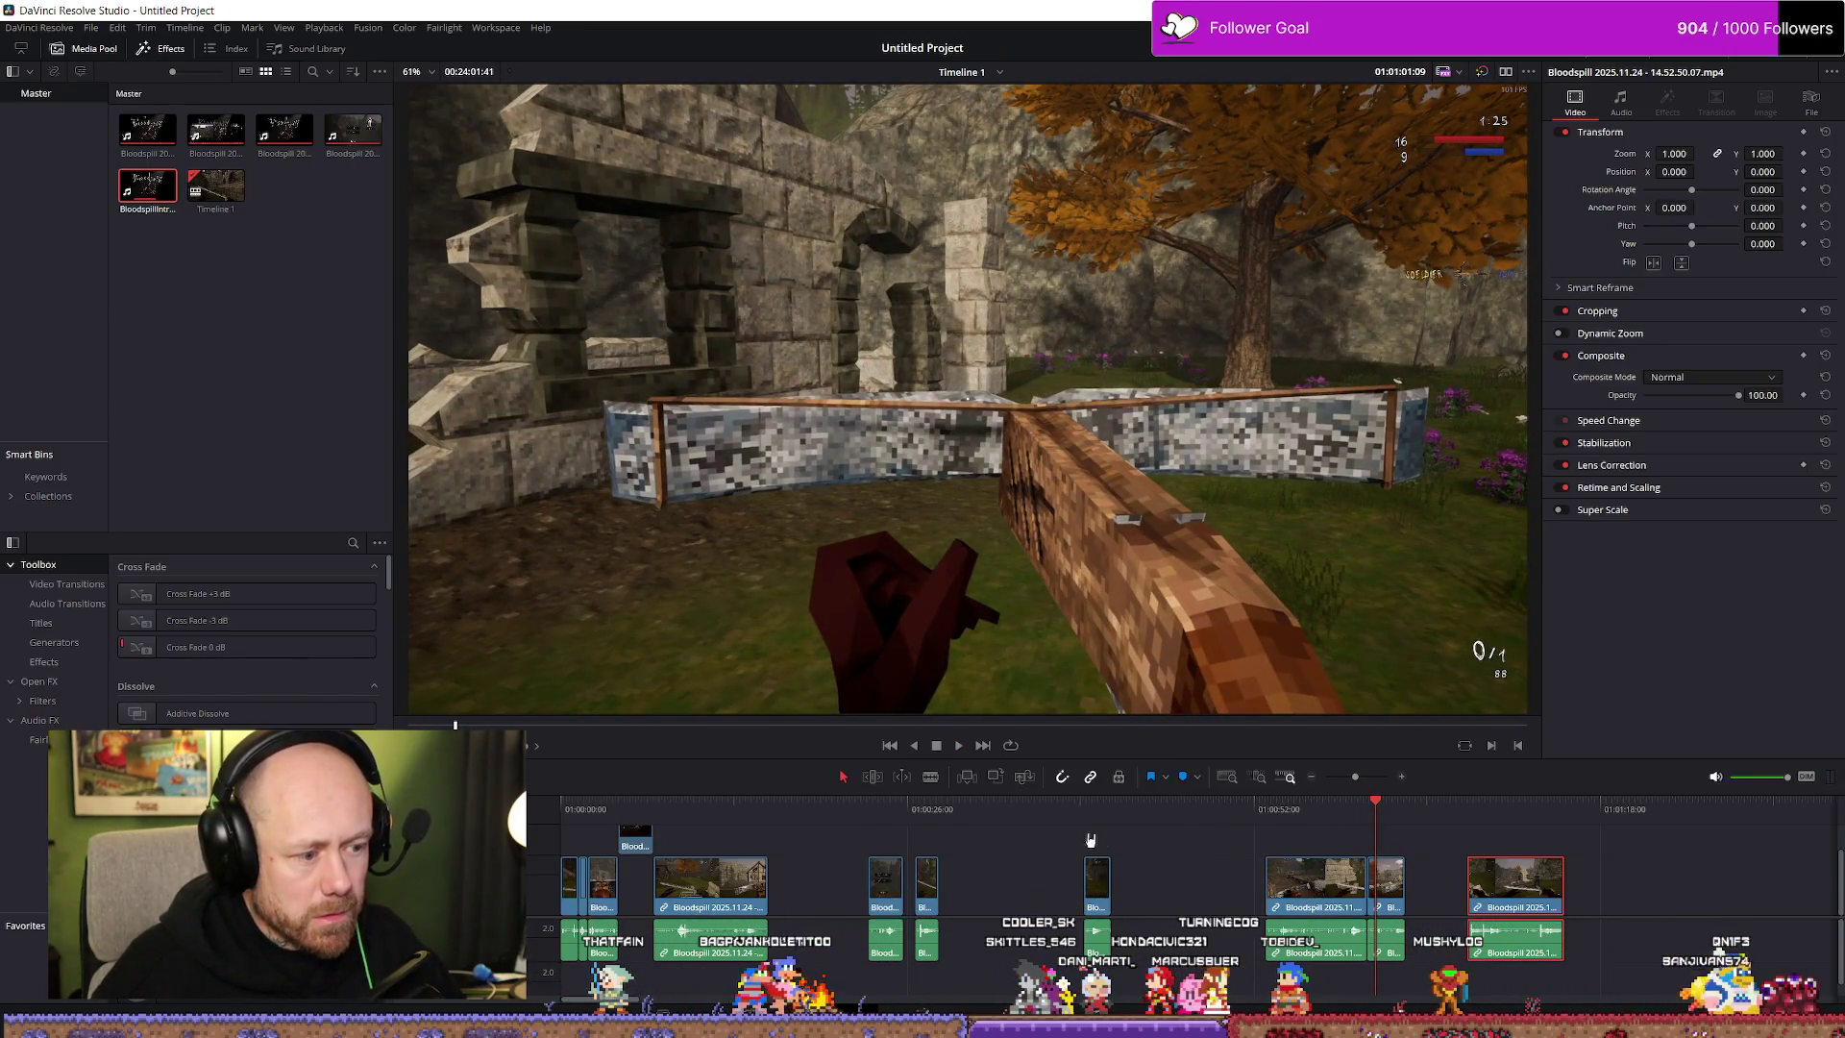
mouse_move(1474, 894)
left_mouse_down()
mouse_move(1627, 893)
mouse_move(1534, 893)
left_mouse_up()
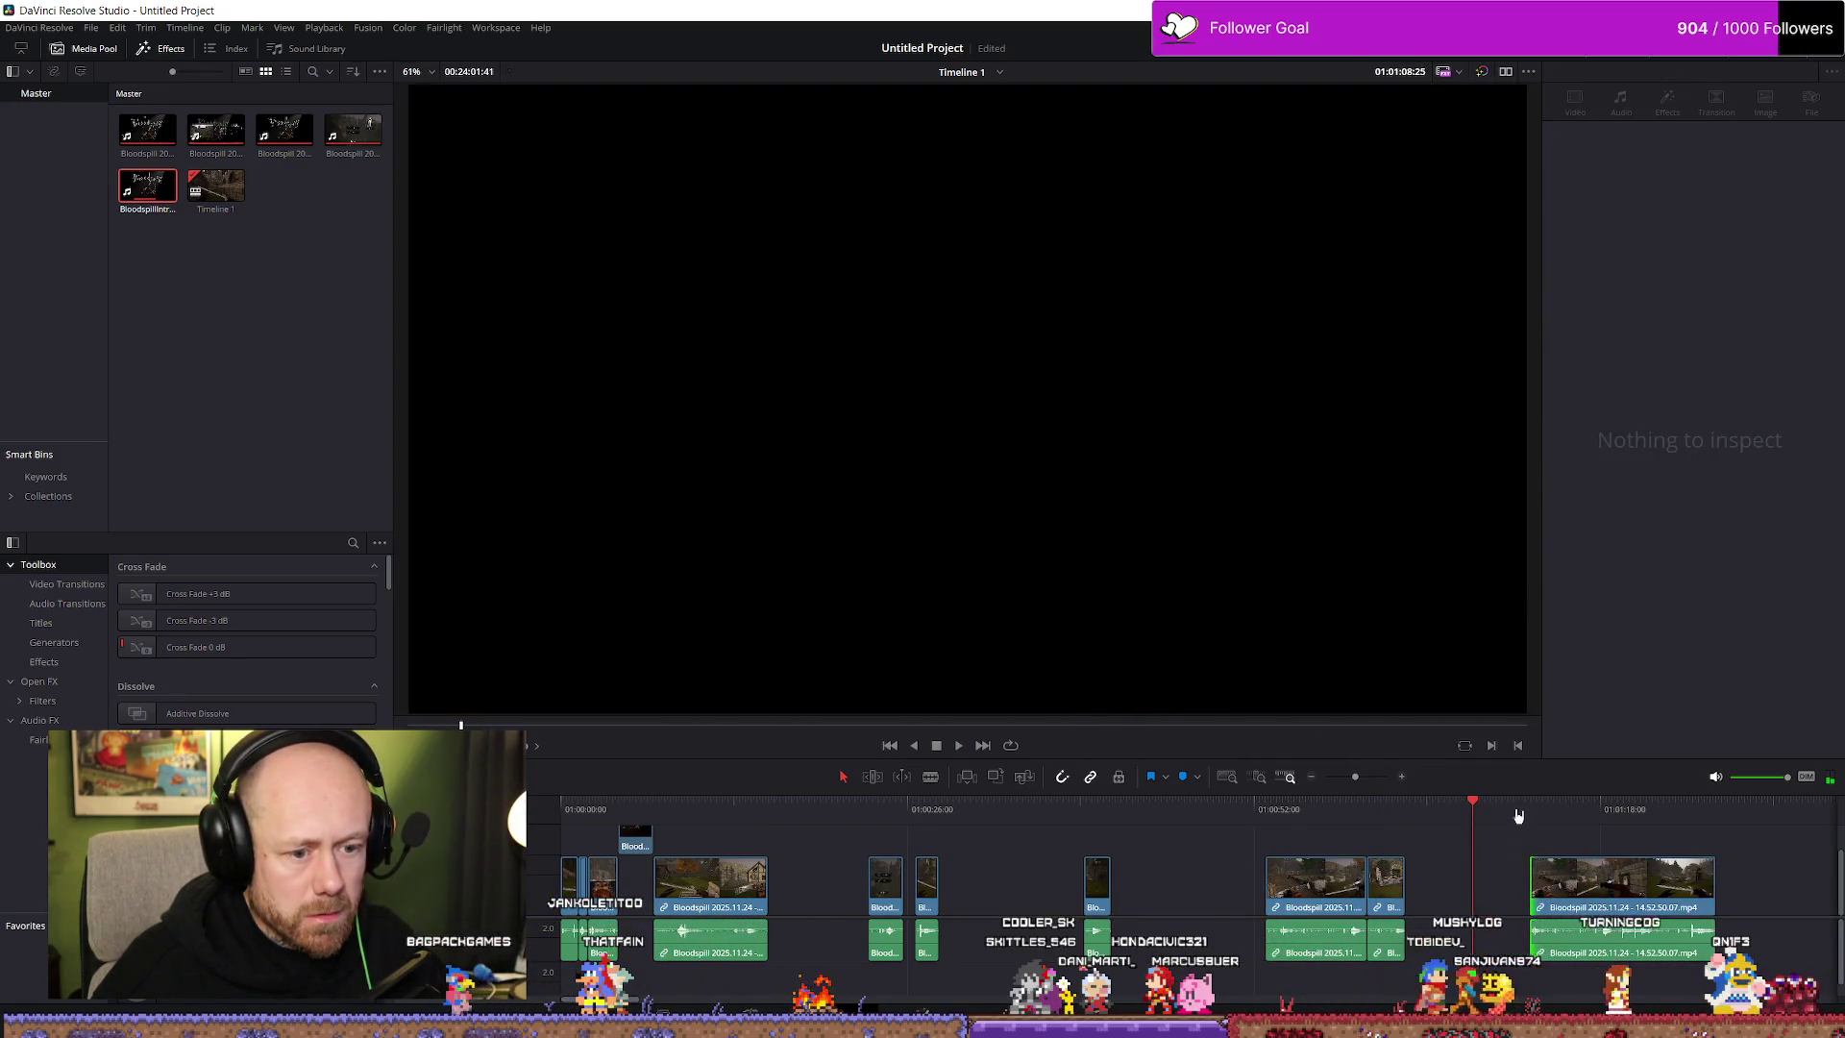
key("space")
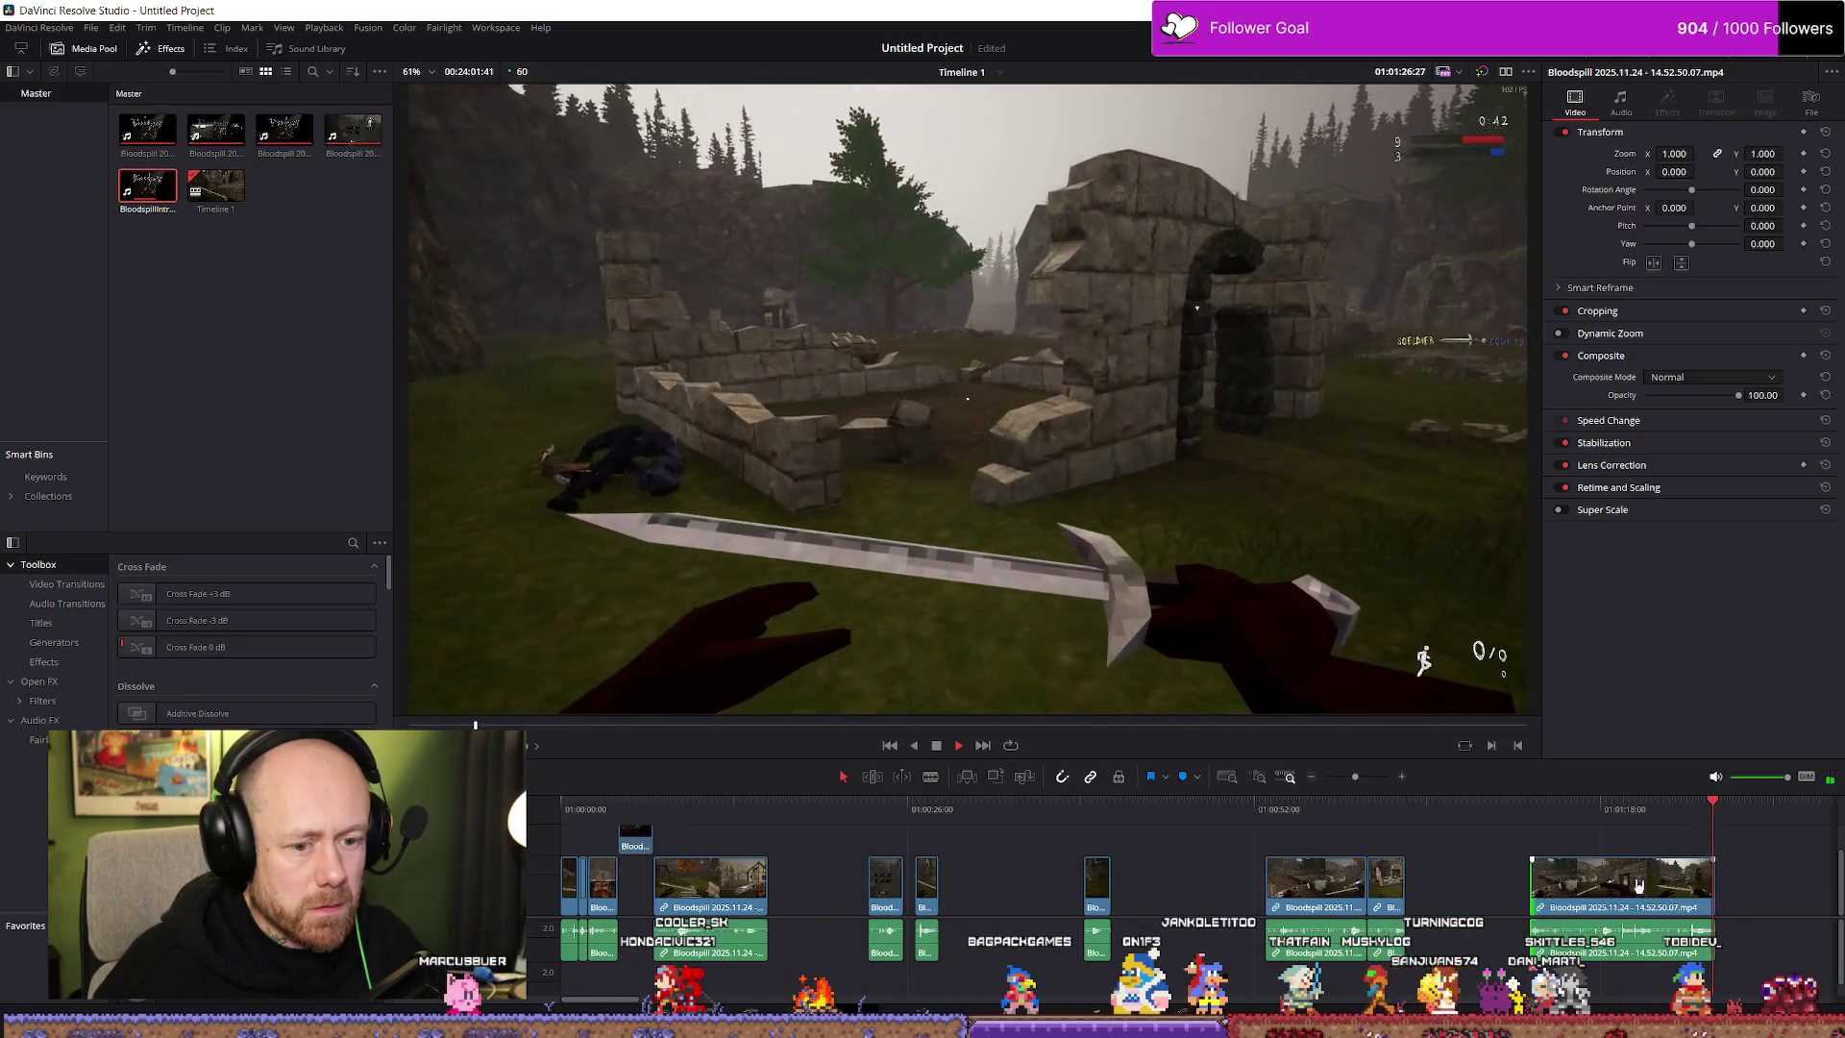
key("space")
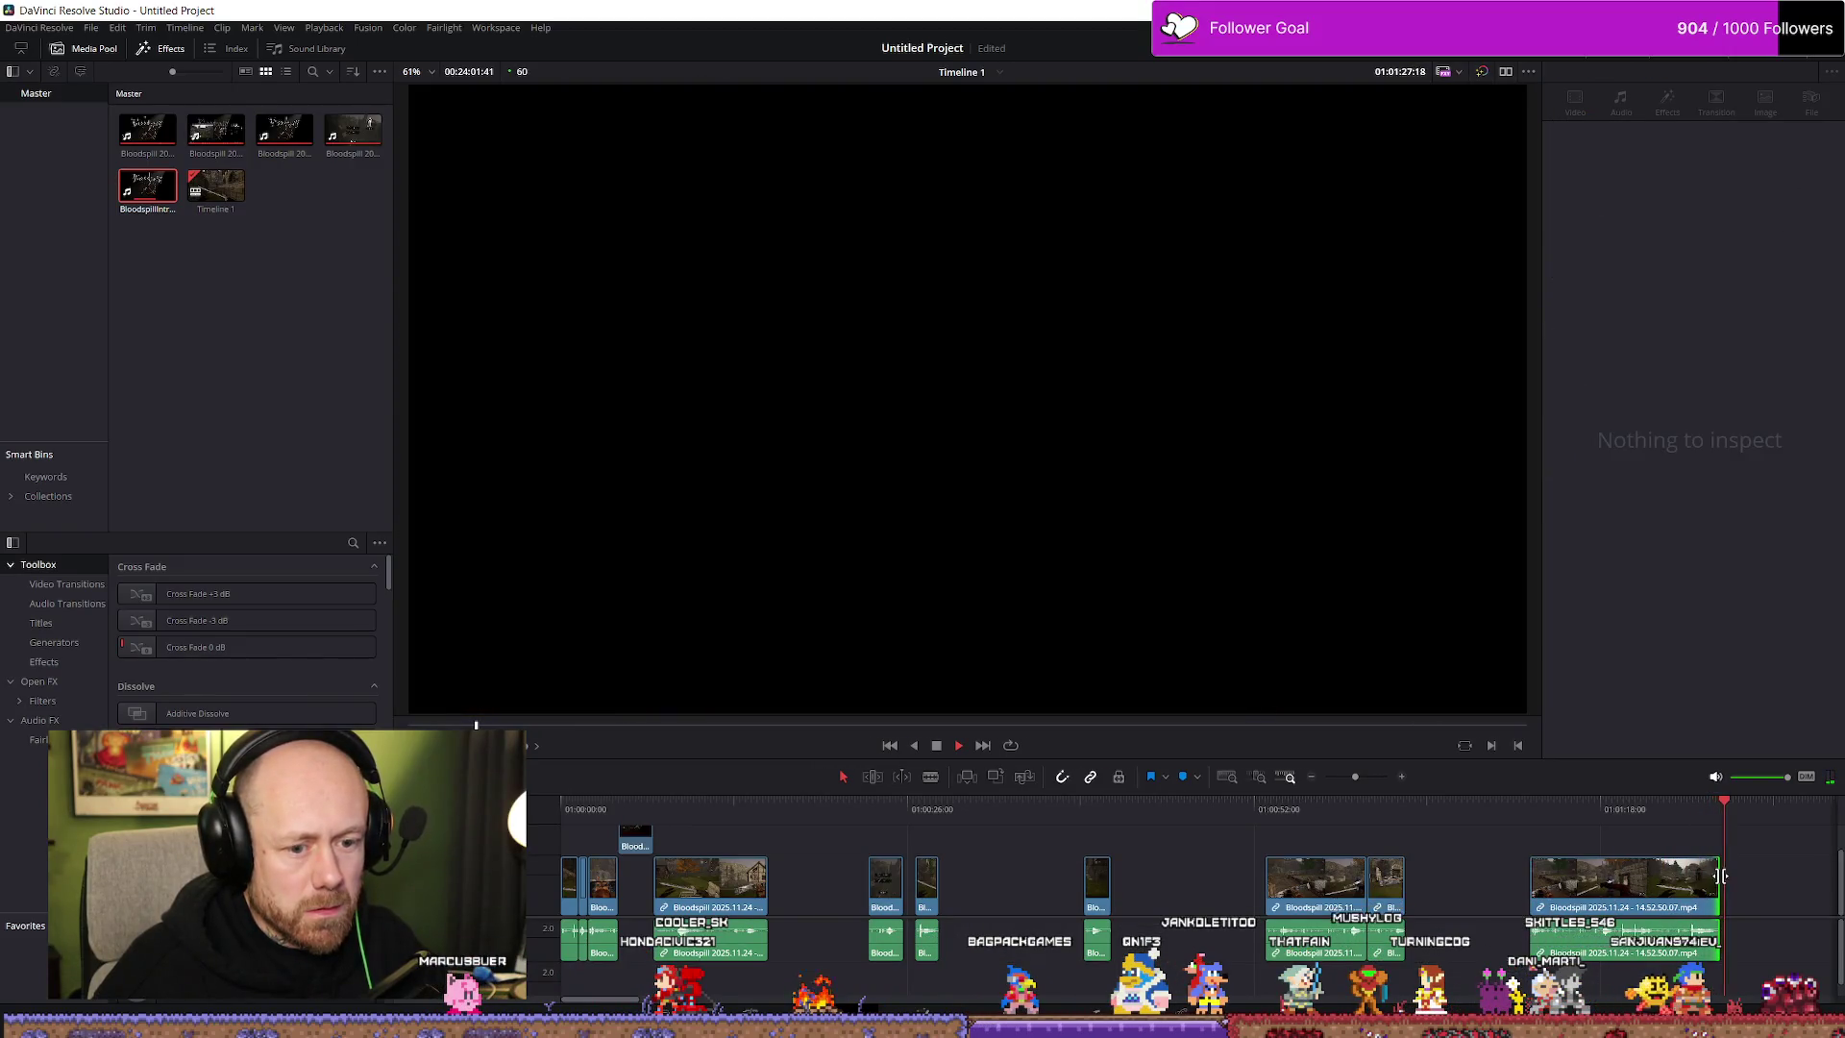
left_click_drag(1717, 875, 1726, 884)
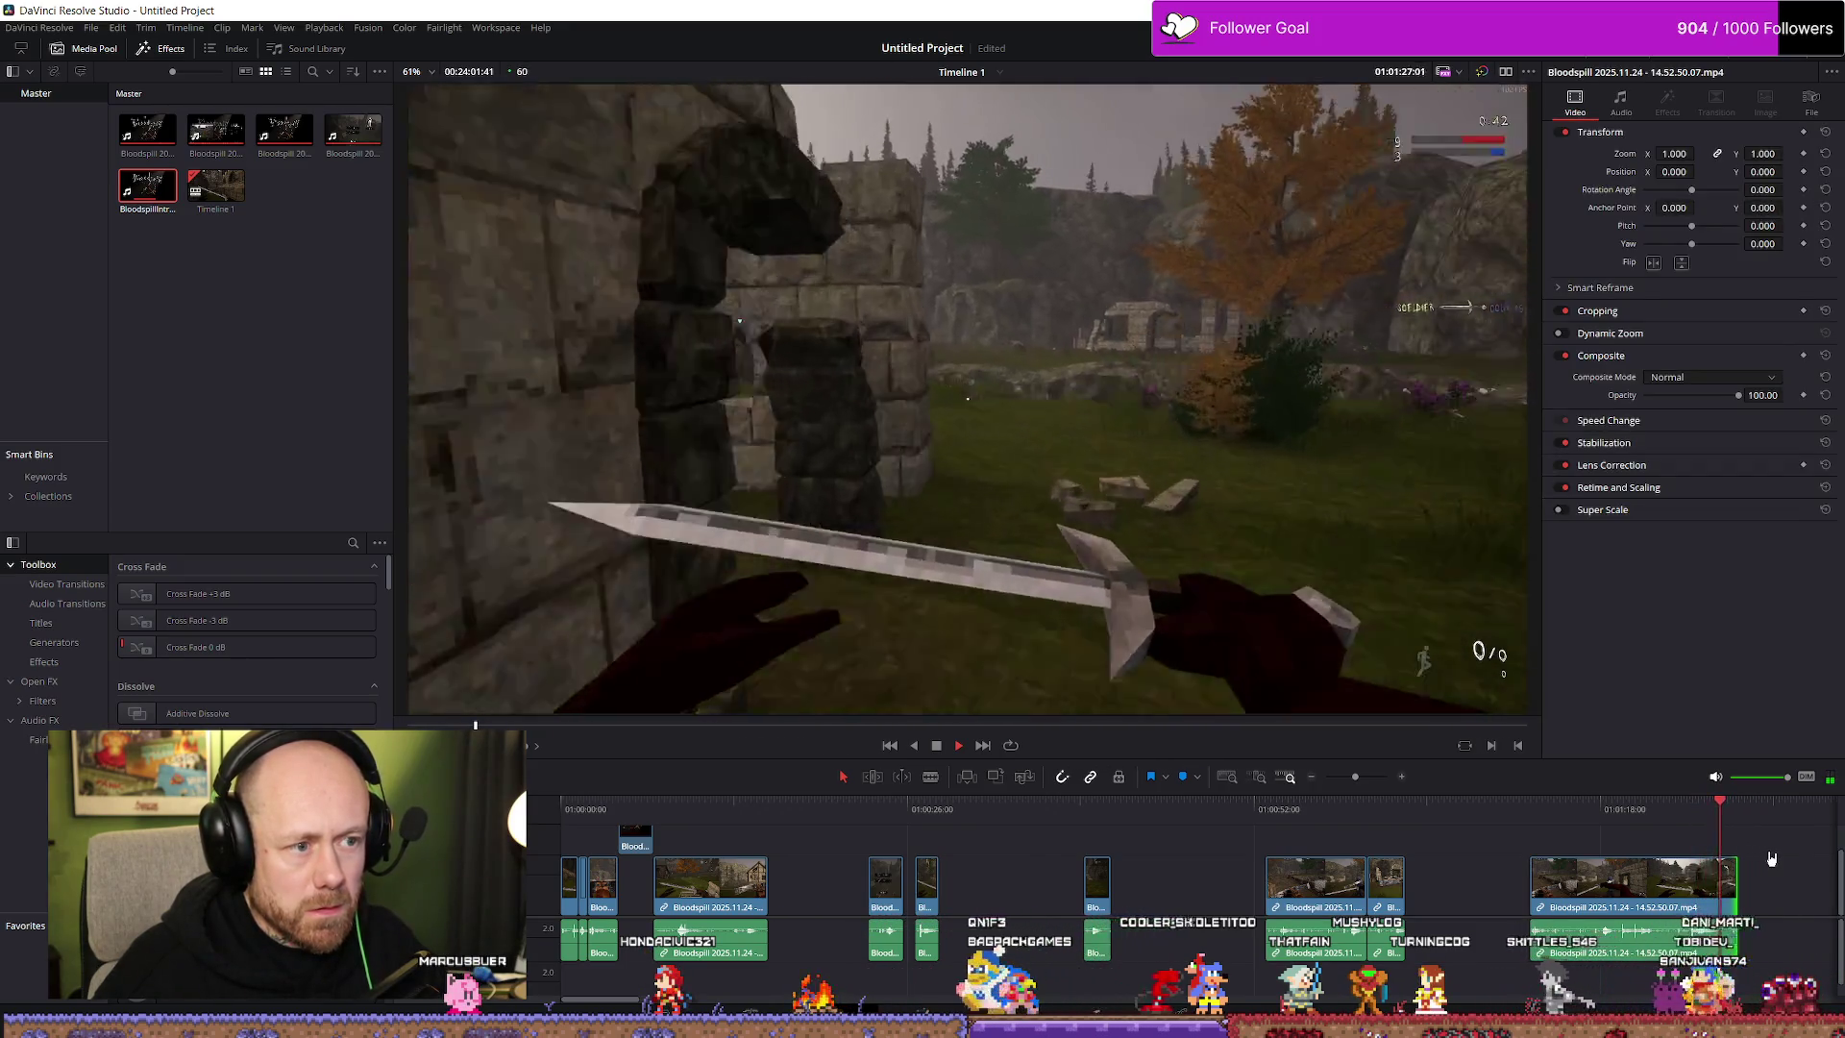
key("space")
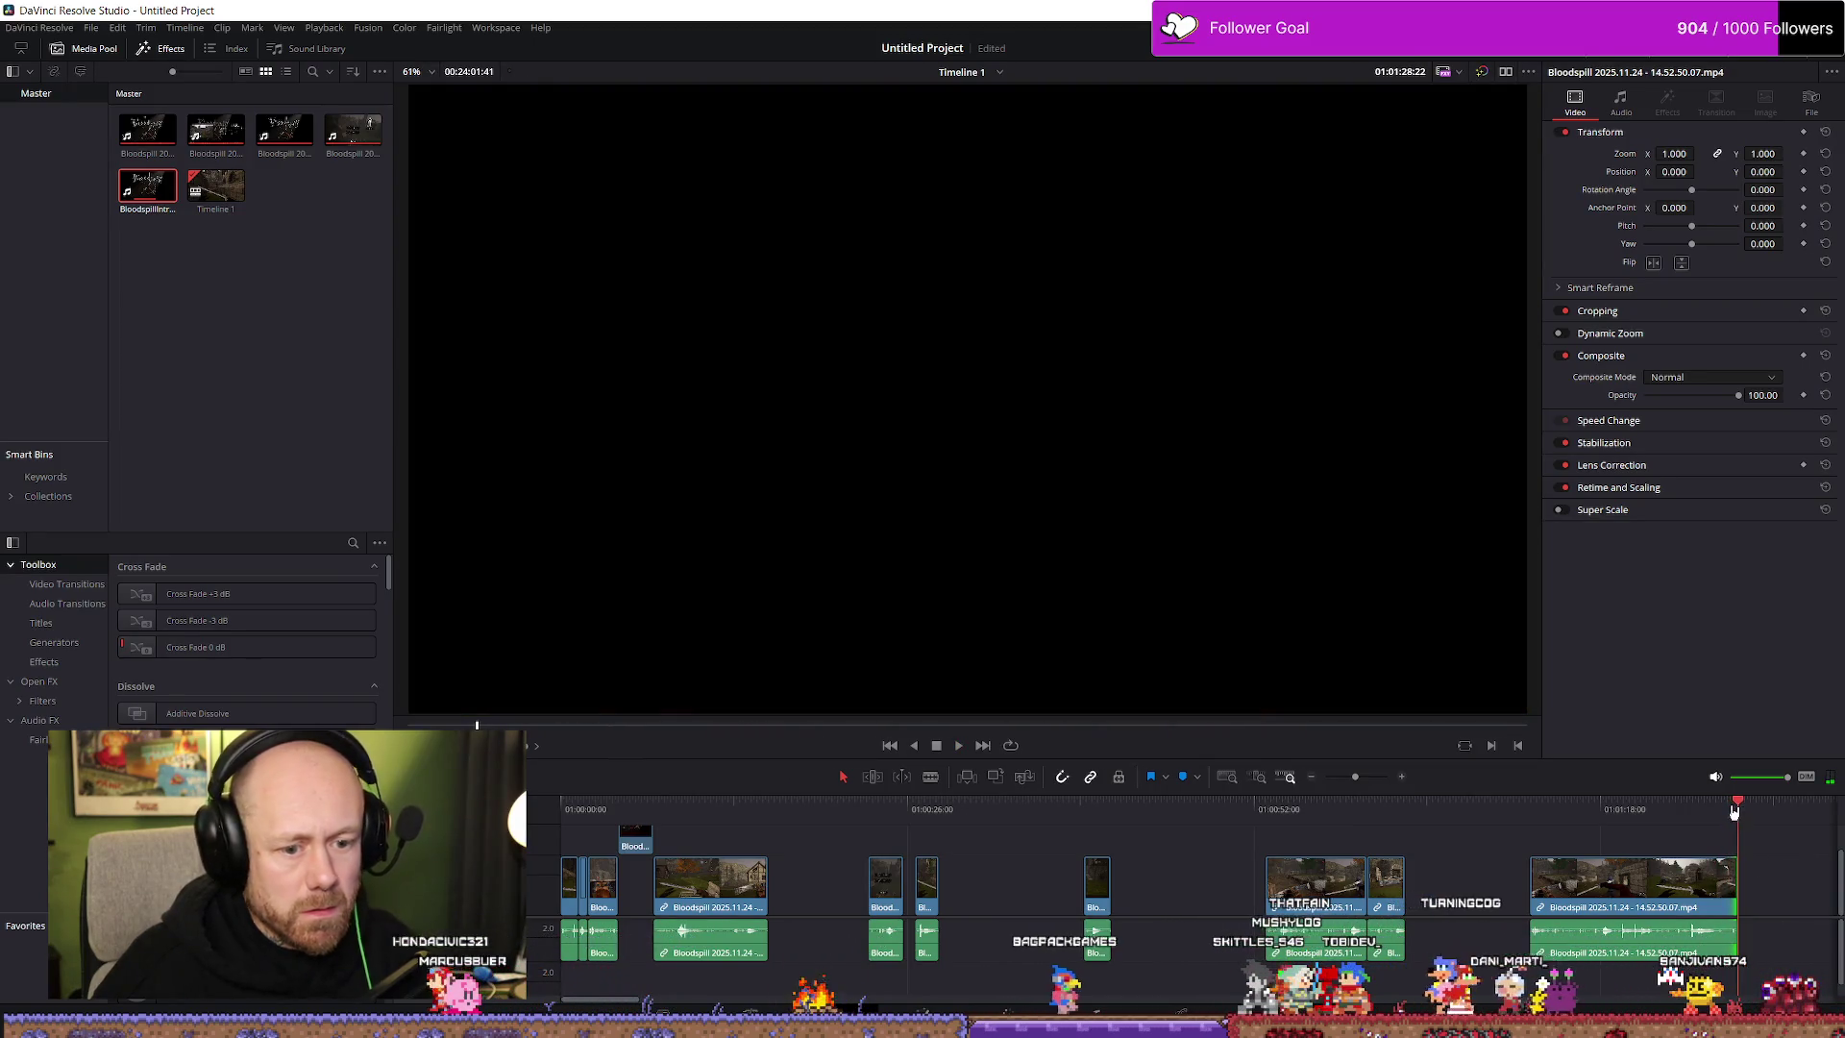
left_click(1731, 809)
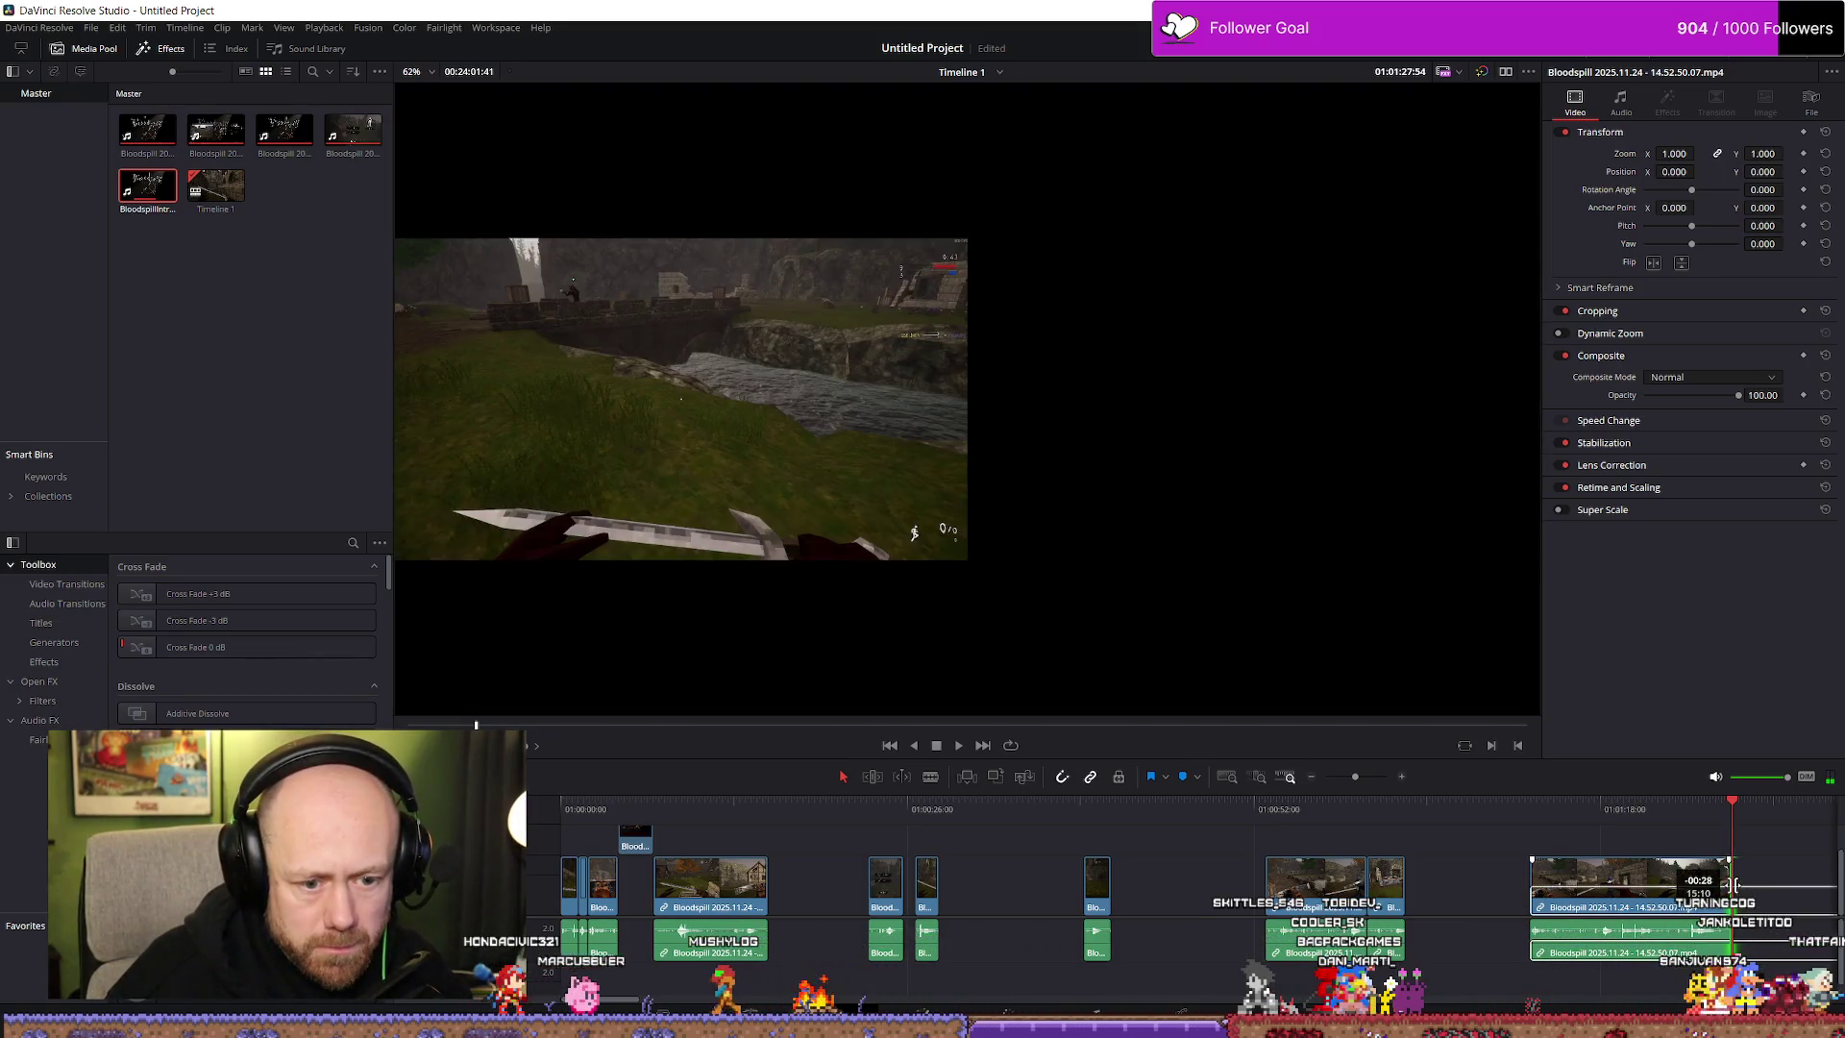
left_click_drag(1735, 884, 1641, 886)
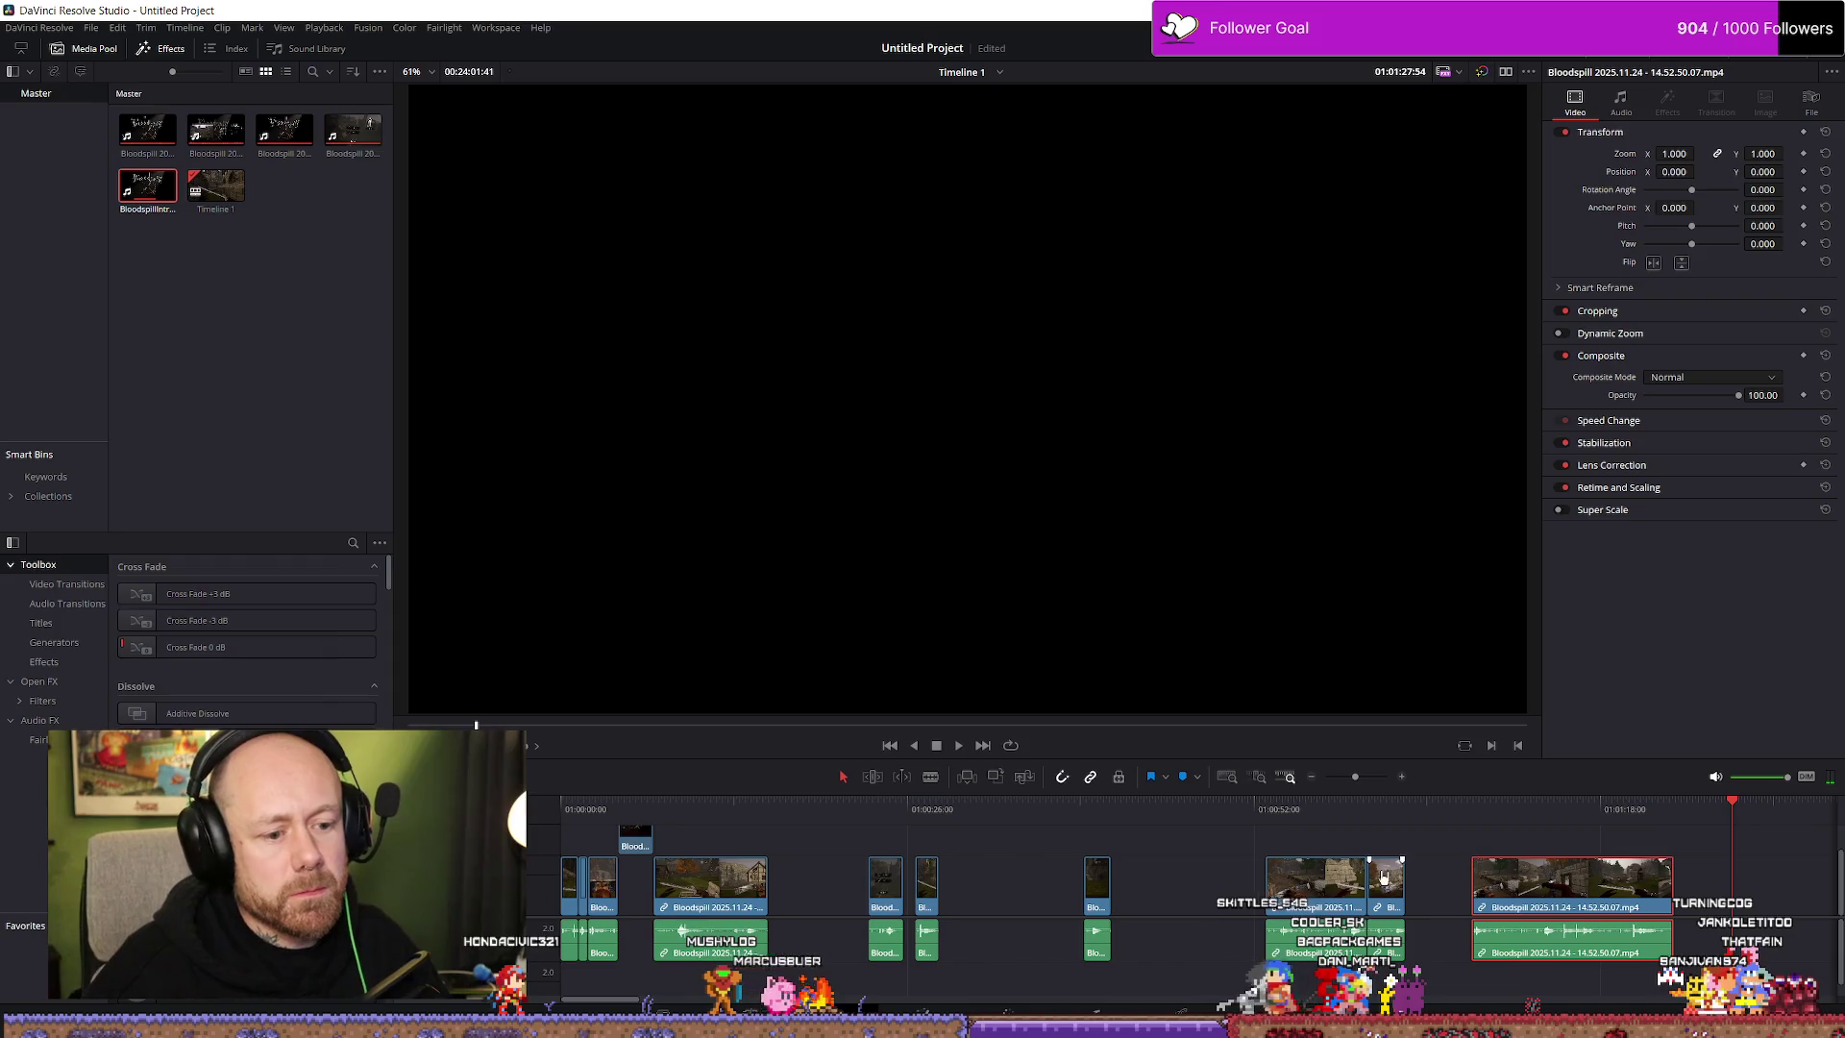
left_click(657, 812)
key("space")
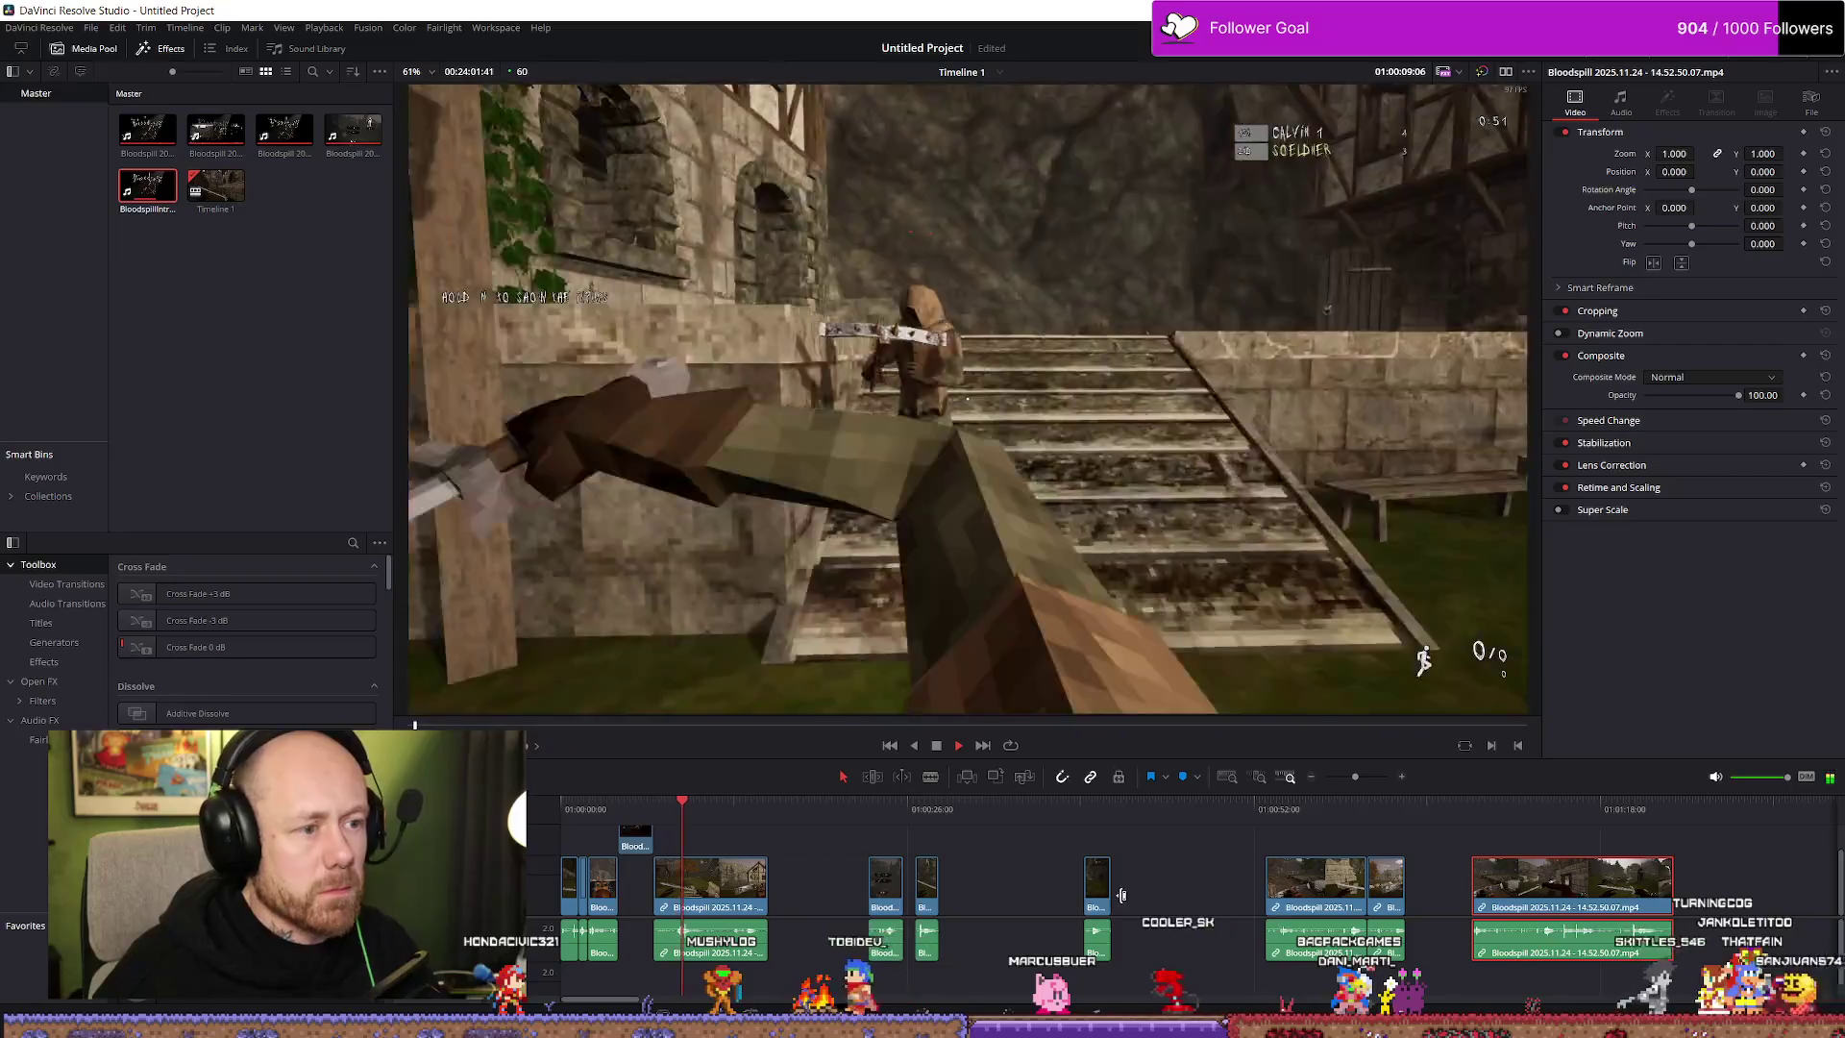
Play through the montage from the start and jump ahead to the last clip
scroll(1114, 905, "down", 2)
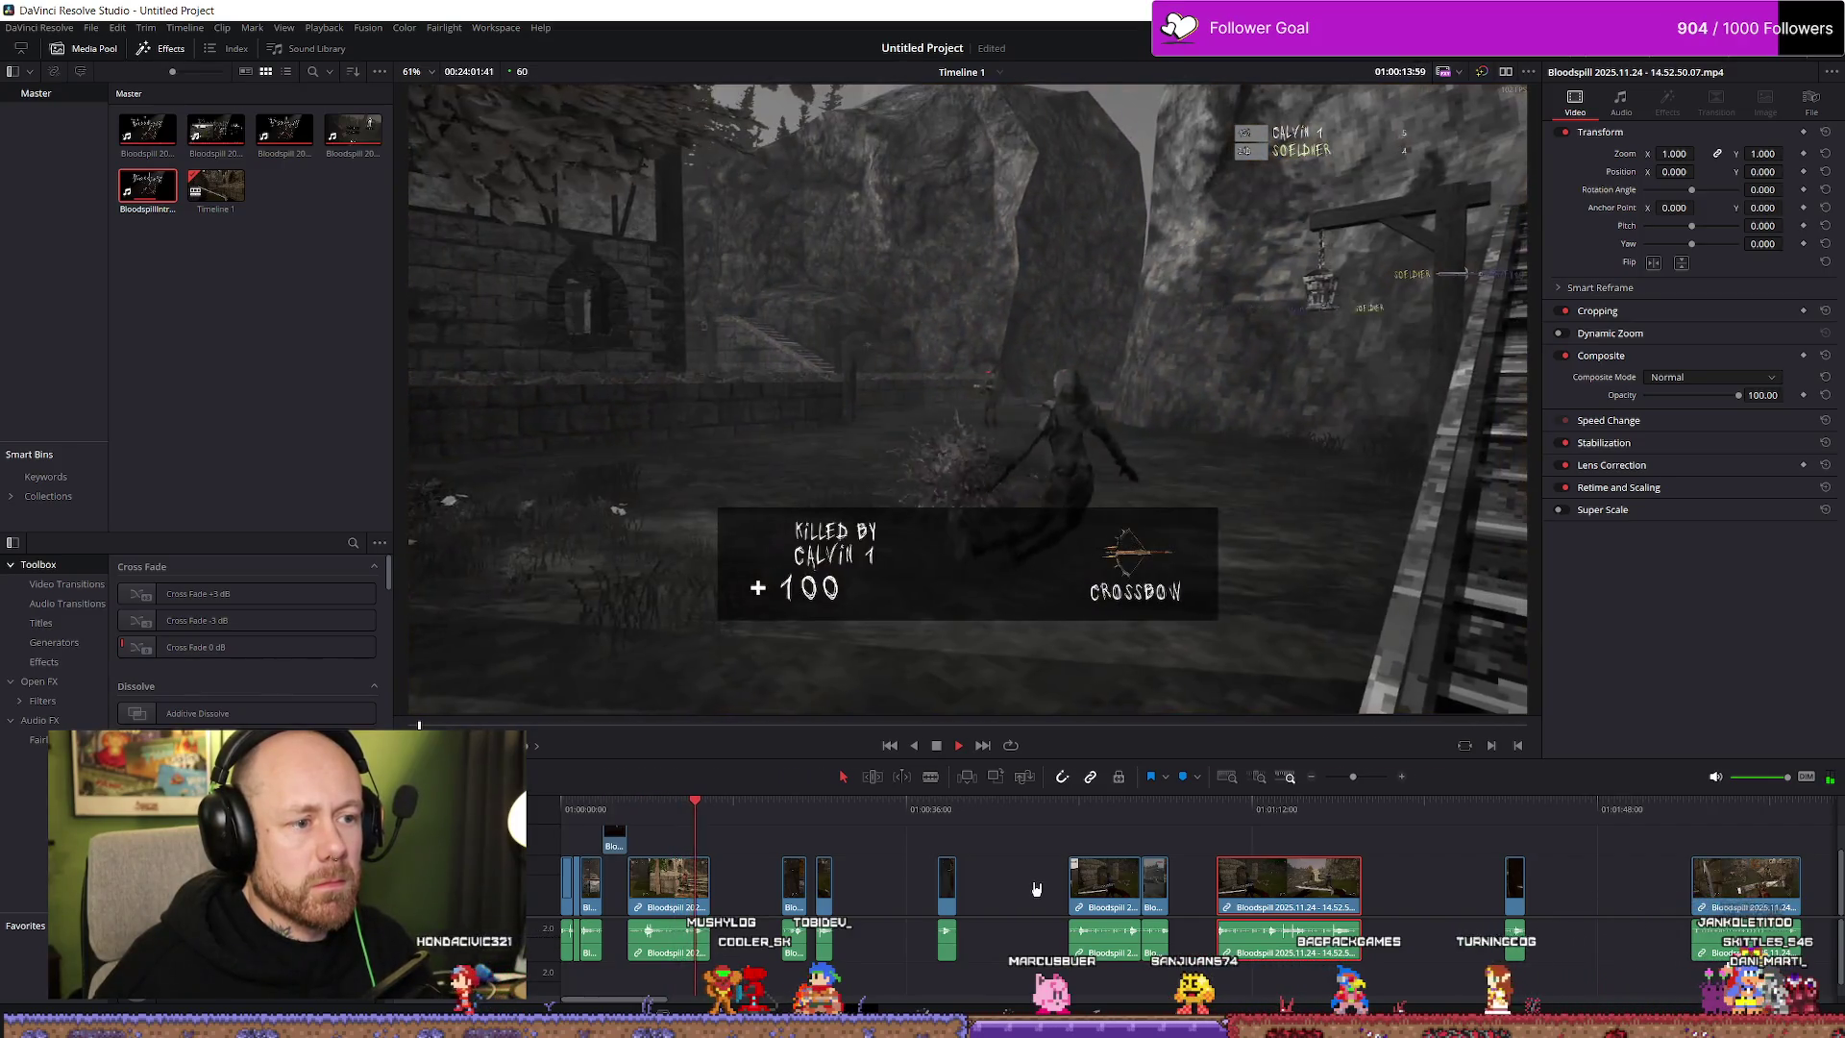
key("space")
scroll(1275, 911, "up", 3)
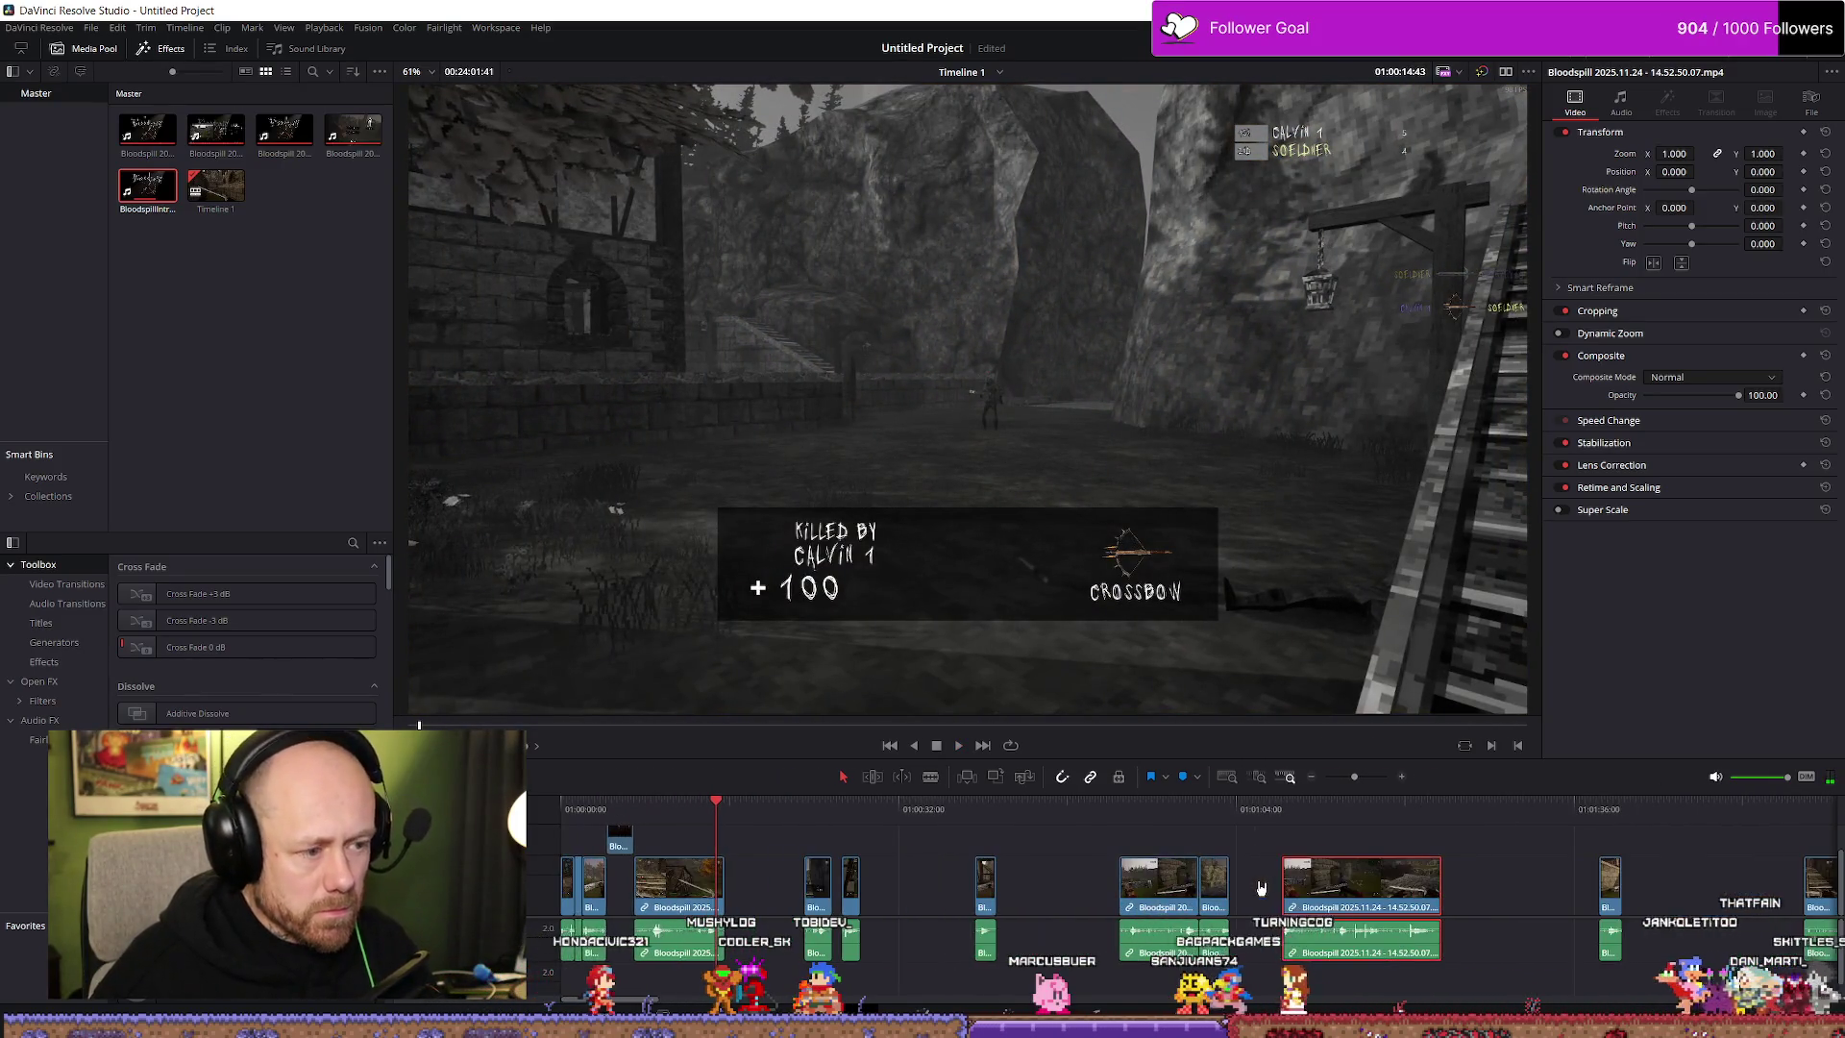
left_click(1326, 826)
scroll(1393, 829, "down", 4)
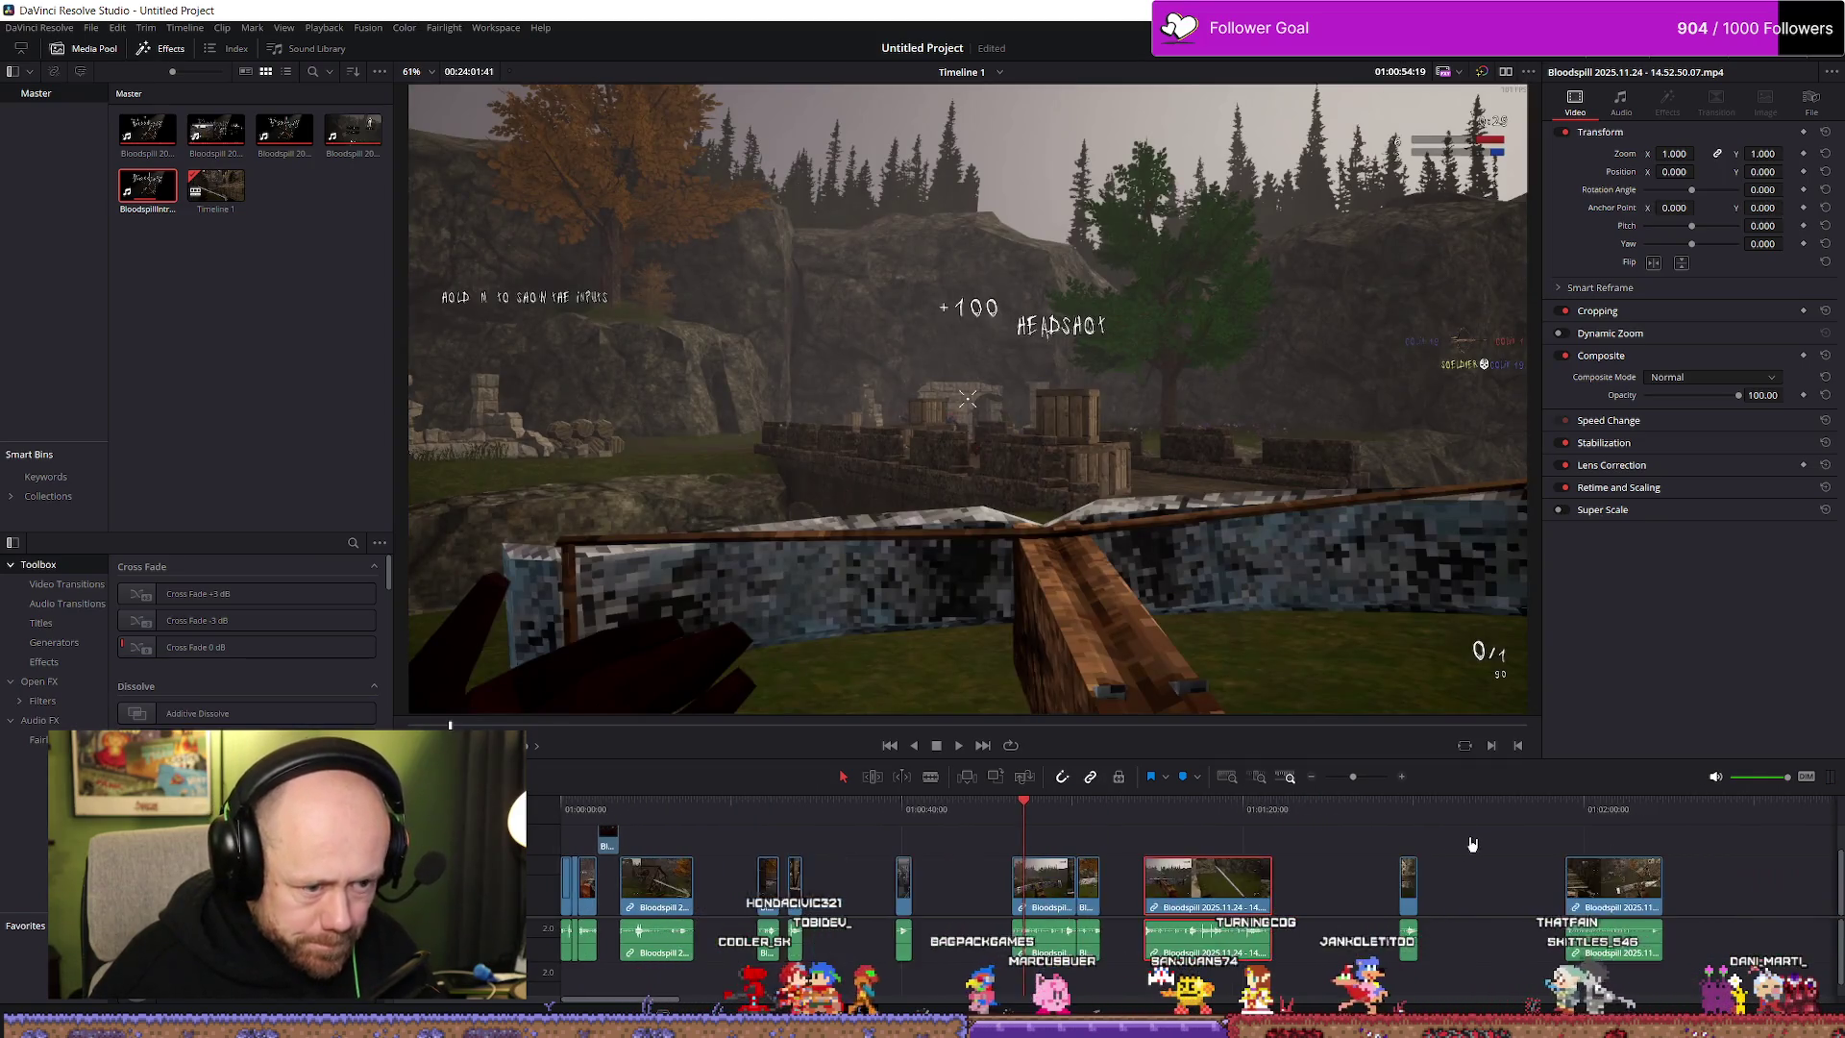
left_click(1424, 827)
key("space")
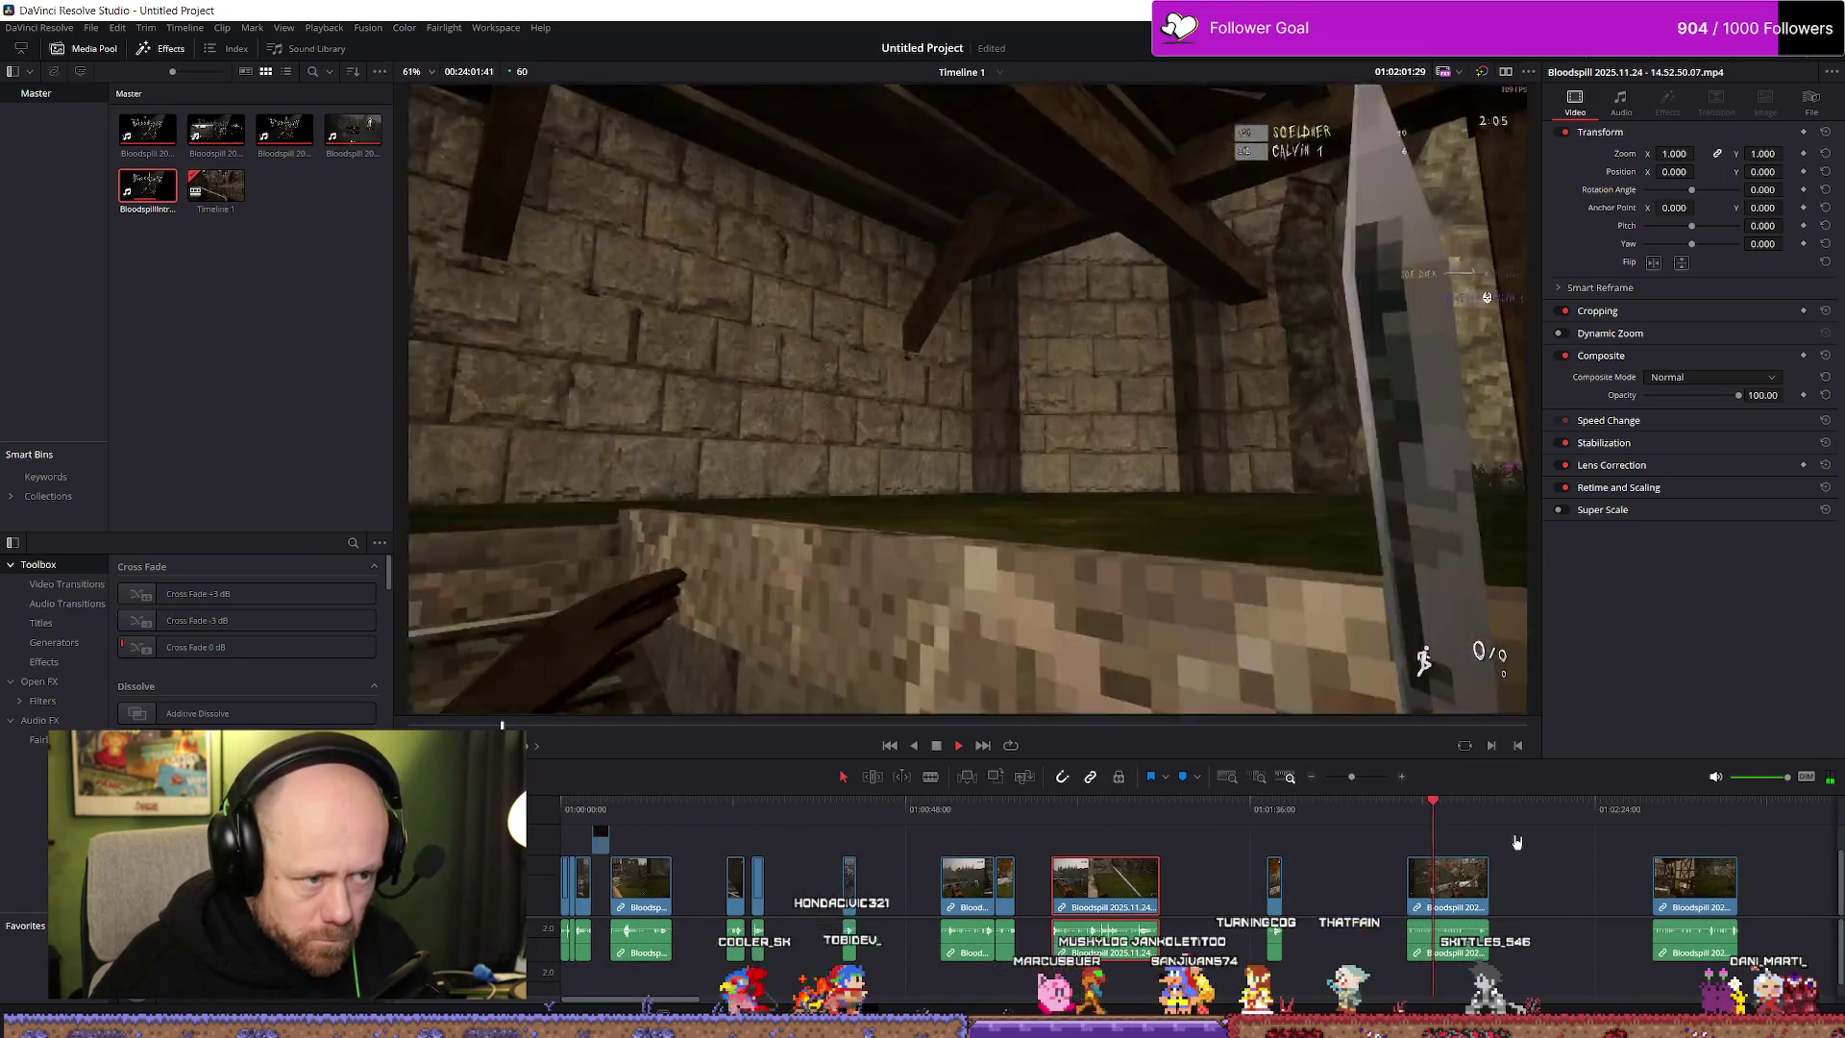
left_click(1653, 813)
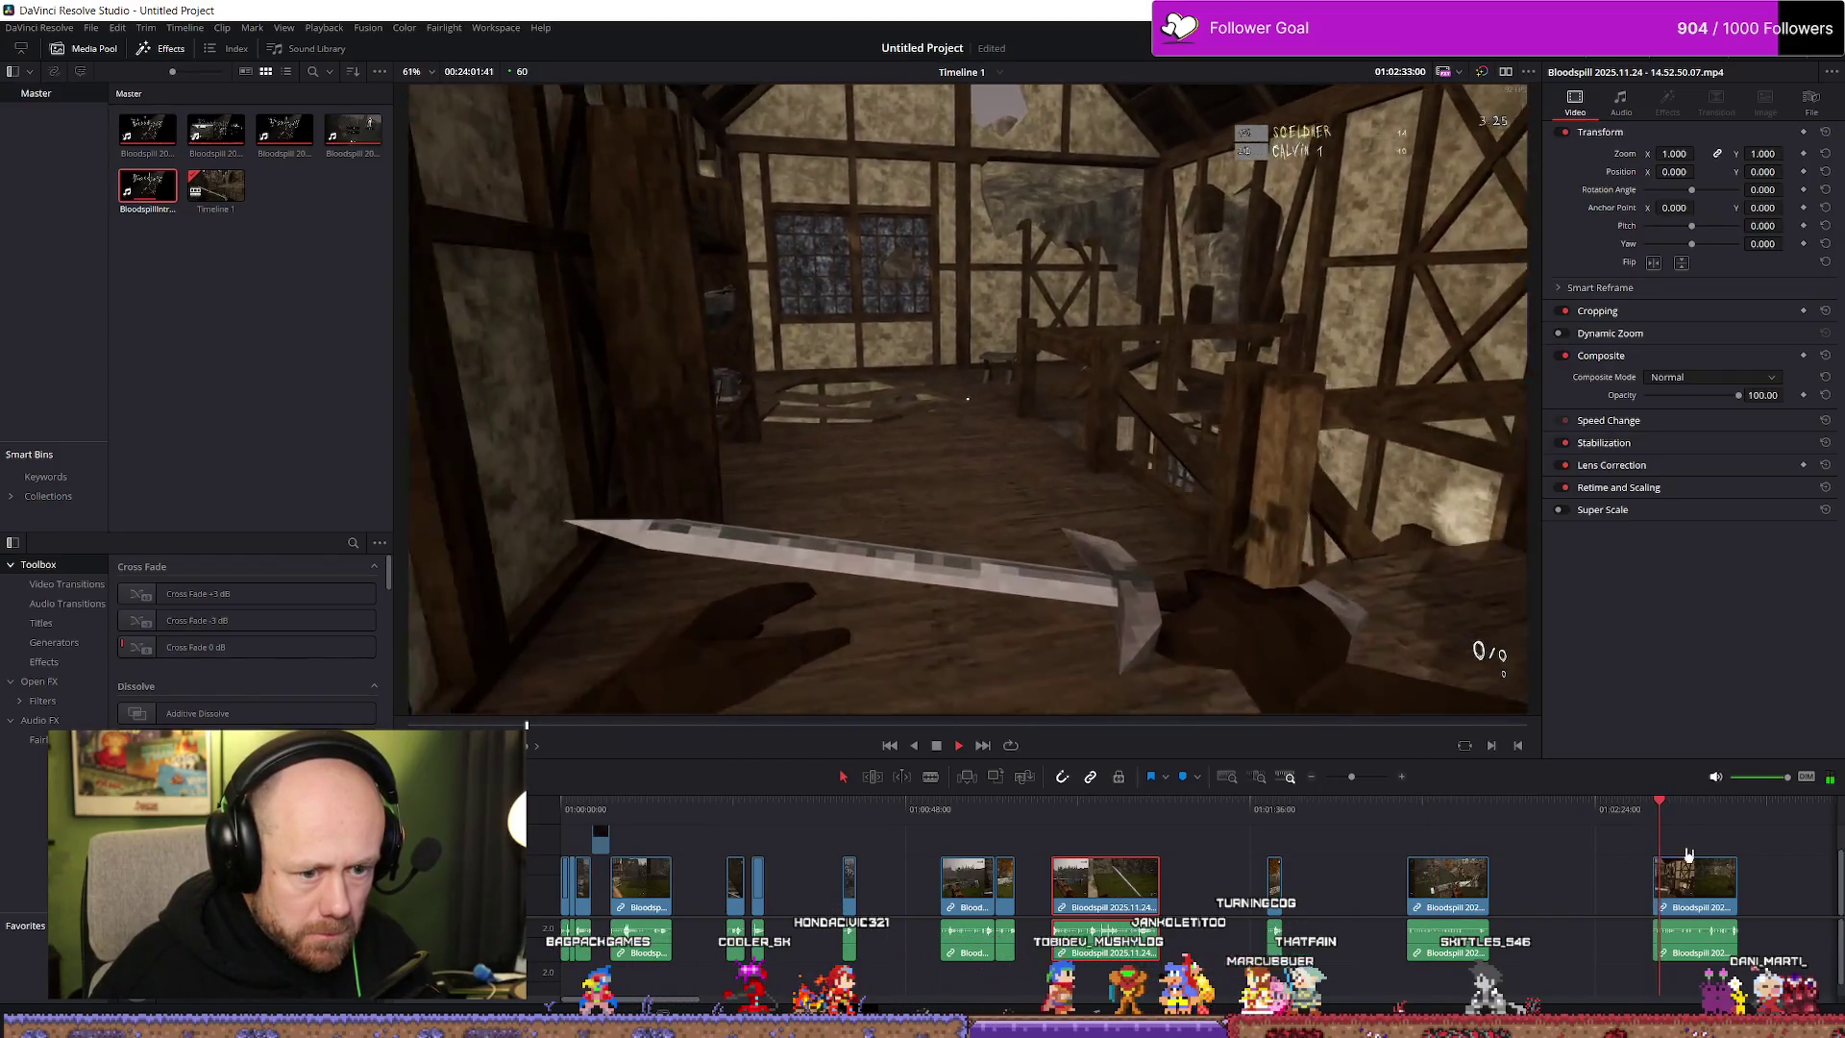
Trim the last clip's head, then marquee-select a group of clips and drag them toward the timeline start
left_click_drag(1661, 881, 1668, 881)
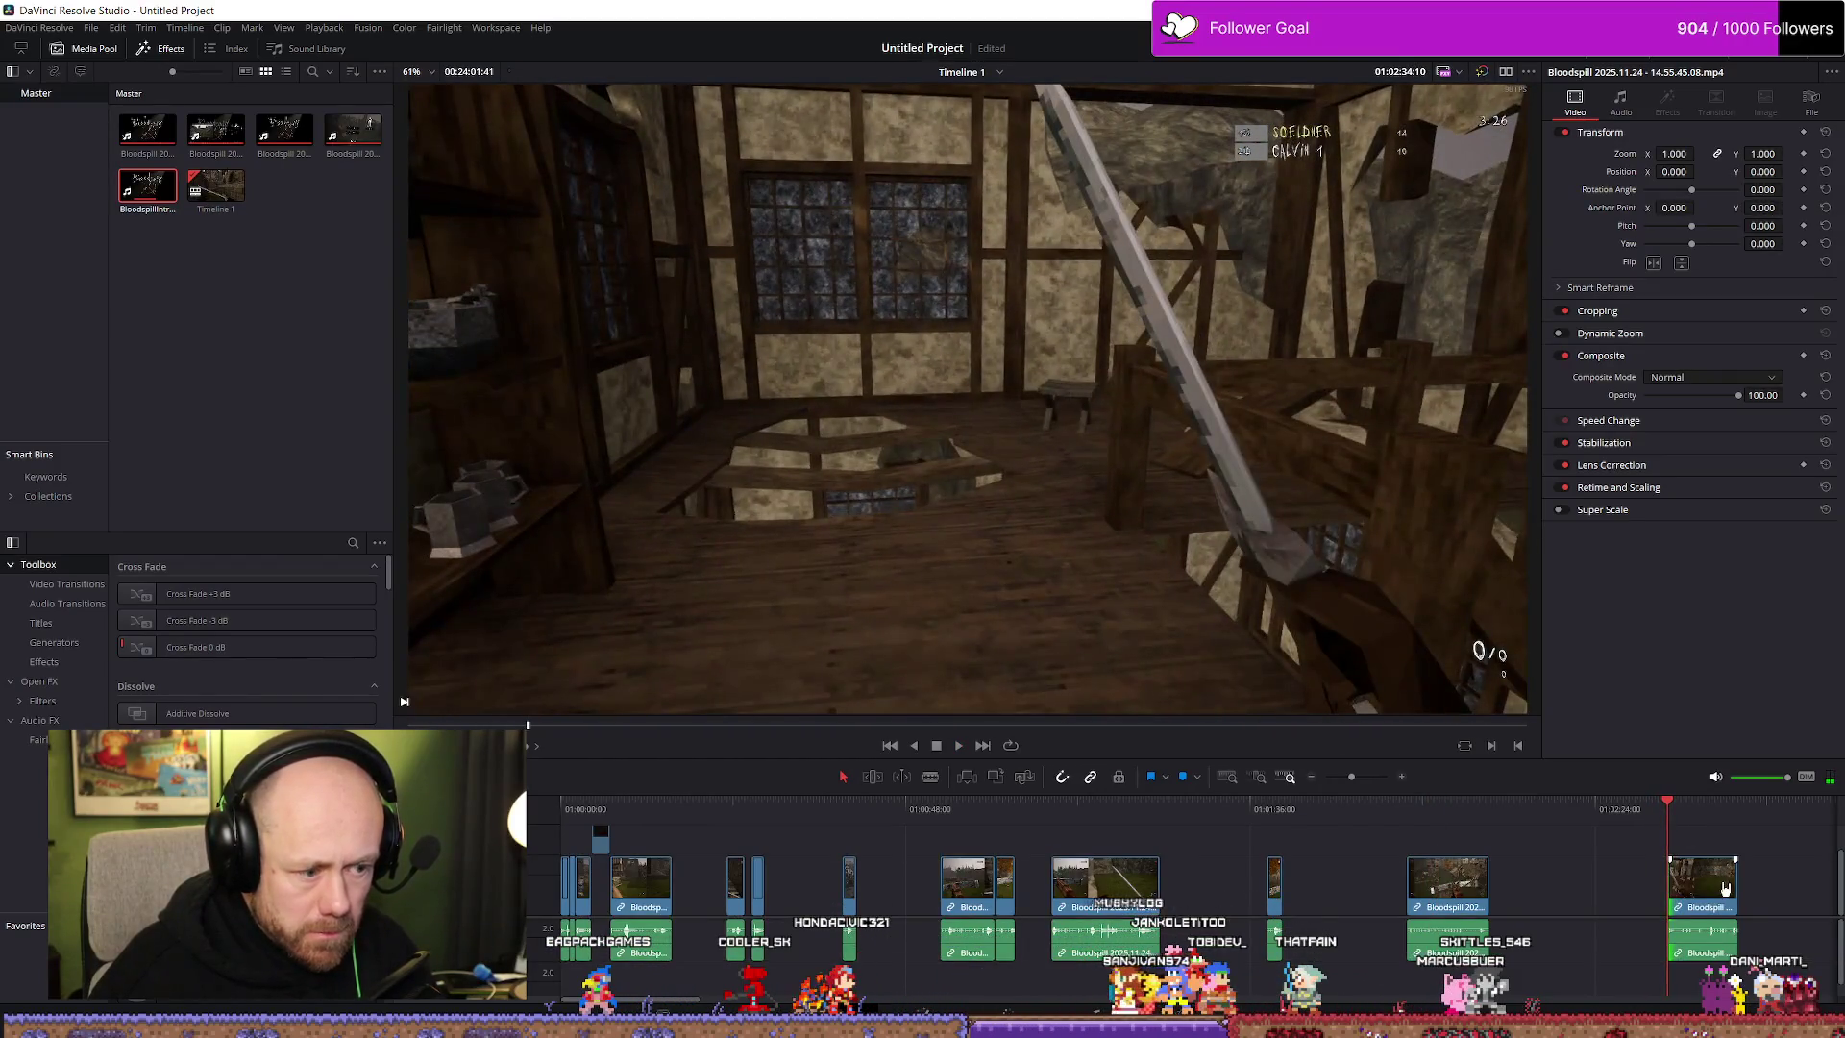
mouse_move(723, 845)
left_mouse_down()
mouse_move(865, 956)
mouse_move(1057, 999)
mouse_move(1118, 961)
mouse_move(1128, 903)
mouse_move(587, 895)
left_mouse_up()
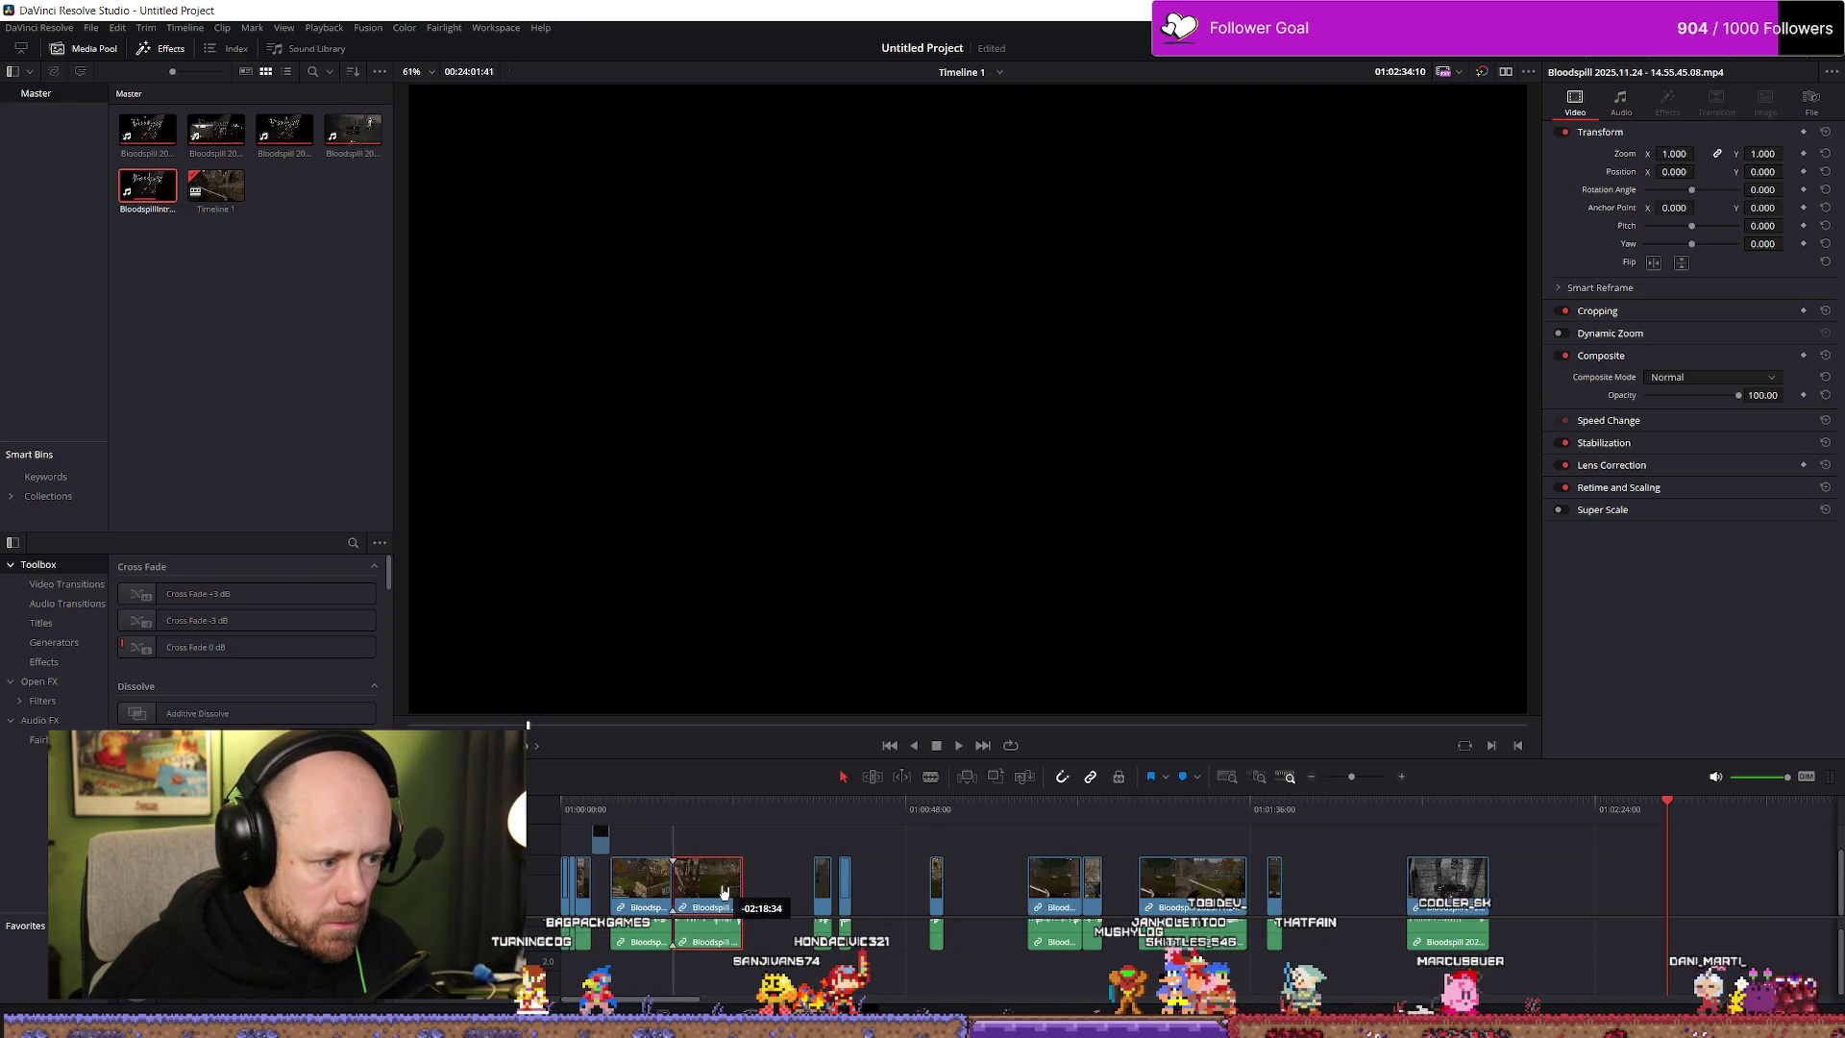
left_click(642, 807)
key("space")
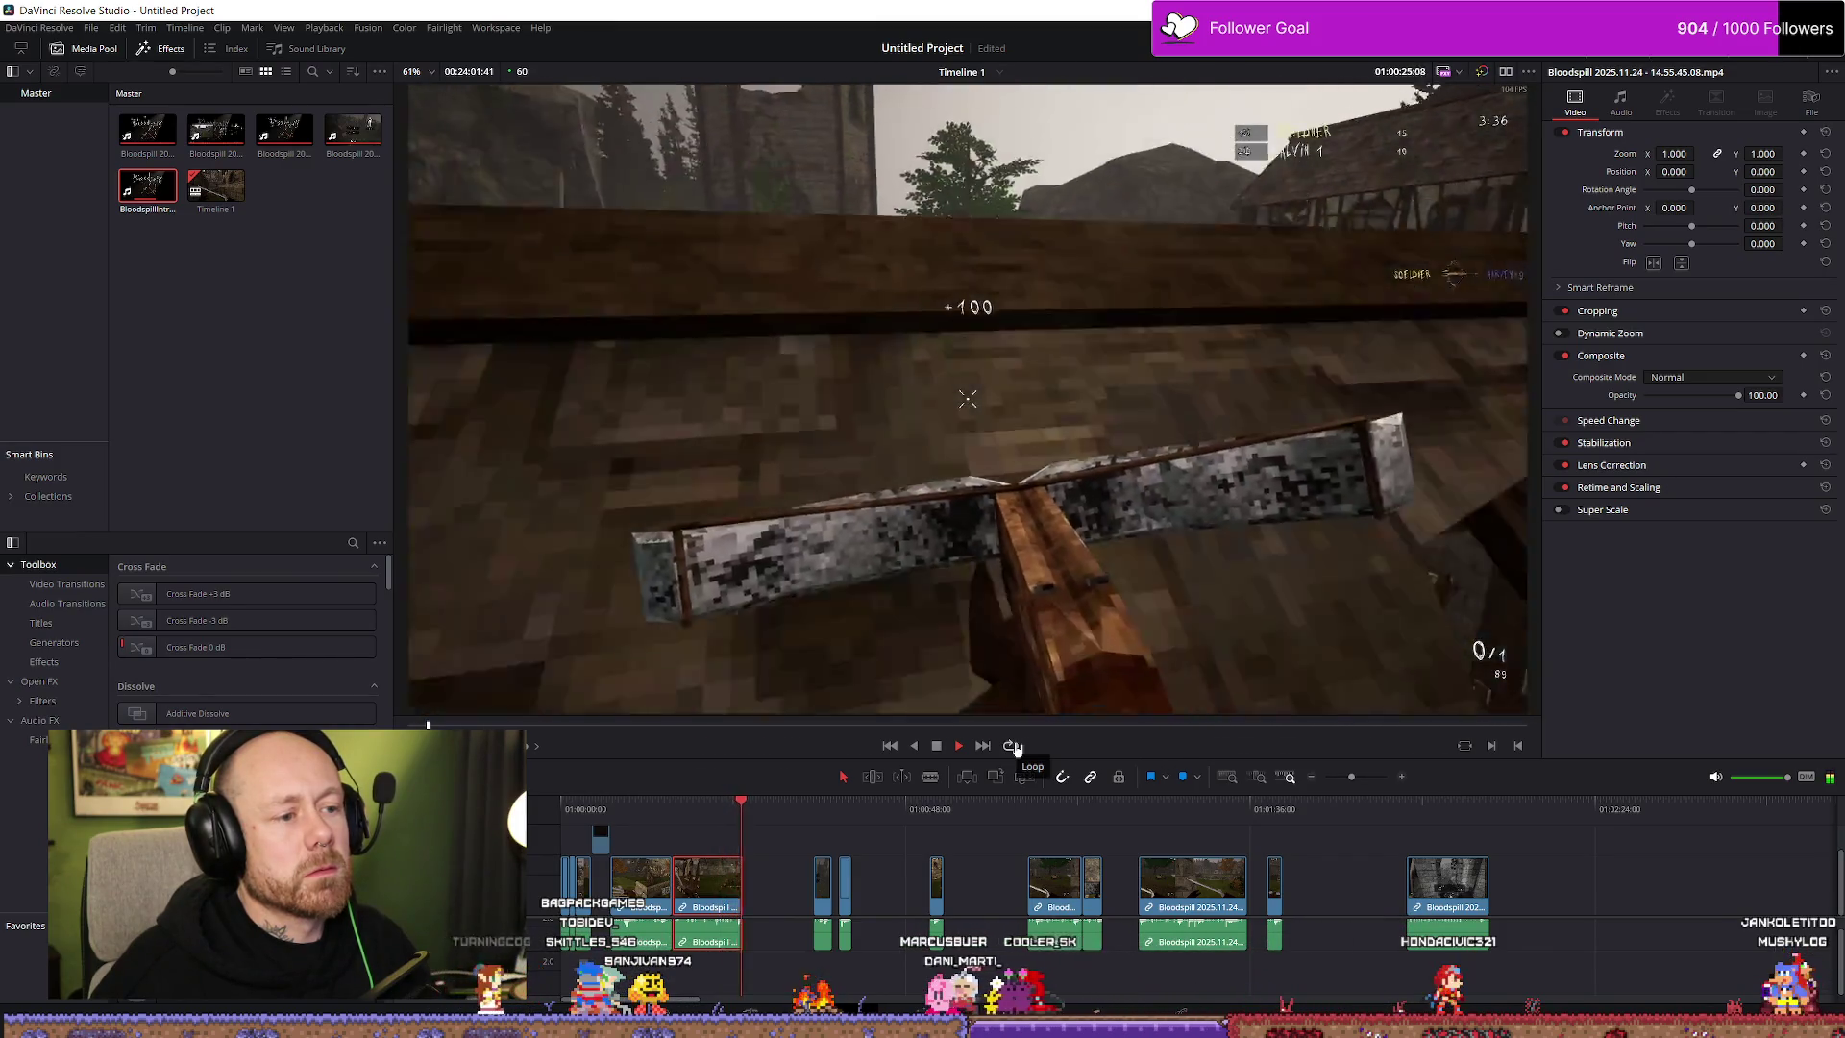
Extend the second gameplay clip's start earlier and play back to review the trim
scroll(826, 898, "up", 3)
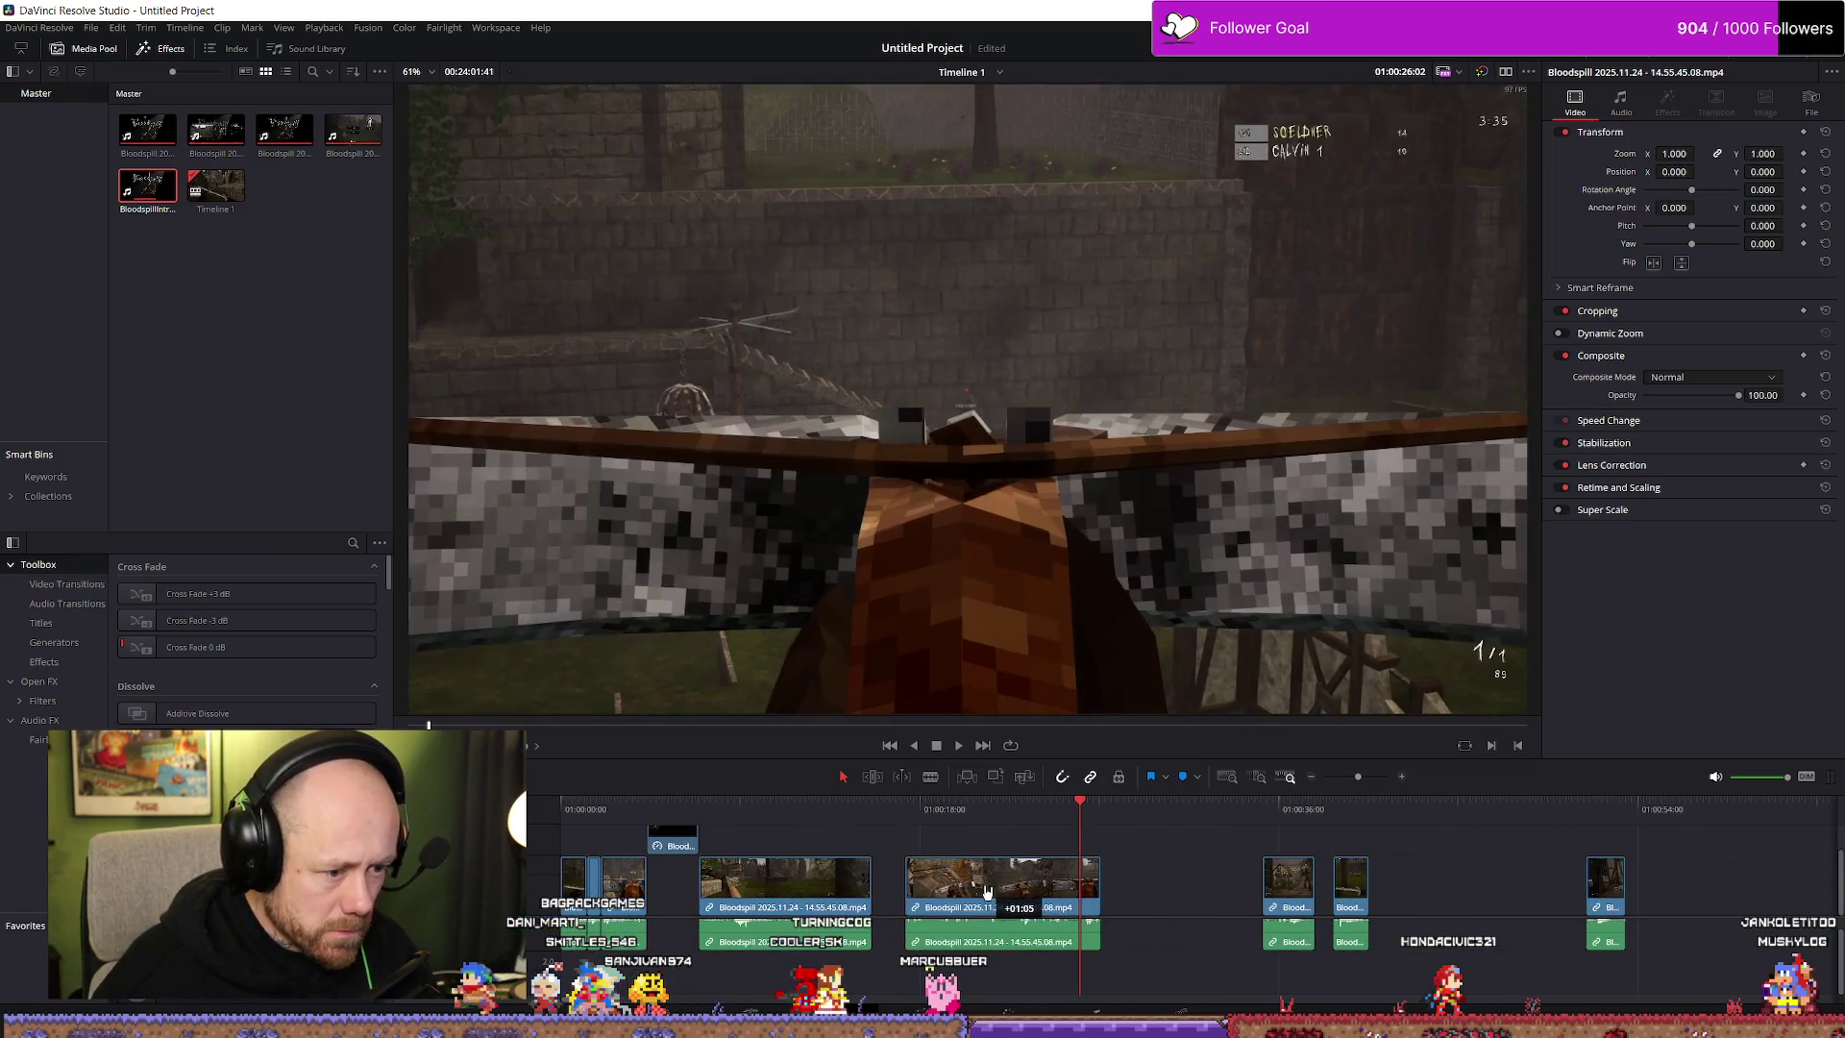
scroll(1117, 892, "up", 3)
left_click_drag(1104, 884, 1030, 882)
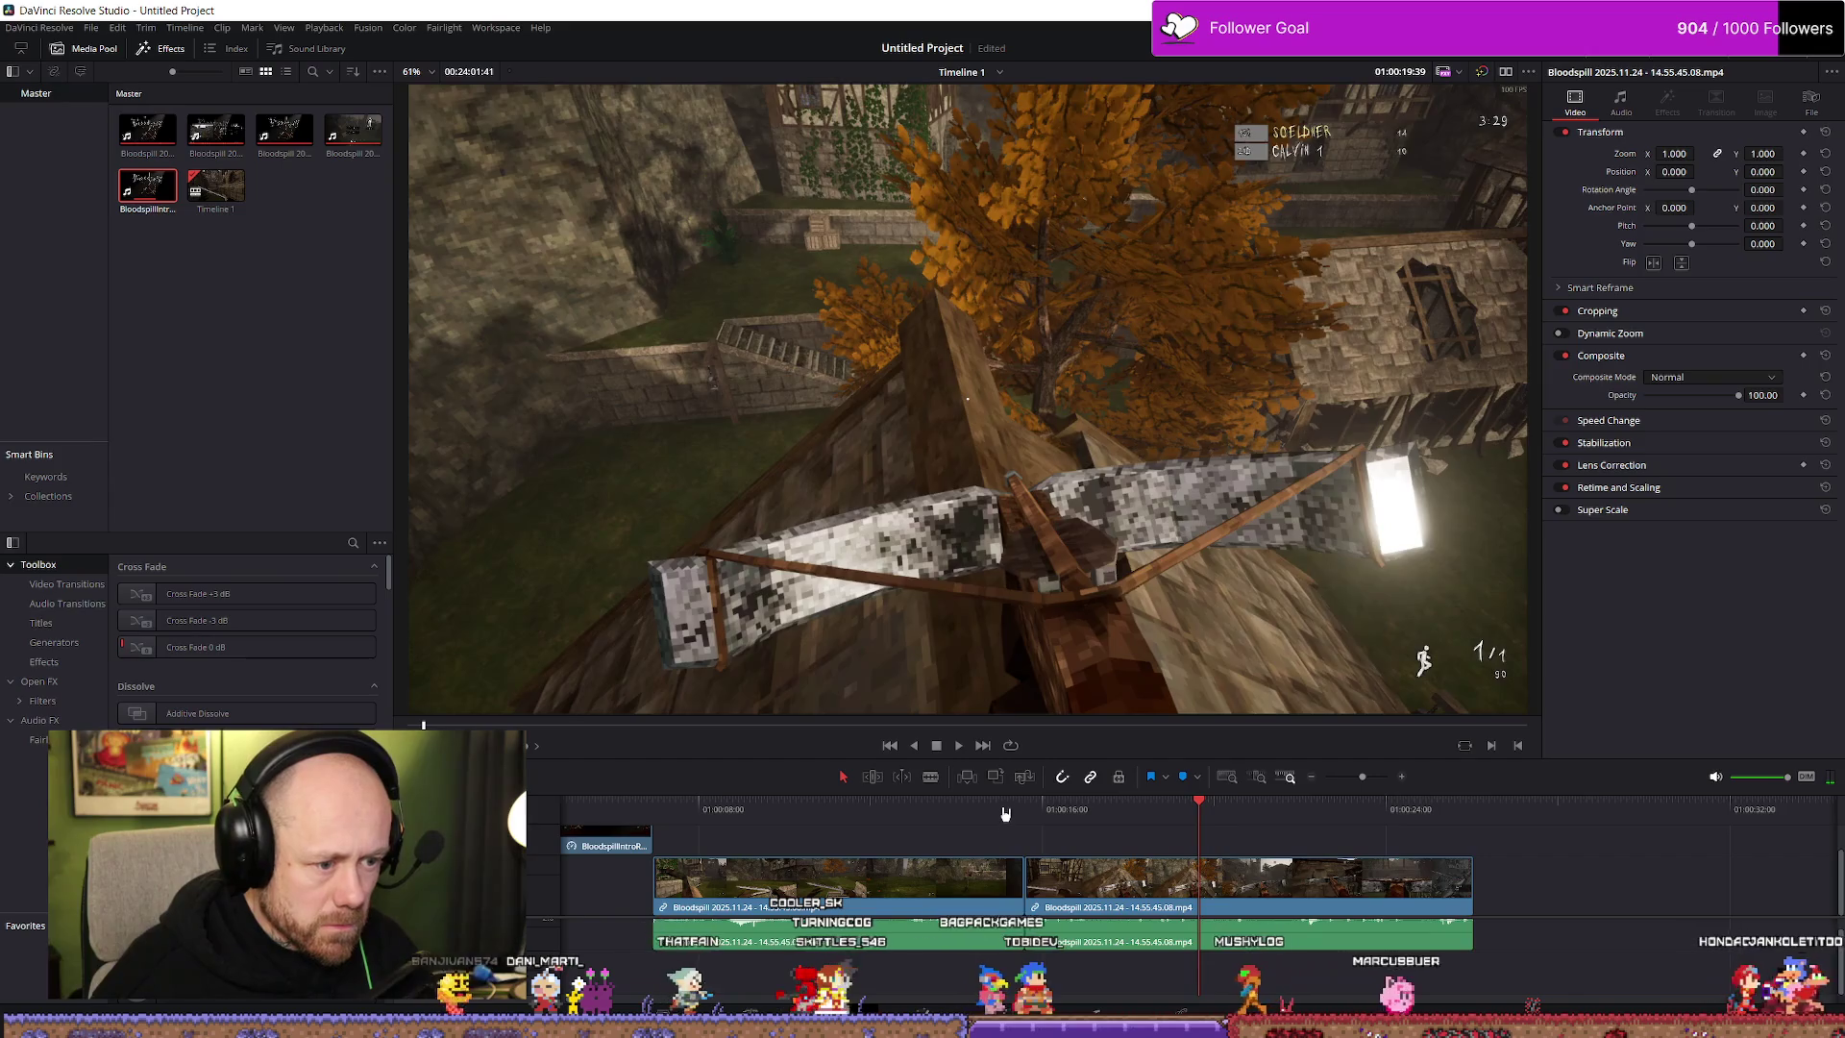
left_click(1005, 809)
key("space")
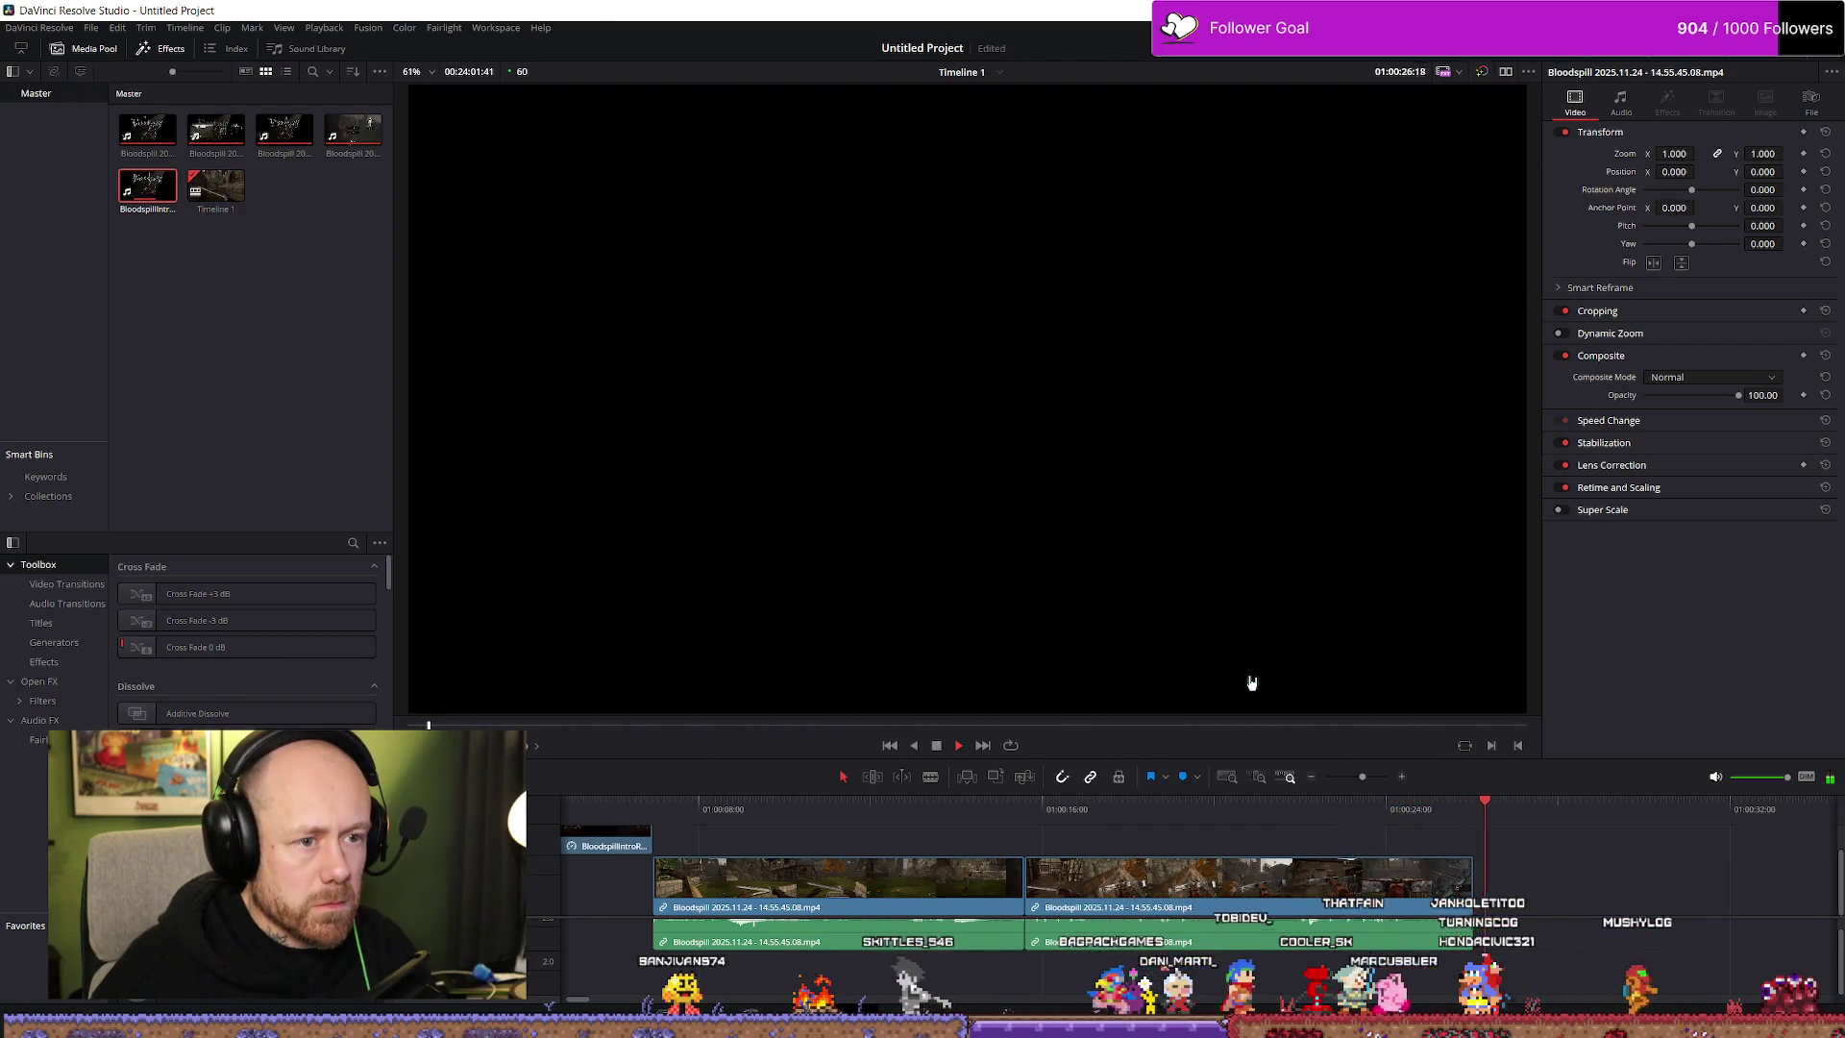
left_click(1227, 837)
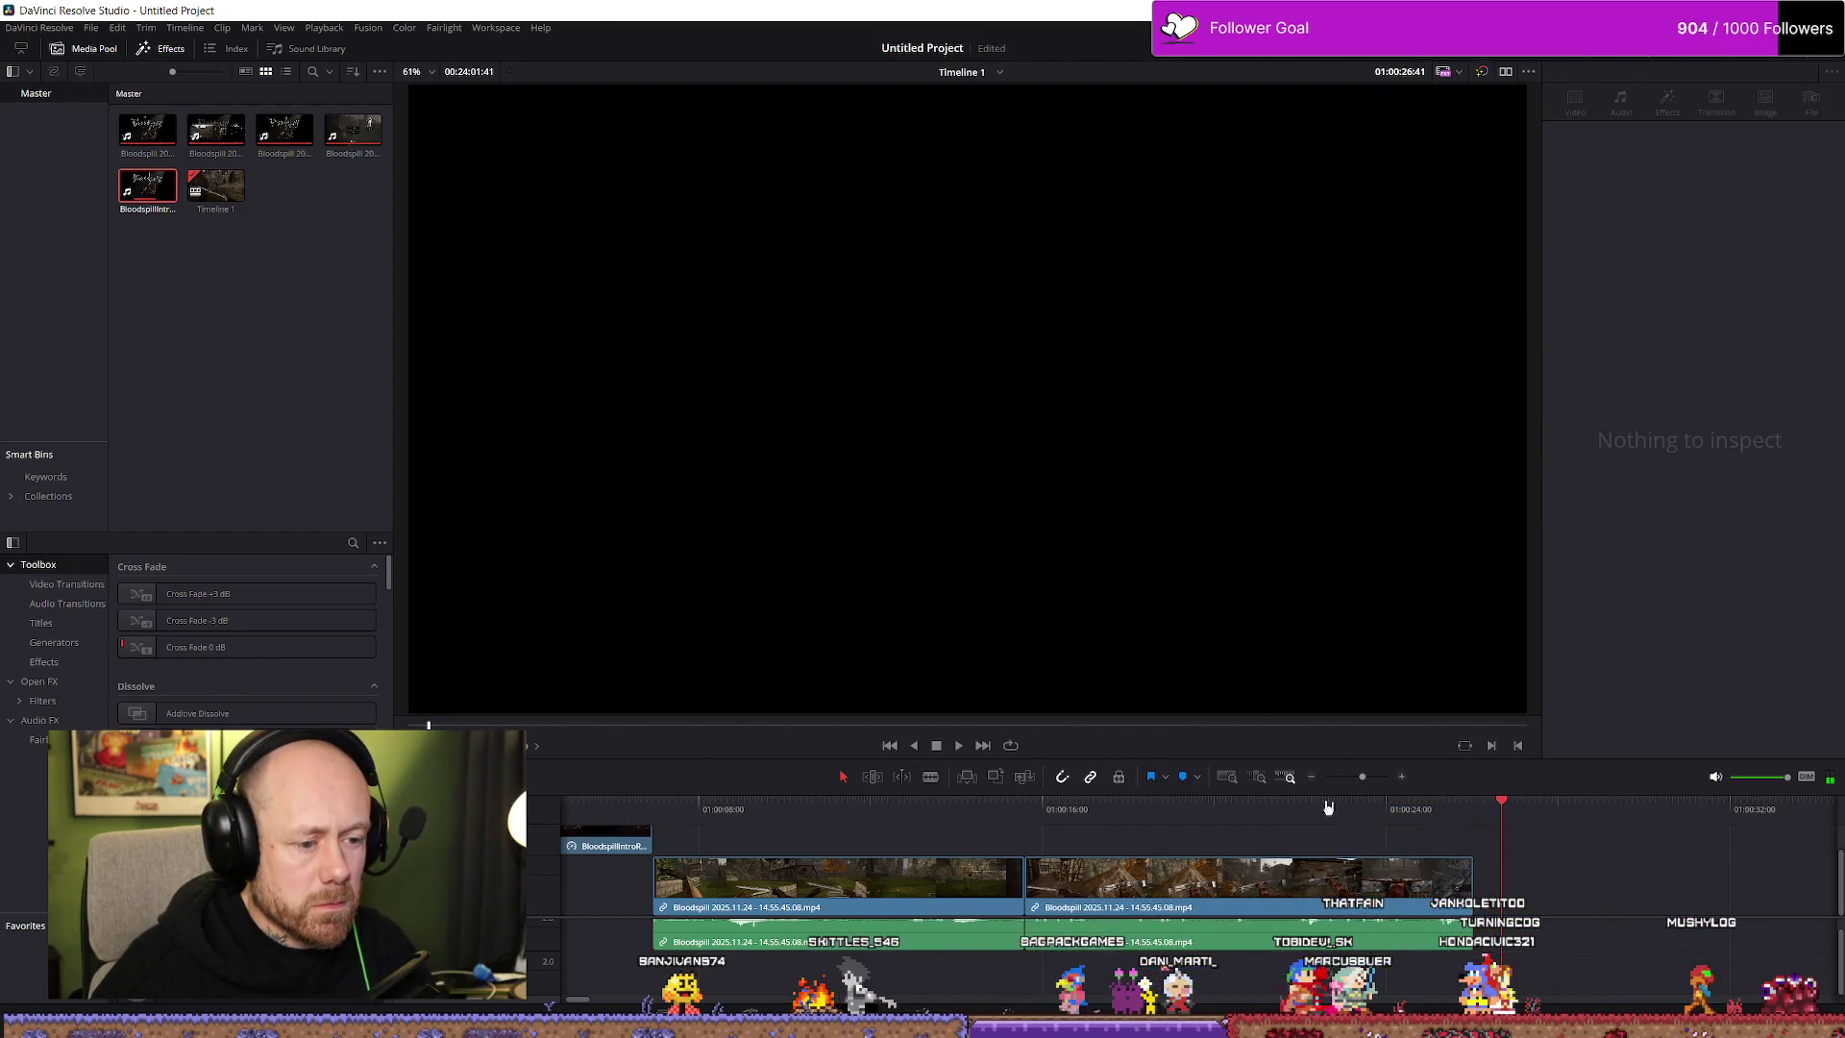
Lengthen the Bloodspill clip's end slightly
scroll(1225, 872, "down", 3)
mouse_move(1062, 882)
left_mouse_down()
mouse_move(898, 879)
mouse_move(960, 876)
left_mouse_up()
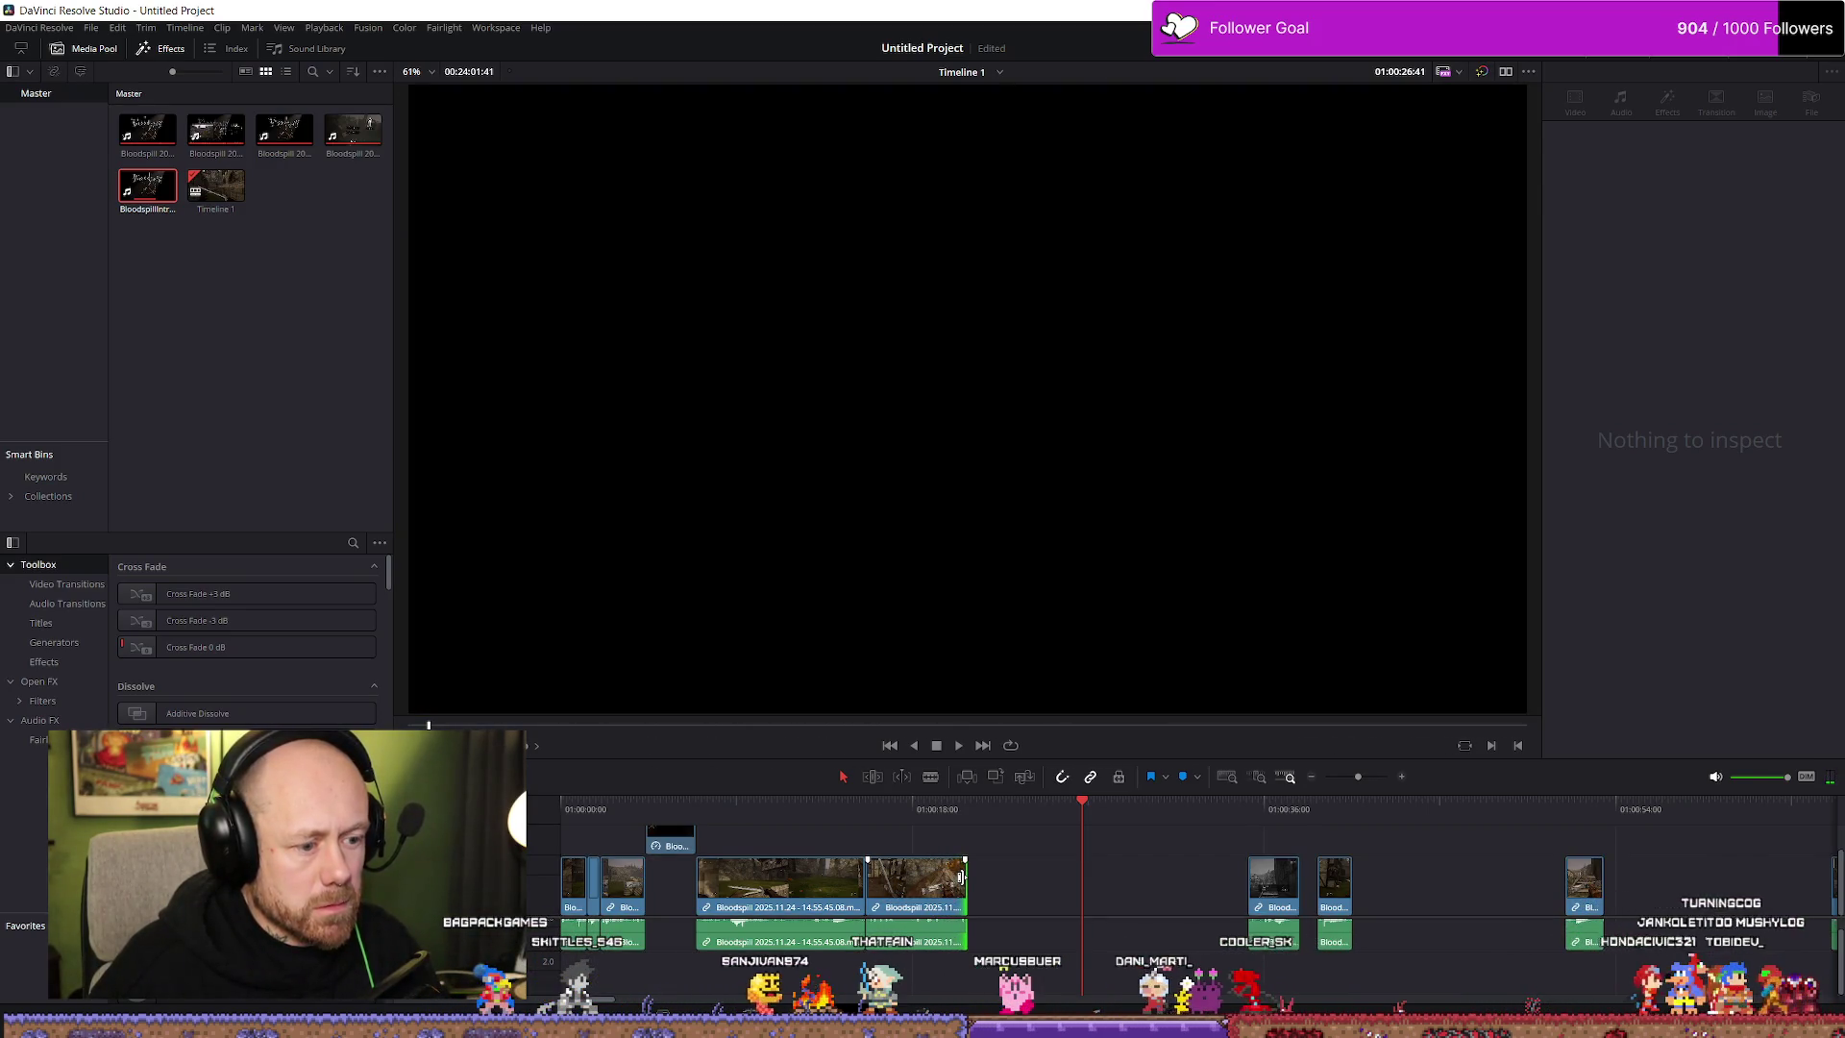
left_click(775, 810)
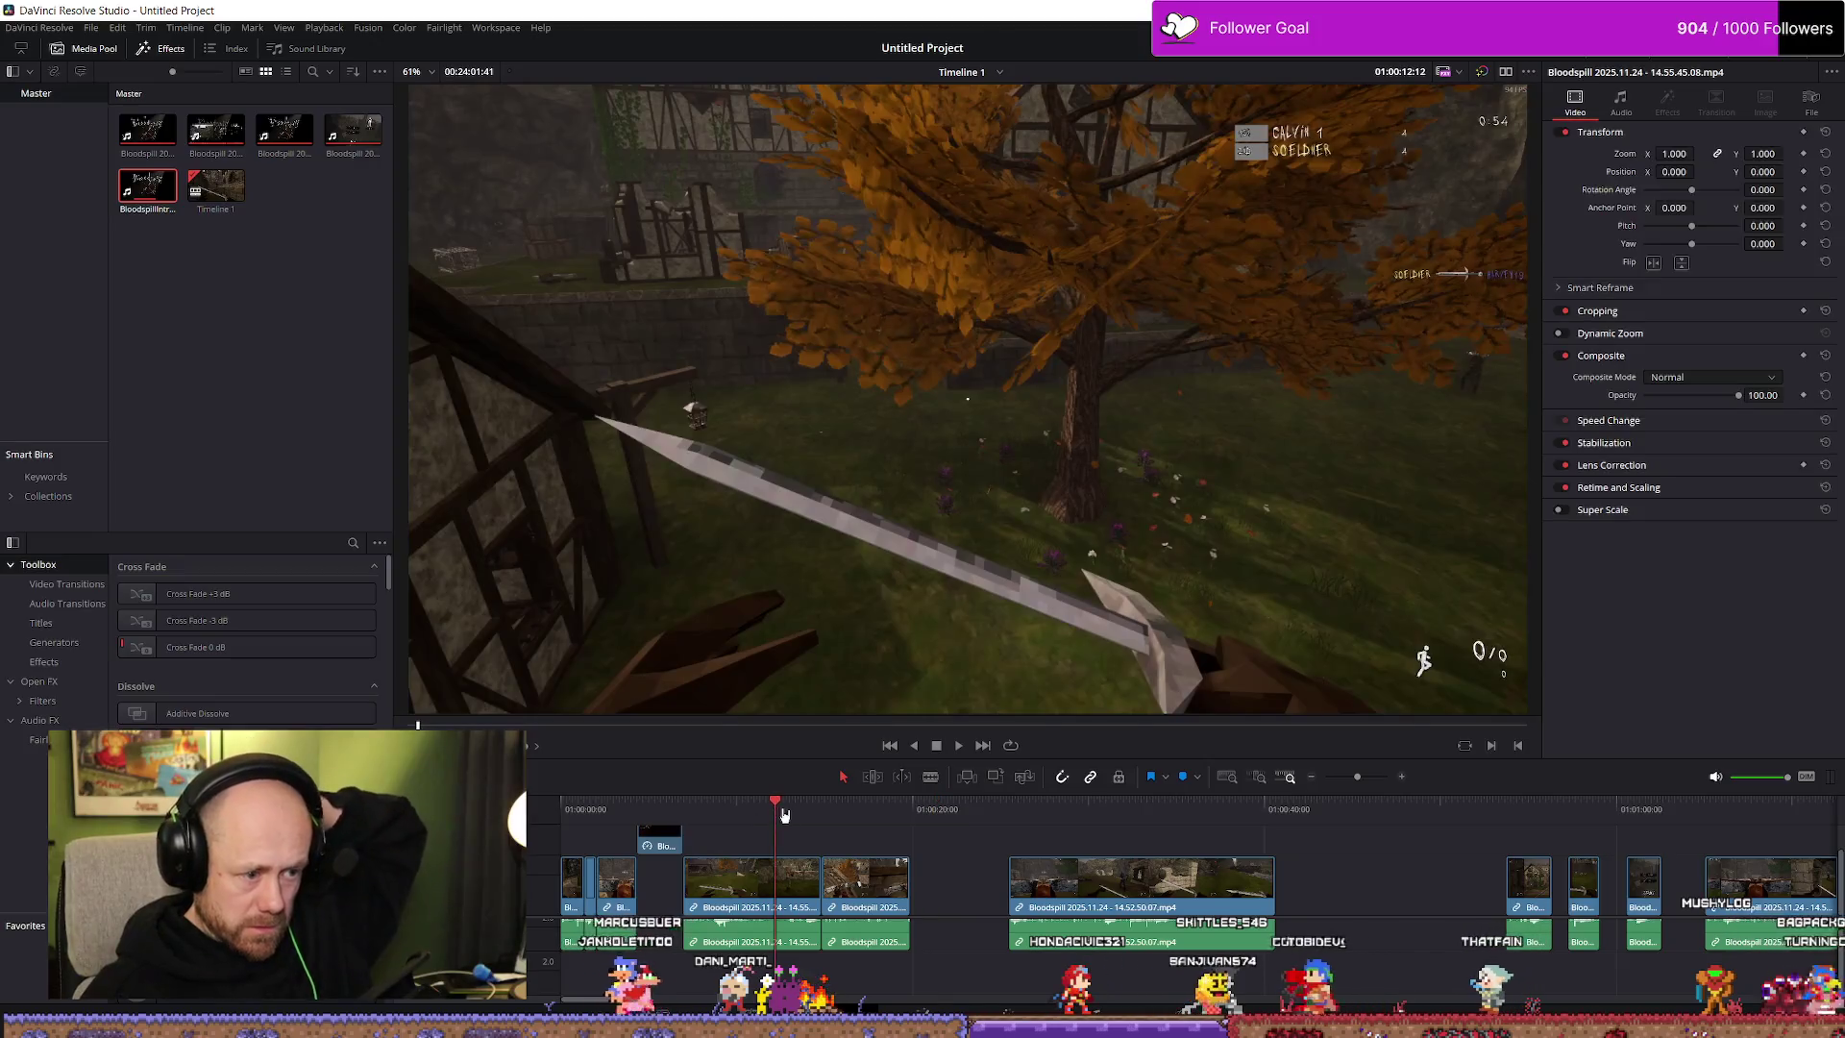
Lengthen the 14.55.45.06 clip's end to include more footage and play it back
key("space")
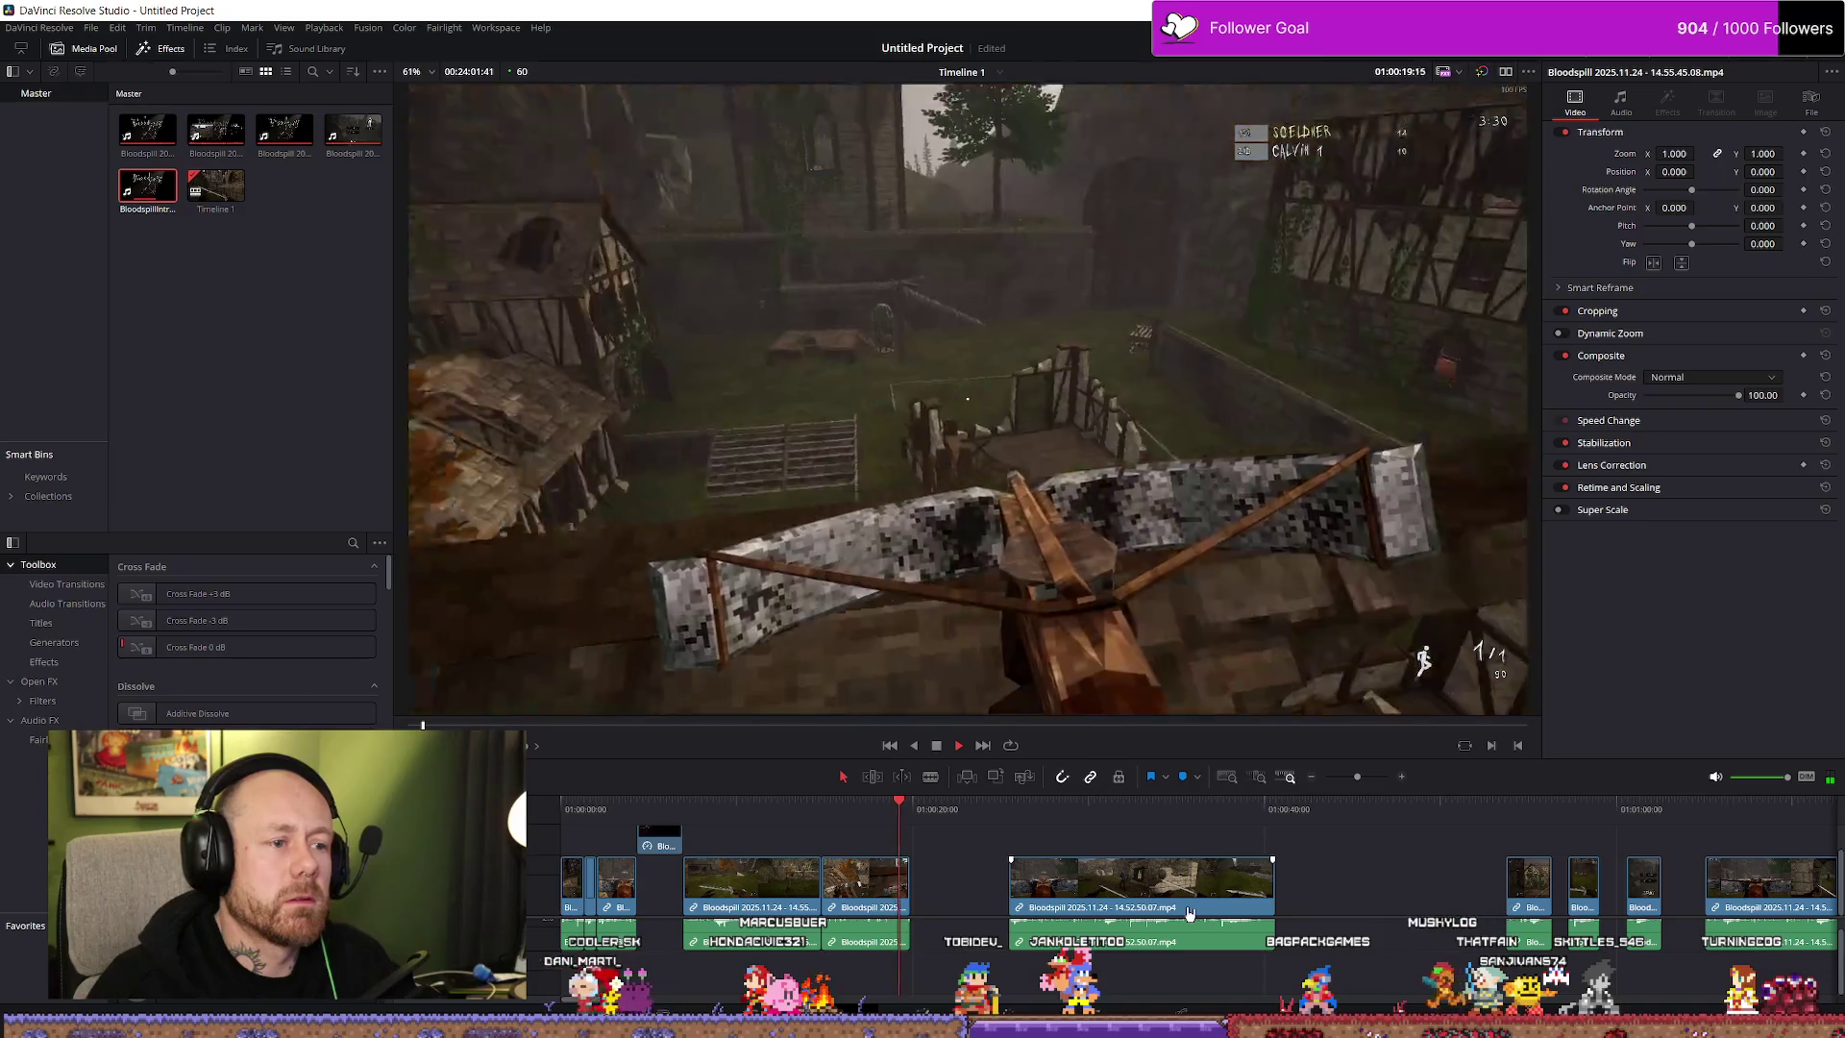
key("space")
left_click_drag(904, 880, 996, 892)
key("space")
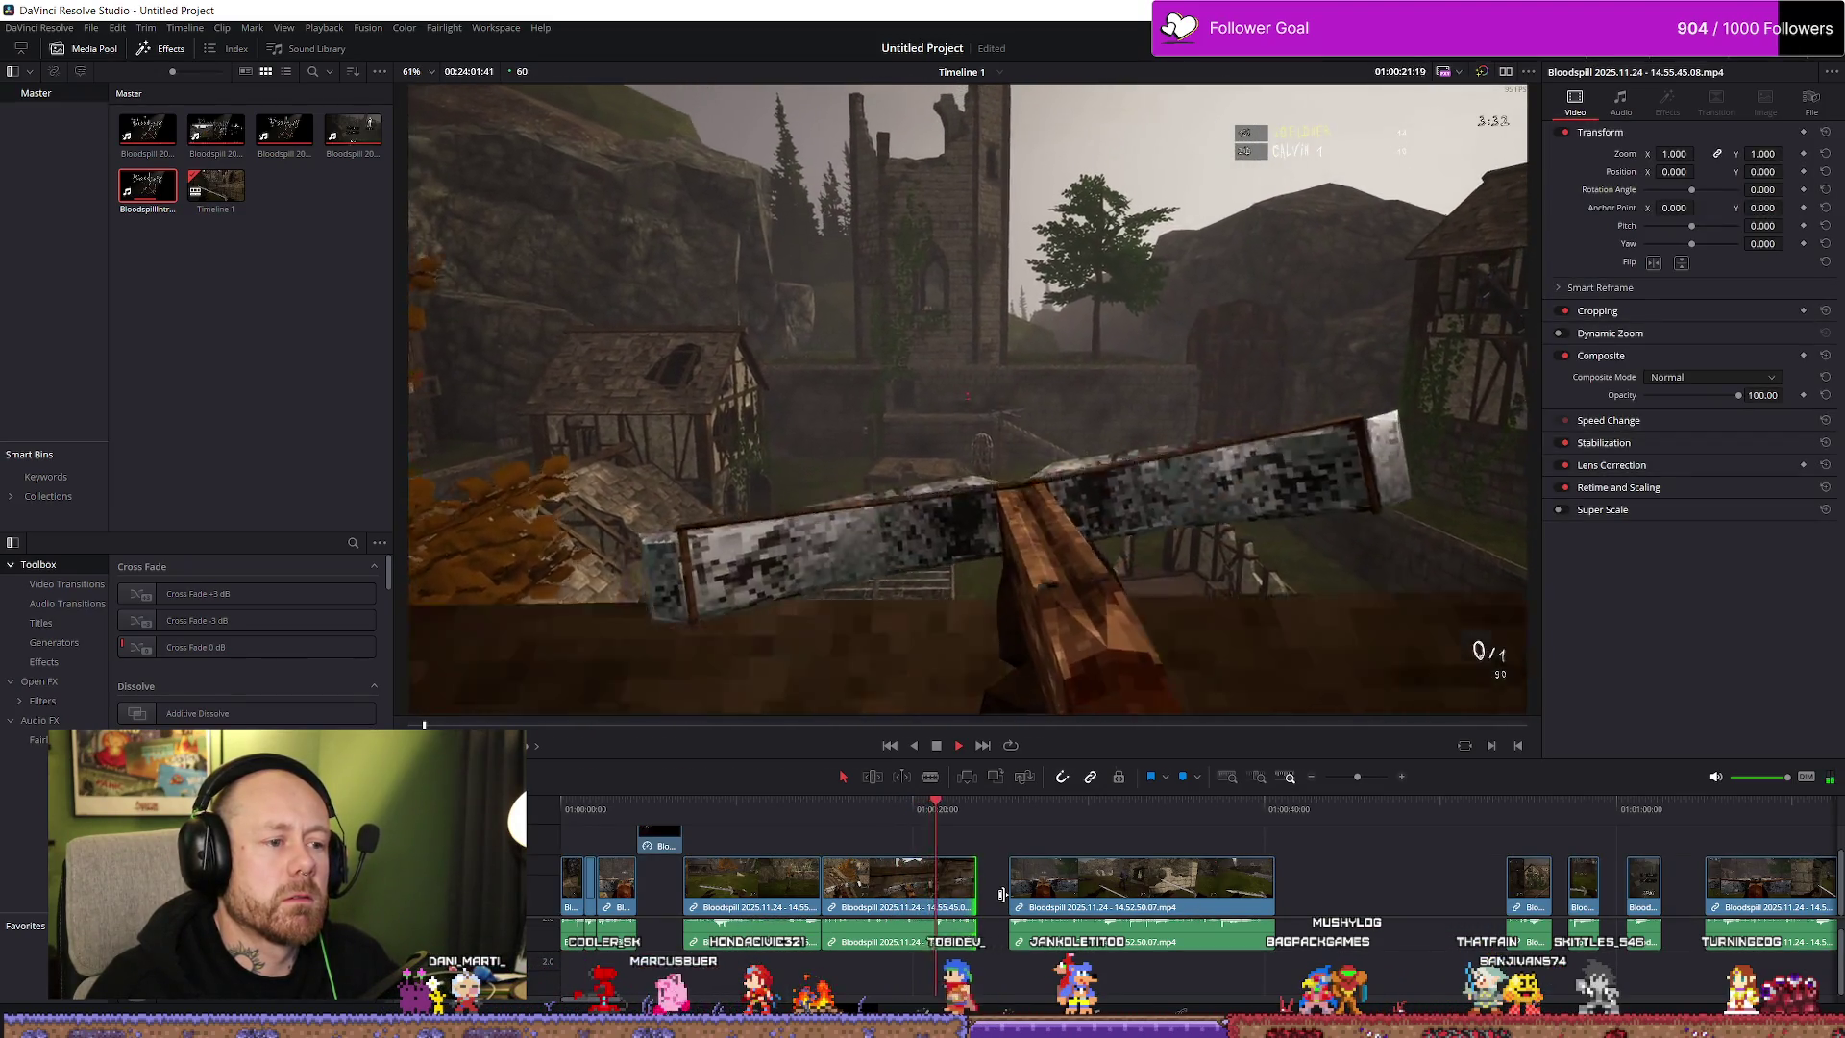
key("space")
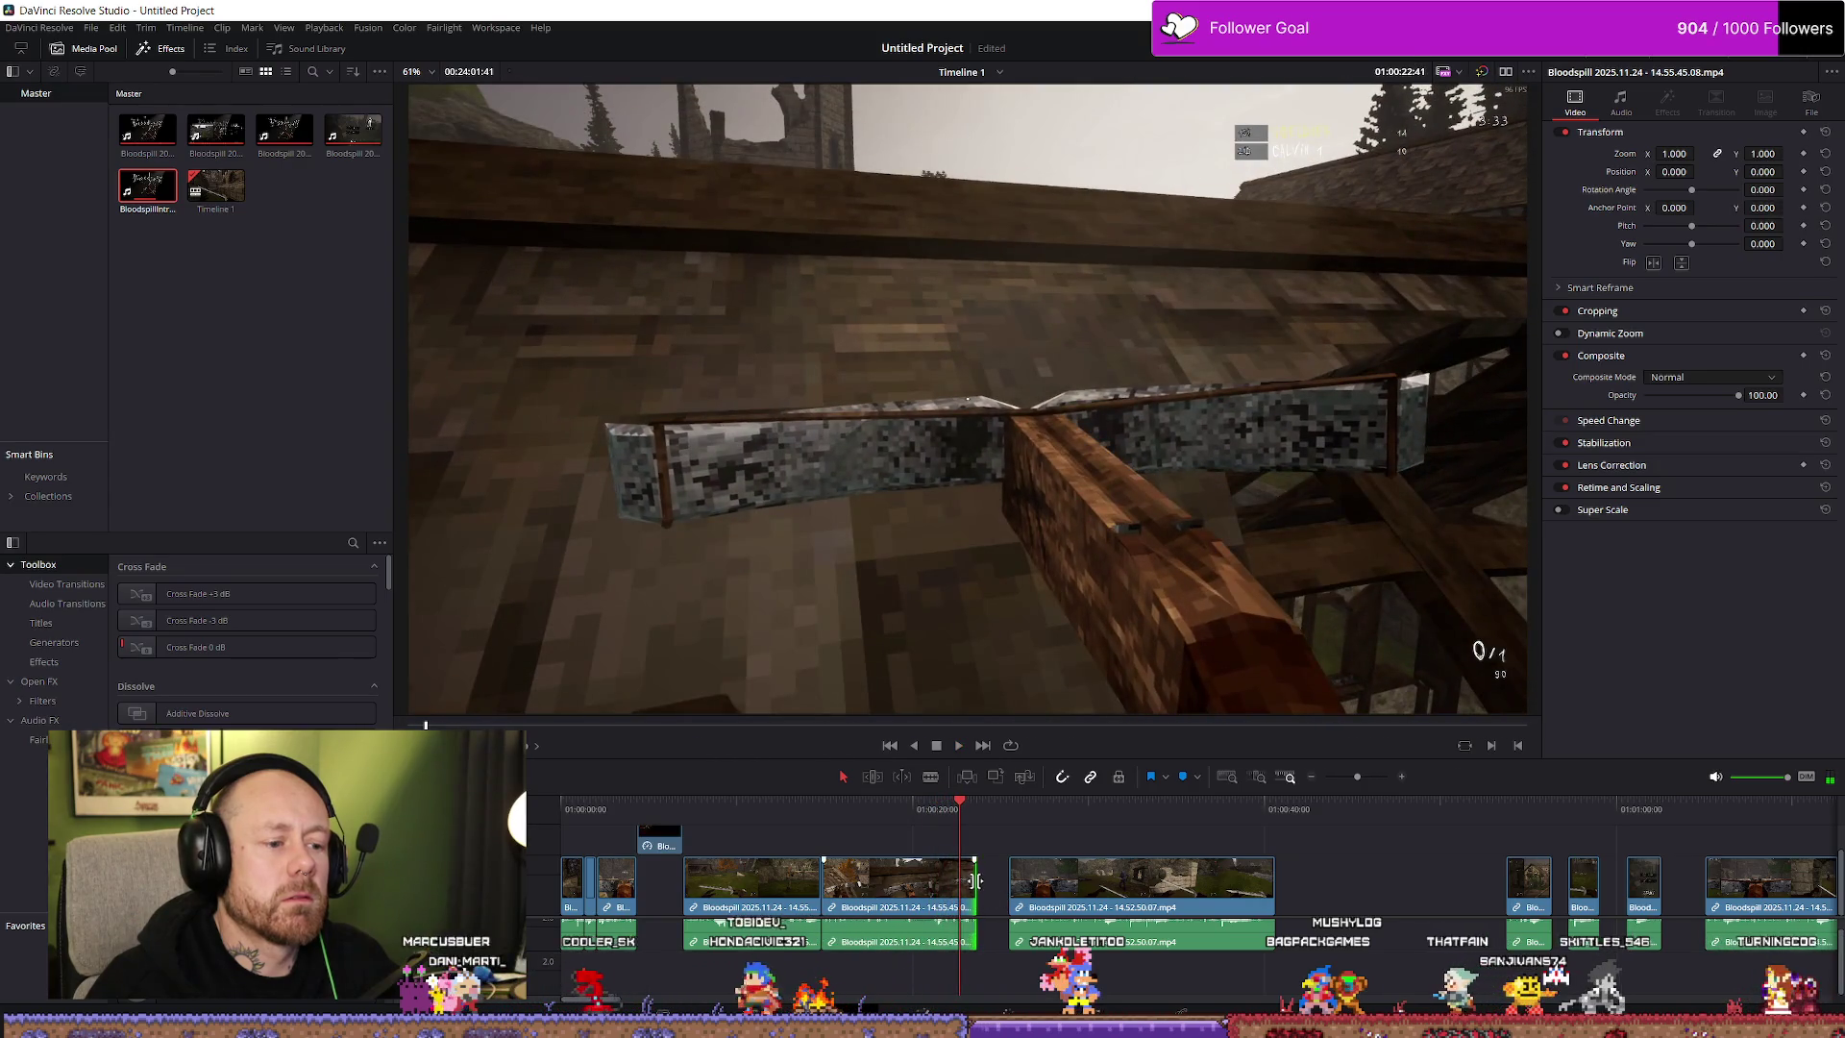
key("space")
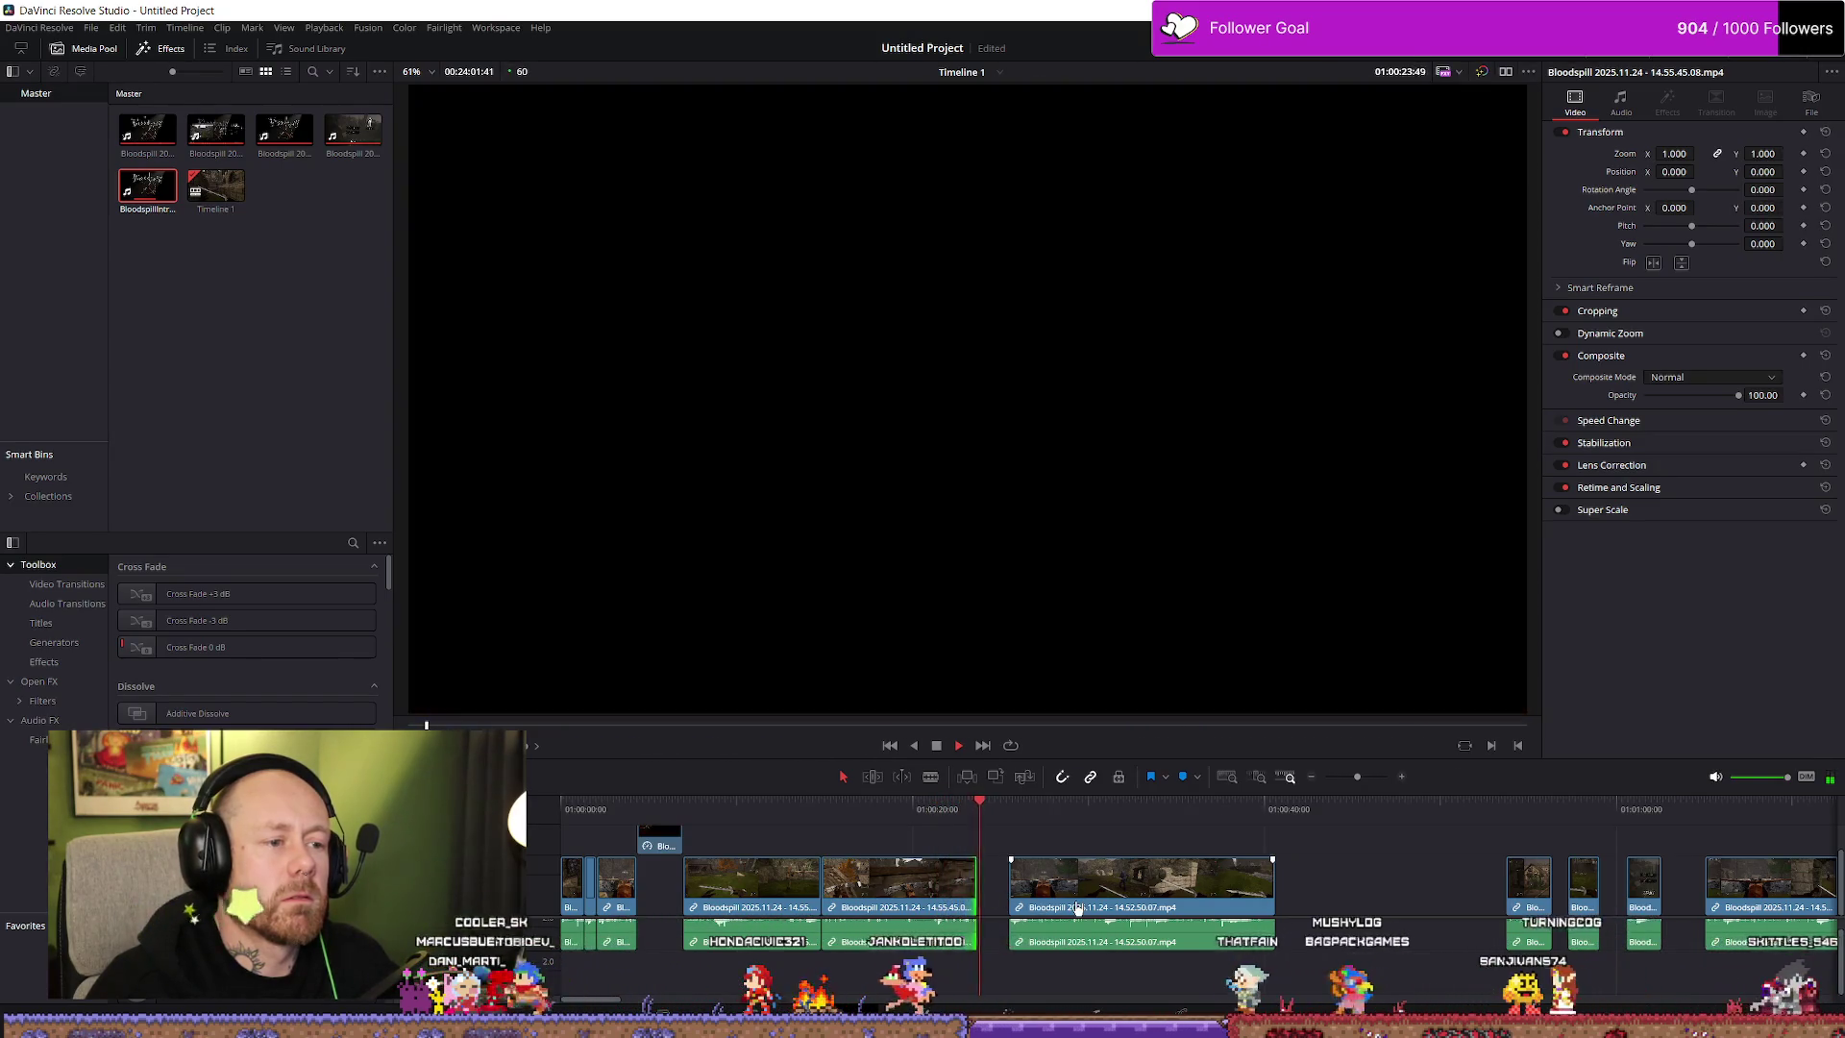
Extend the 14.55.45.06 clip further and slide the 14.52.50.07 clip left so it directly follows
left_click_drag(1078, 908, 1145, 908)
left_click_drag(975, 891, 1002, 891)
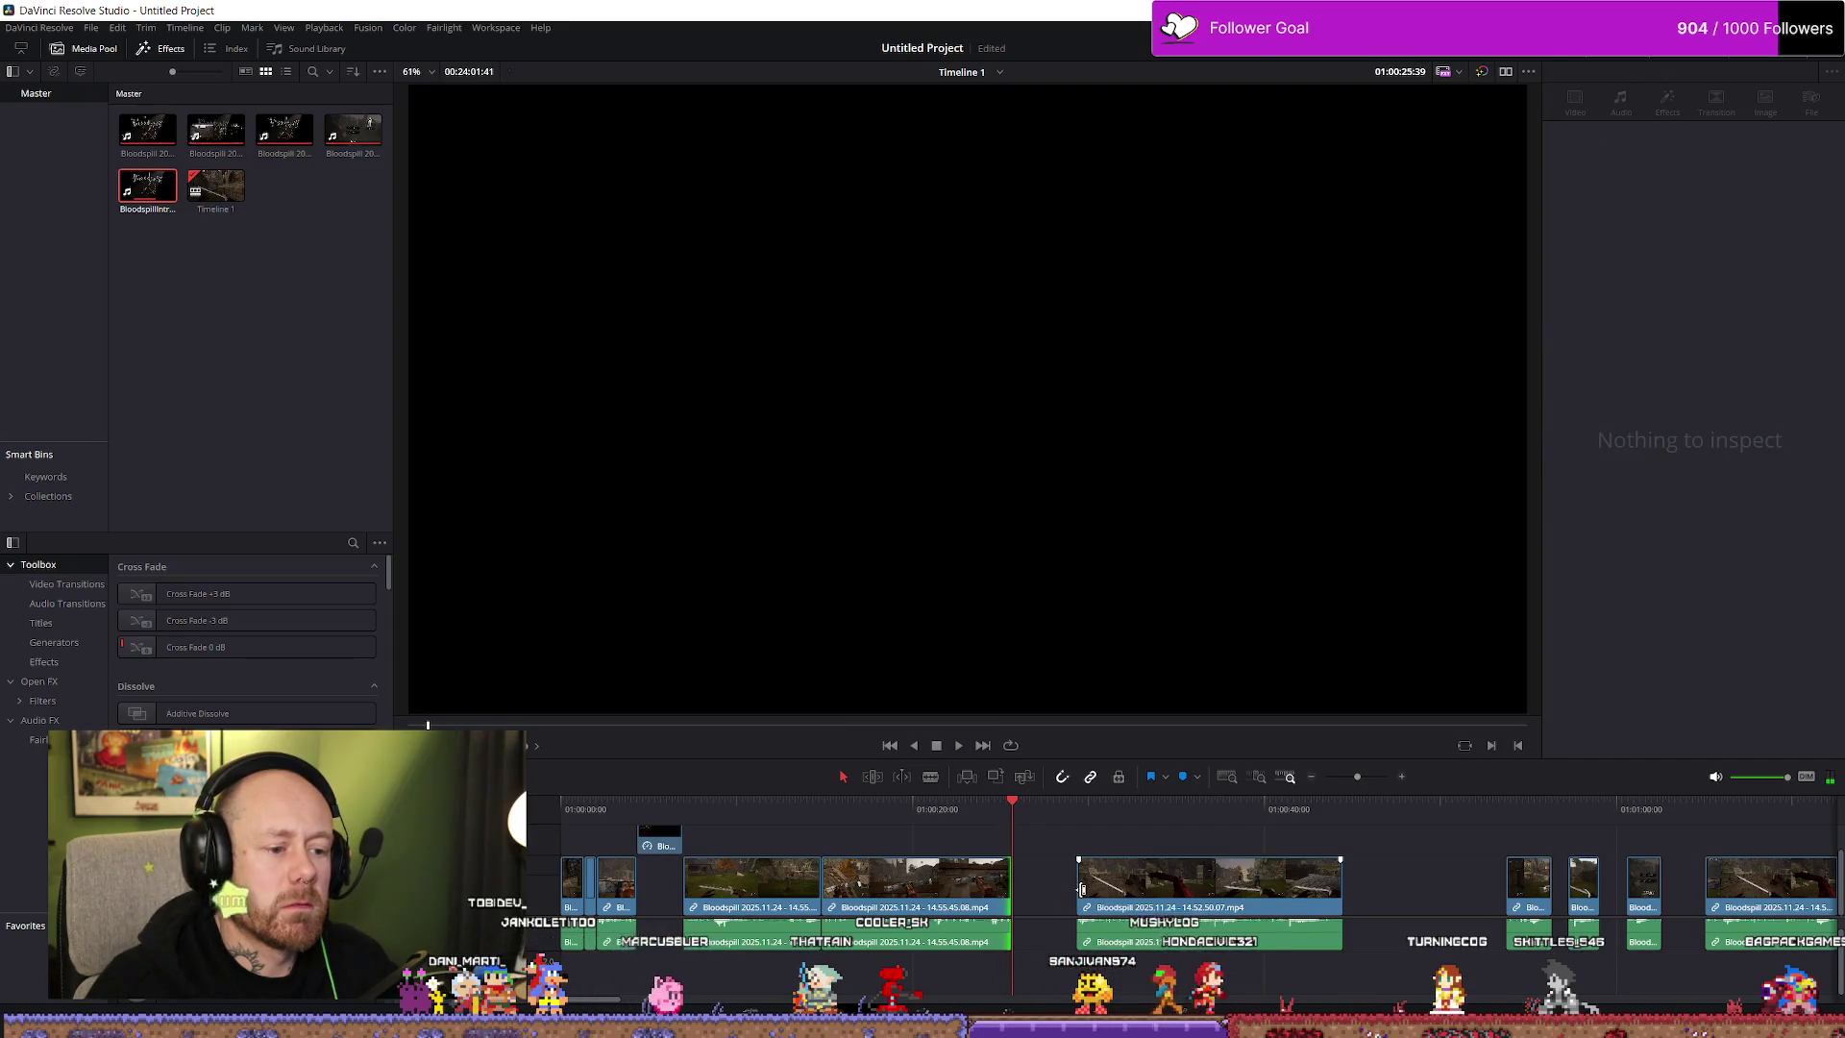
left_click_drag(1107, 895, 1042, 896)
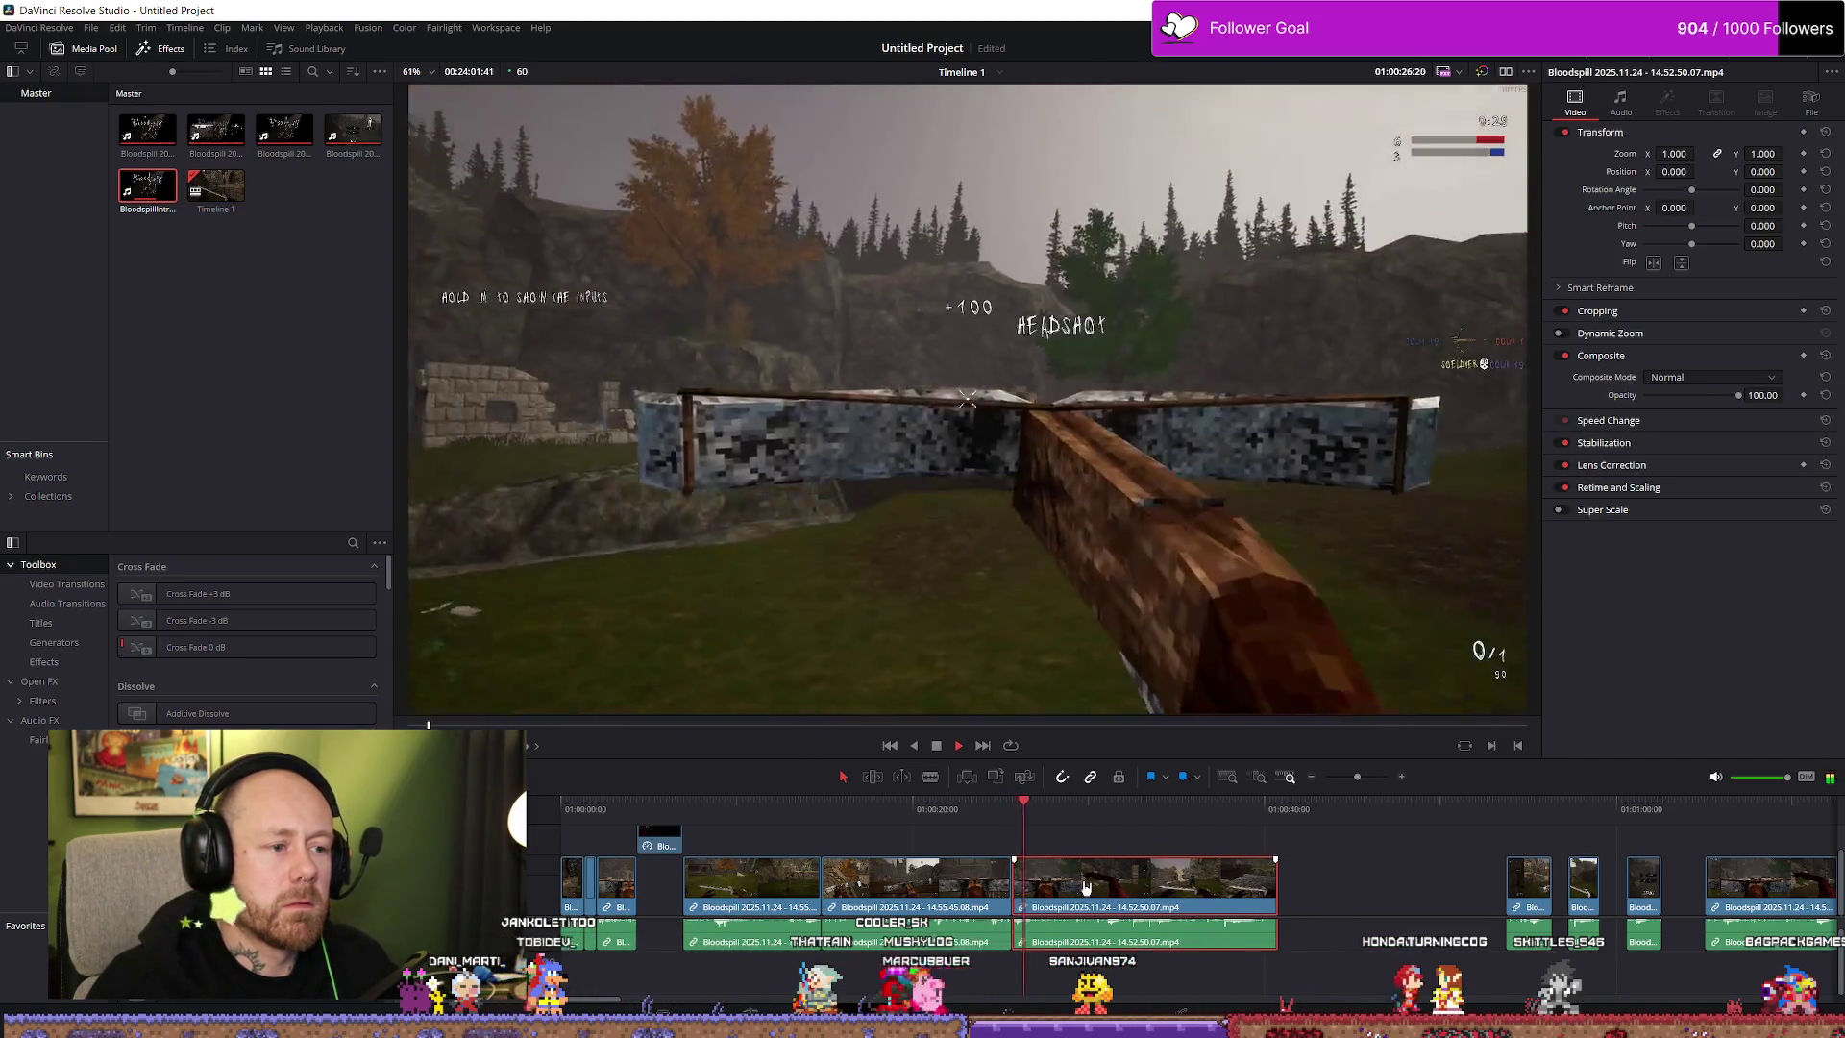
scroll(1086, 886, "up", 3)
left_click(1146, 819)
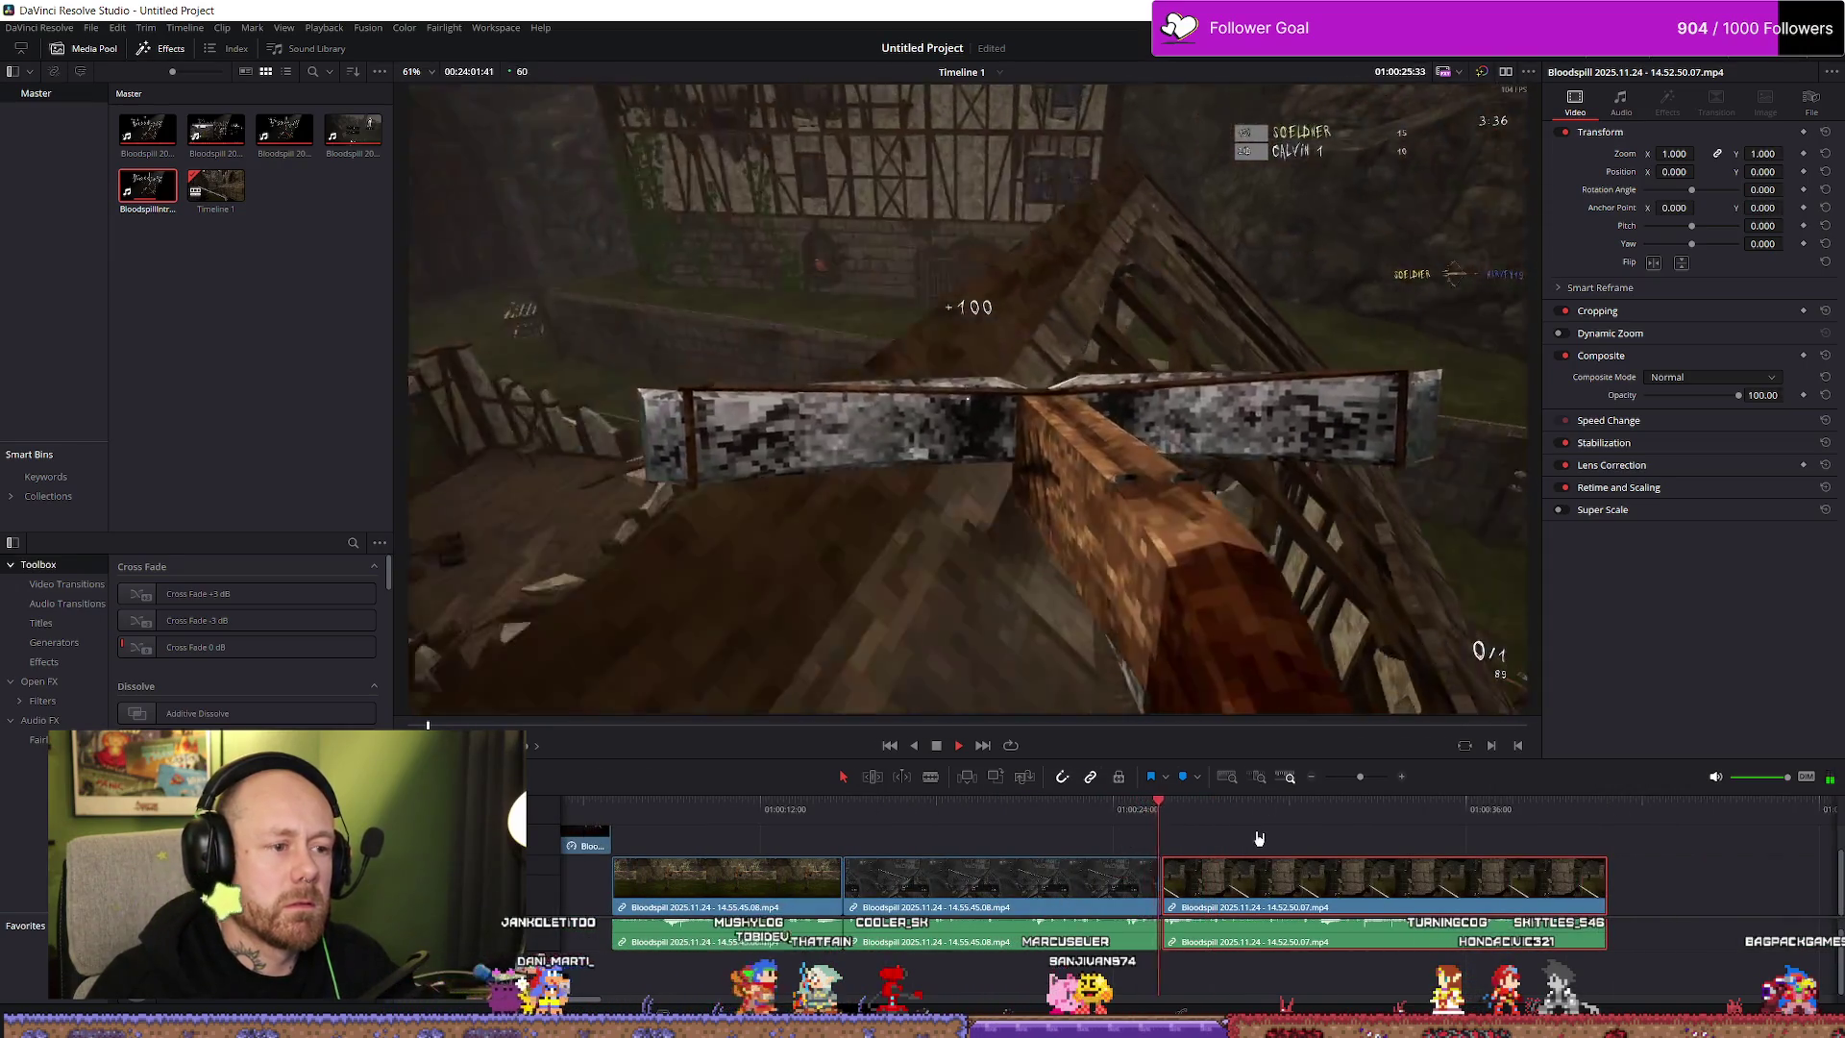
key("space")
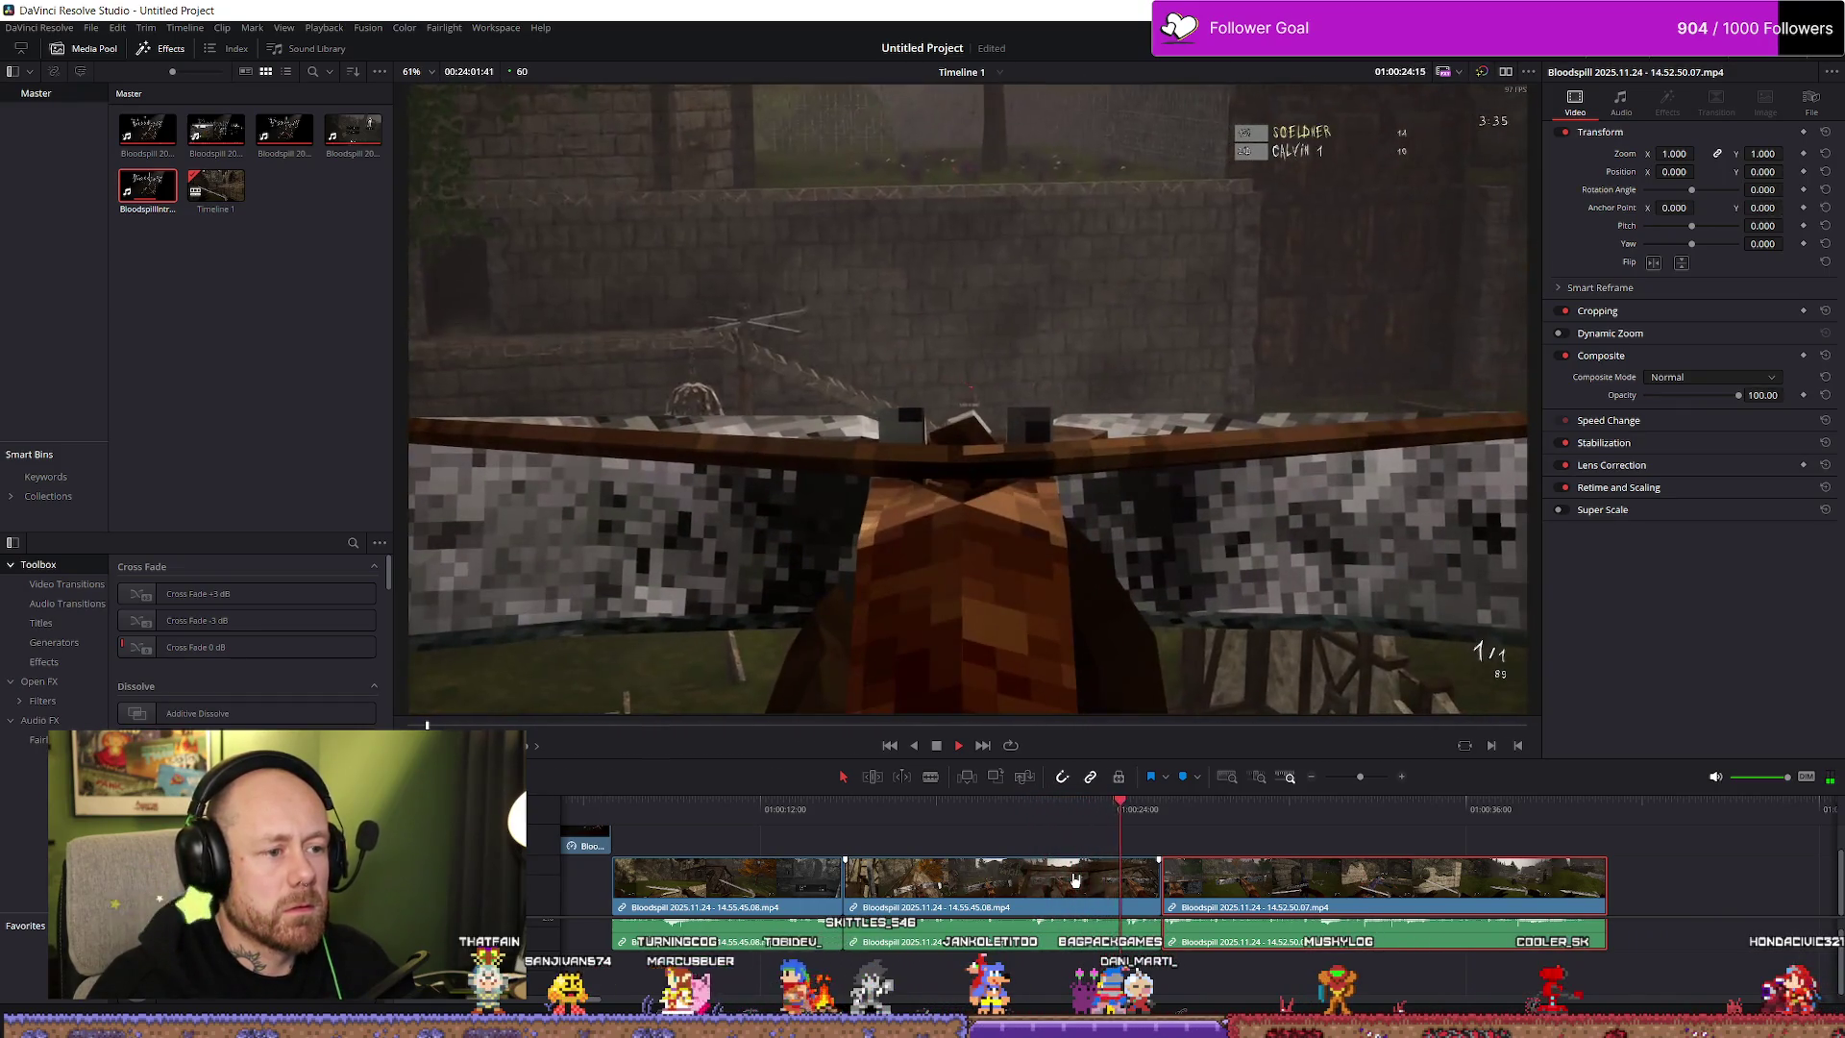
key("space")
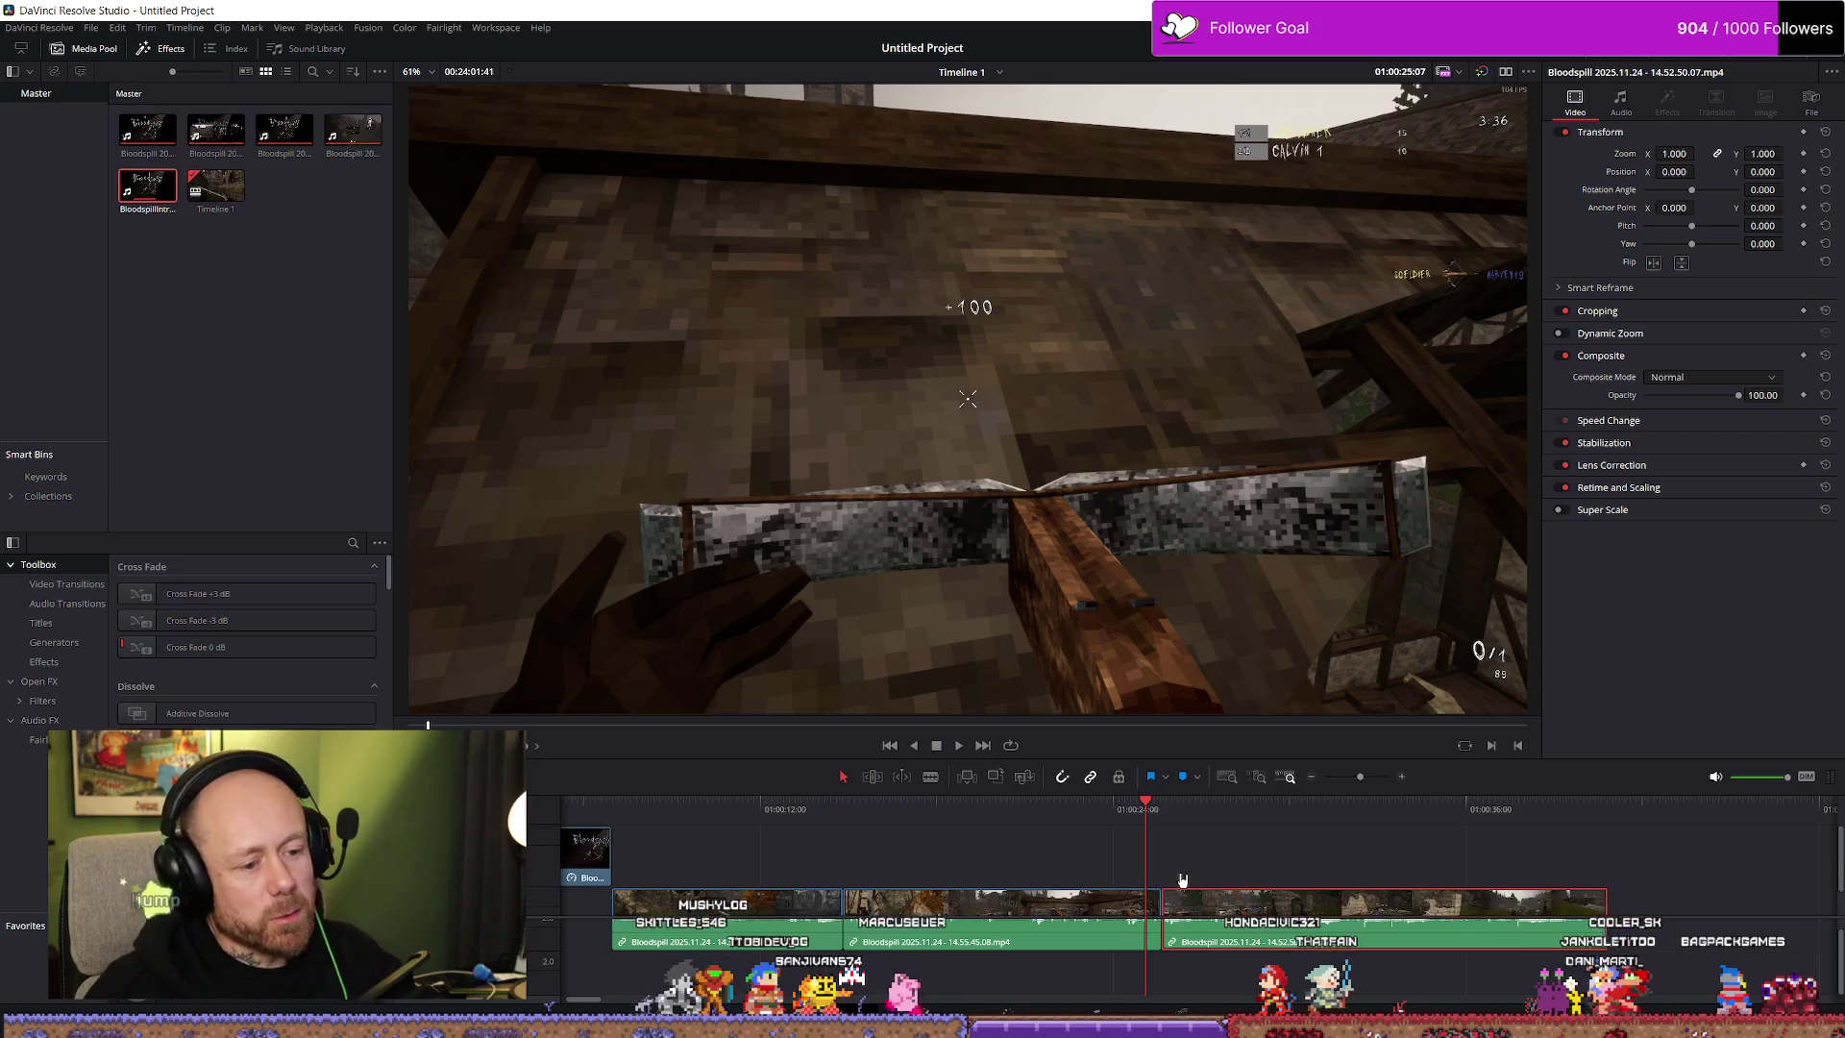
key("shift+z")
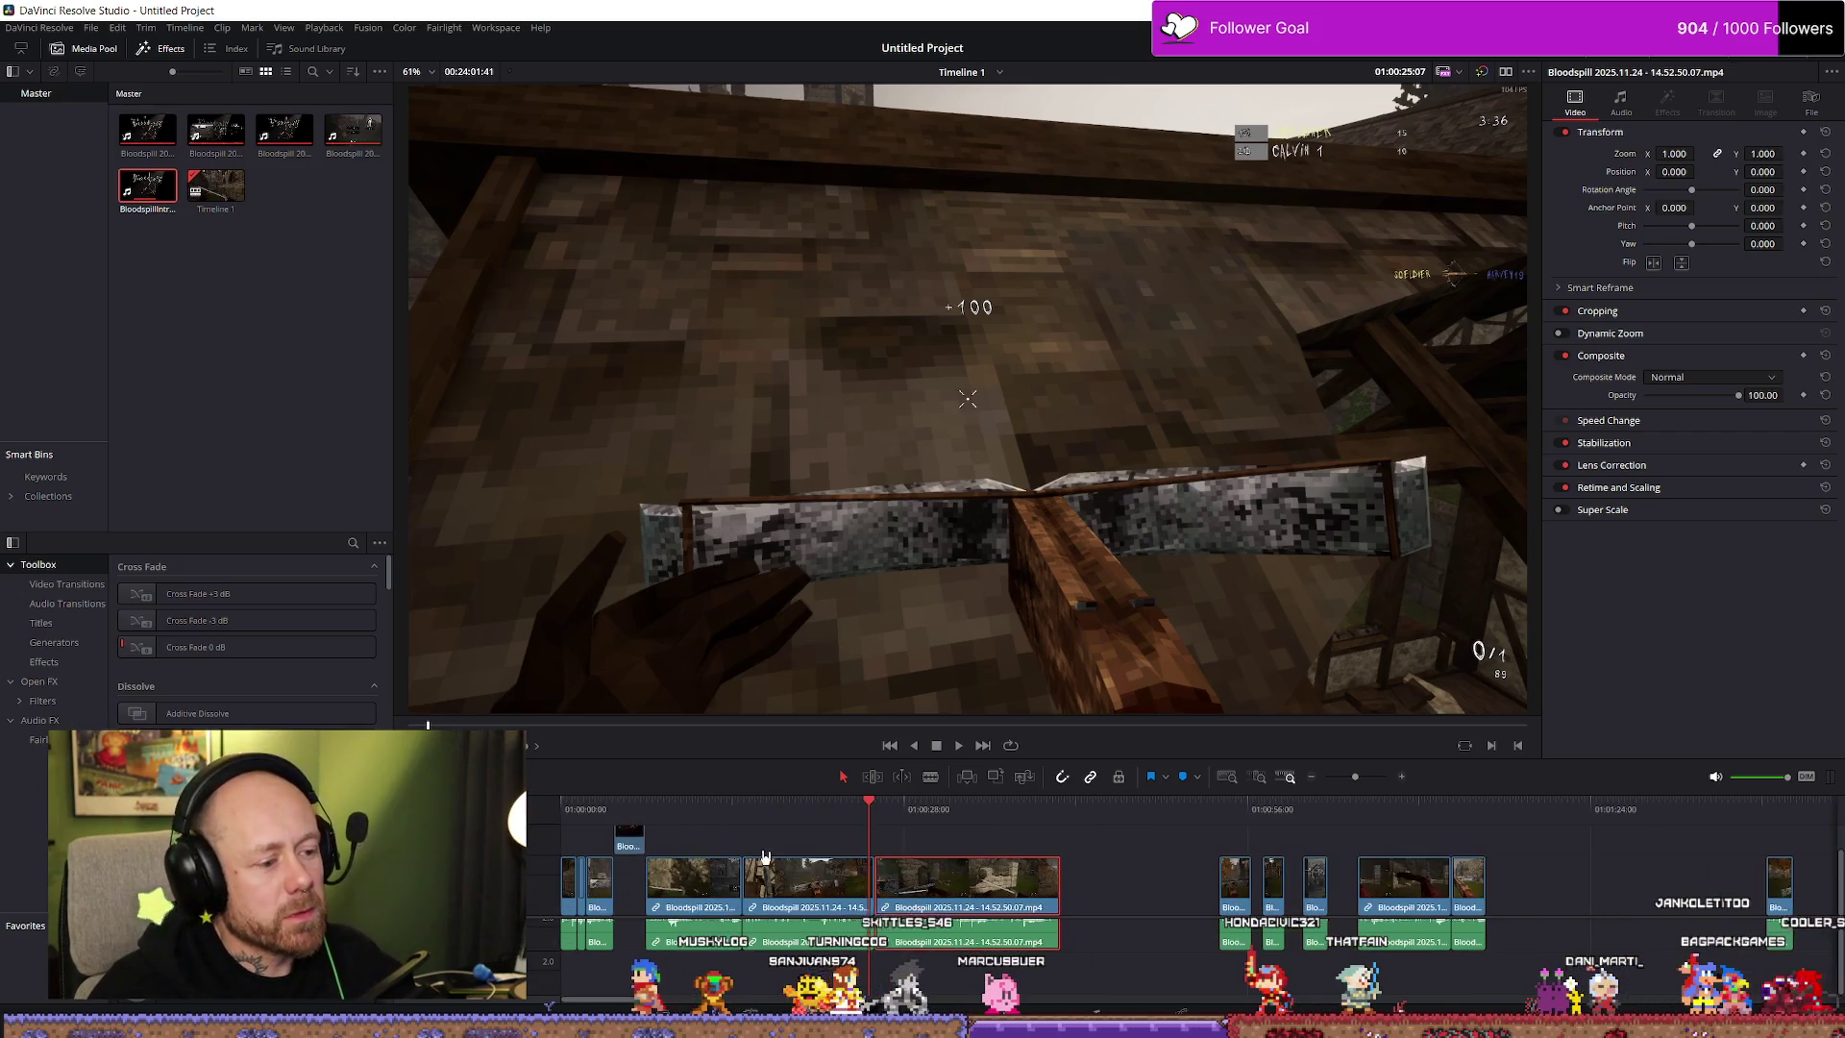
key("Home")
key("space")
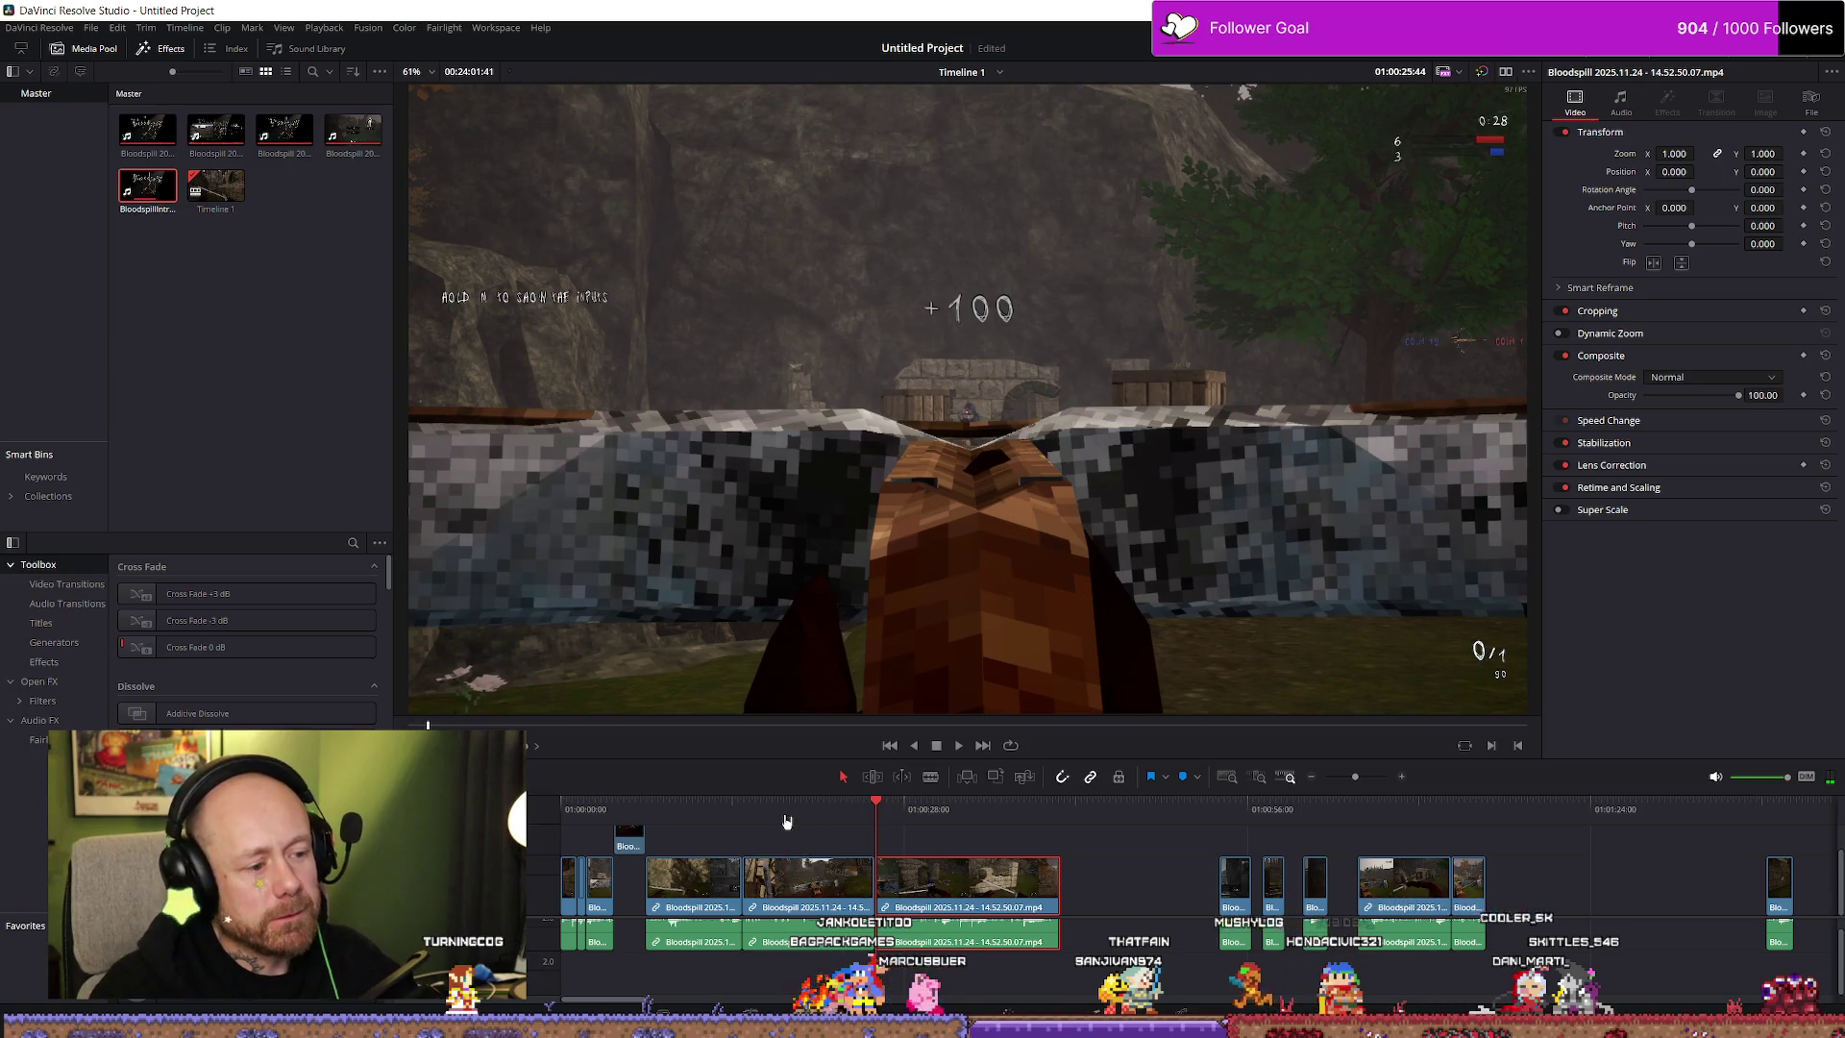
left_click(747, 809)
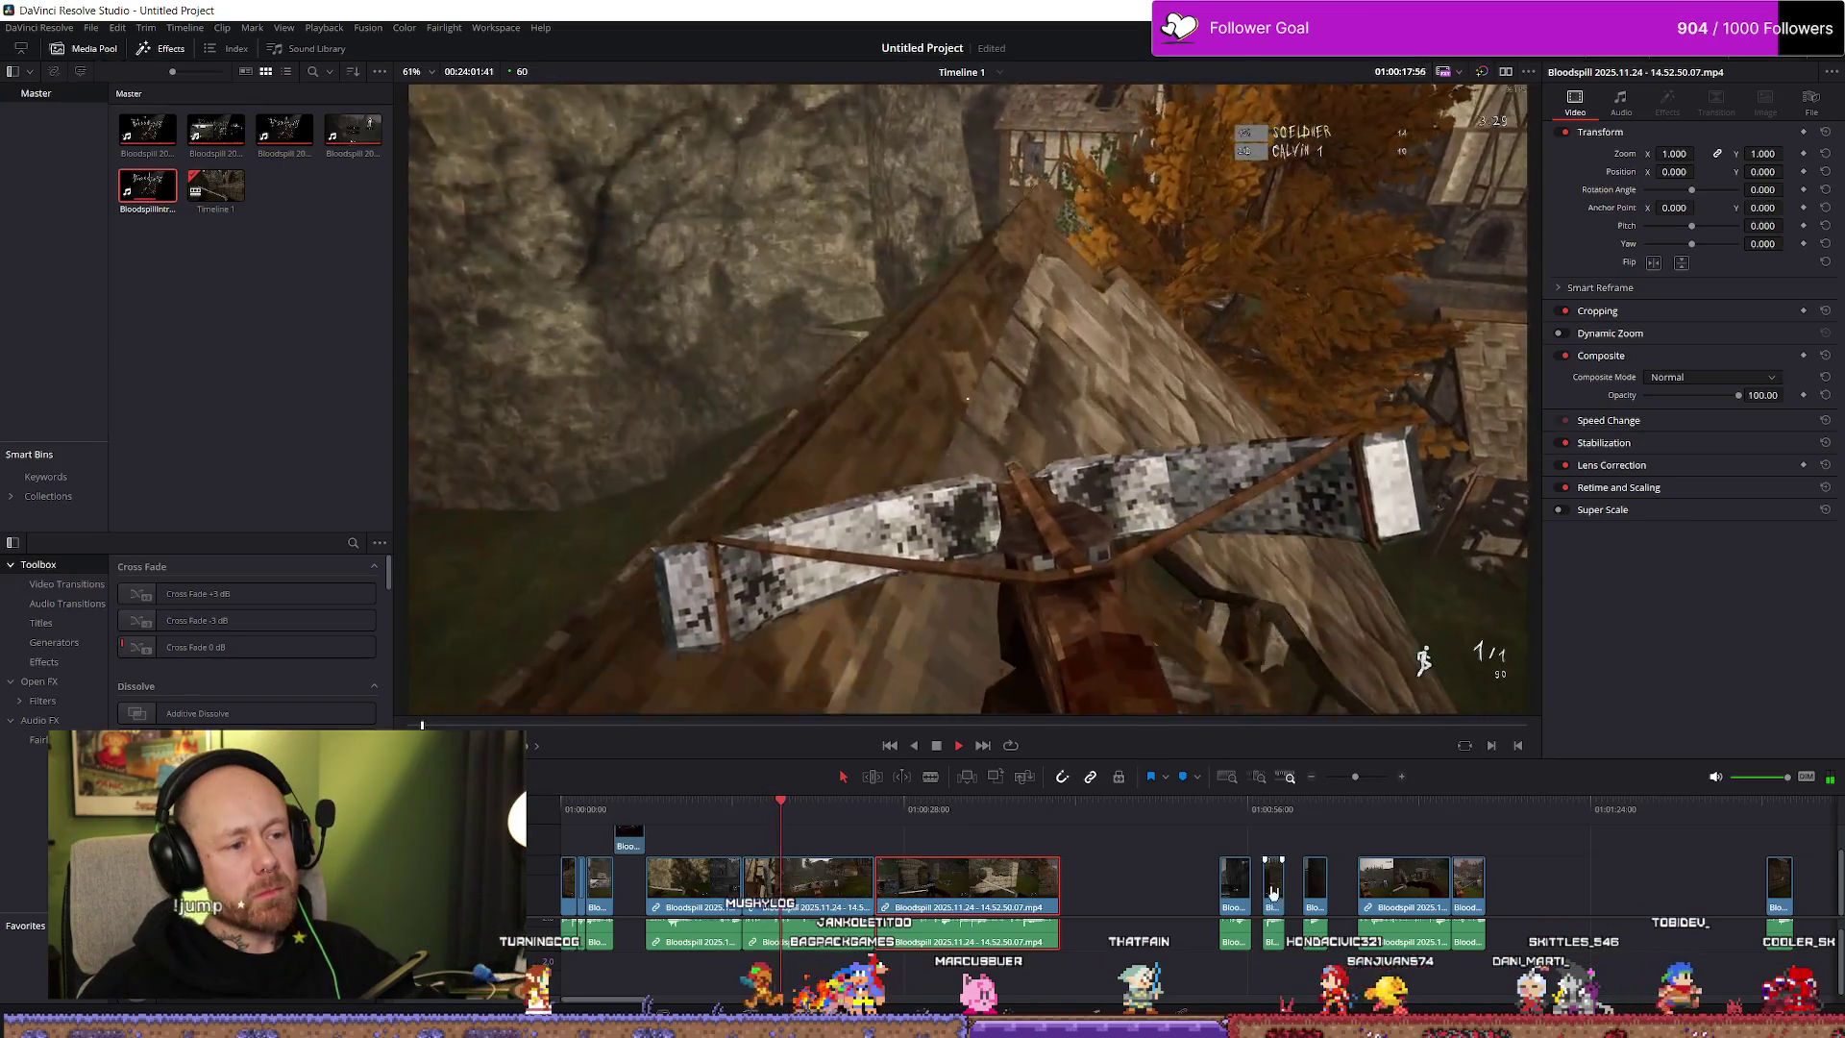
key("space")
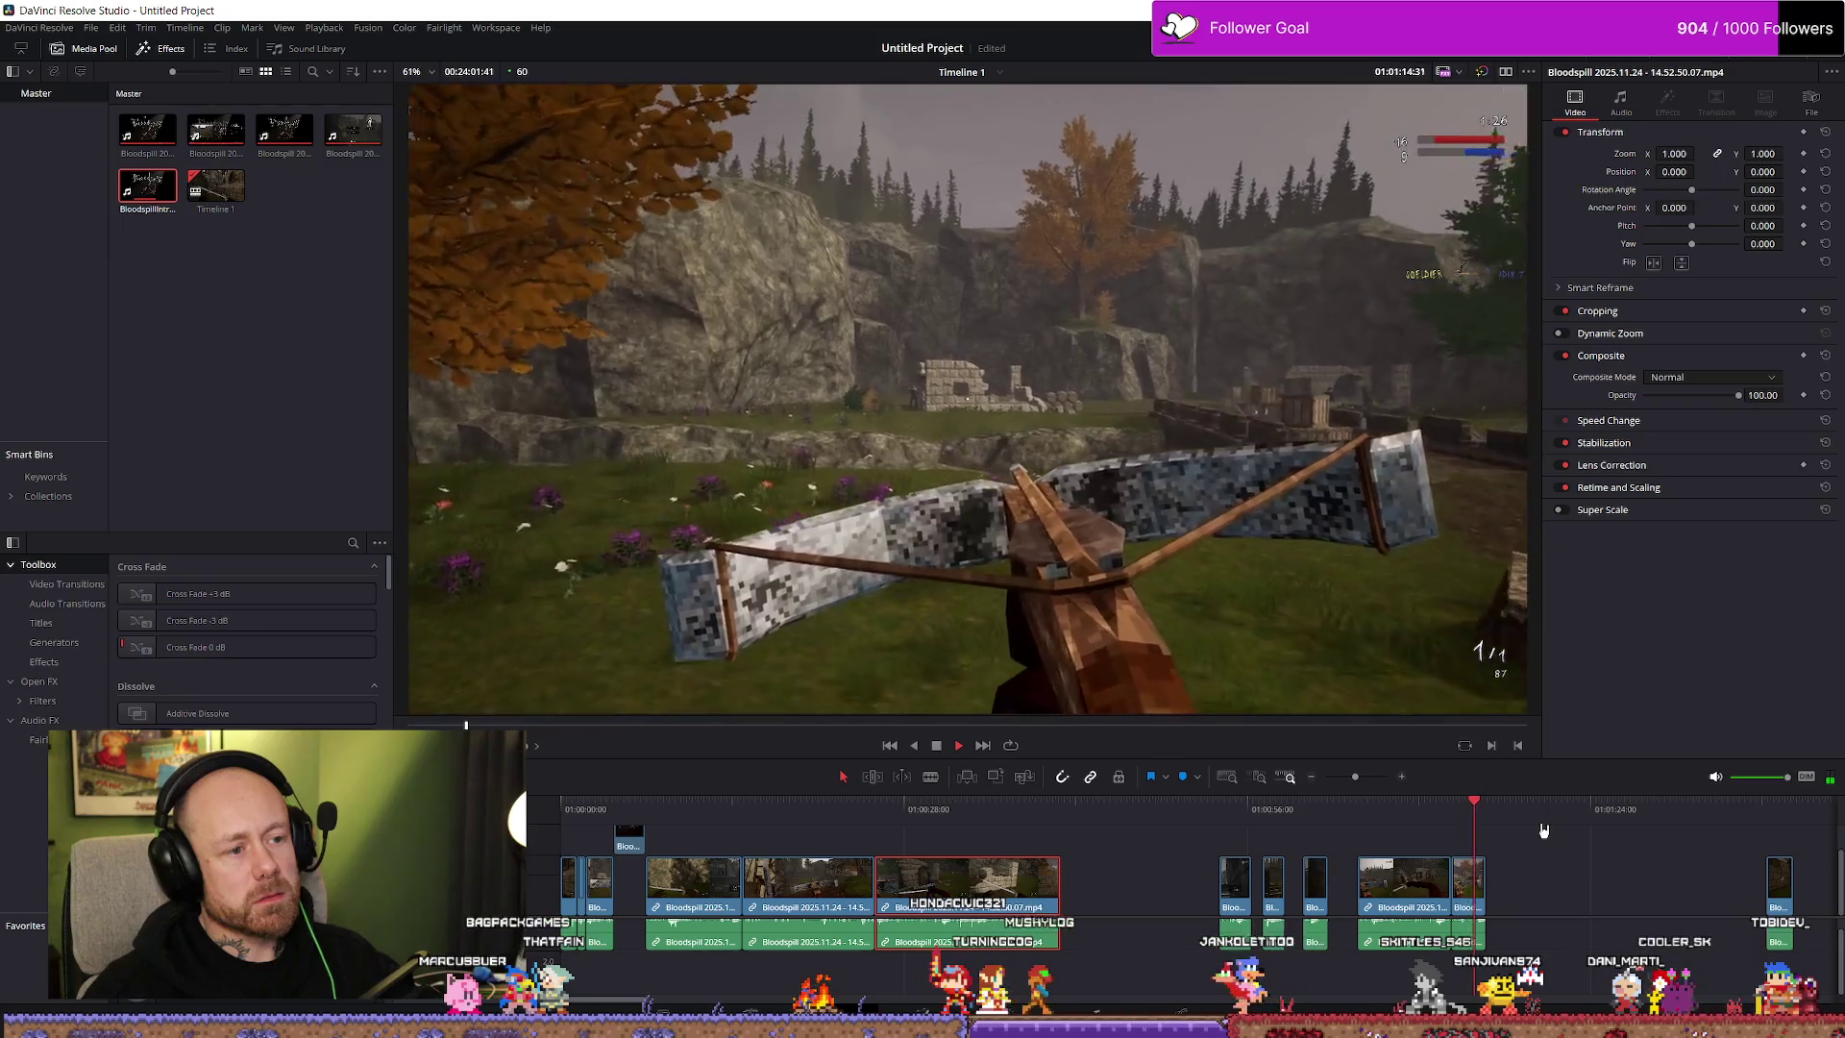
key("space")
scroll(1249, 884, "up", 2)
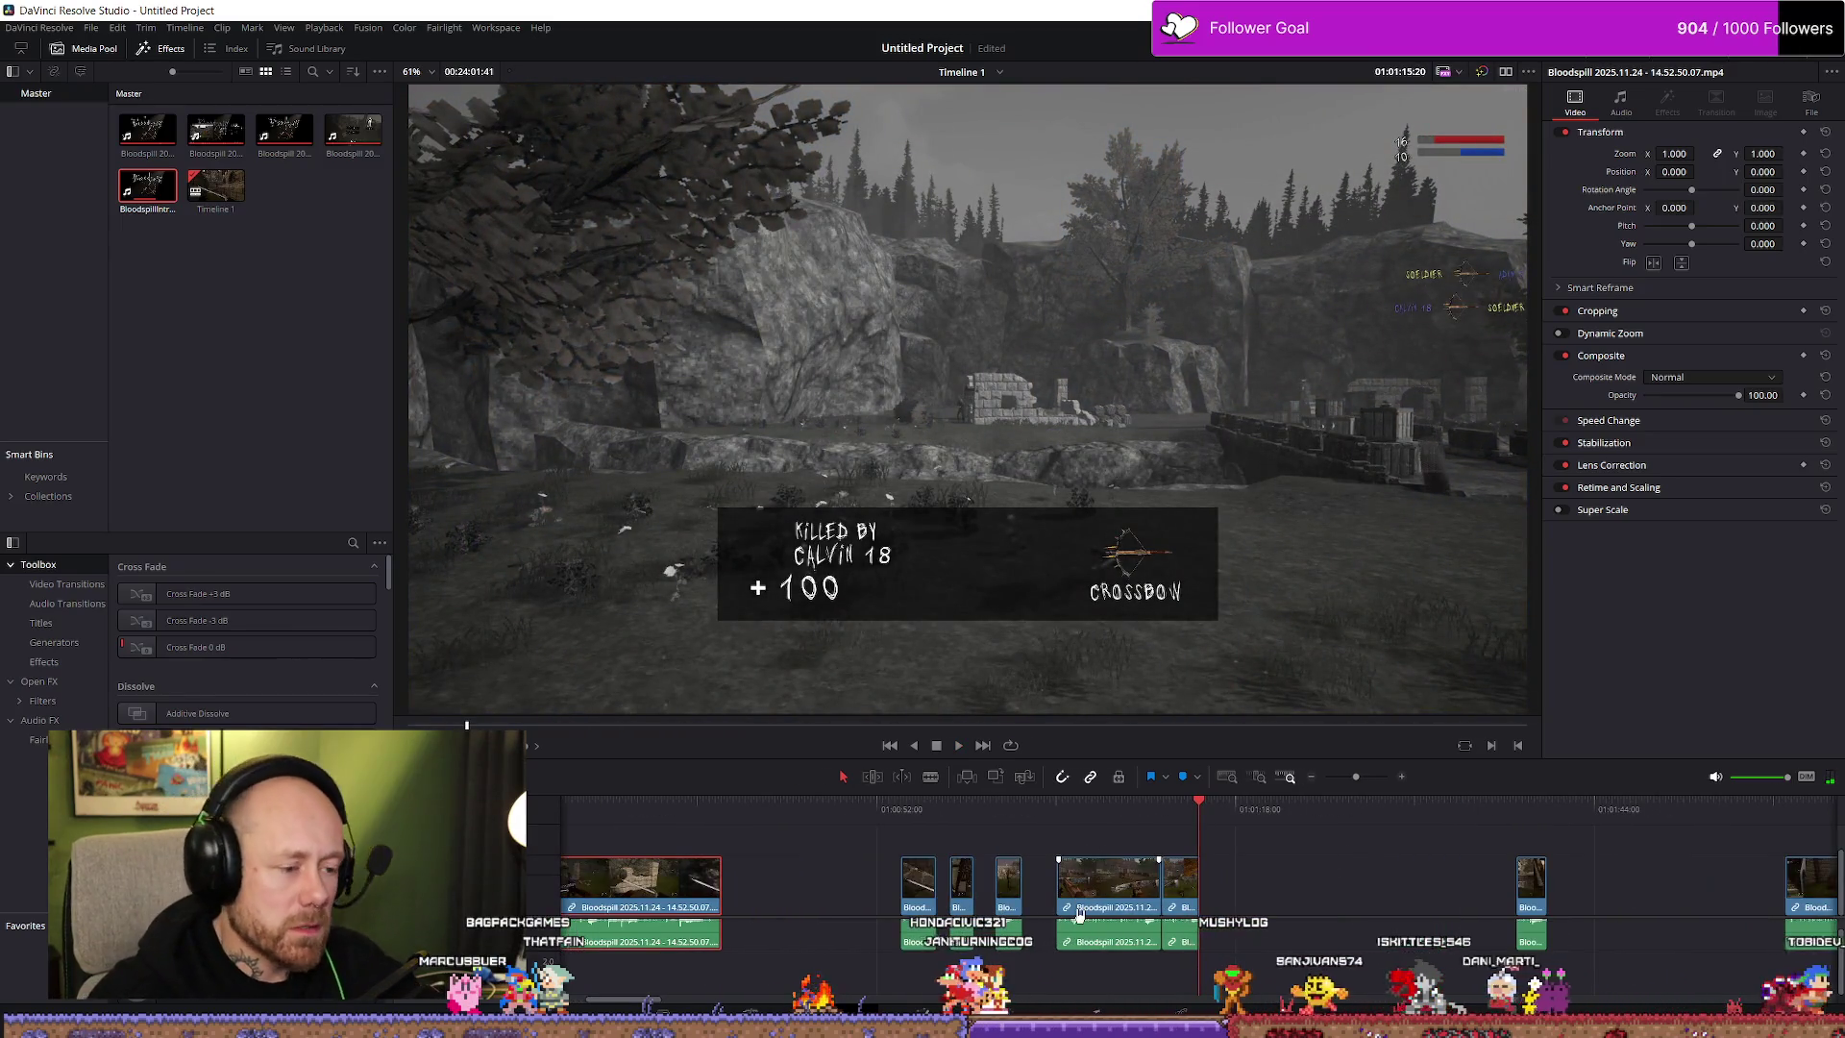
left_click(1086, 899)
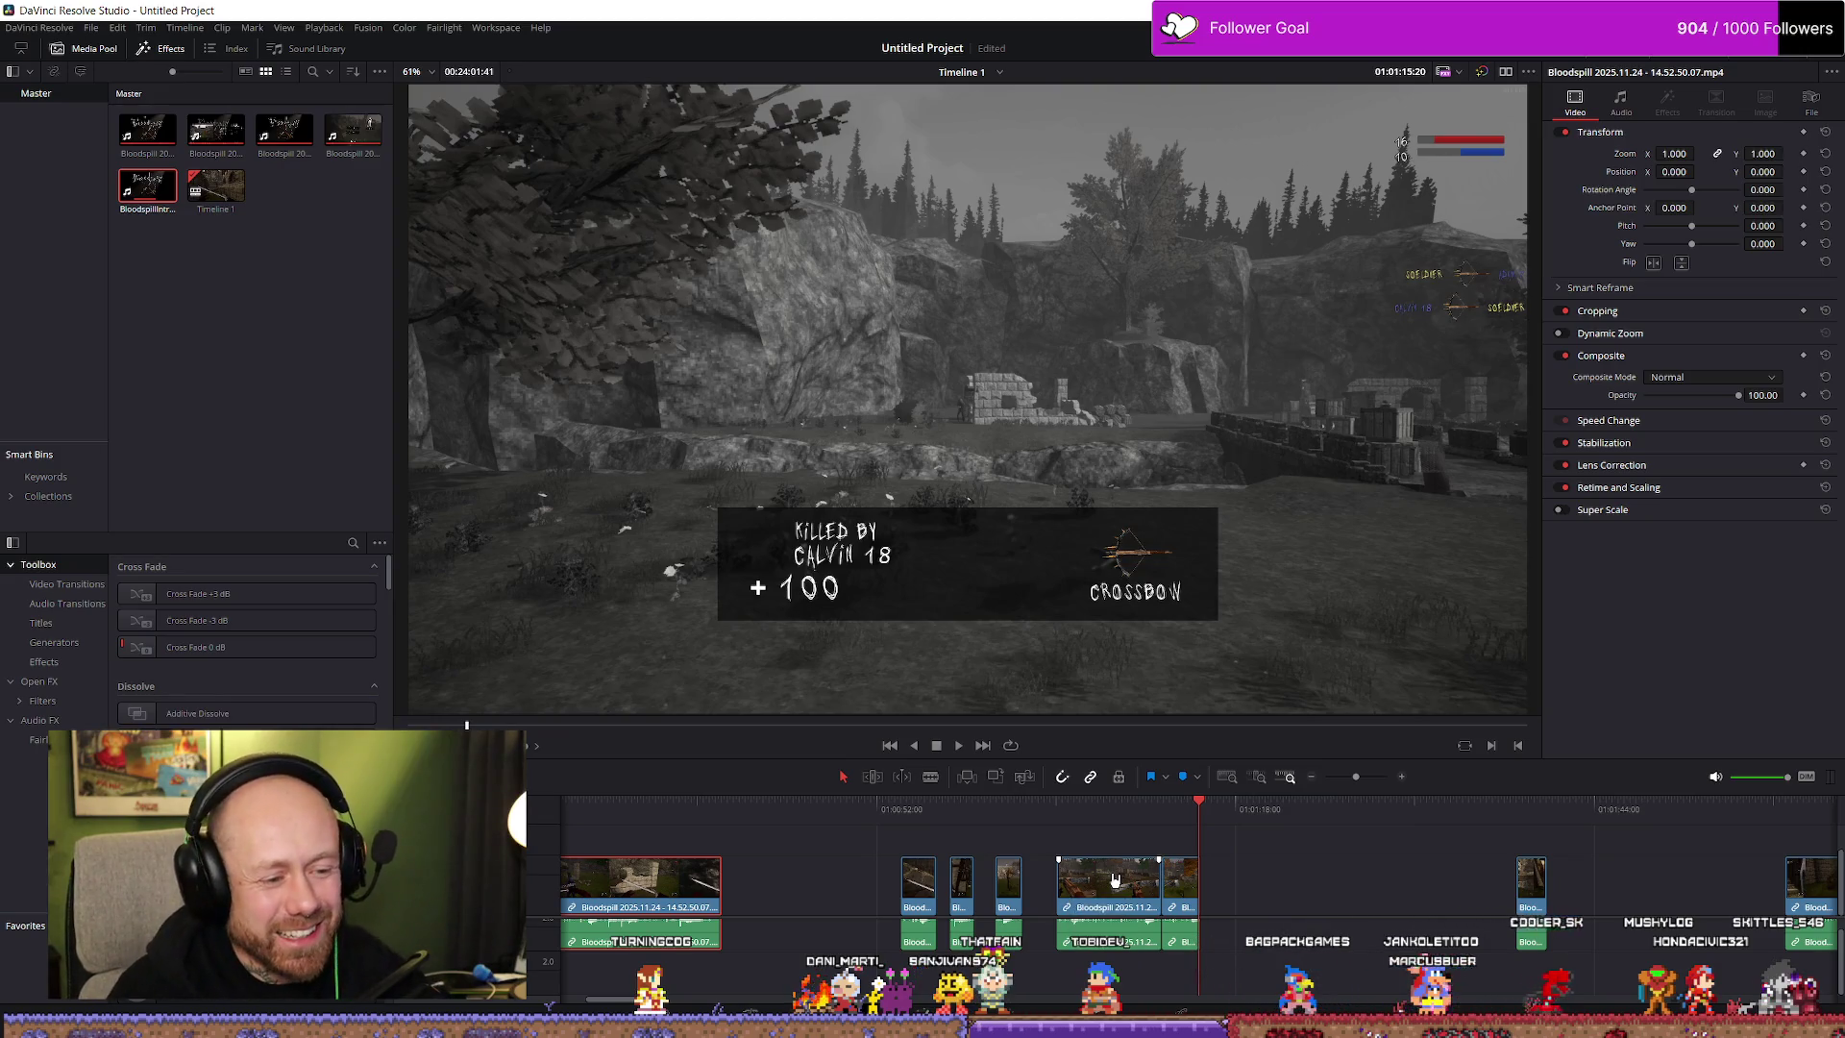
left_click(1104, 824)
key("space")
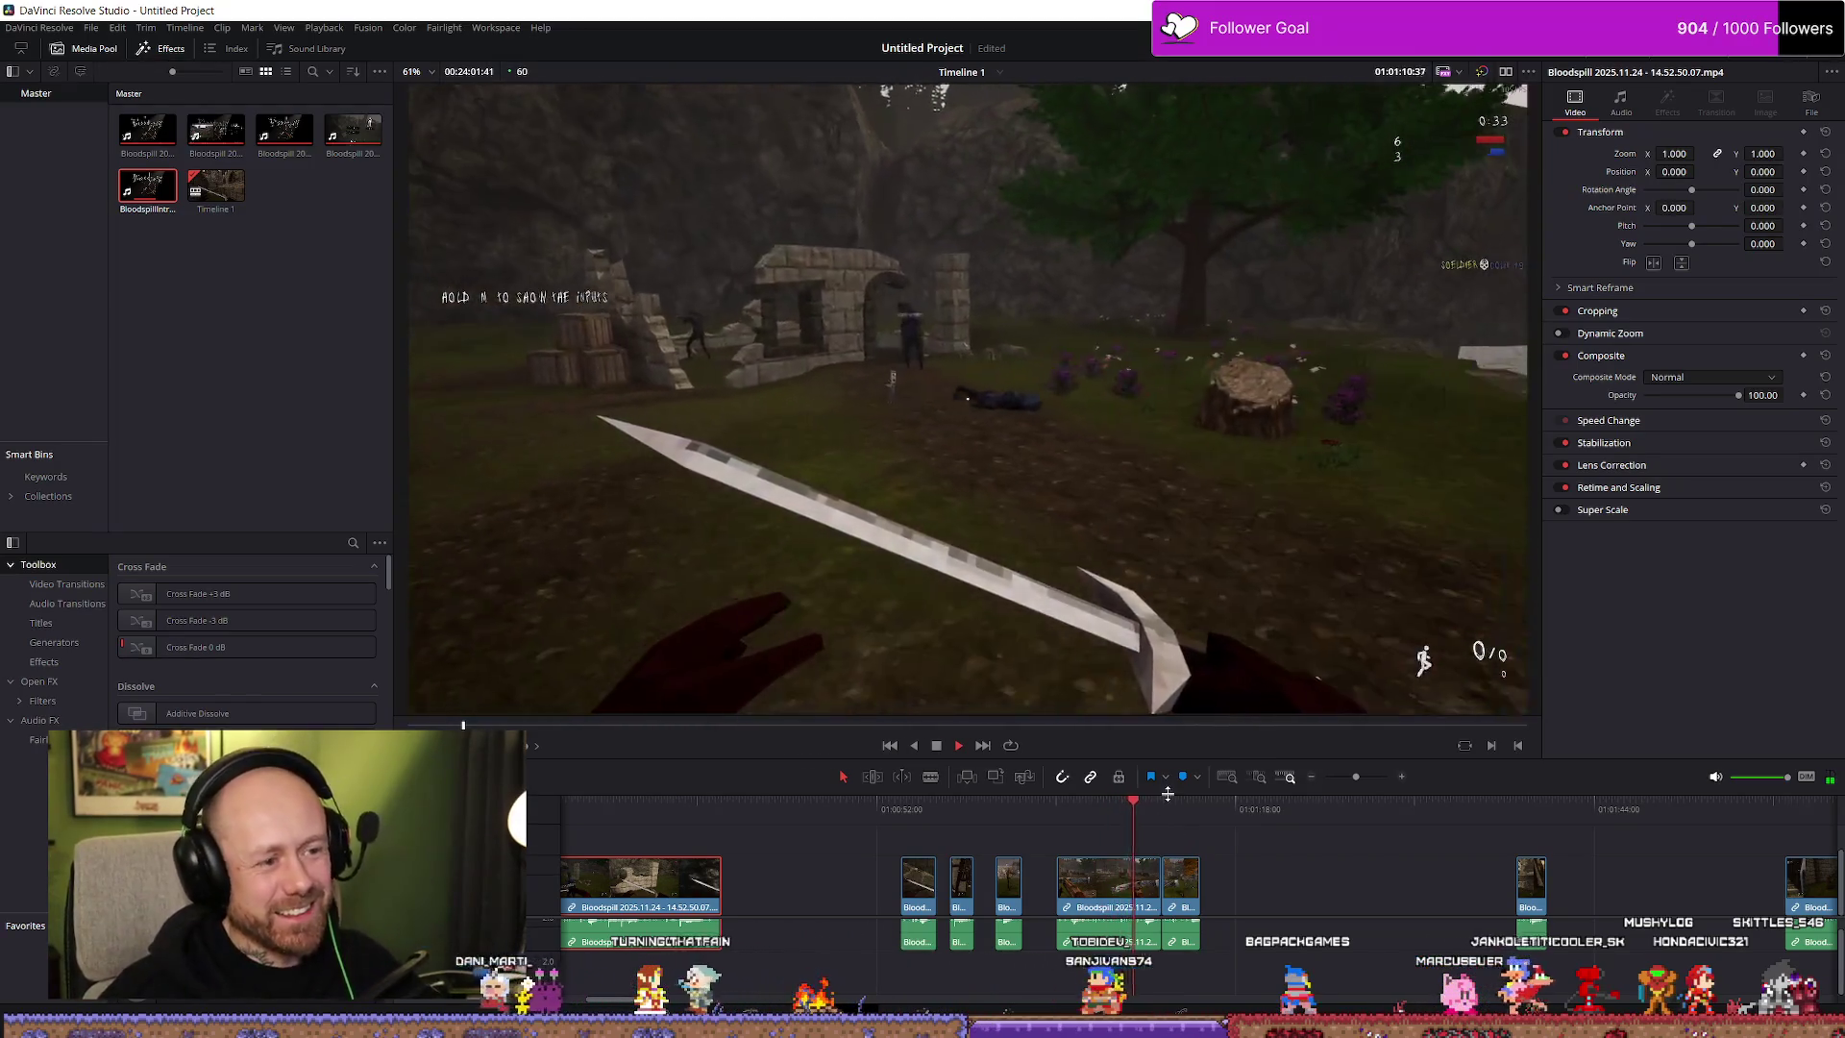
left_click(1521, 815)
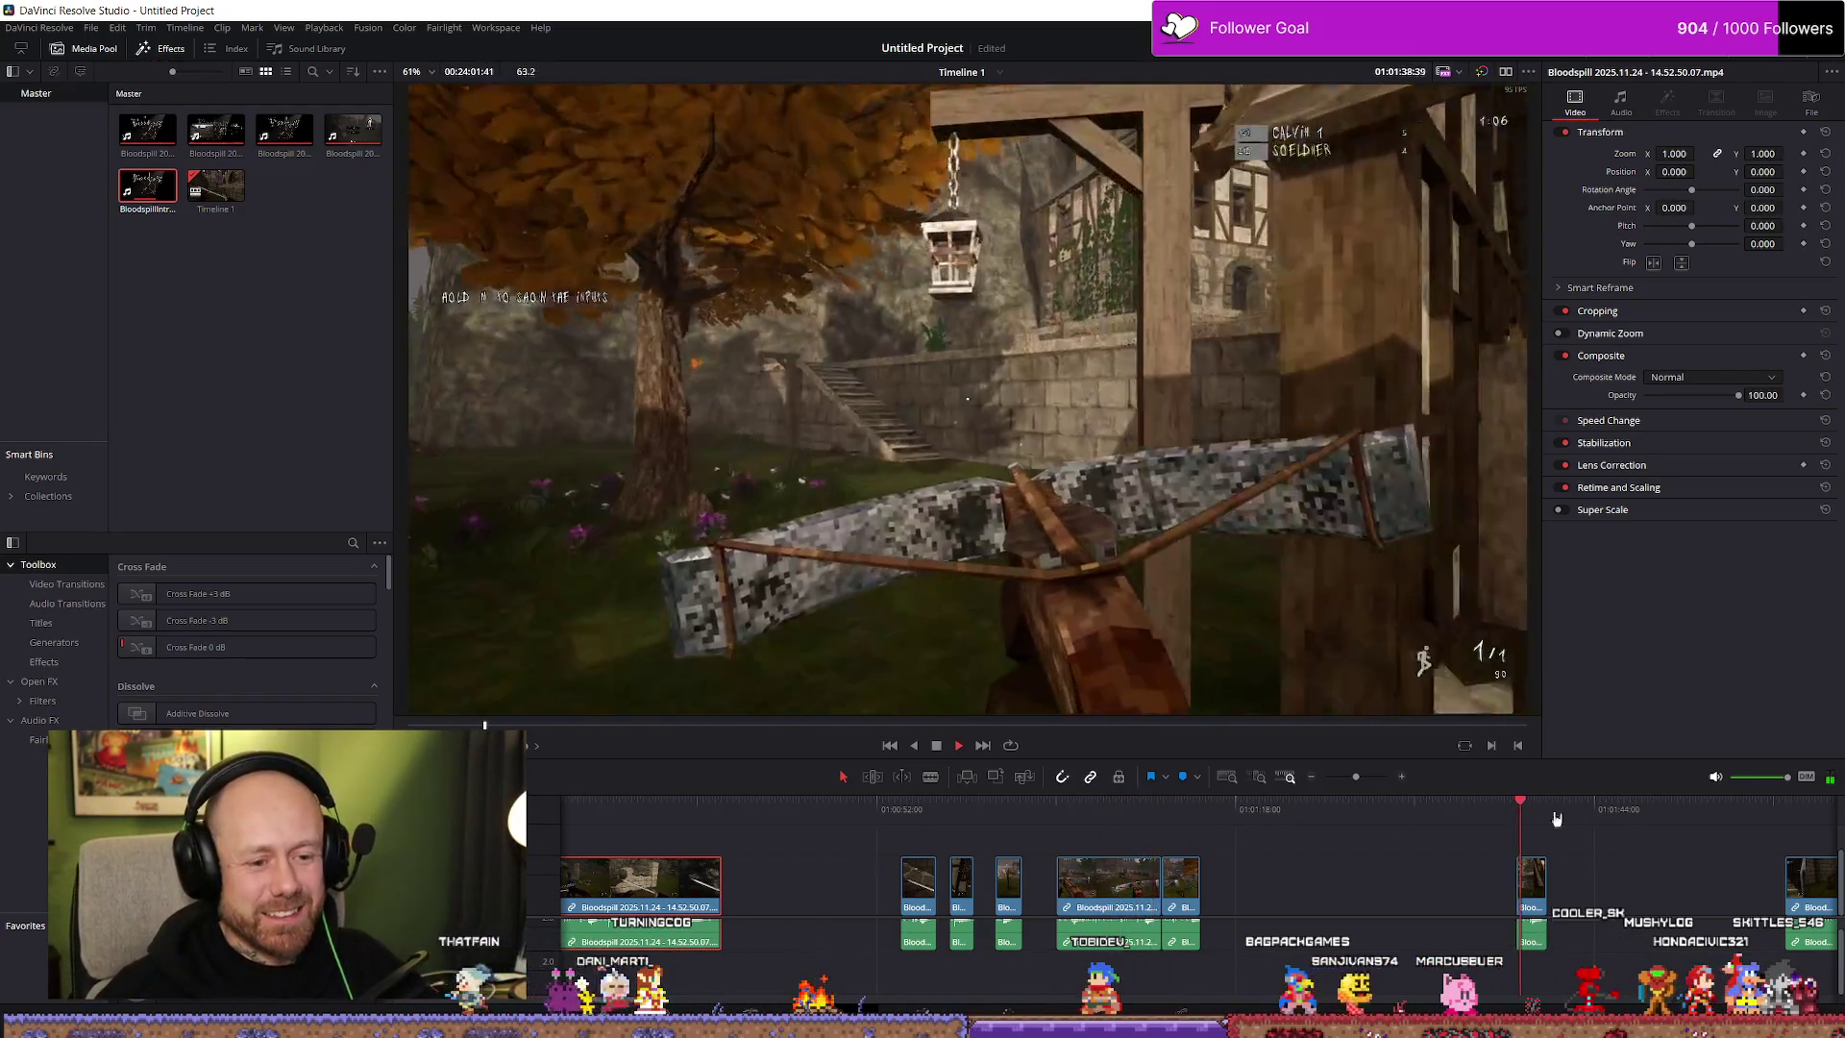
scroll(1531, 837, "down", 3)
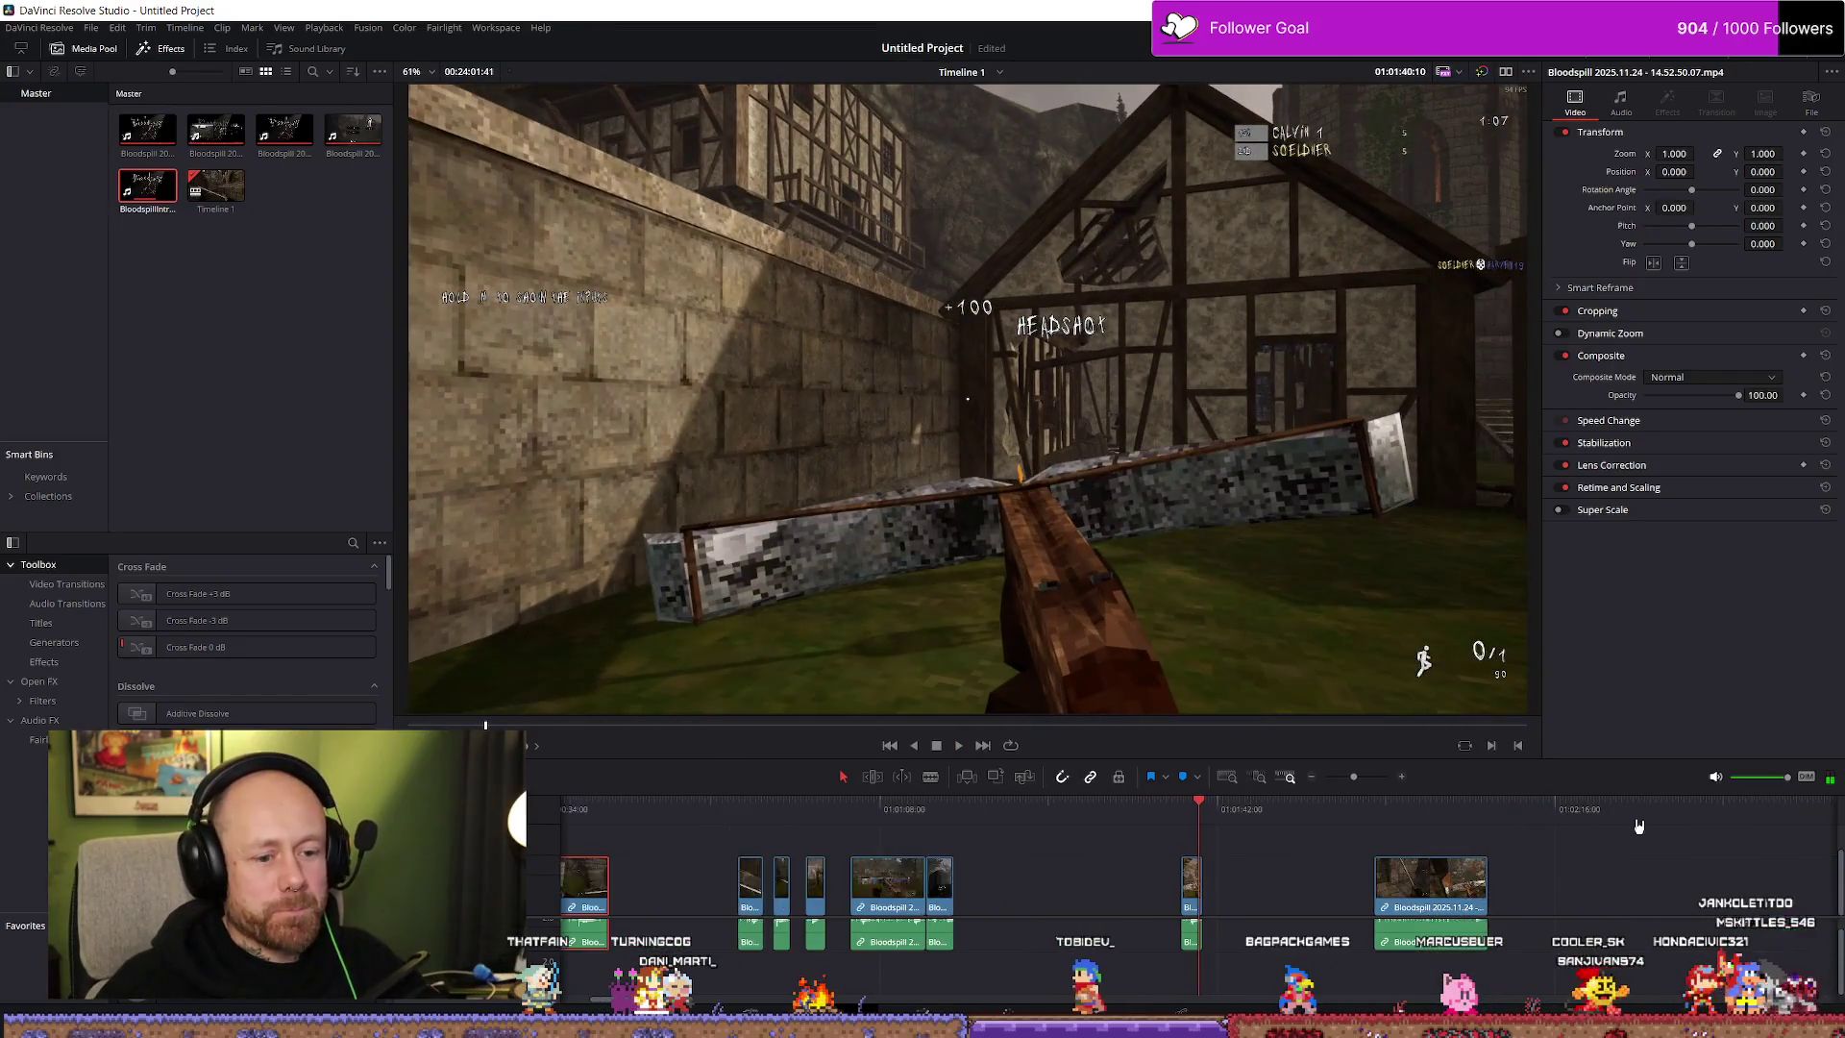
left_click(1496, 846)
scroll(1180, 822, "down", 3)
left_click(1180, 822)
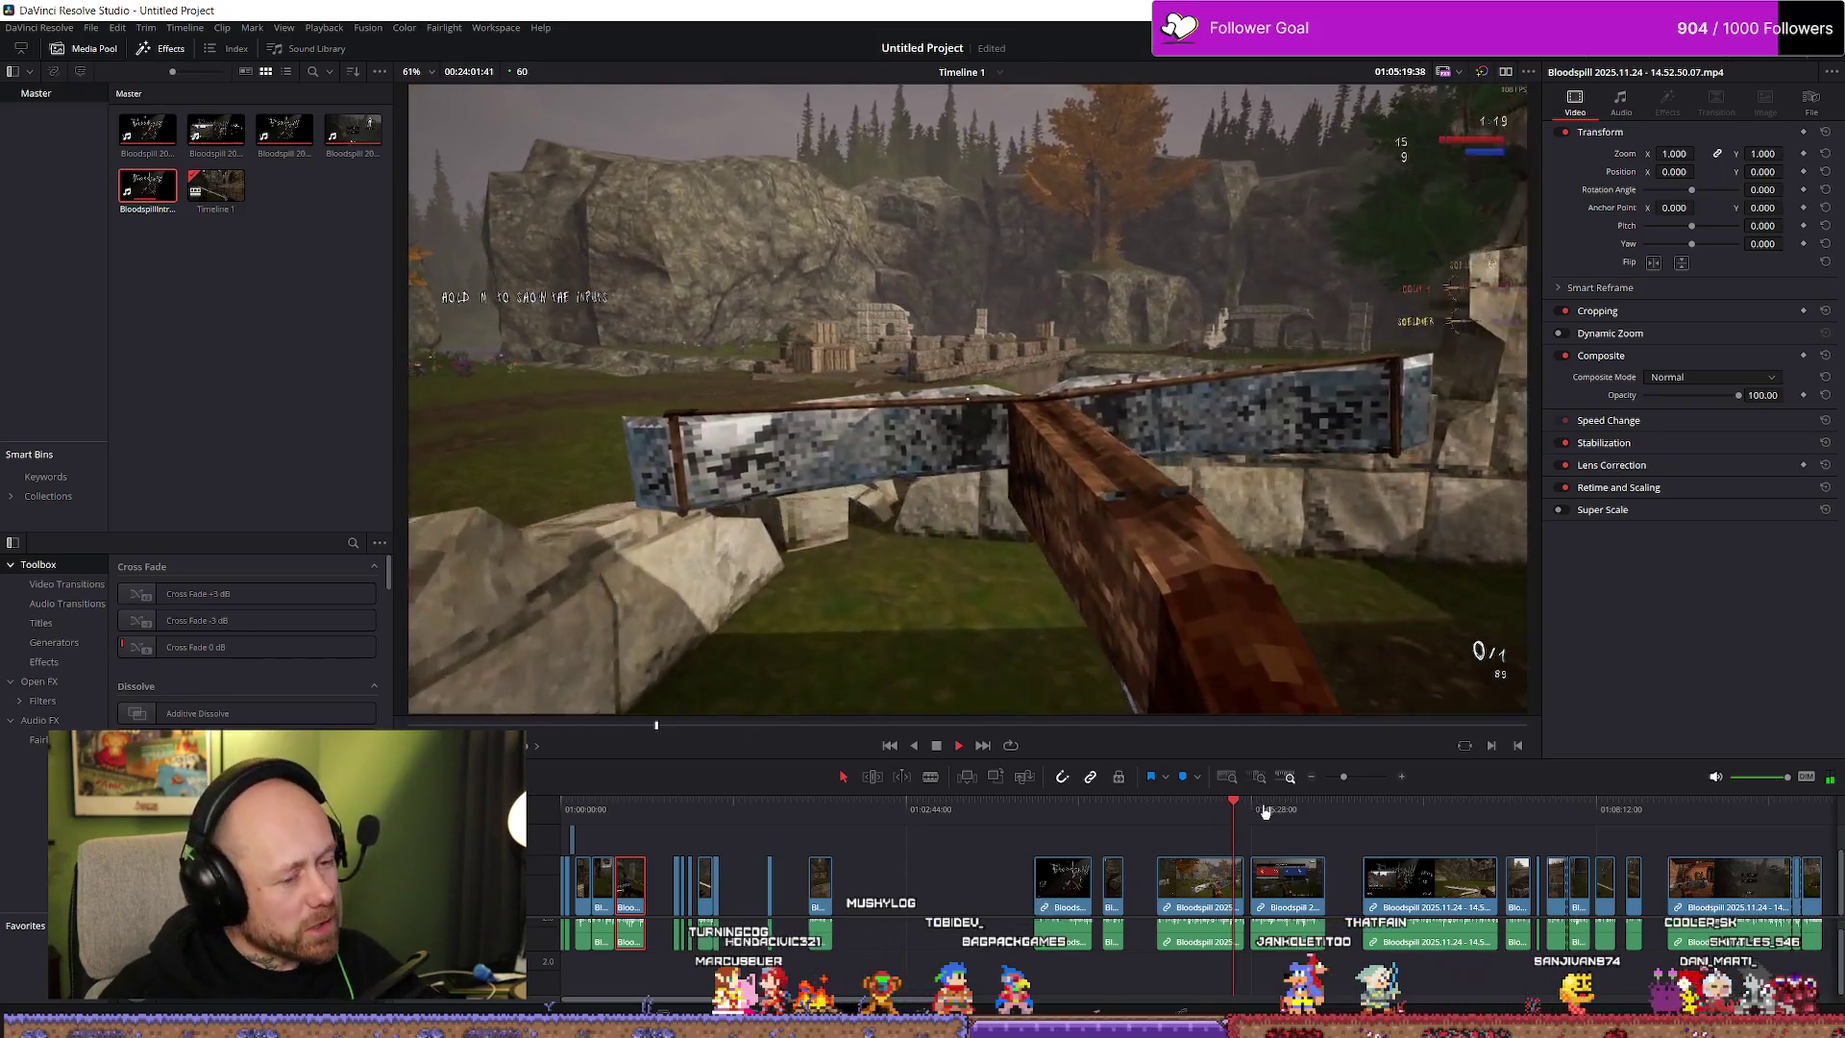
left_click(1266, 812)
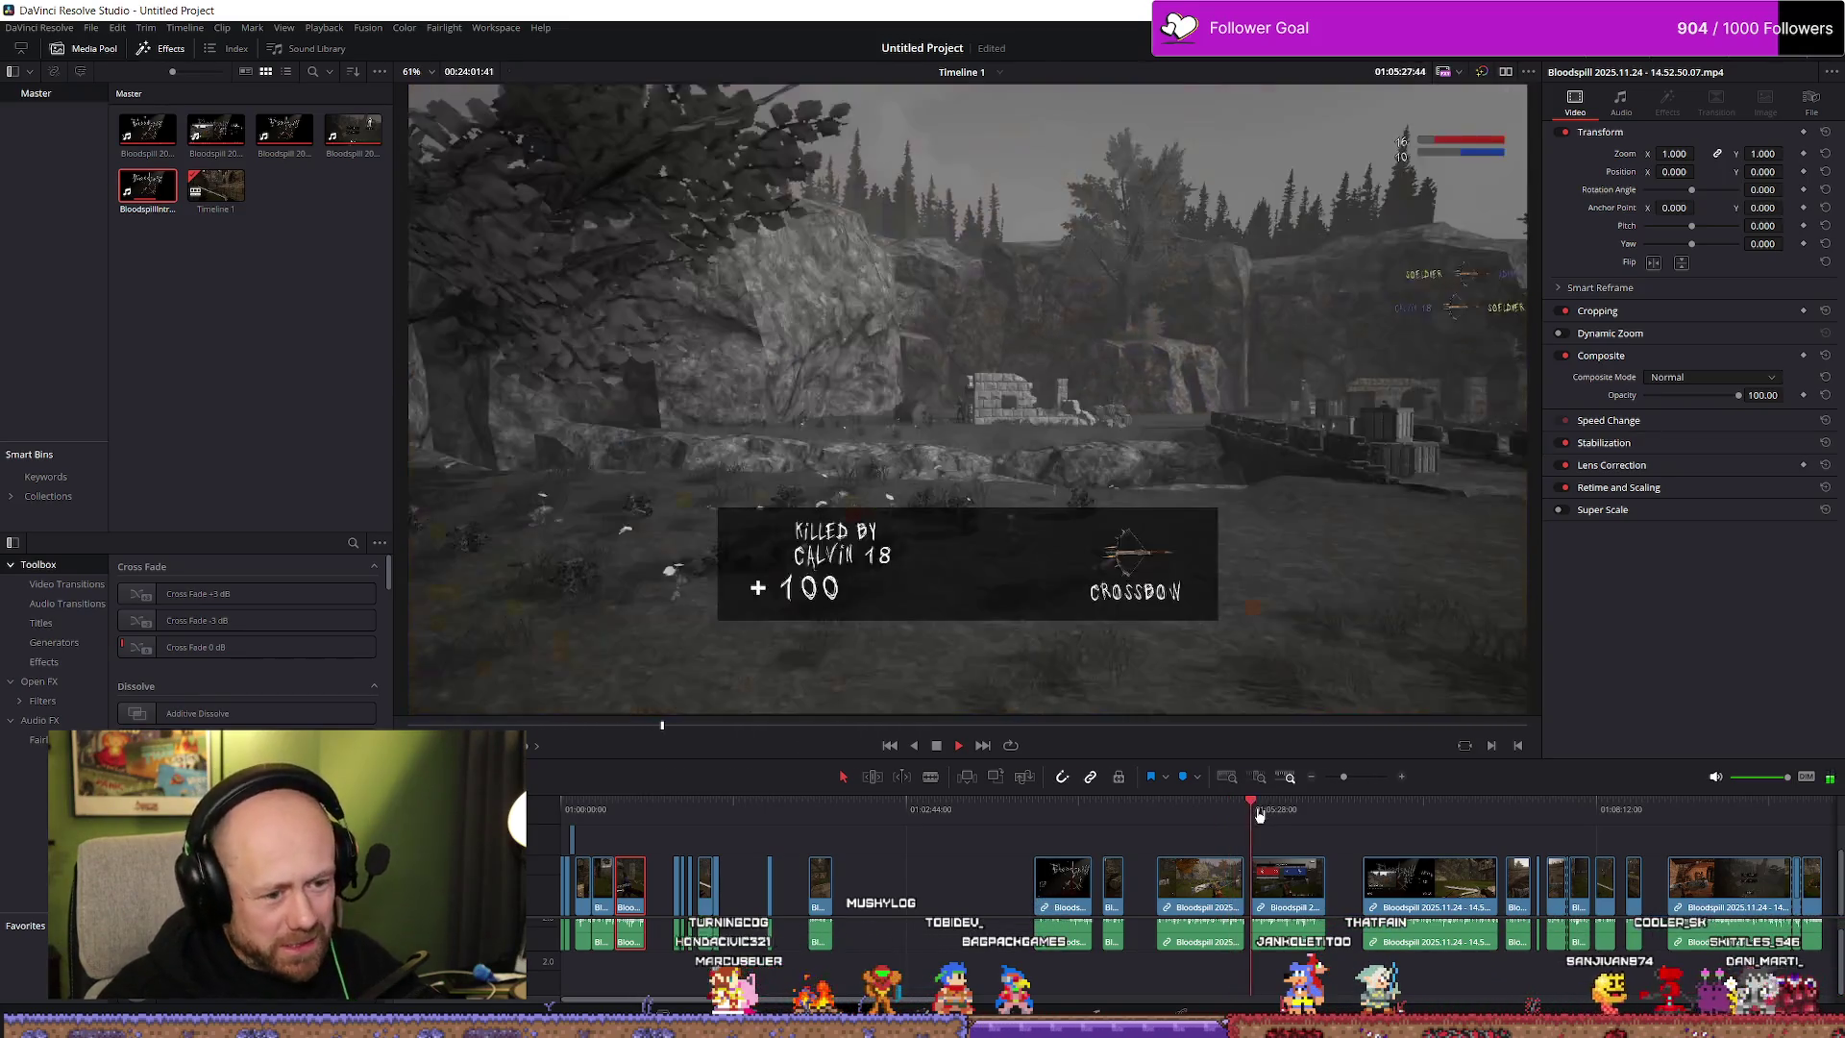
scroll(1298, 822, "up", 2)
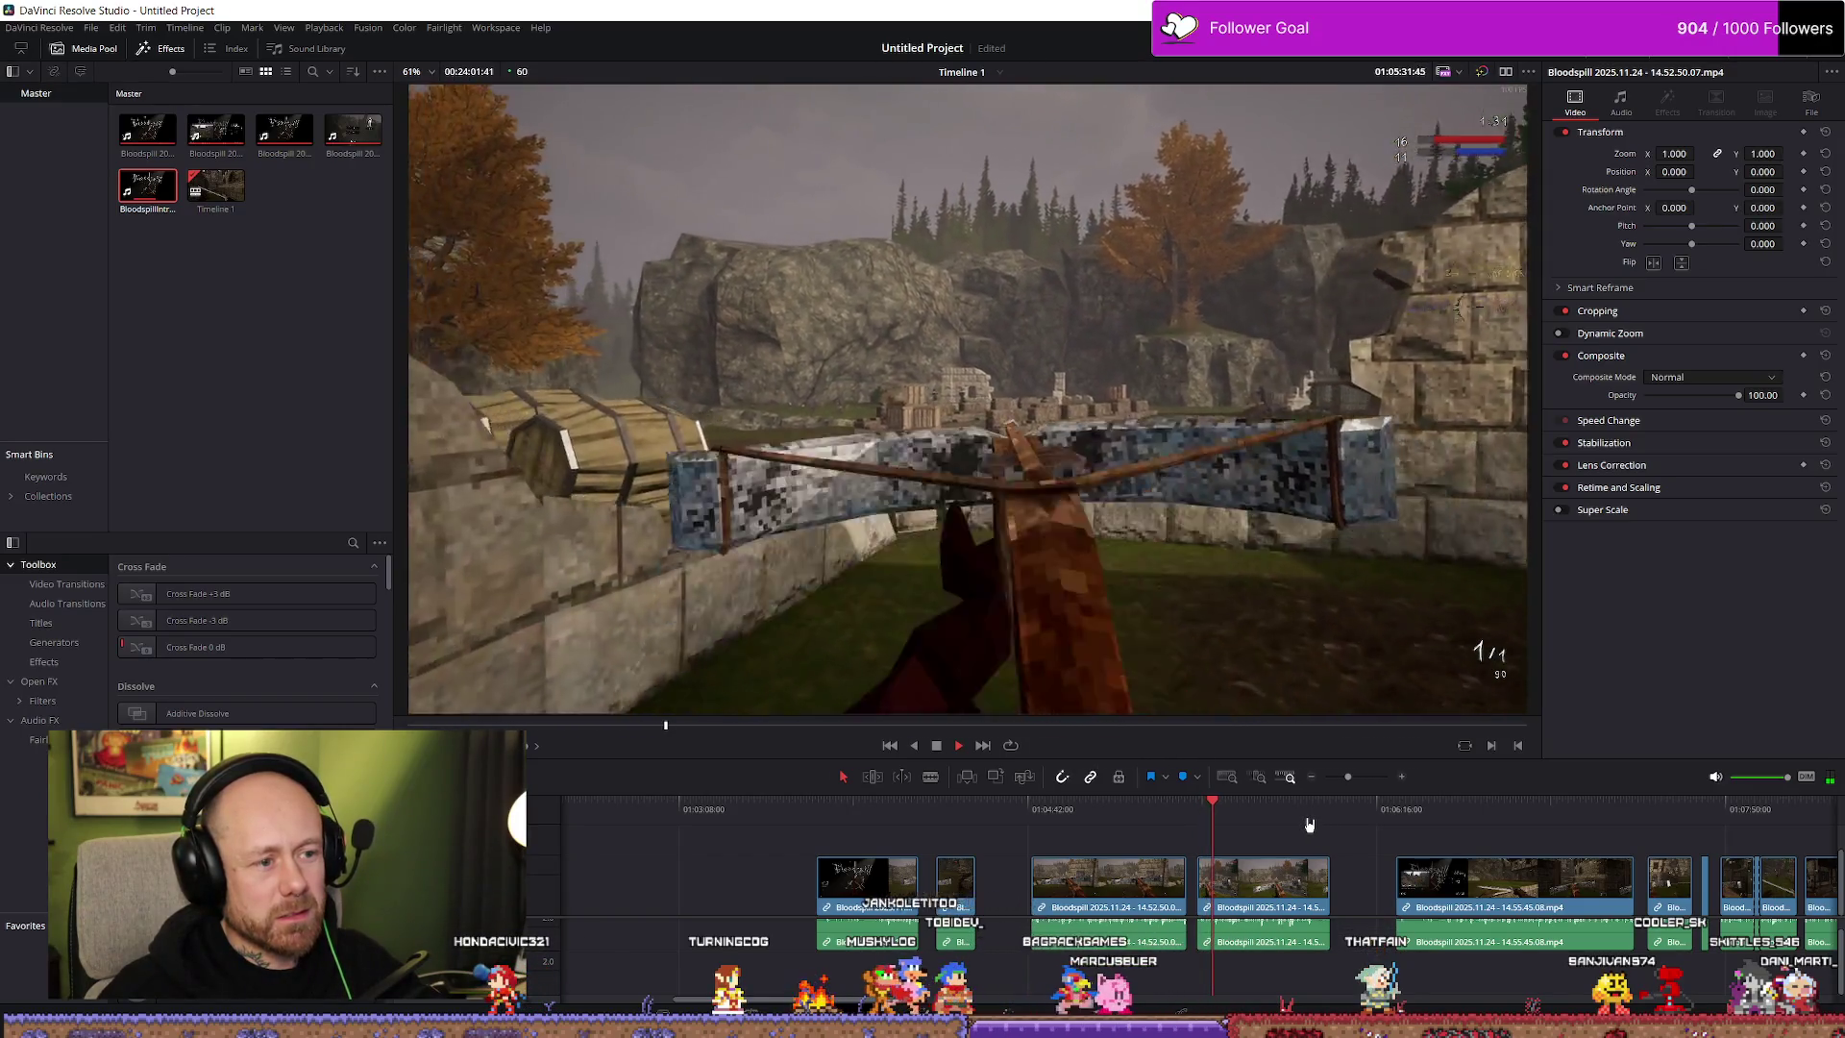
scroll(1251, 876, "up", 2)
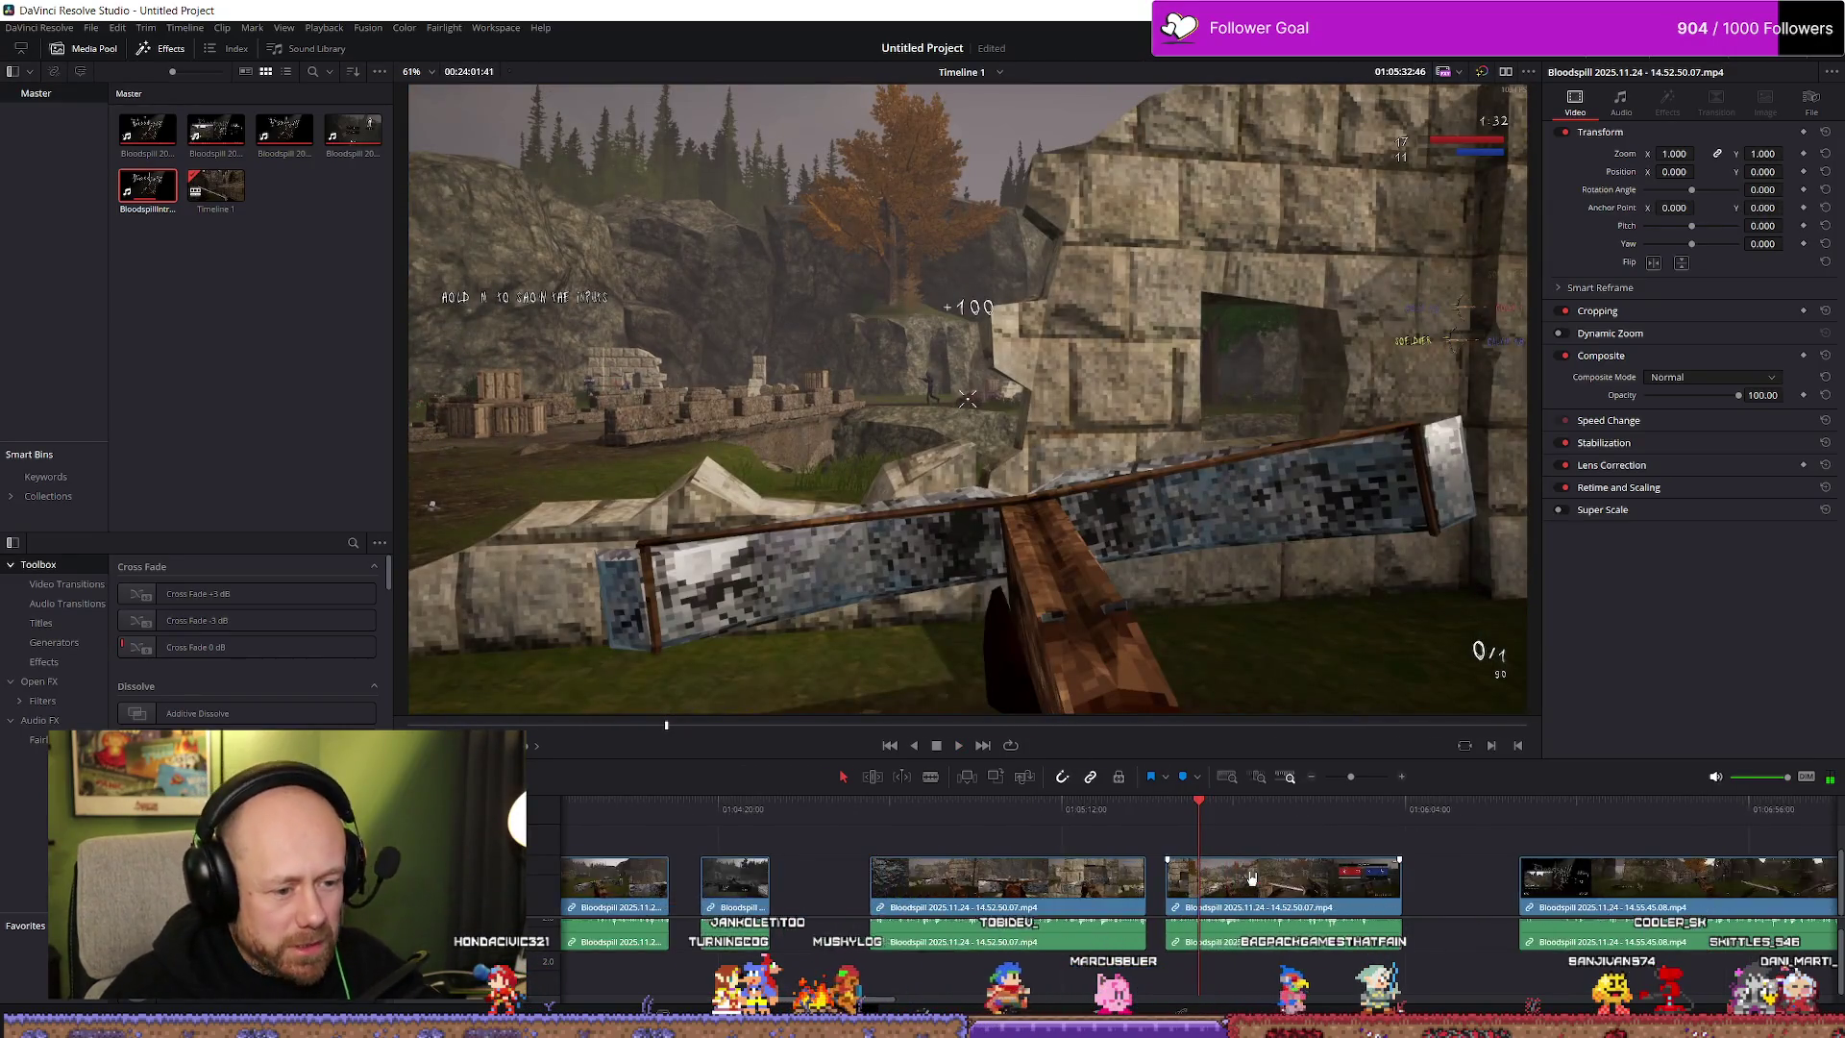
scroll(1193, 854, "up", 2)
left_click(1191, 815)
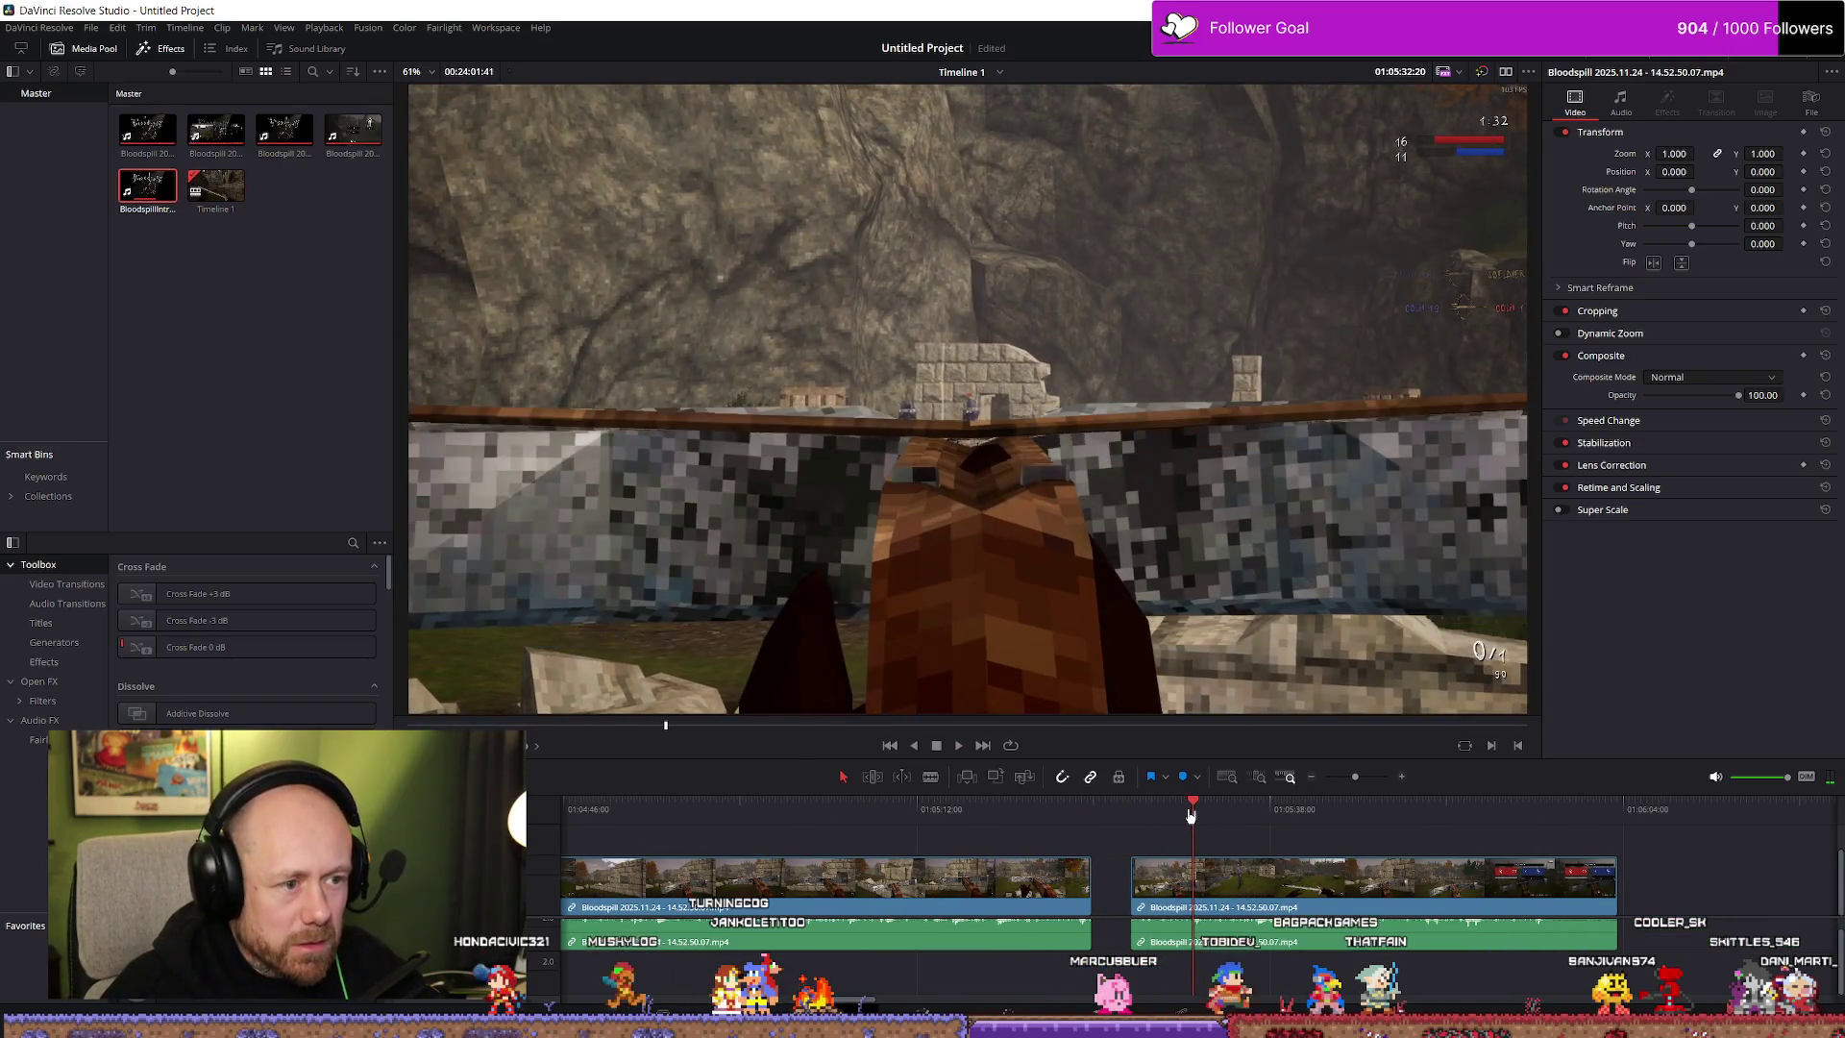
key("space")
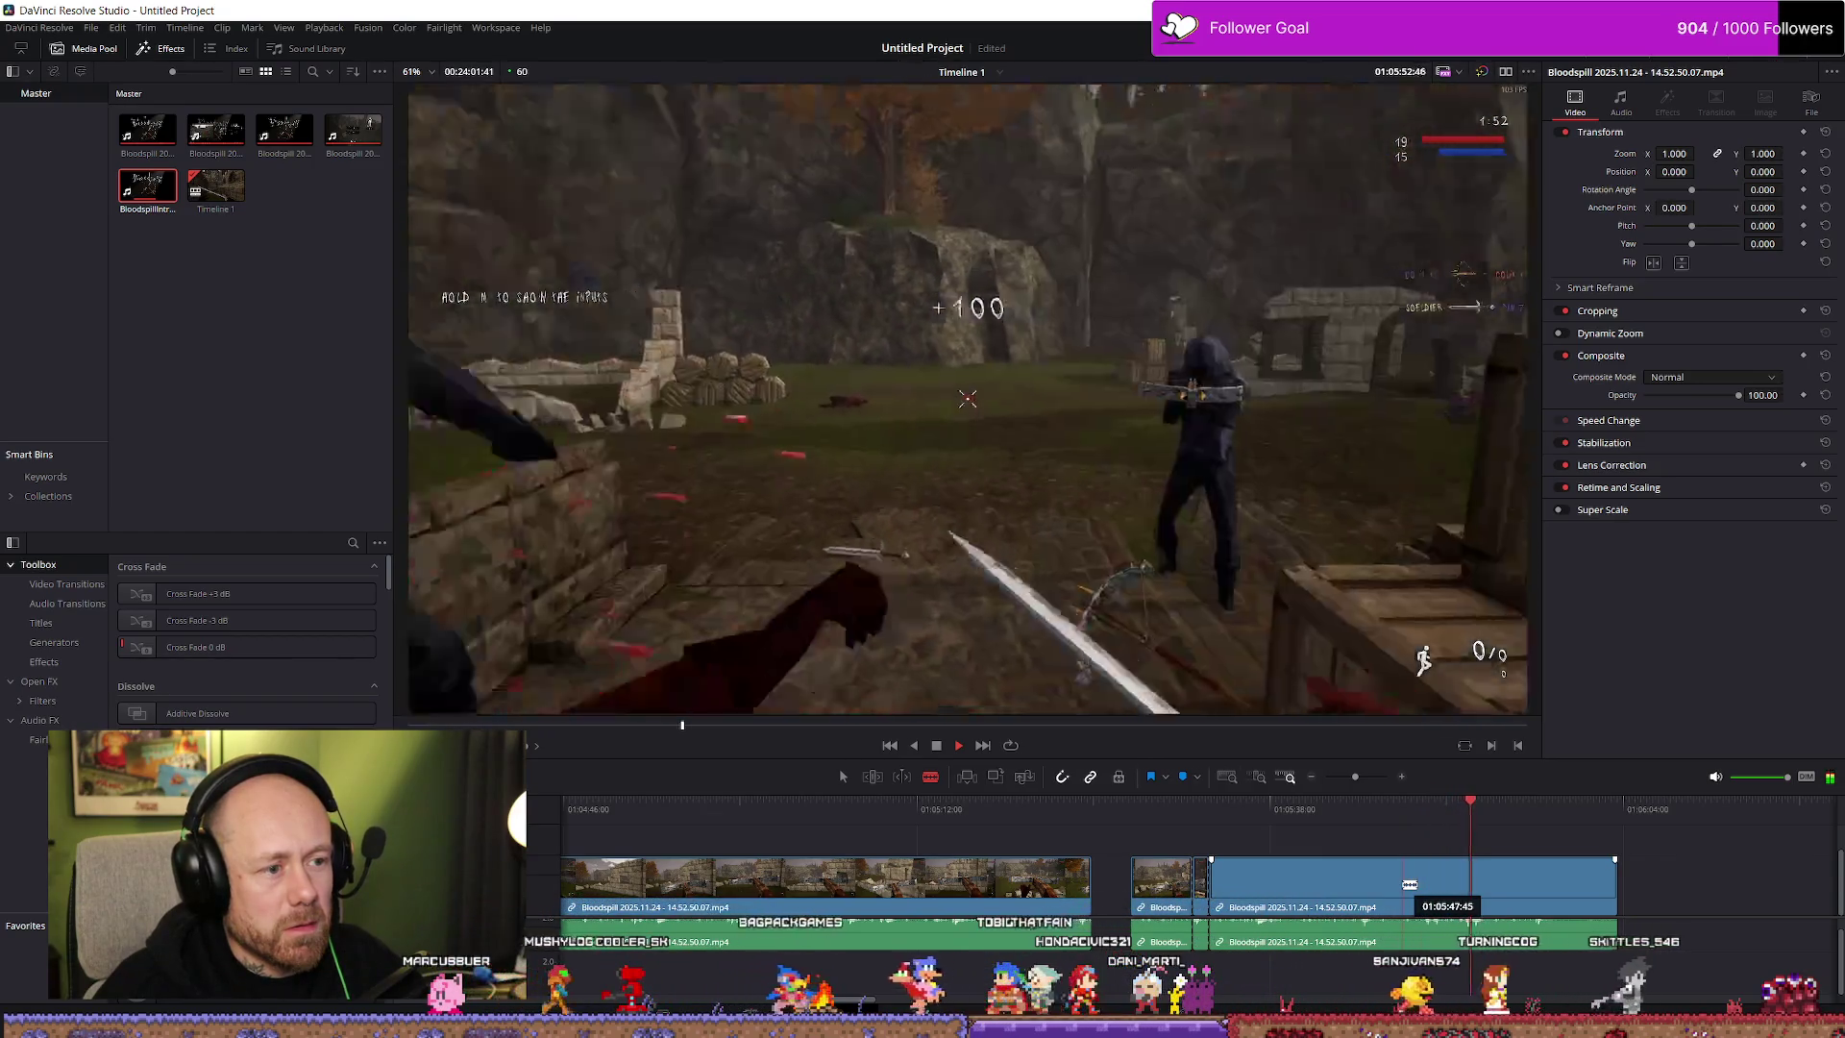
Replay the end of the crossbow clip and stop just before the Team Deathmatch scoreboard
key("space")
scroll(1187, 808, "up", 1)
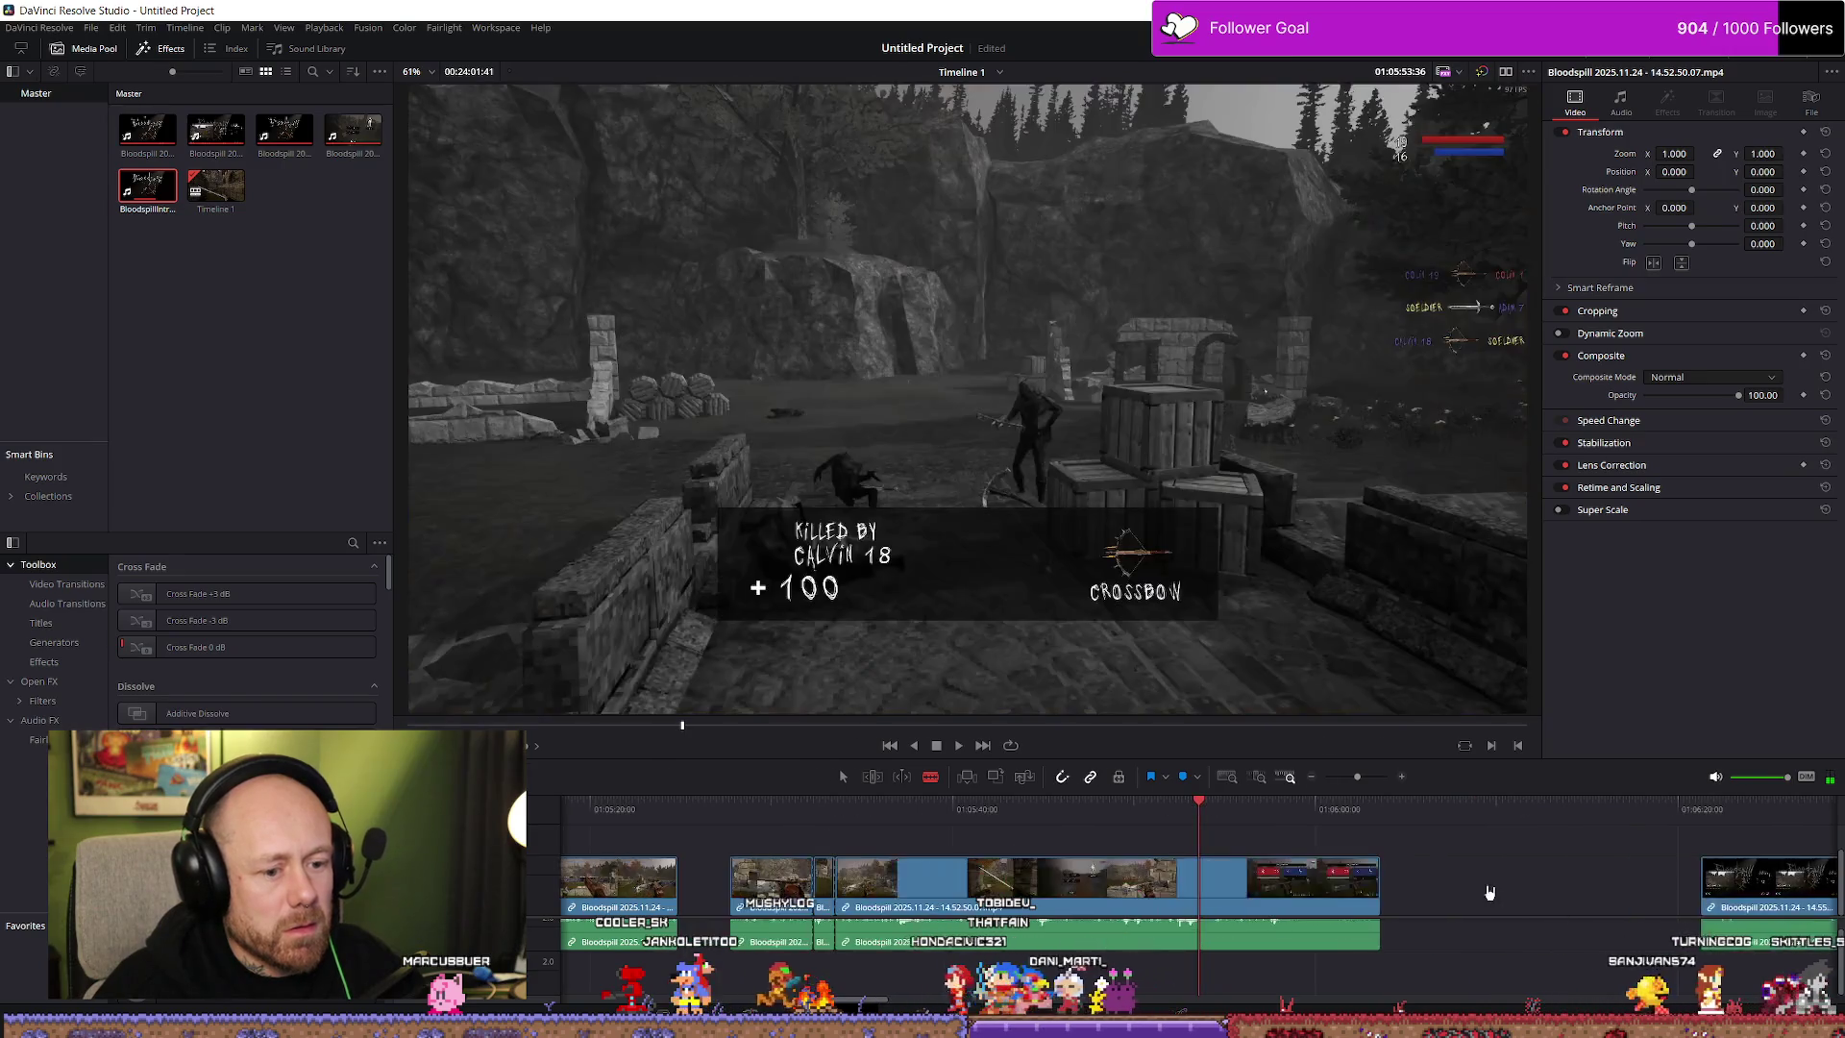
key("space")
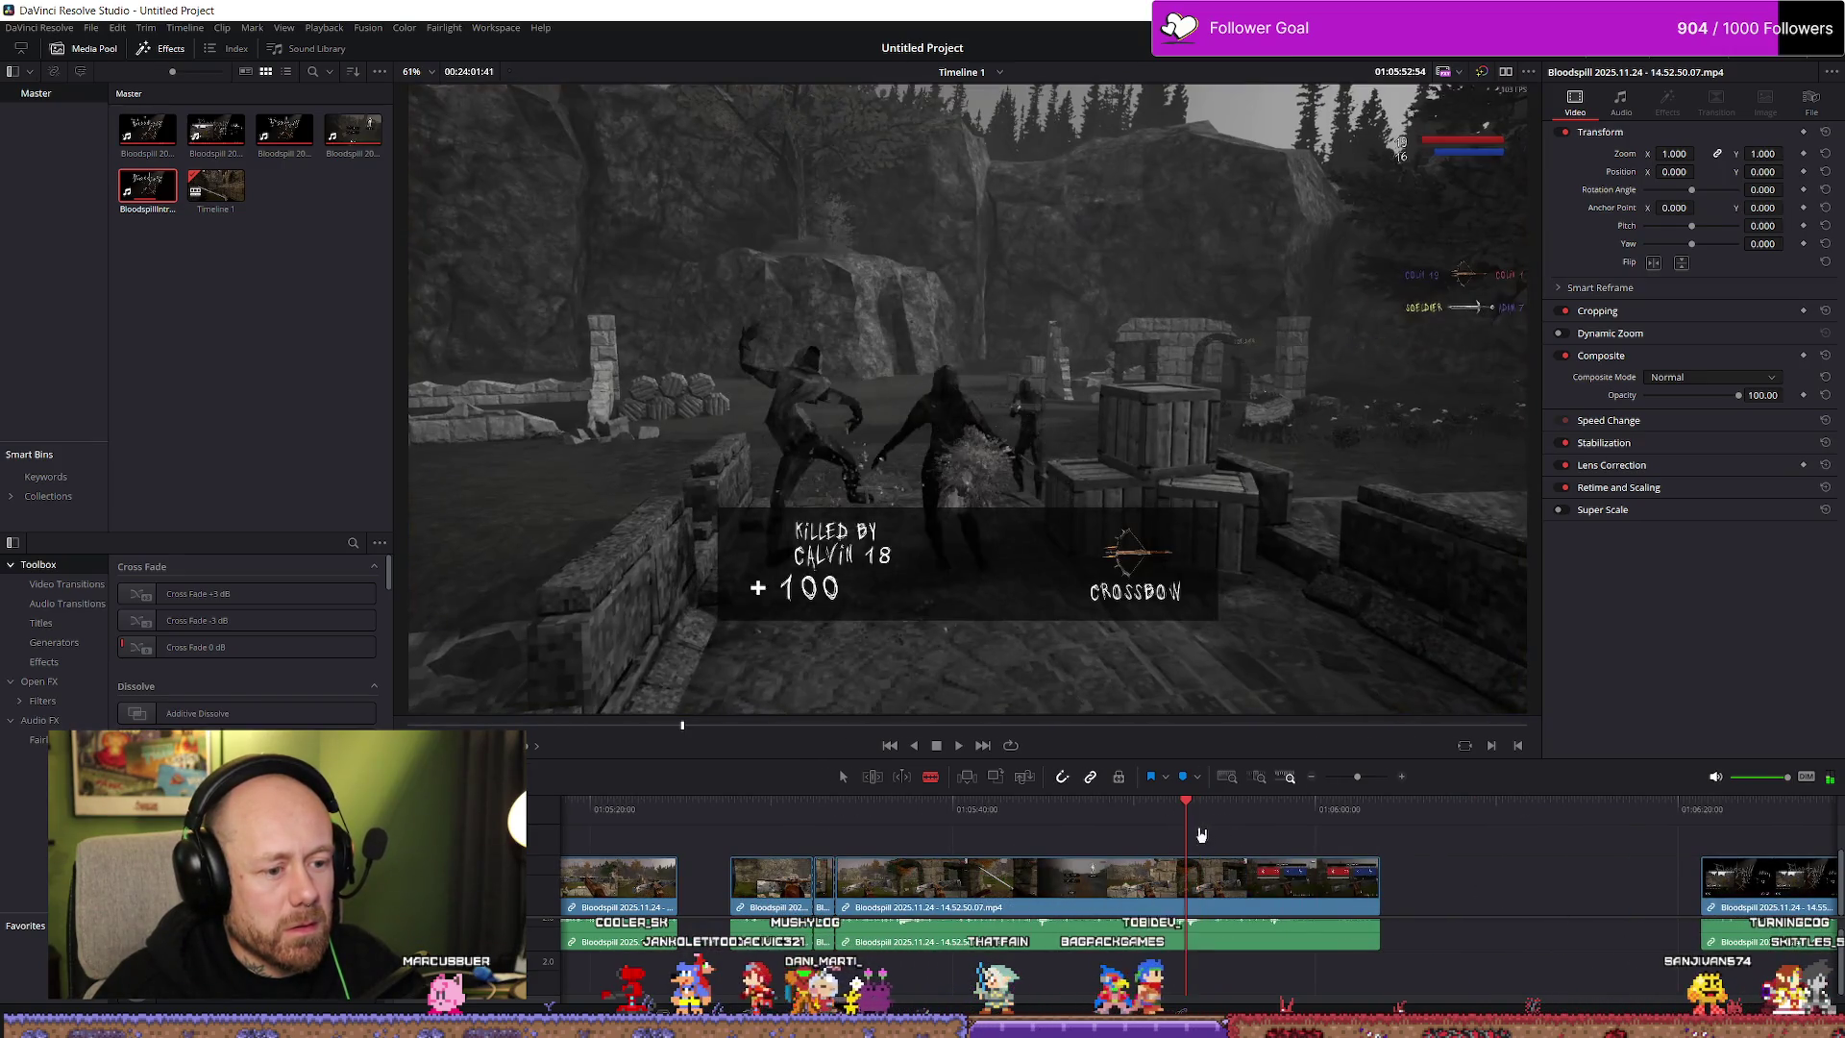
left_click(1177, 808)
key("space")
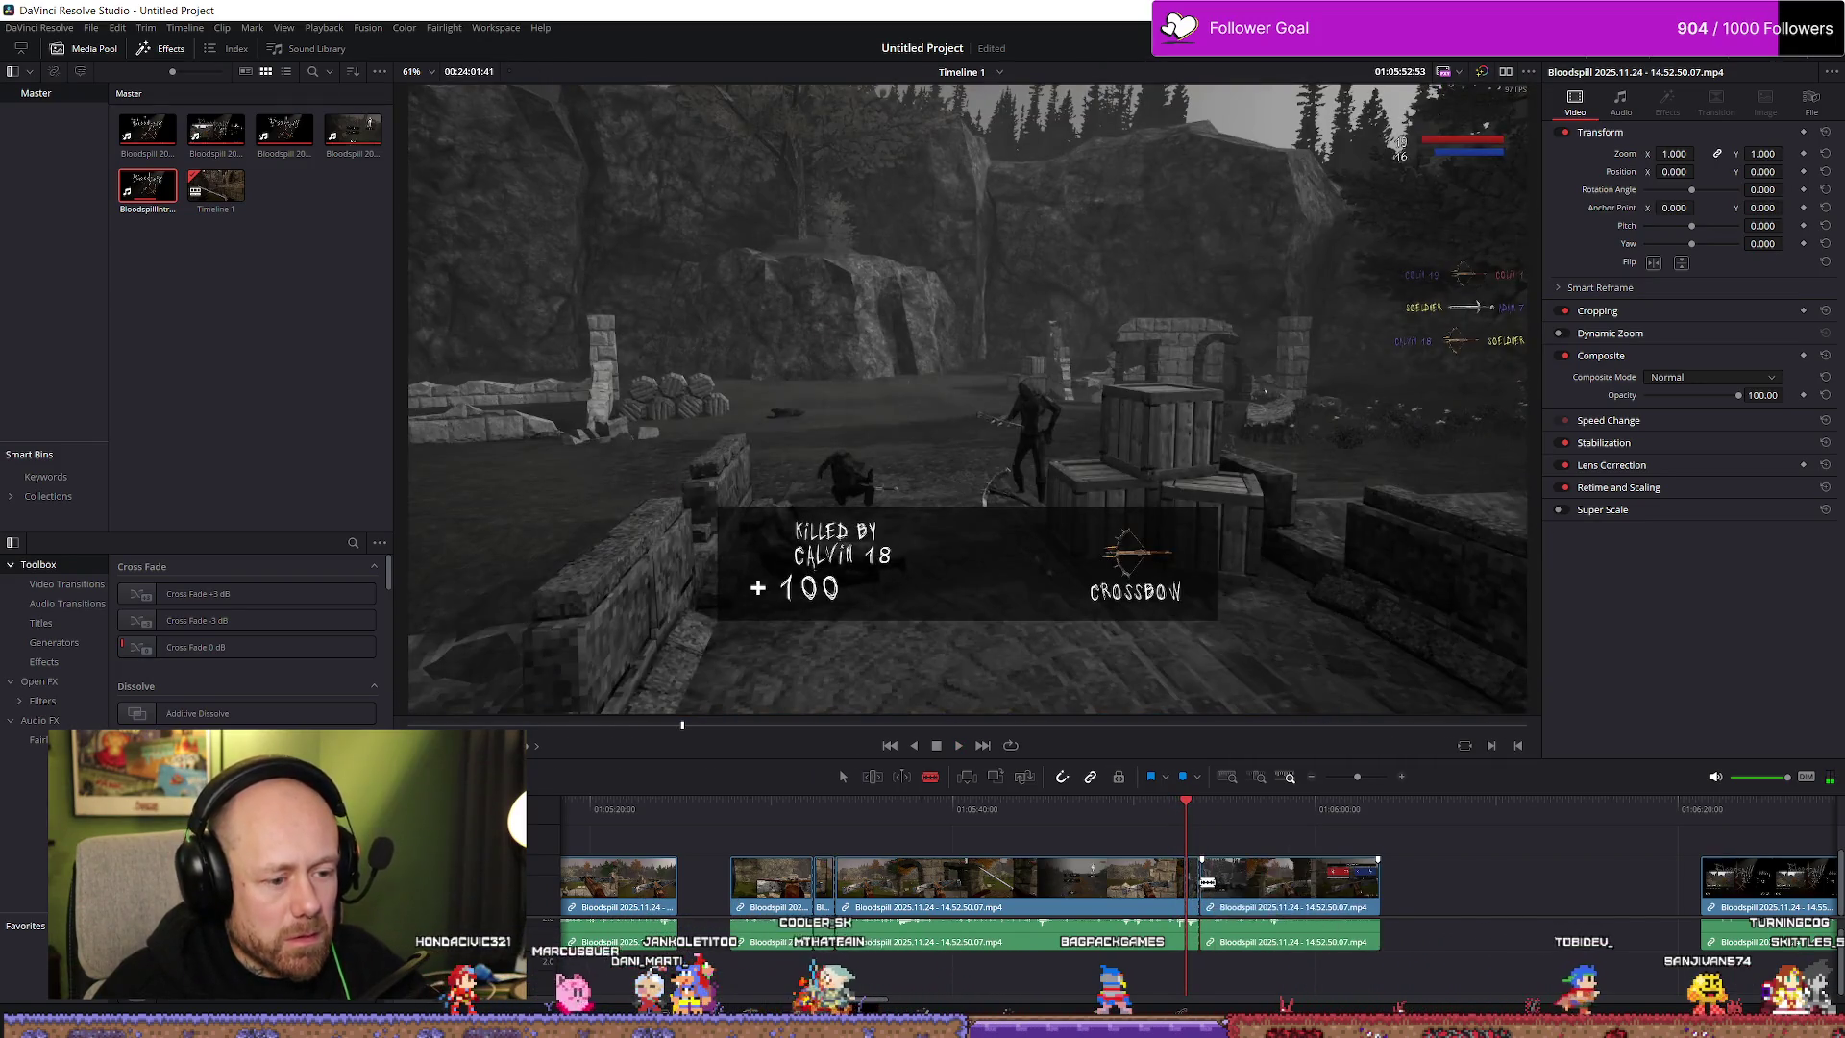
key("space")
left_click(1289, 808)
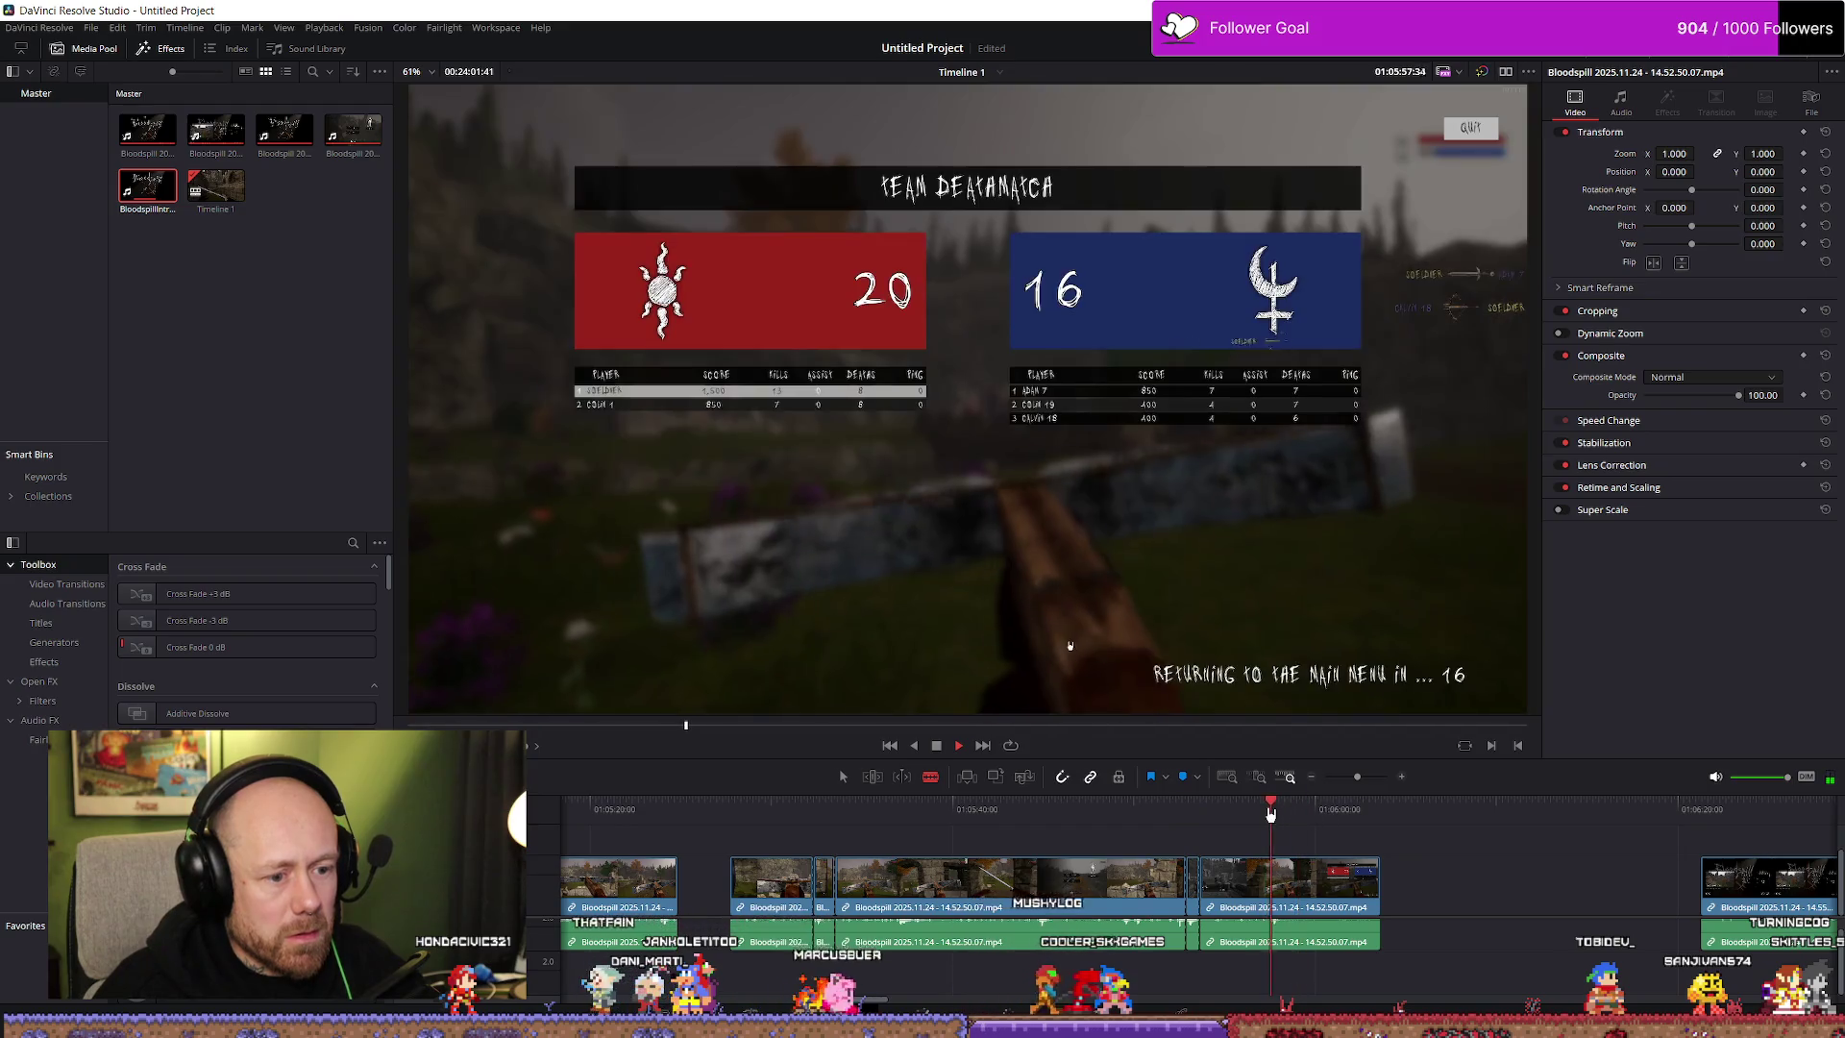
left_click(1269, 810)
key("space")
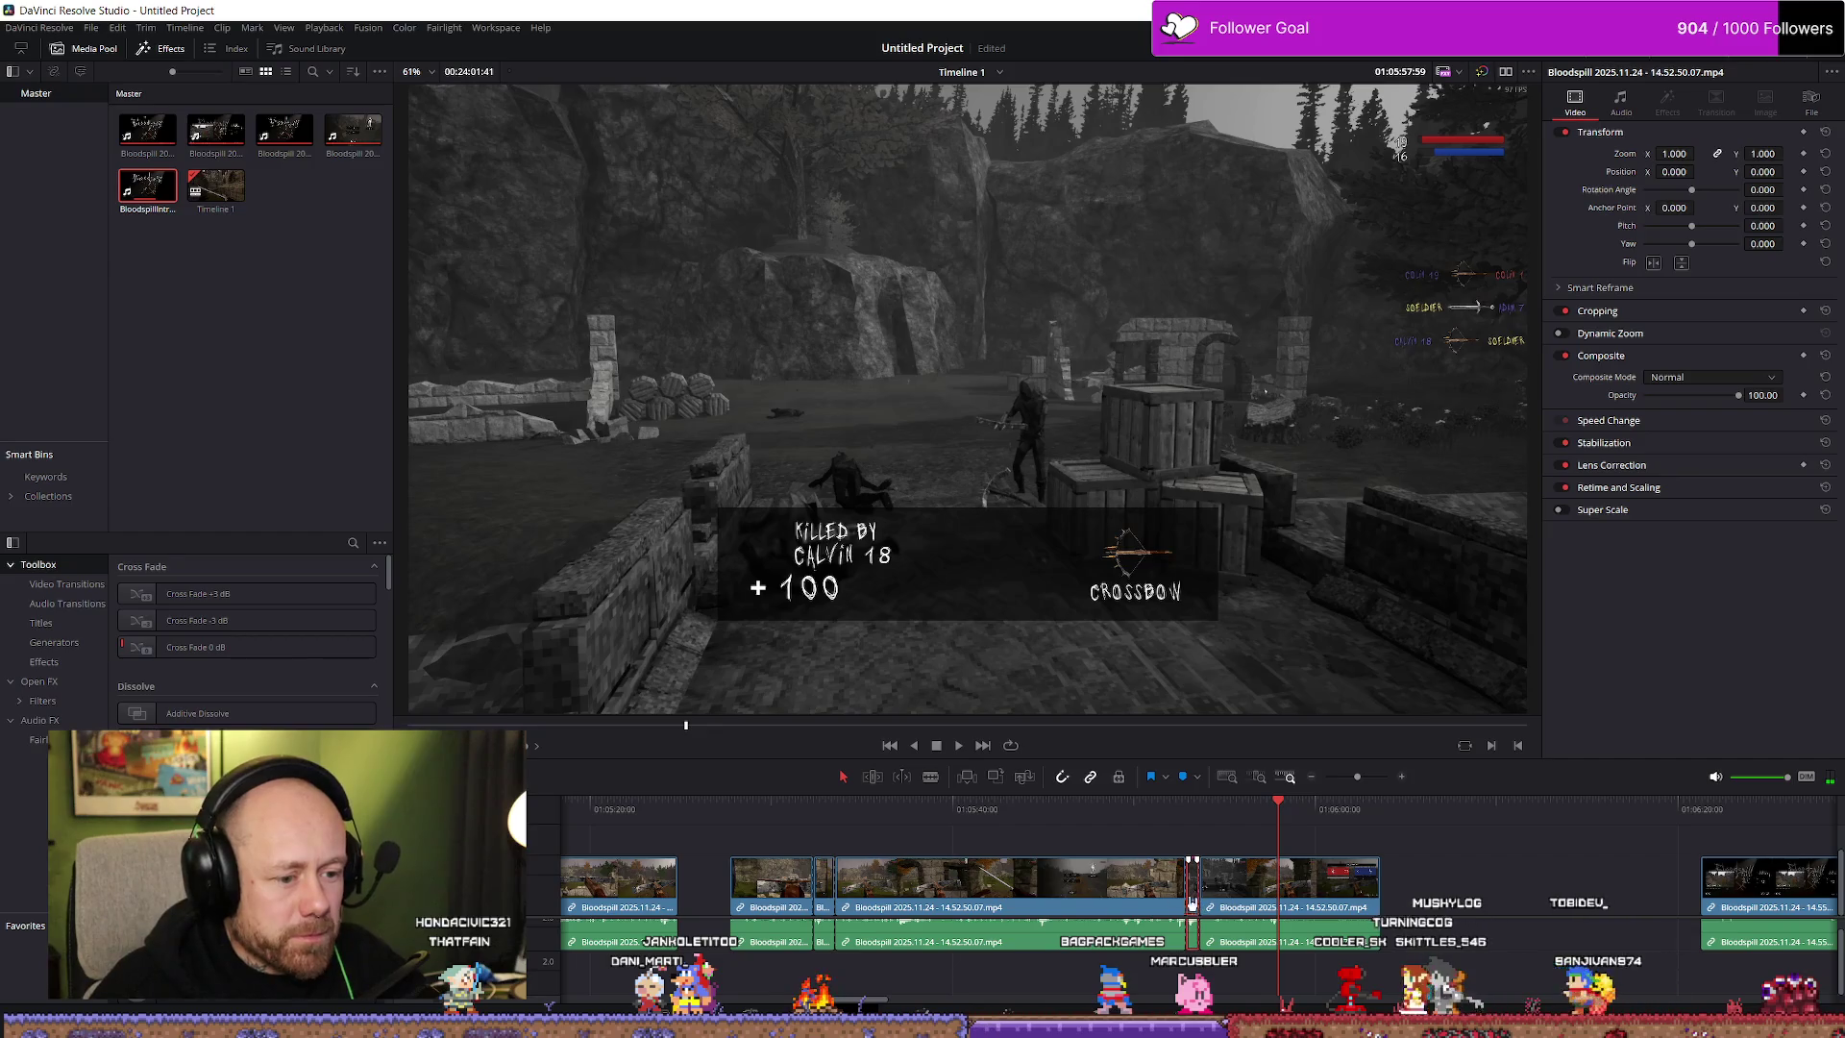
Trim the 14.52.50.07 clip's end back to the scoreboard
left_click_drag(824, 898, 785, 896)
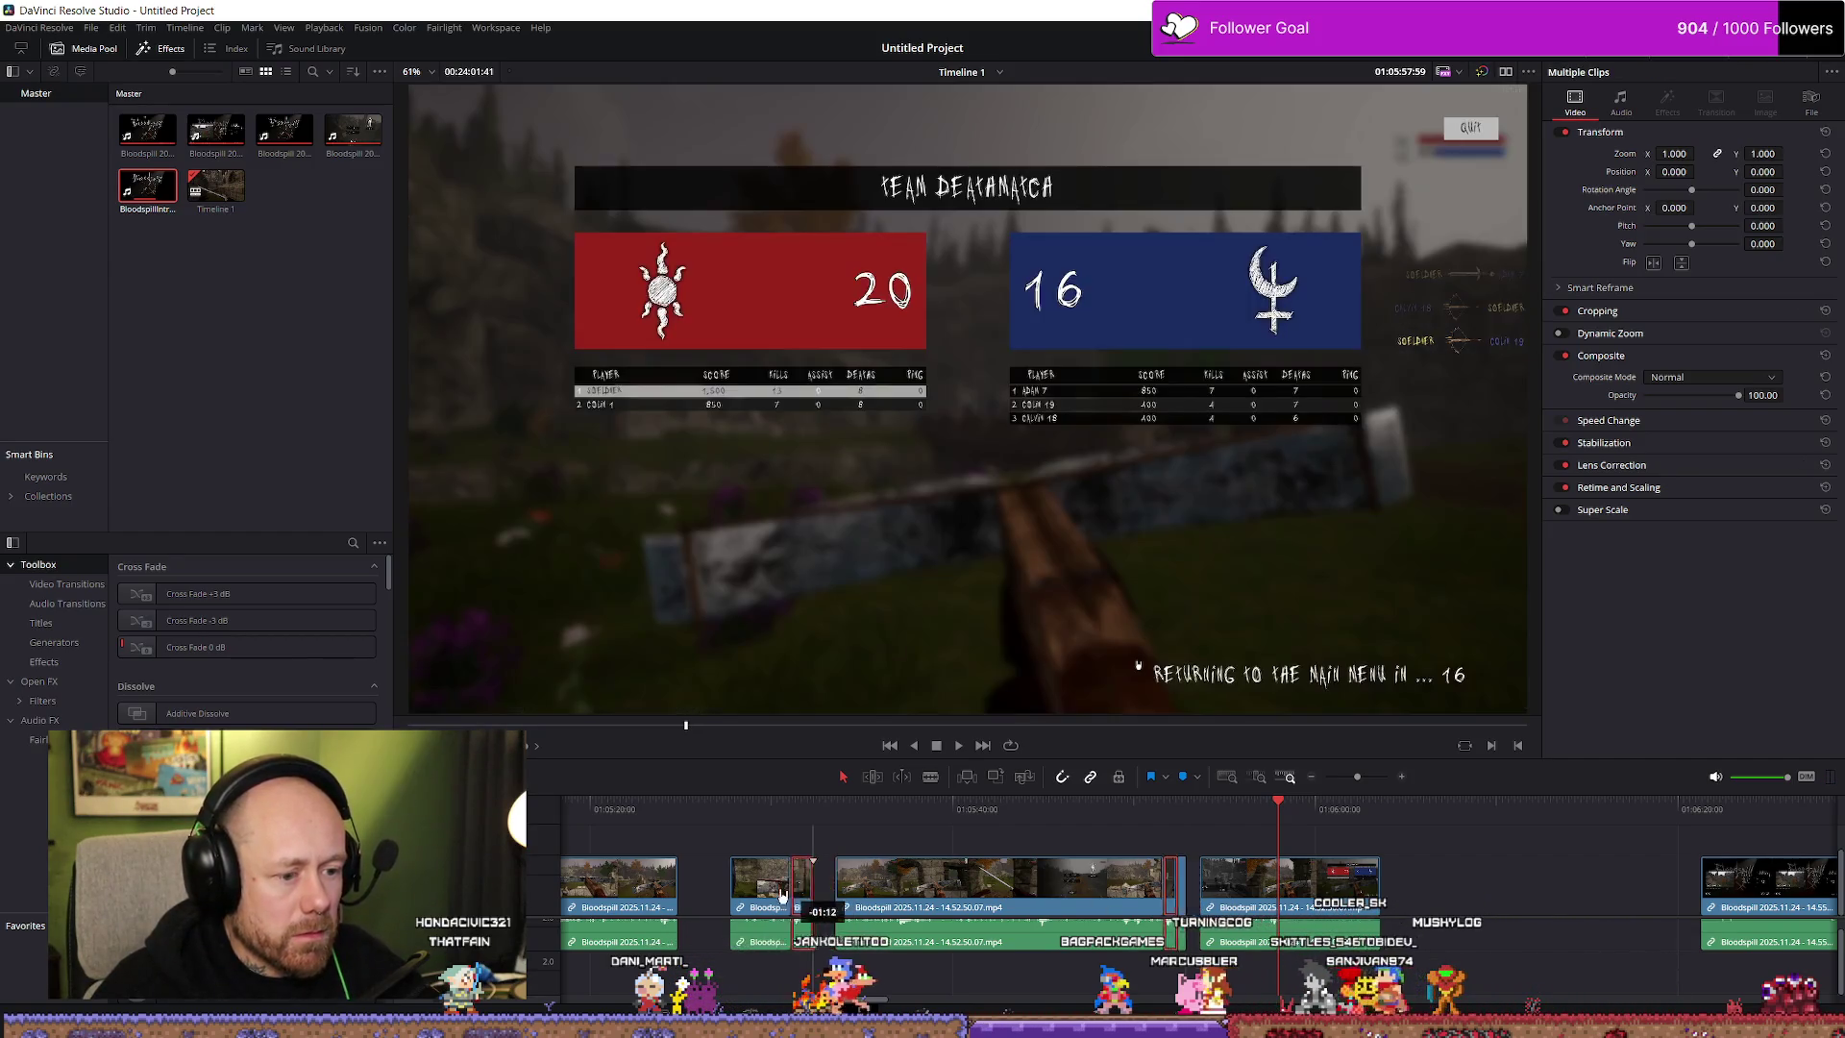
mouse_move(601, 893)
left_mouse_down()
mouse_move(527, 901)
mouse_move(1838, 907)
mouse_move(1381, 911)
left_mouse_up()
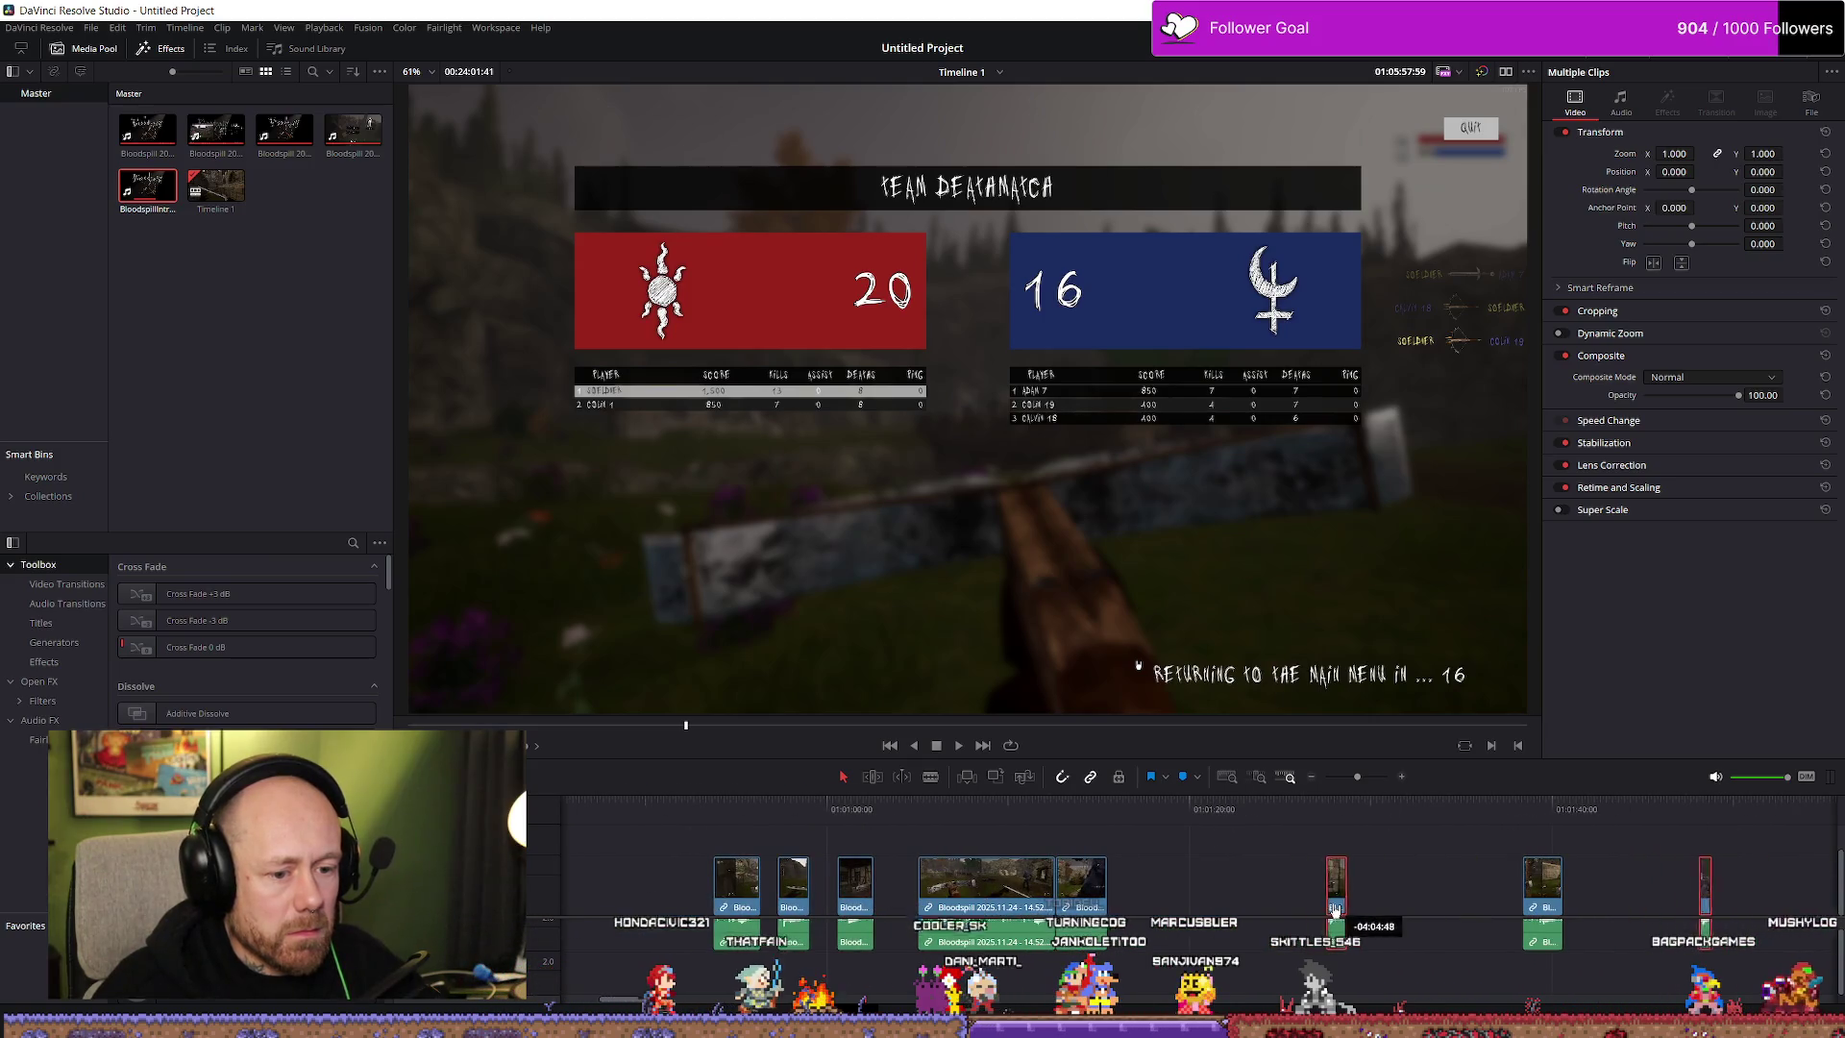
left_click(1735, 893)
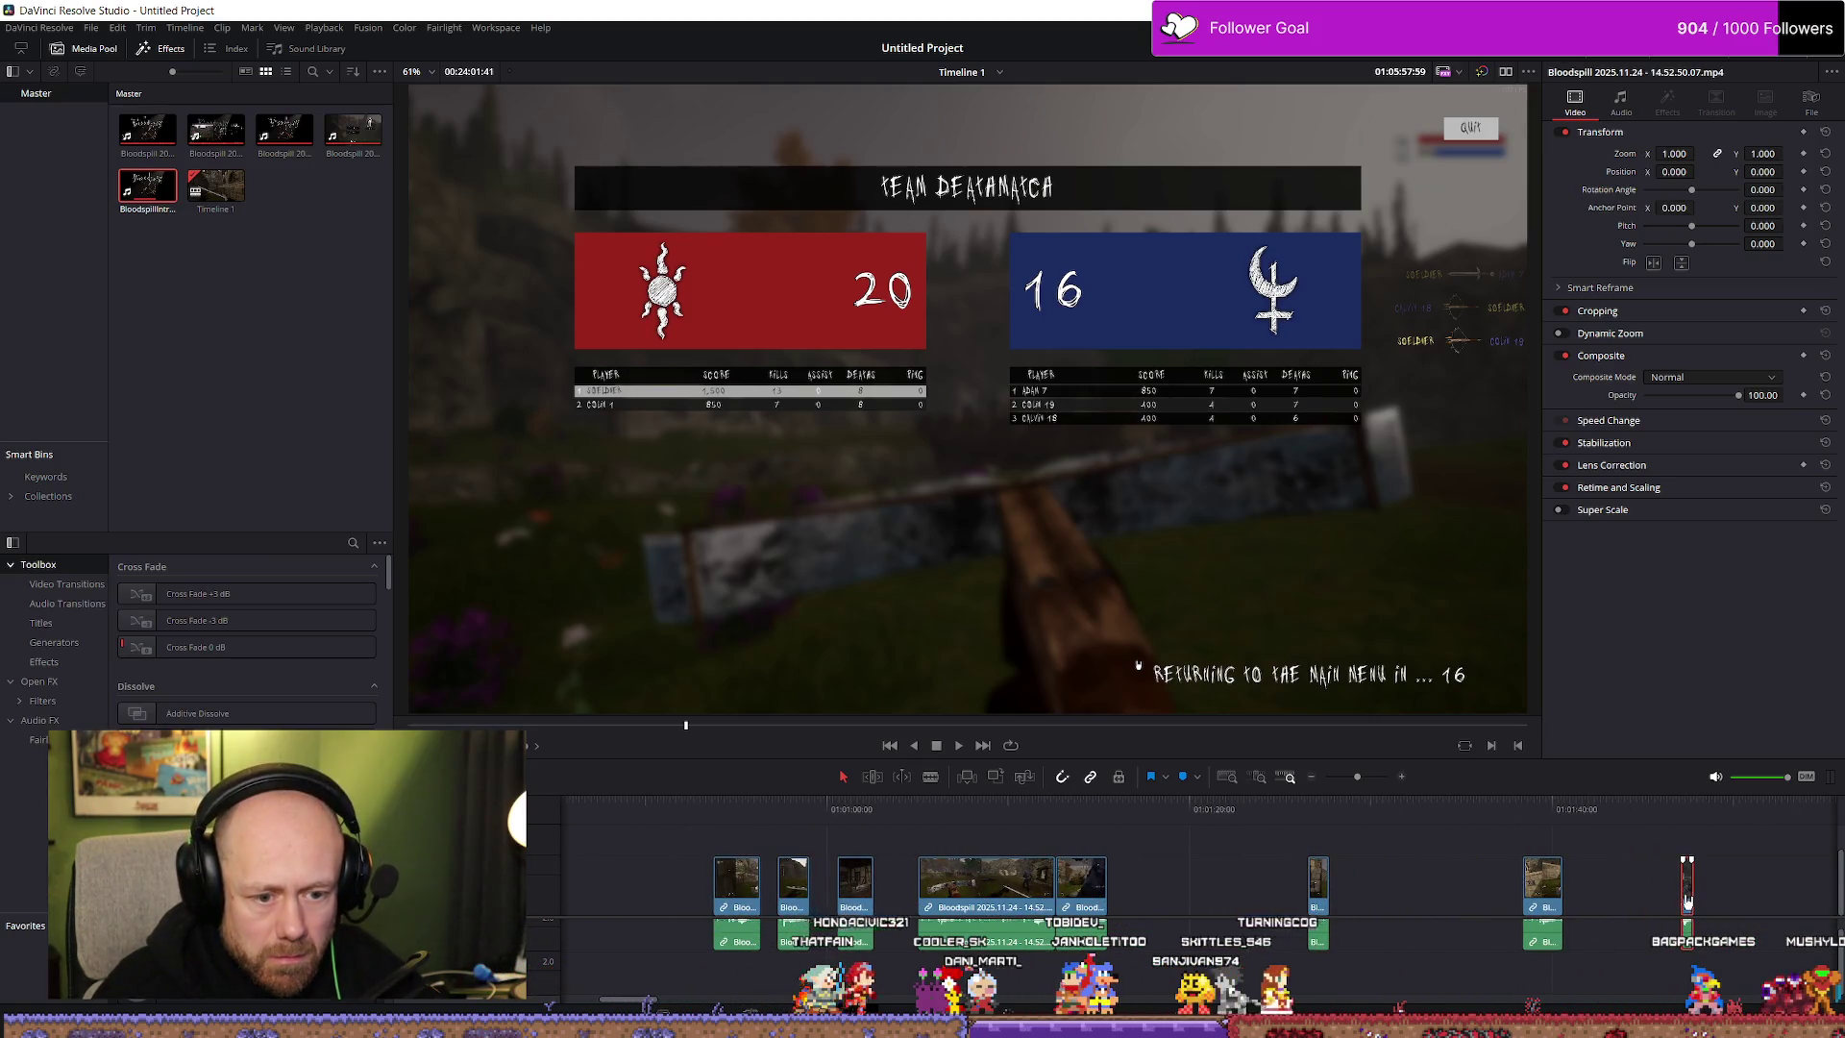
Trim the first short clip near 01:01:27, extending its start slightly and shortening its end
left_click(1344, 842)
scroll(1345, 845, "up", 5)
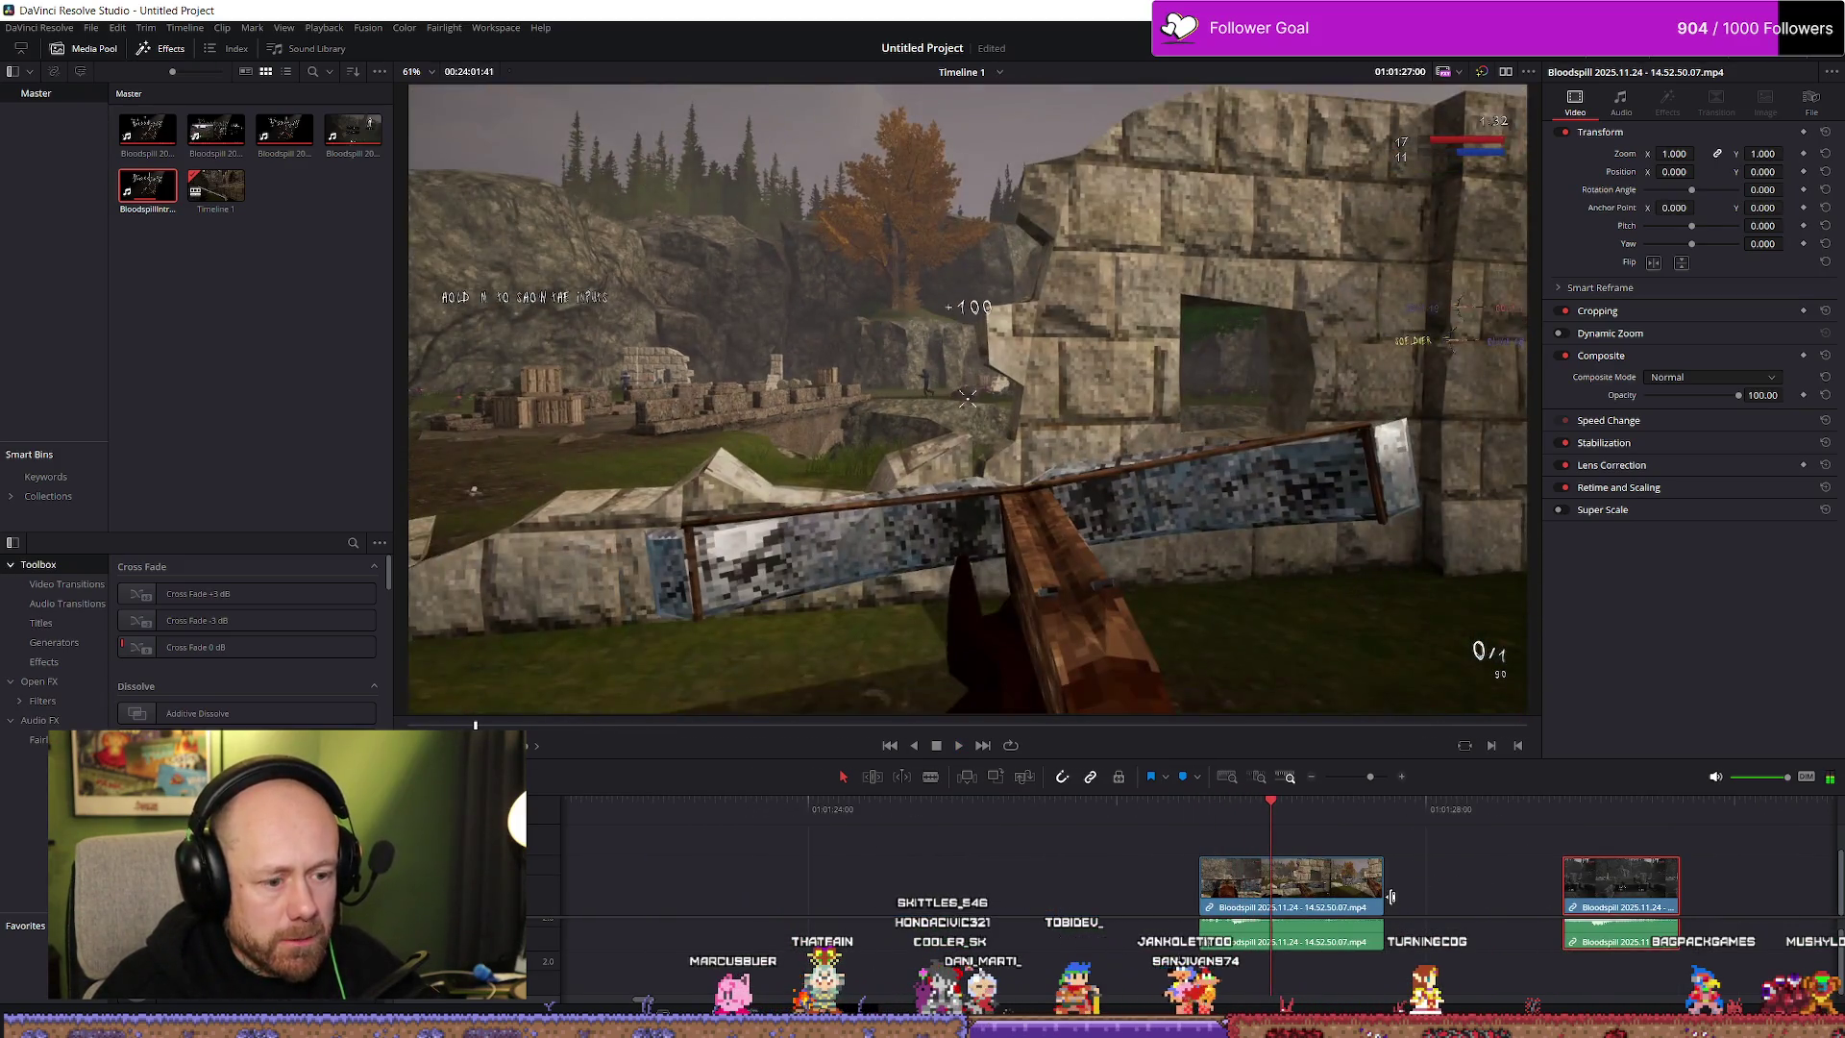
key("space")
left_click(1360, 907)
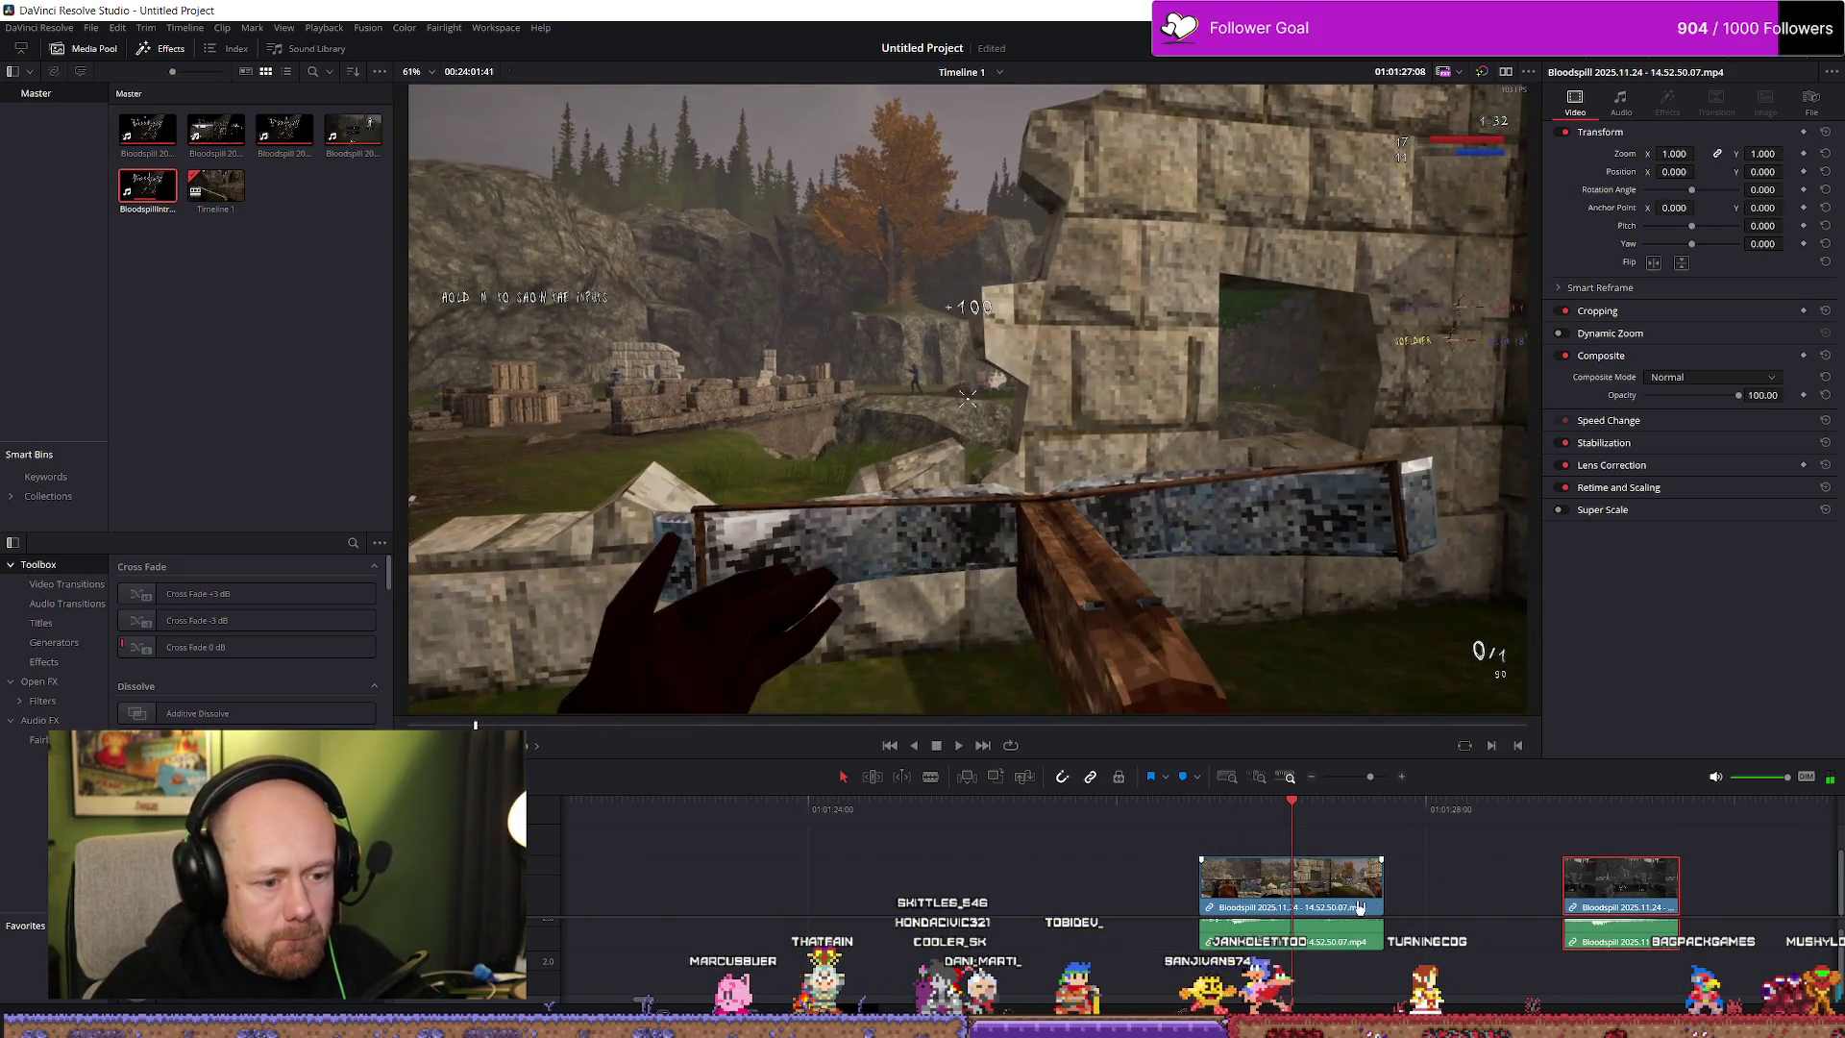
left_click_drag(1200, 885, 1189, 877)
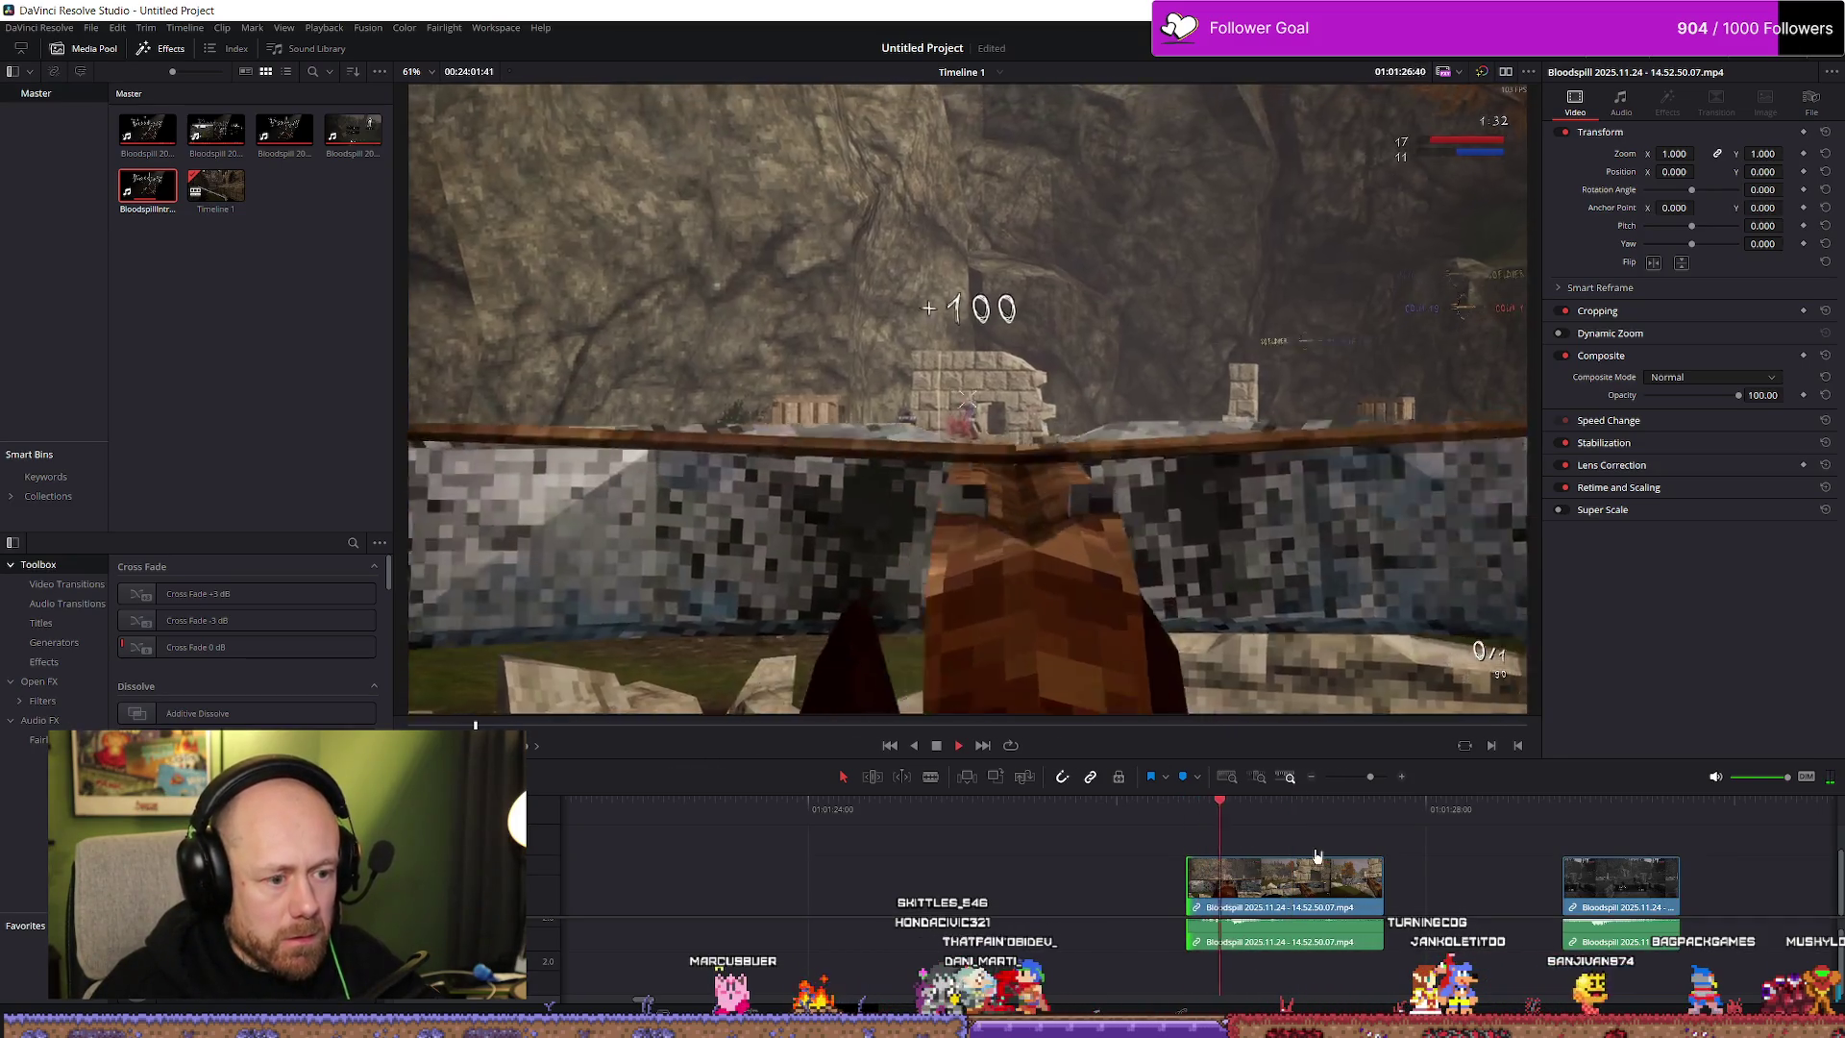
left_click(1337, 866)
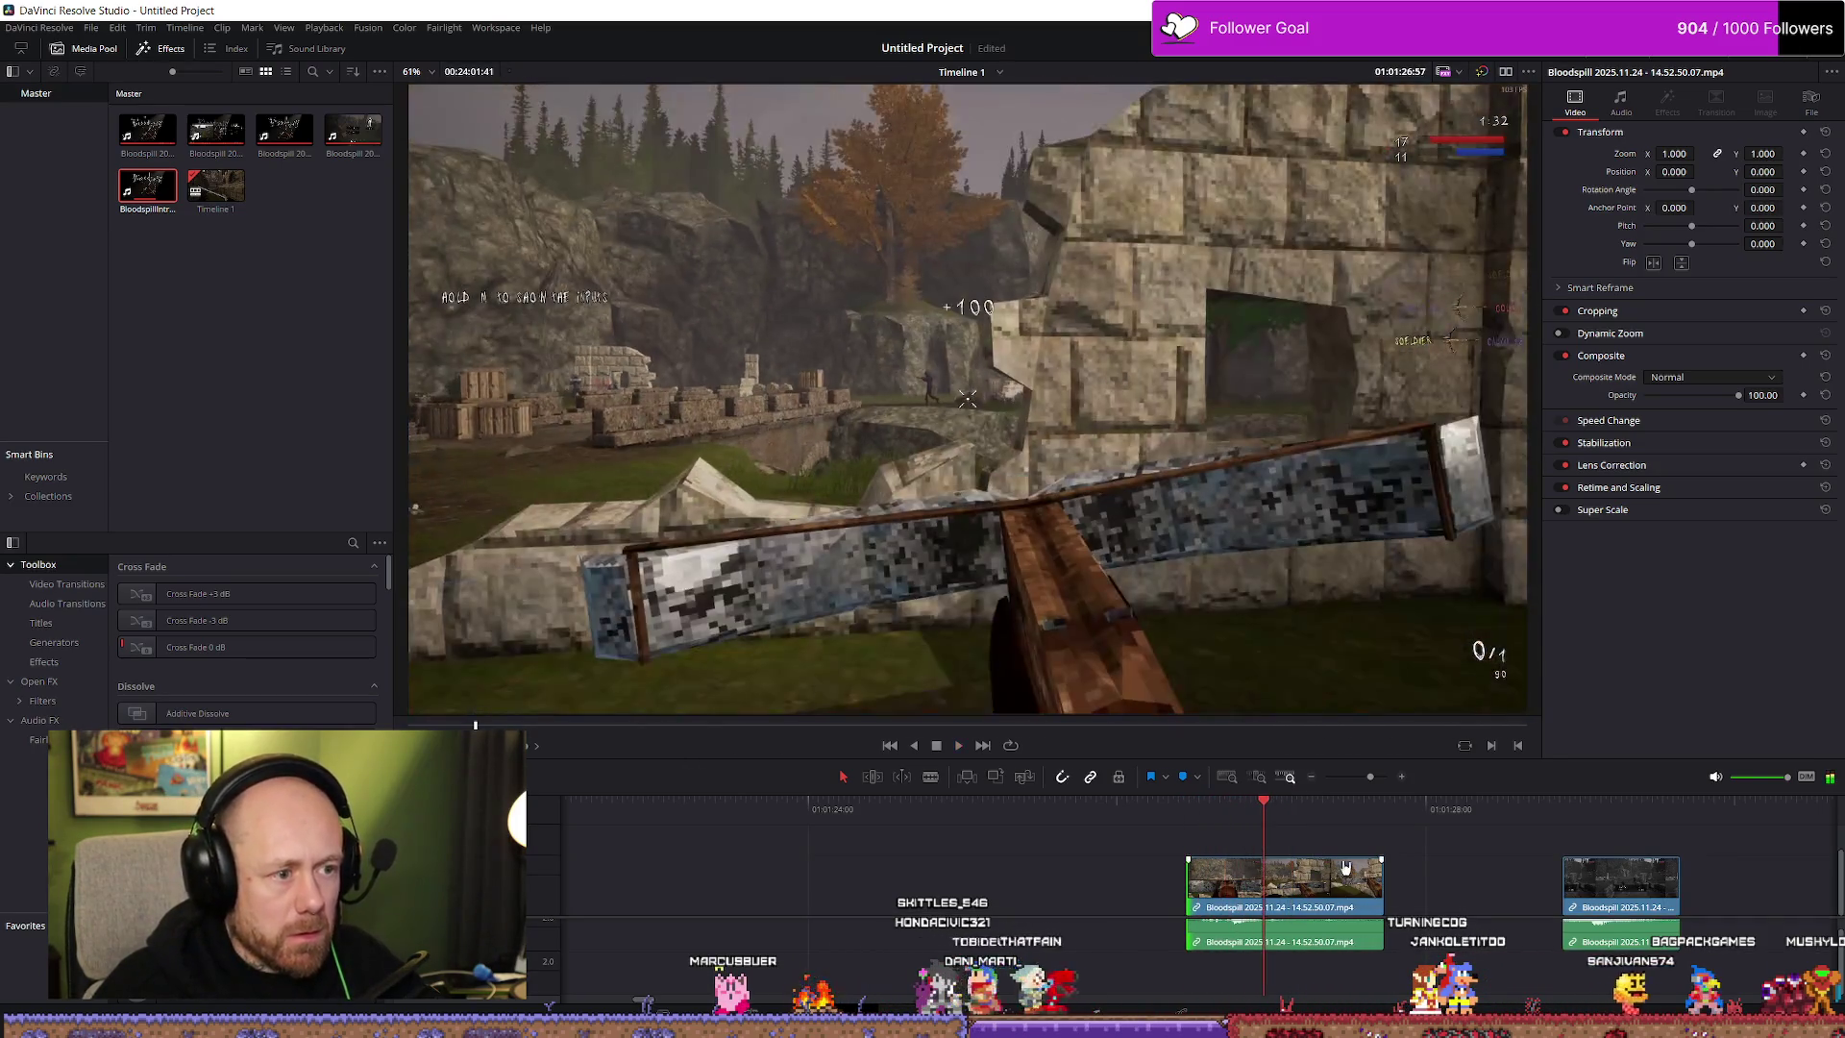
left_click_drag(1381, 878, 1304, 878)
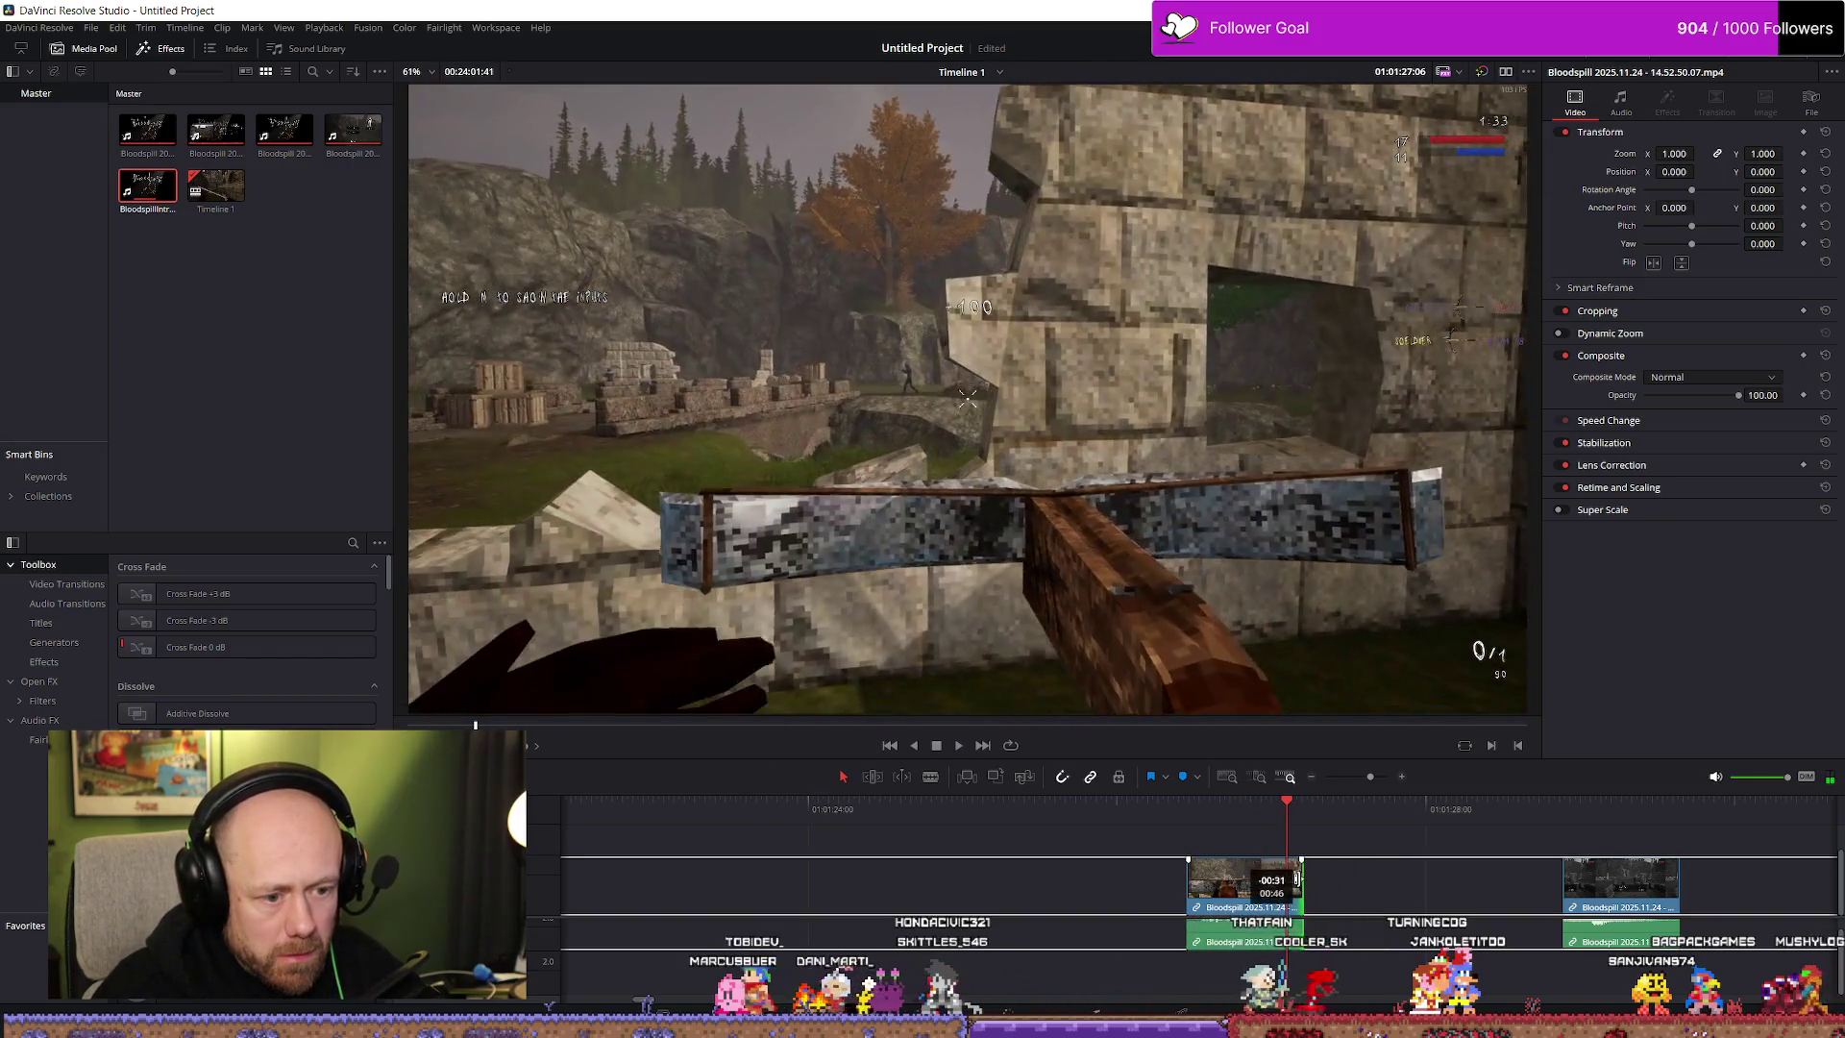
Move the second clip against the first, then adjust its end and scrub to review
left_click(1626, 908)
mouse_move(1626, 908)
left_mouse_down()
mouse_move(1432, 907)
mouse_move(1484, 898)
mouse_move(1378, 884)
left_mouse_up()
key("space")
left_click_drag(1563, 889, 1376, 893)
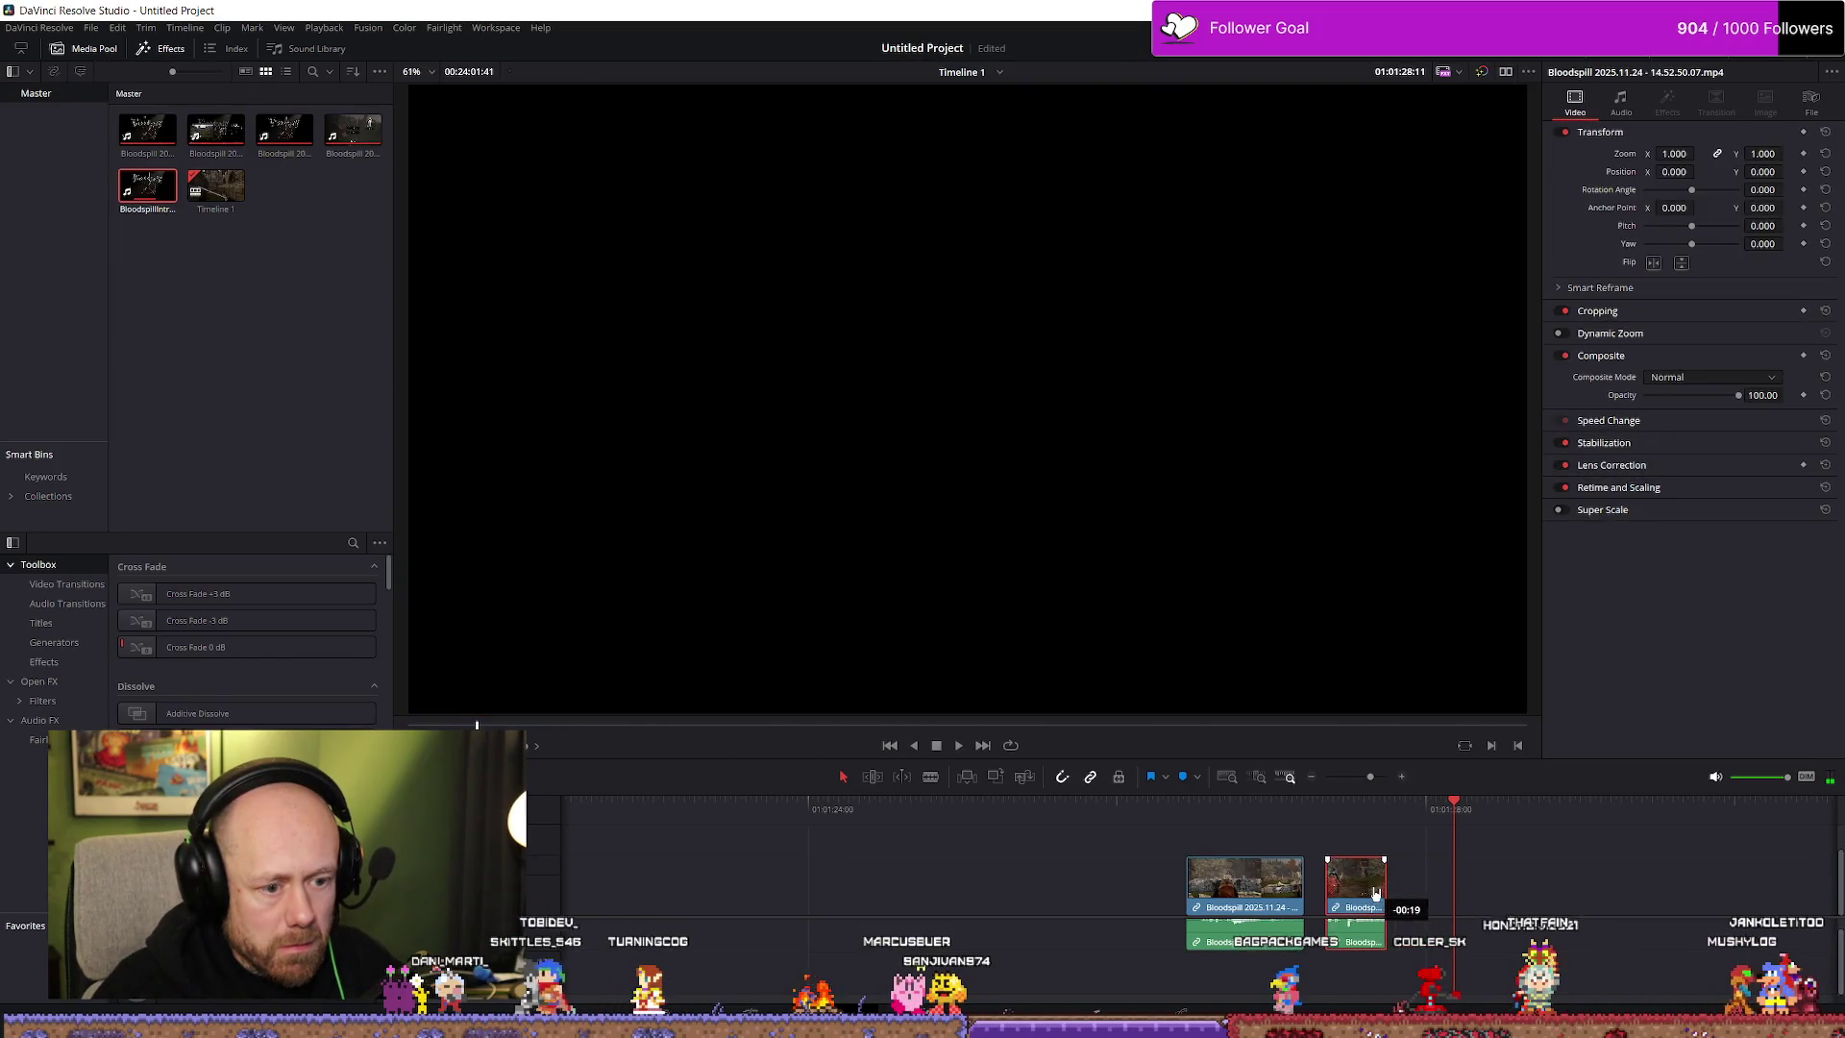
left_click_drag(1185, 803, 1451, 803)
mouse_move(1364, 883)
left_mouse_down()
mouse_move(1382, 881)
mouse_move(1156, 892)
left_mouse_up()
Fine-tune the join: first clip's start earlier, second clip 17 frames later, first clip's end +4 frames
left_click(1115, 809)
key("space")
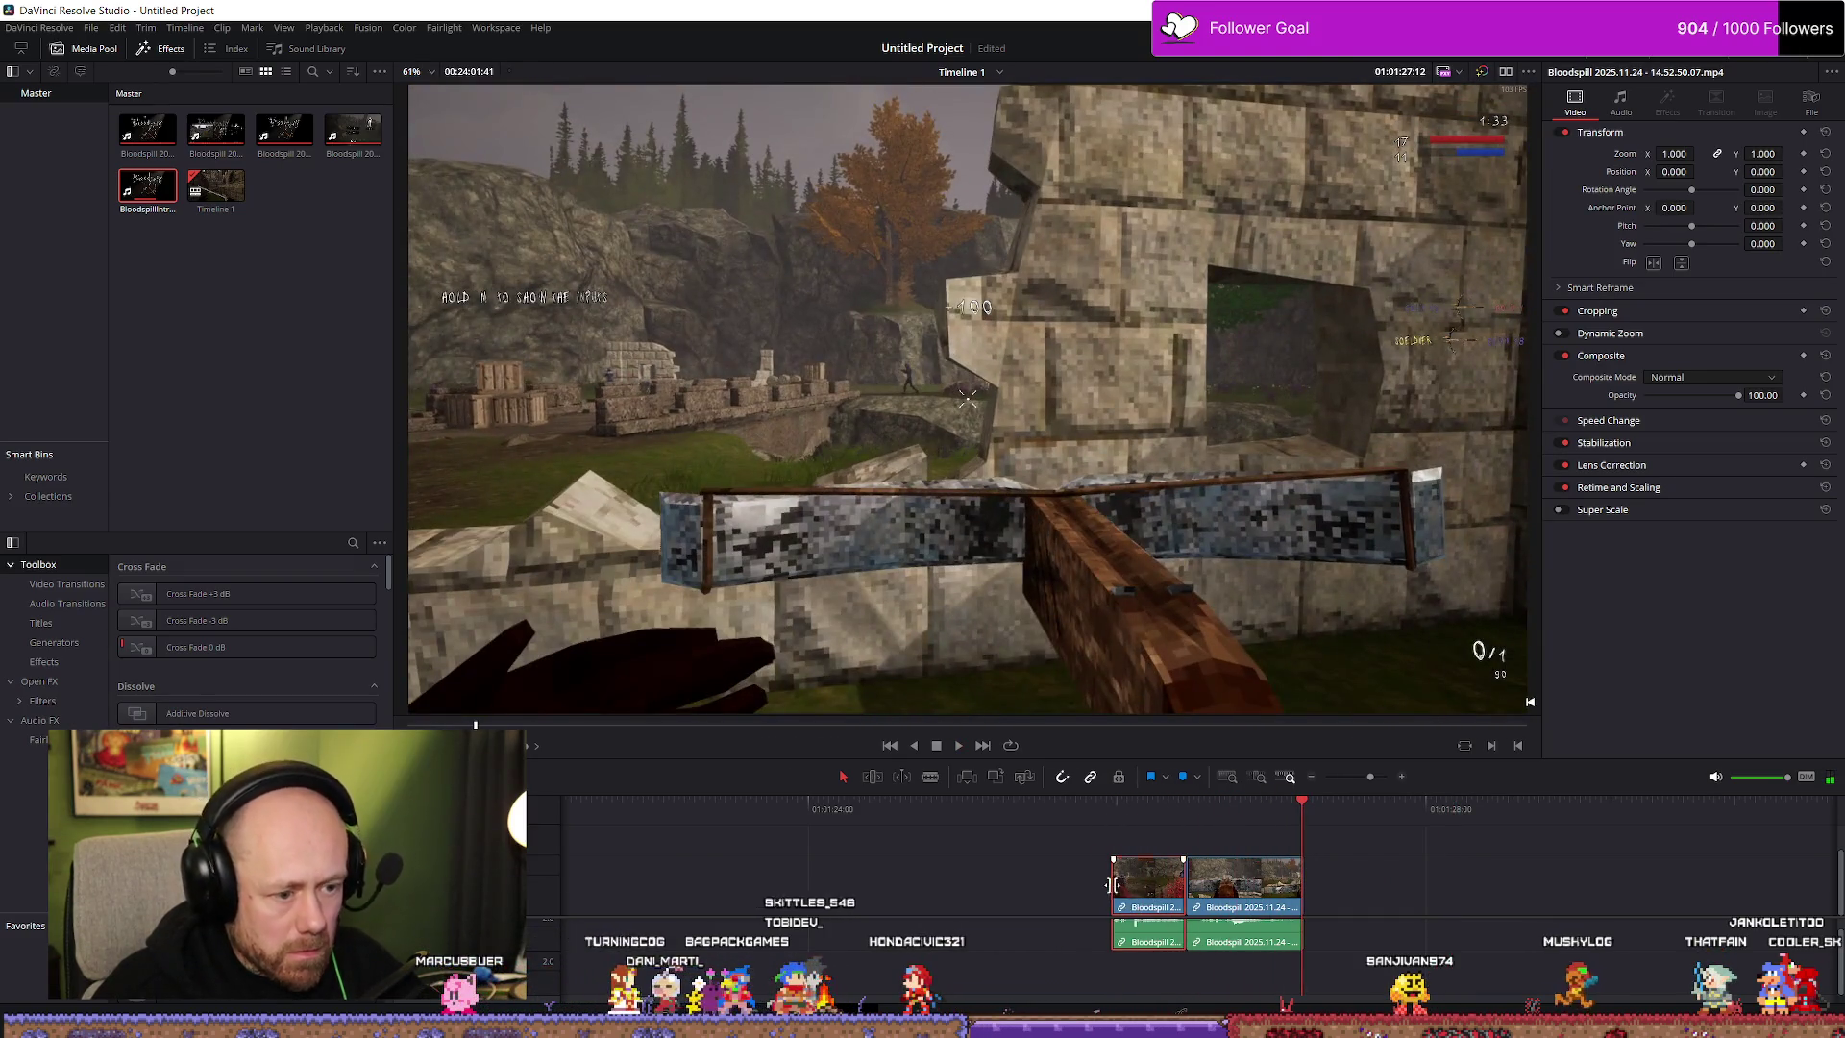
left_click_drag(1115, 884, 1105, 884)
key("space")
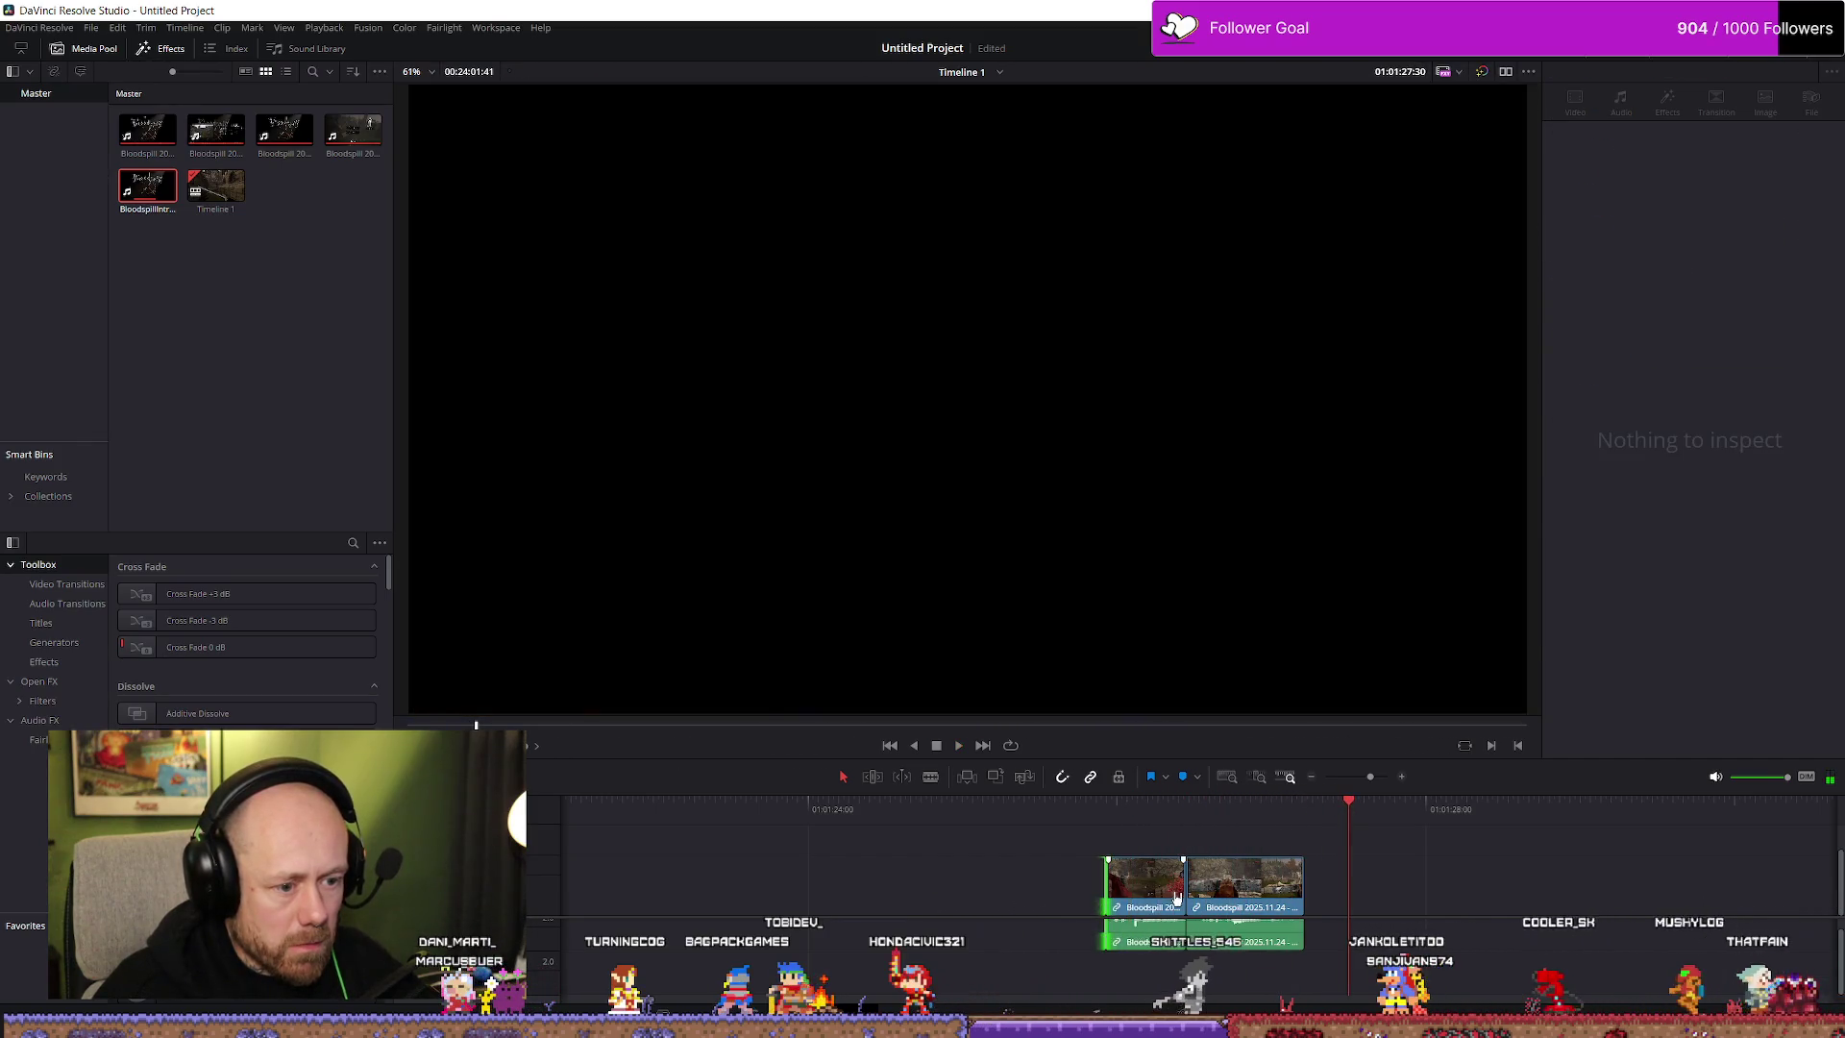
mouse_move(1224, 892)
left_mouse_down()
mouse_move(1268, 892)
mouse_move(1202, 884)
left_mouse_up()
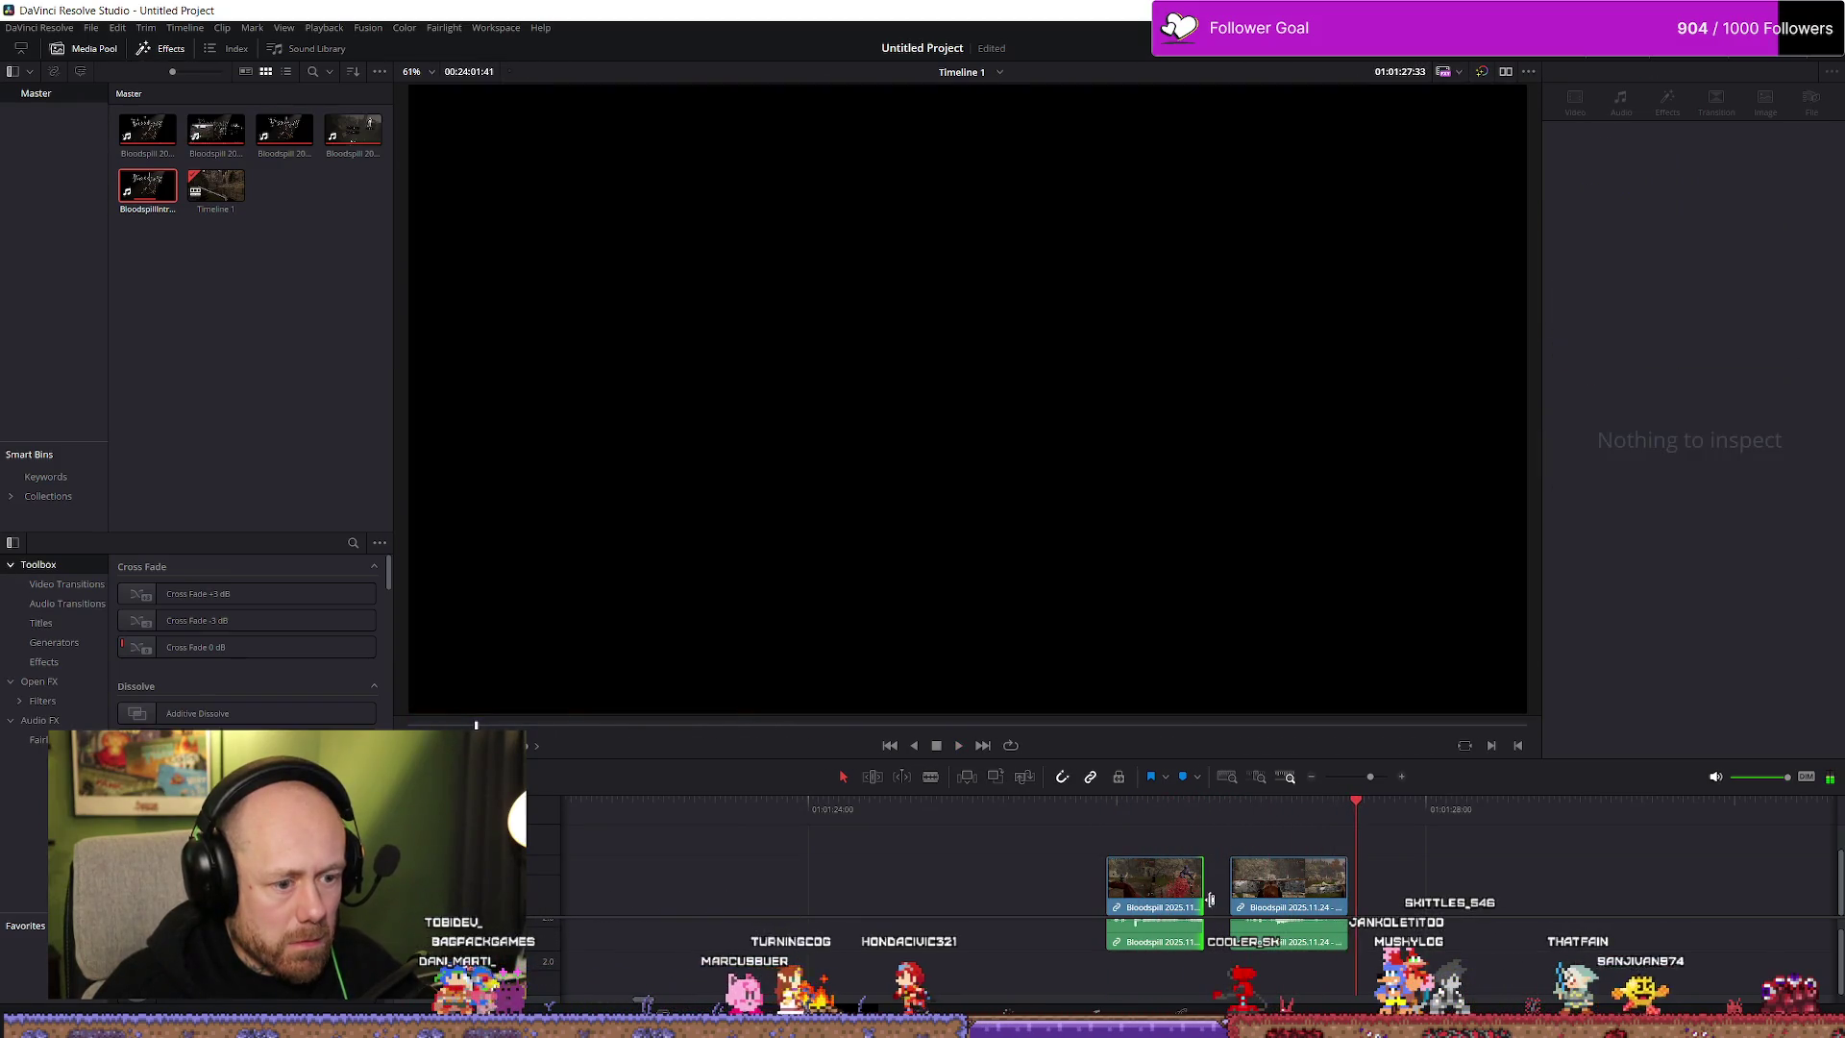
left_click_drag(1210, 898, 1212, 891)
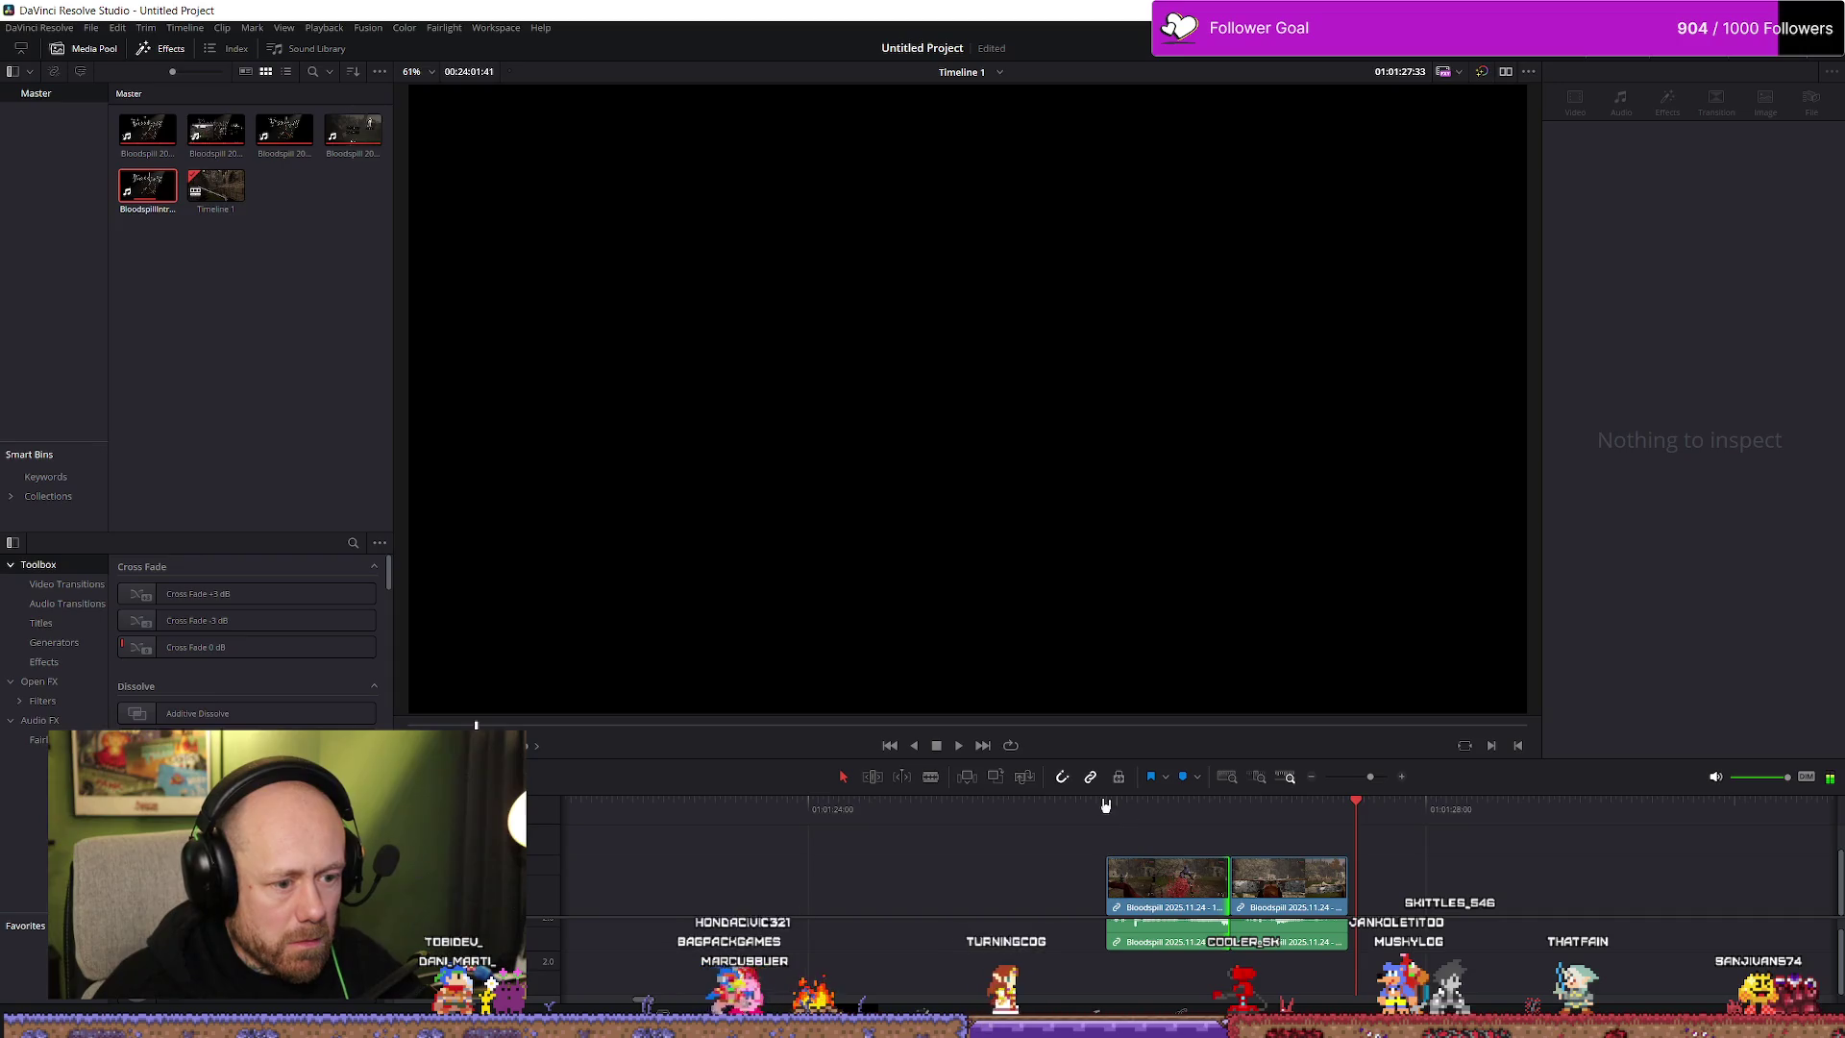
Replay the edit point and undo to close the gap before the second clip
key("space")
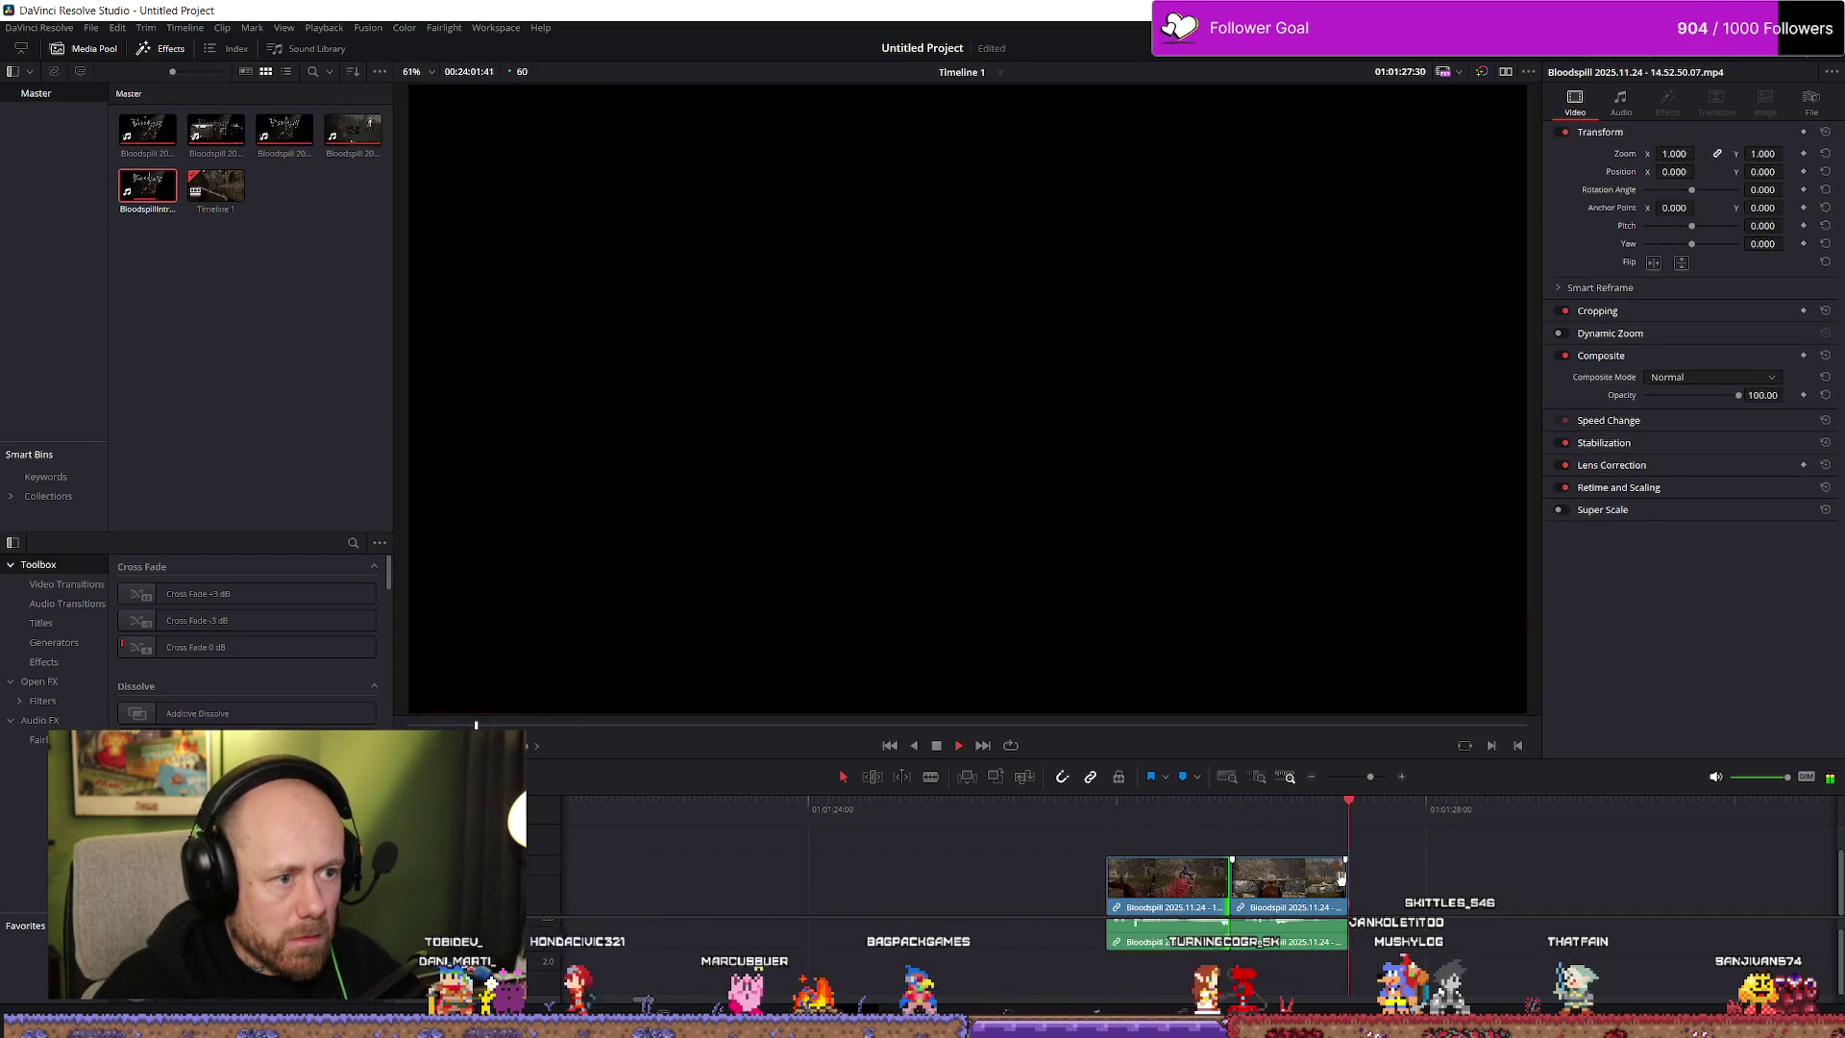
key("space")
left_click(1244, 894)
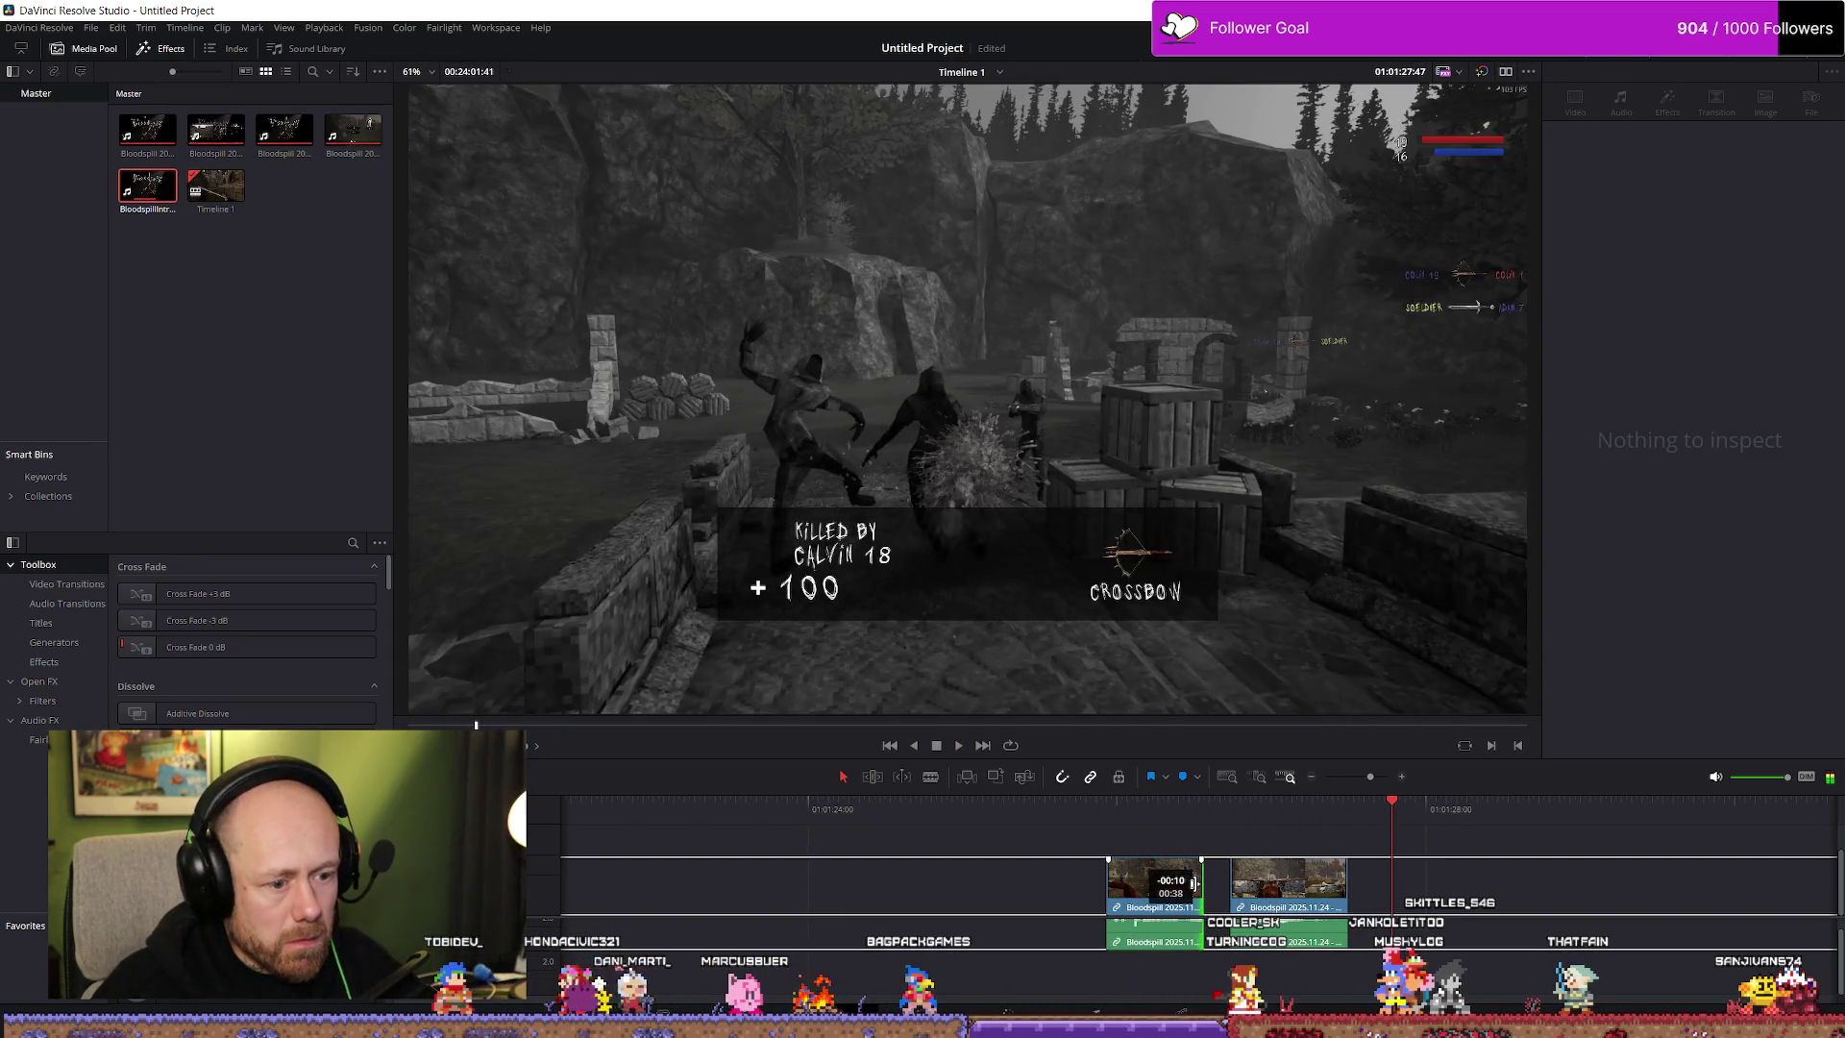
key("ctrl+z")
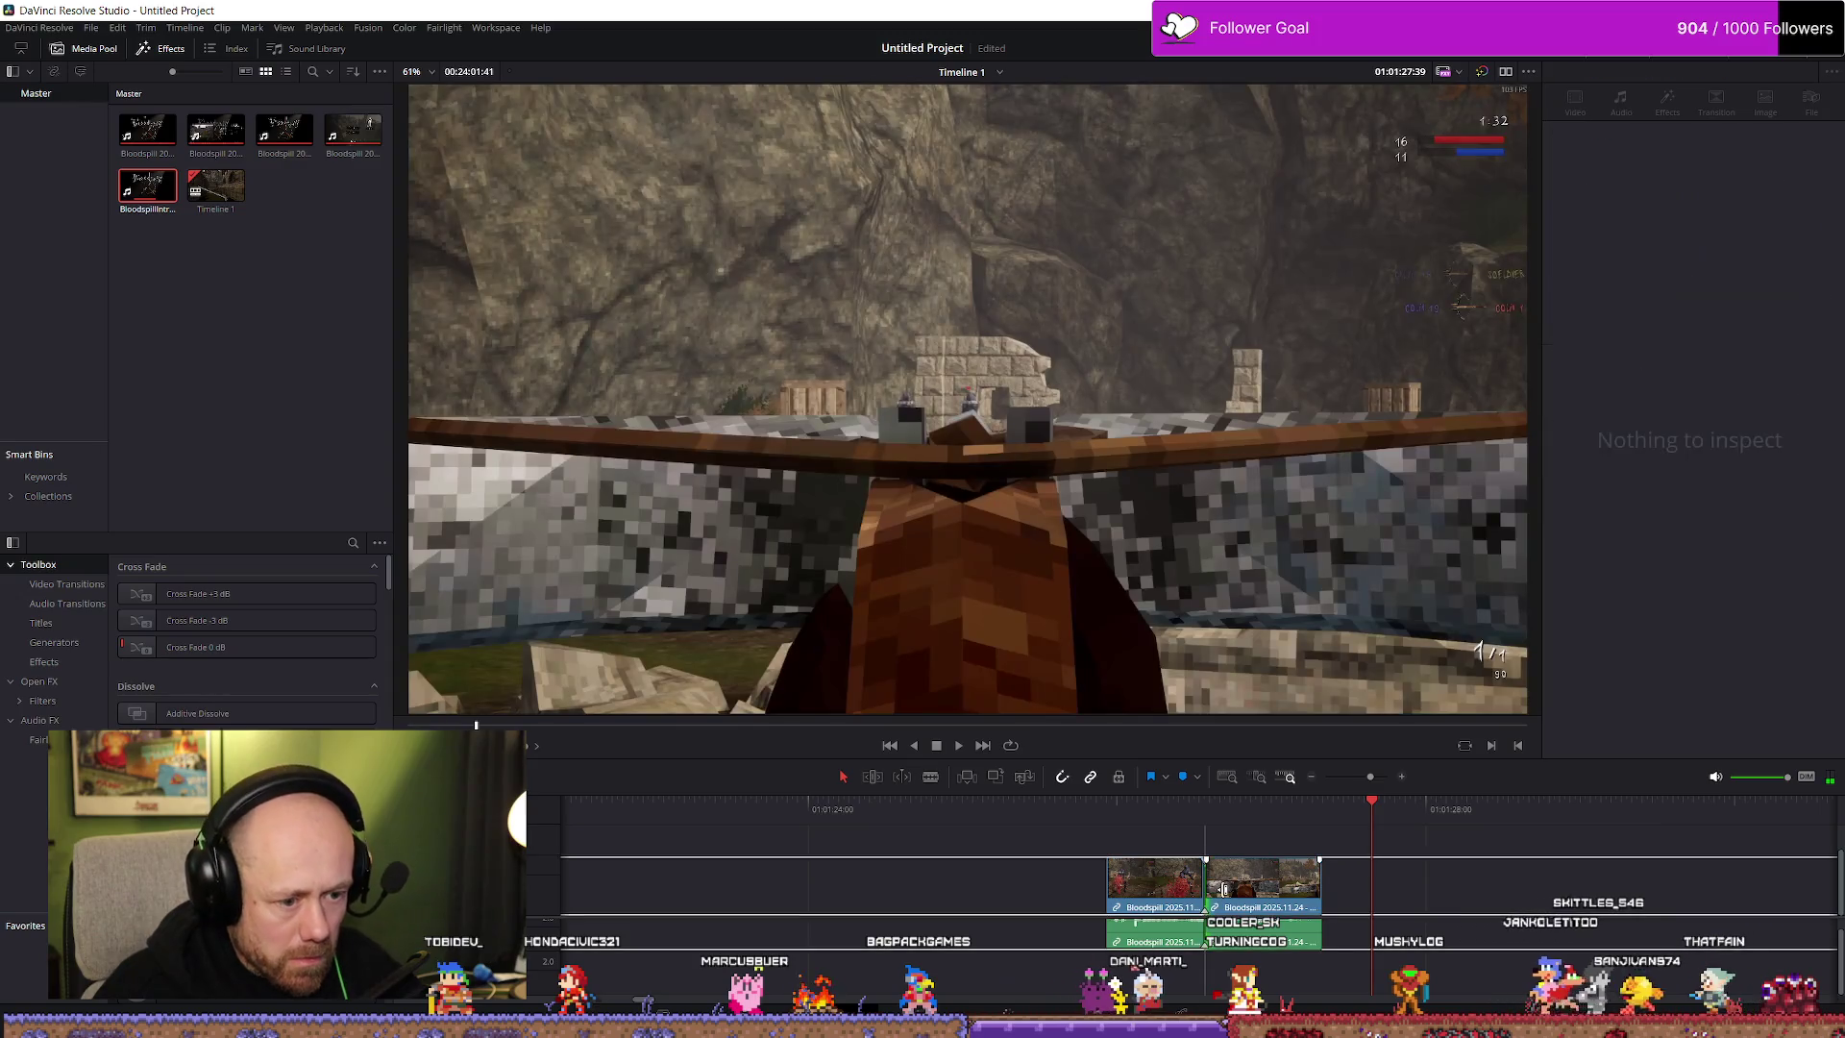
left_click(1348, 865)
Trim the second clip's start 6 frames later at the edit point and replay it to check
key("Up")
key("Up")
key("ctrl+equal")
left_click_drag(1205, 896, 1259, 892)
key("space")
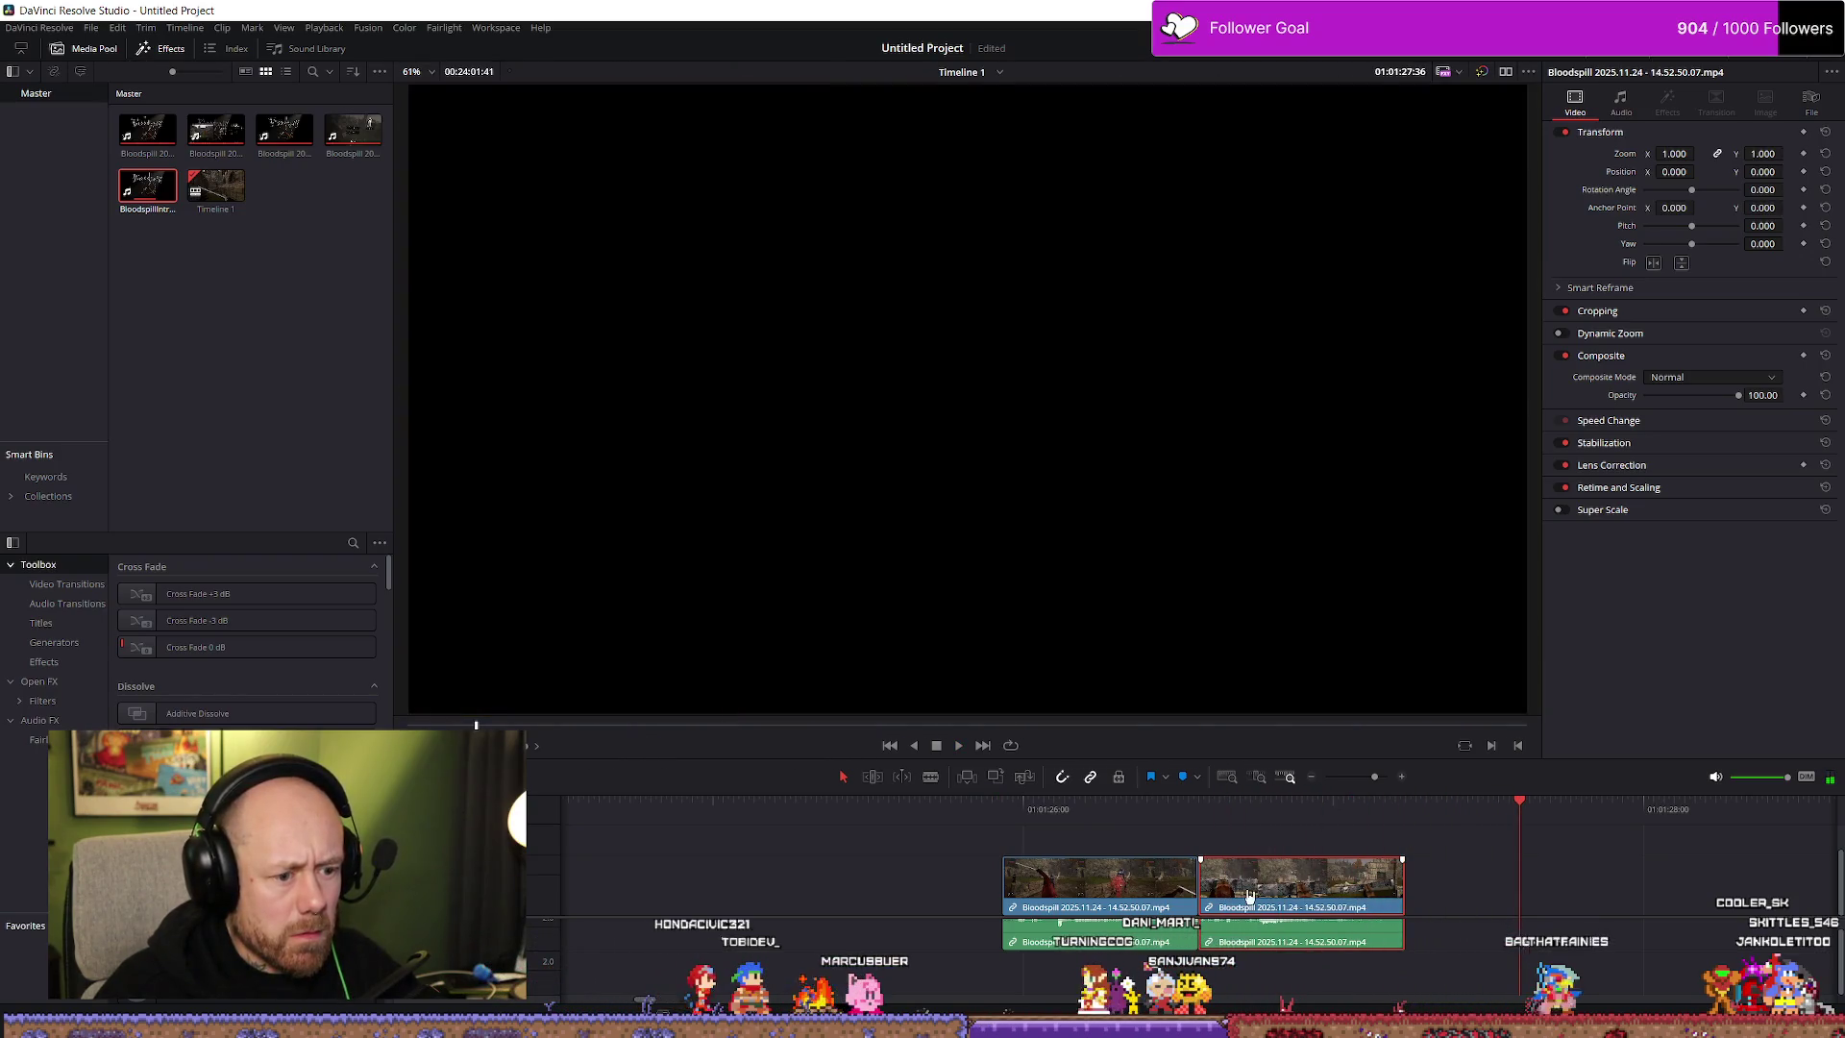
key("Up")
key("space")
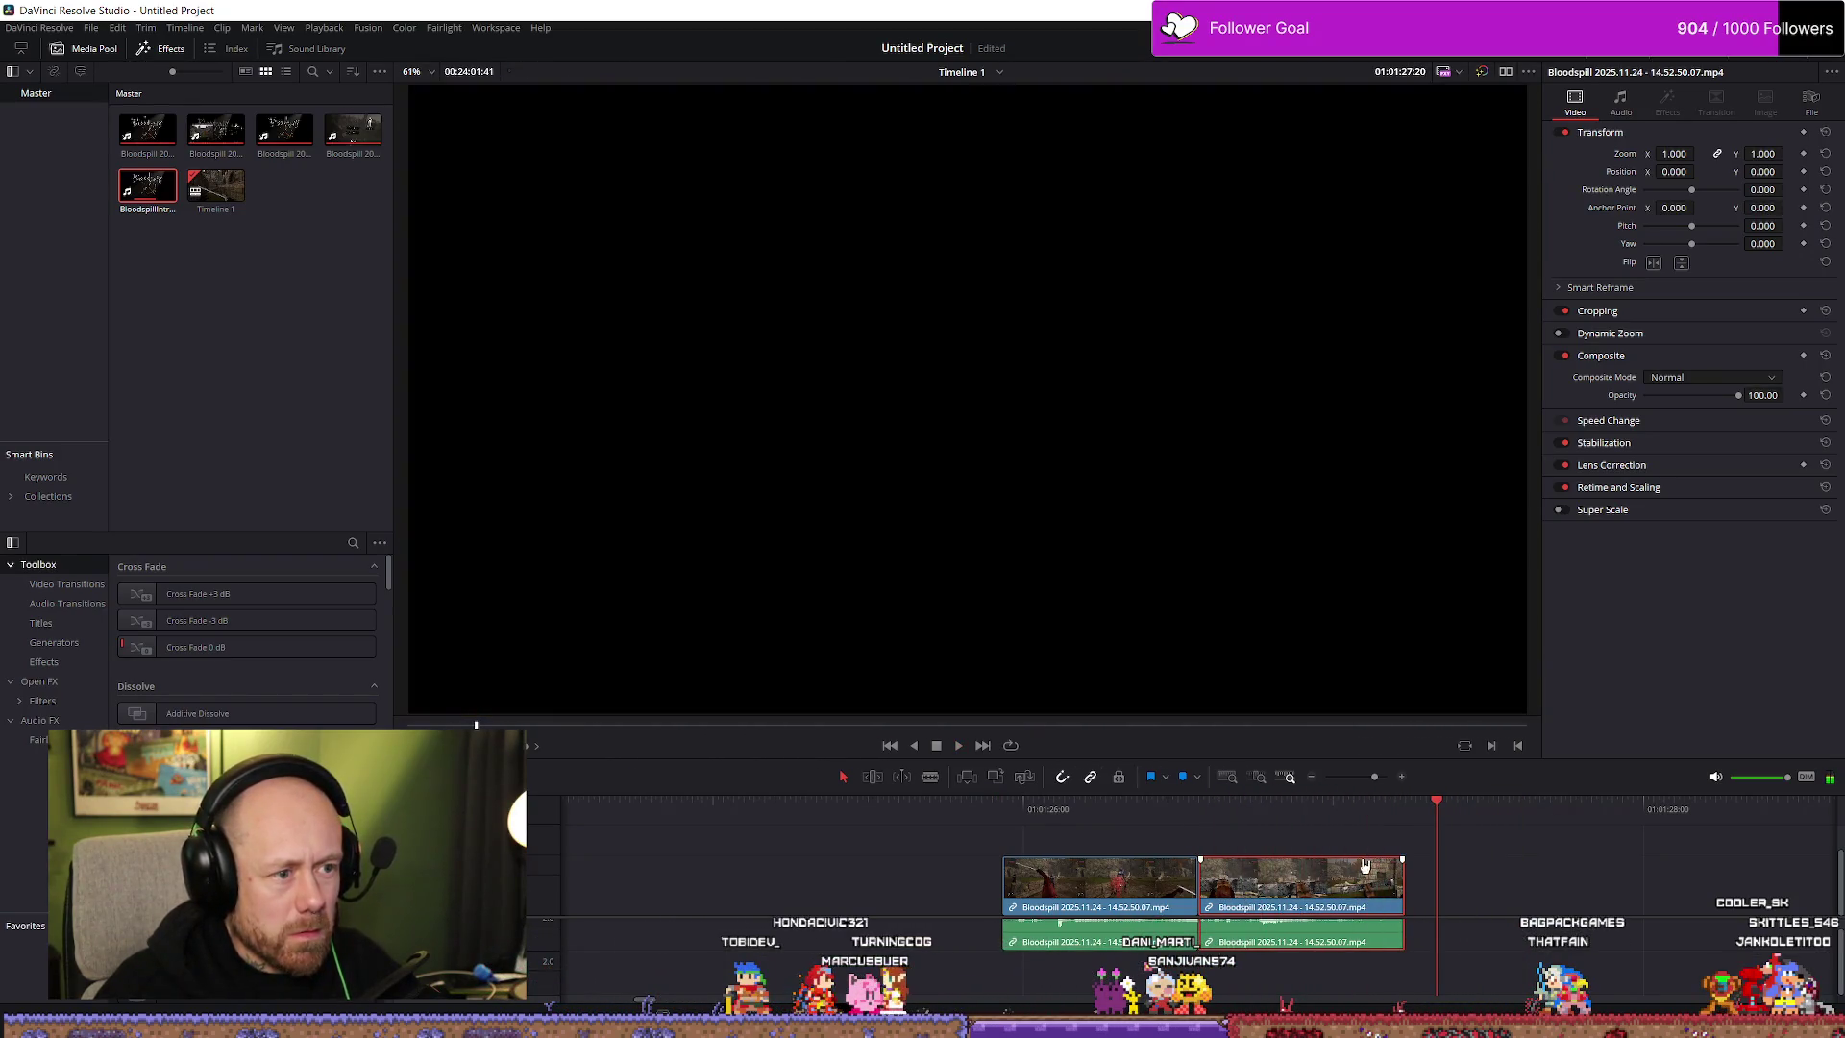
key("Up")
key("space")
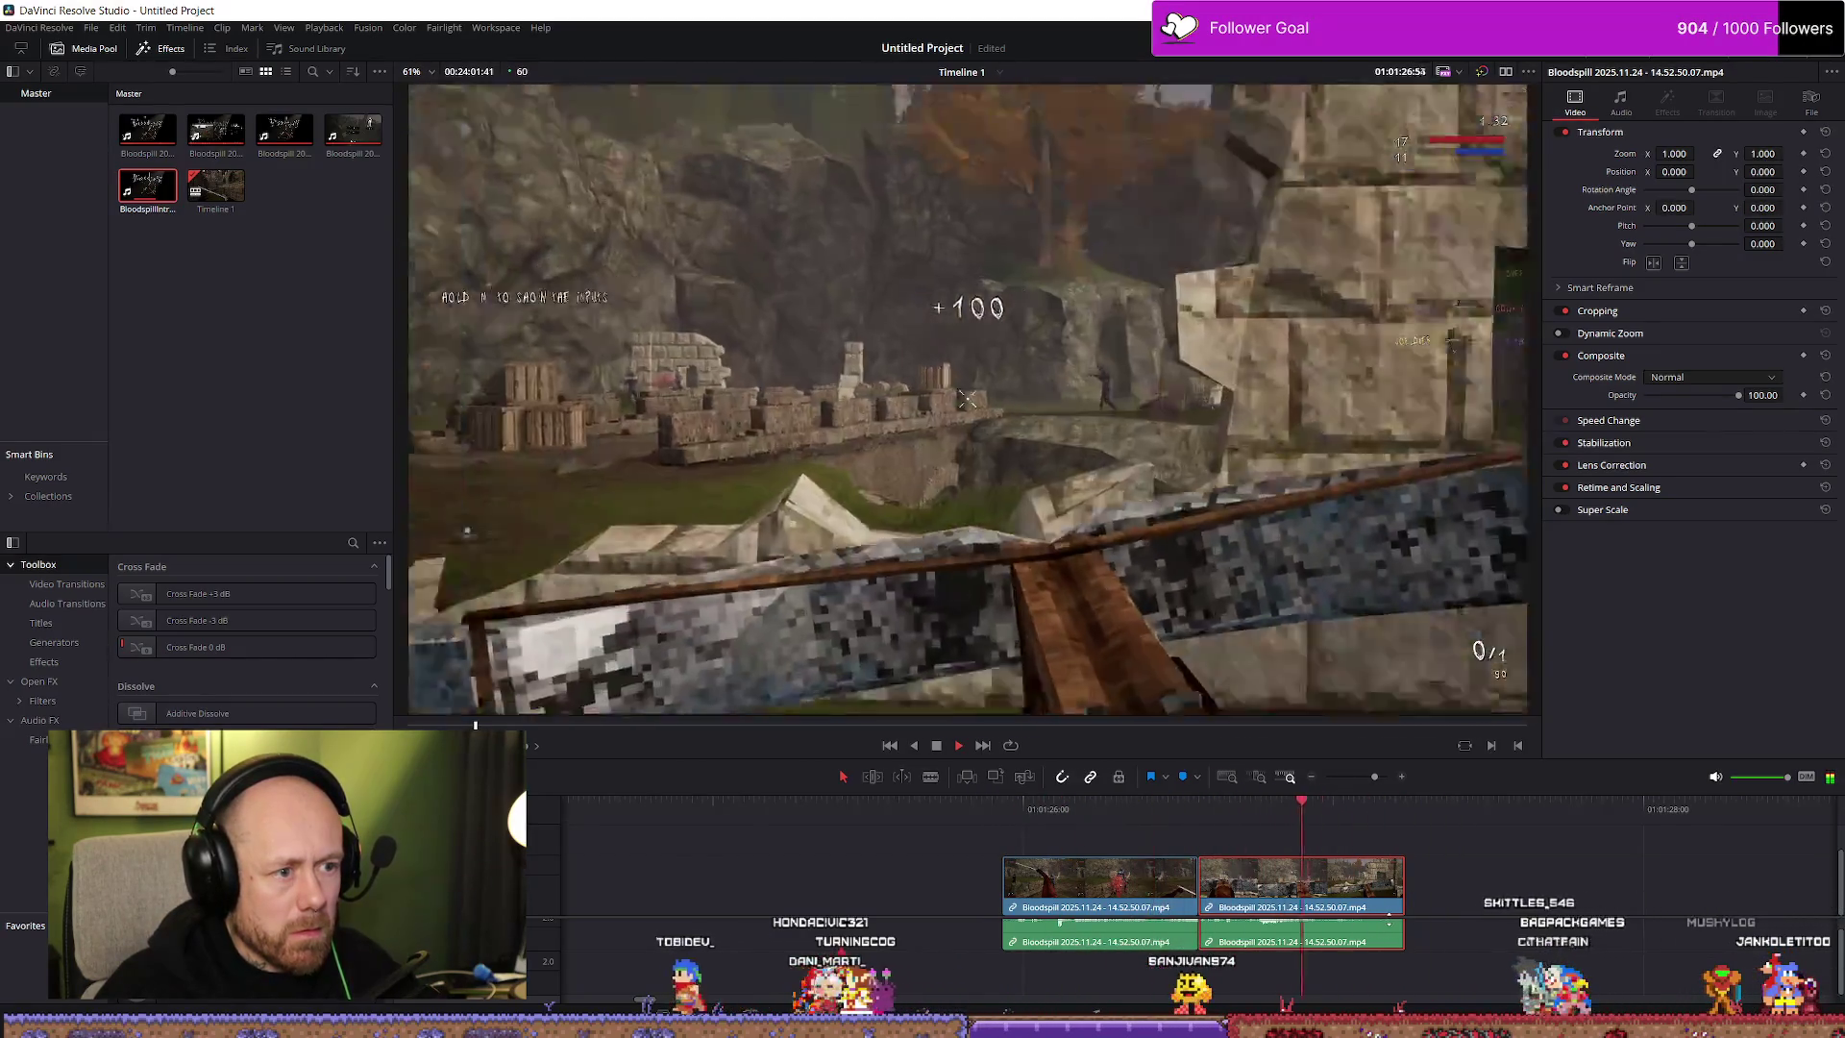
key("space")
Drag both joined crossbow clips about 38 seconds earlier, near the timeline start
scroll(1059, 913, "down", 5)
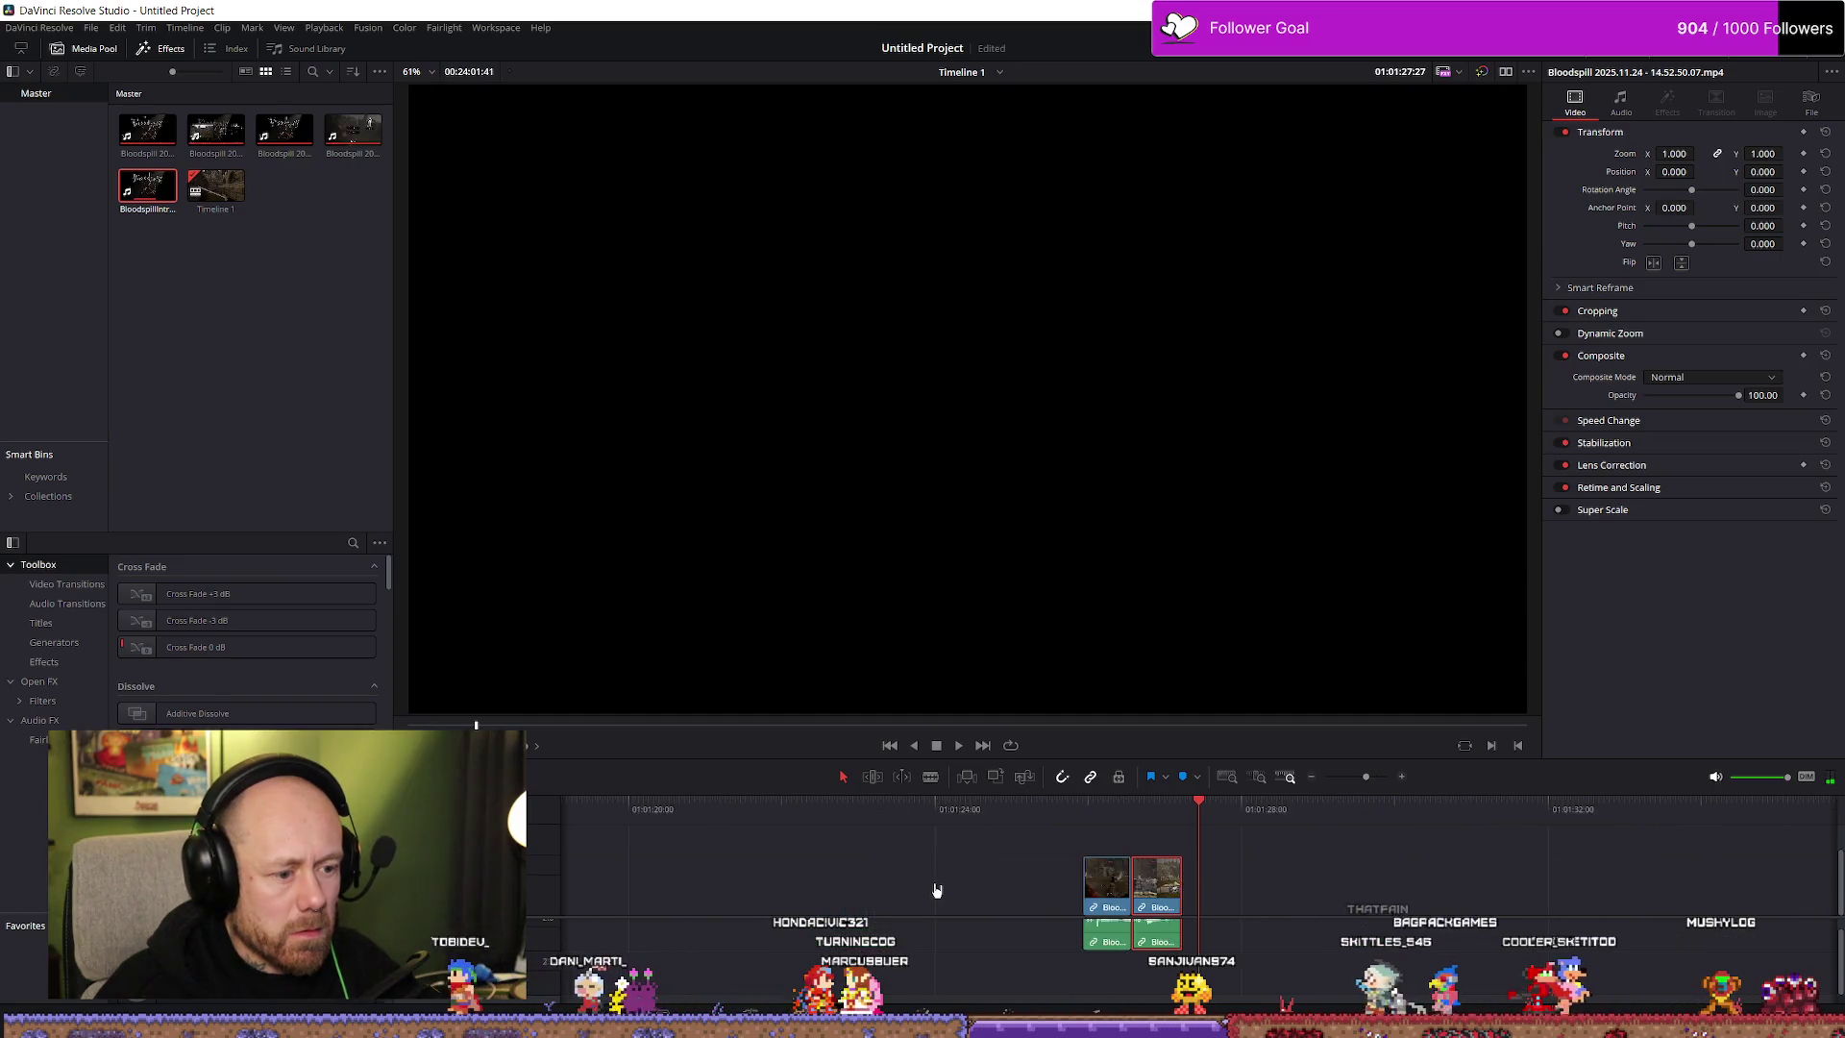
scroll(1059, 912, "up", 4)
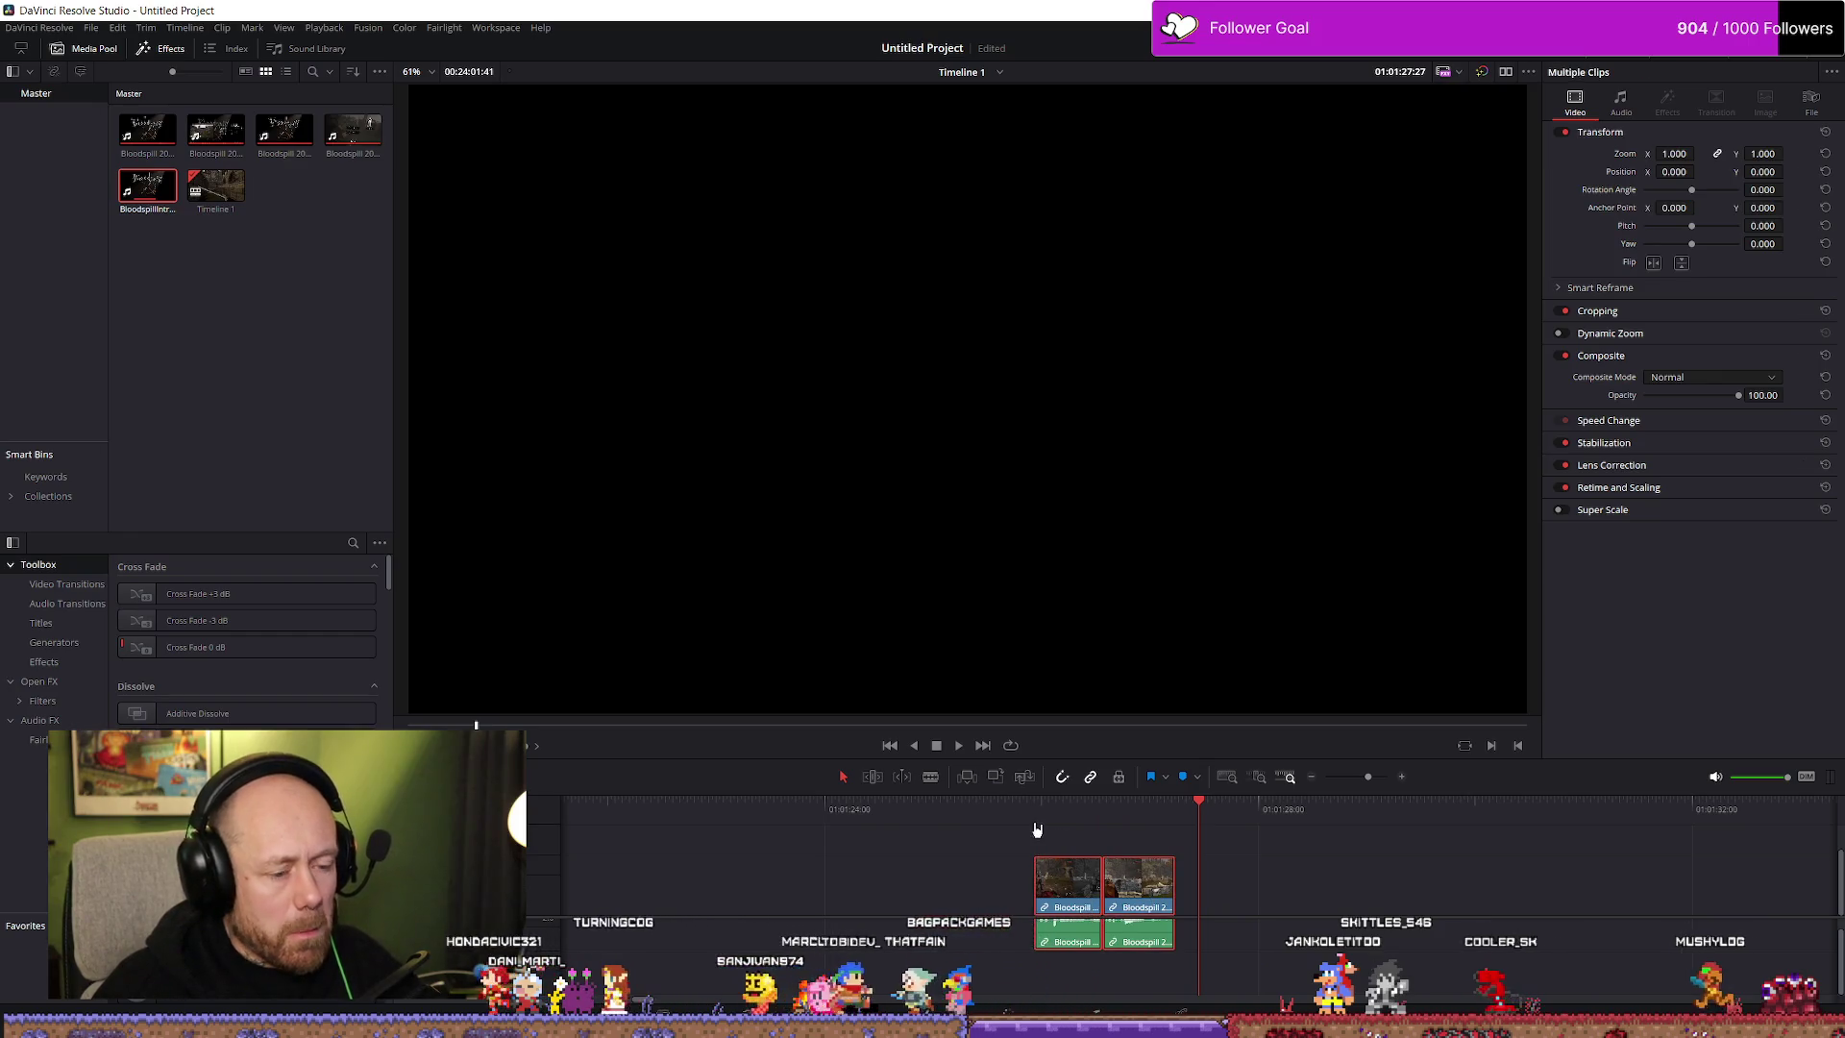
scroll(1067, 855, "down", 5)
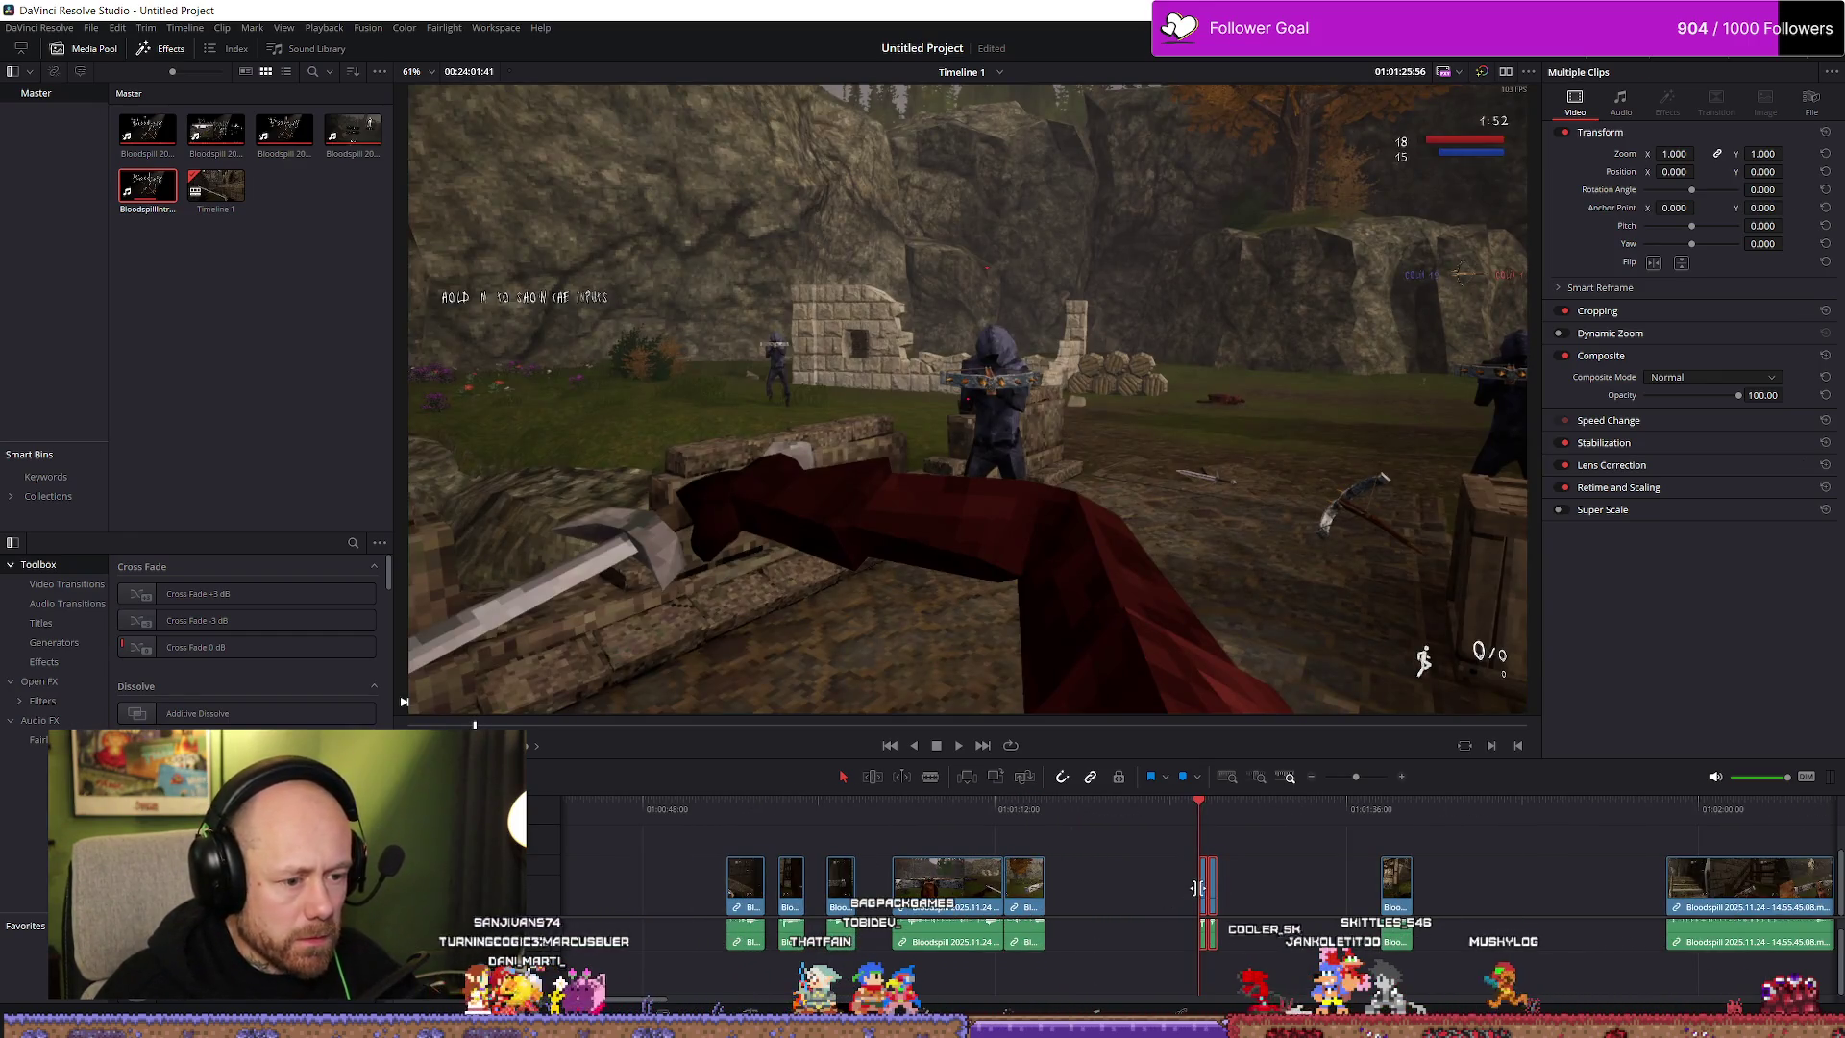
left_click_drag(1212, 892, 657, 893)
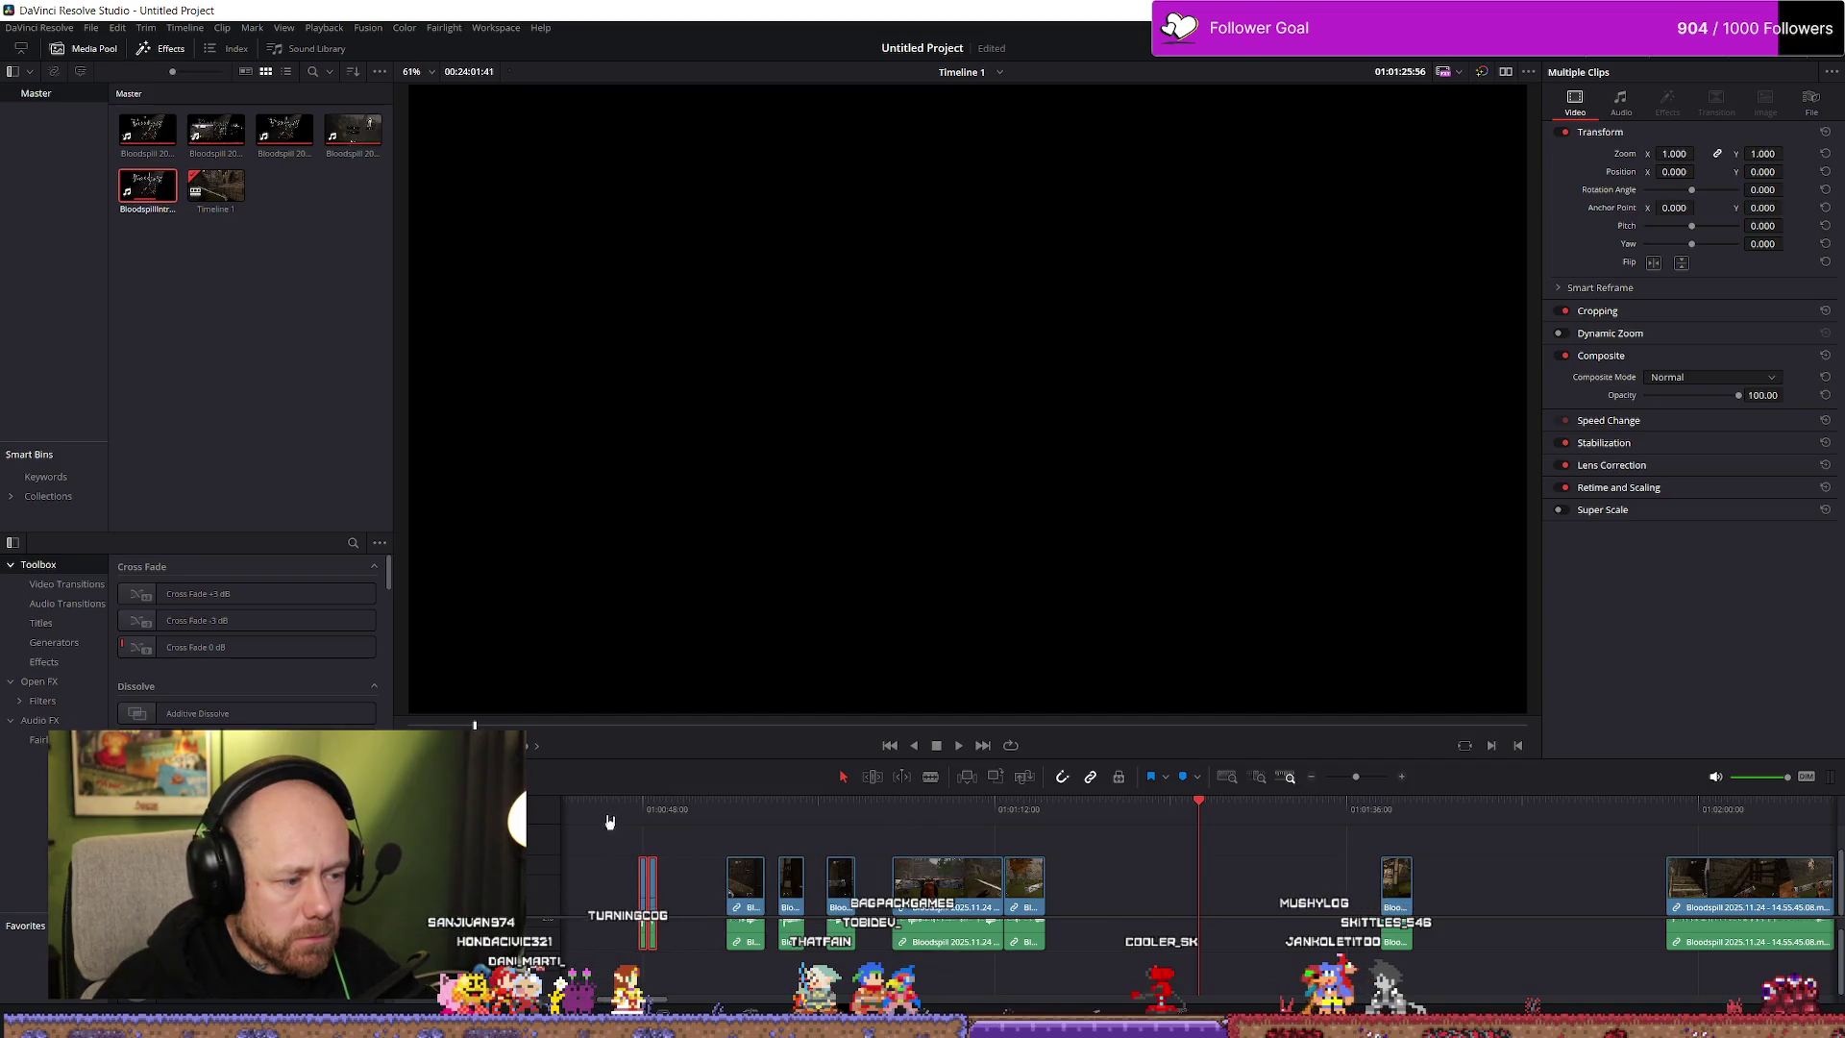
scroll(865, 865, "down", 3)
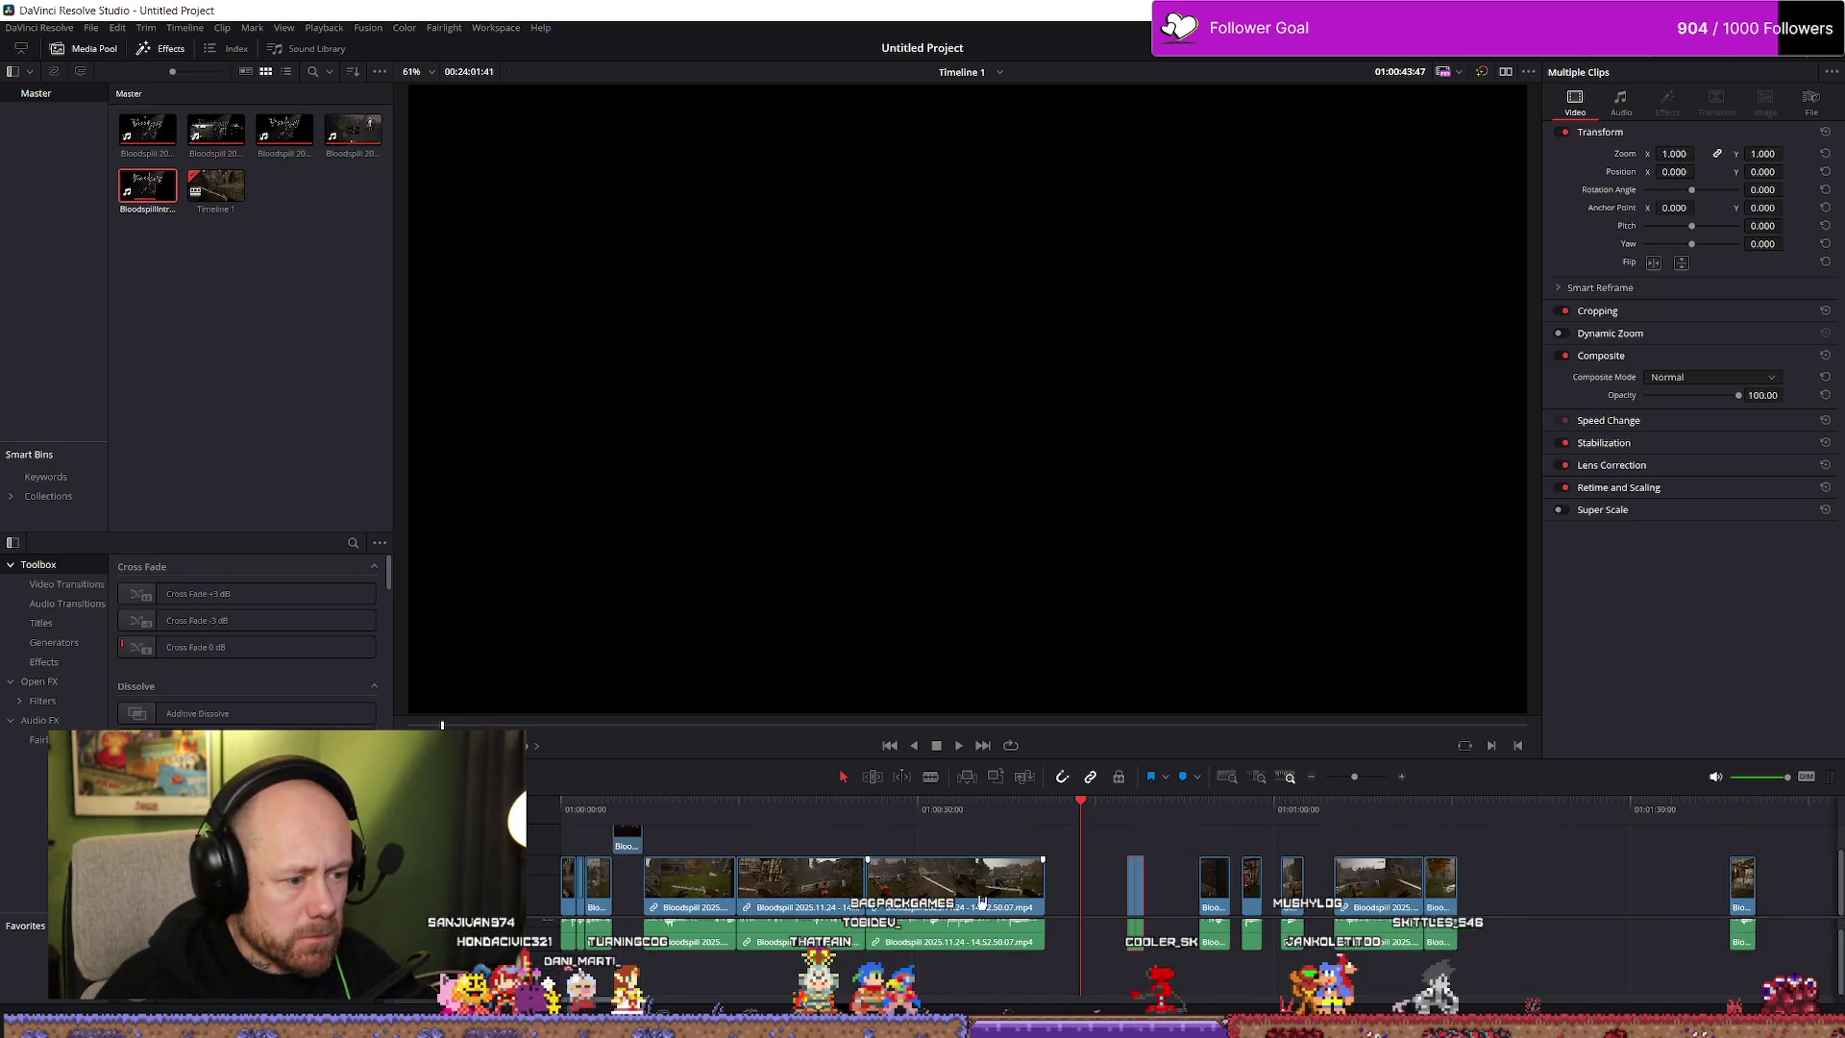
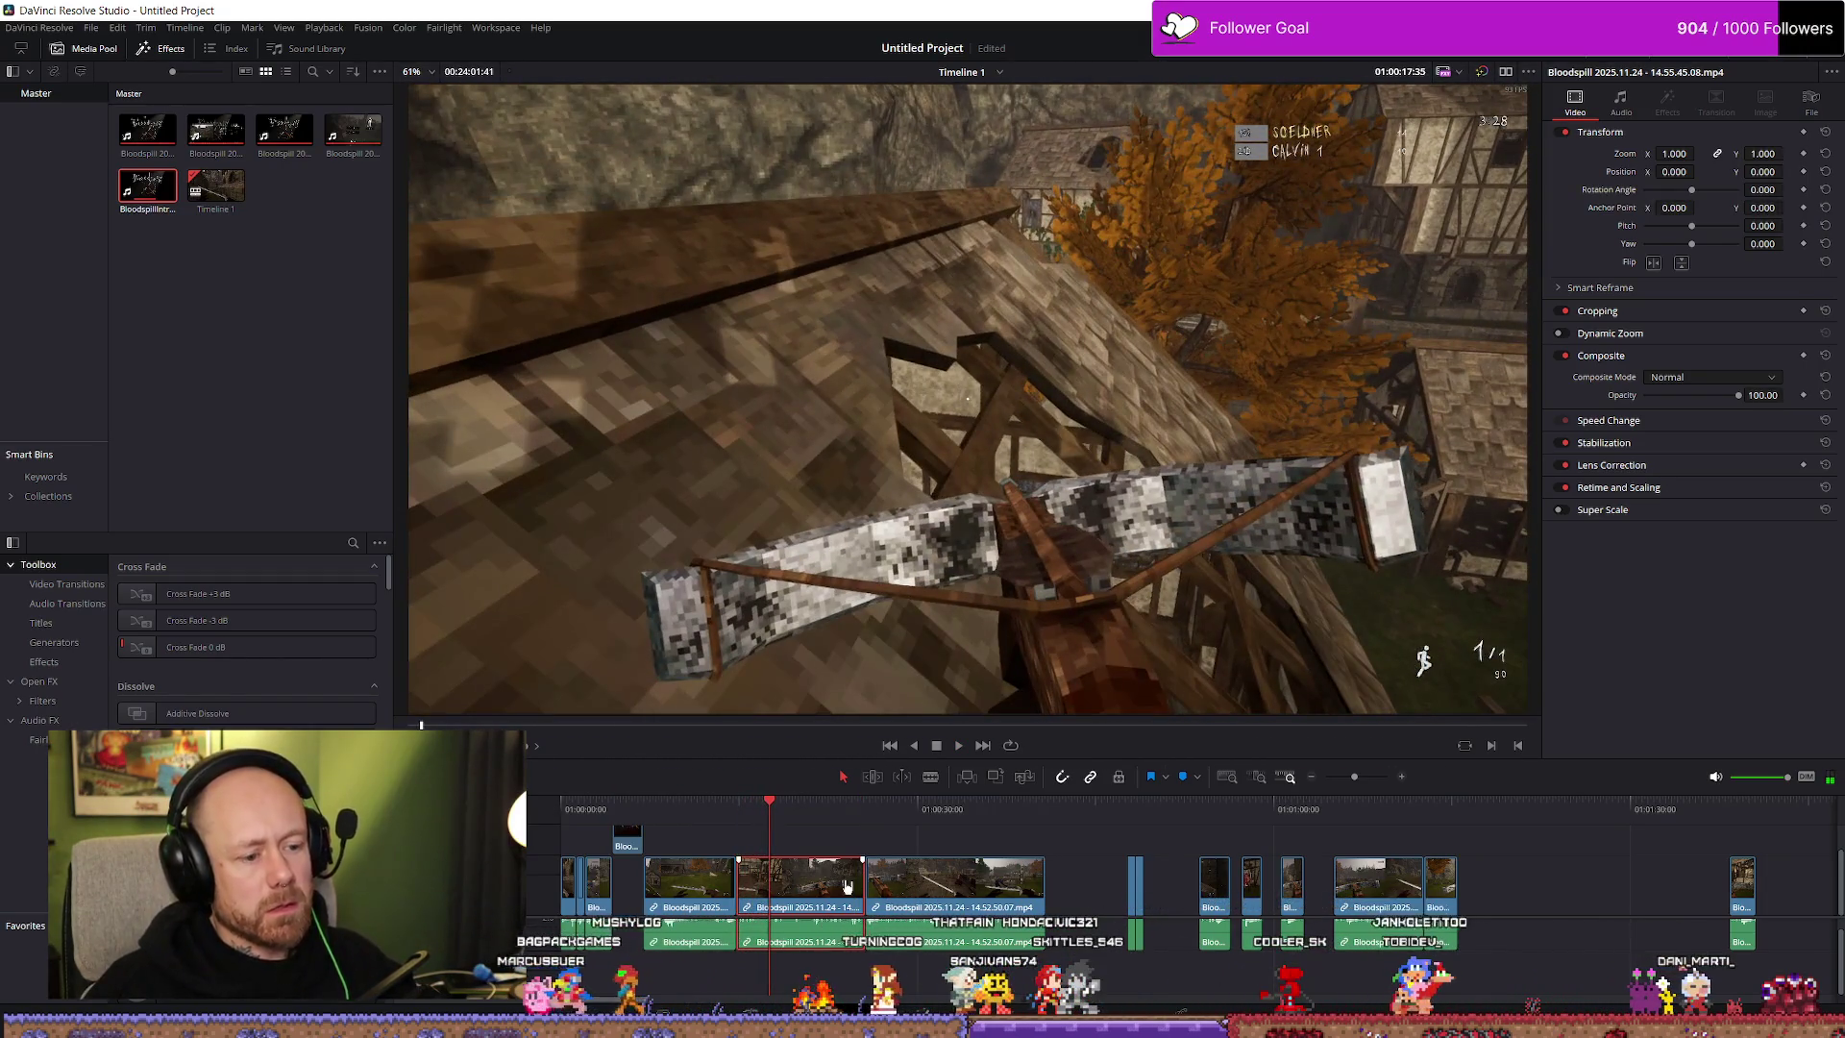
Trim the first clip's end shorter and review the join between the clips
left_click_drag(855, 880, 769, 876)
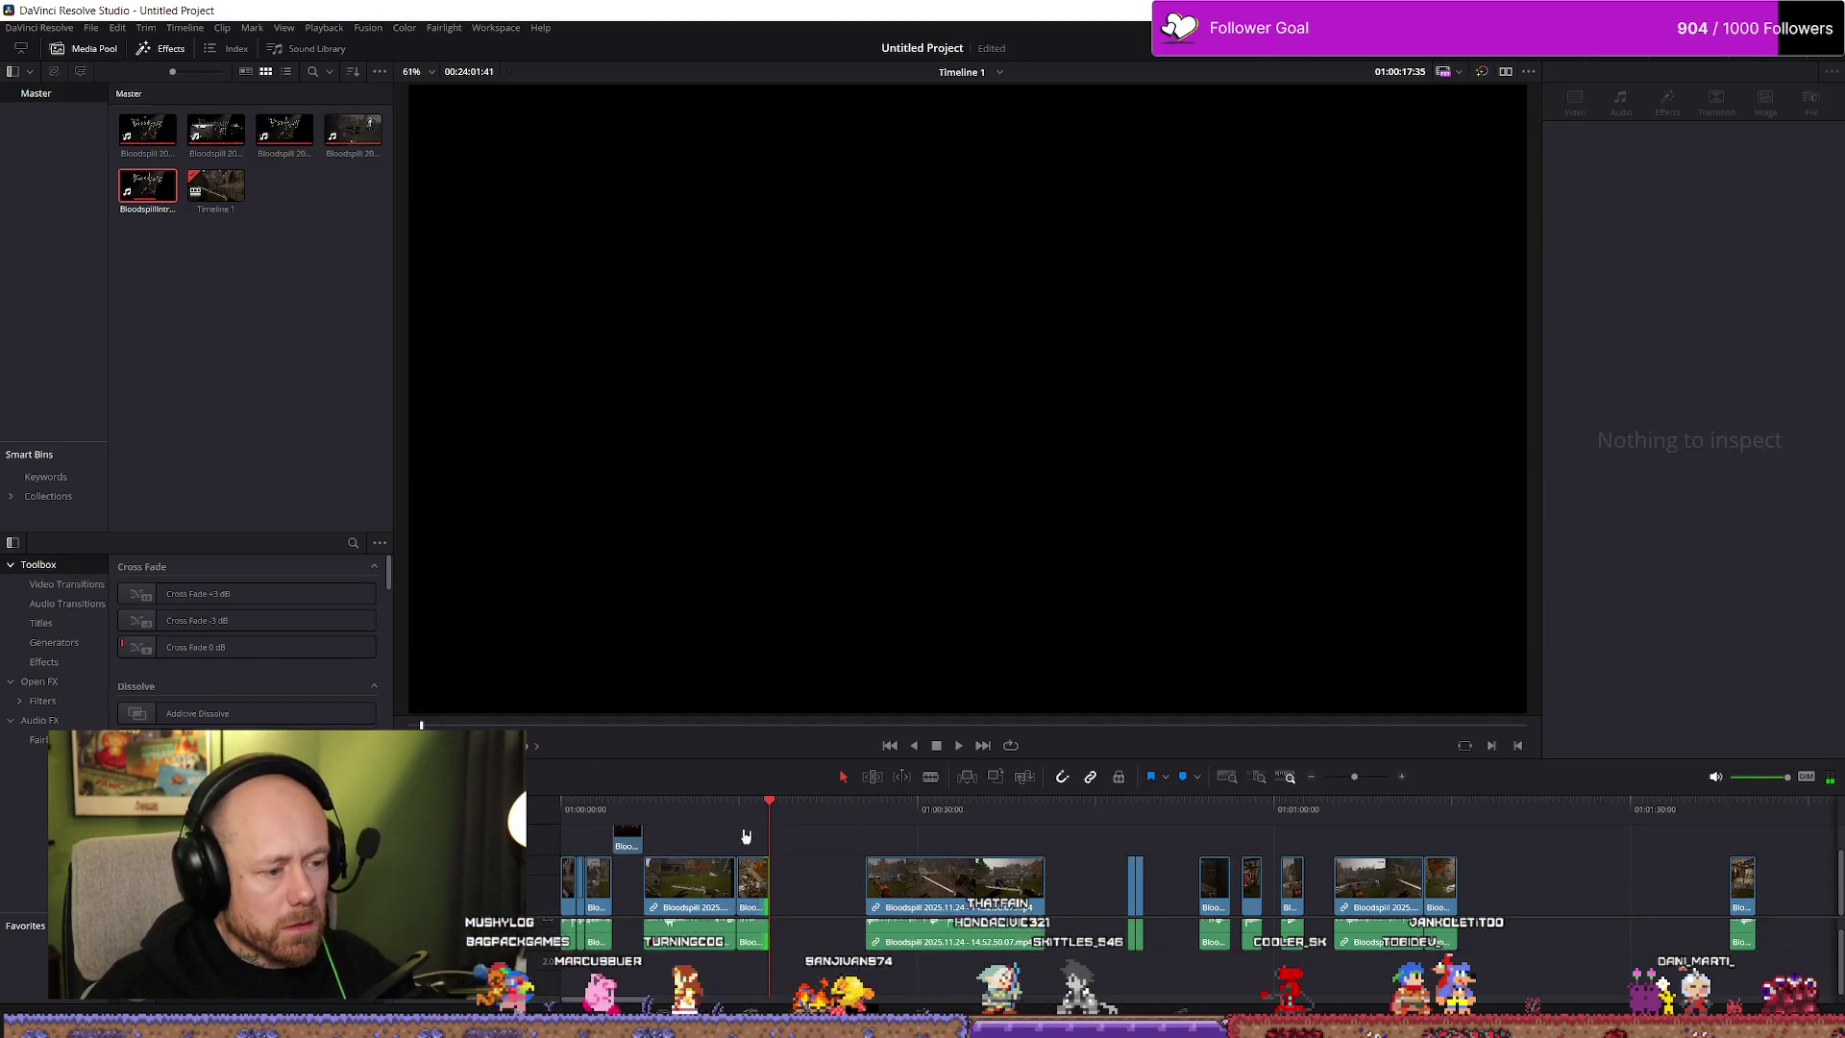
key("space")
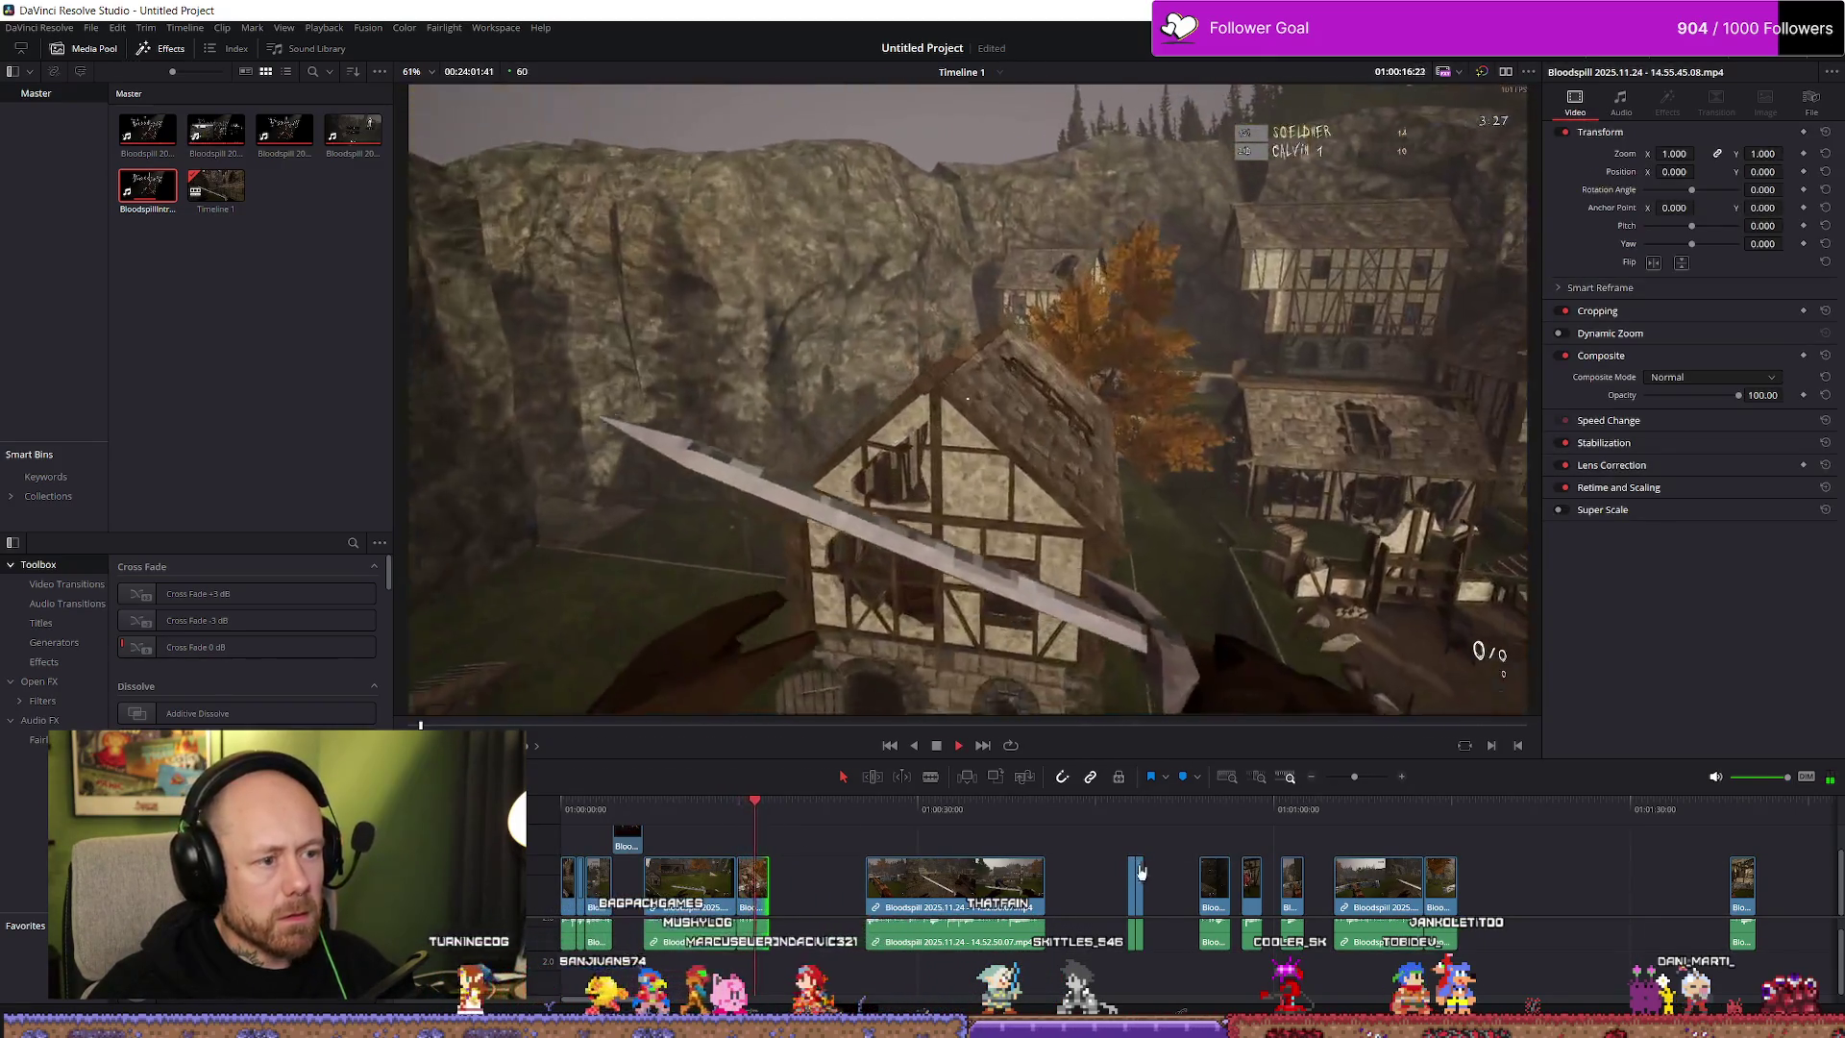
scroll(1033, 825, "up", 8)
left_click(1031, 815)
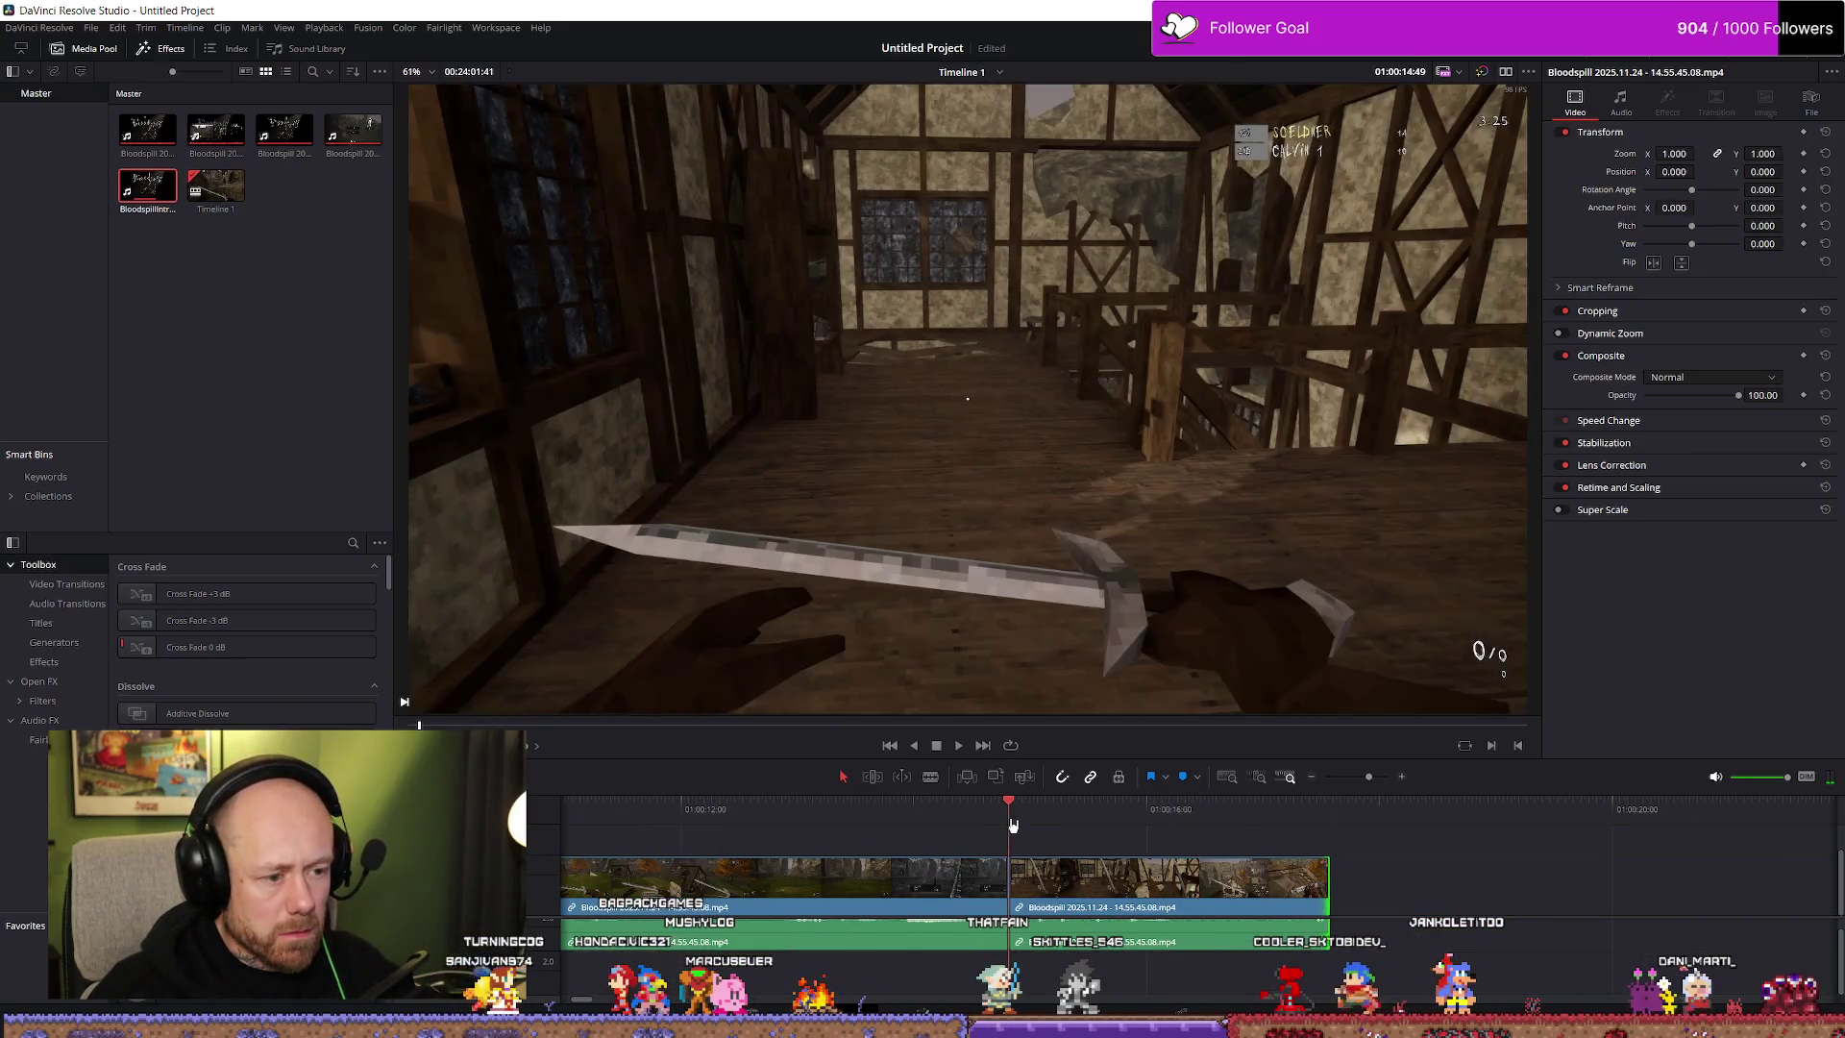
mouse_move(1033, 824)
left_mouse_down()
mouse_move(1033, 882)
mouse_move(1048, 882)
left_mouse_up()
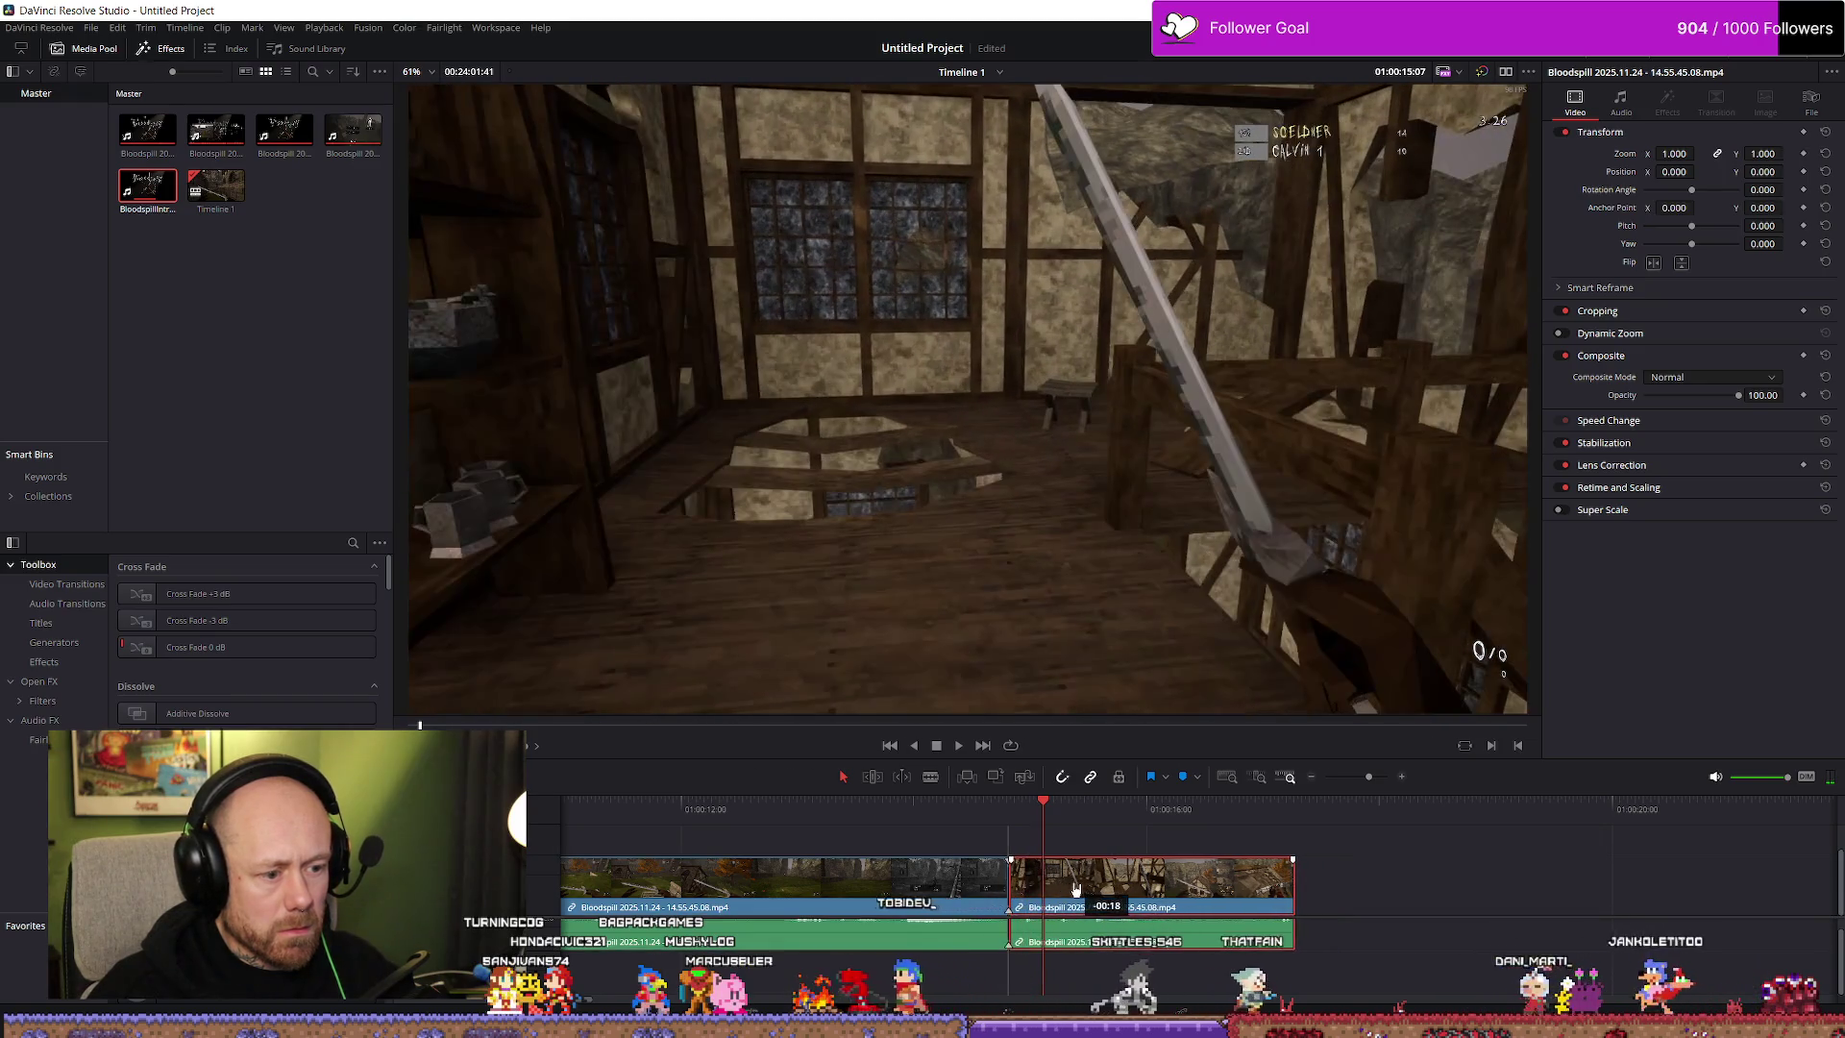
key("space")
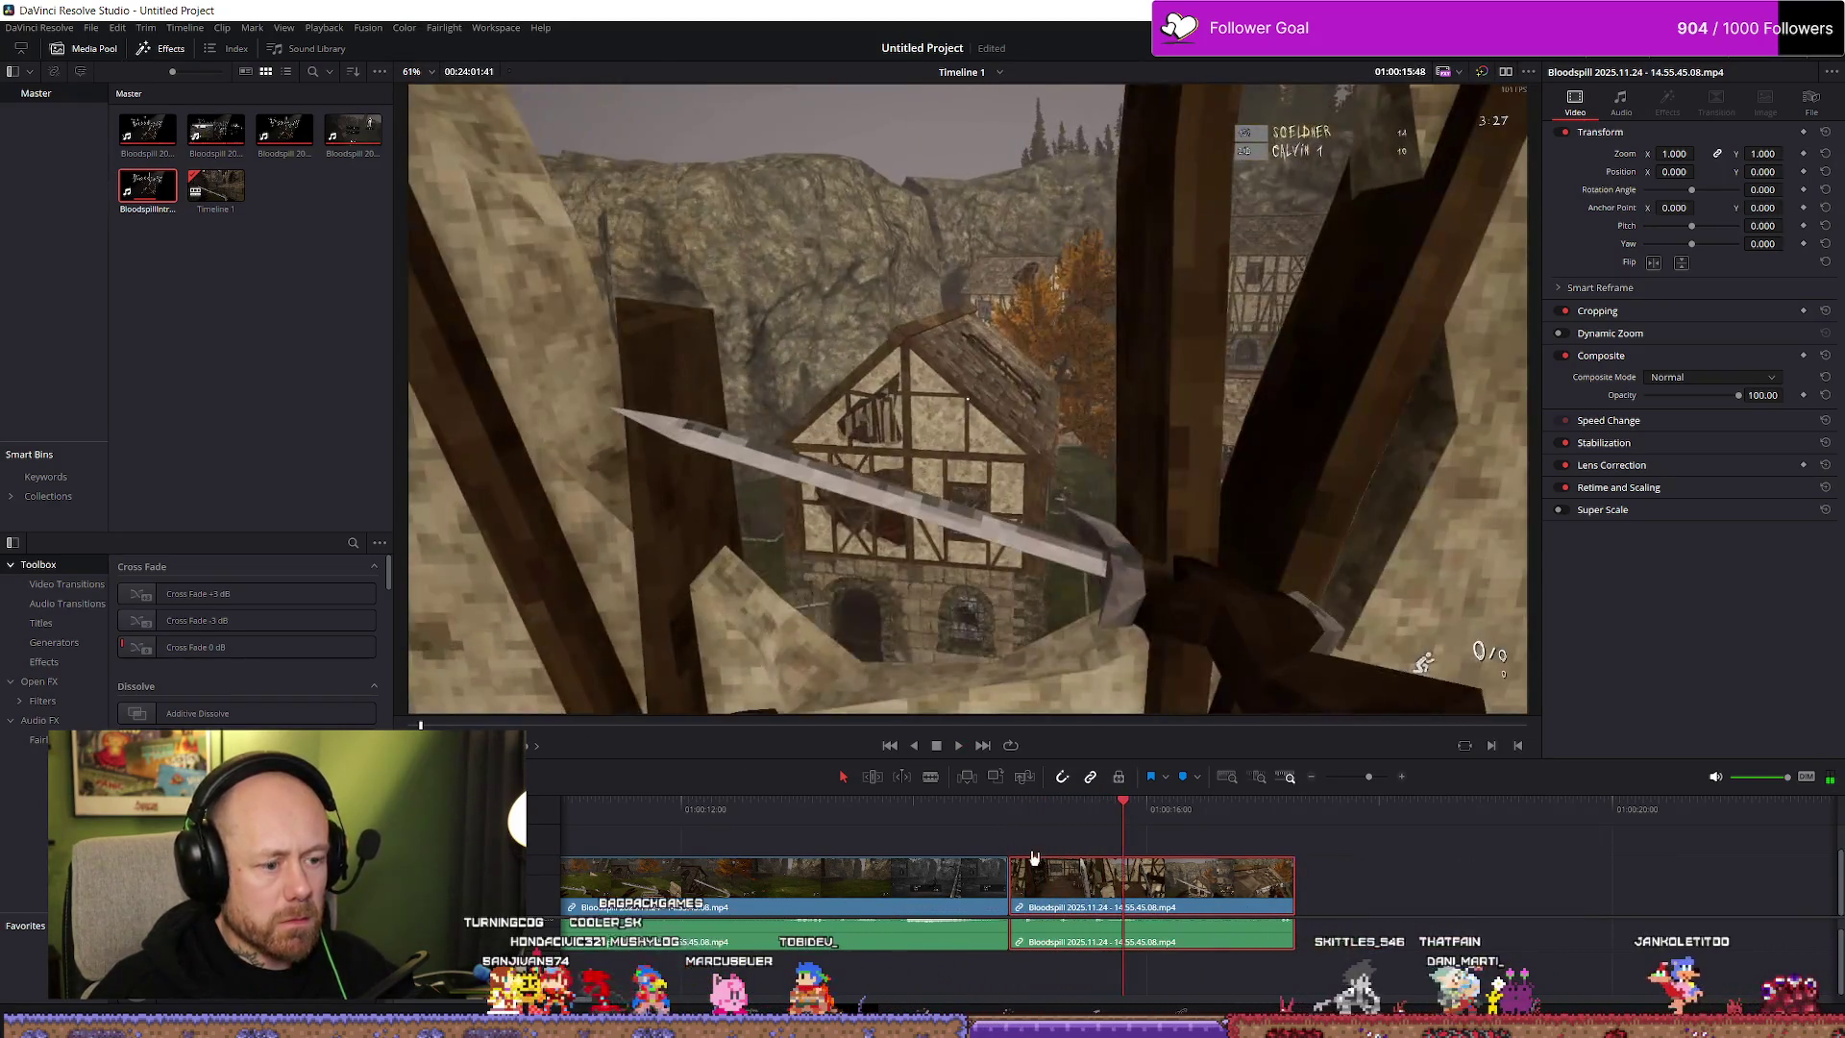
Trim the second clip's head, close the gap, extend its end slightly, and fit the timeline
left_click_drag(1016, 882, 1052, 886)
key("space")
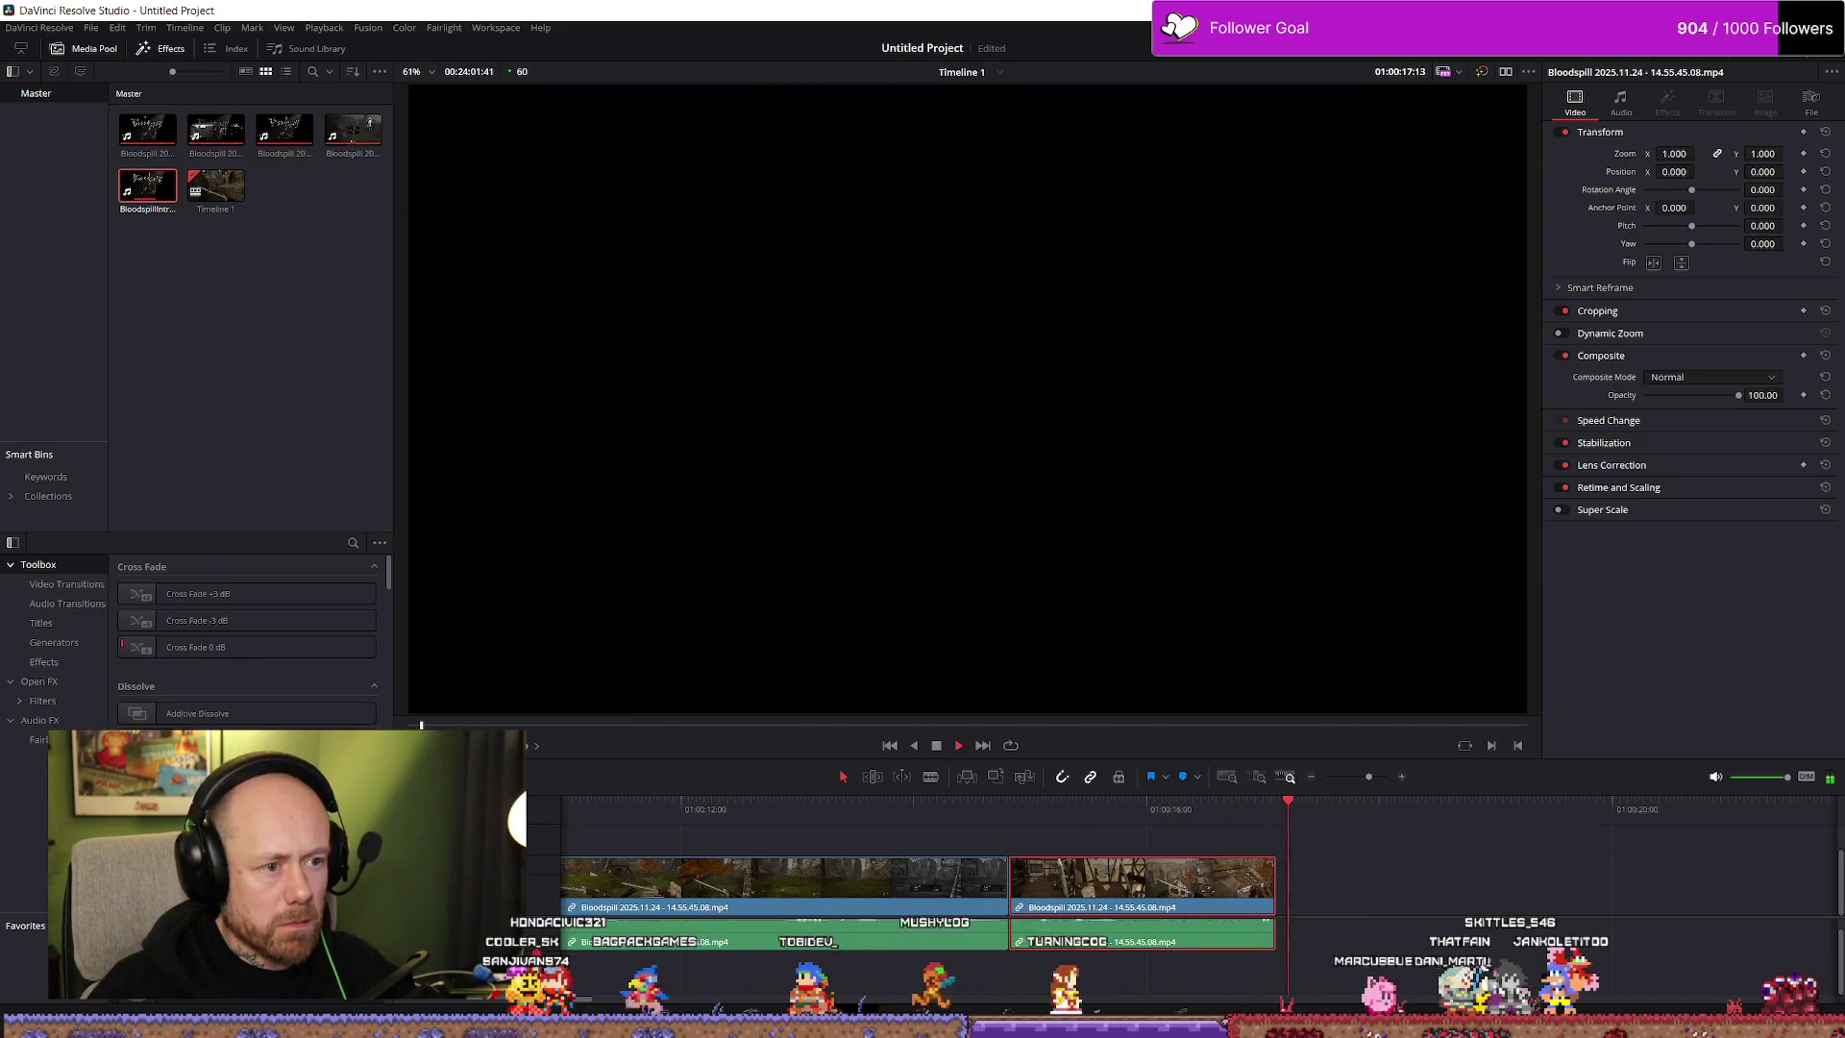
key("space")
left_click_drag(1270, 882, 1273, 884)
key("shift+z")
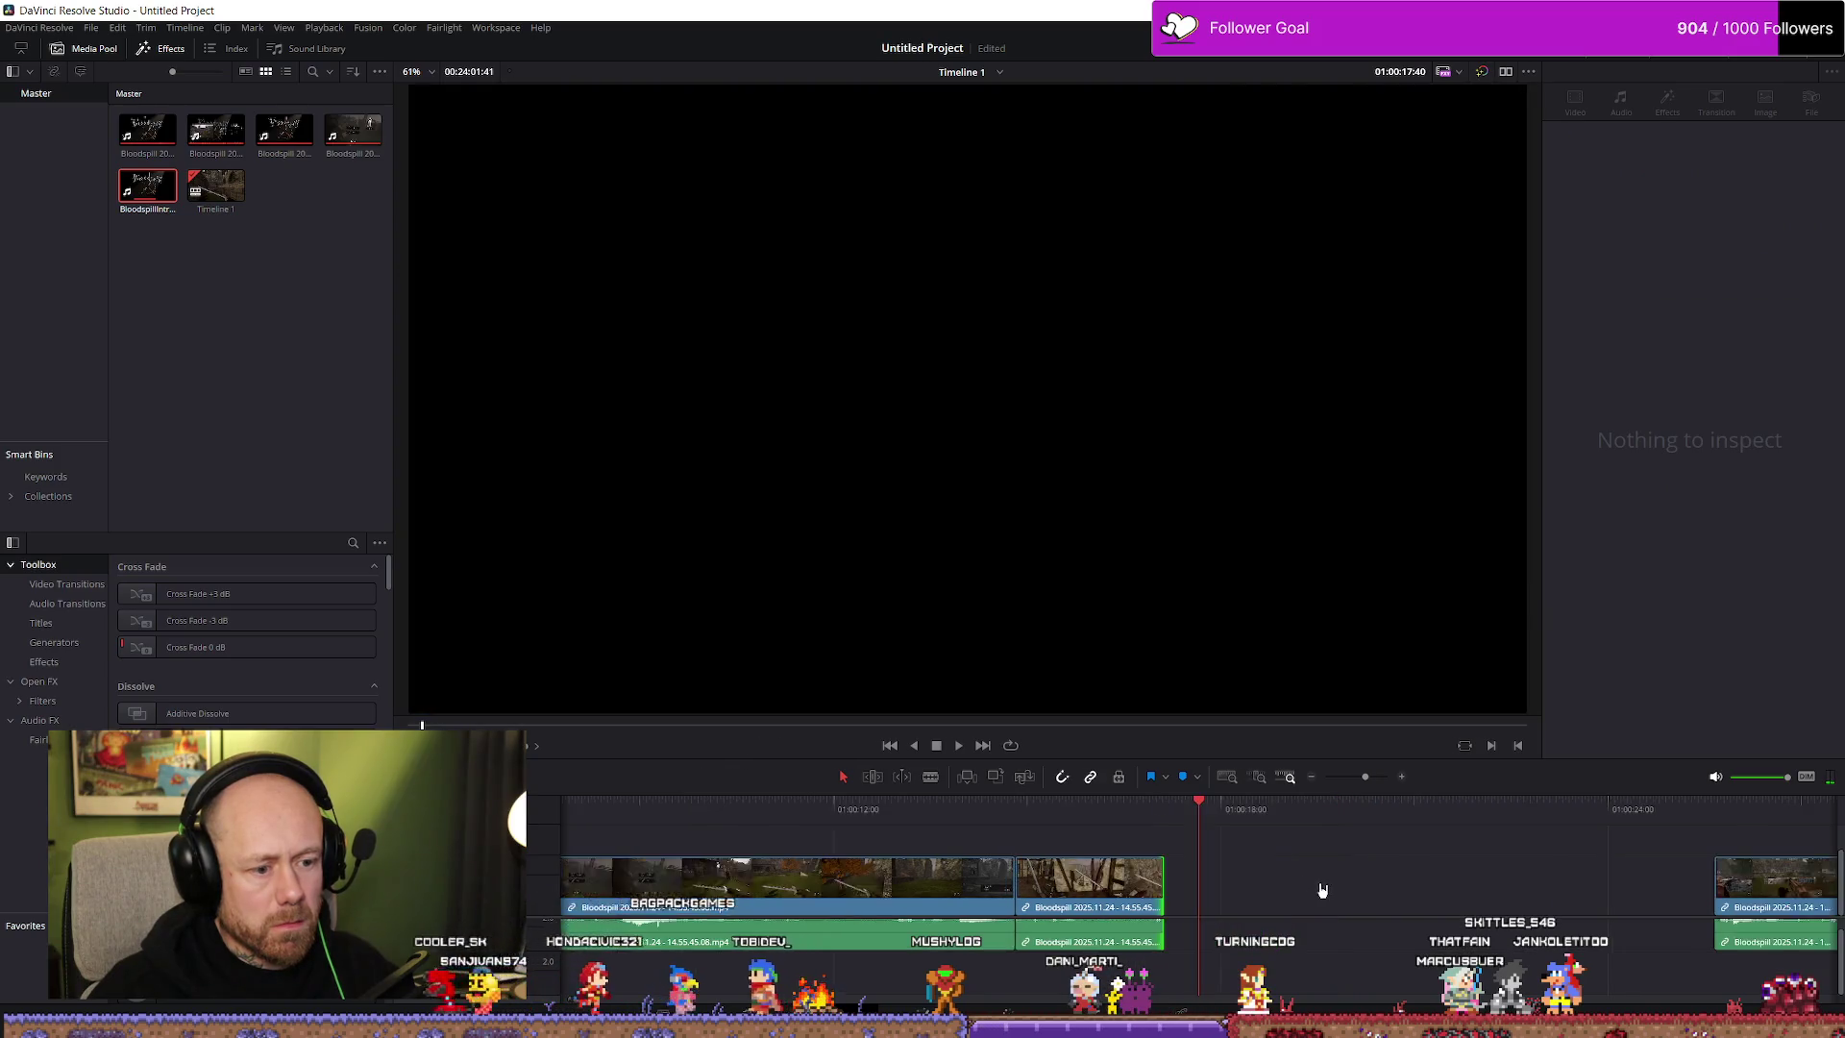
key("space")
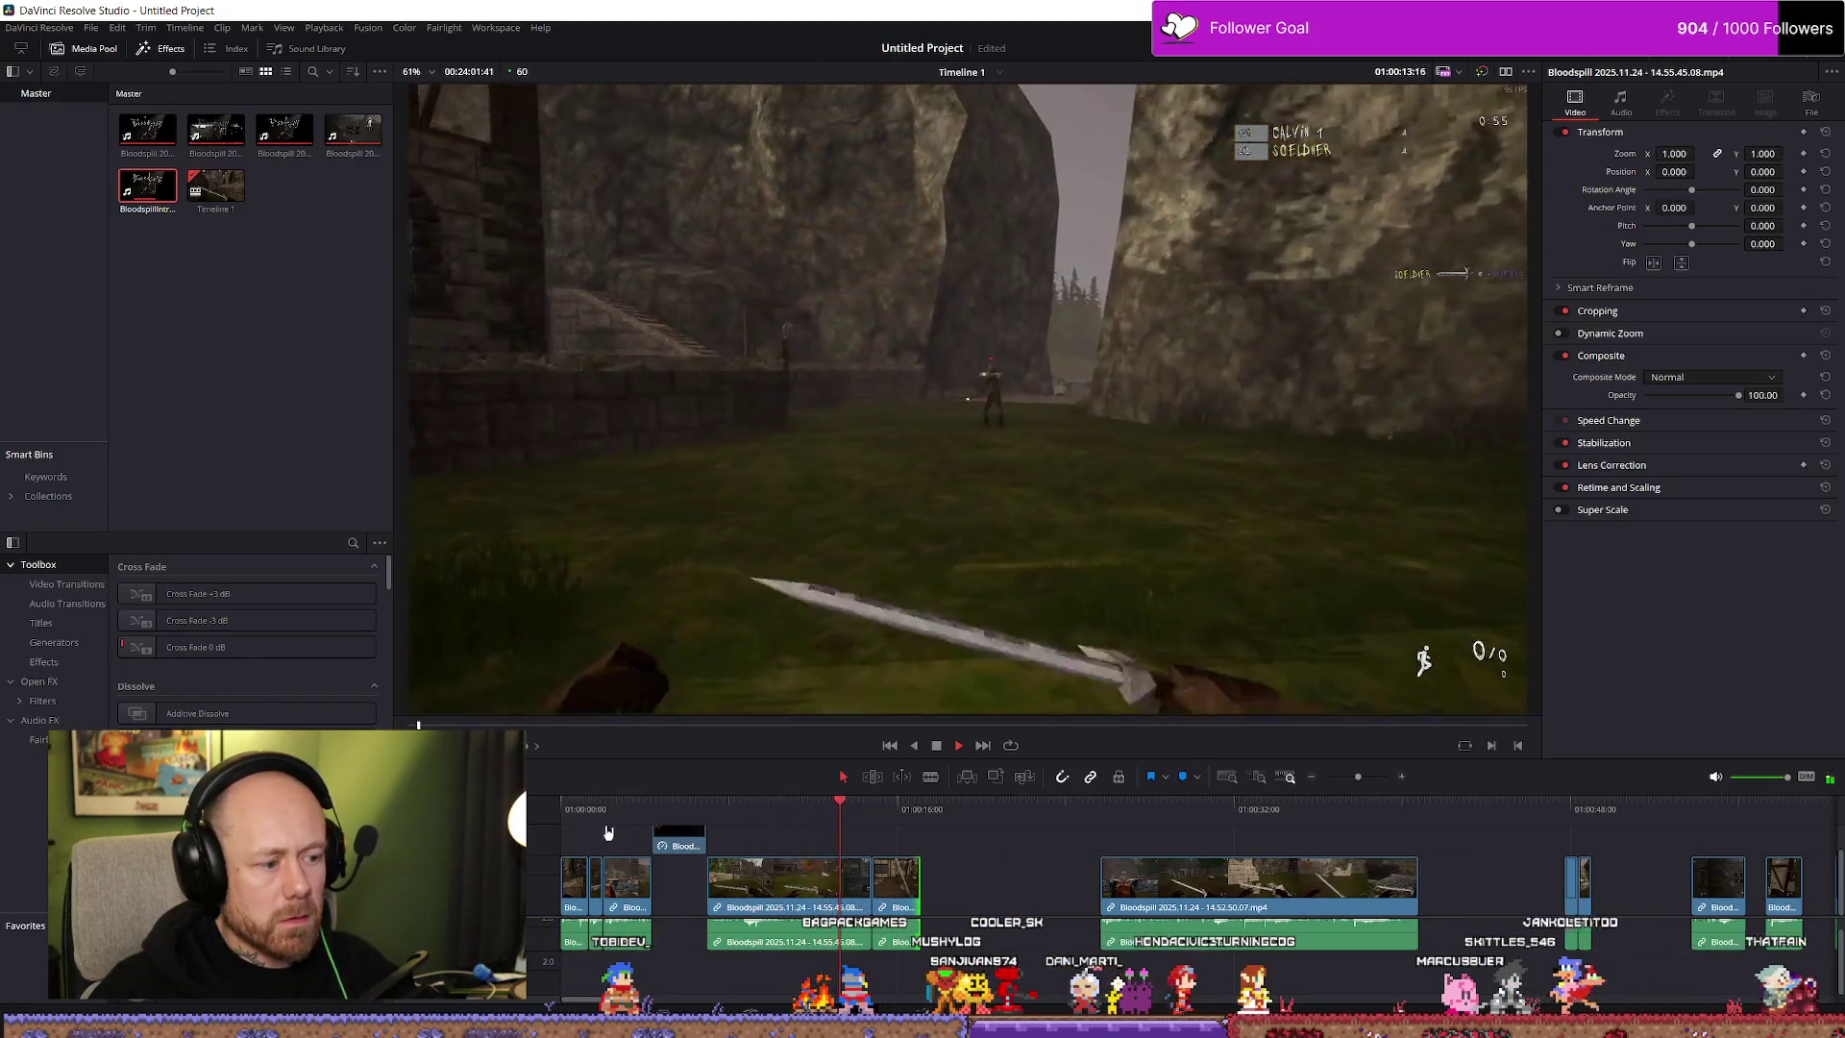
Replay the edit from the intro, then move the 14.52.50.07 clip slightly later and cut at the playhead
key("j")
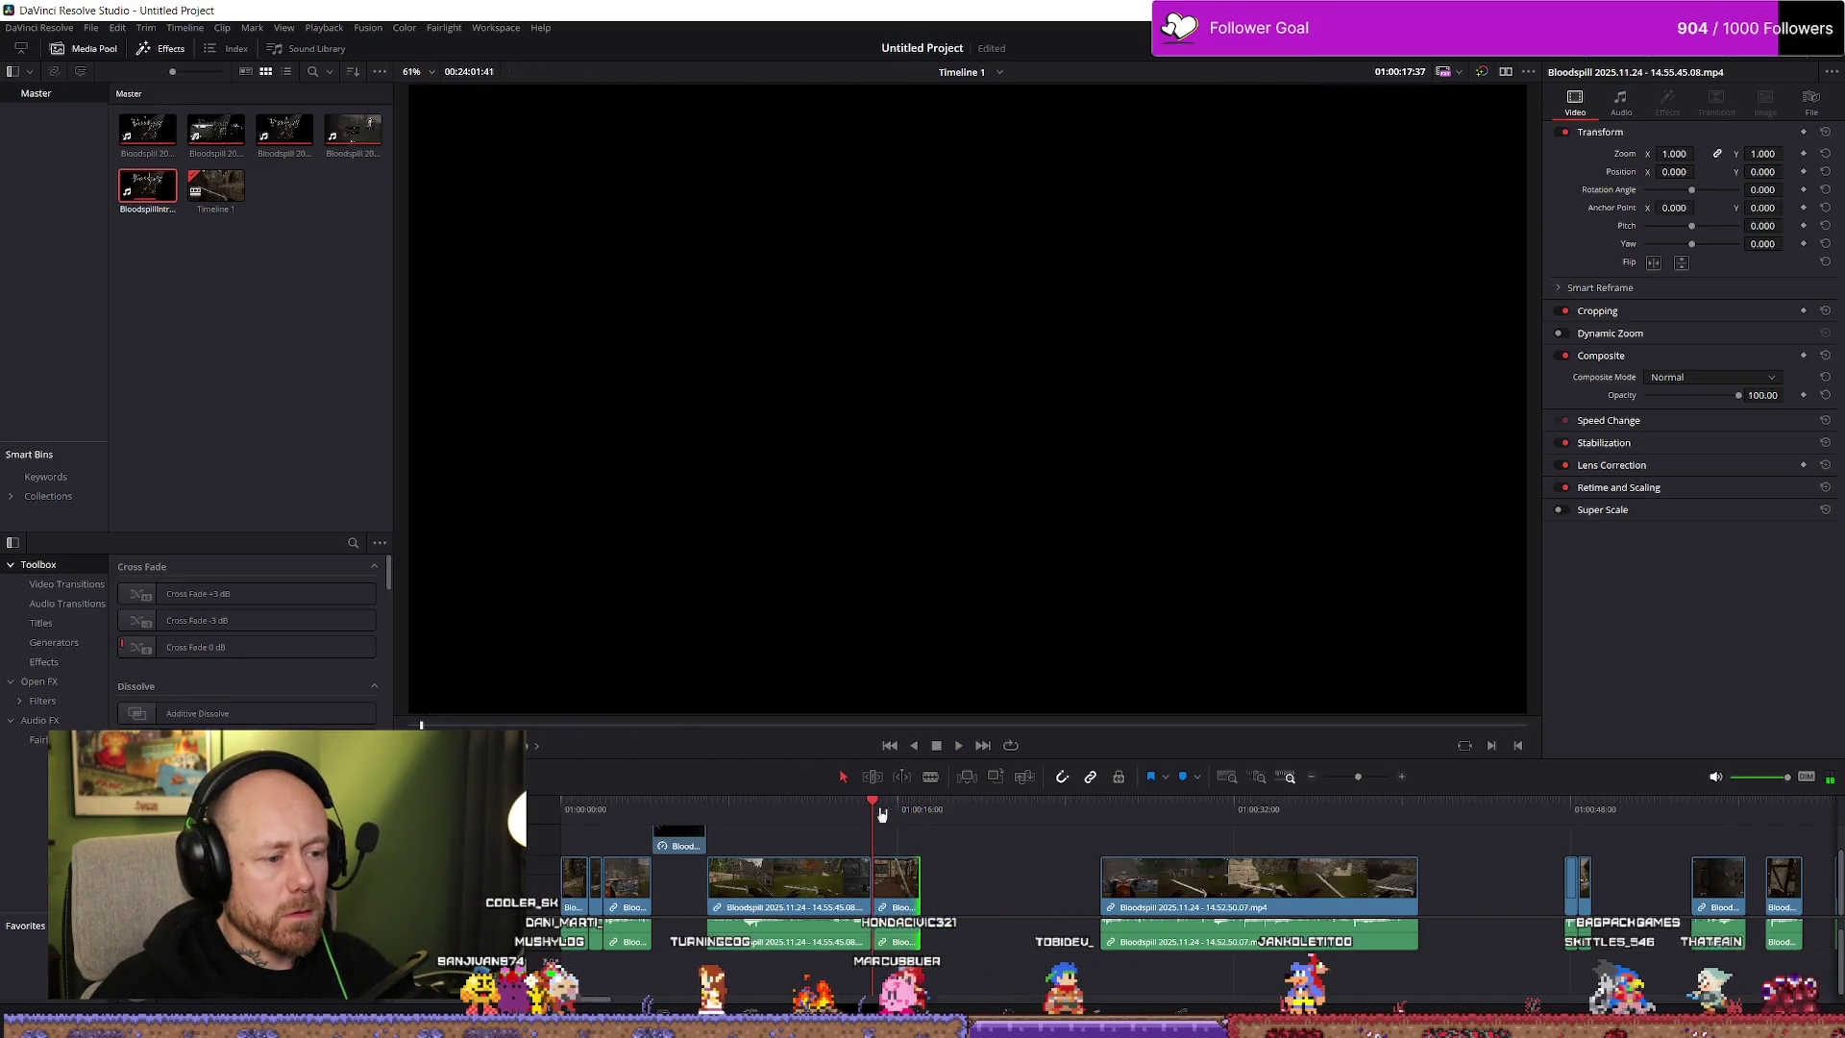
left_click(882, 815)
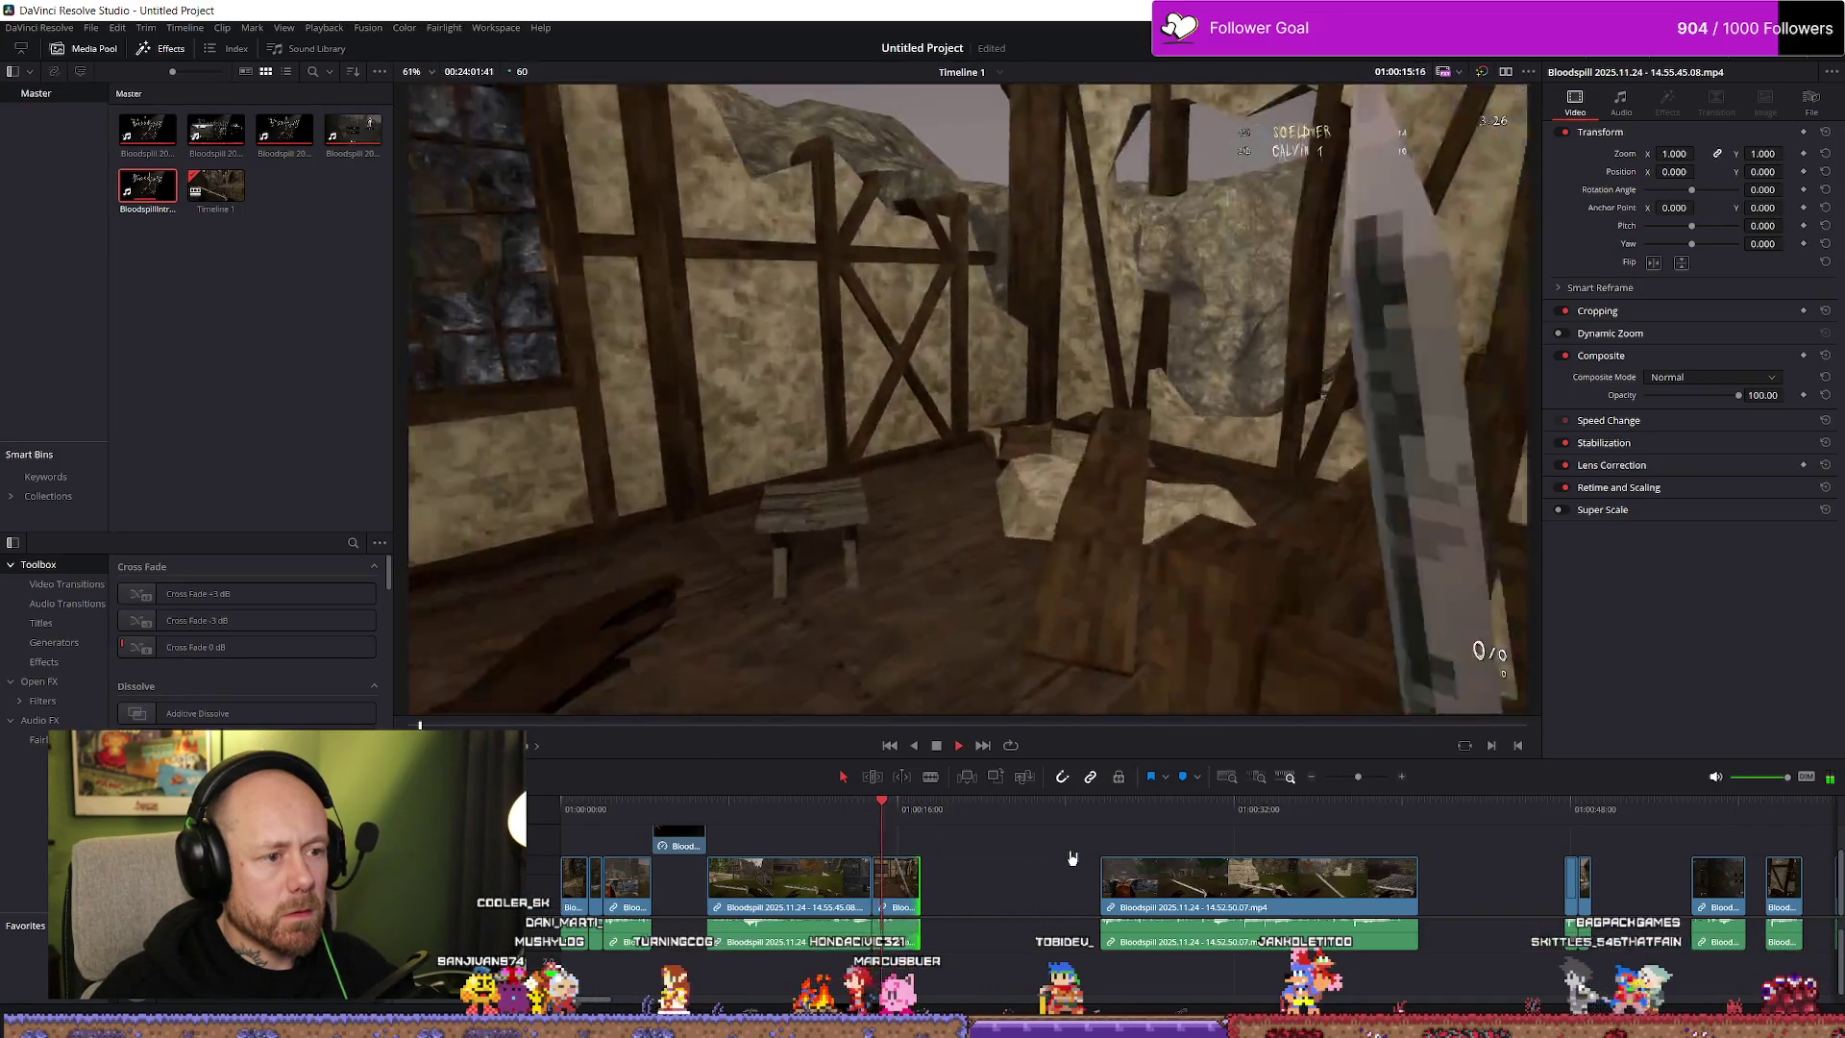
key("Down")
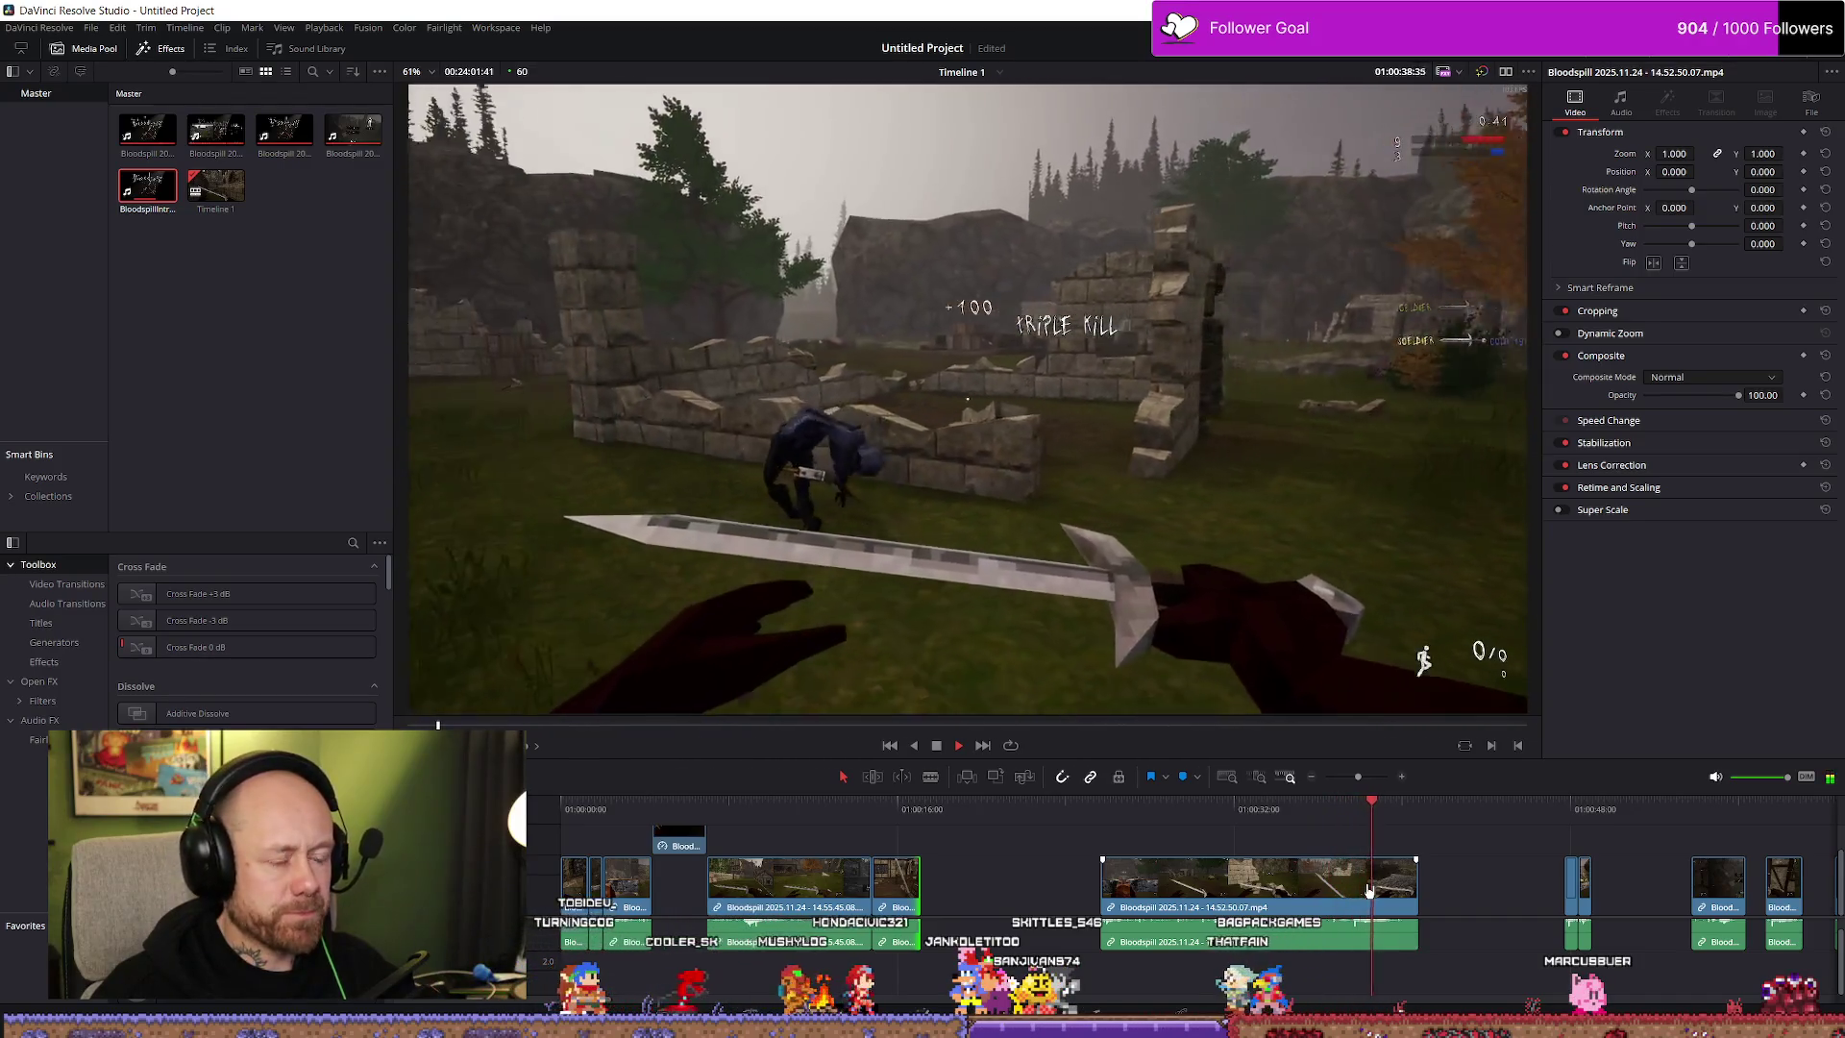
left_click_drag(1324, 881, 1384, 880)
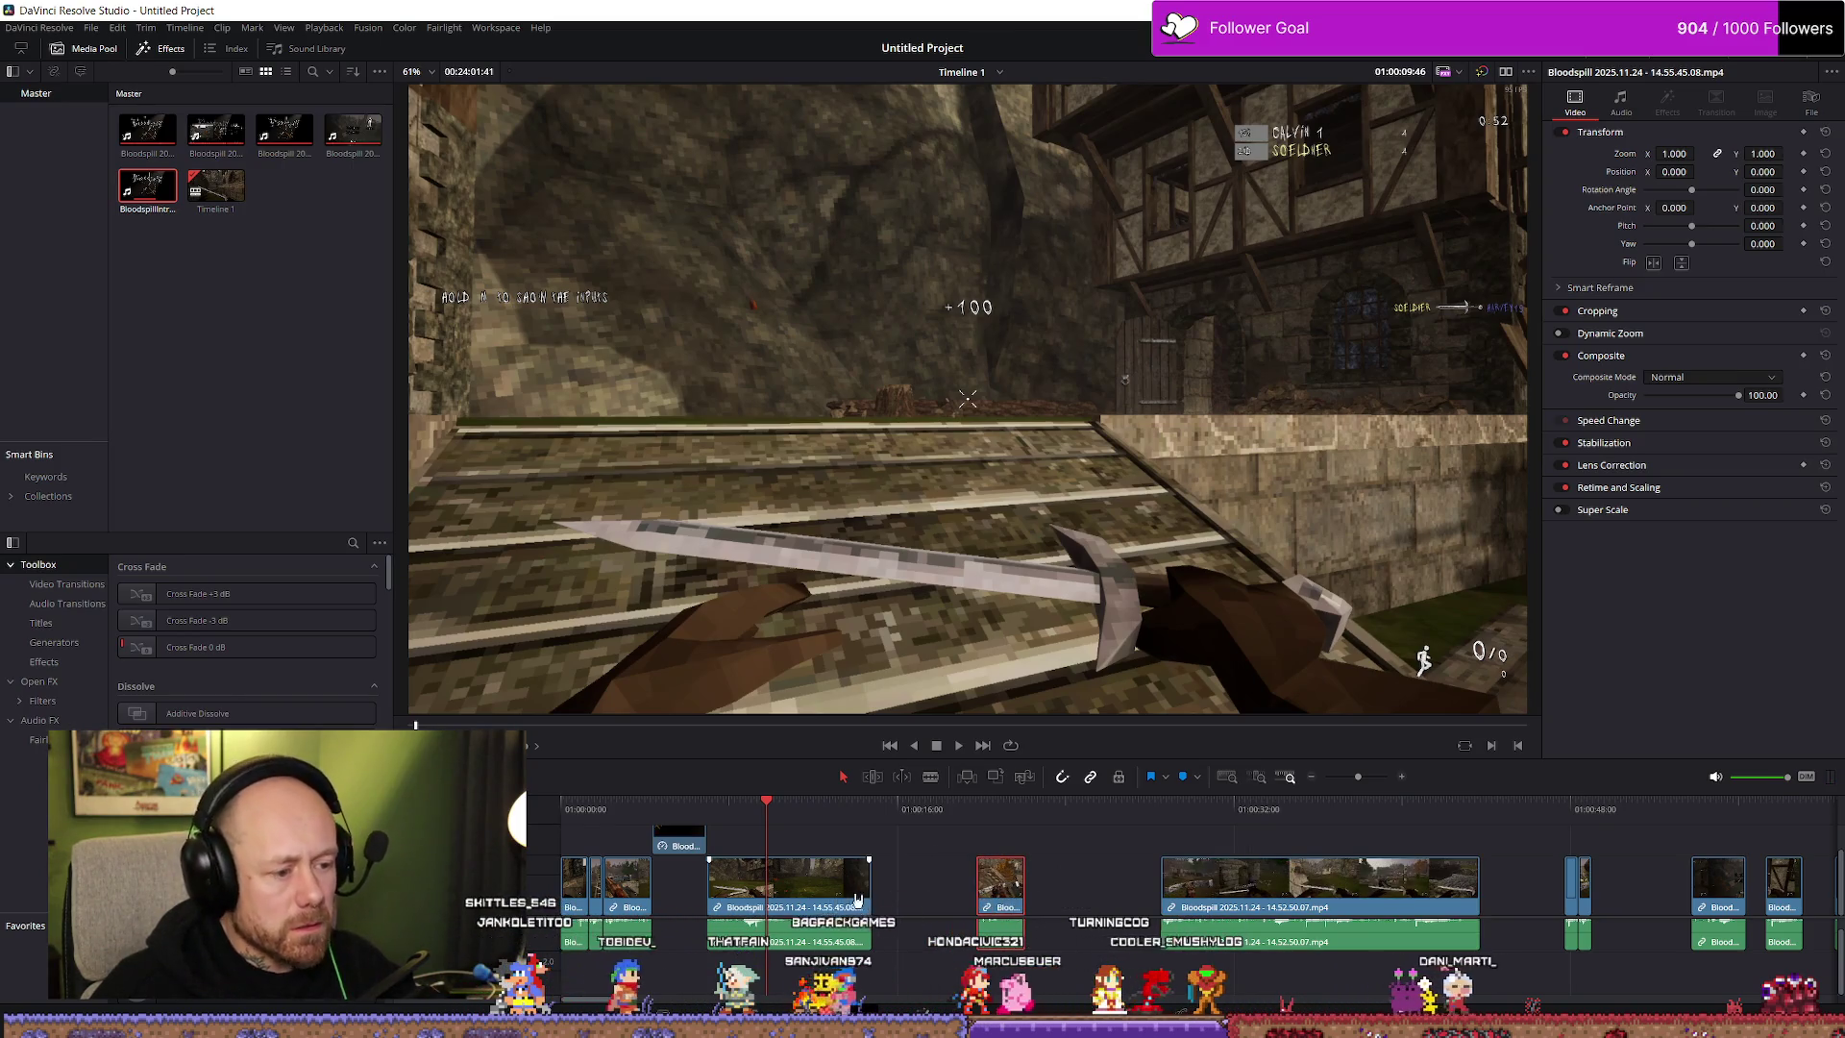
key("shift+bracketright")
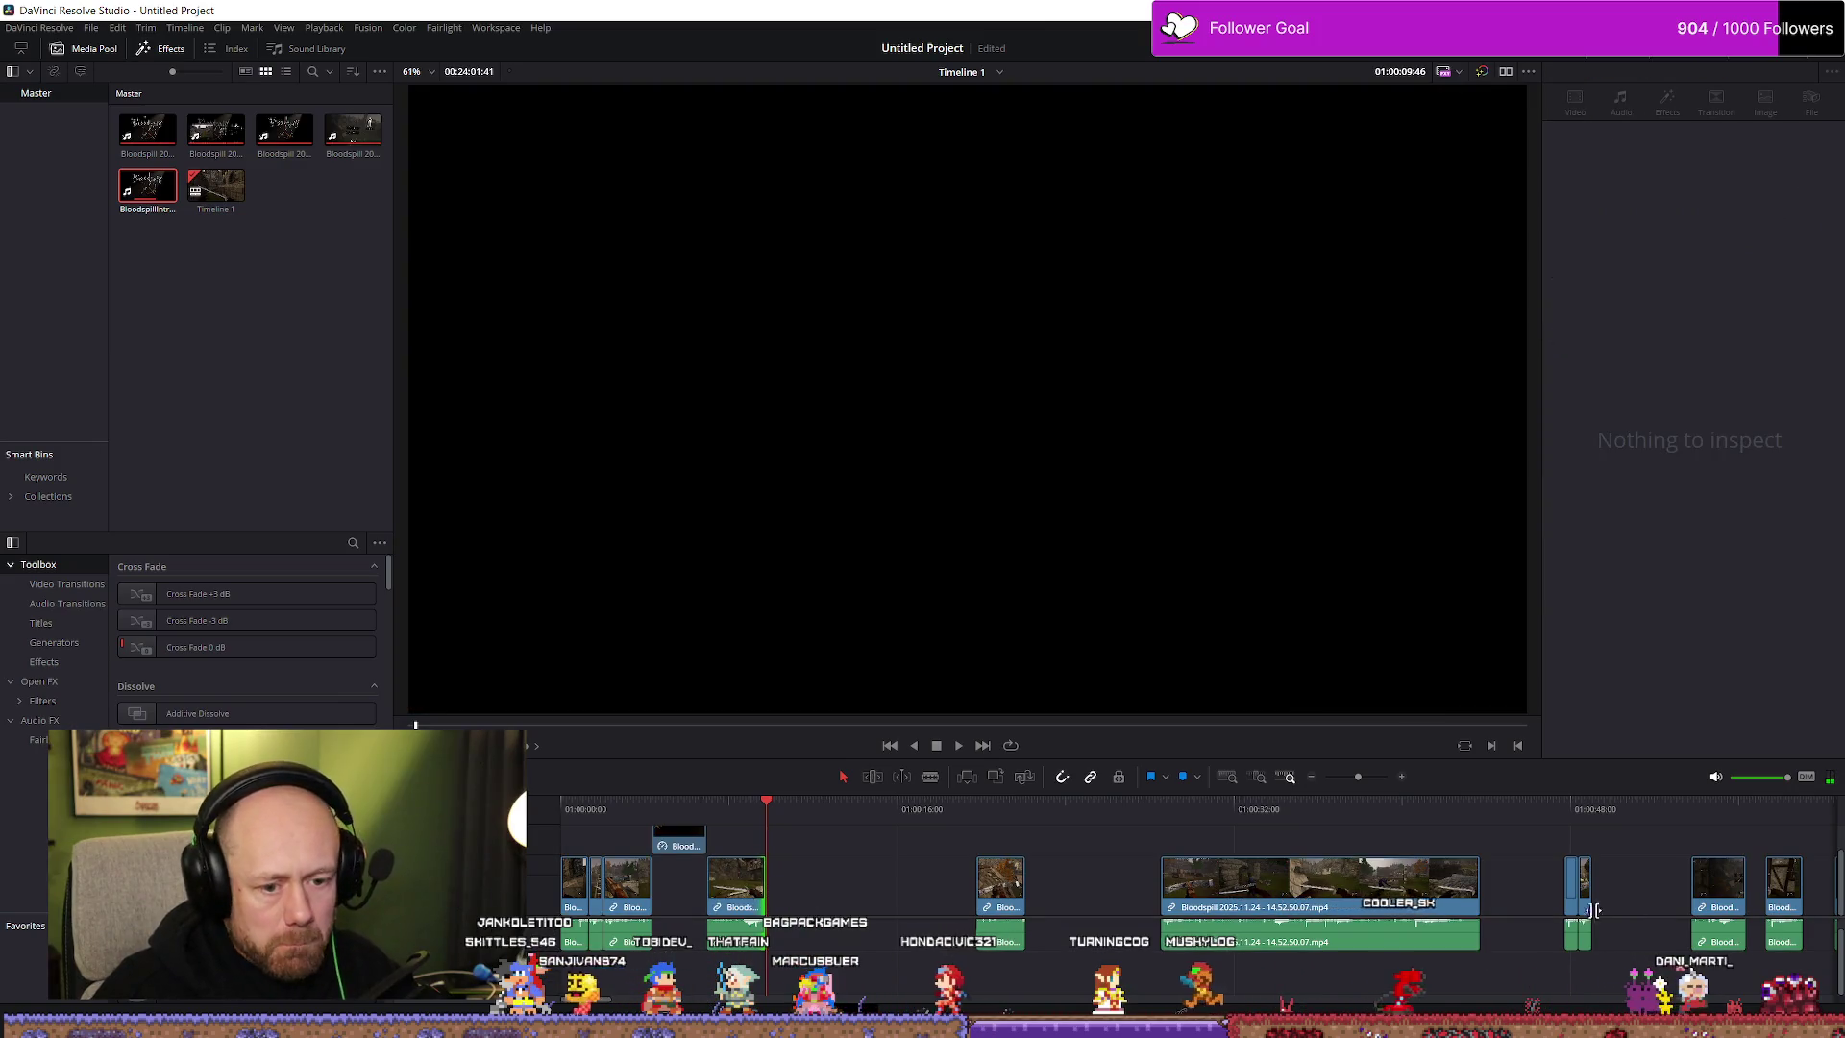
Move the two short end clips to butt against the trimmed clip and review the new cut
left_click_drag(1620, 882, 1558, 905)
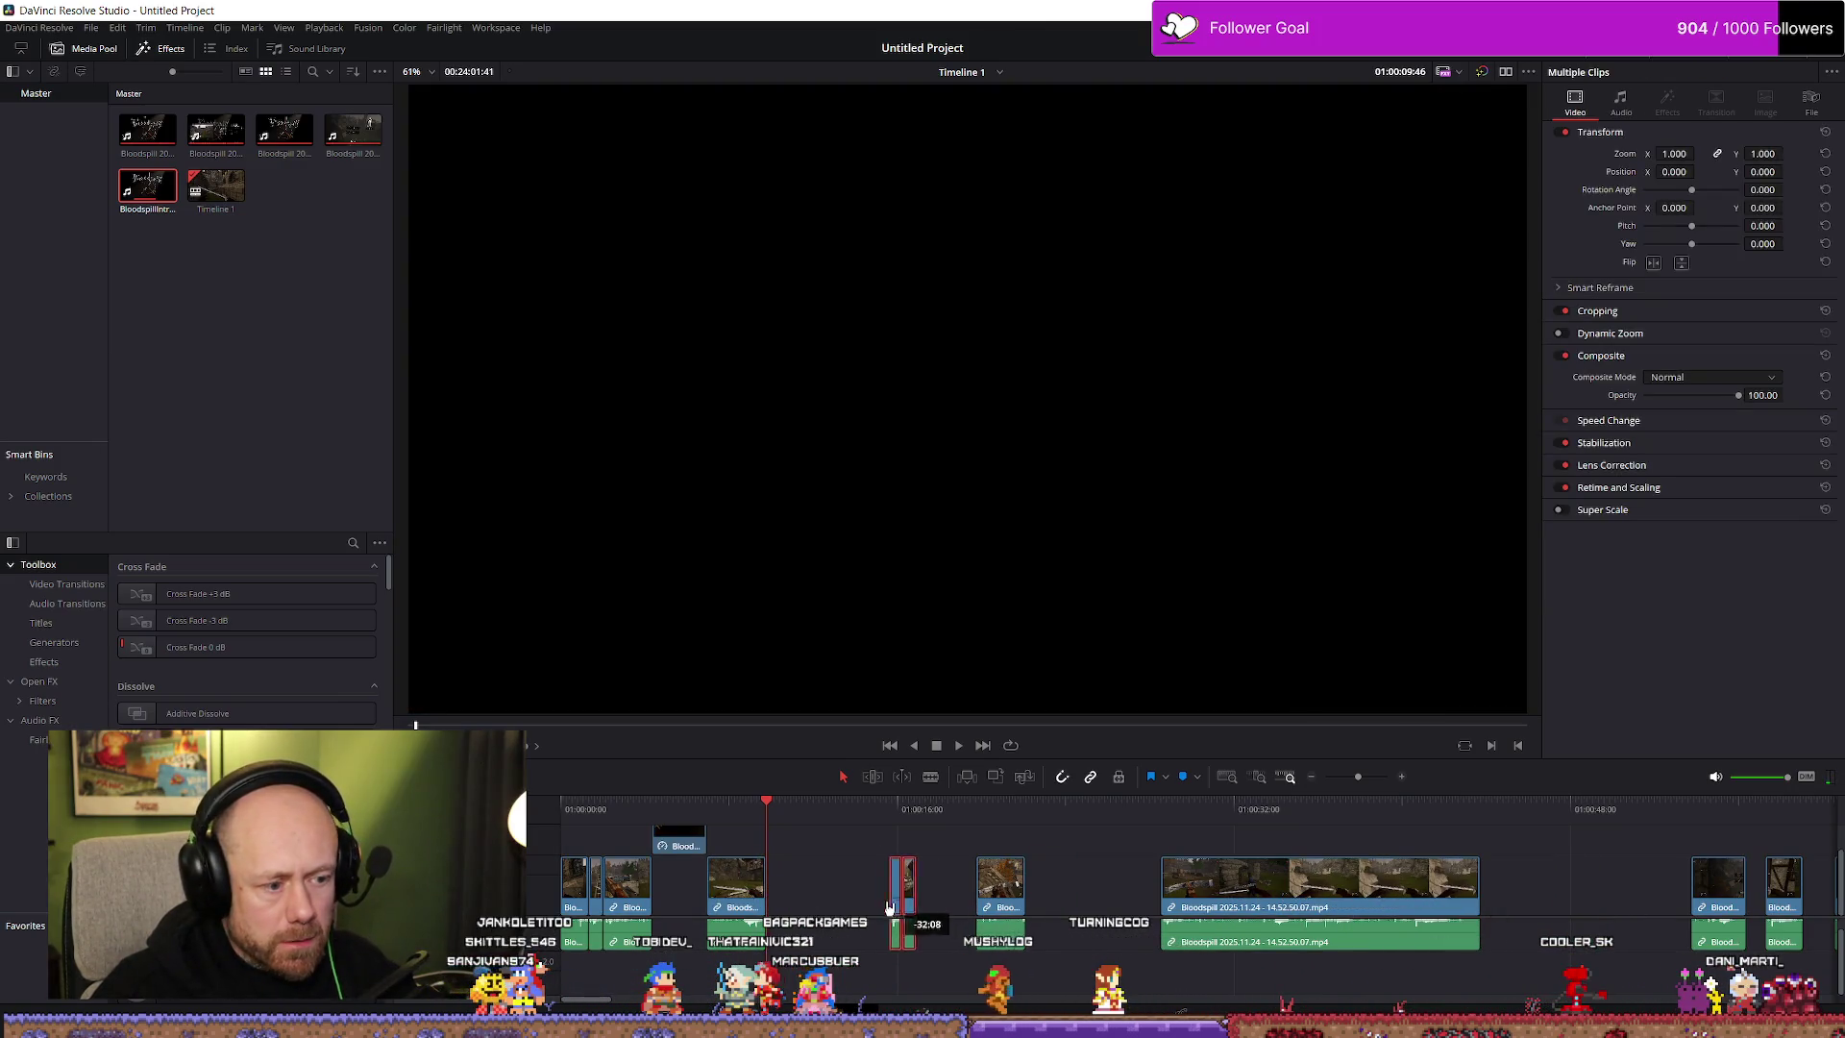
key("space")
left_click_drag(790, 905, 773, 905)
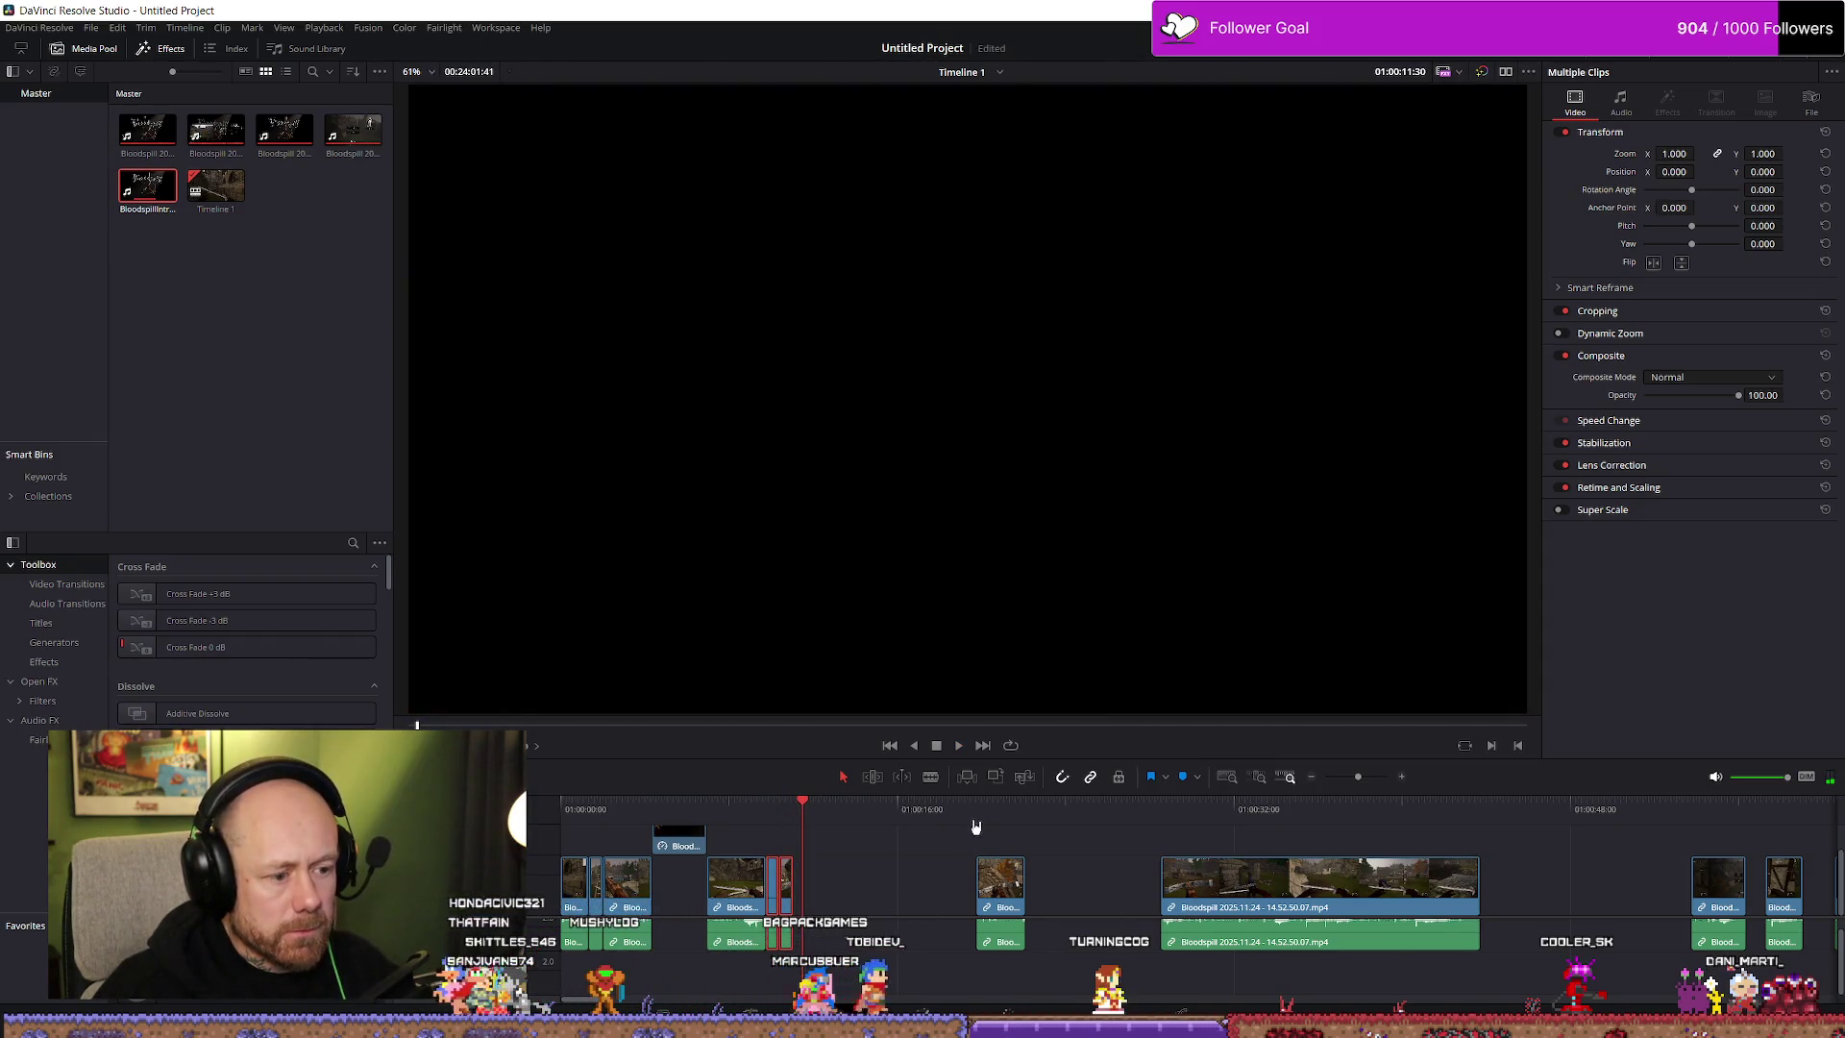
left_click(669, 802)
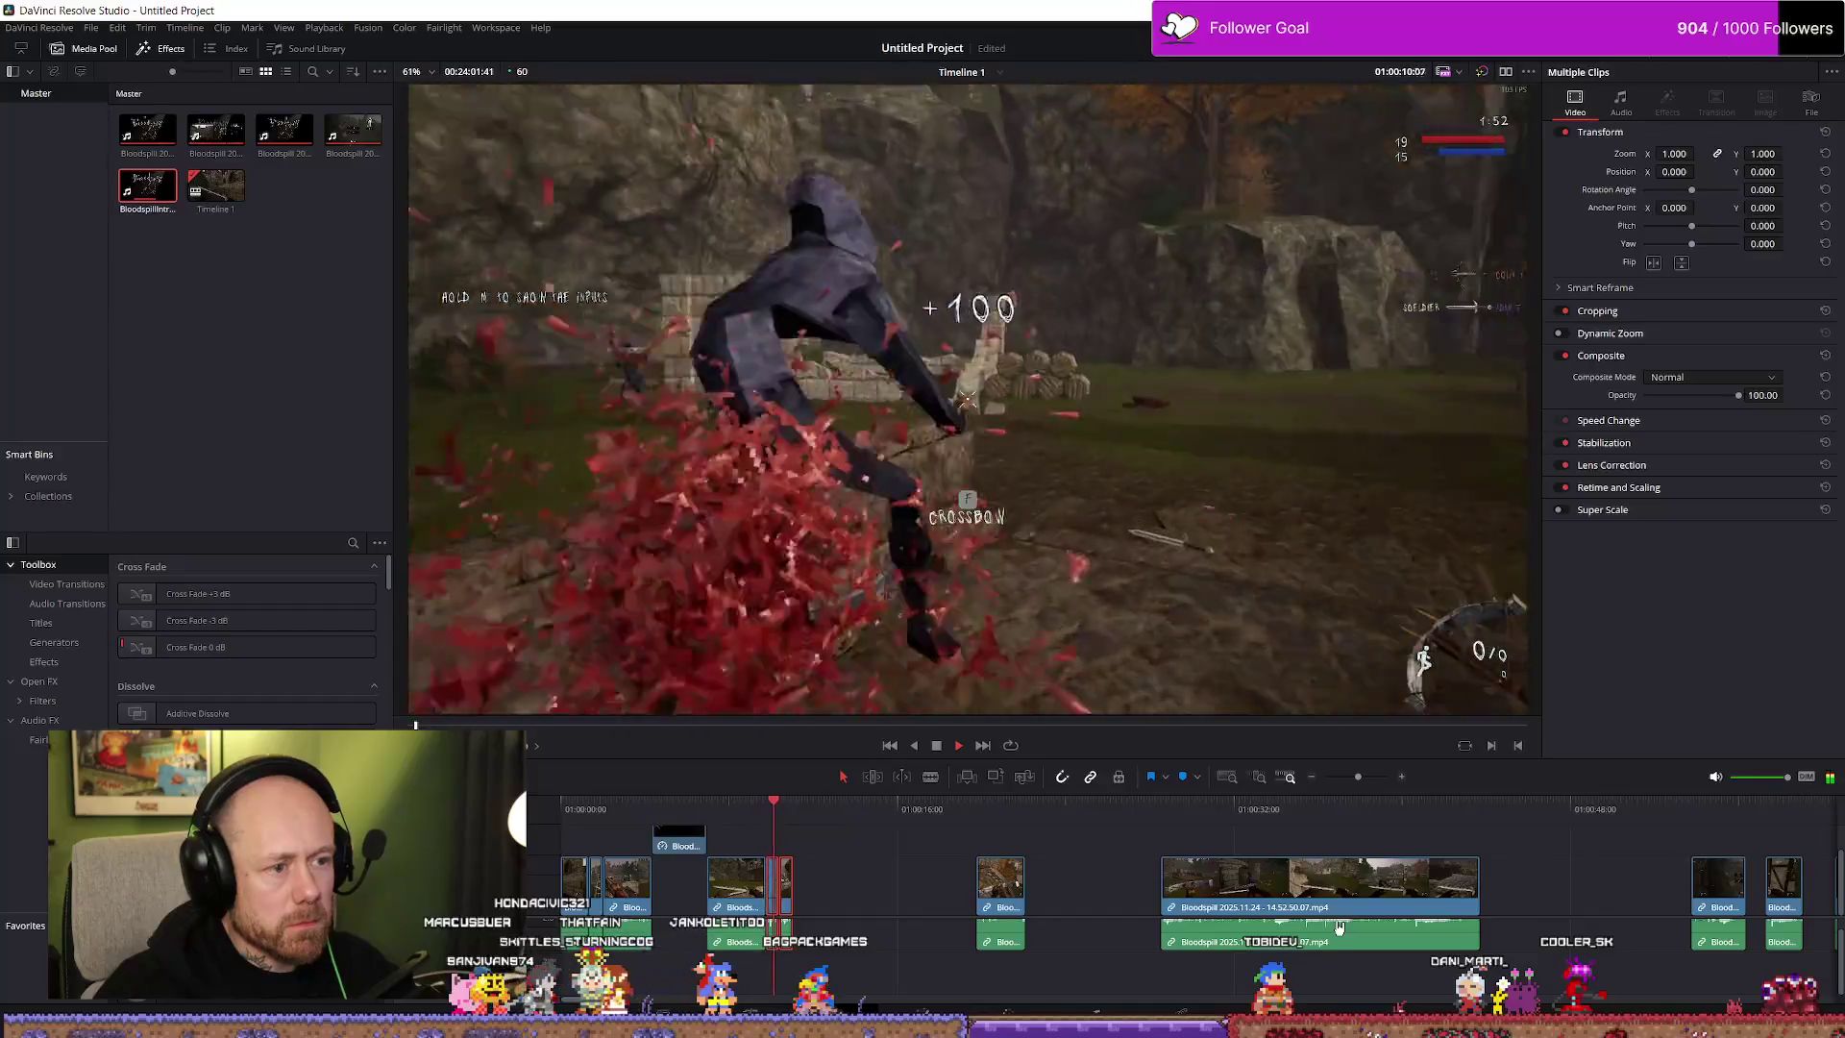
key("space")
Shift the third clip slightly later and extend its start to close the gap
scroll(1251, 958, "up", 5)
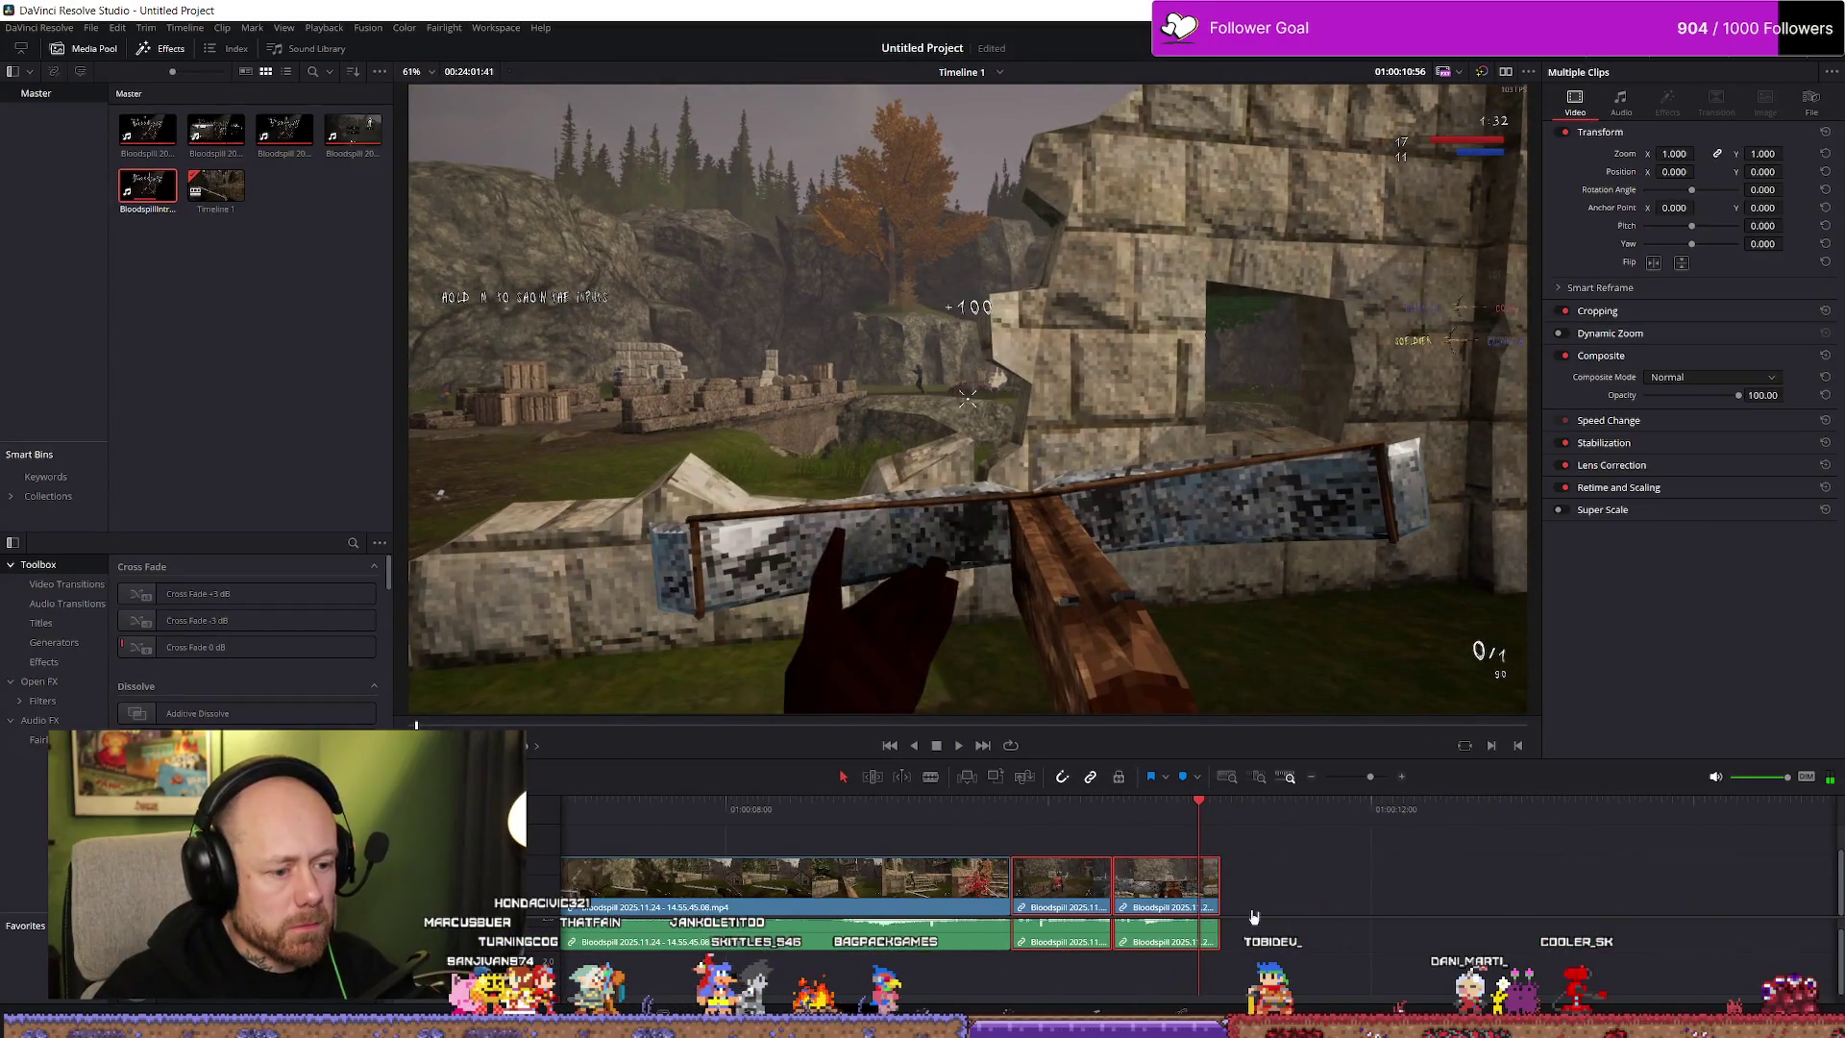
left_click_drag(1153, 885, 1155, 889)
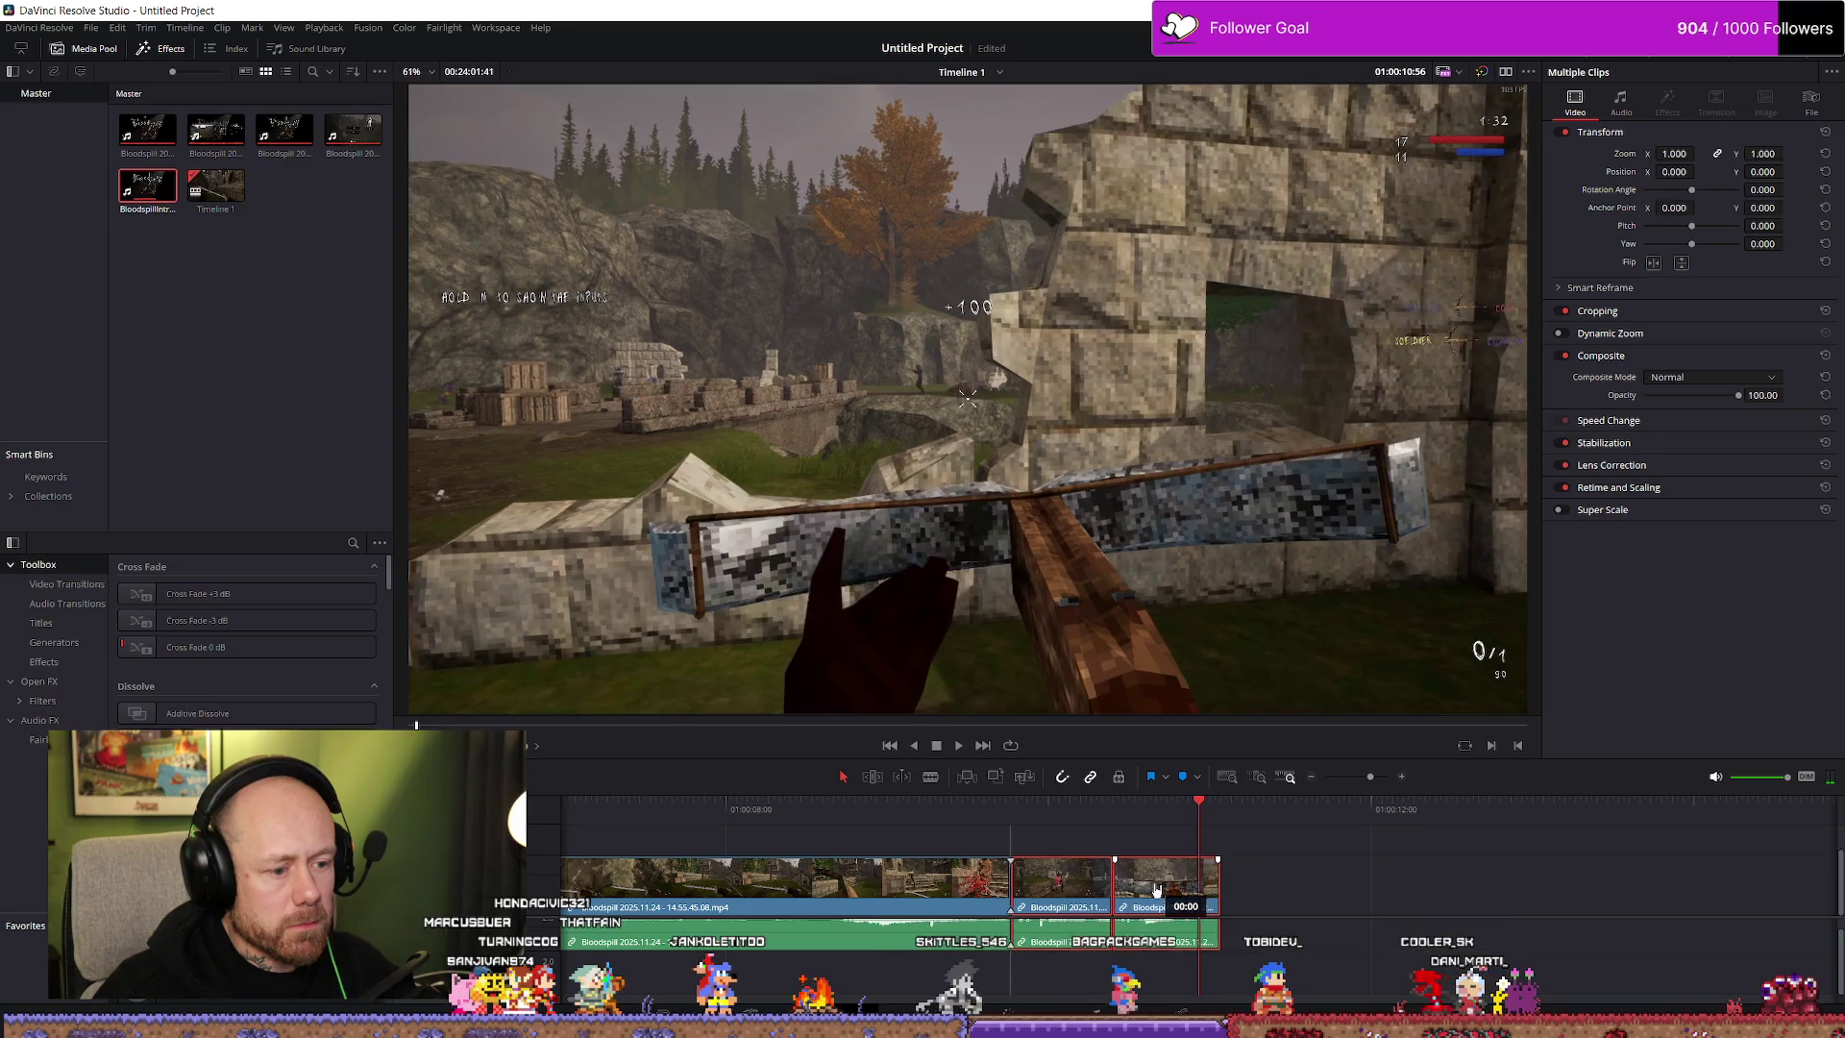
left_click(966, 837)
key("space")
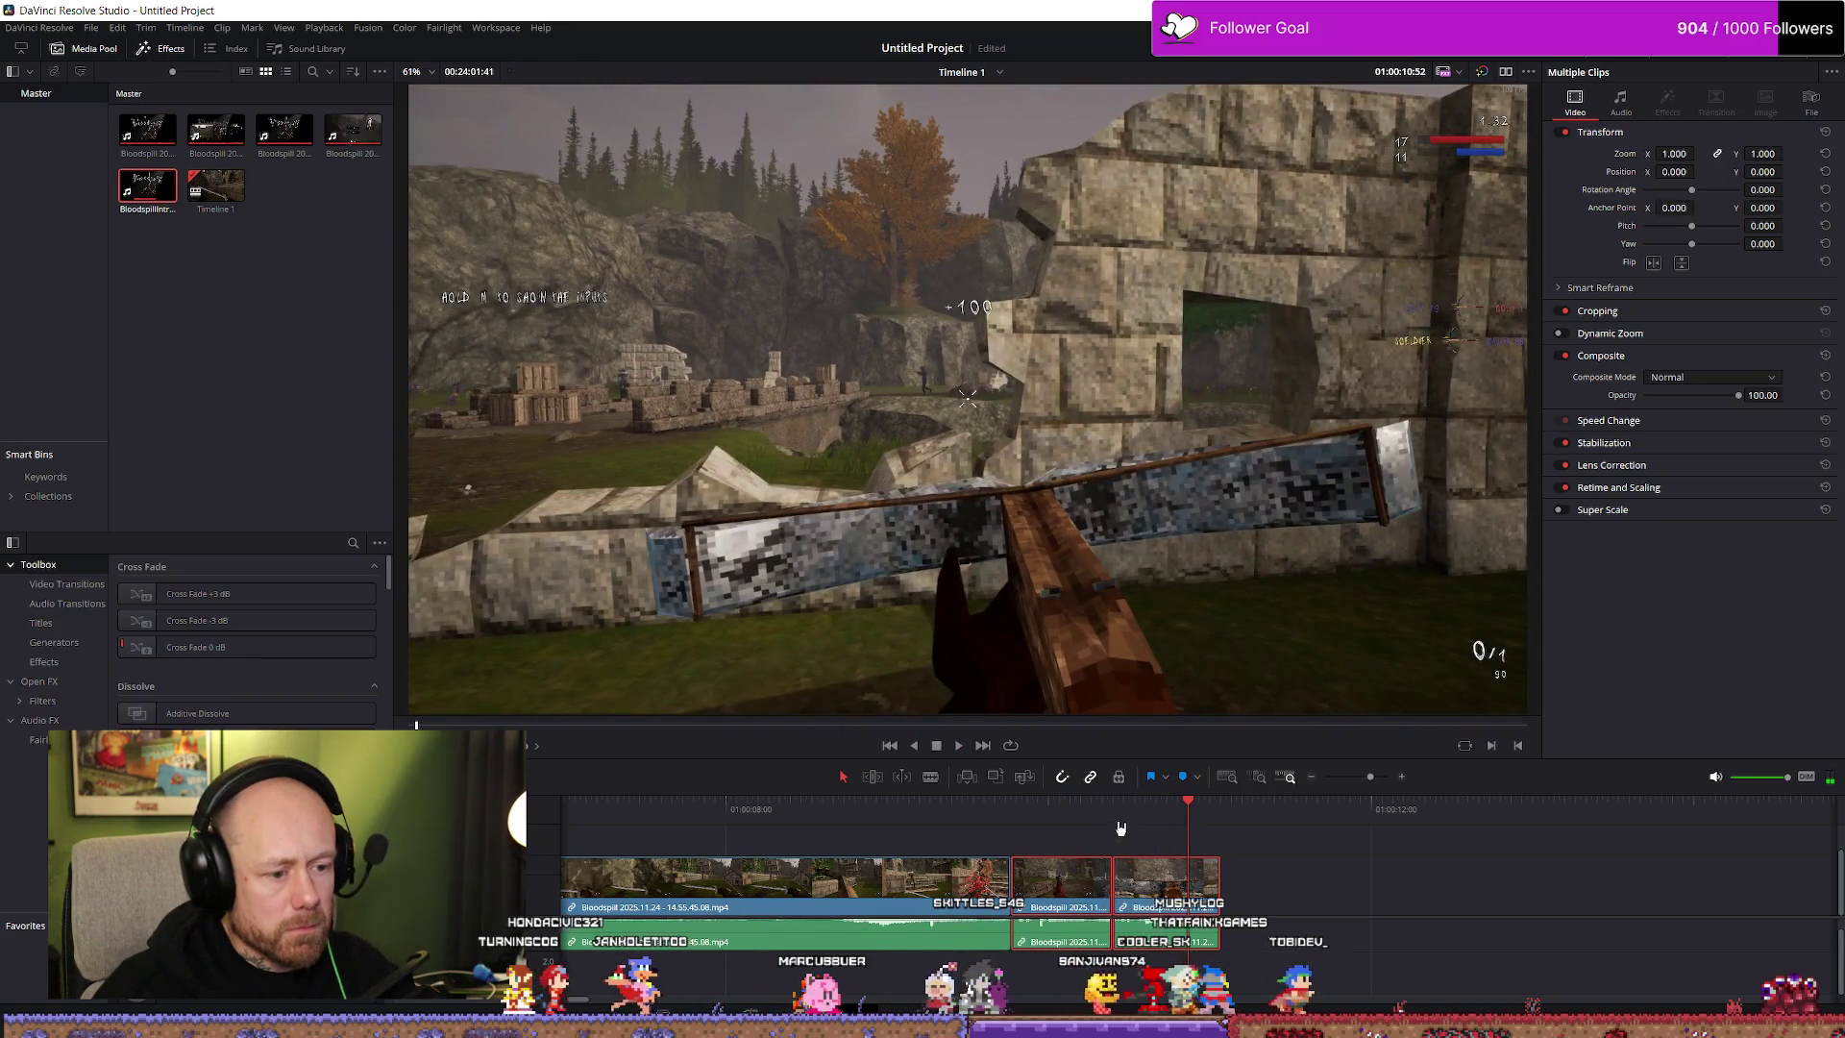
left_click(1197, 896)
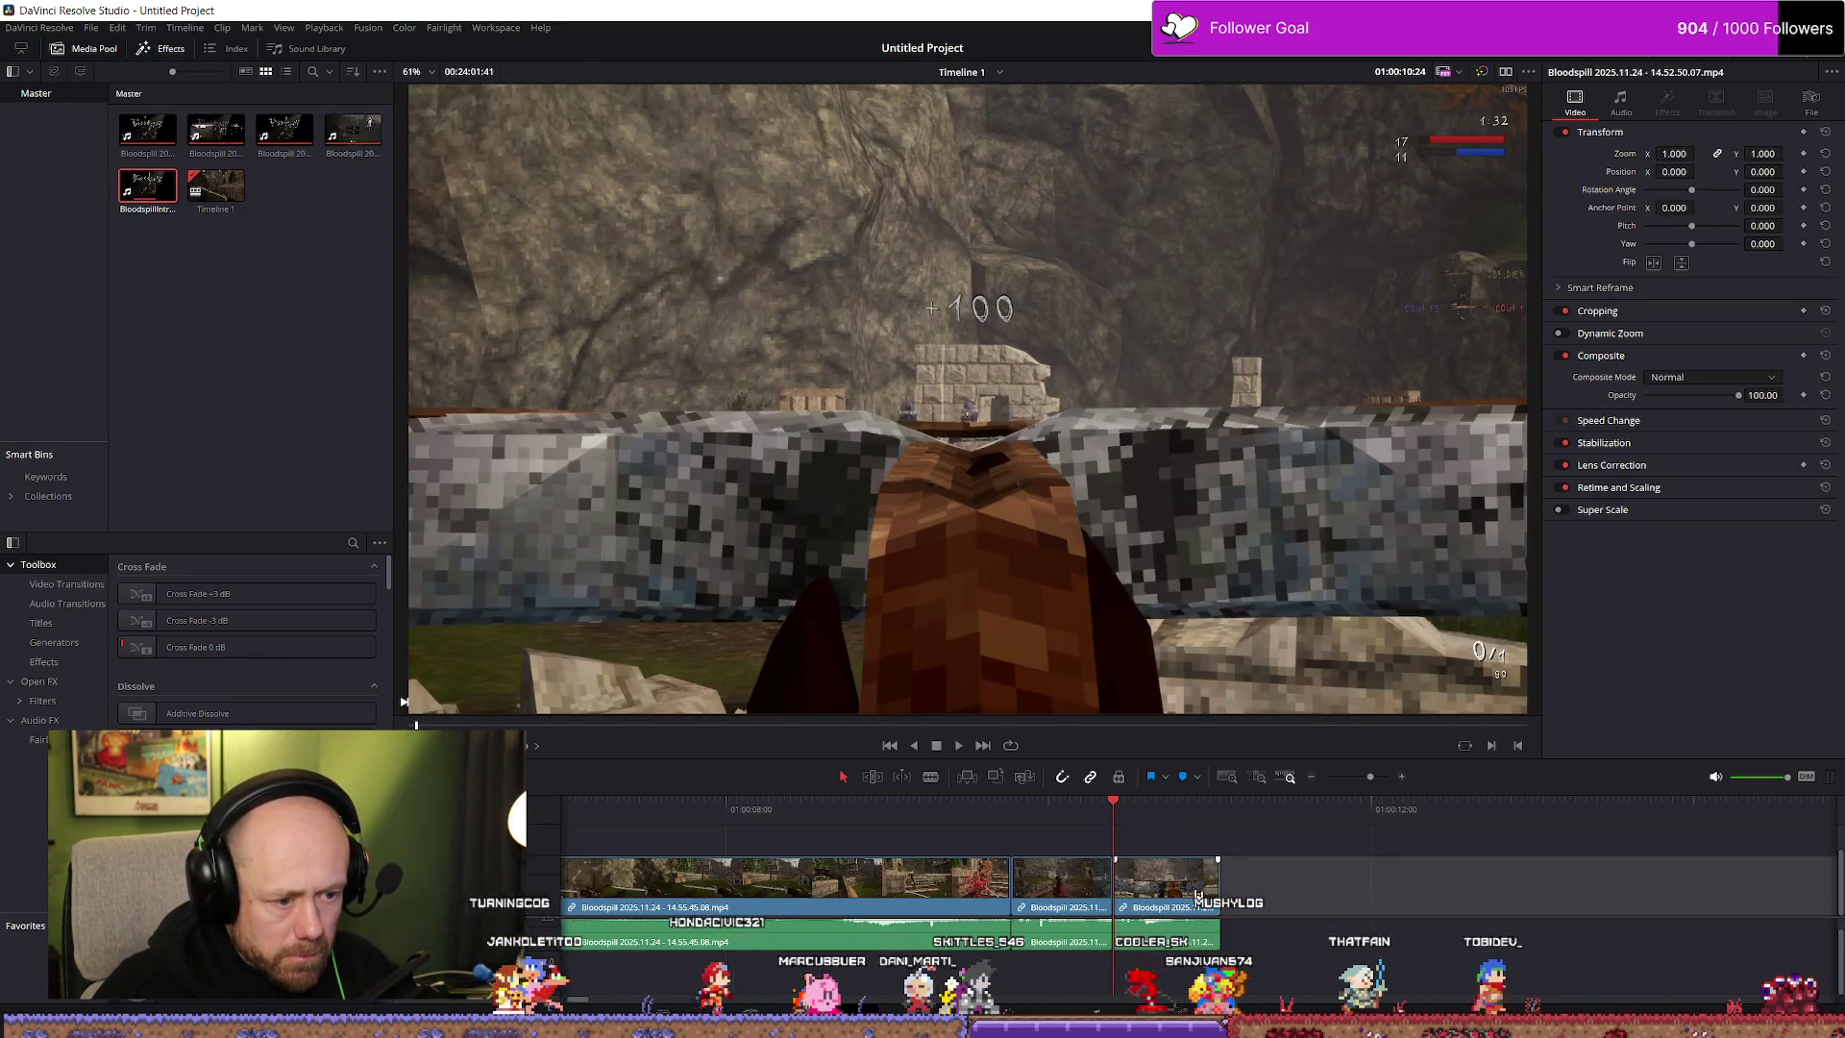
scroll(1386, 905, "up", 2)
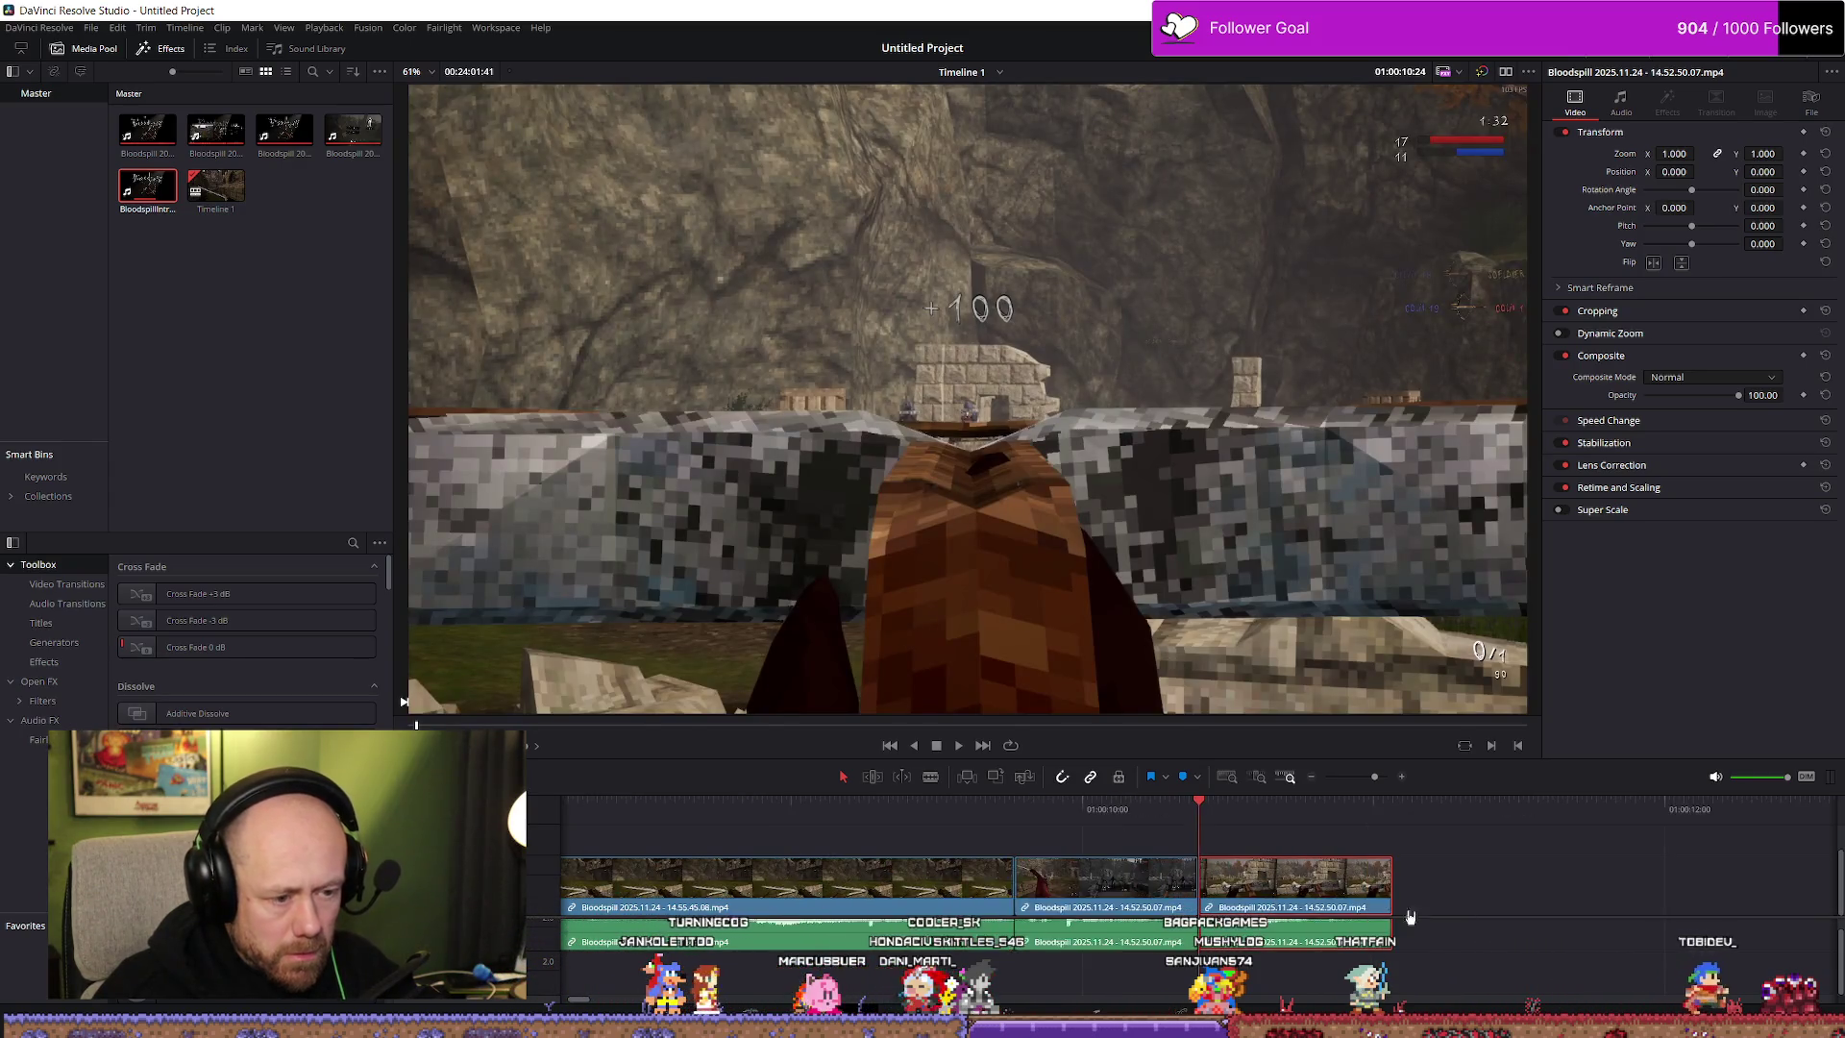
scroll(1387, 905, "up", 1)
mouse_move(1275, 851)
left_mouse_down()
mouse_move(1345, 915)
mouse_move(1391, 900)
left_mouse_up()
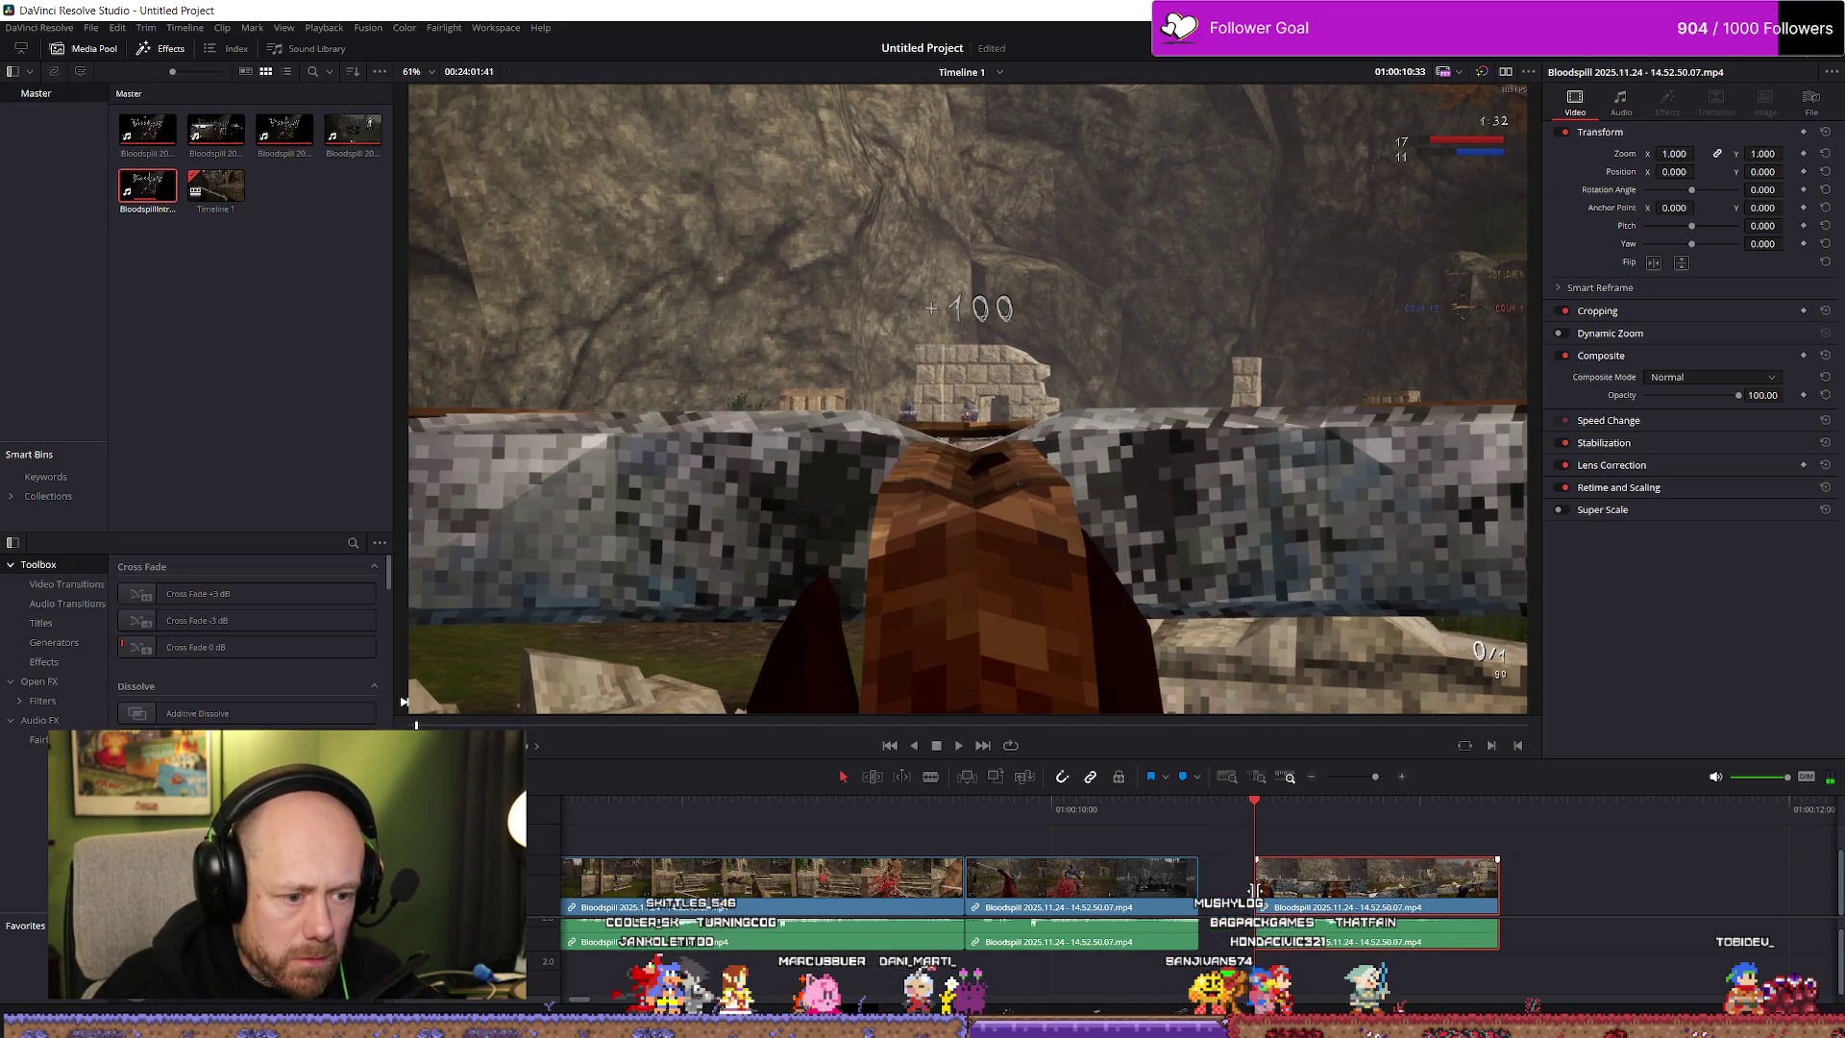
left_click_drag(1258, 888, 1200, 889)
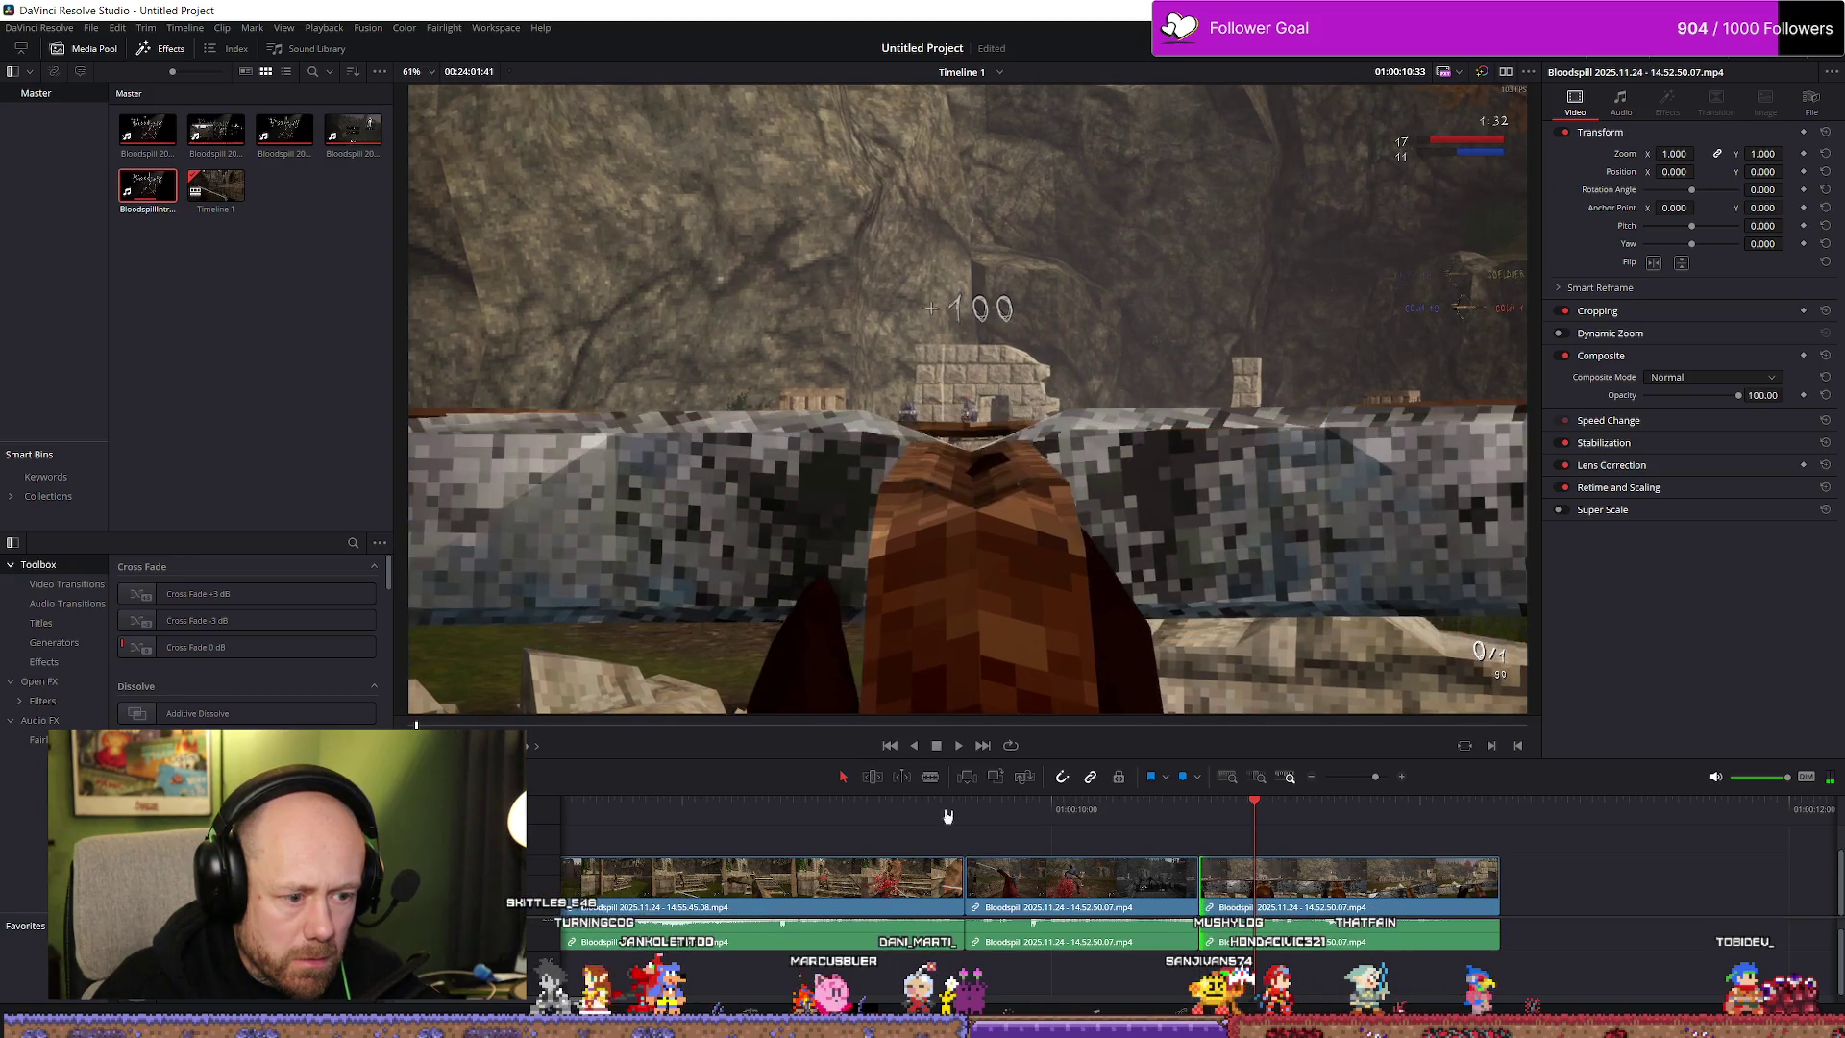
key("space")
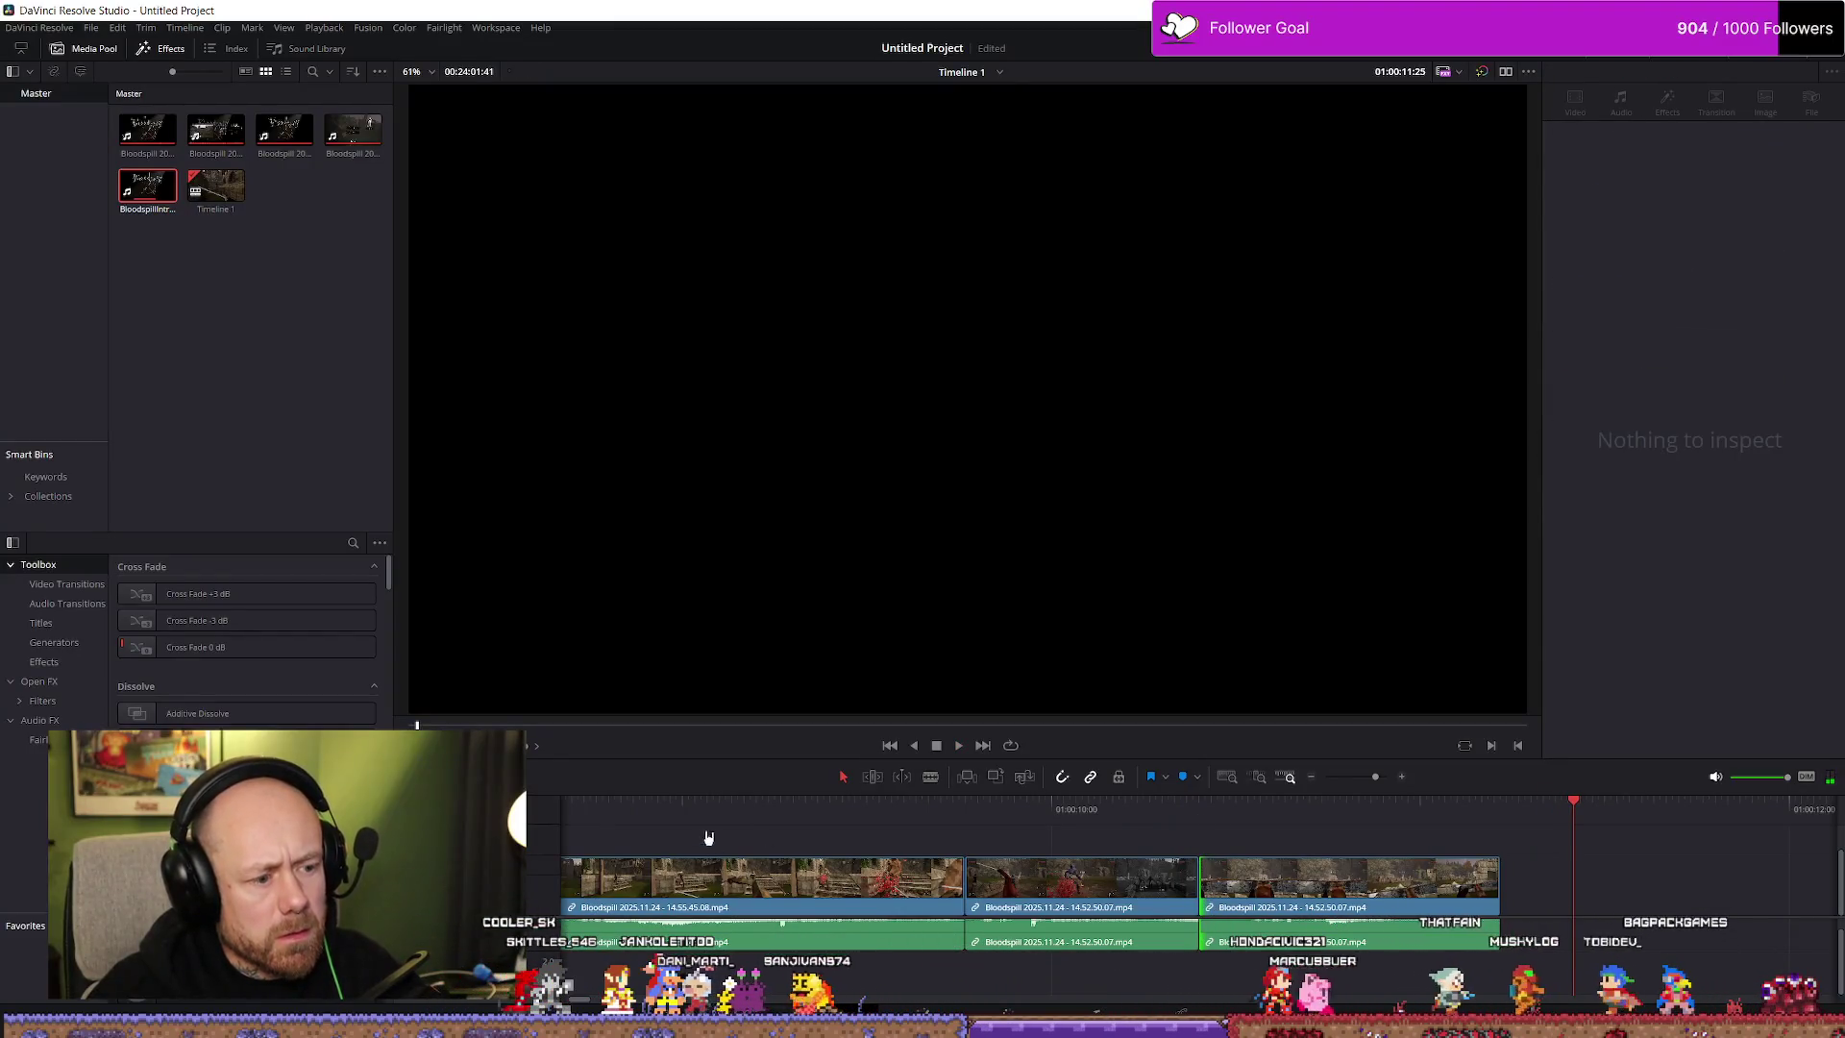
Review the joined clips, including a full-screen playback of the edit
left_click(701, 844)
scroll(970, 867, "down", 2)
key("space")
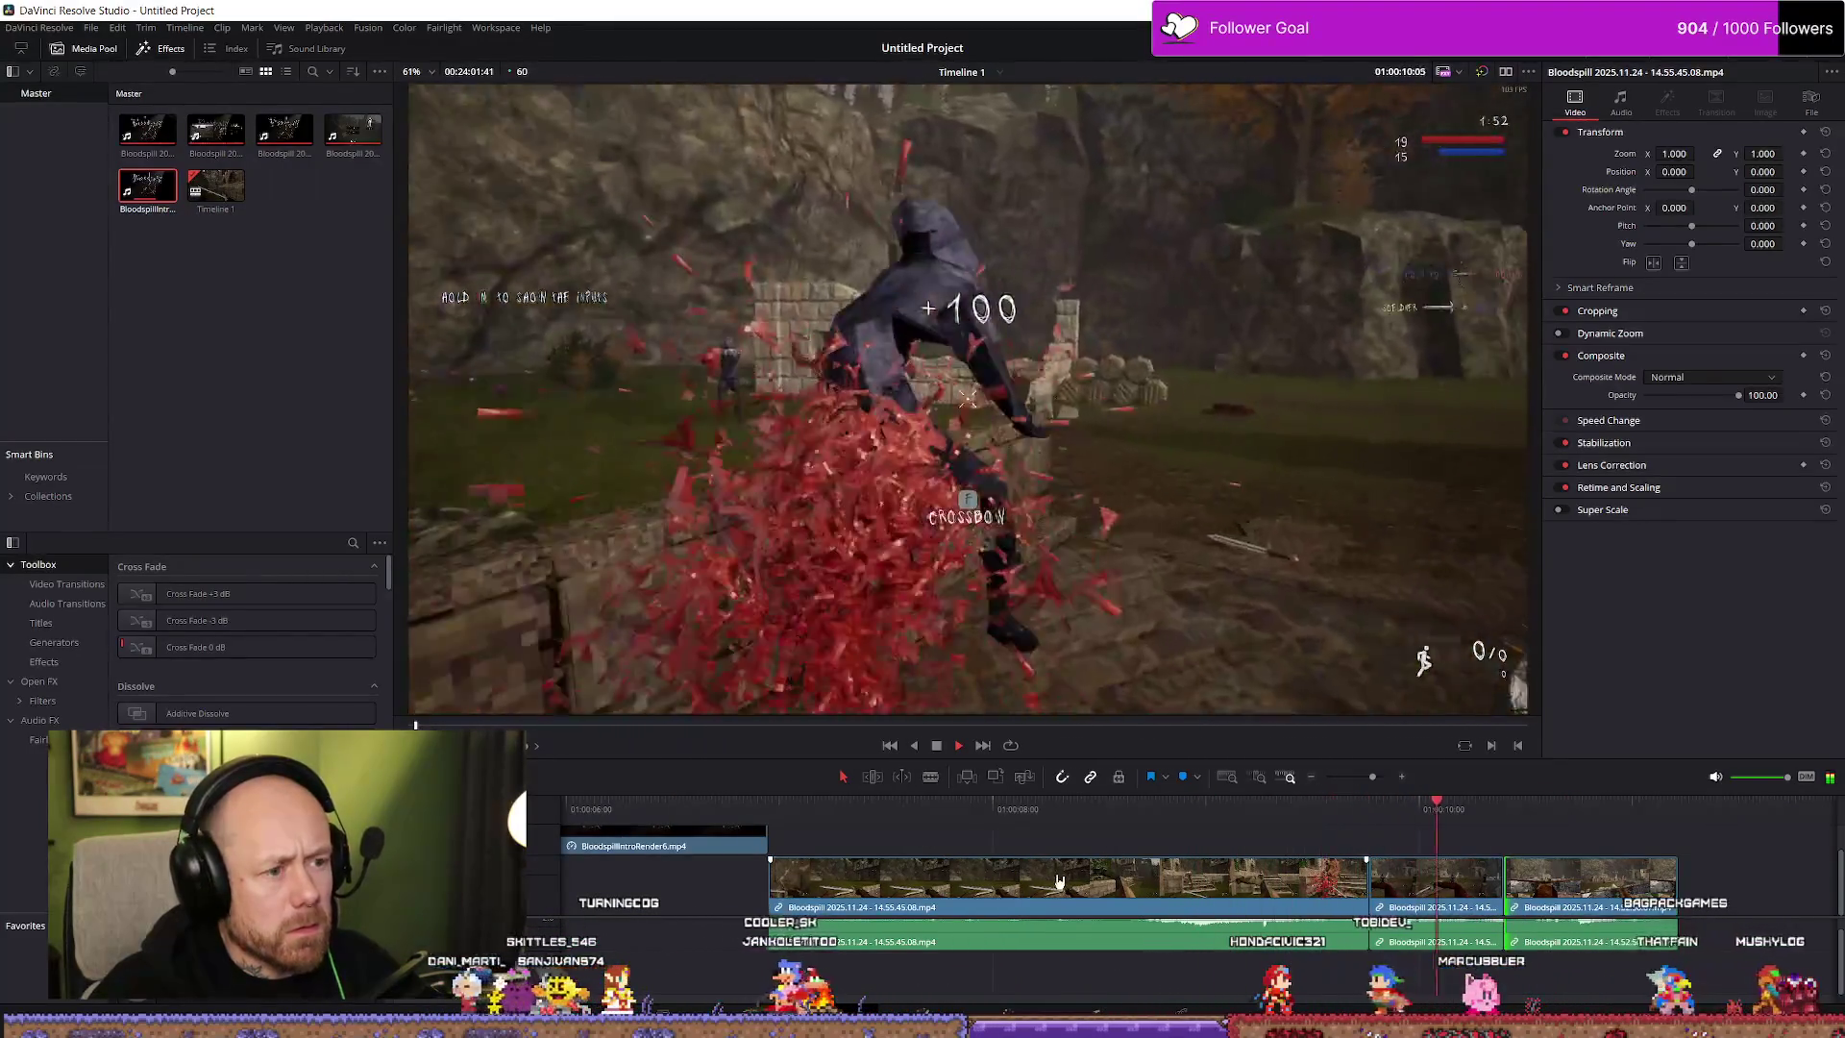
key("space")
scroll(1285, 846, "down", 2)
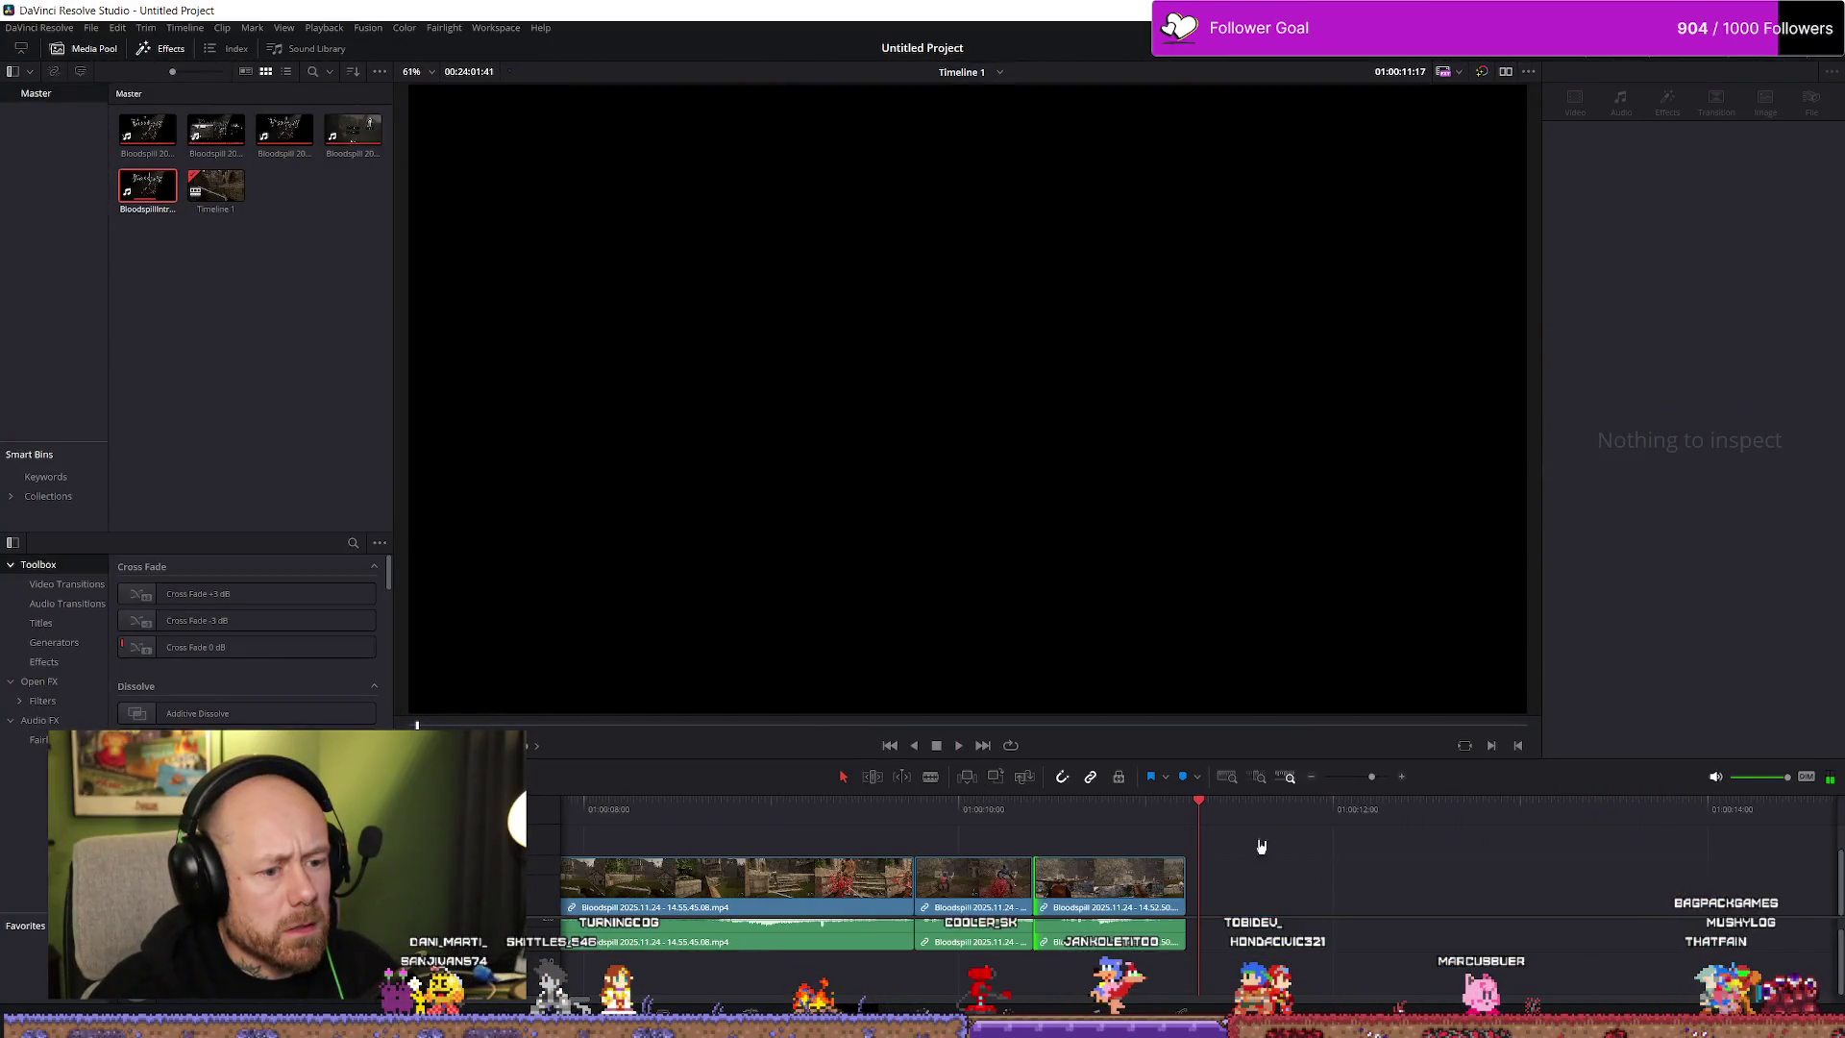
left_click(659, 828)
key("space")
key("ctrl+f")
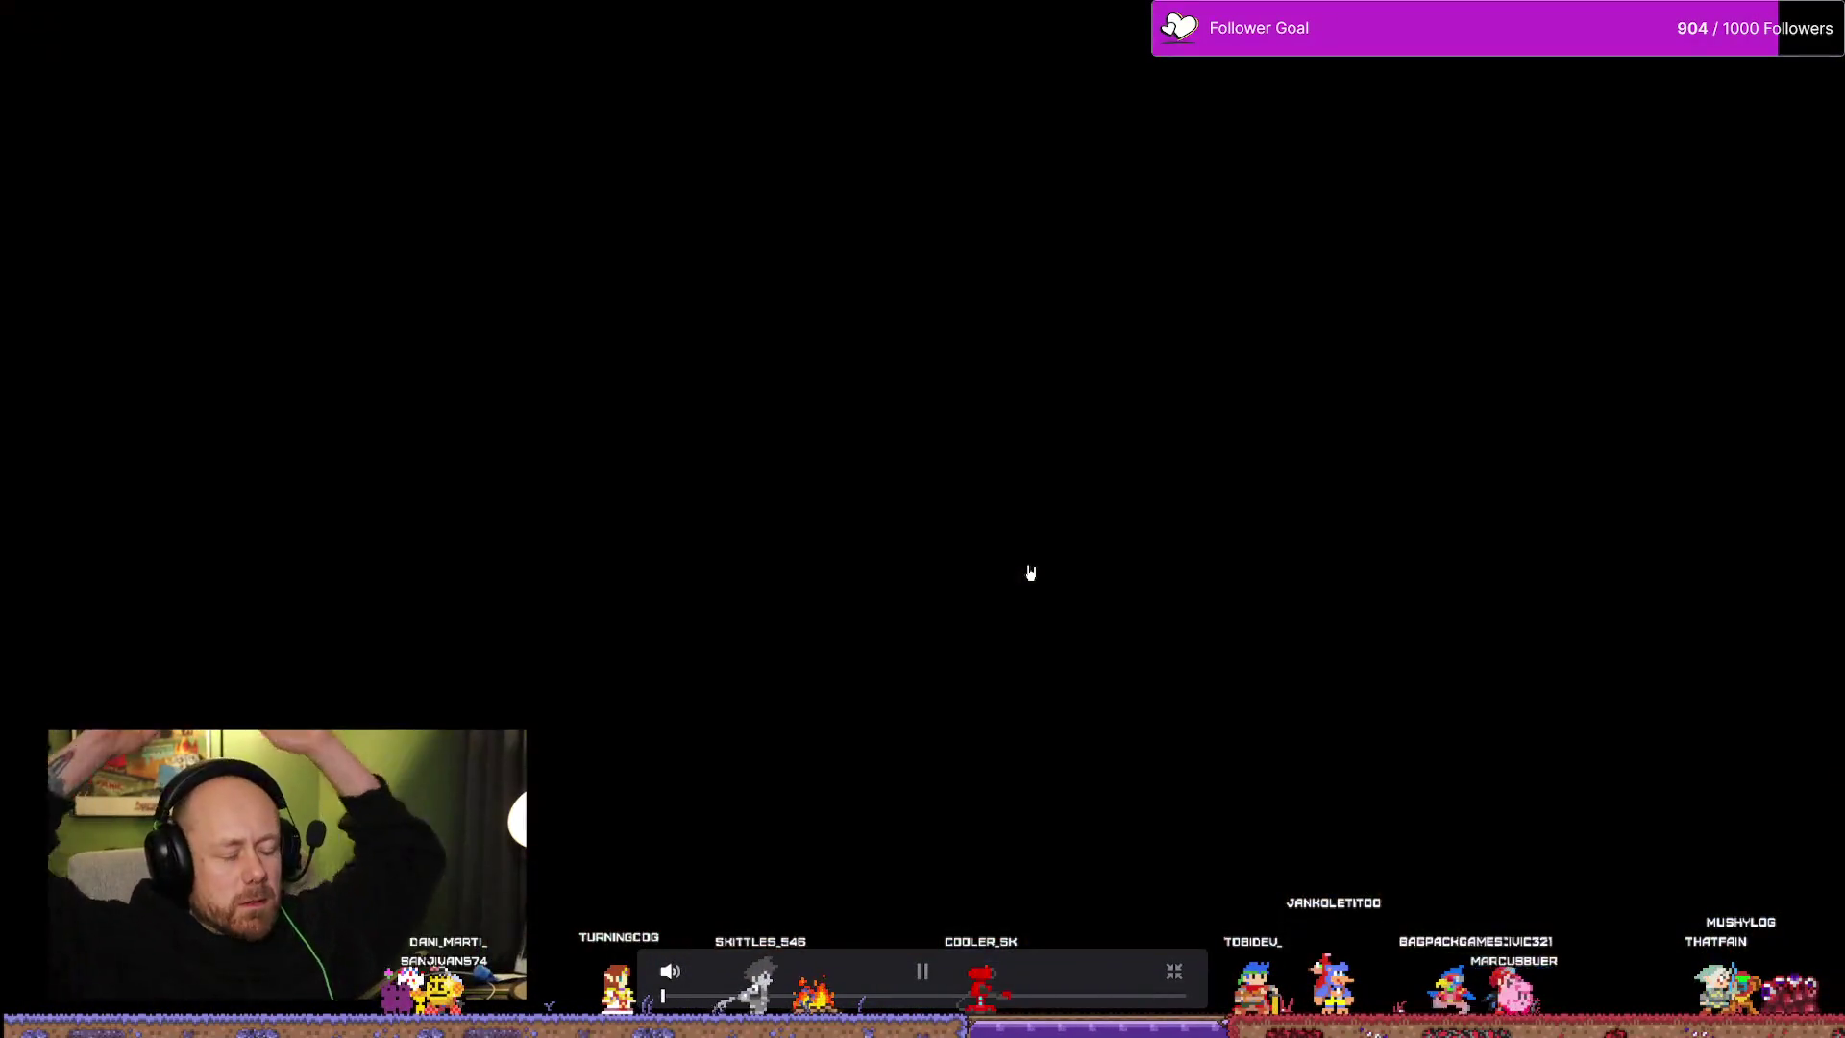
left_click(1176, 973)
left_click(708, 828)
key("space")
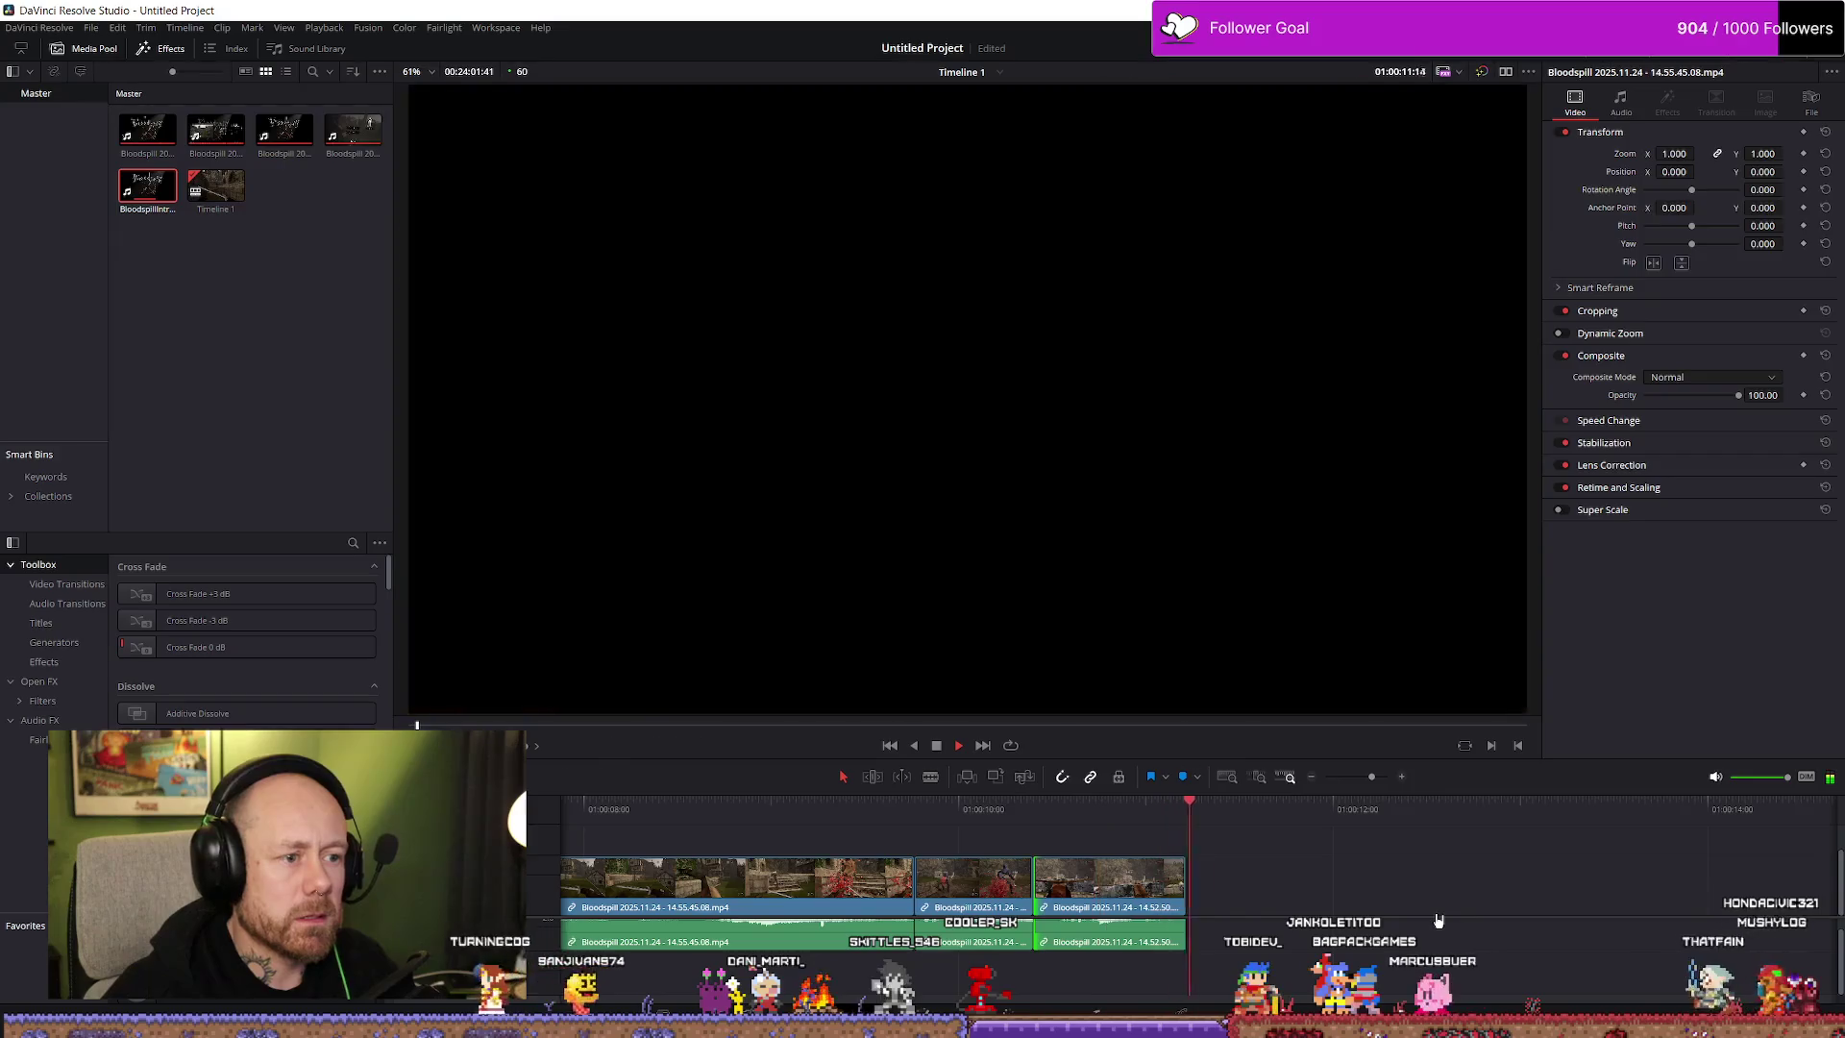
Add a Cross Dissolve with Ctrl+T and extend the middle clip to close the gap
left_click(1438, 921)
left_click(1014, 895)
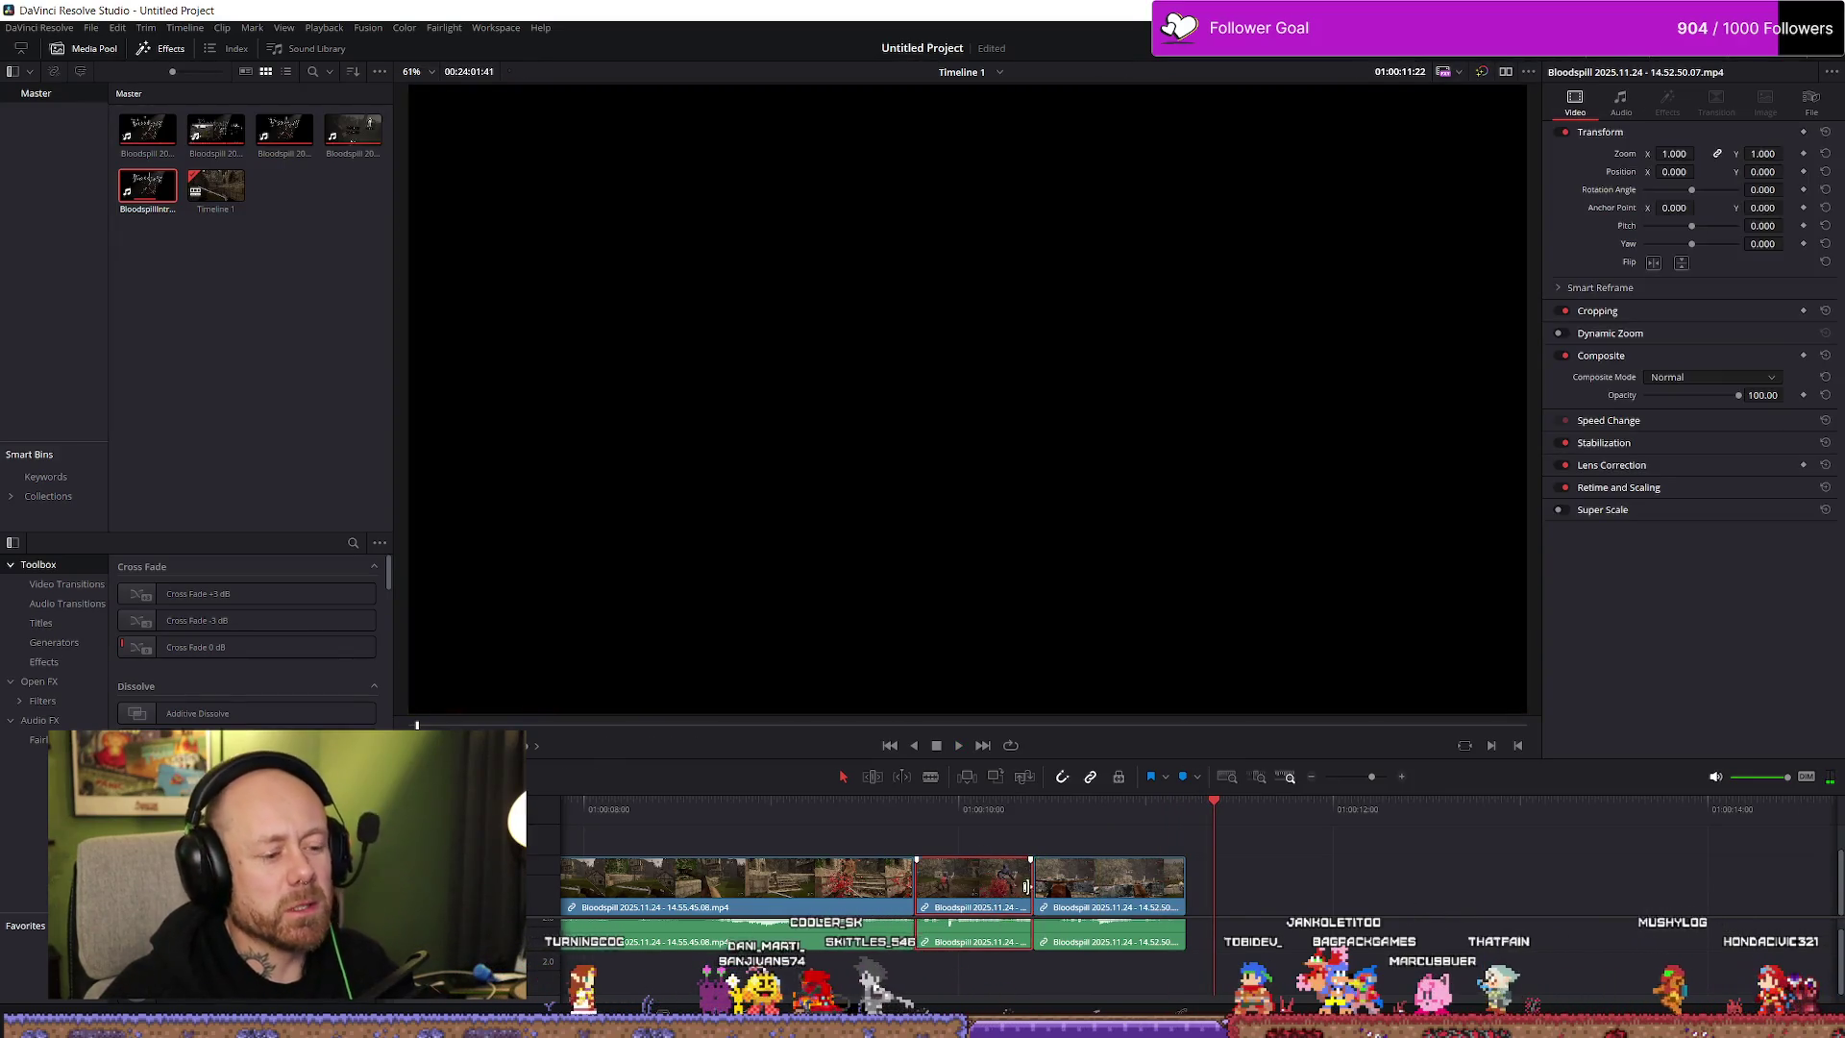
left_click(1057, 879)
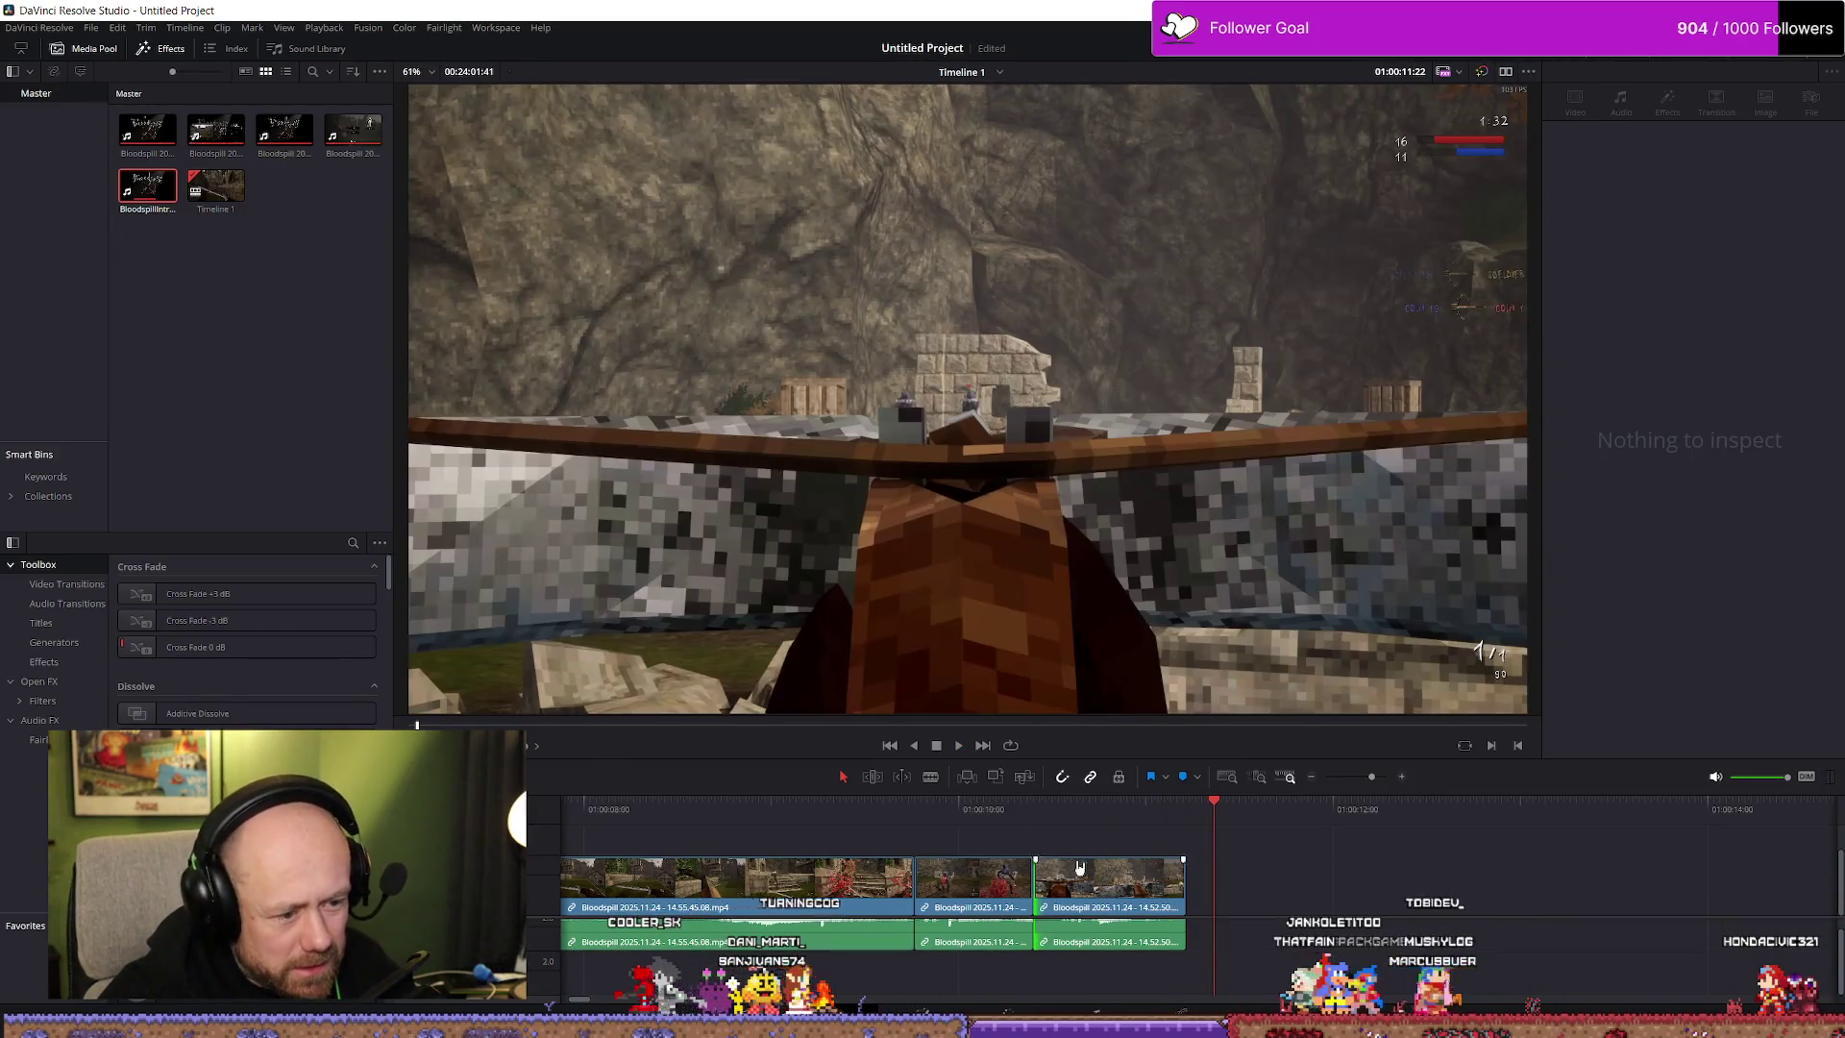
key("ctrl+t")
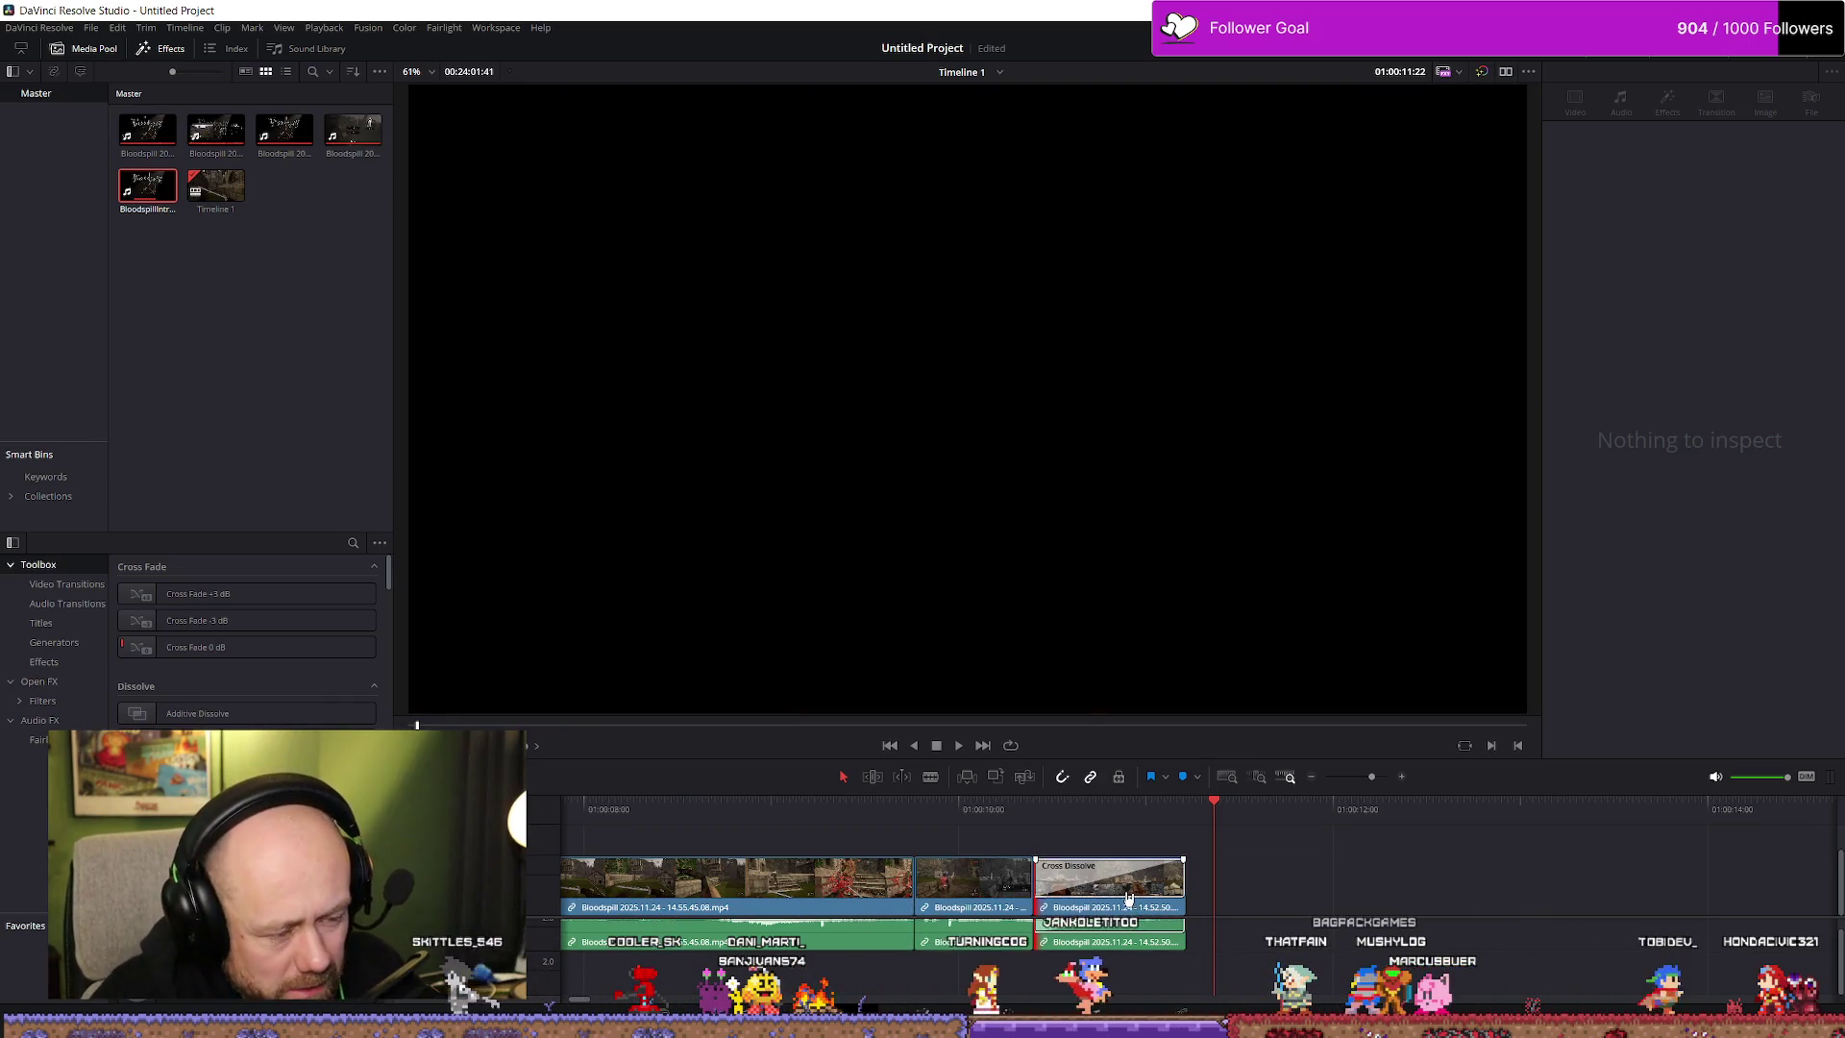
left_click(1006, 895)
left_click_drag(1031, 884, 1060, 884)
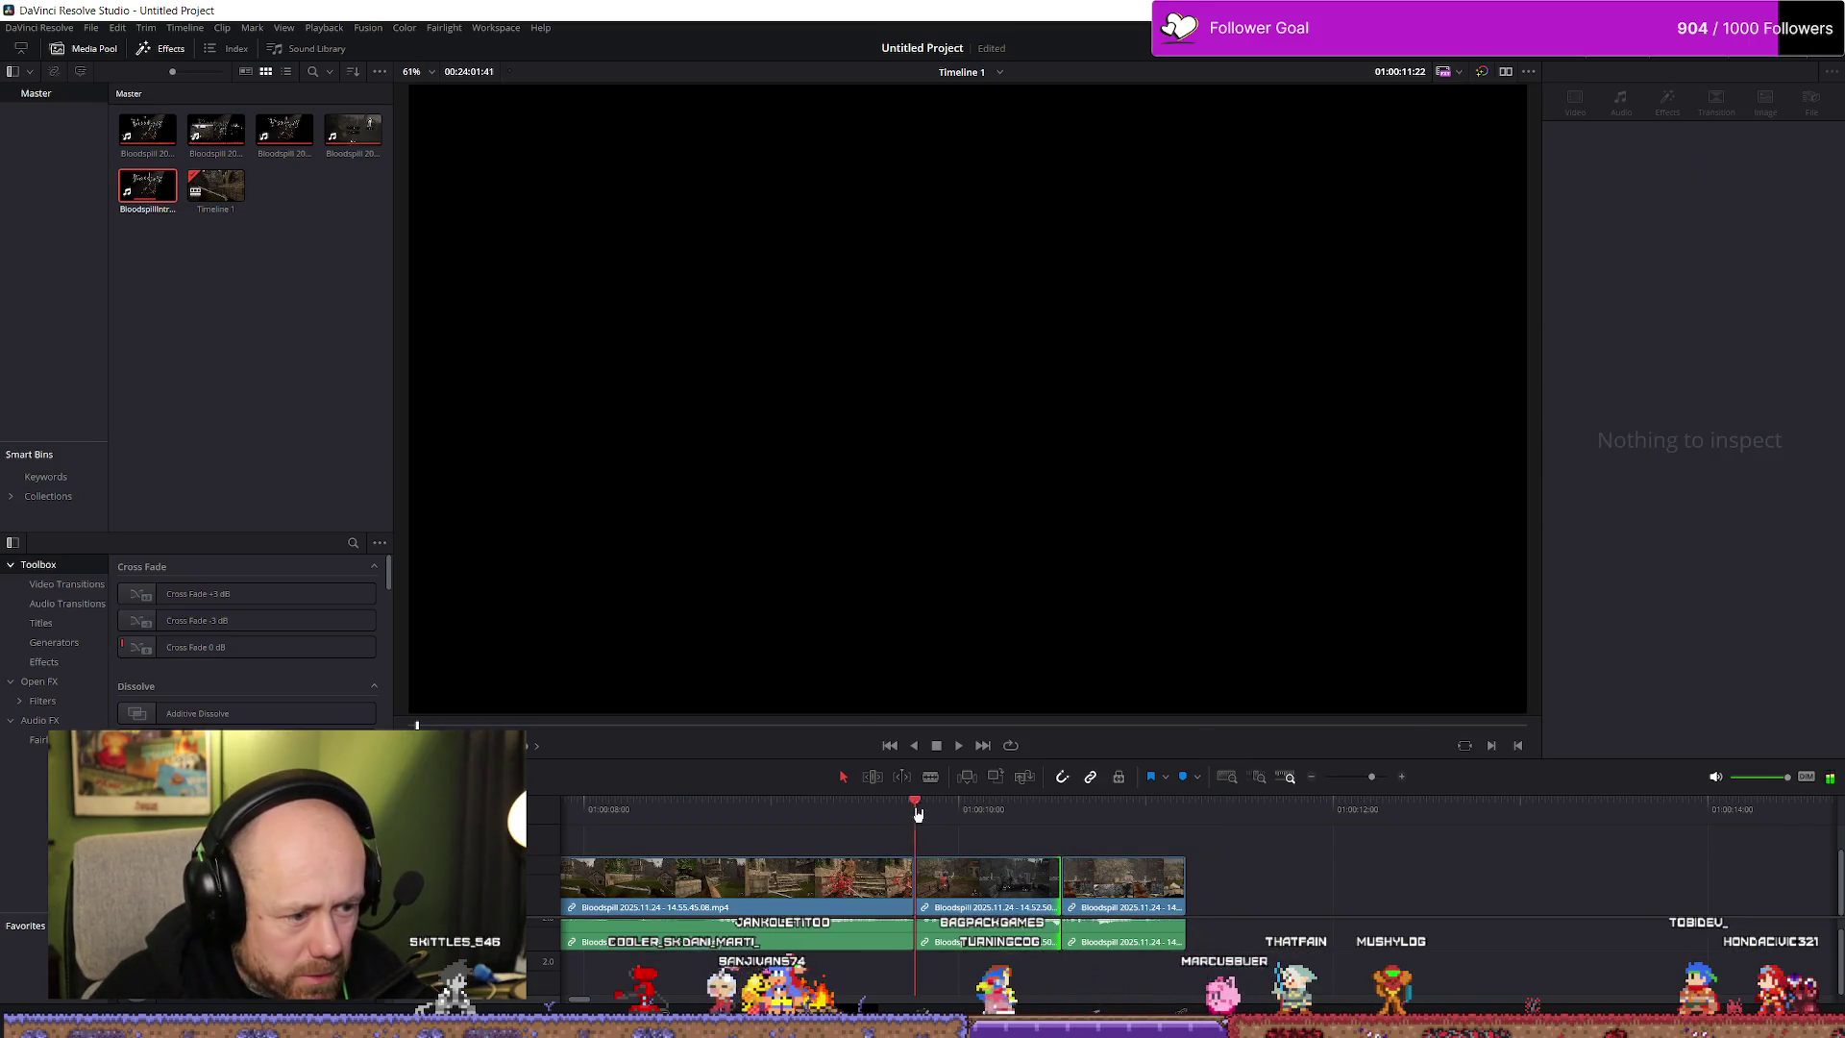
left_click(917, 812)
key("space")
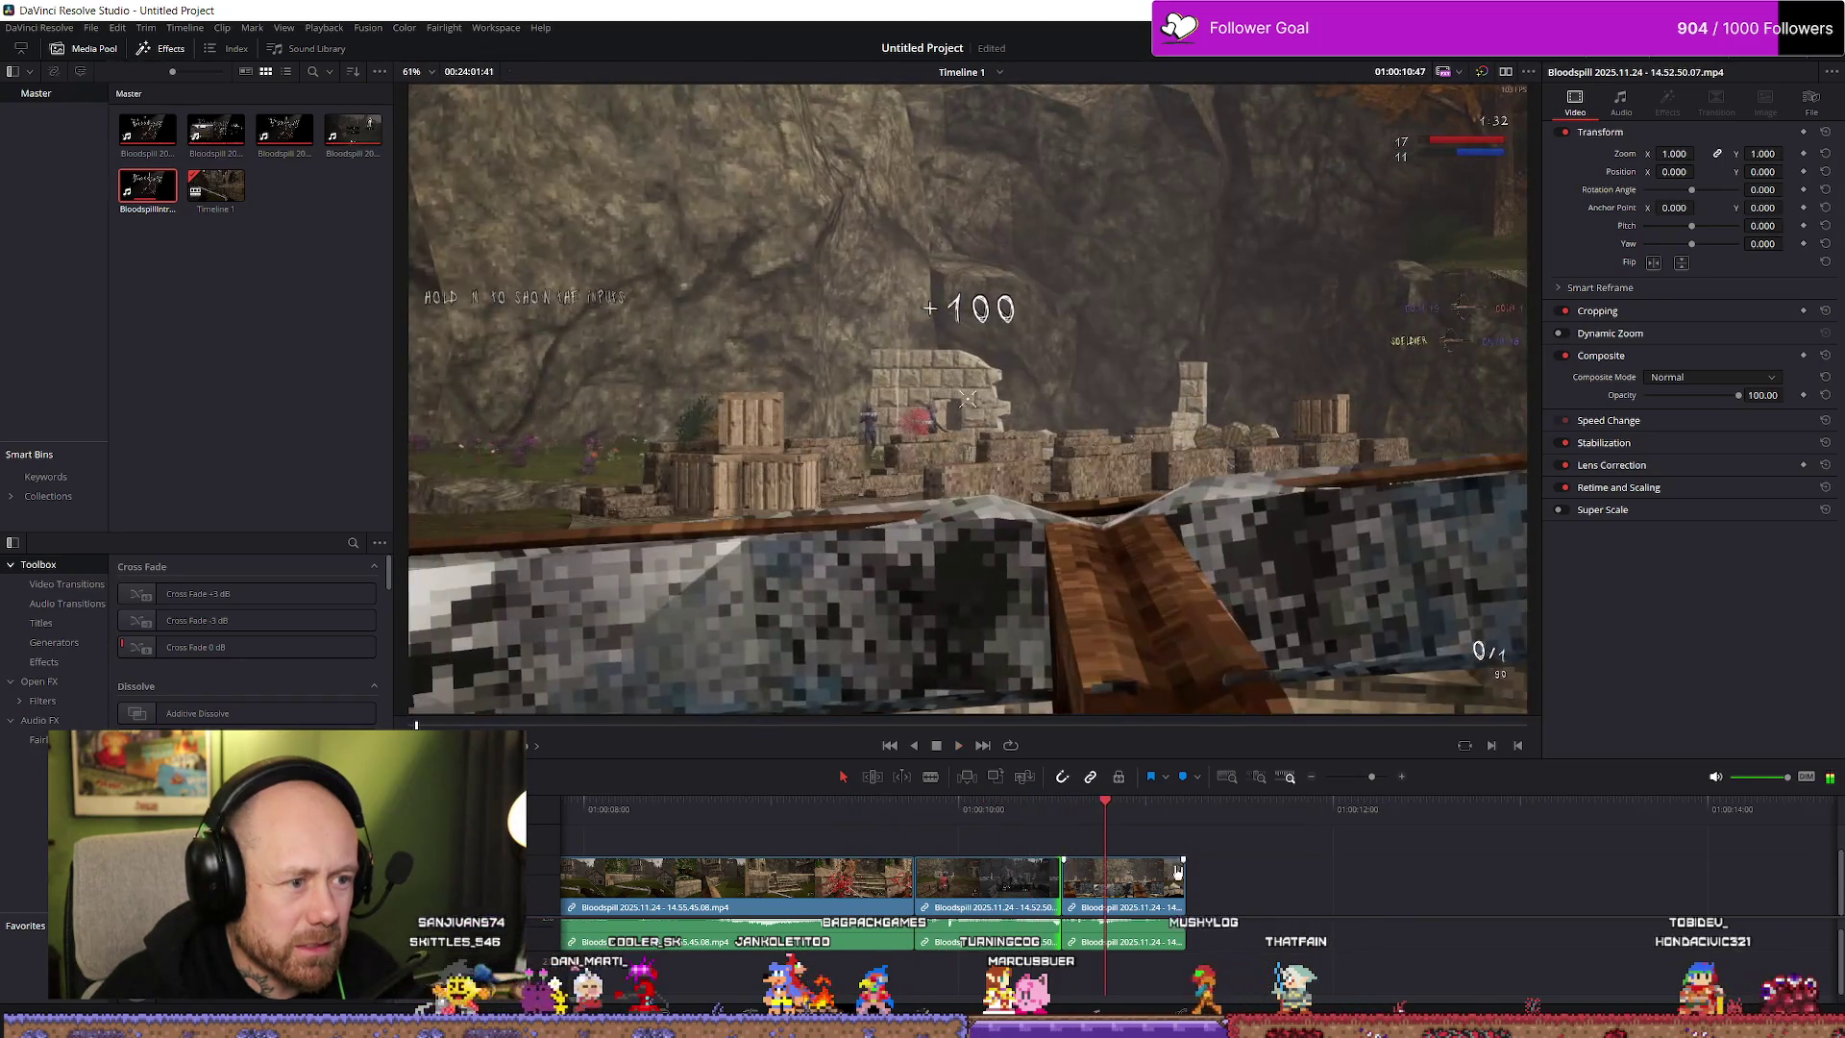
scroll(1267, 911, "down", 10)
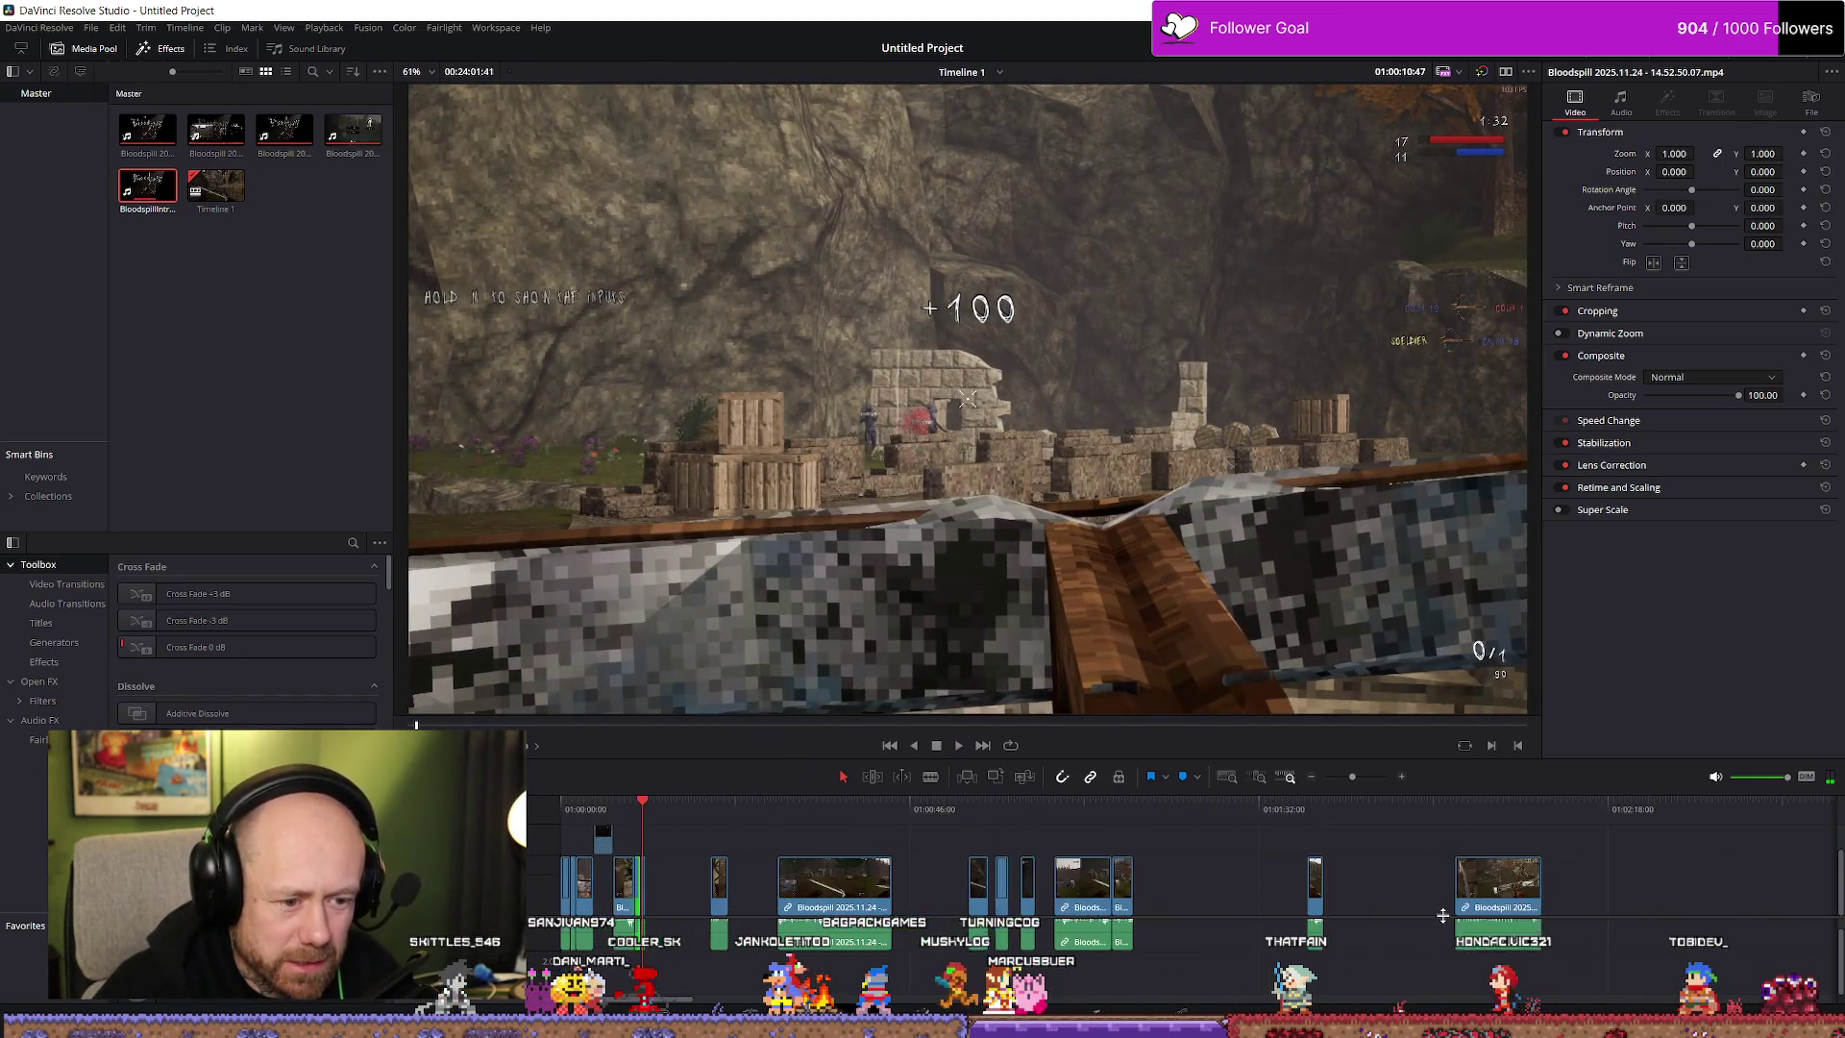
Zoom out and jump to the 15.08.07.10 clip to play its footage
scroll(1447, 920, "down", 6)
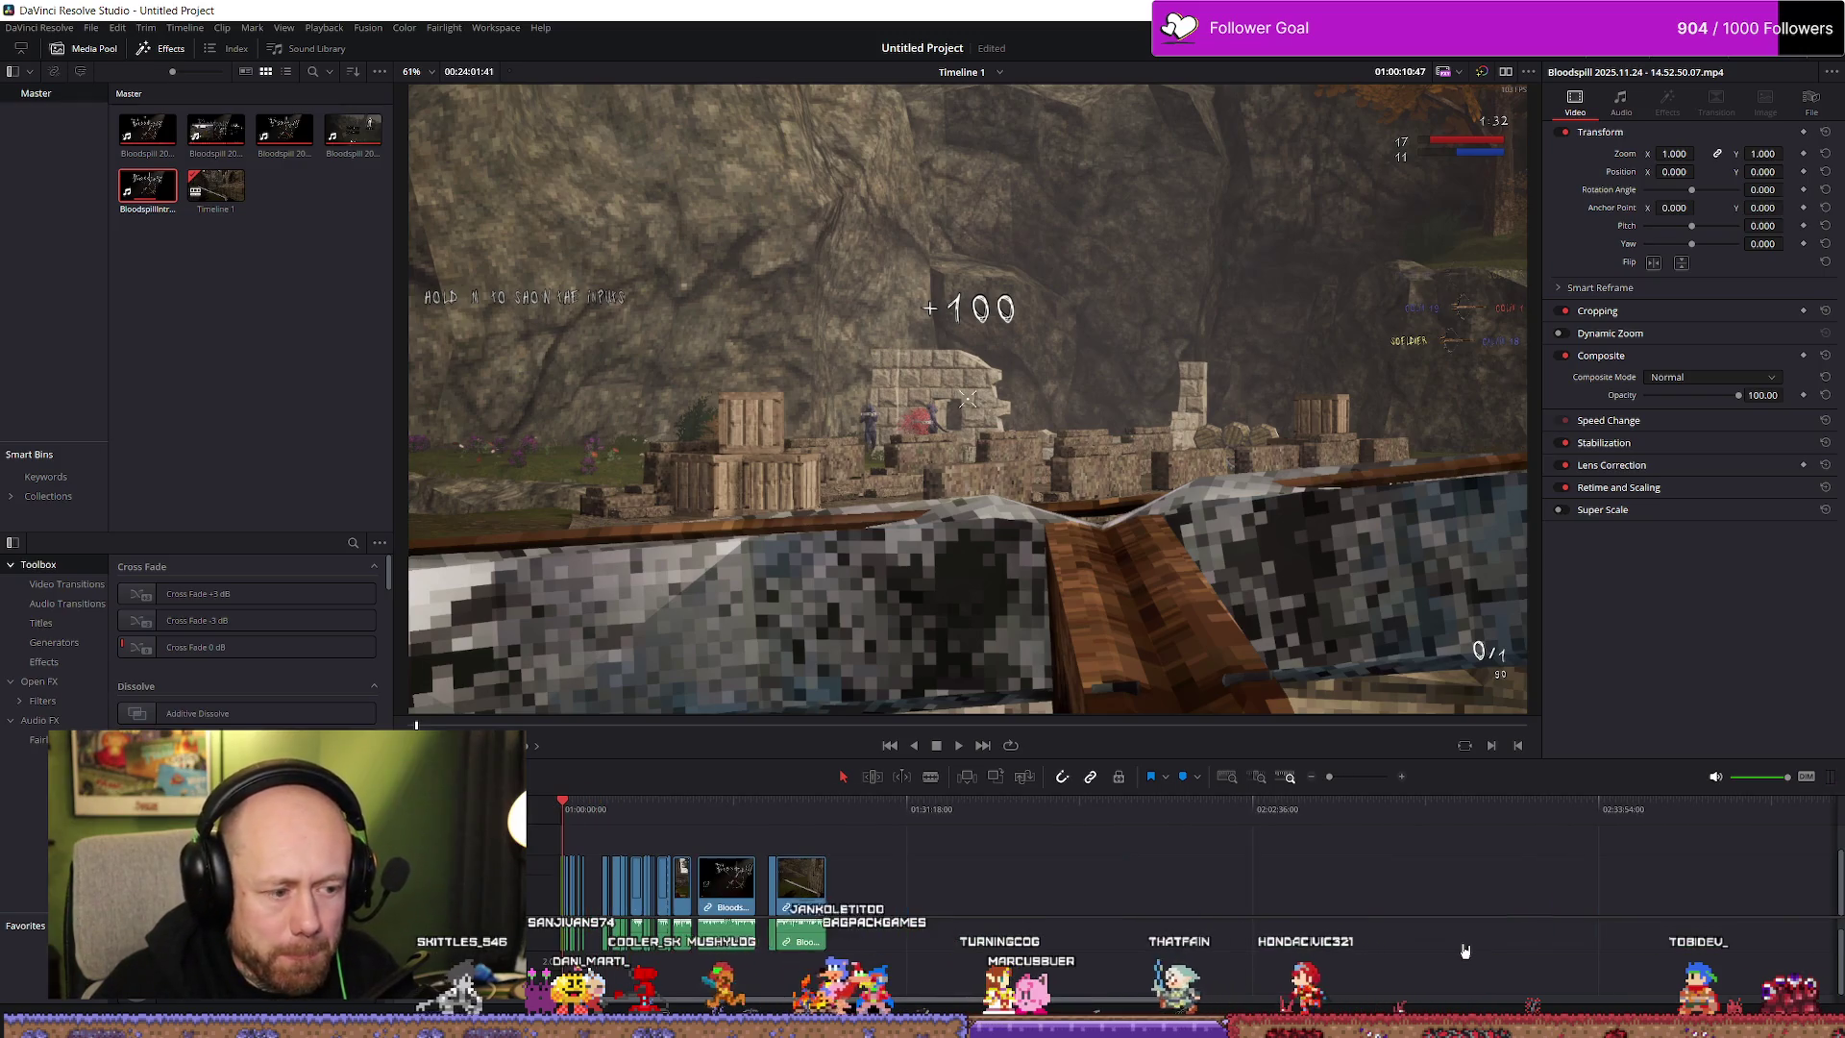
left_click(1237, 816)
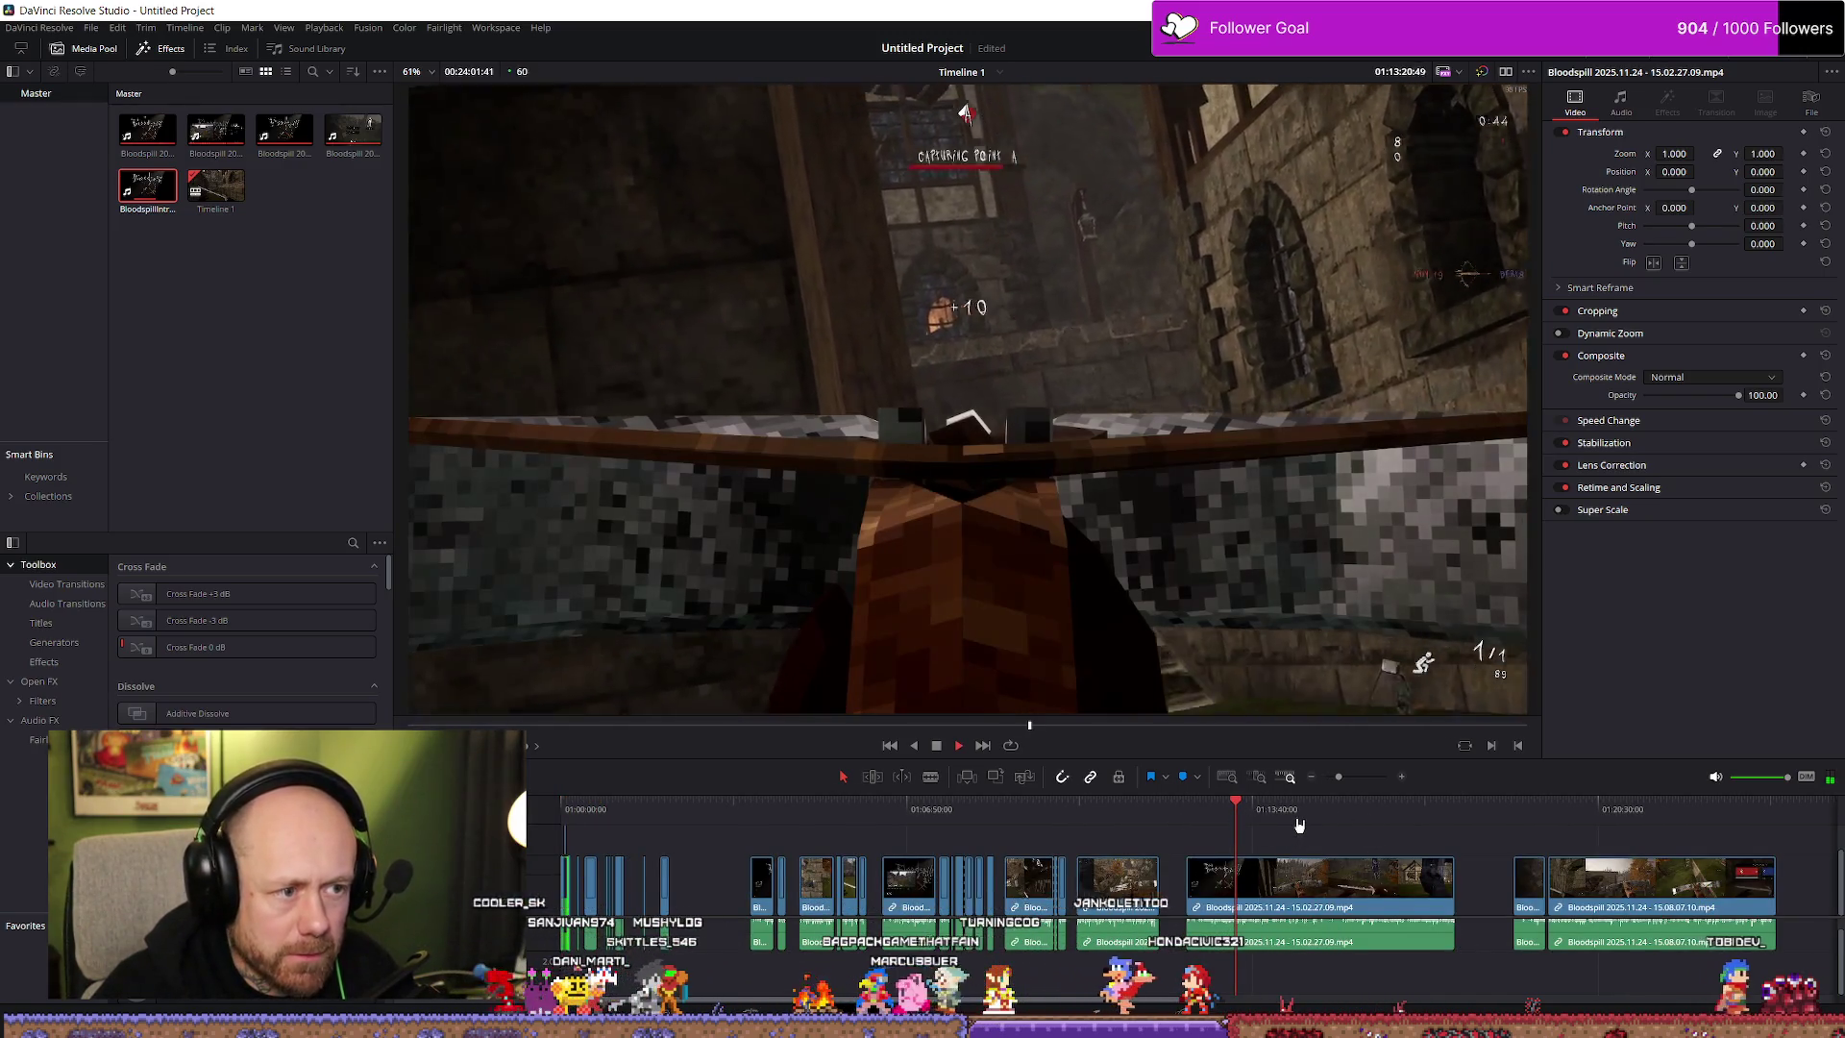
left_click(1125, 816)
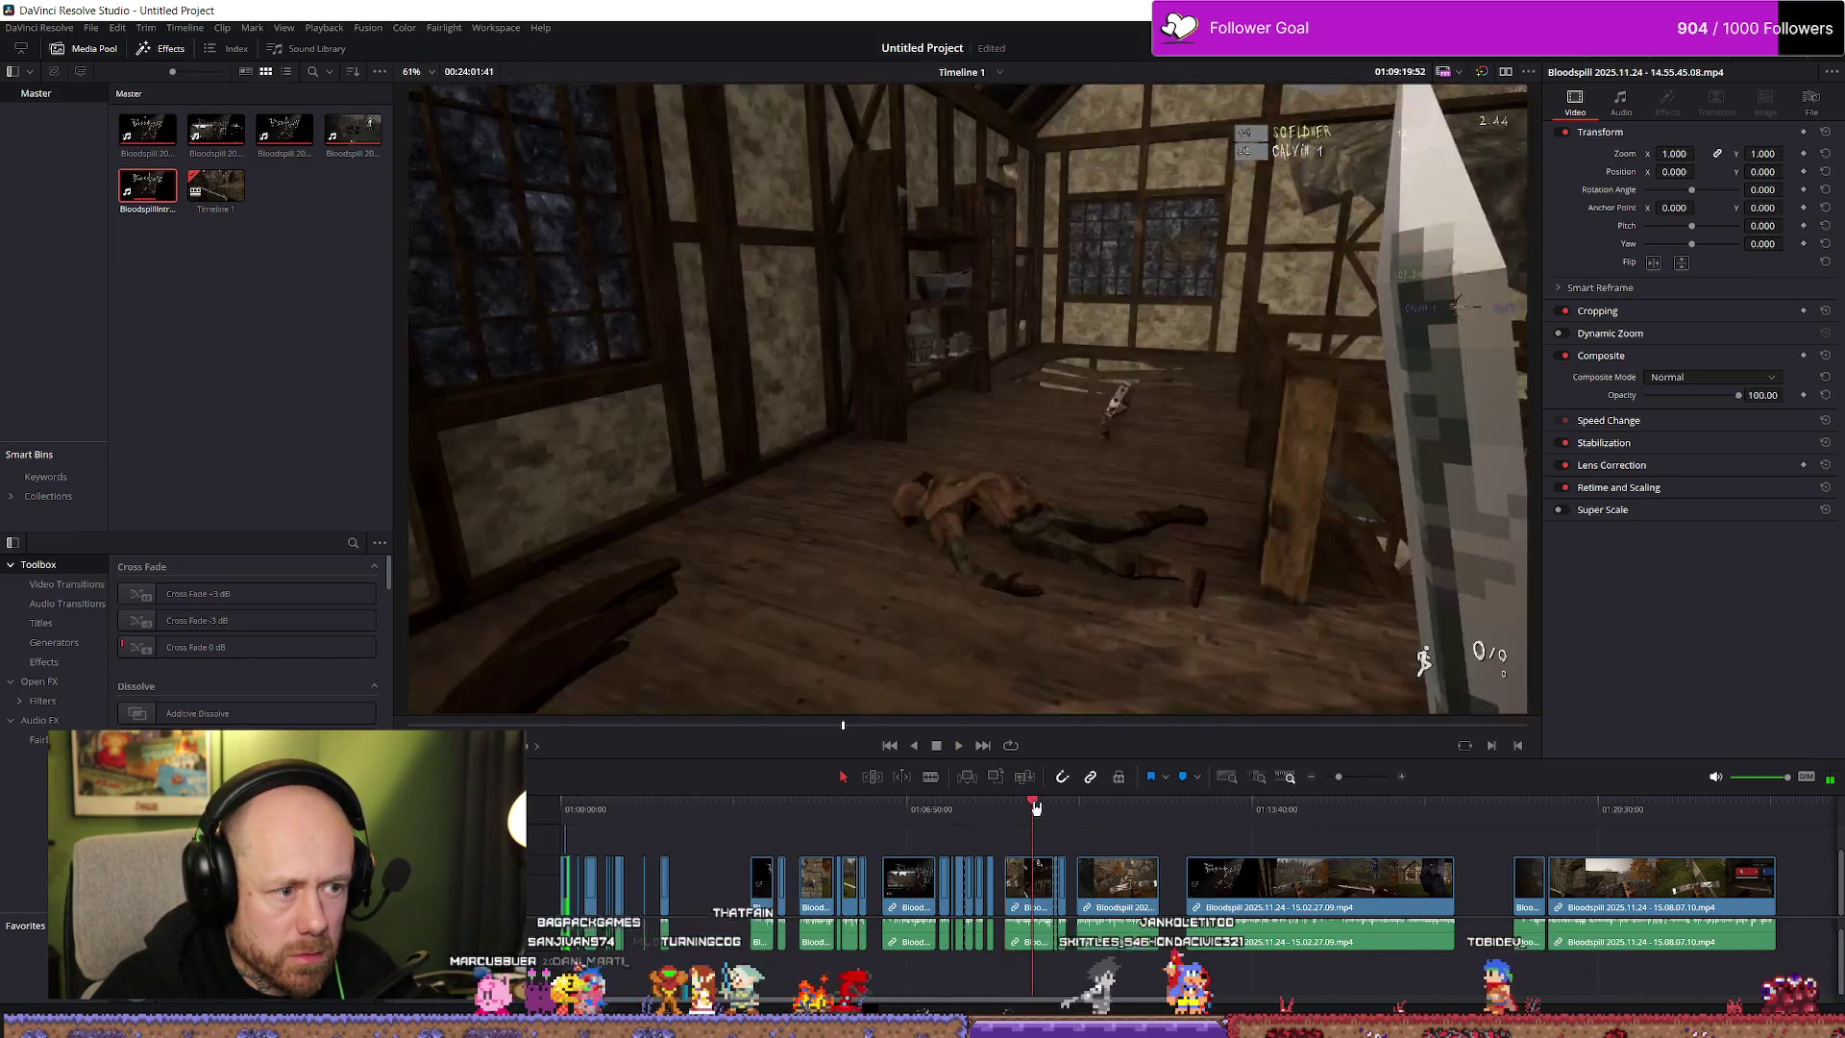
left_click(1582, 819)
left_click_drag(1621, 826, 1590, 815)
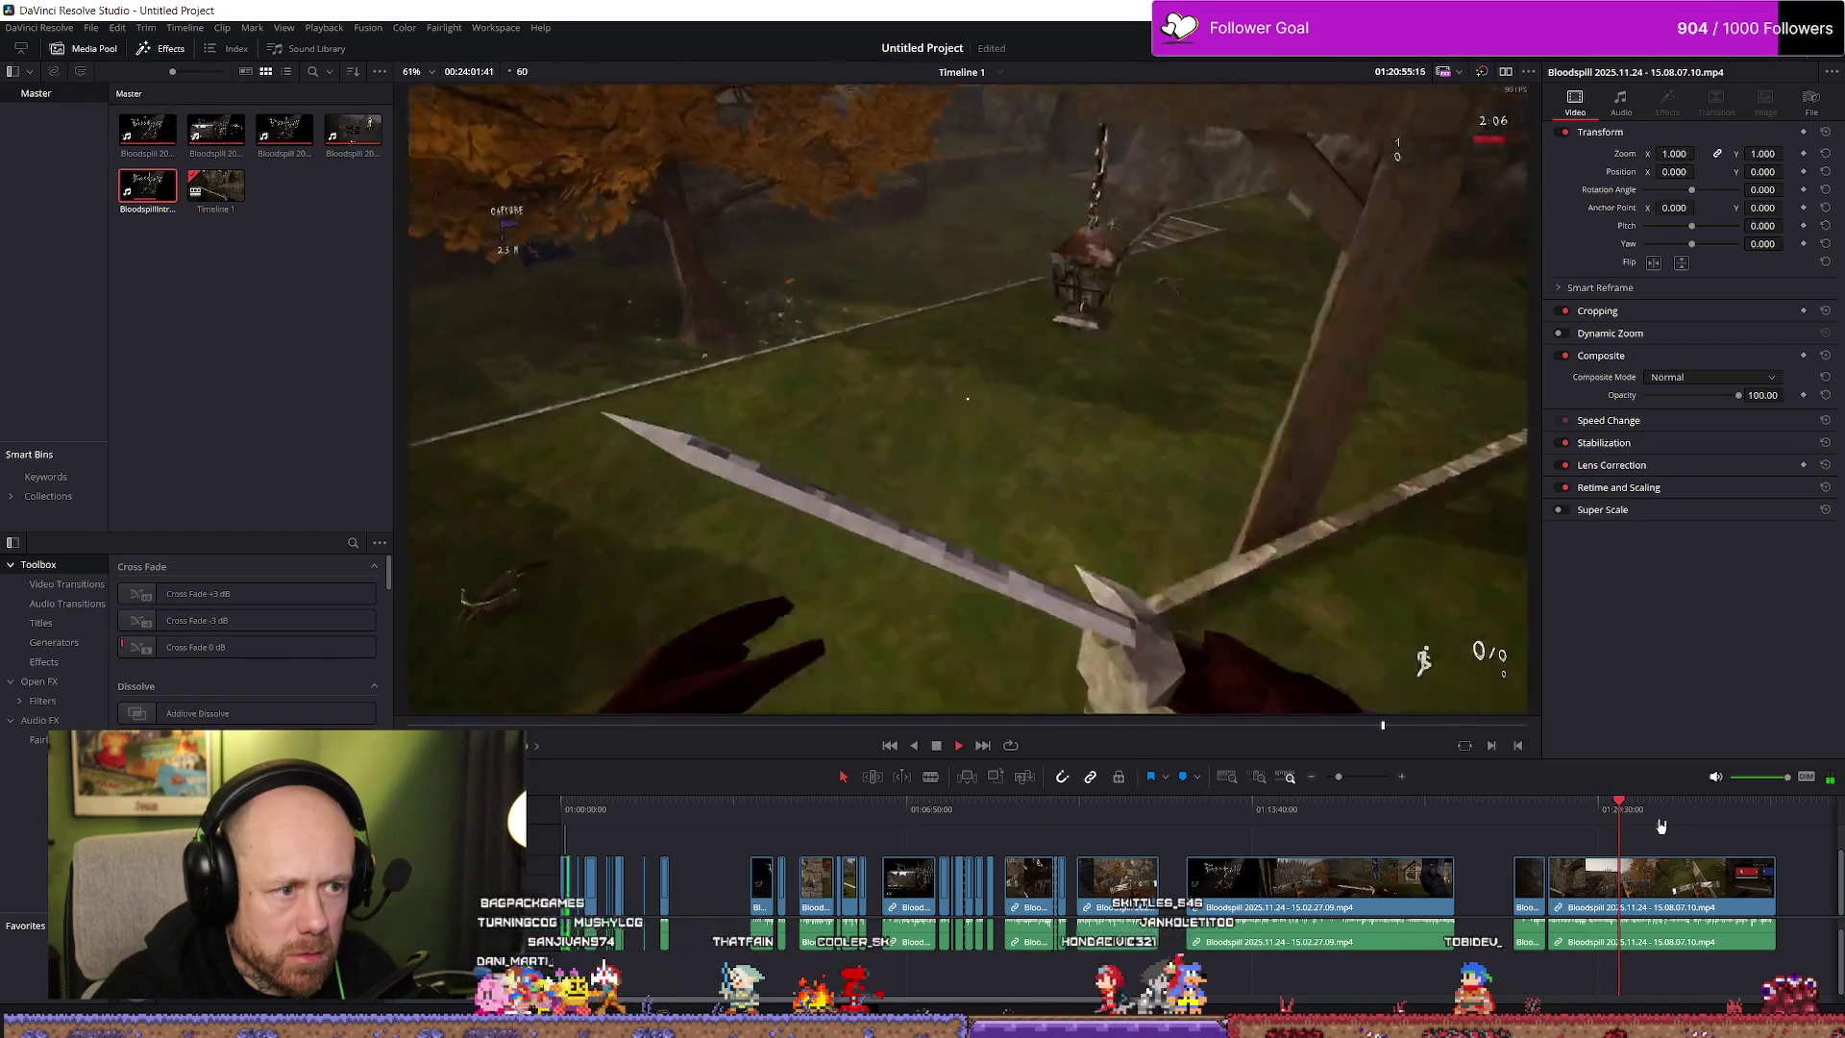
key("space")
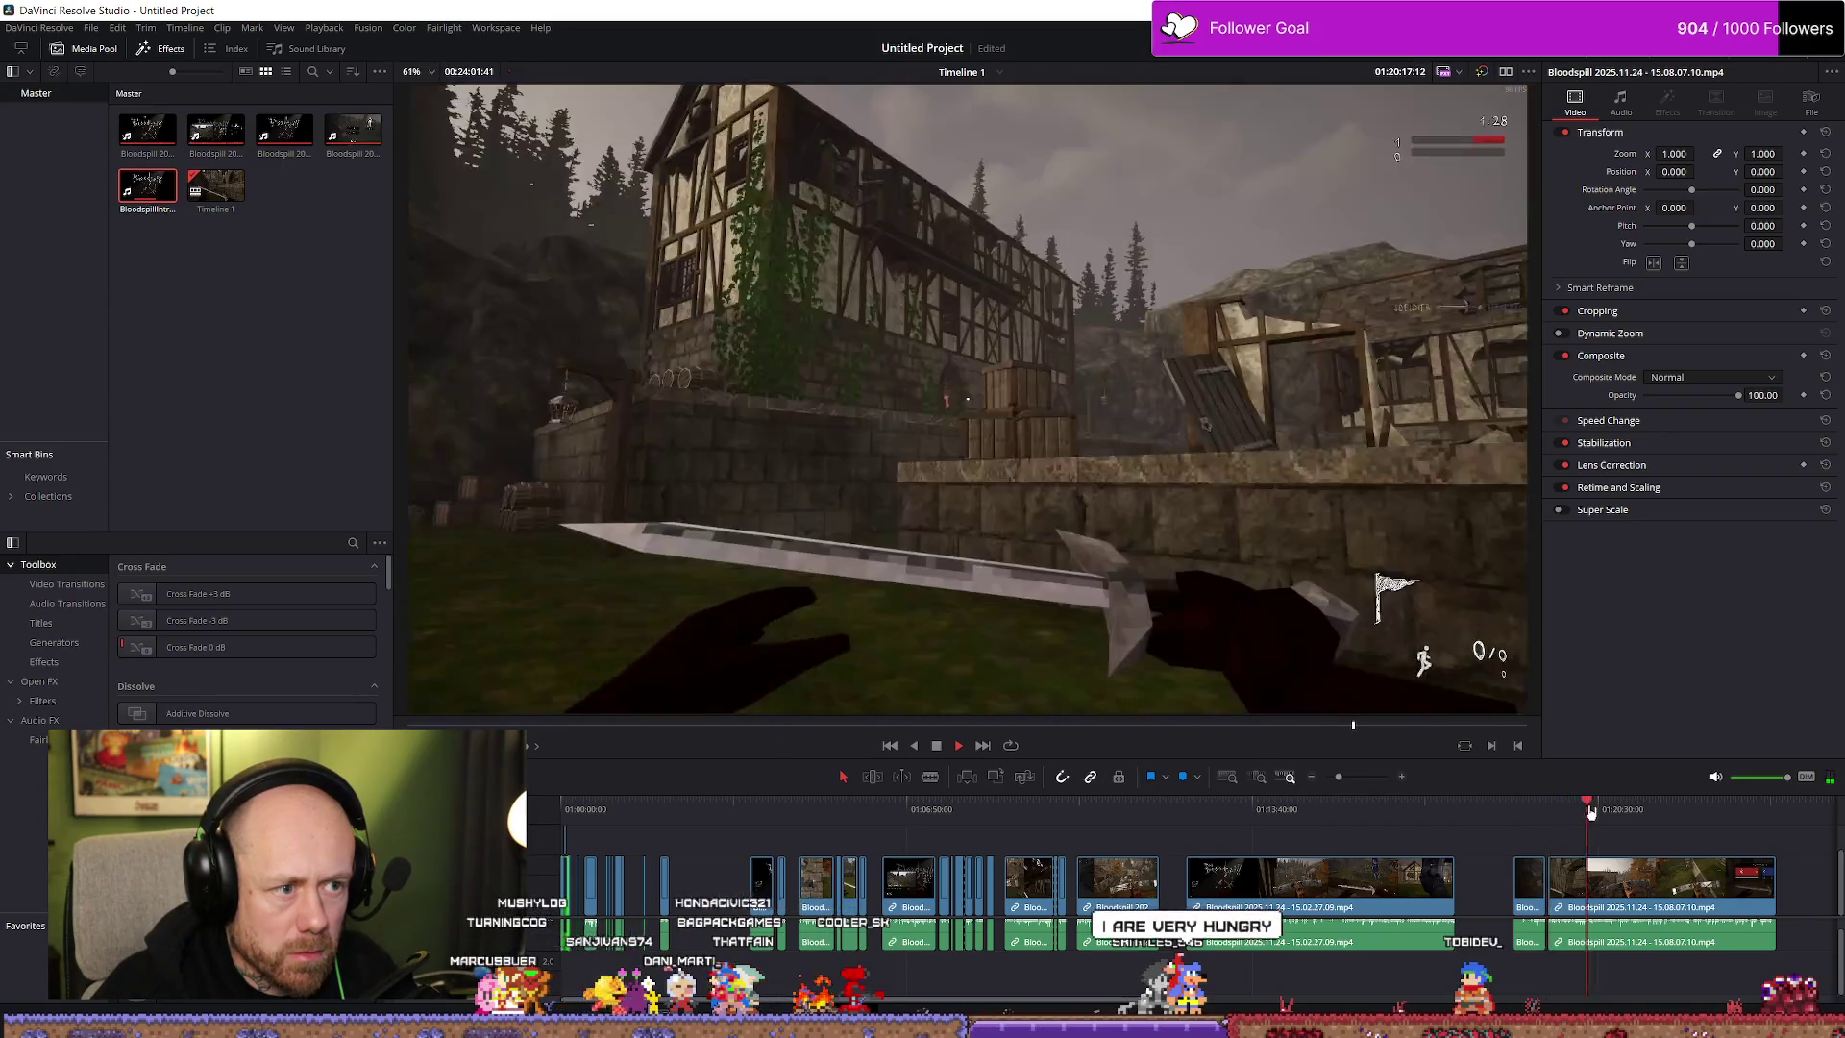
left_click(1622, 810)
key("space")
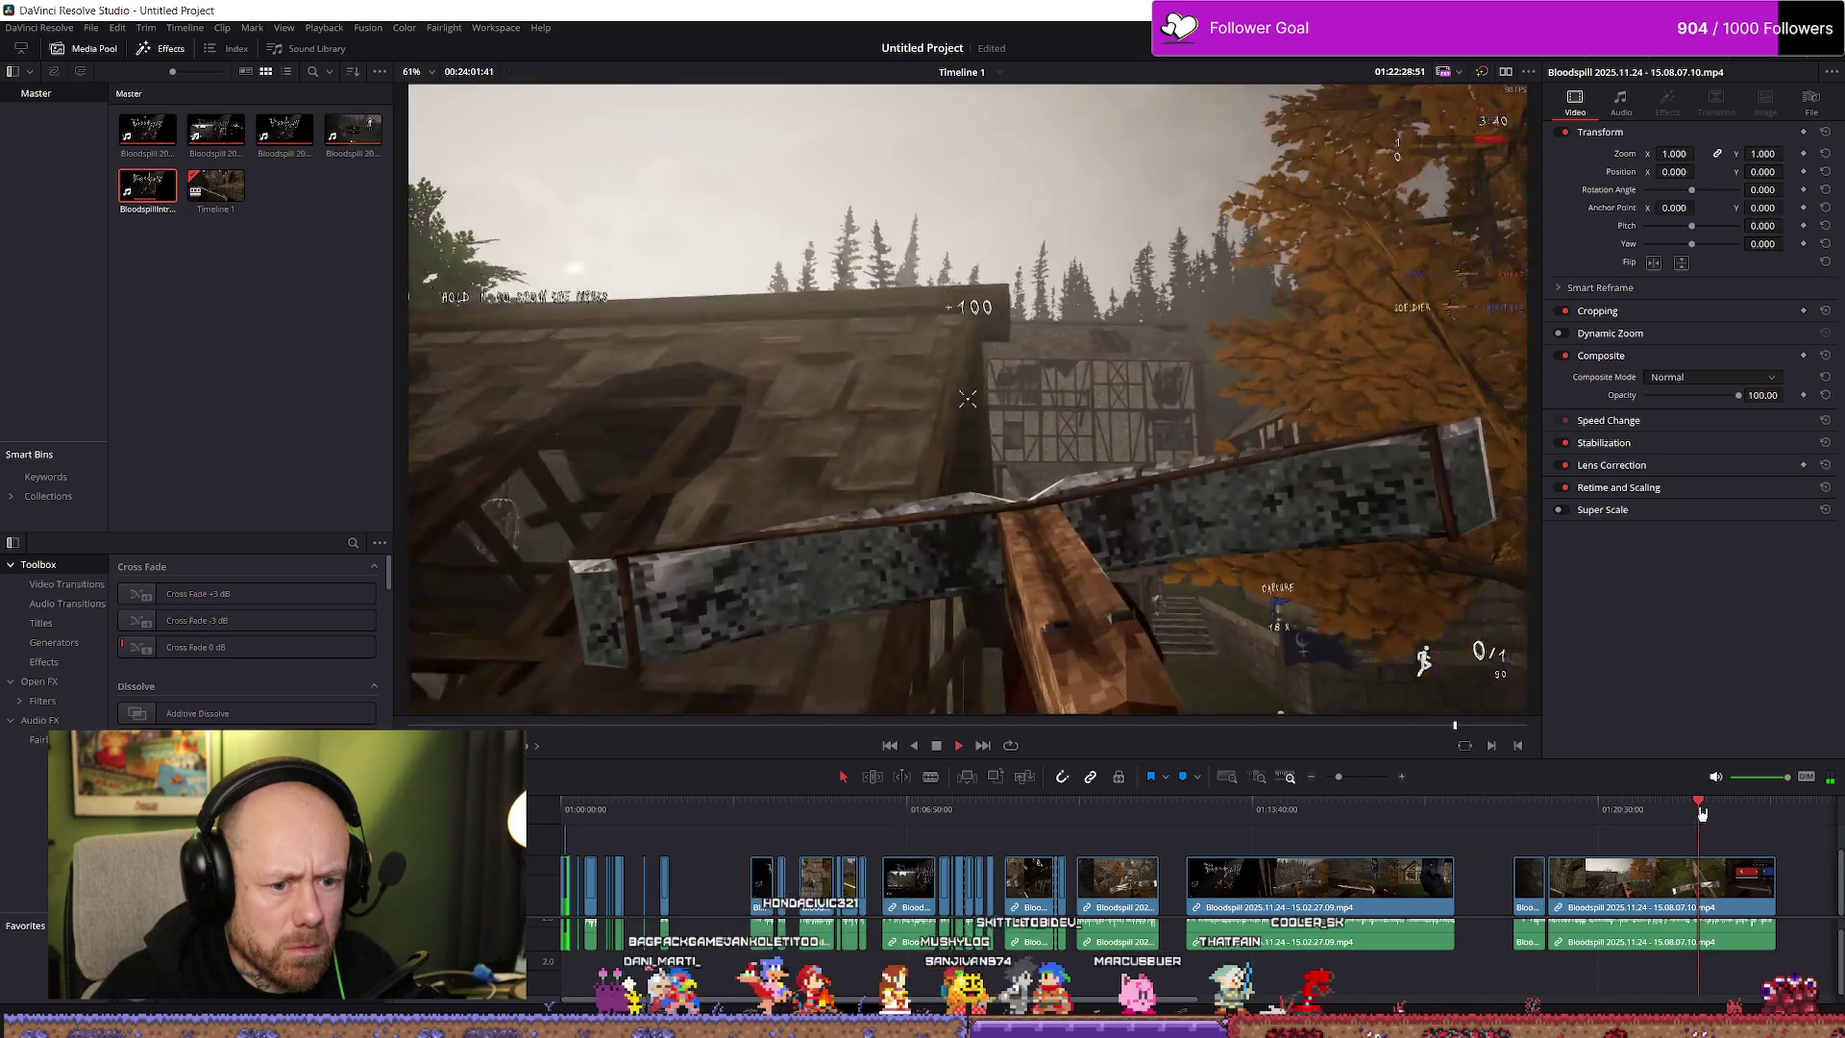
Scrub further through the later footage, settling around 01:19:55 and zooming in
left_click(1694, 809)
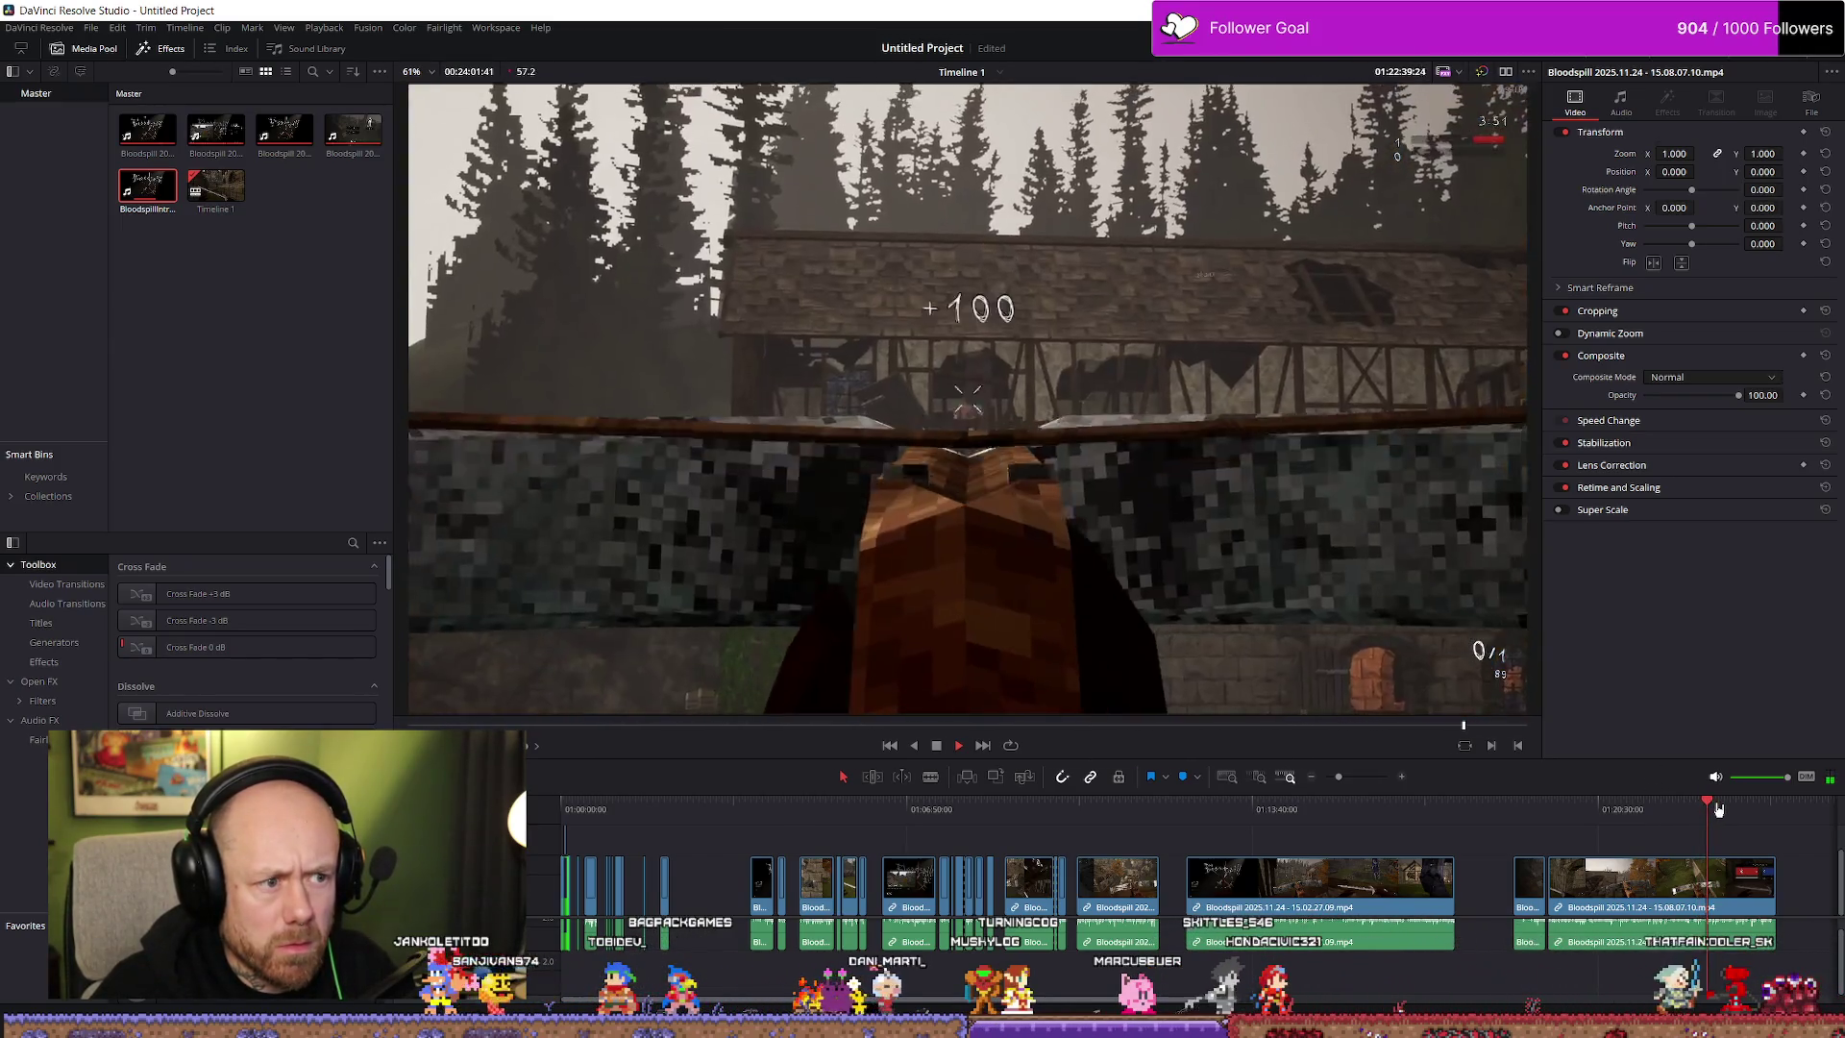
left_click_drag(1718, 809, 1727, 809)
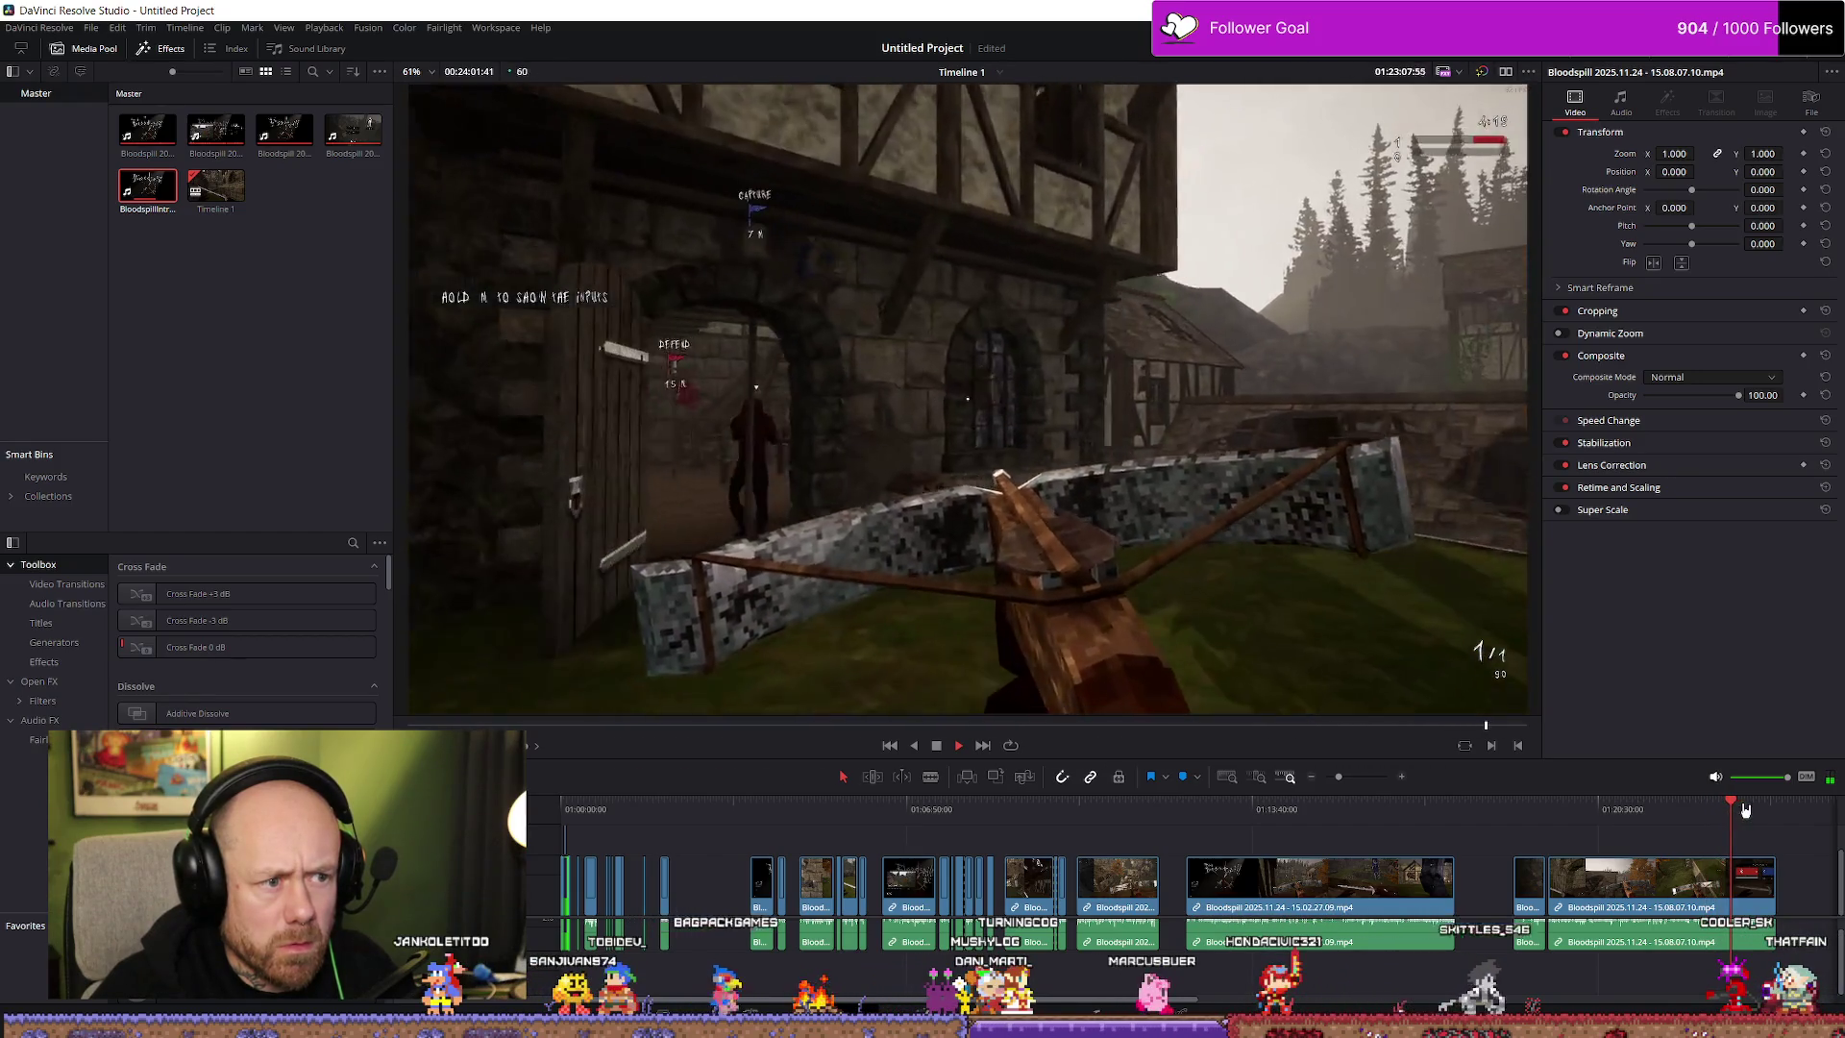
mouse_move(1758, 813)
left_mouse_down()
mouse_move(1540, 811)
mouse_move(1567, 810)
left_mouse_up()
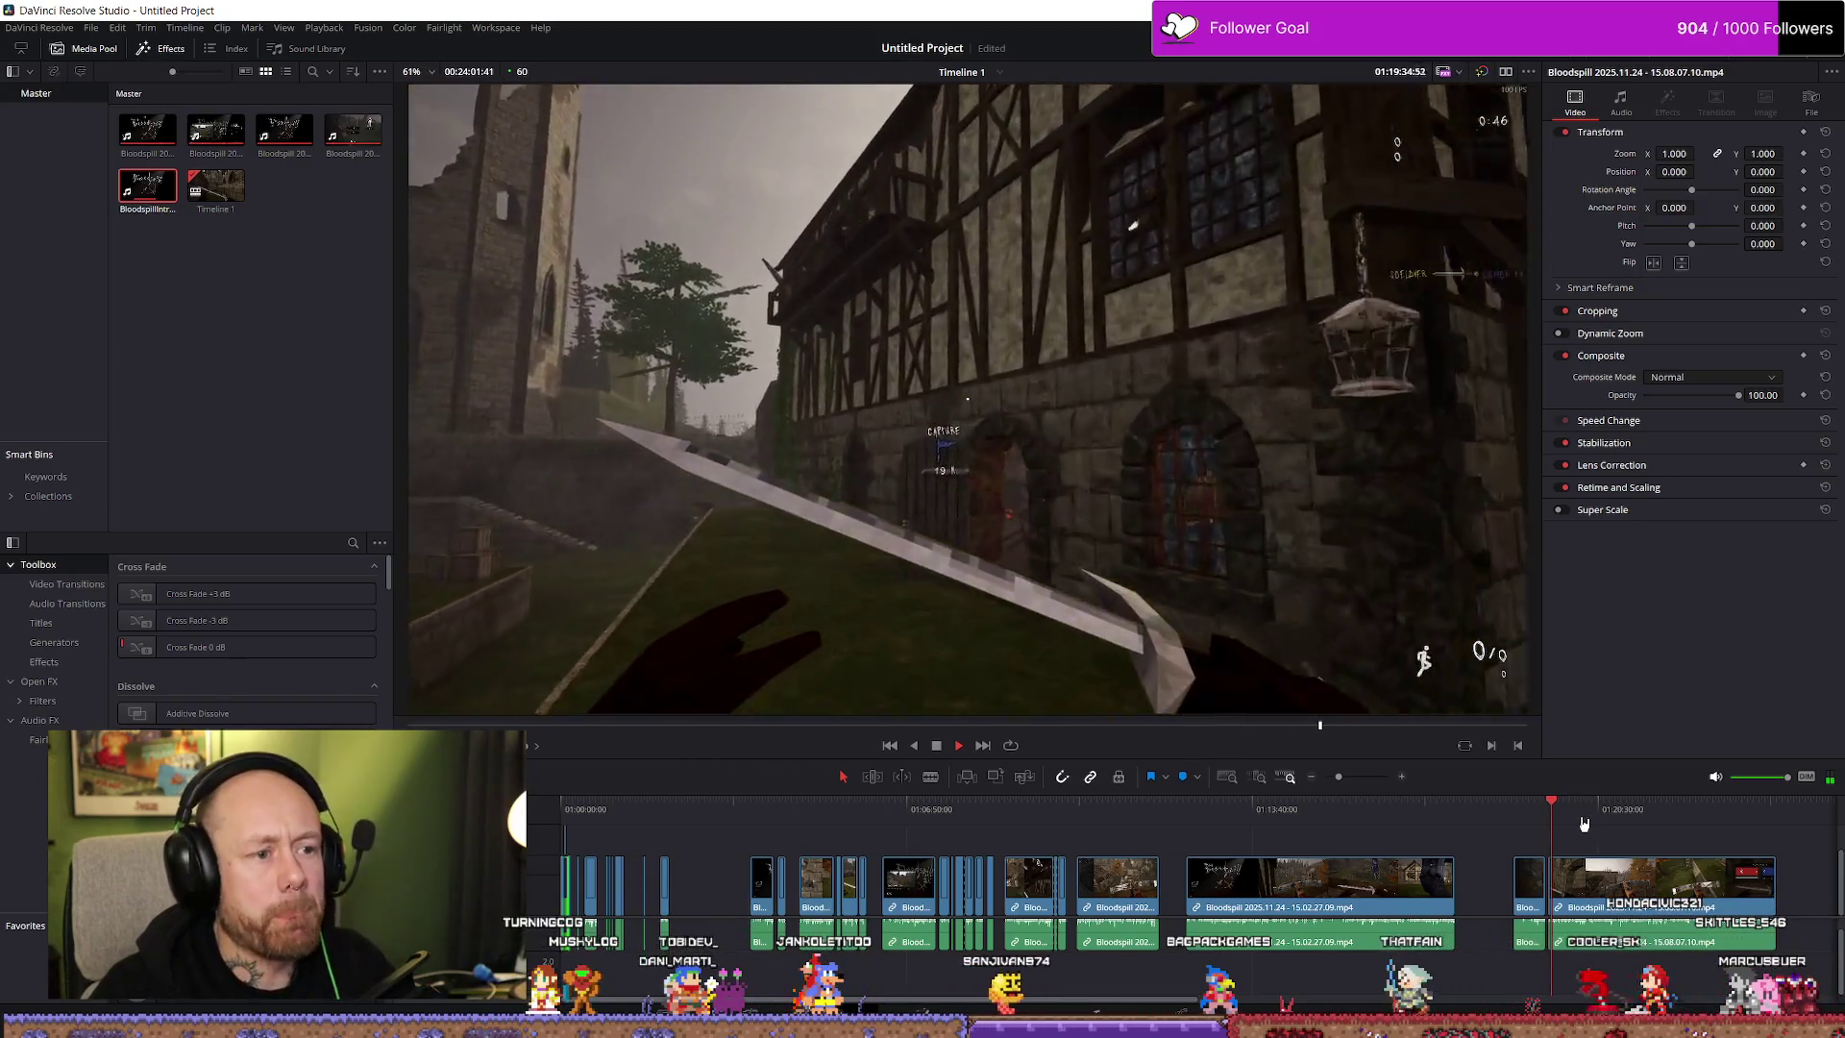
left_click(1588, 862)
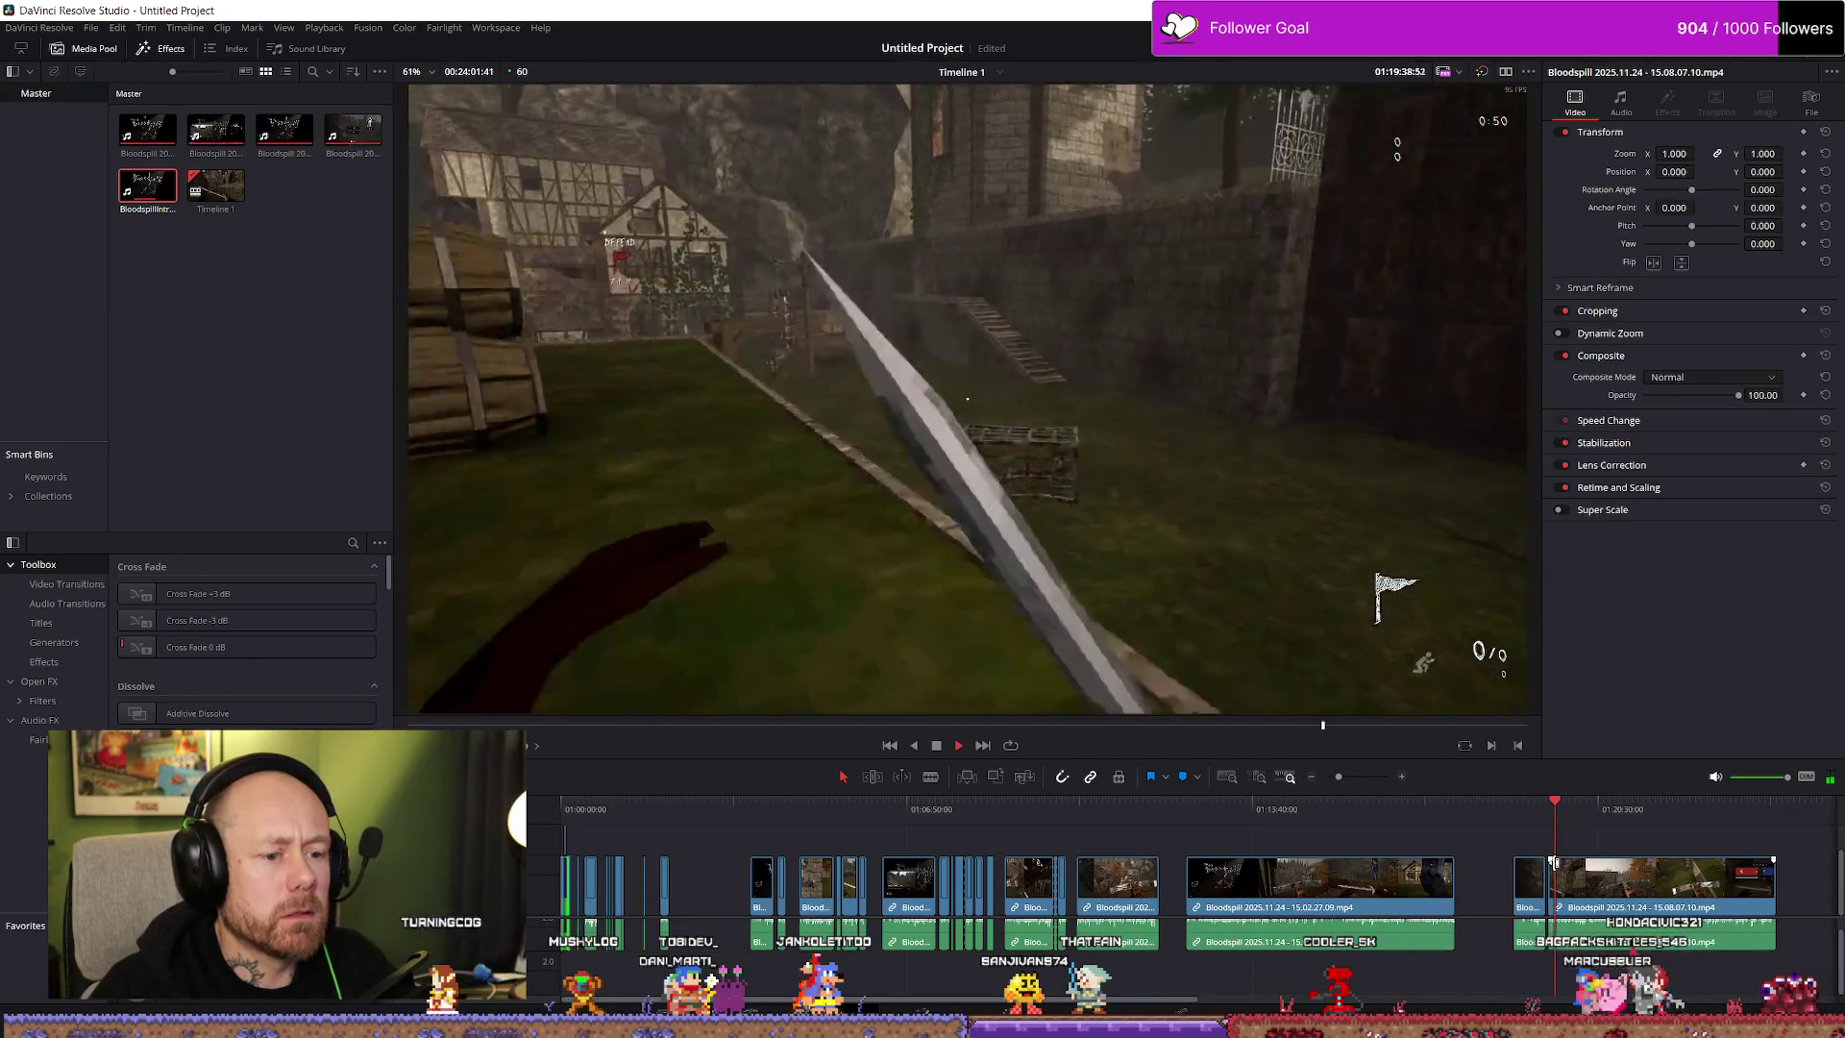
left_click_drag(1530, 810, 1571, 815)
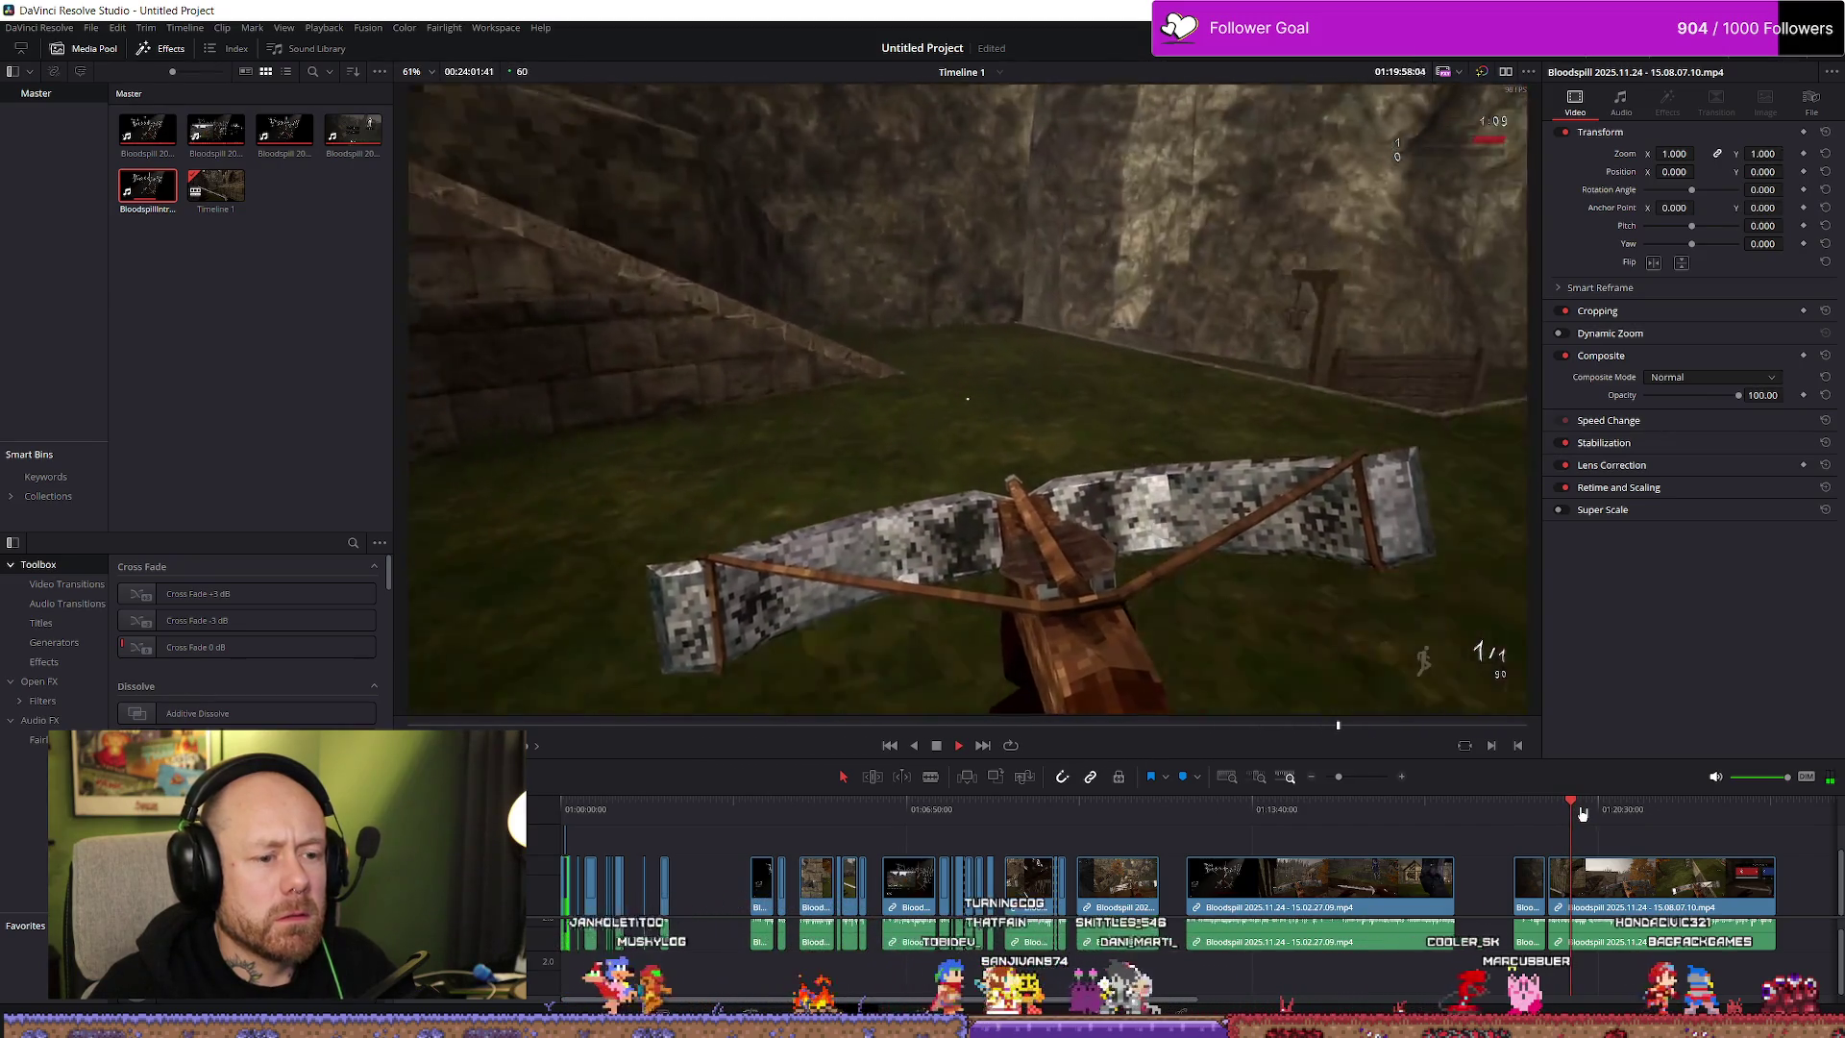
scroll(1392, 858, "up", 3)
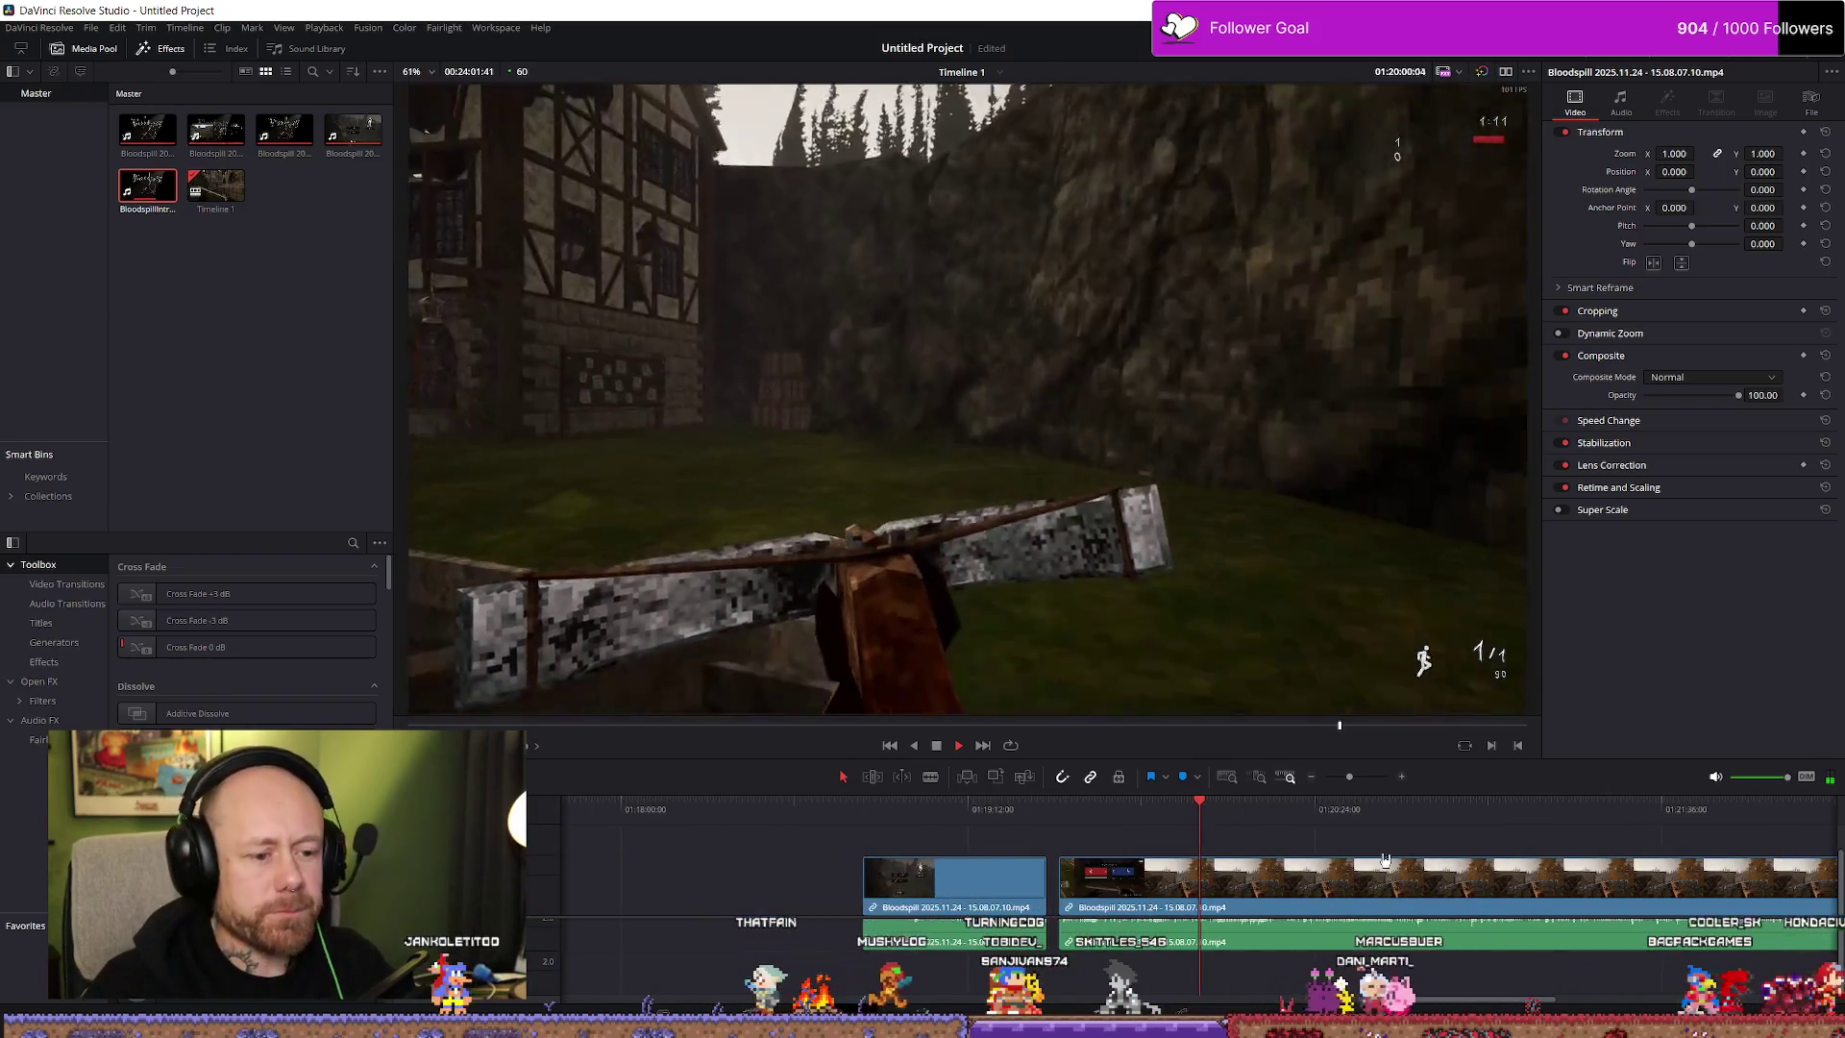
Rewatch the section and blade the 15.08.07.10 clip at about 01:20:08
scroll(1392, 858, "down", 1)
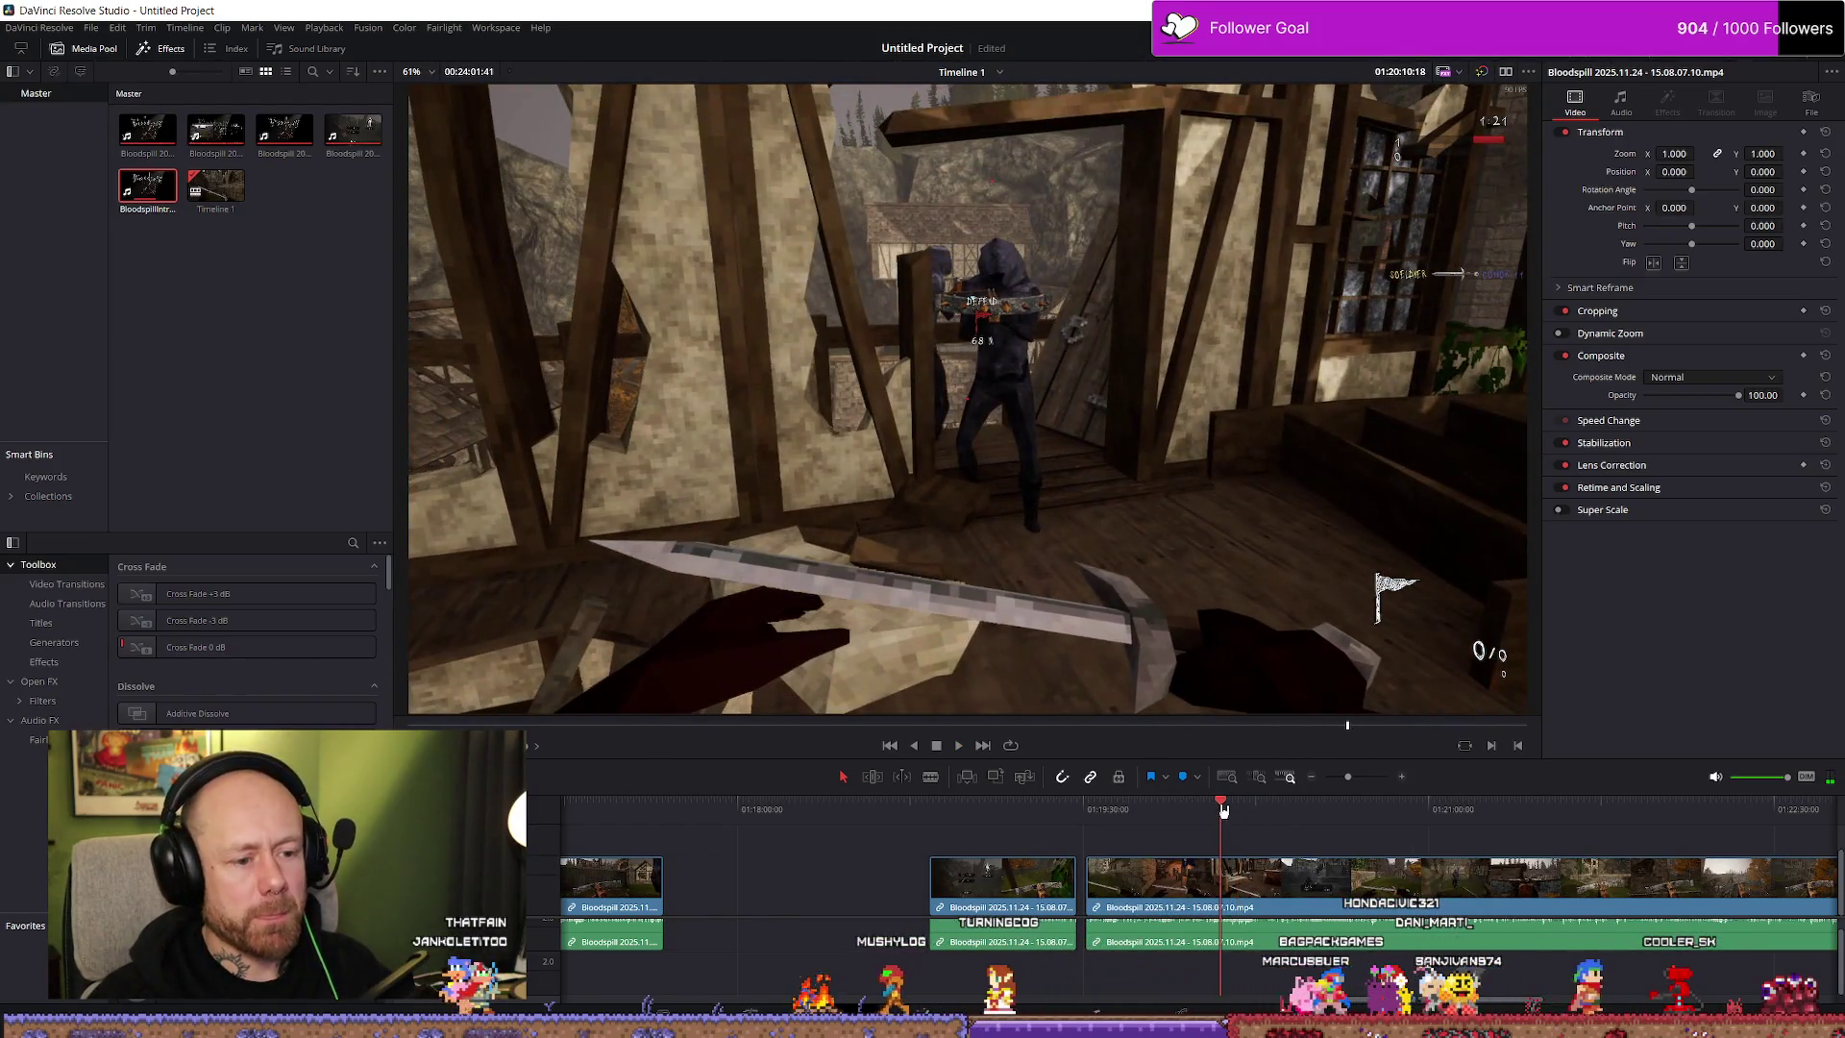
left_click(1223, 810)
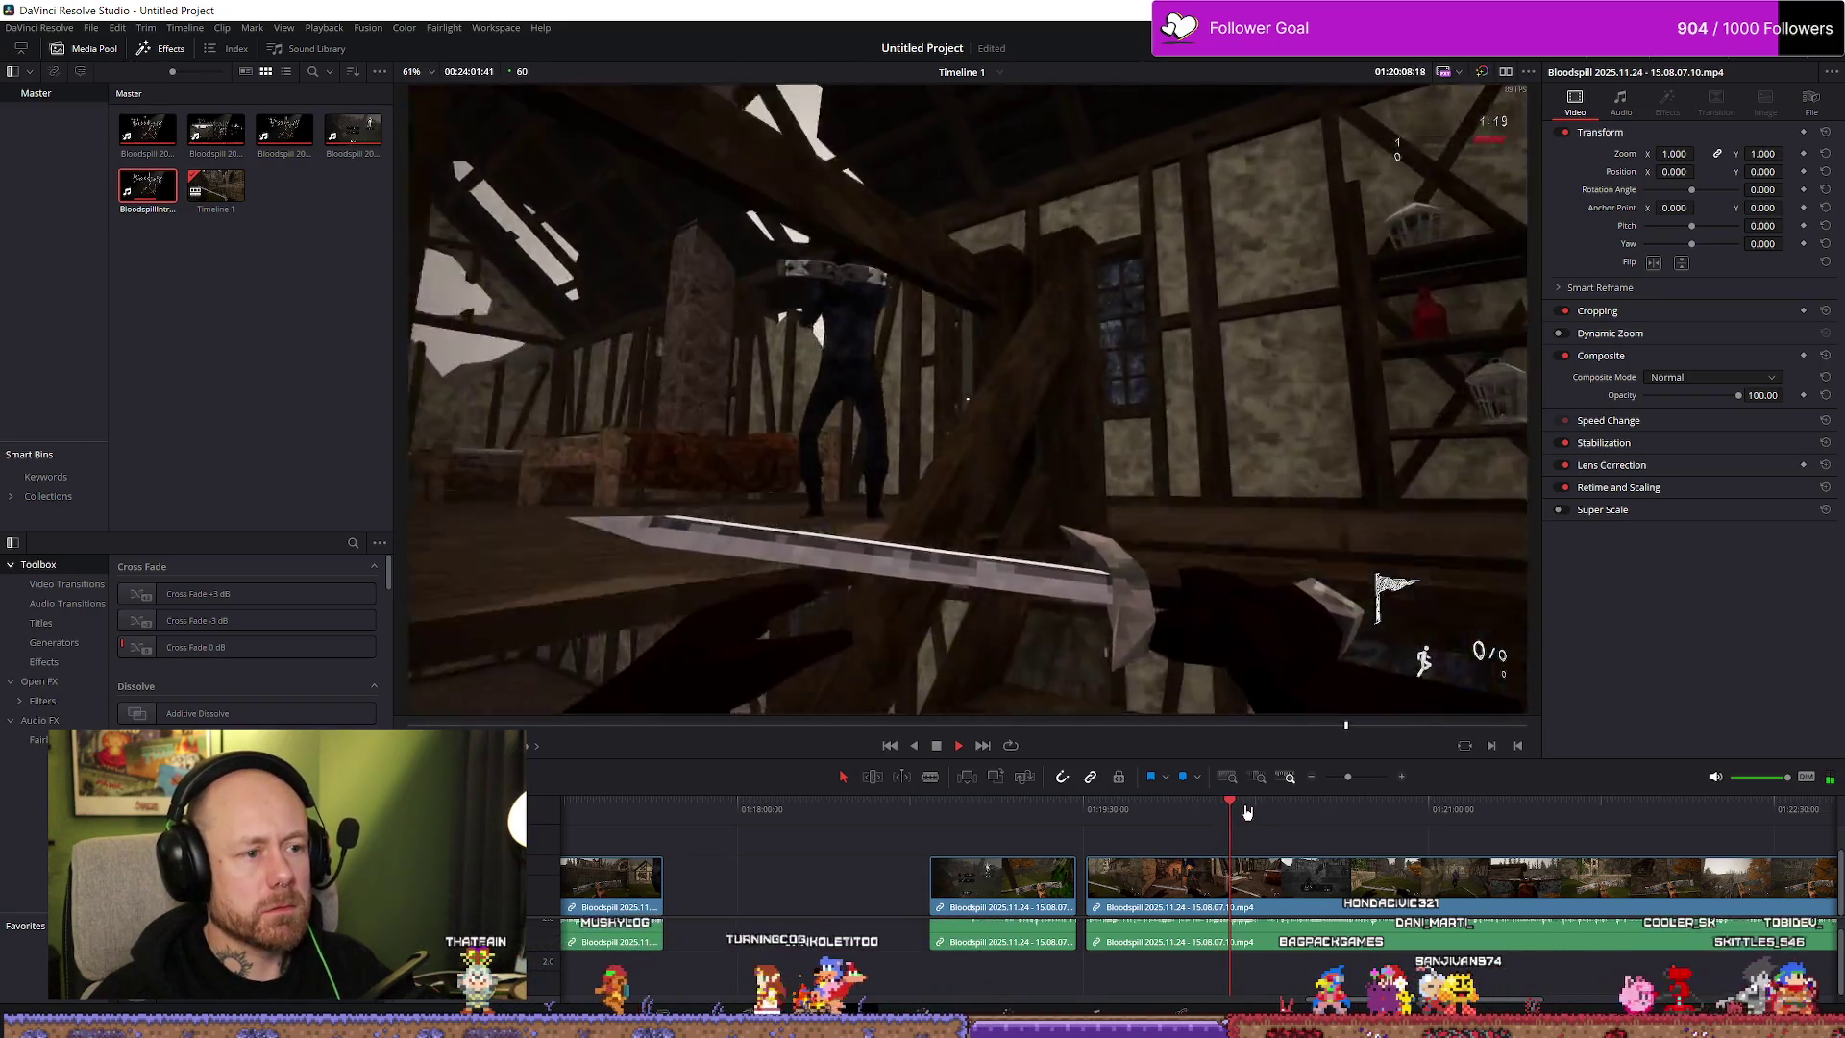
key("space")
key("b")
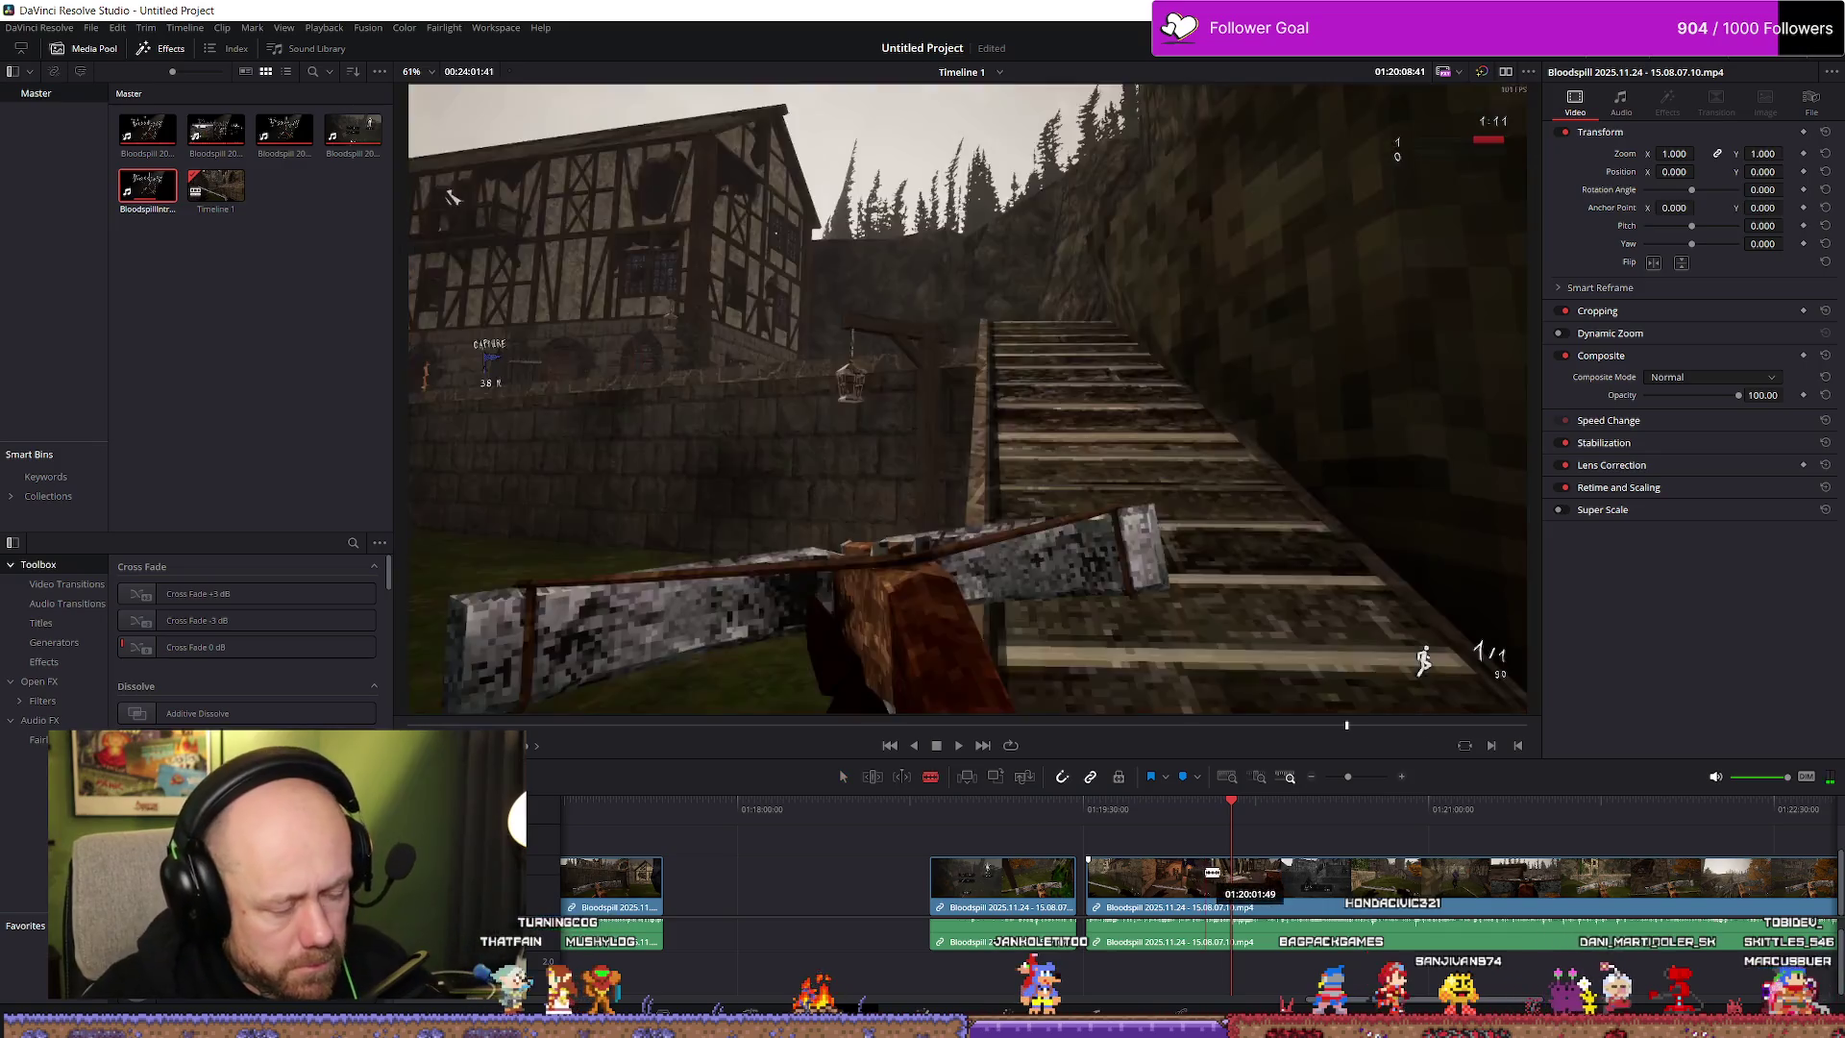
left_click(1233, 879)
Cut the clip again near 01:20:13, return to Selection, and zoom out to the timeline start
key("space")
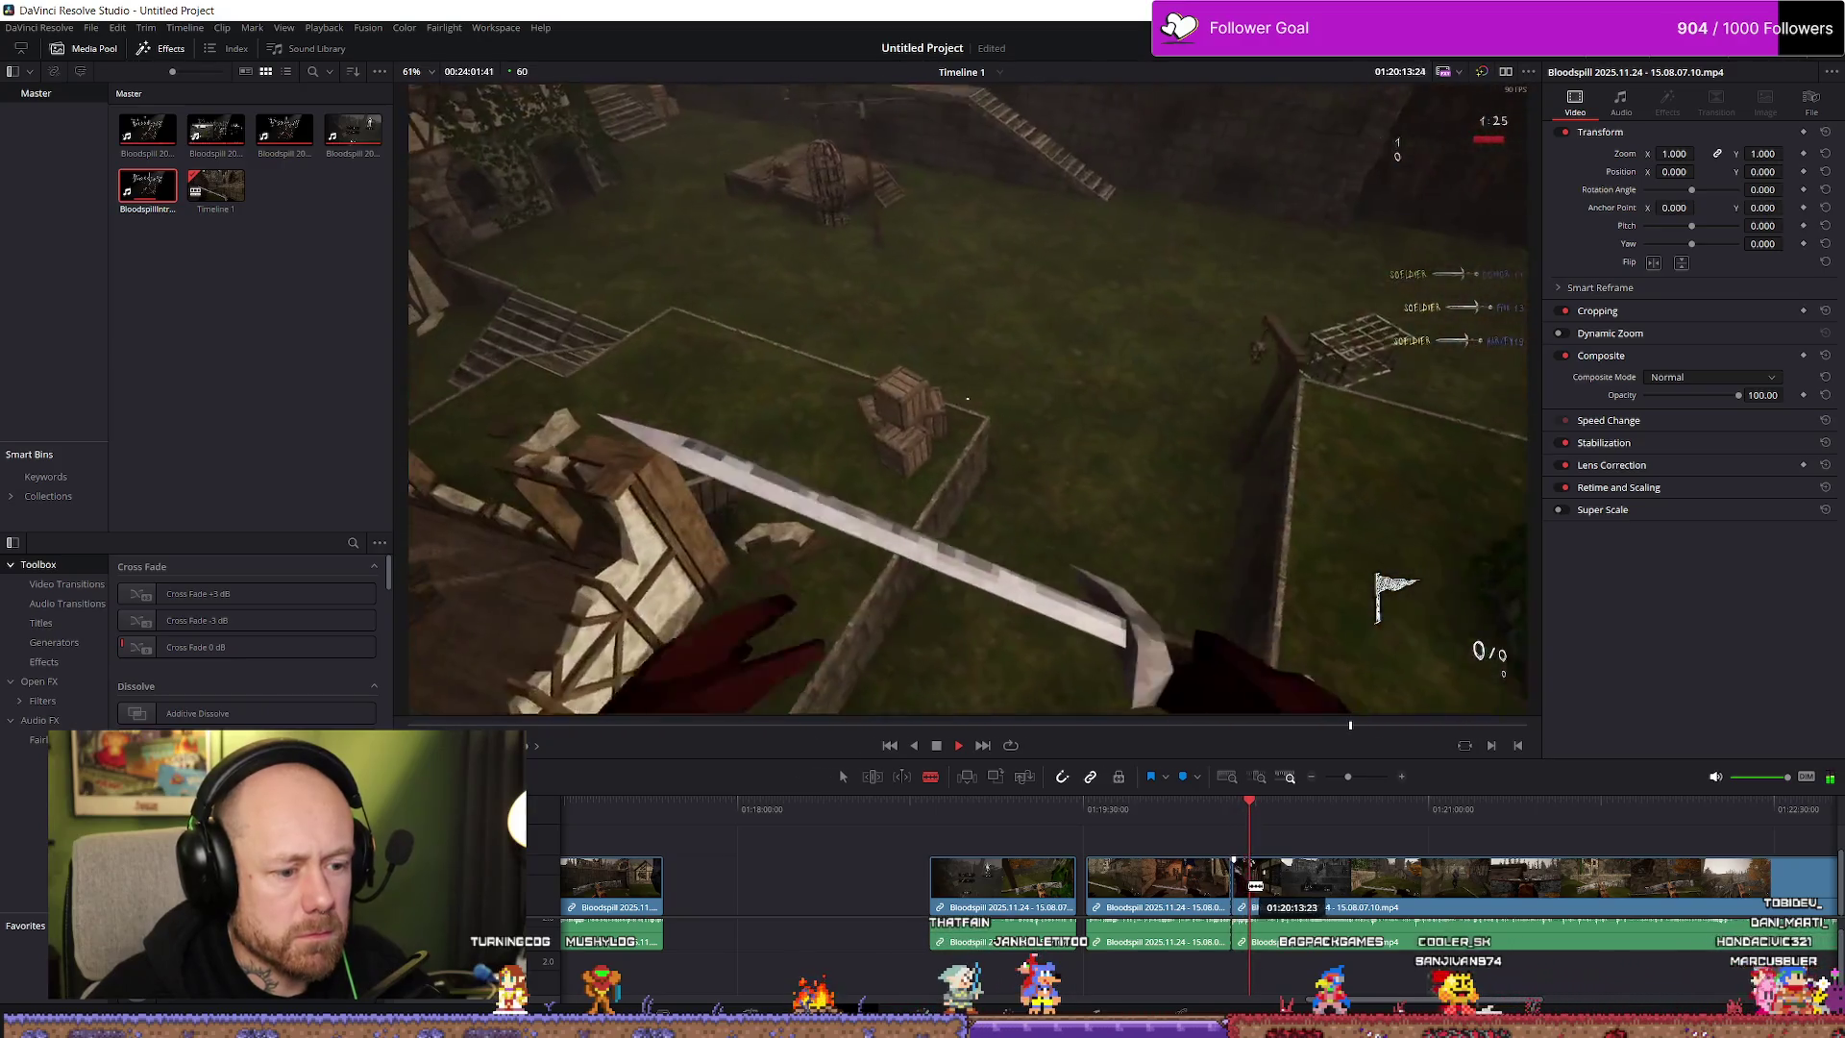
left_click(1250, 891)
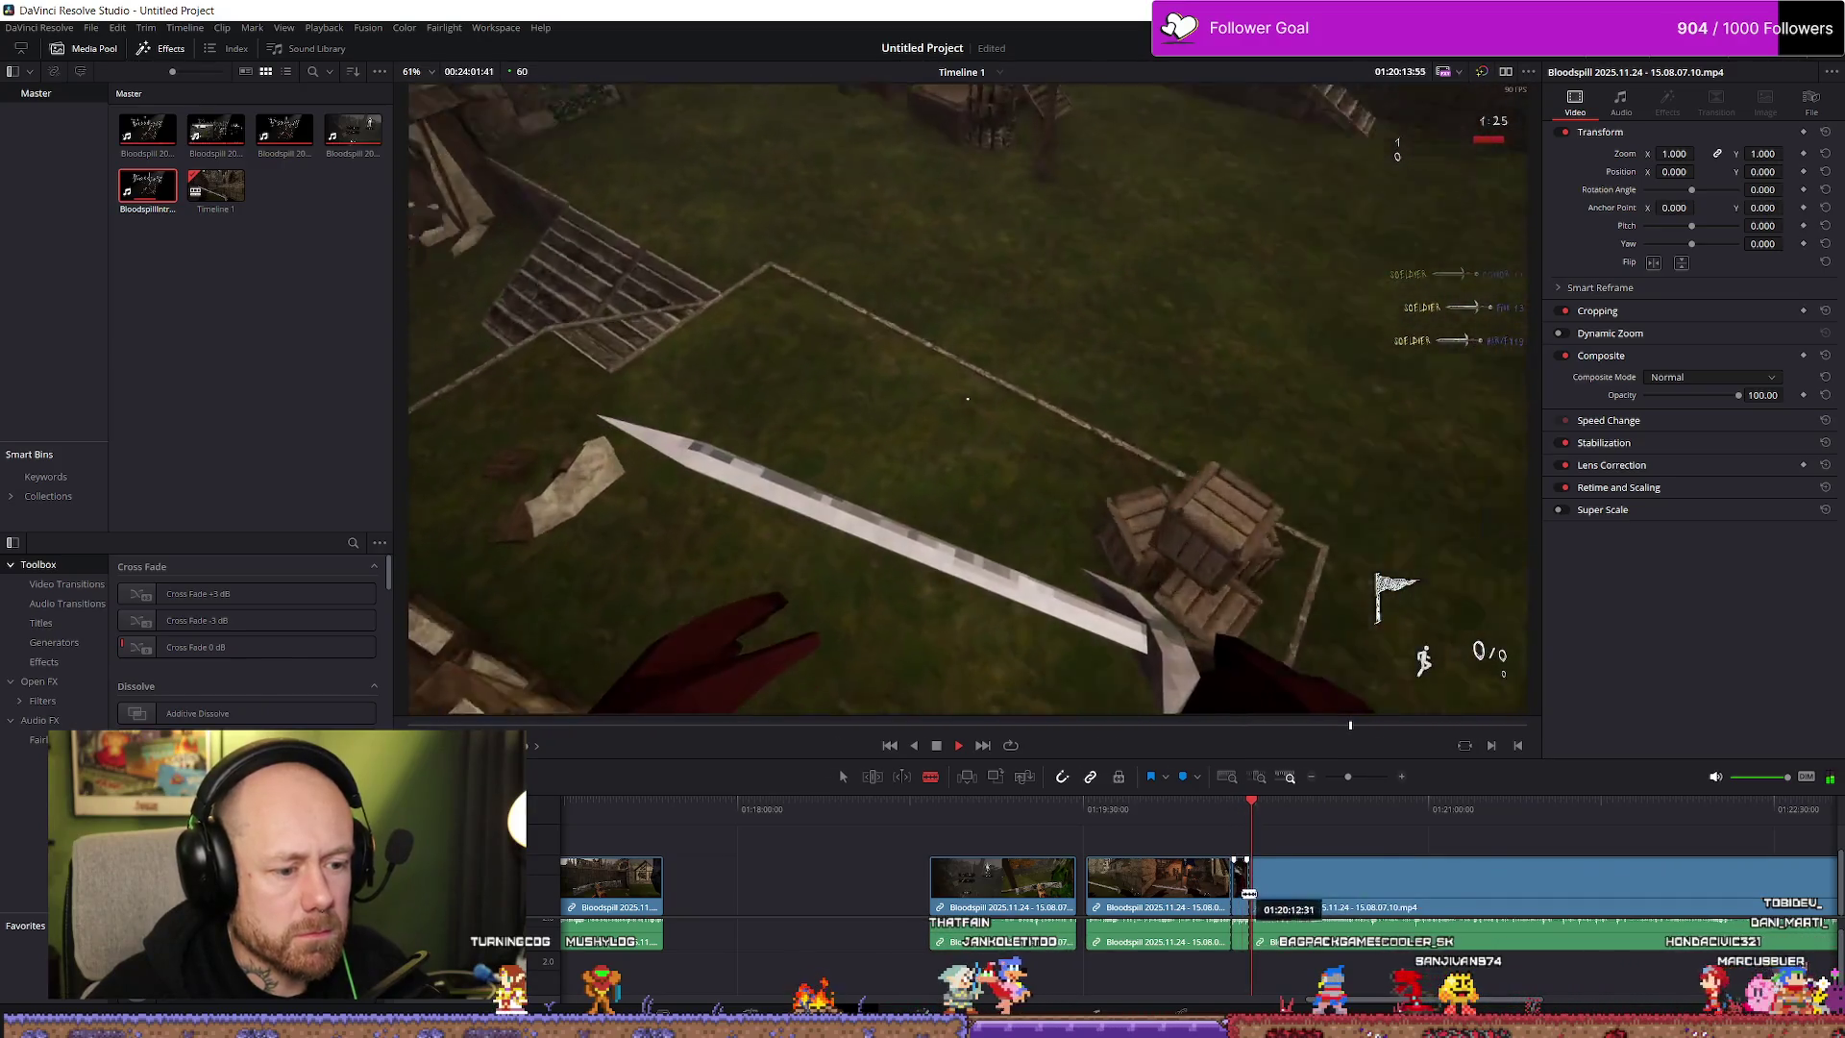
key("space")
key("a")
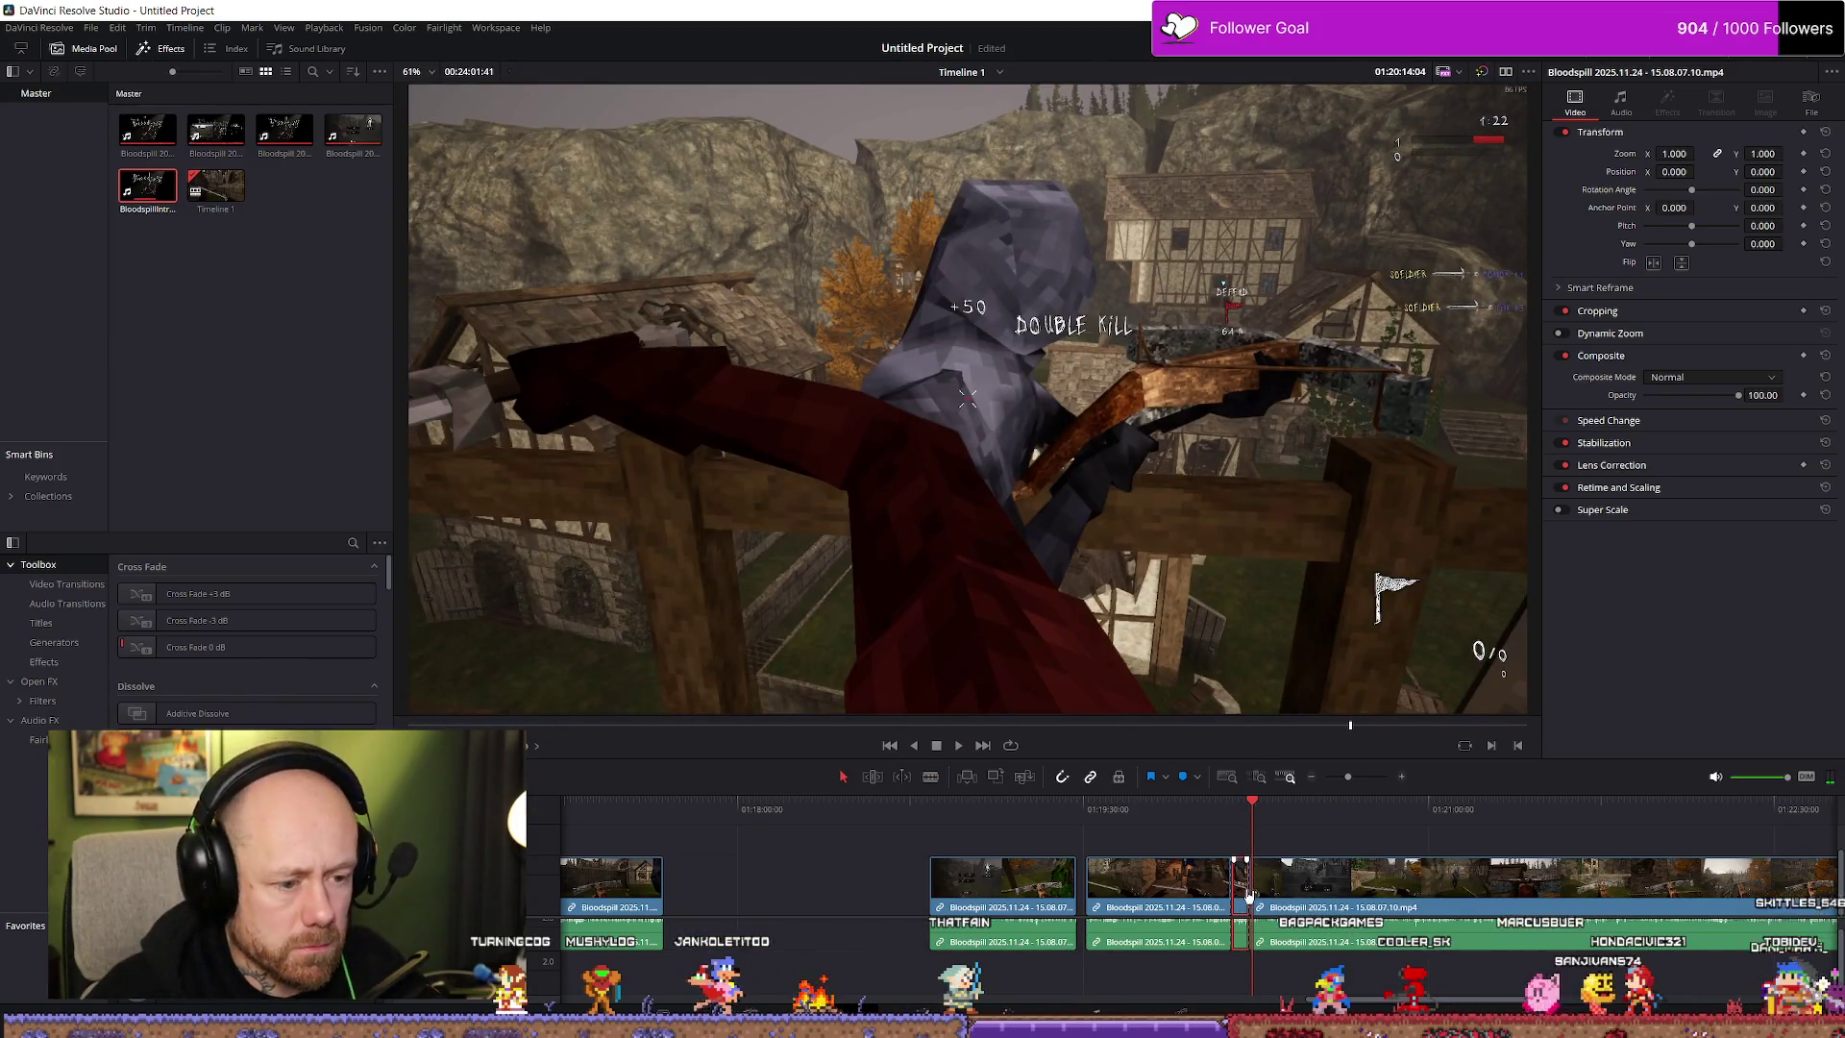
scroll(1248, 896, "down", 4)
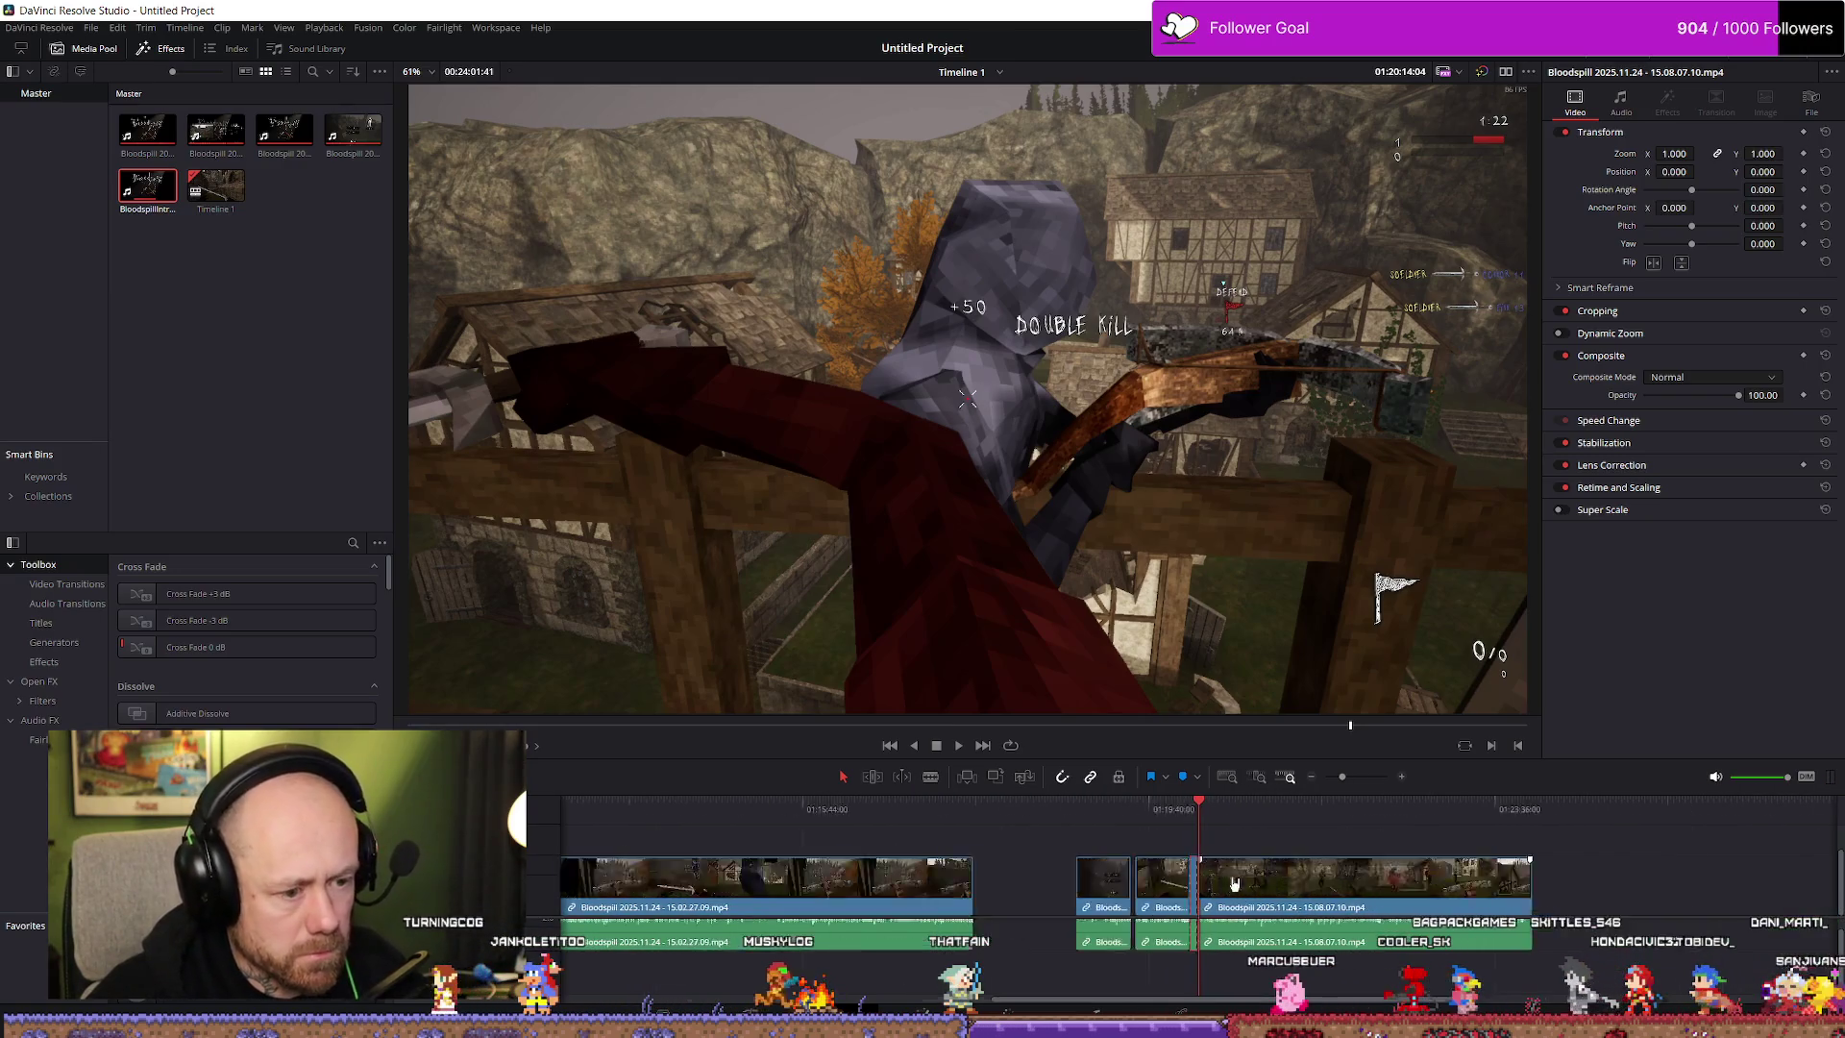
scroll(1228, 878, "down", 5)
left_click(568, 809)
scroll(726, 822, "up", 5)
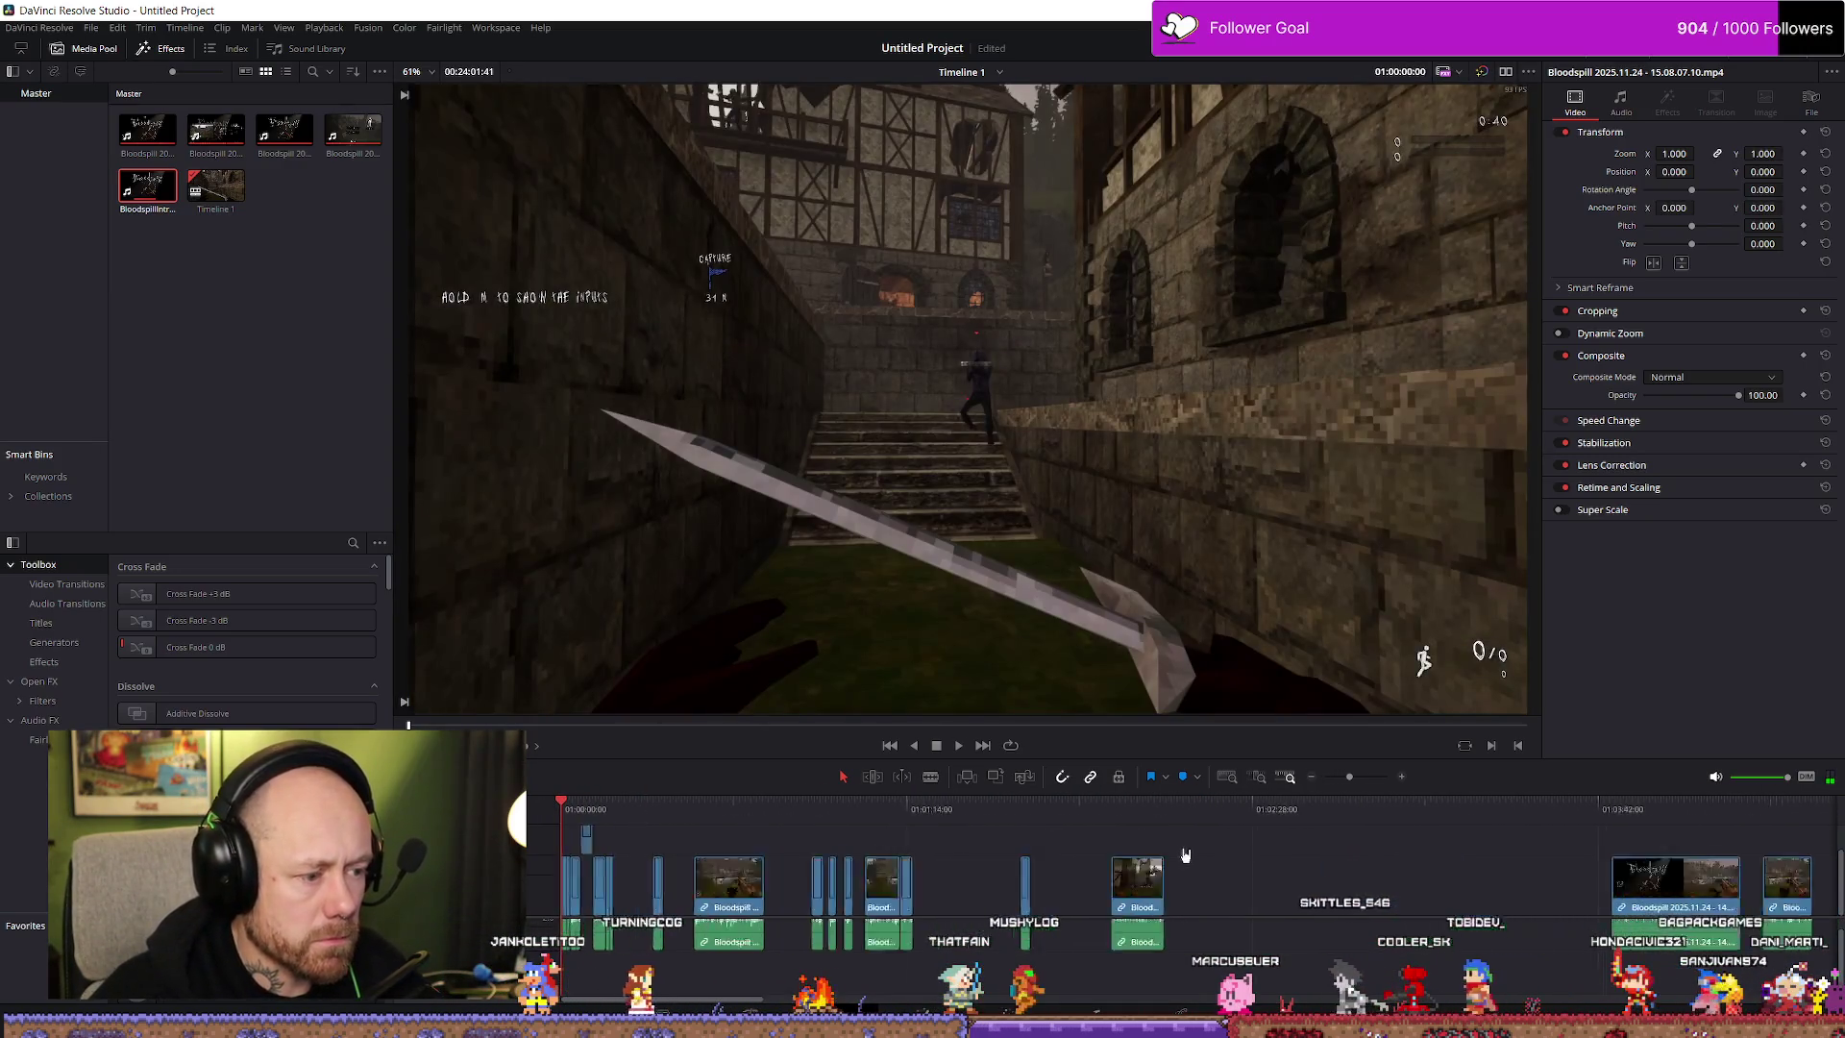
Insert a clip into the gap with F10 and trim the clip ends back to the playhead
key("F10")
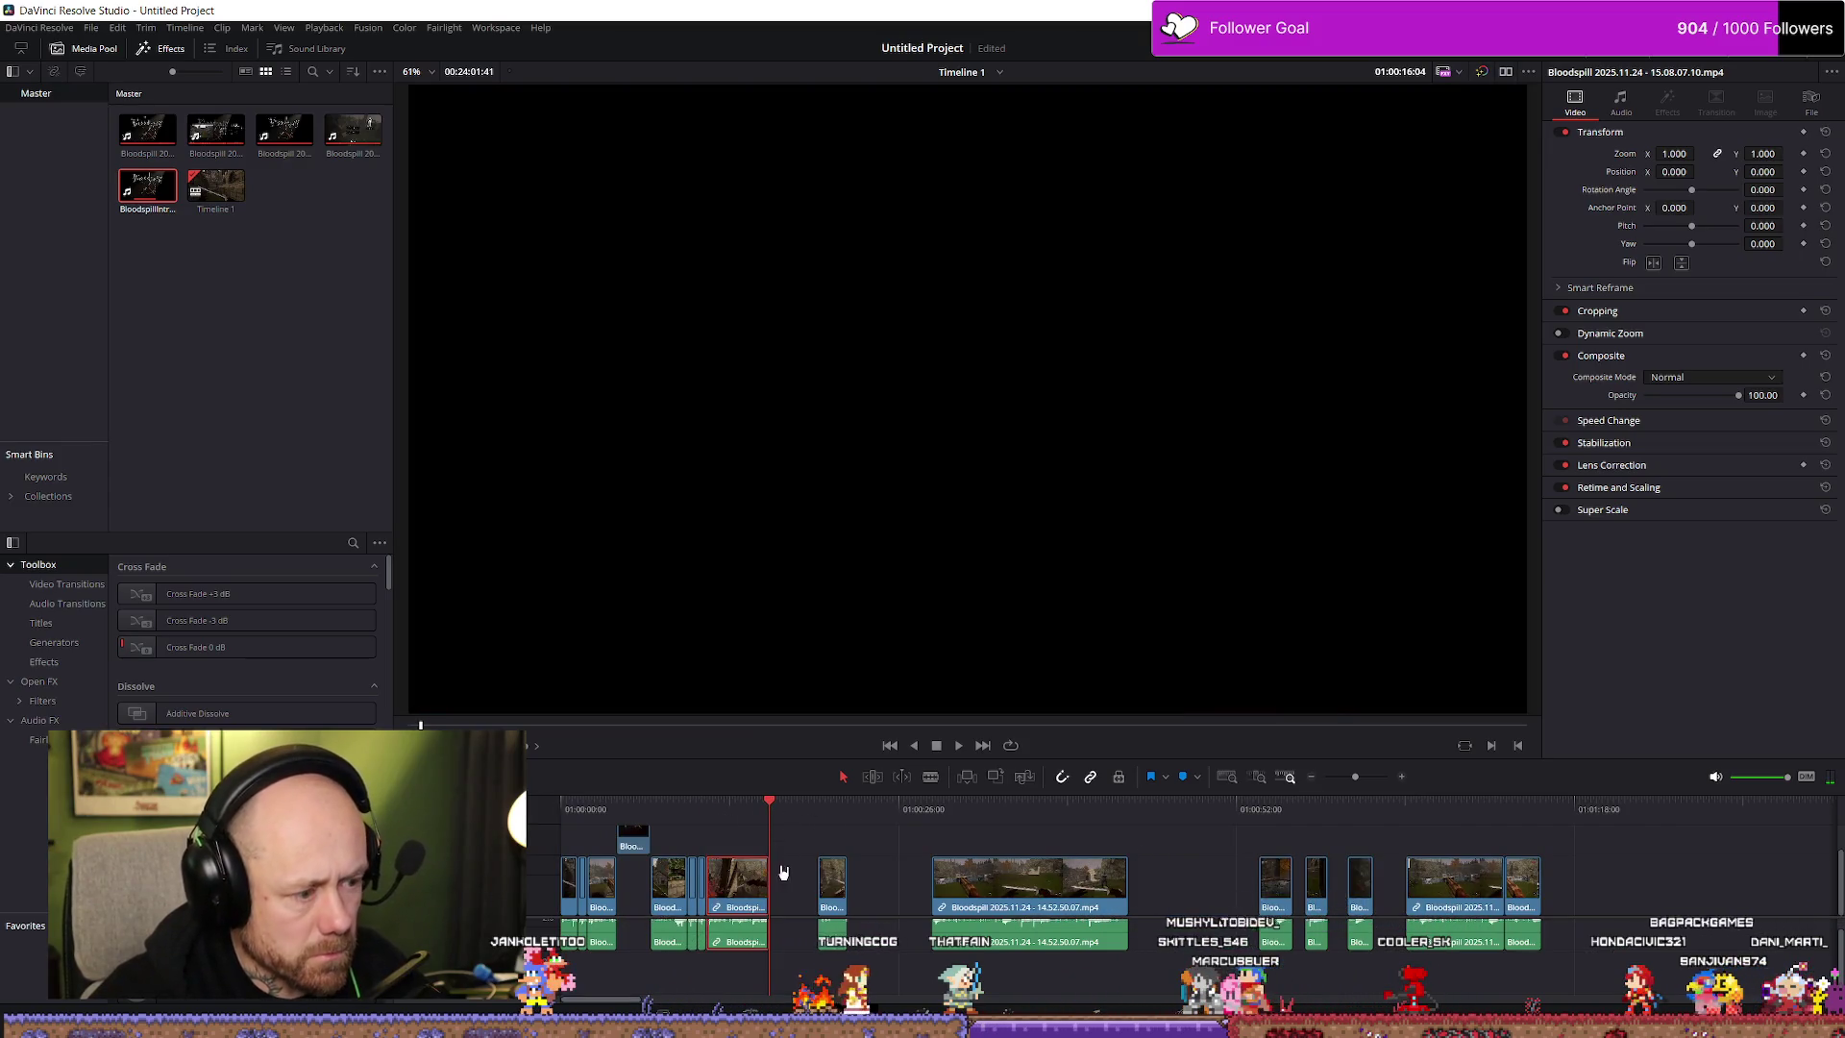
left_click_drag(763, 881, 727, 881)
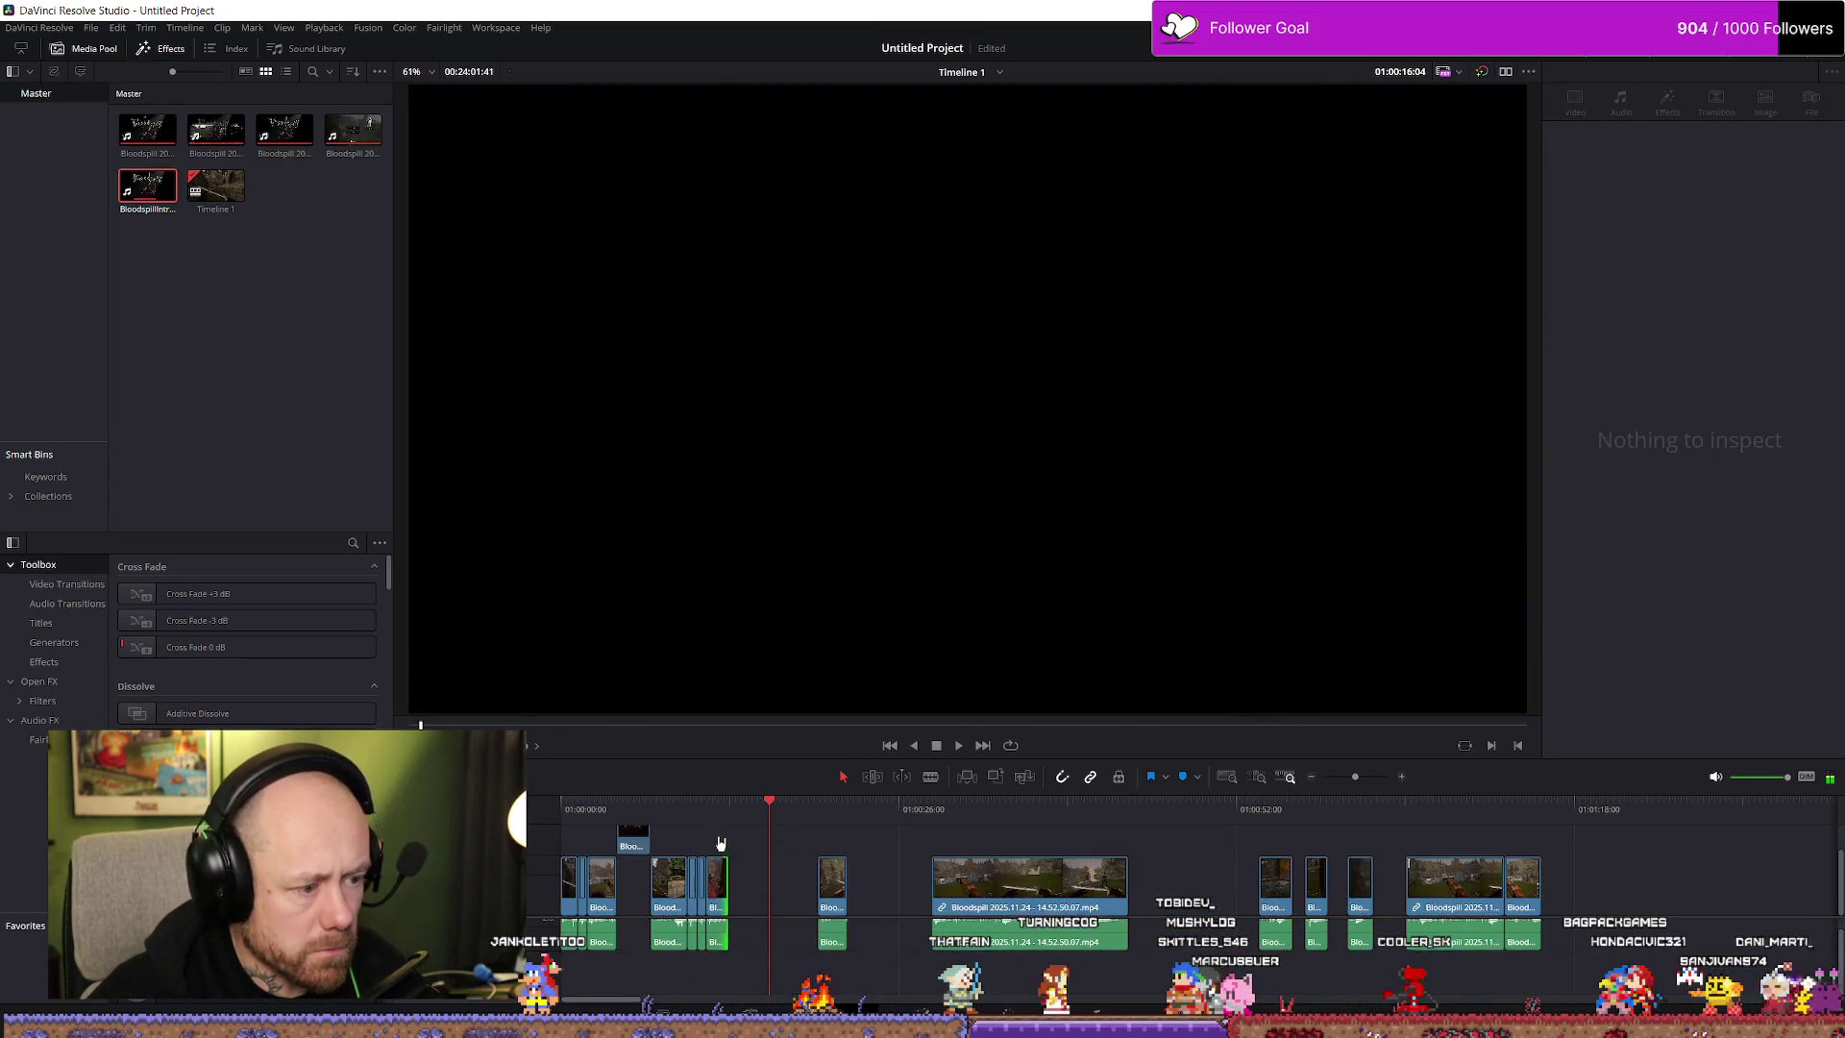
key("space")
scroll(961, 838, "up", 5)
scroll(1008, 846, "up", 1)
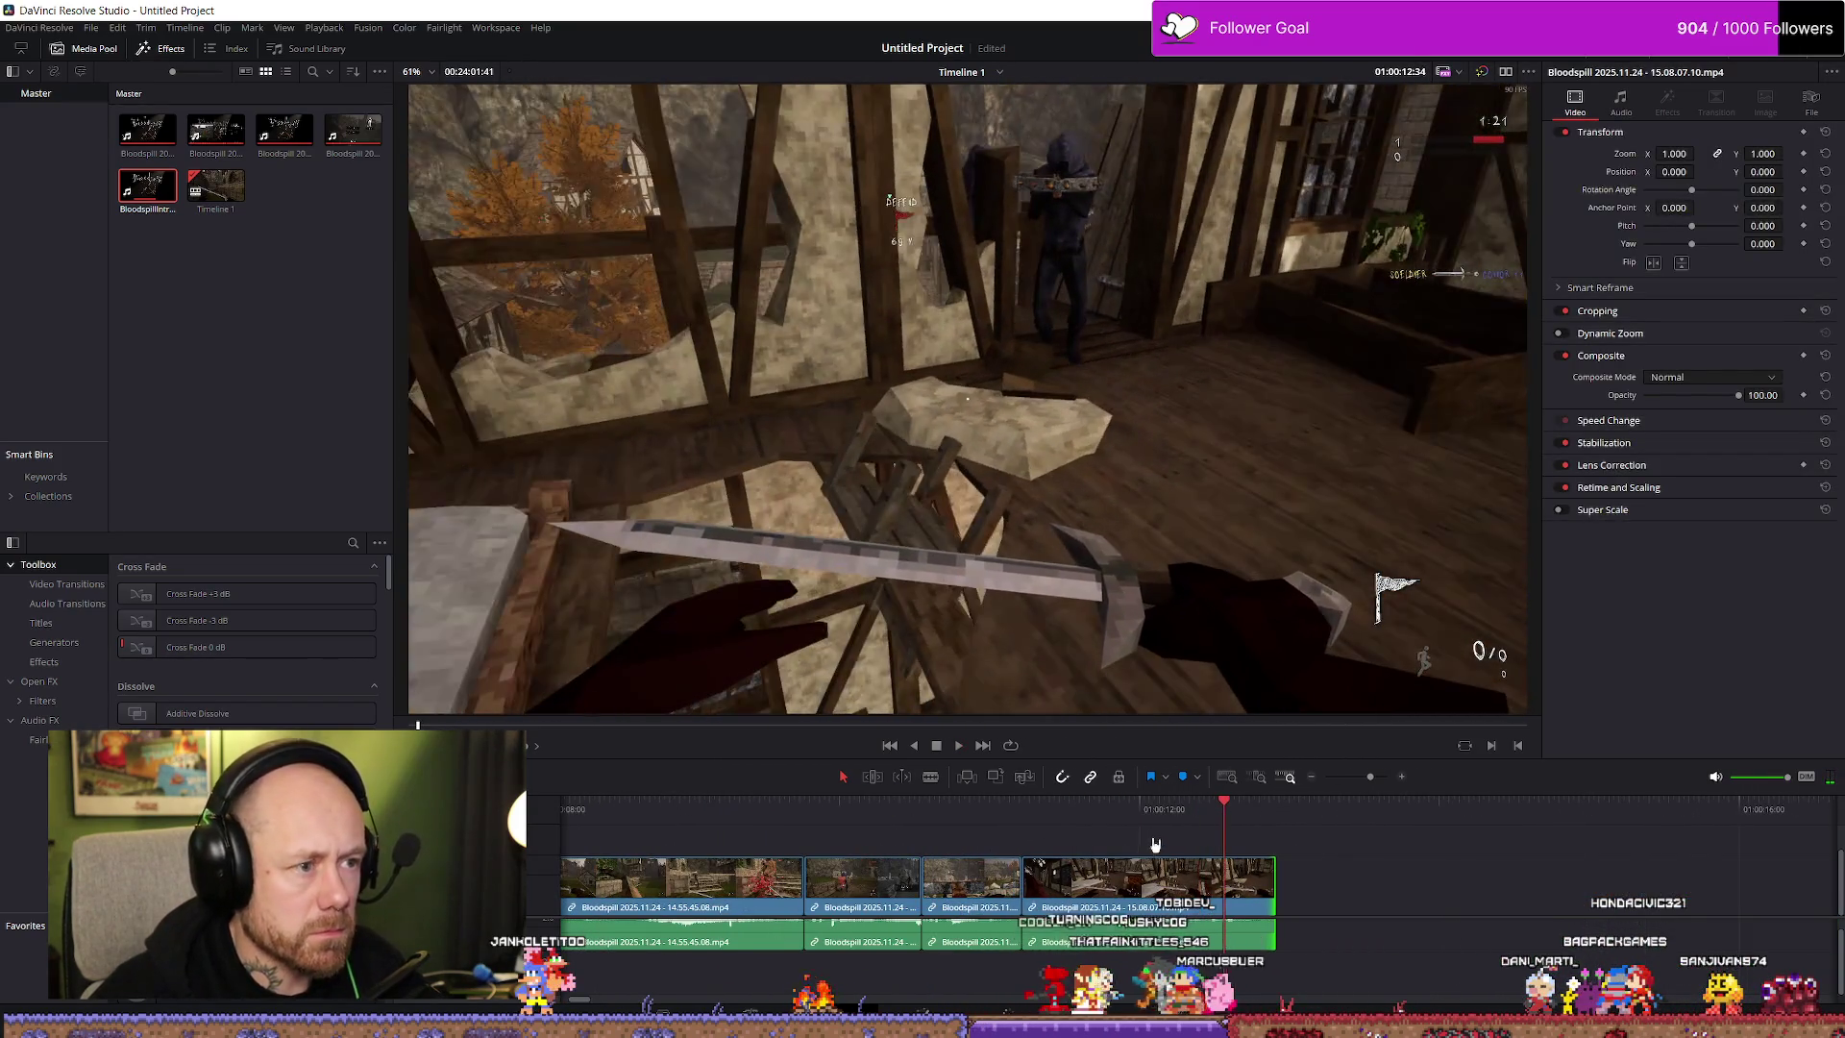
left_click_drag(1270, 889, 1222, 890)
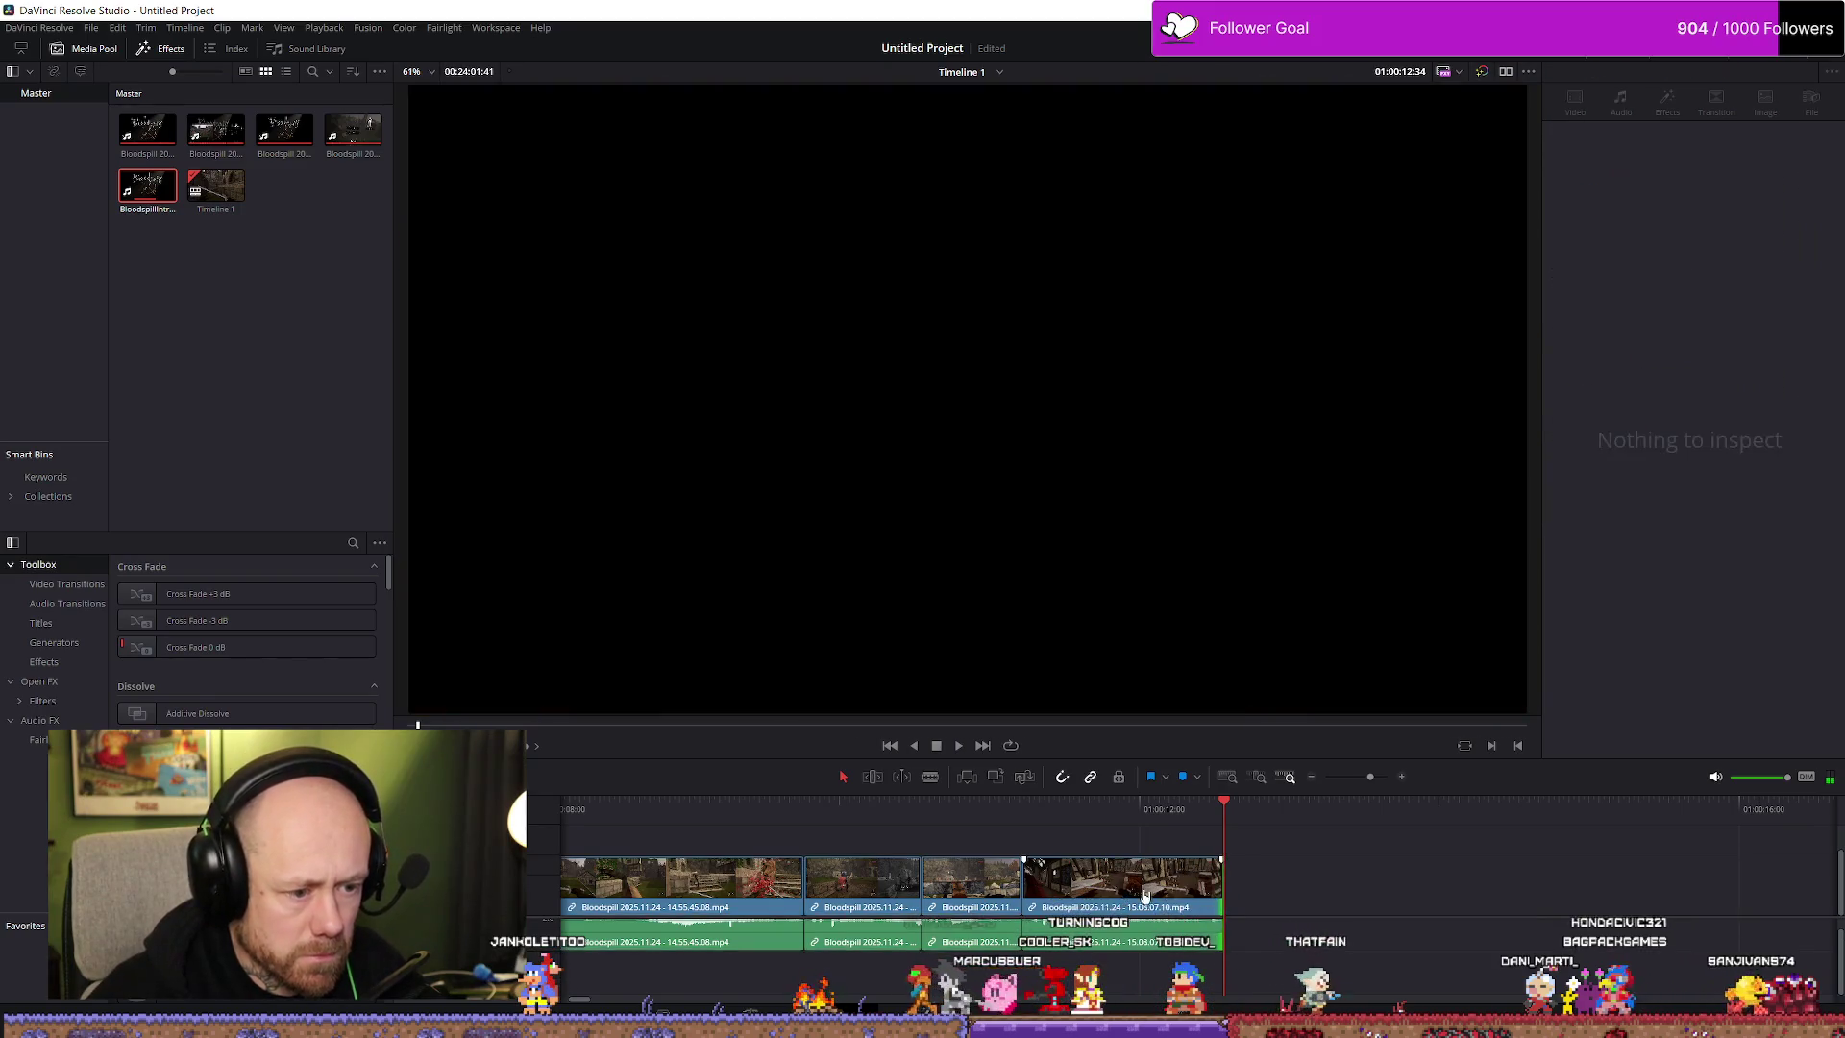
Move the 15.08.07.10 clip up a track at about 01:00:10 and review the edit
left_click(880, 896)
left_click_drag(914, 834, 965, 832)
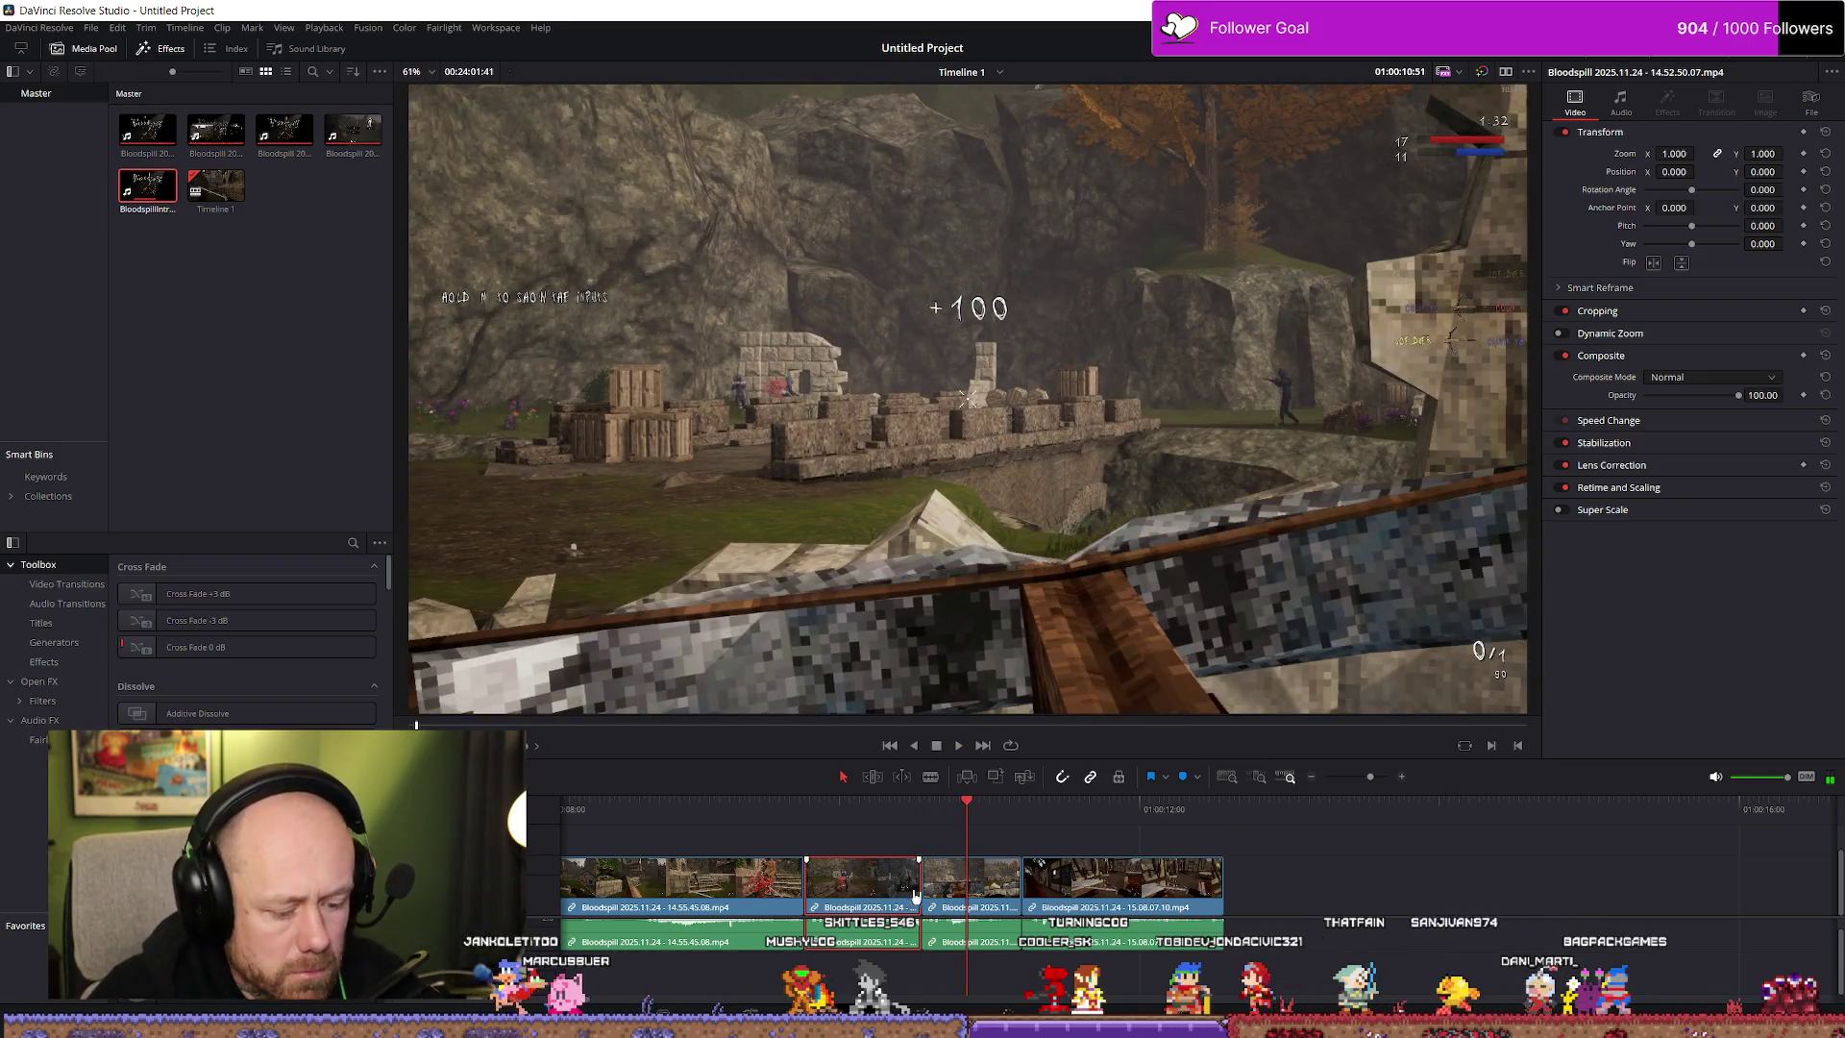
mouse_move(1103, 909)
left_mouse_down()
mouse_move(1048, 849)
mouse_move(911, 840)
mouse_move(961, 832)
mouse_move(854, 876)
left_mouse_up()
left_click(869, 893)
key("space")
key("space")
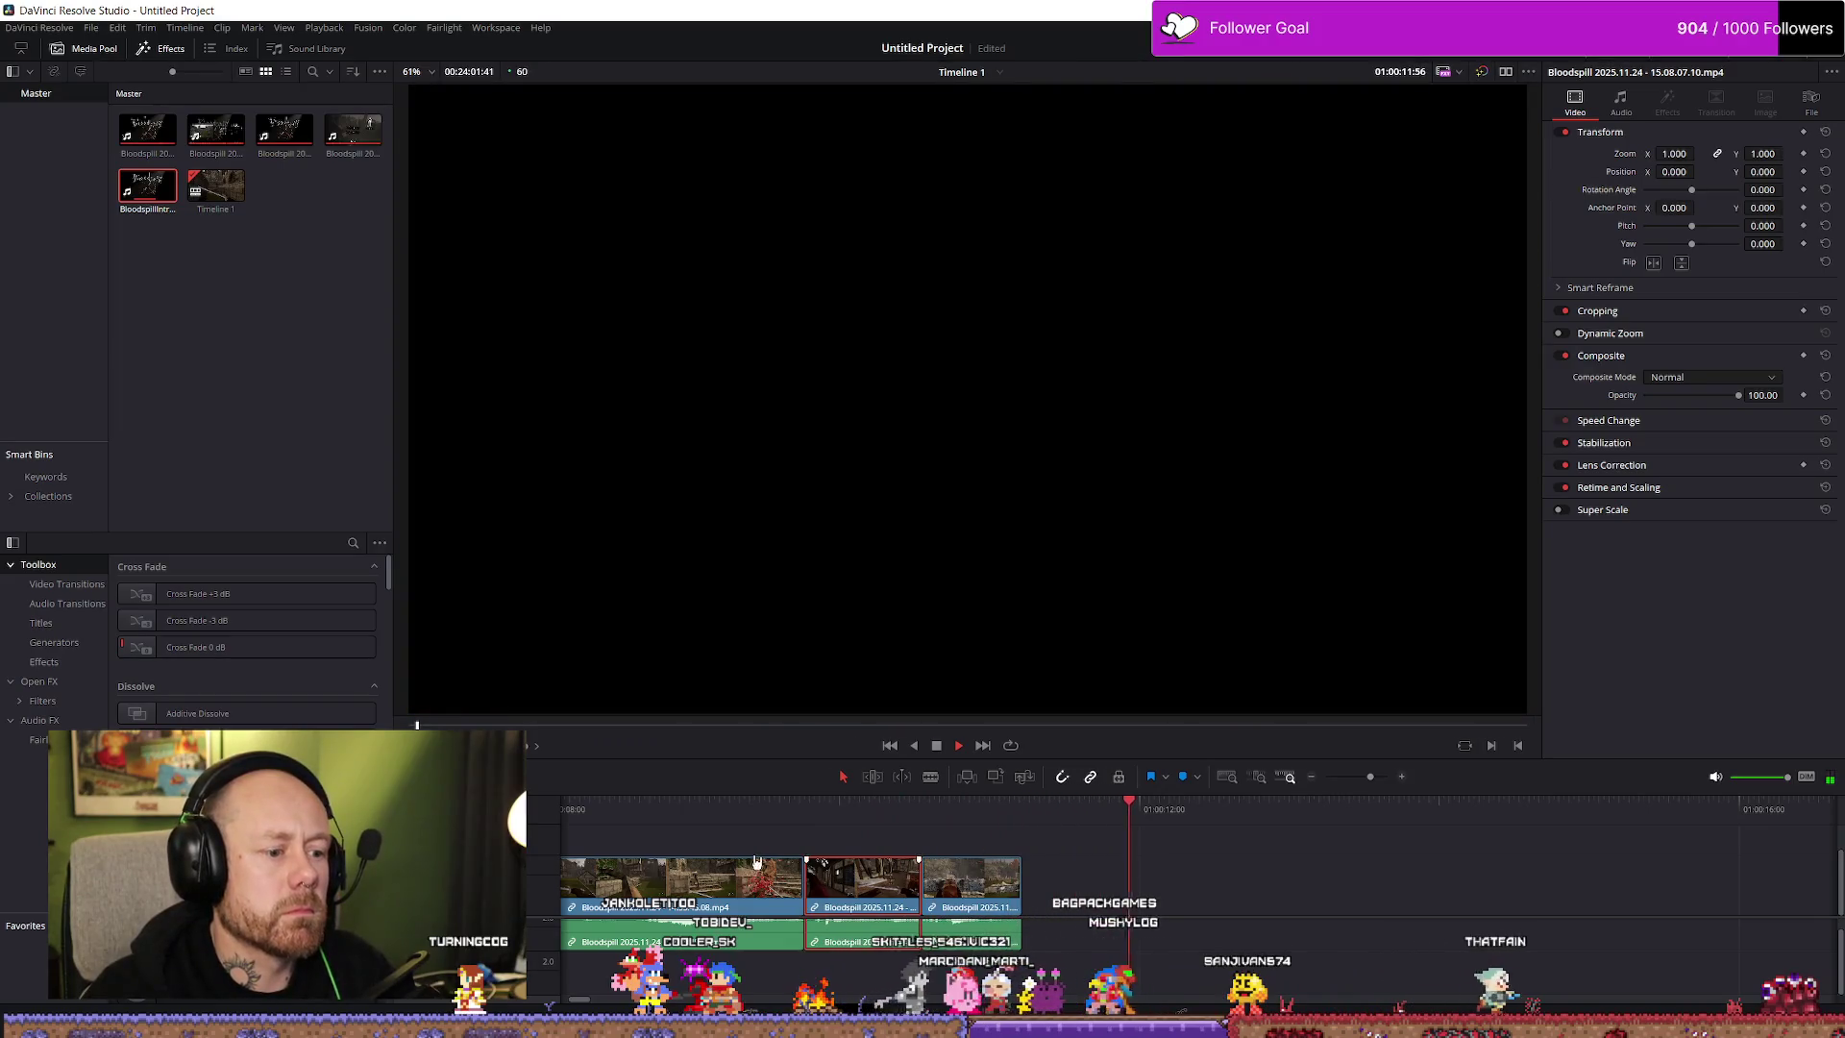
key("space")
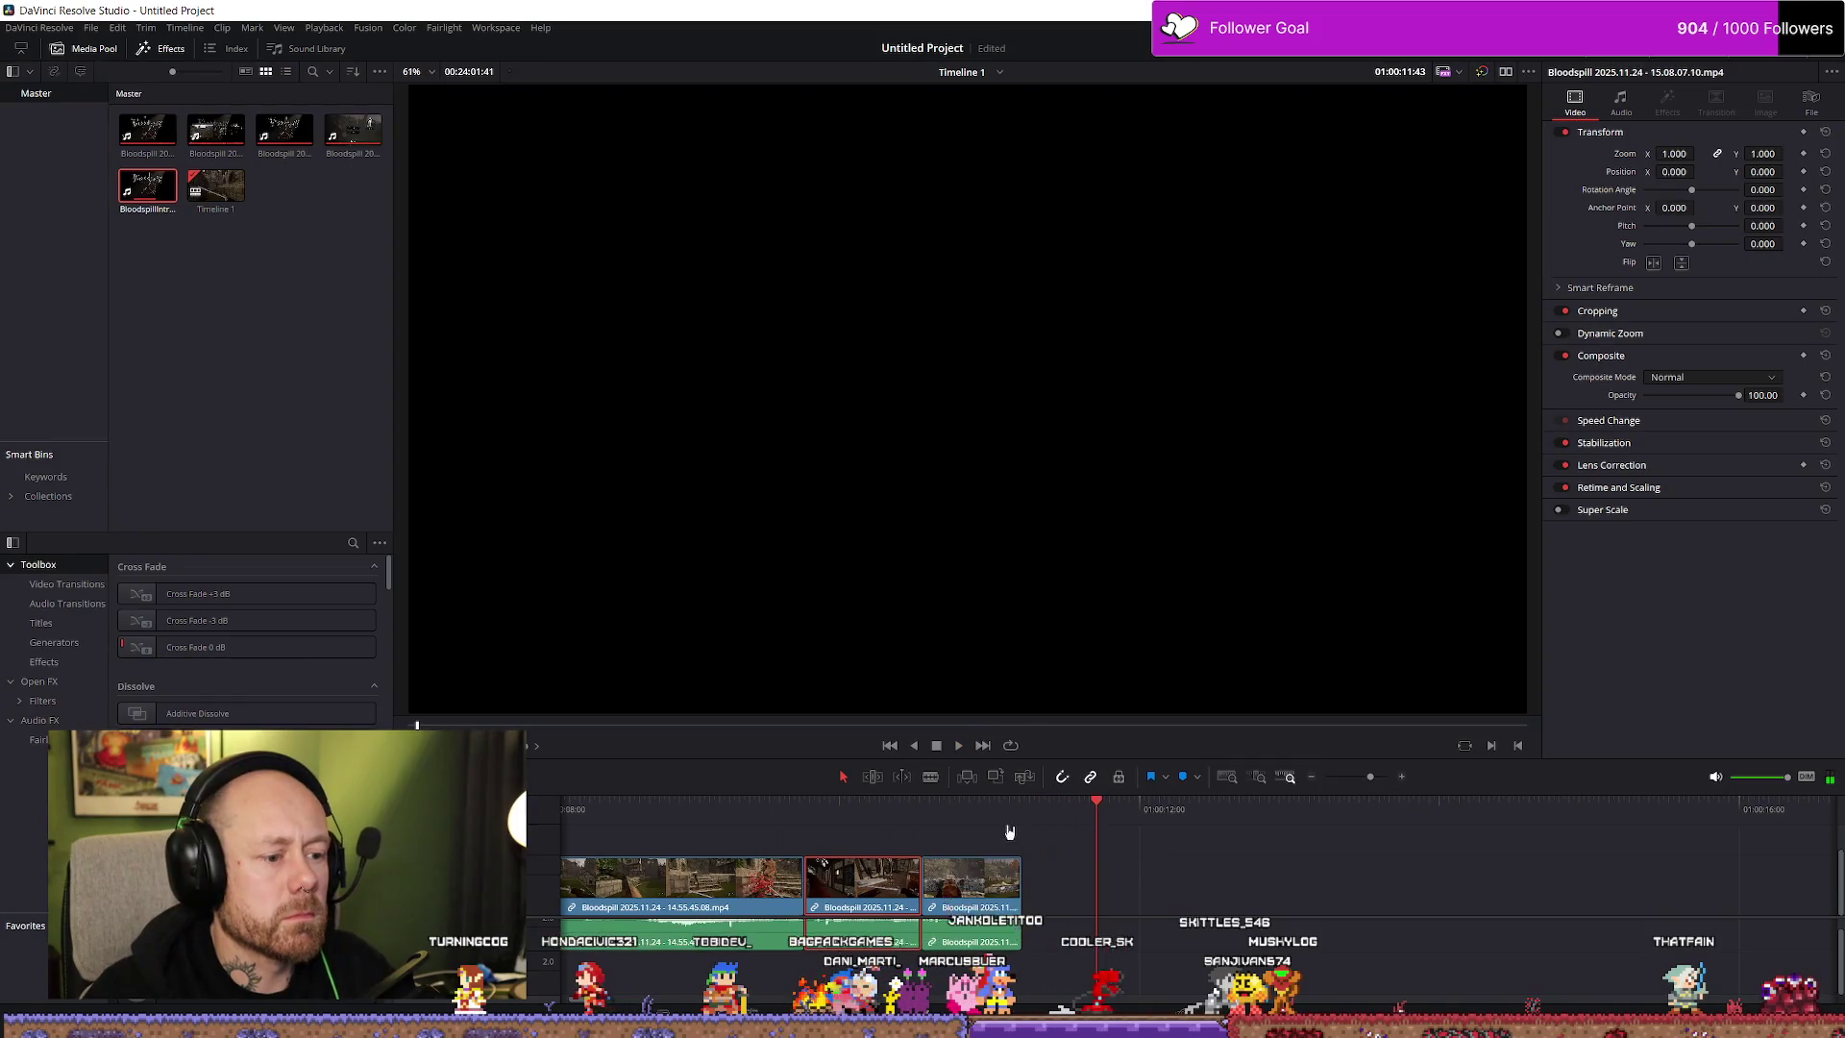
key("shift+z")
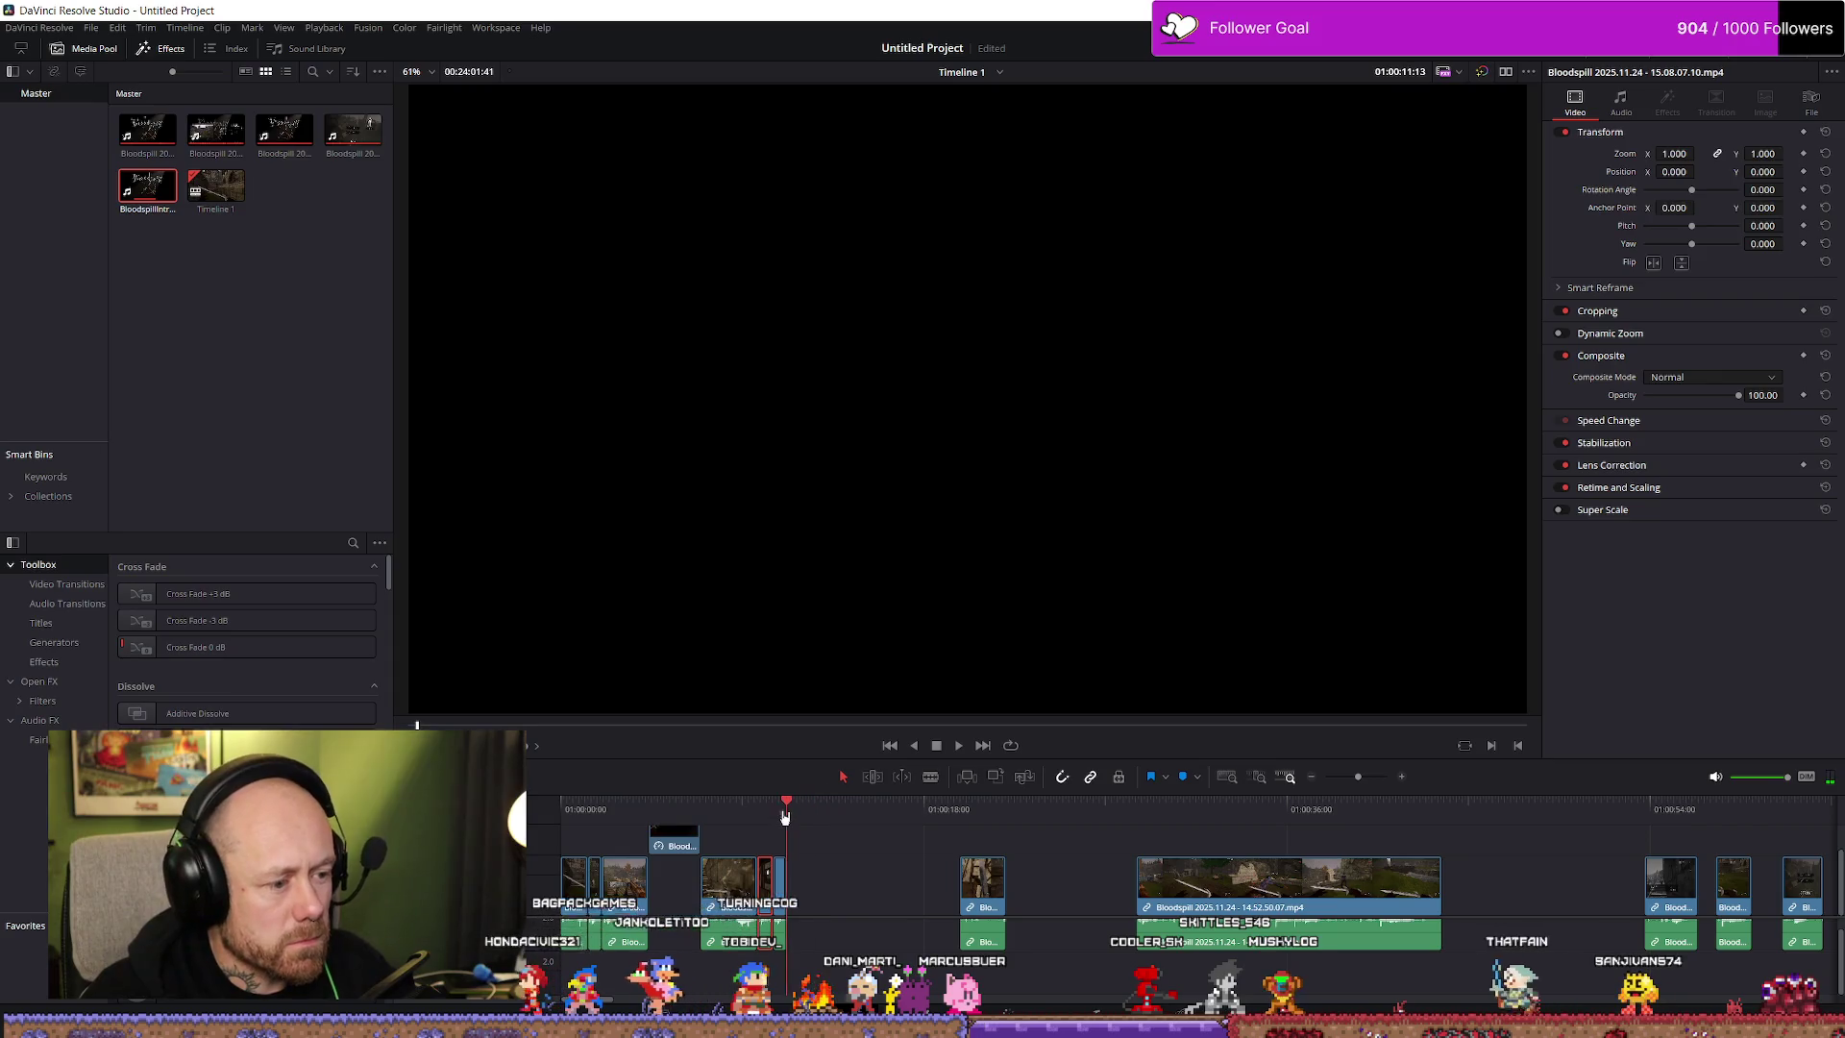
key("shift+z")
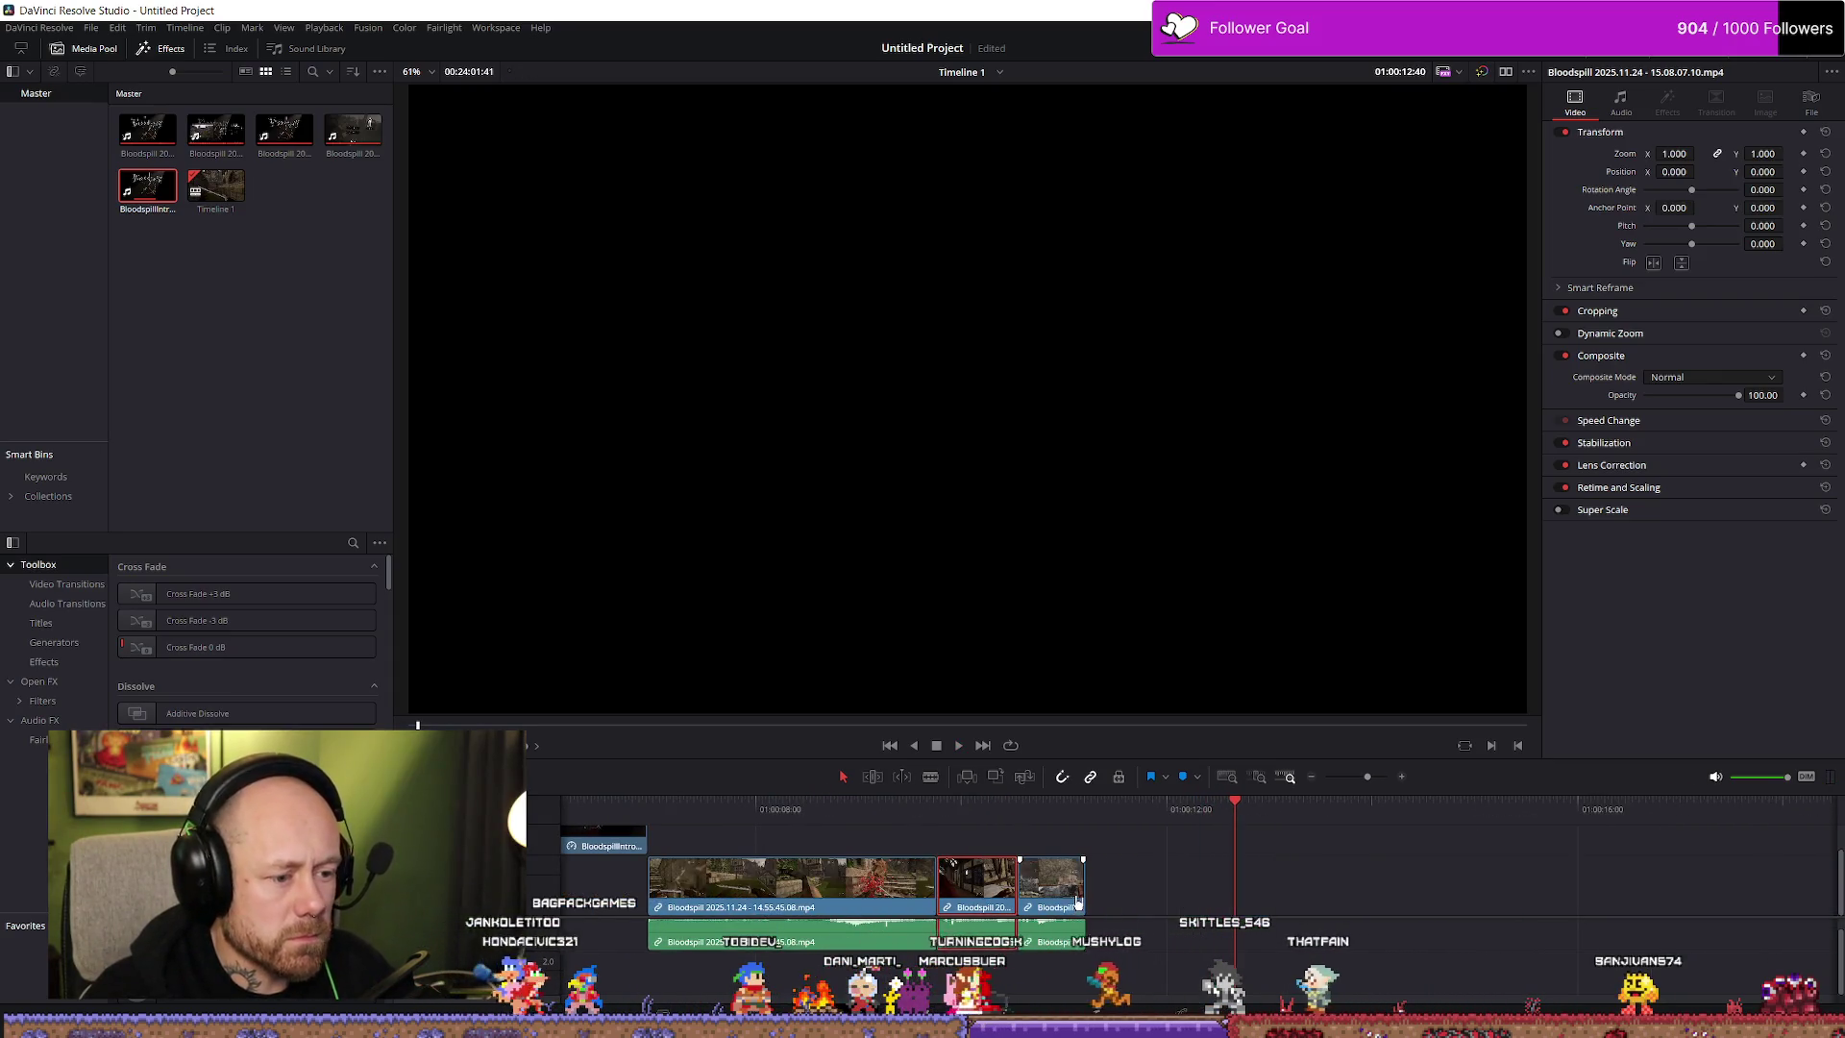
Undo back to the longer 14.52.50.07 third clip, extend its end, and return to the intro
key("ctrl+z")
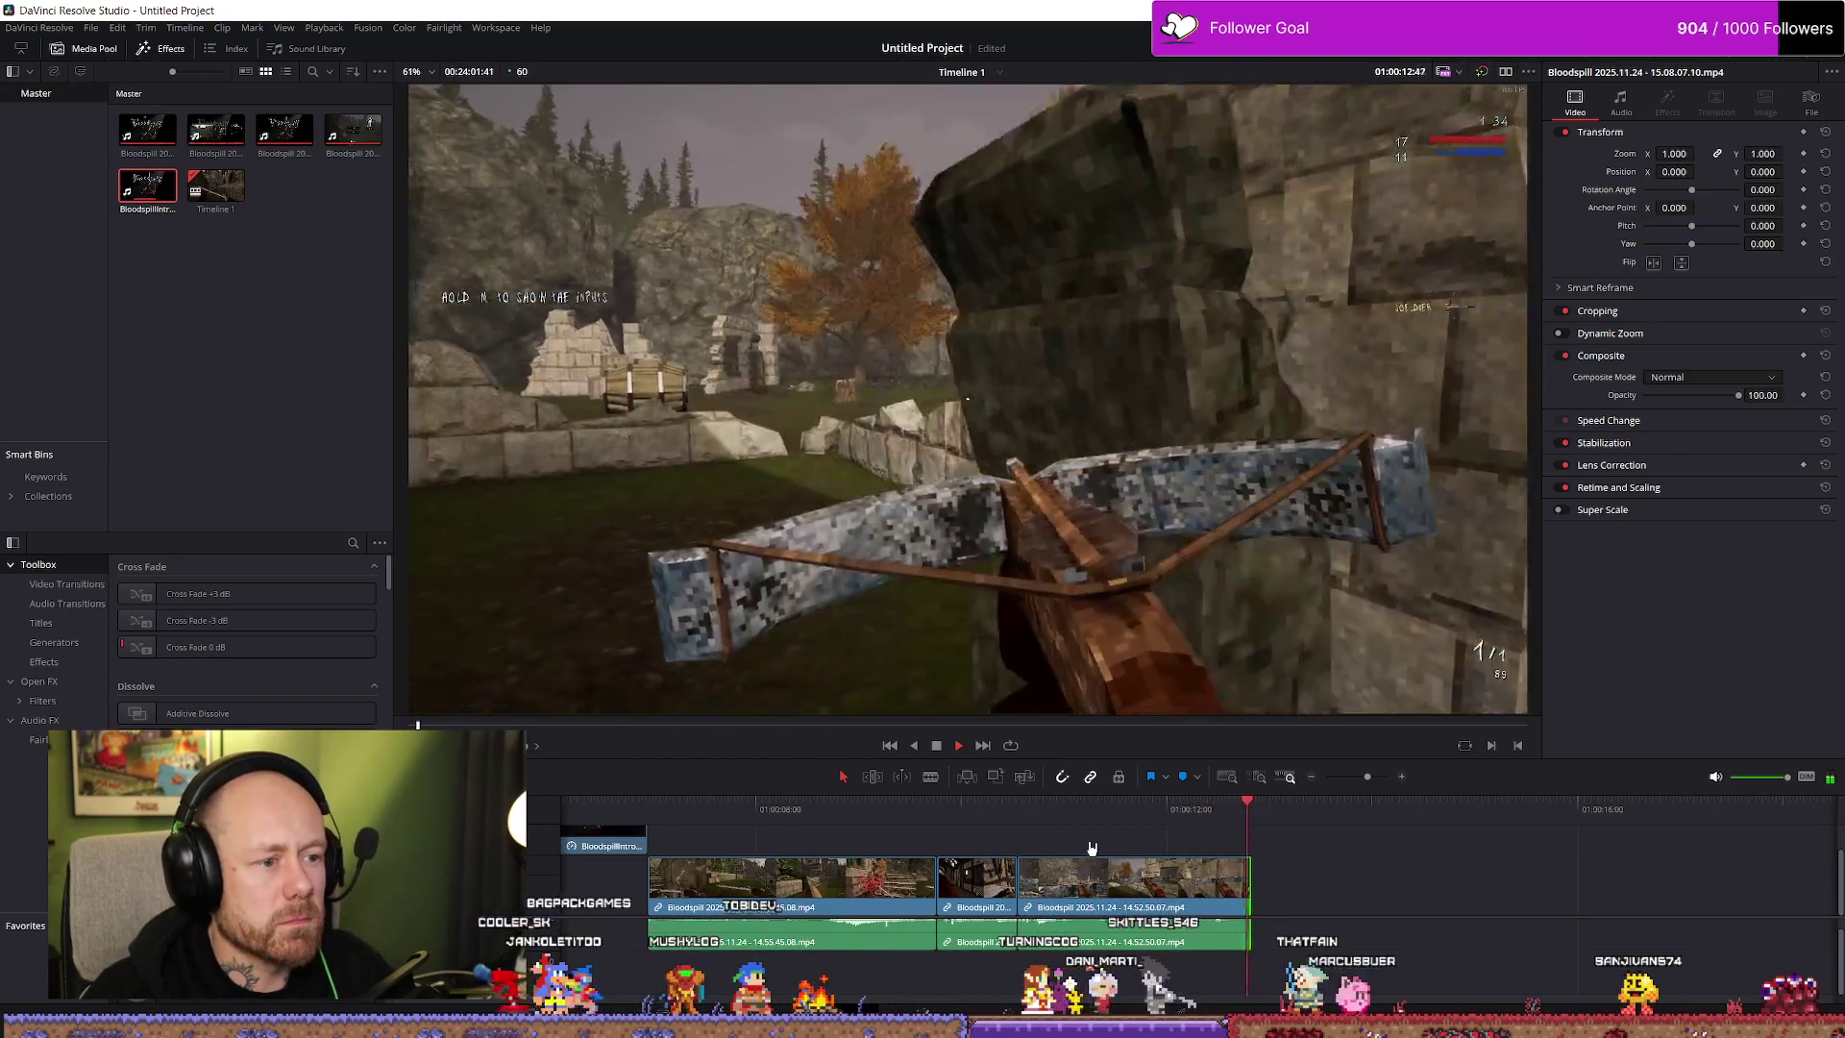
key("ctrl+z")
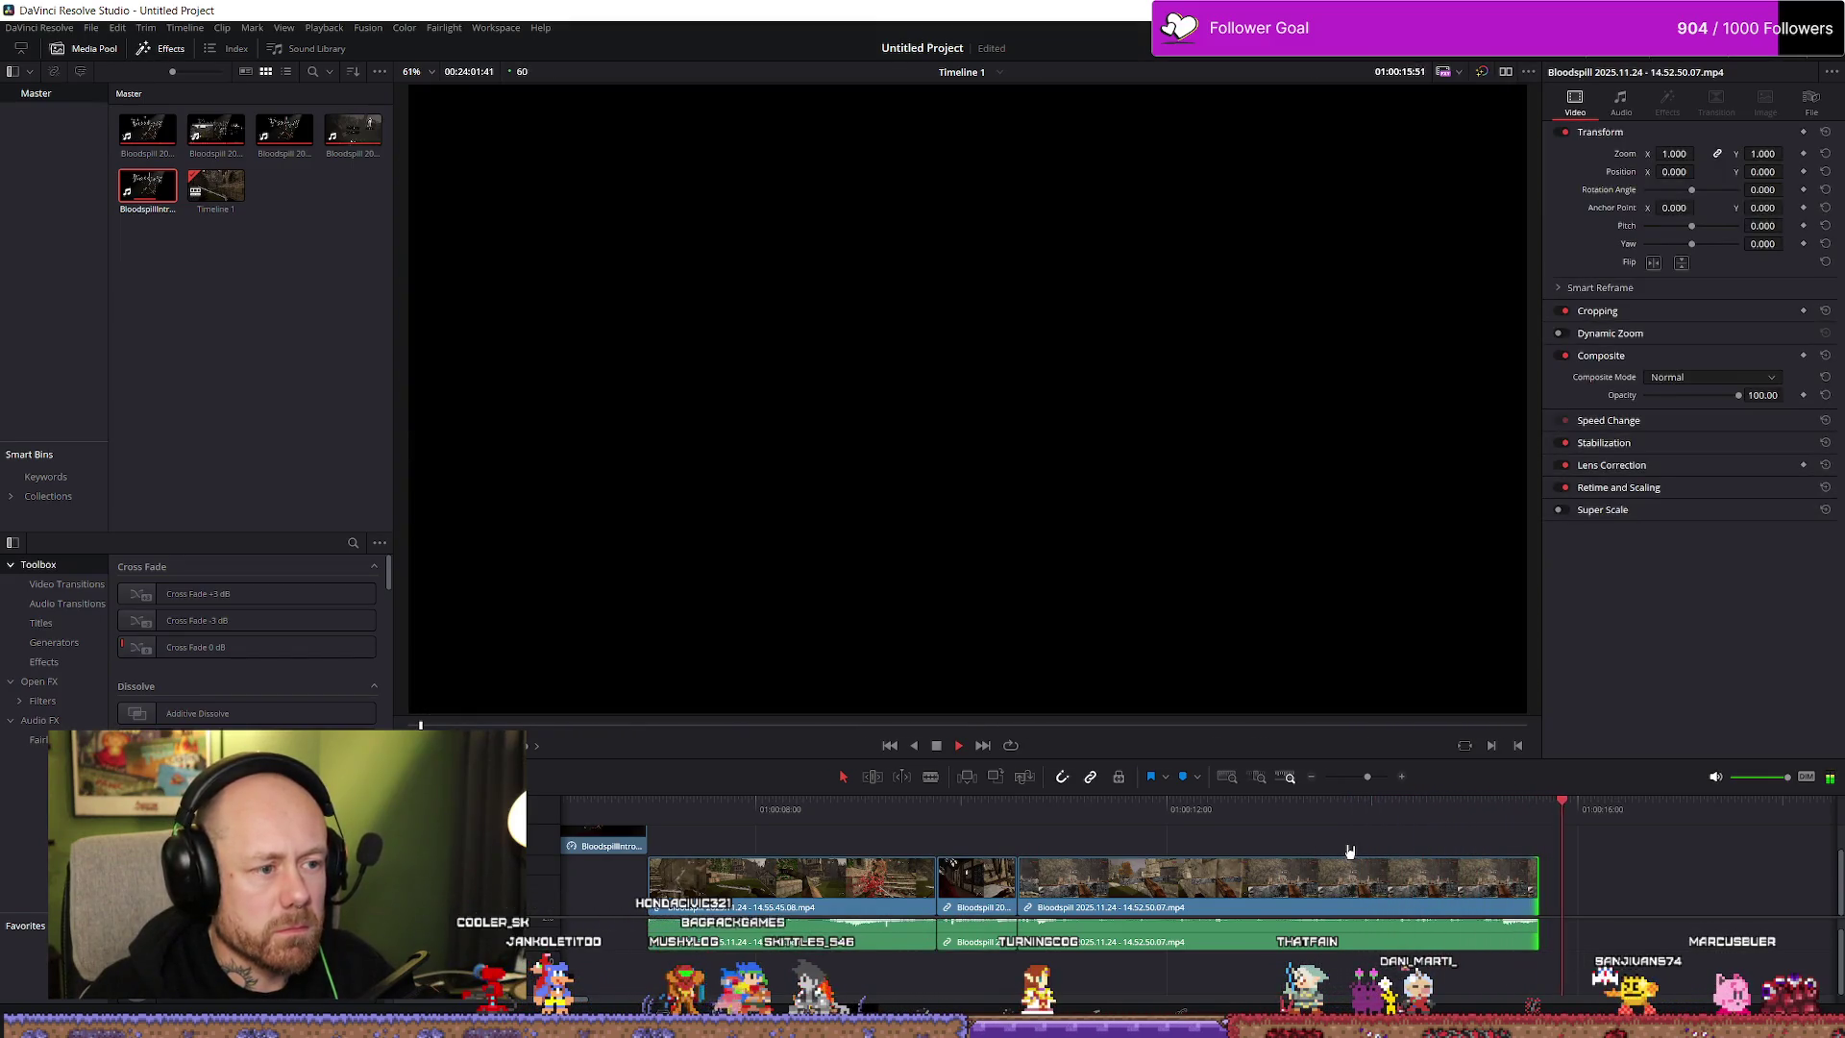
left_click(1349, 852)
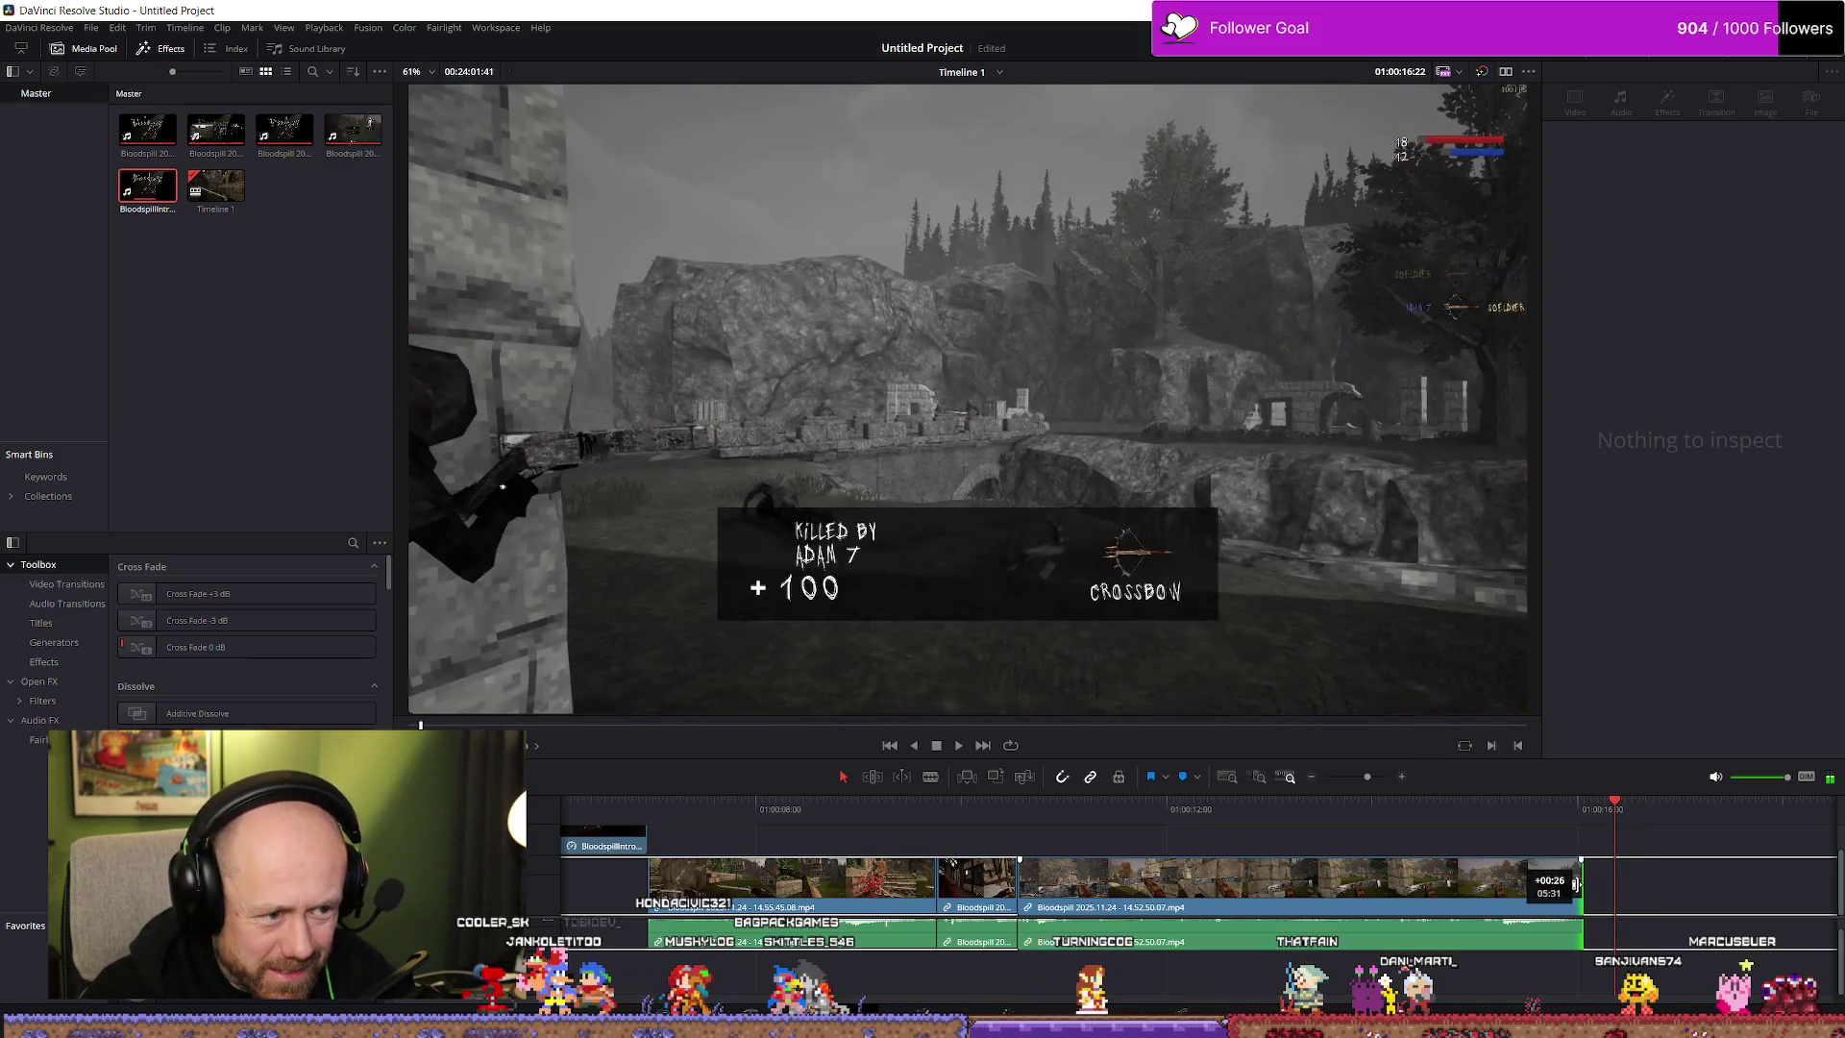
left_click_drag(1574, 884, 1574, 884)
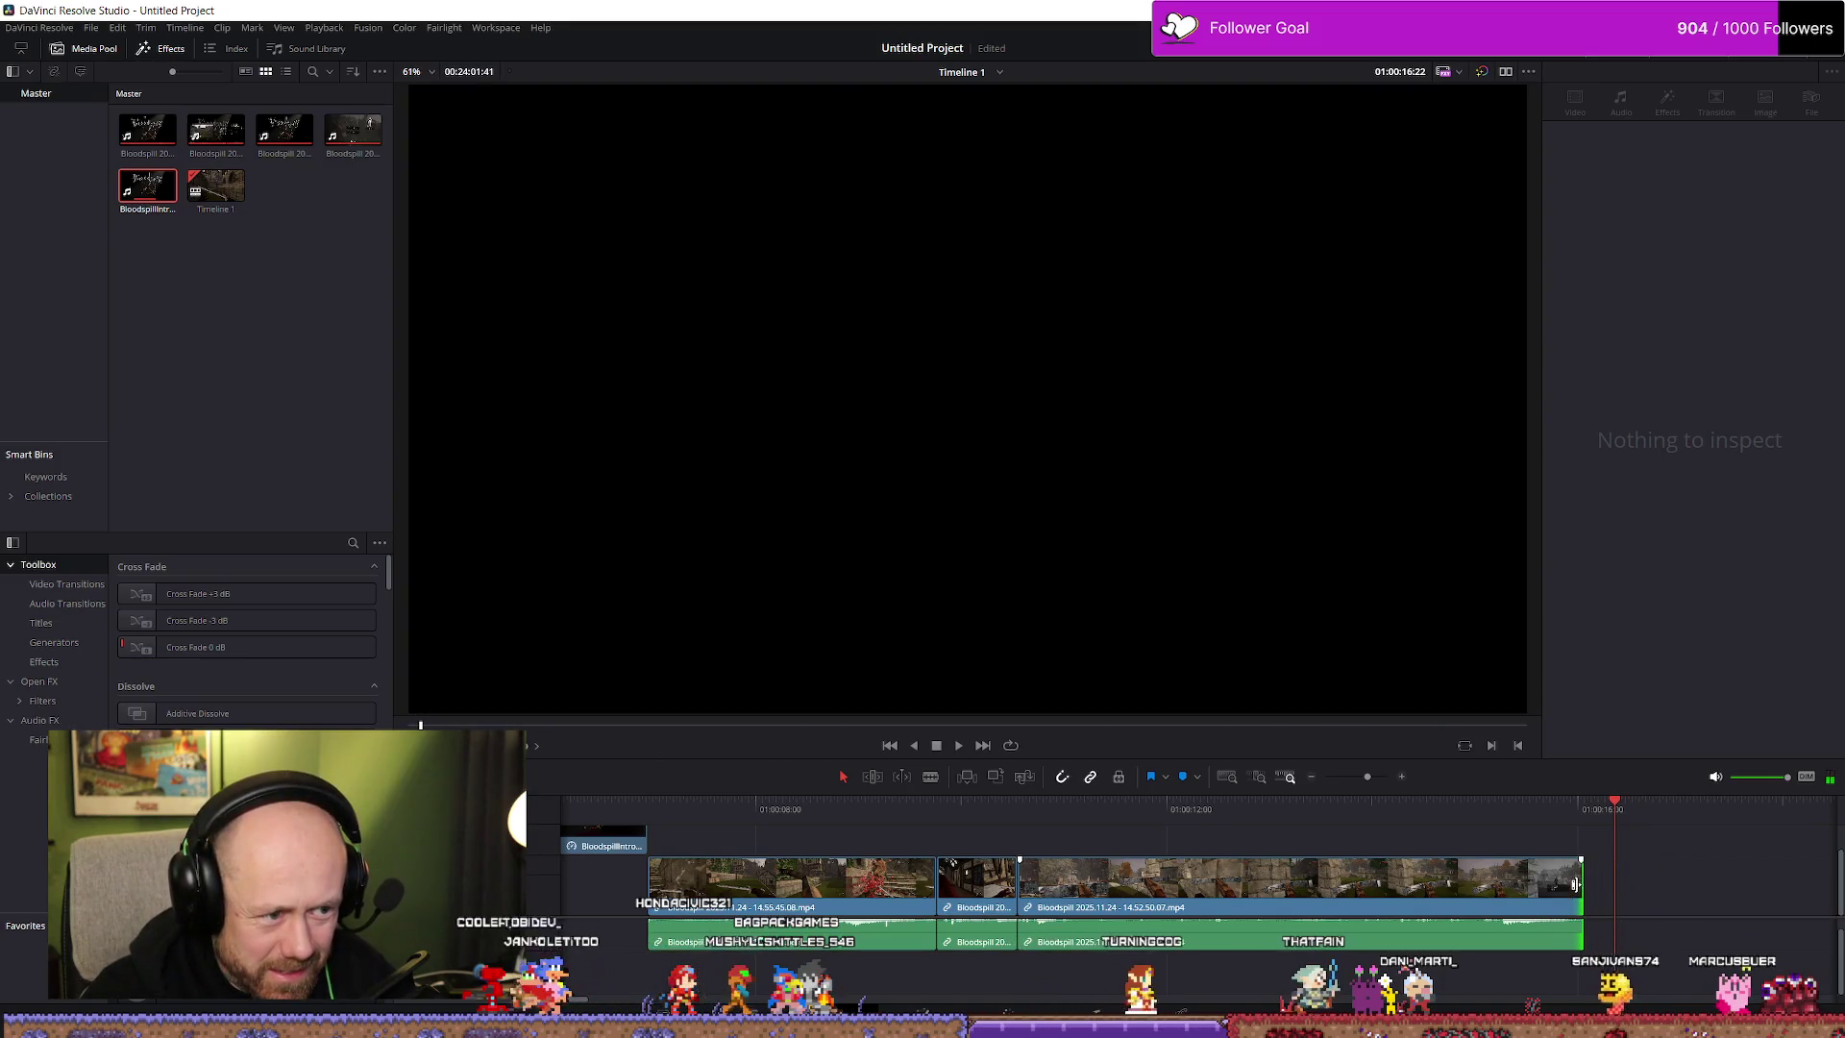
left_click(586, 815)
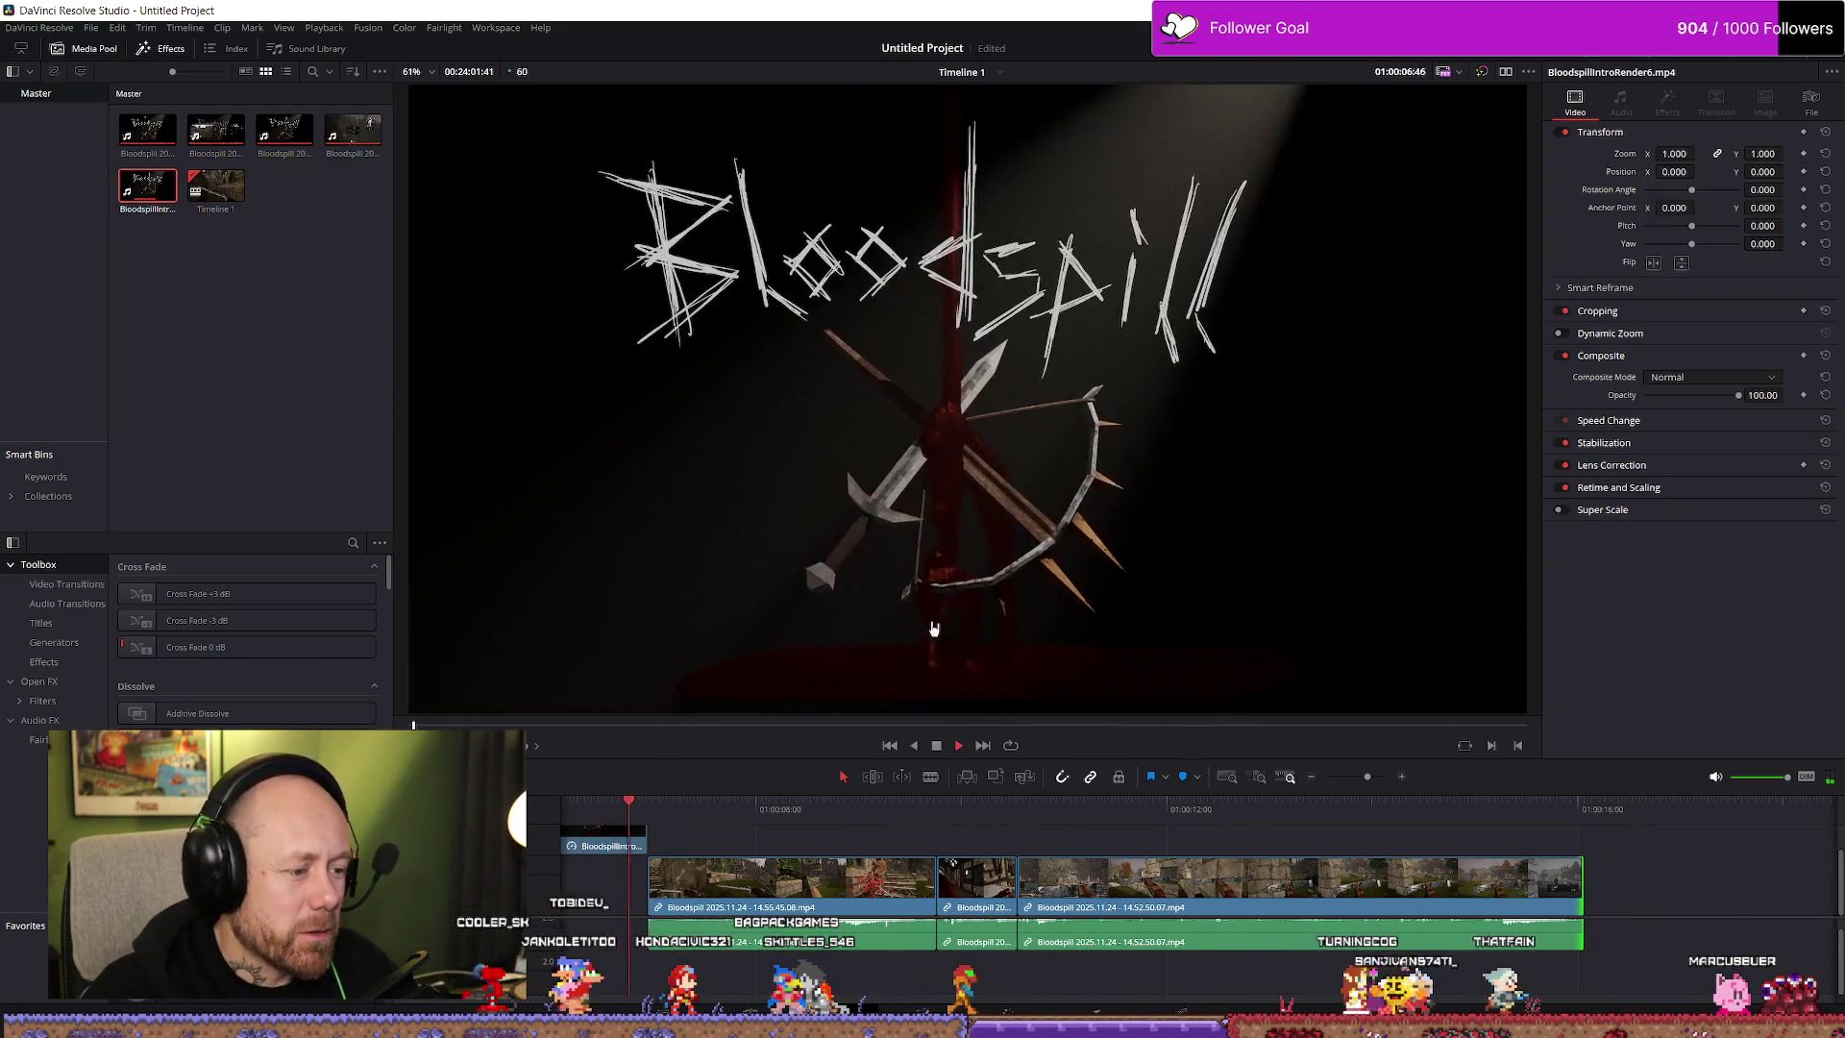
key("ctrl+f")
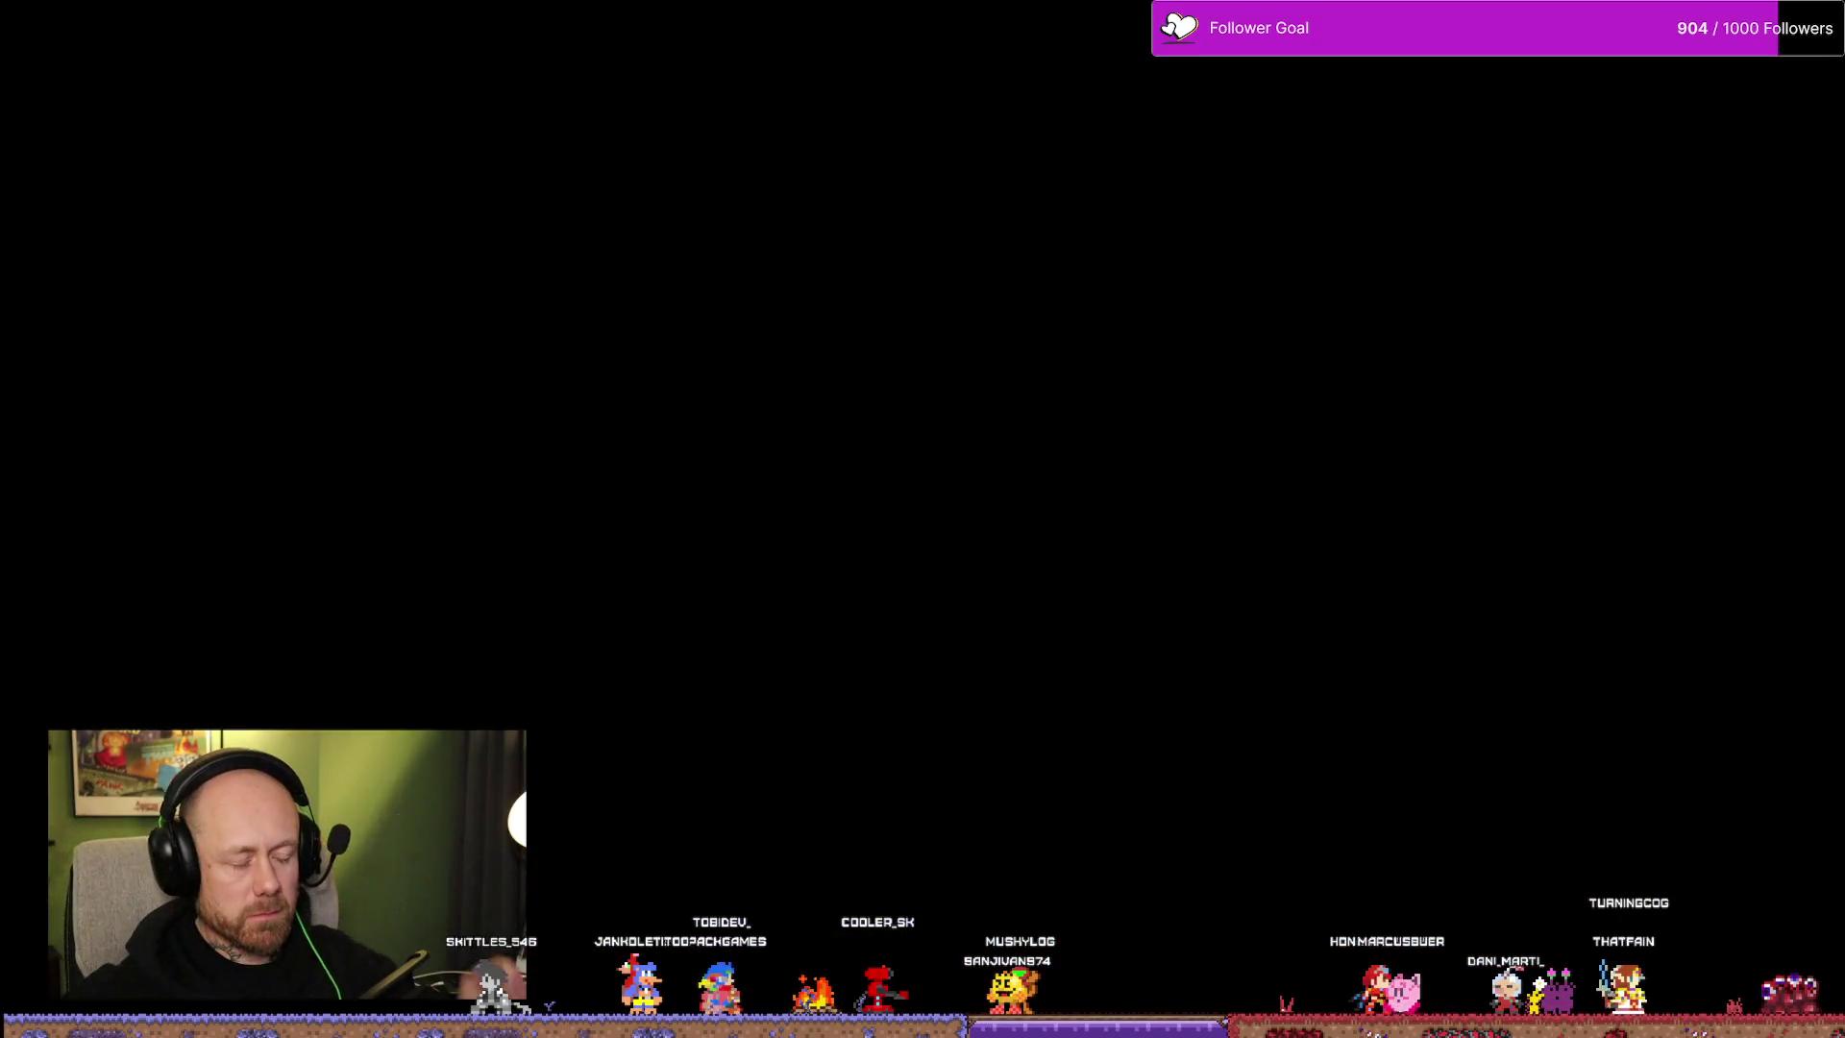
left_click(1174, 971)
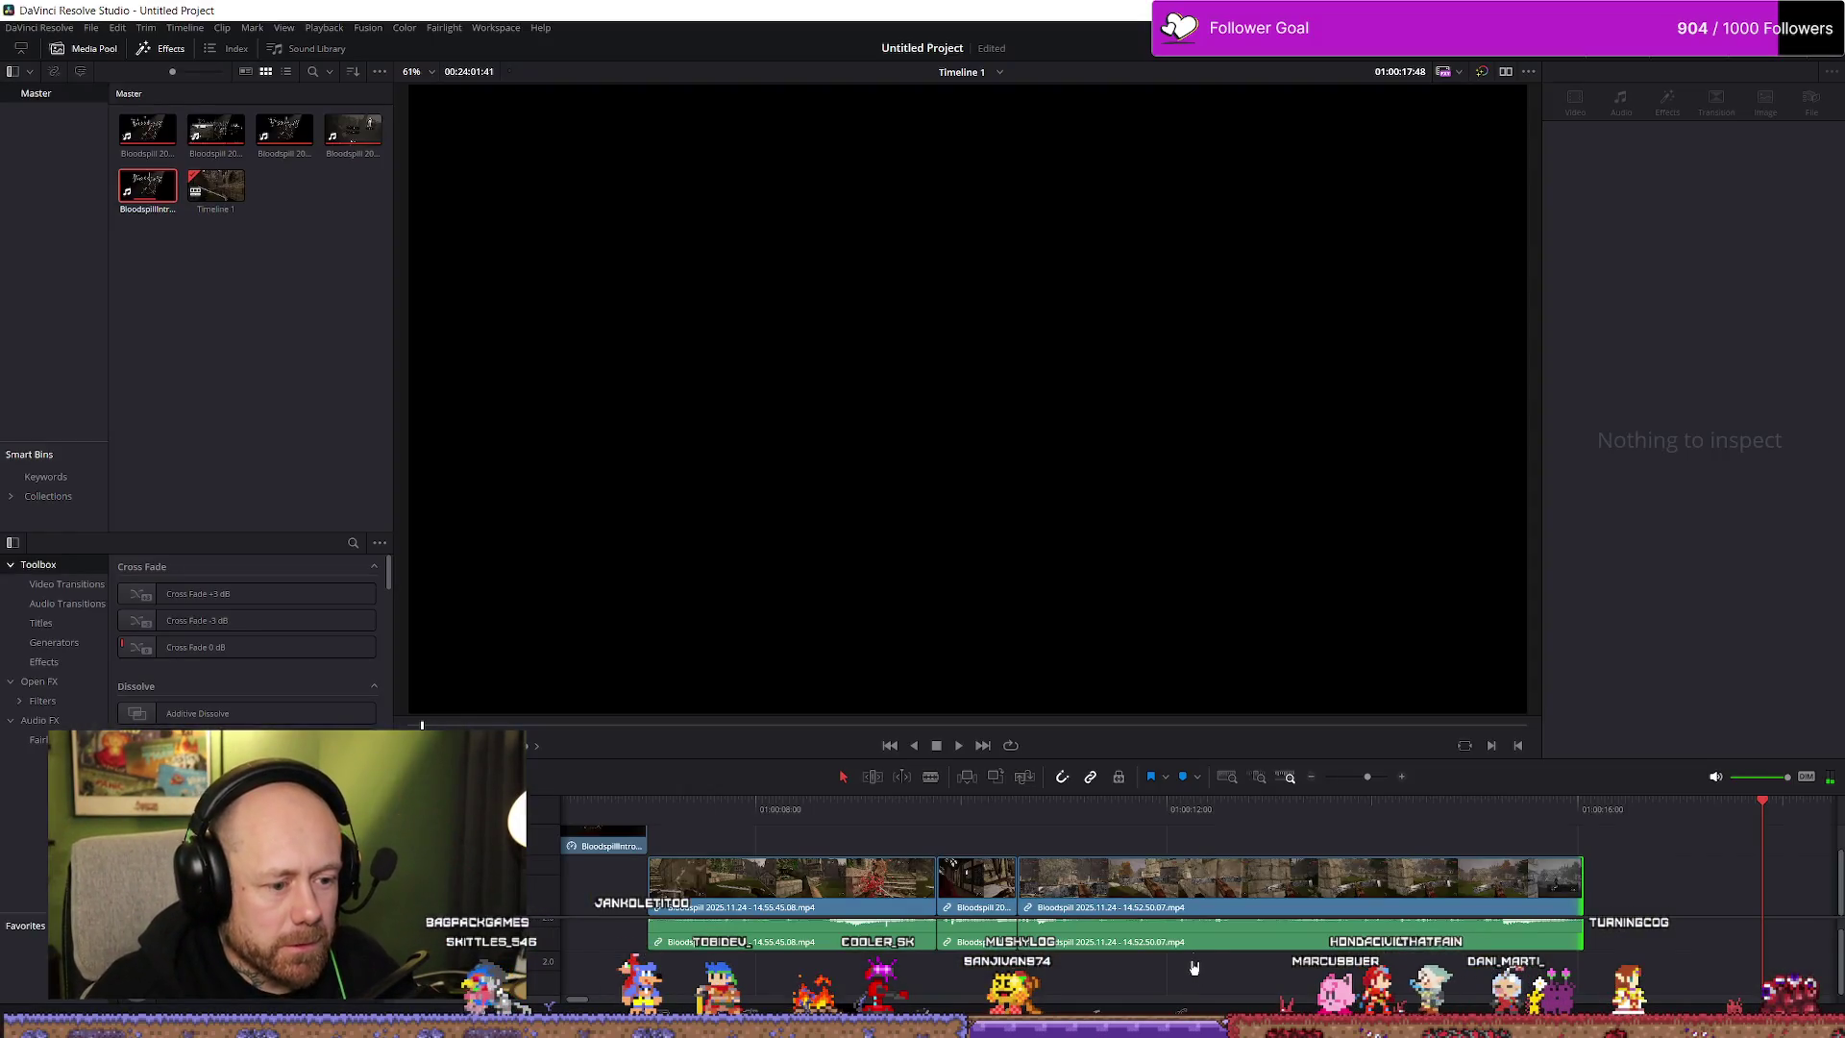
left_click(973, 892)
key("shift+z")
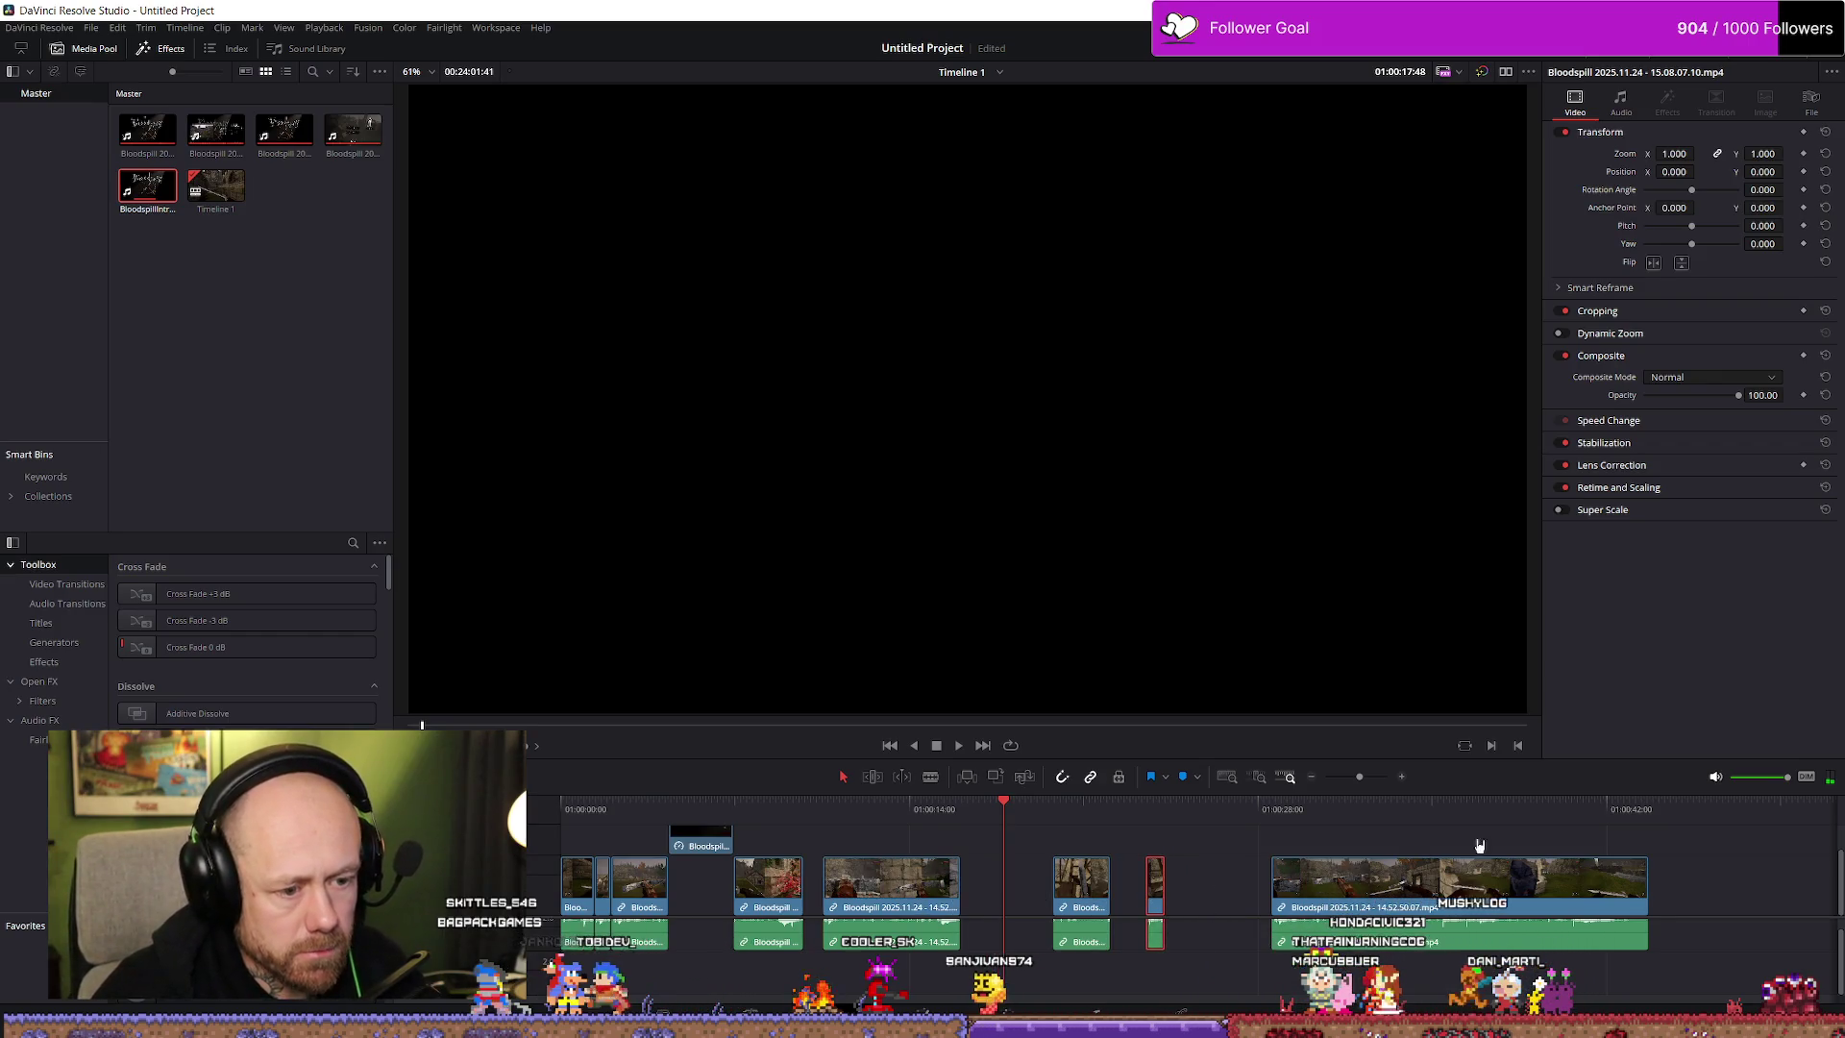
scroll(1633, 913, "down", 10)
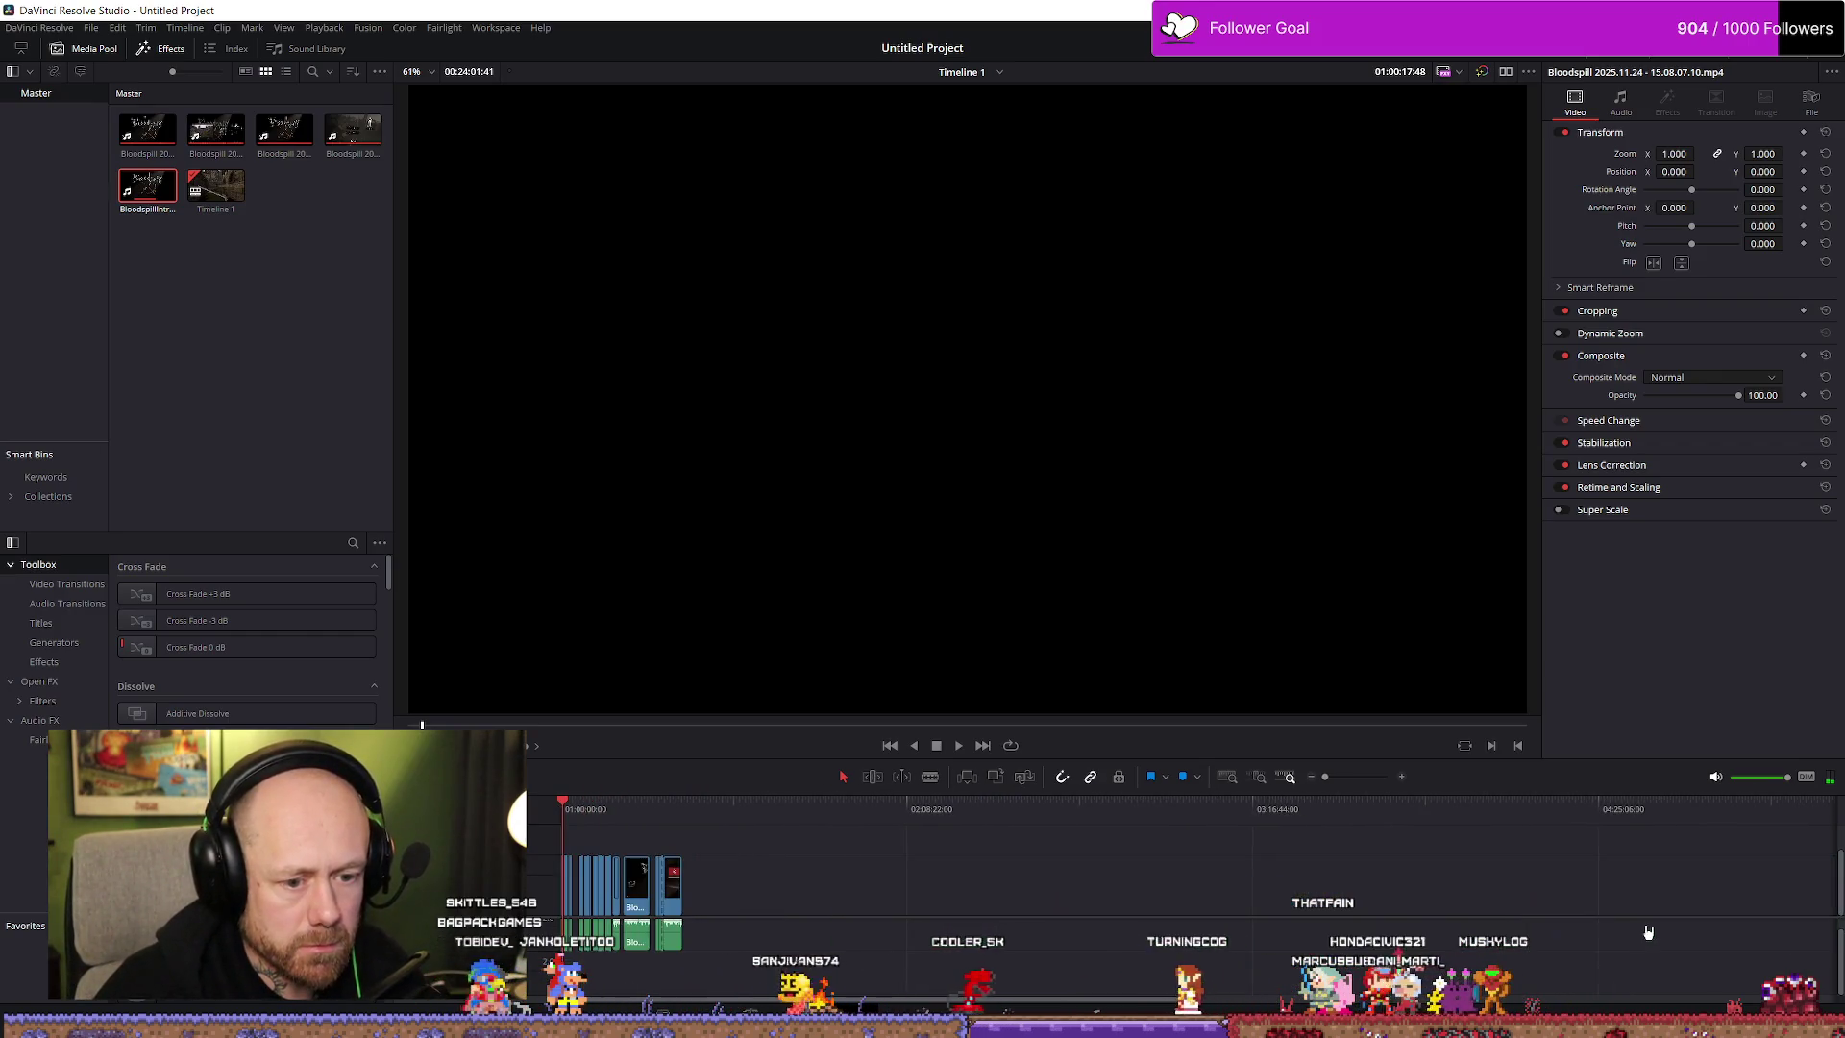
scroll(668, 817, "up", 10)
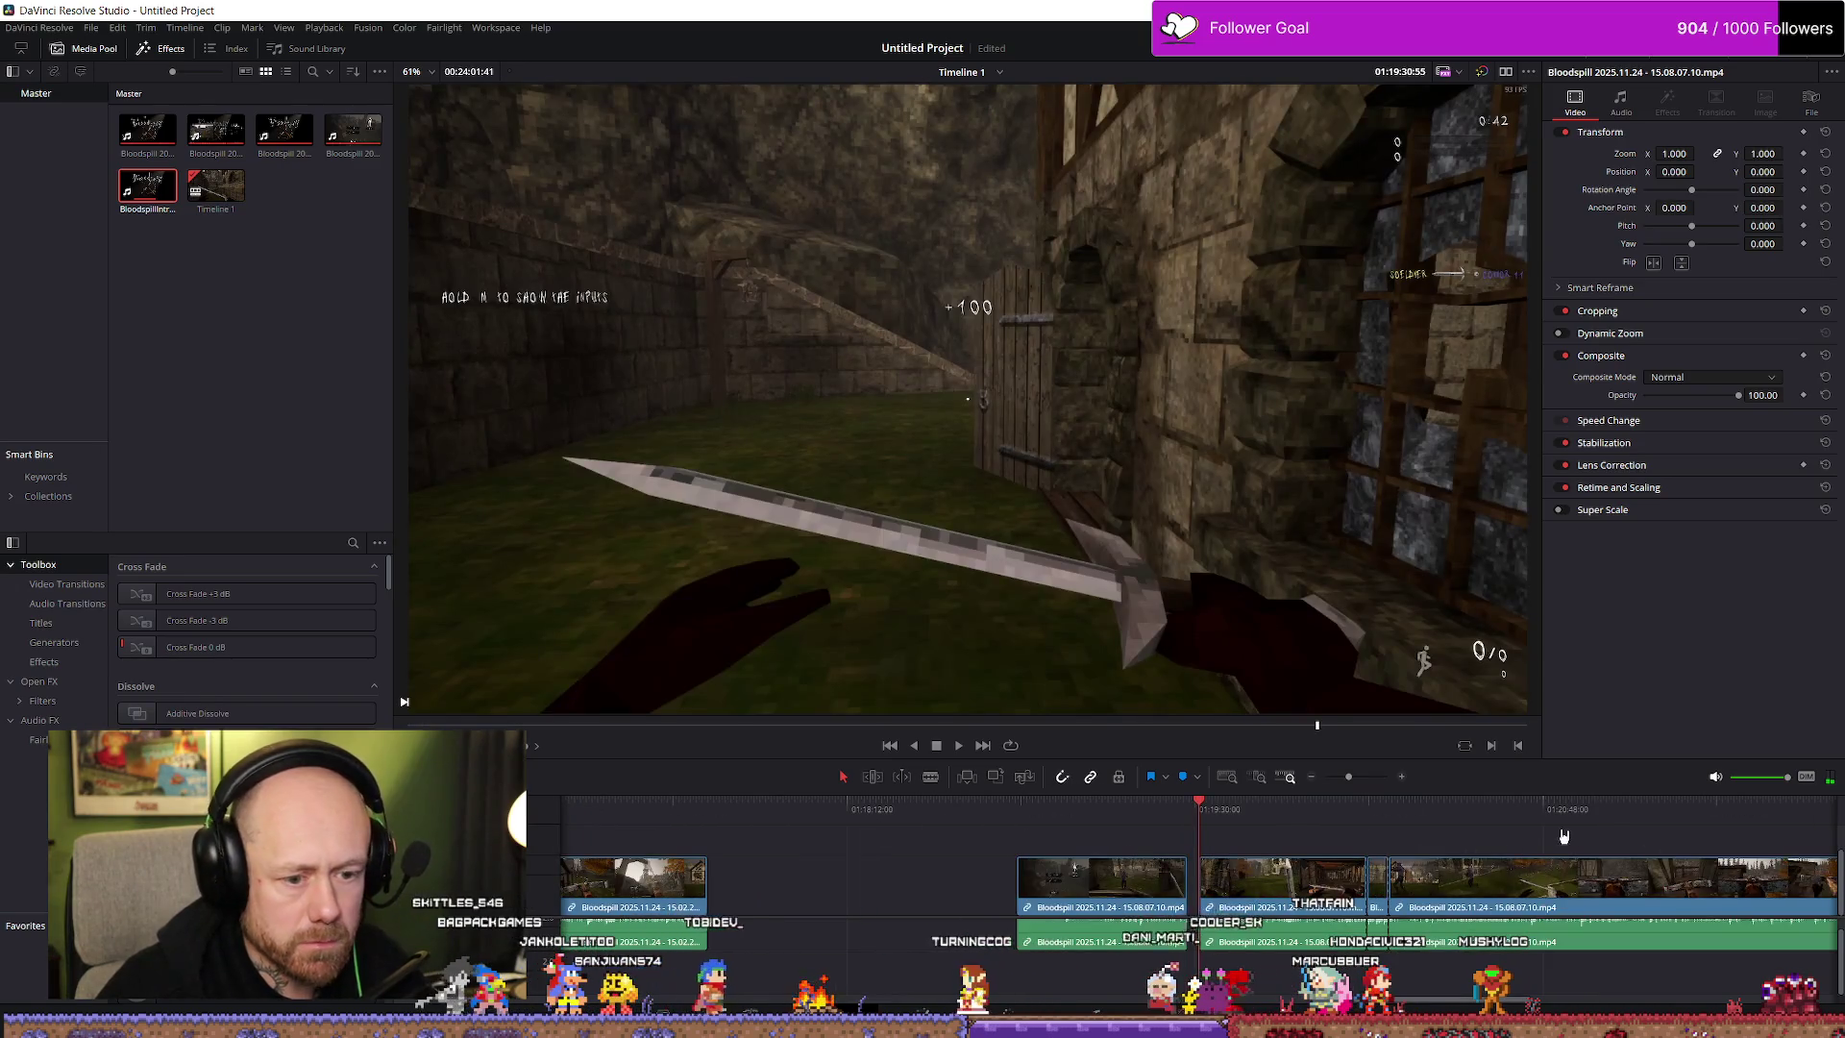
Fast-forward and scrub the long 15.08.07.10 recording to the 01:21:48 kill moment
key("l")
key("l")
key("l")
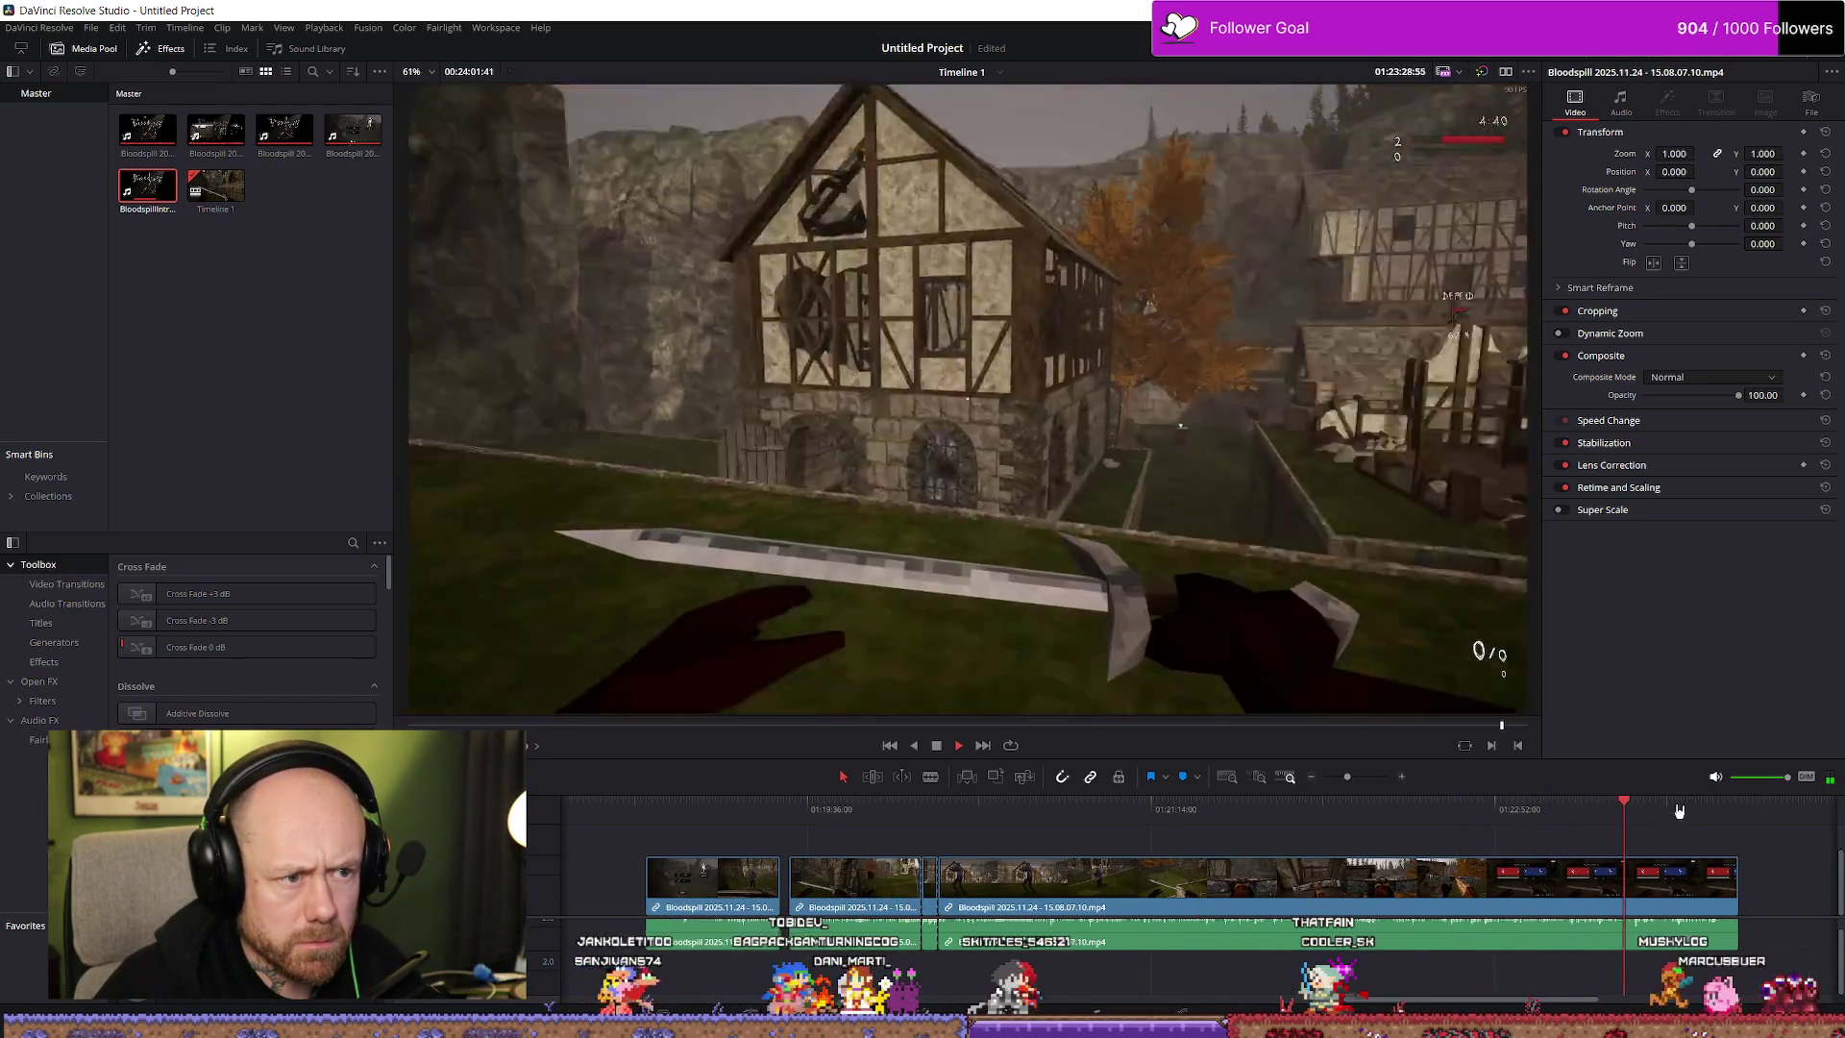
left_click_drag(1717, 810, 1349, 811)
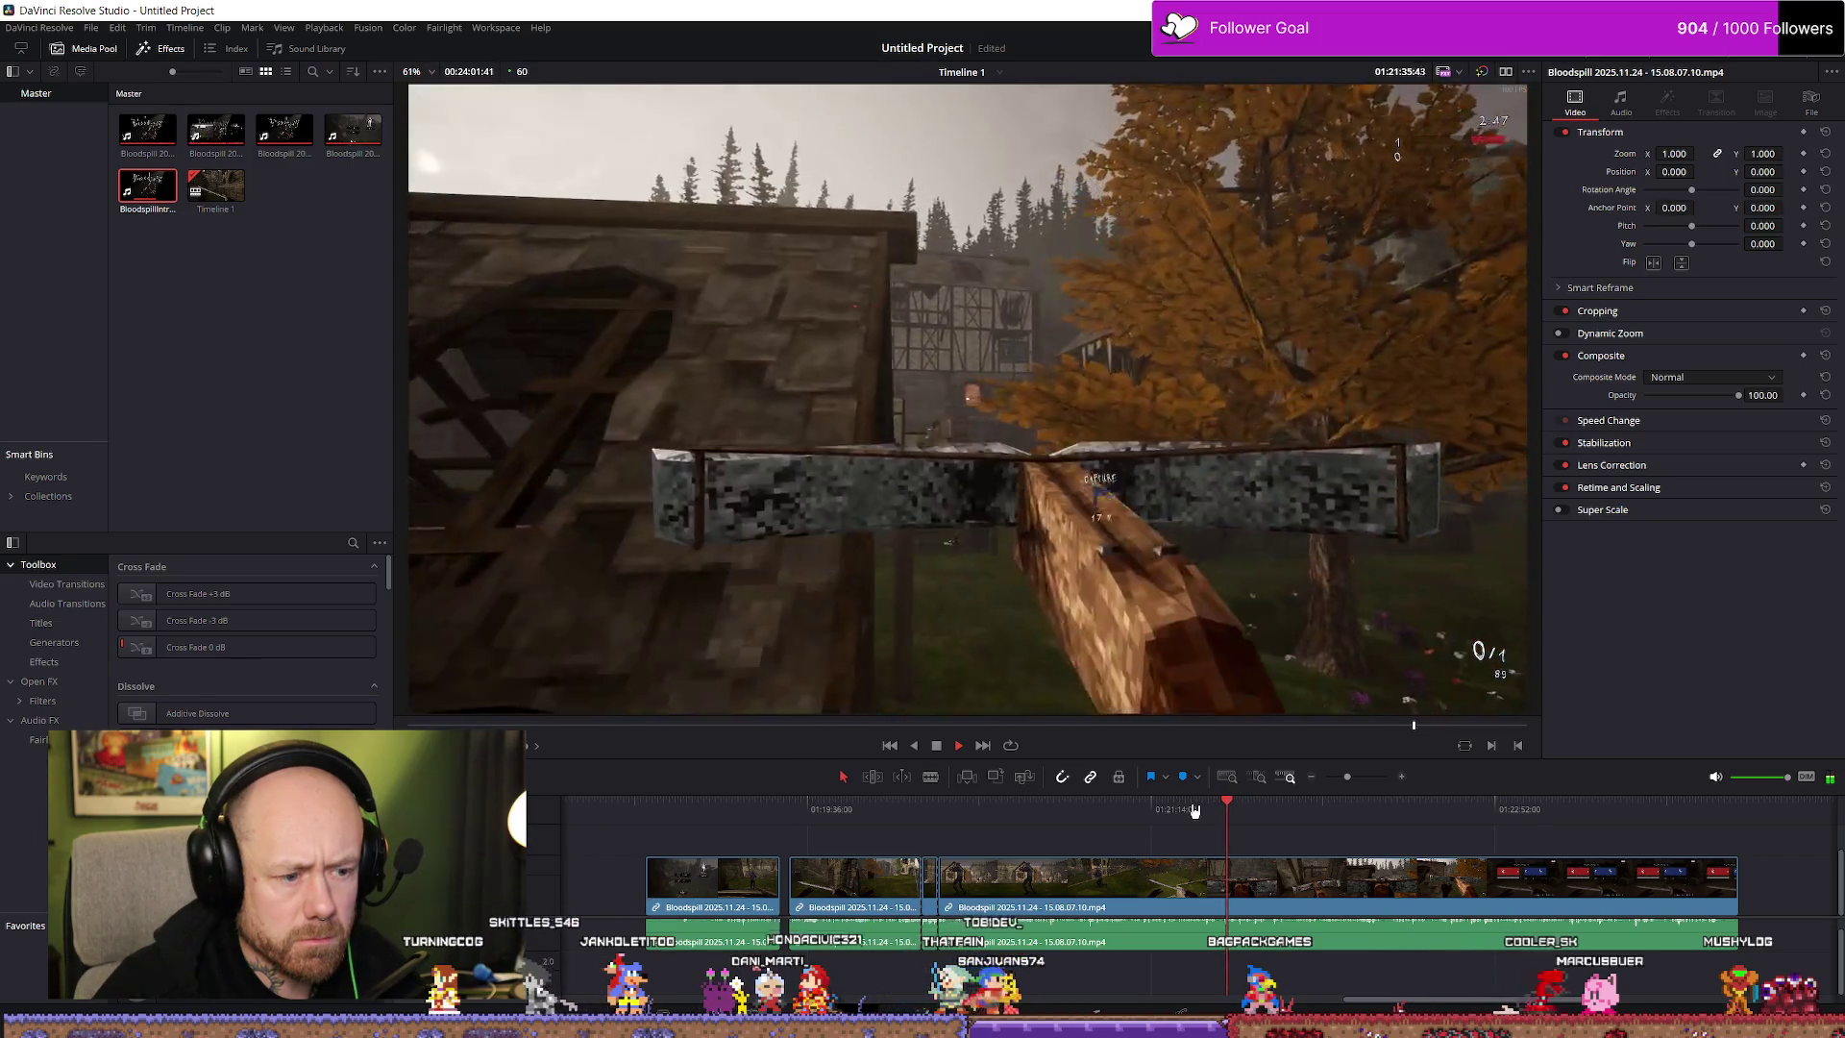
left_click_drag(1221, 811, 1268, 810)
key("space")
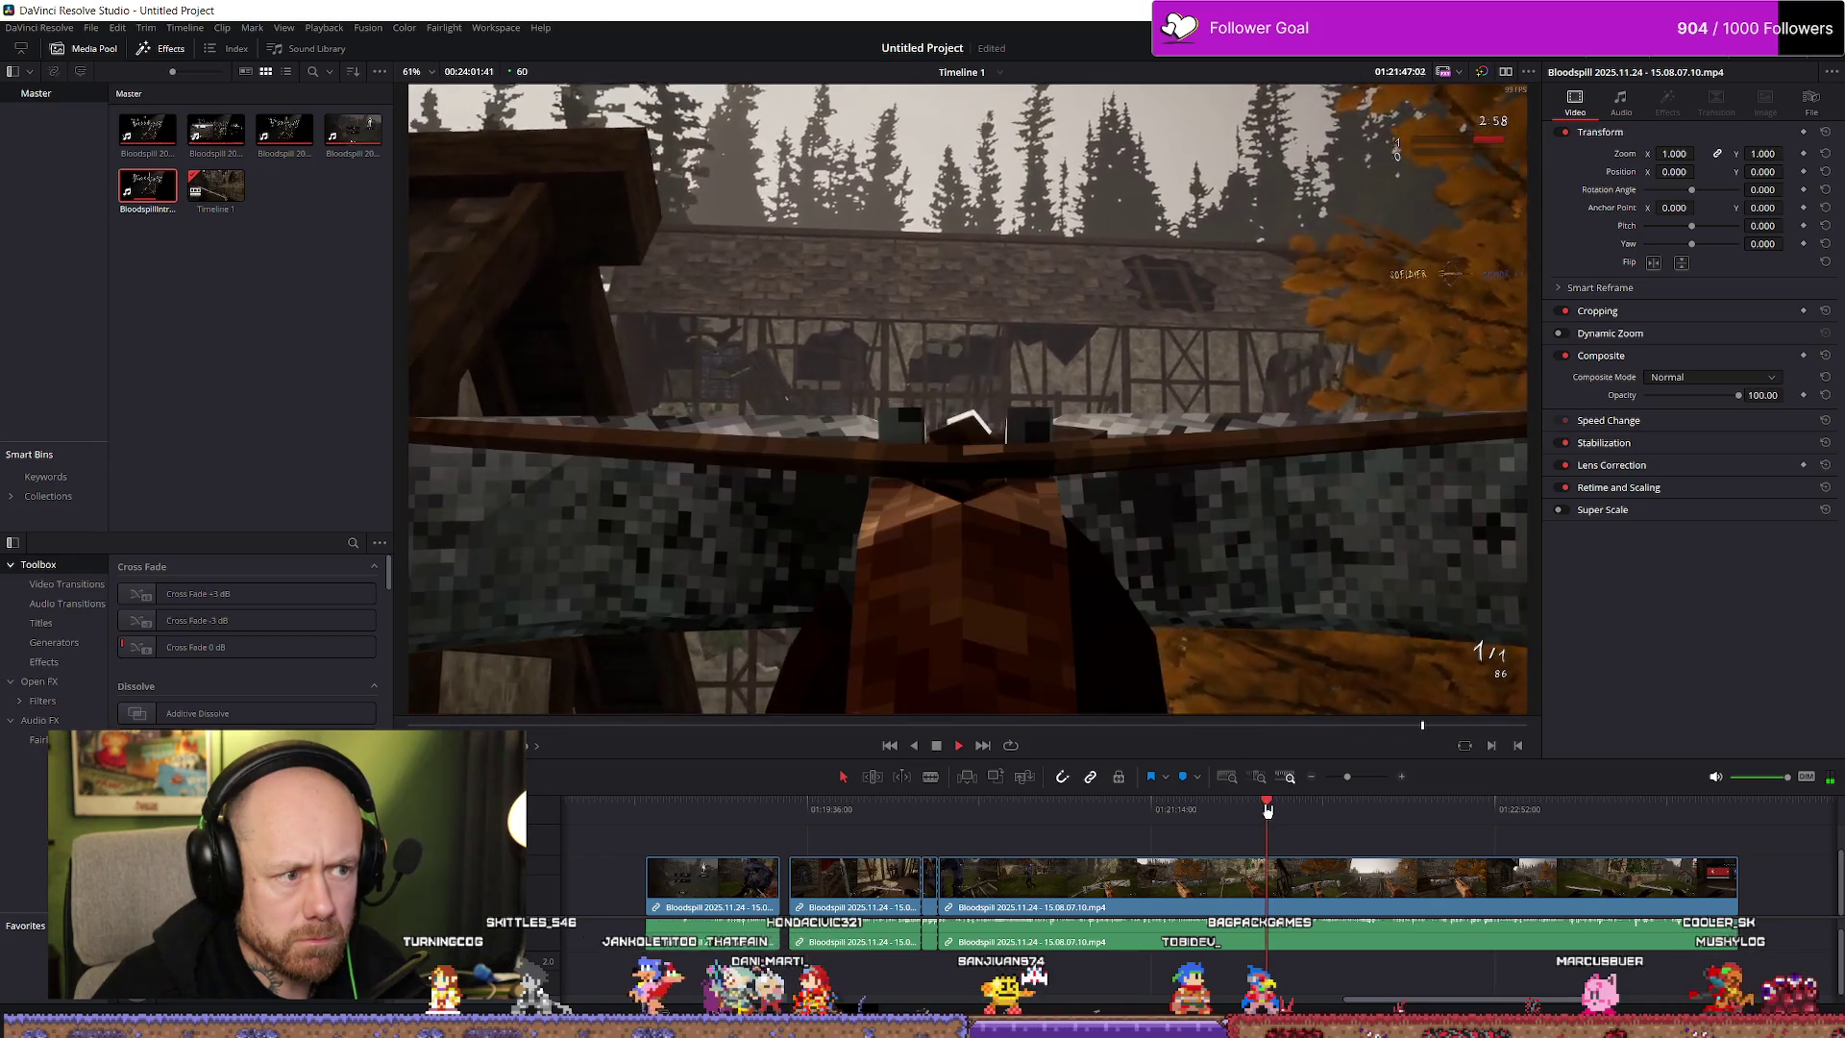
key("space")
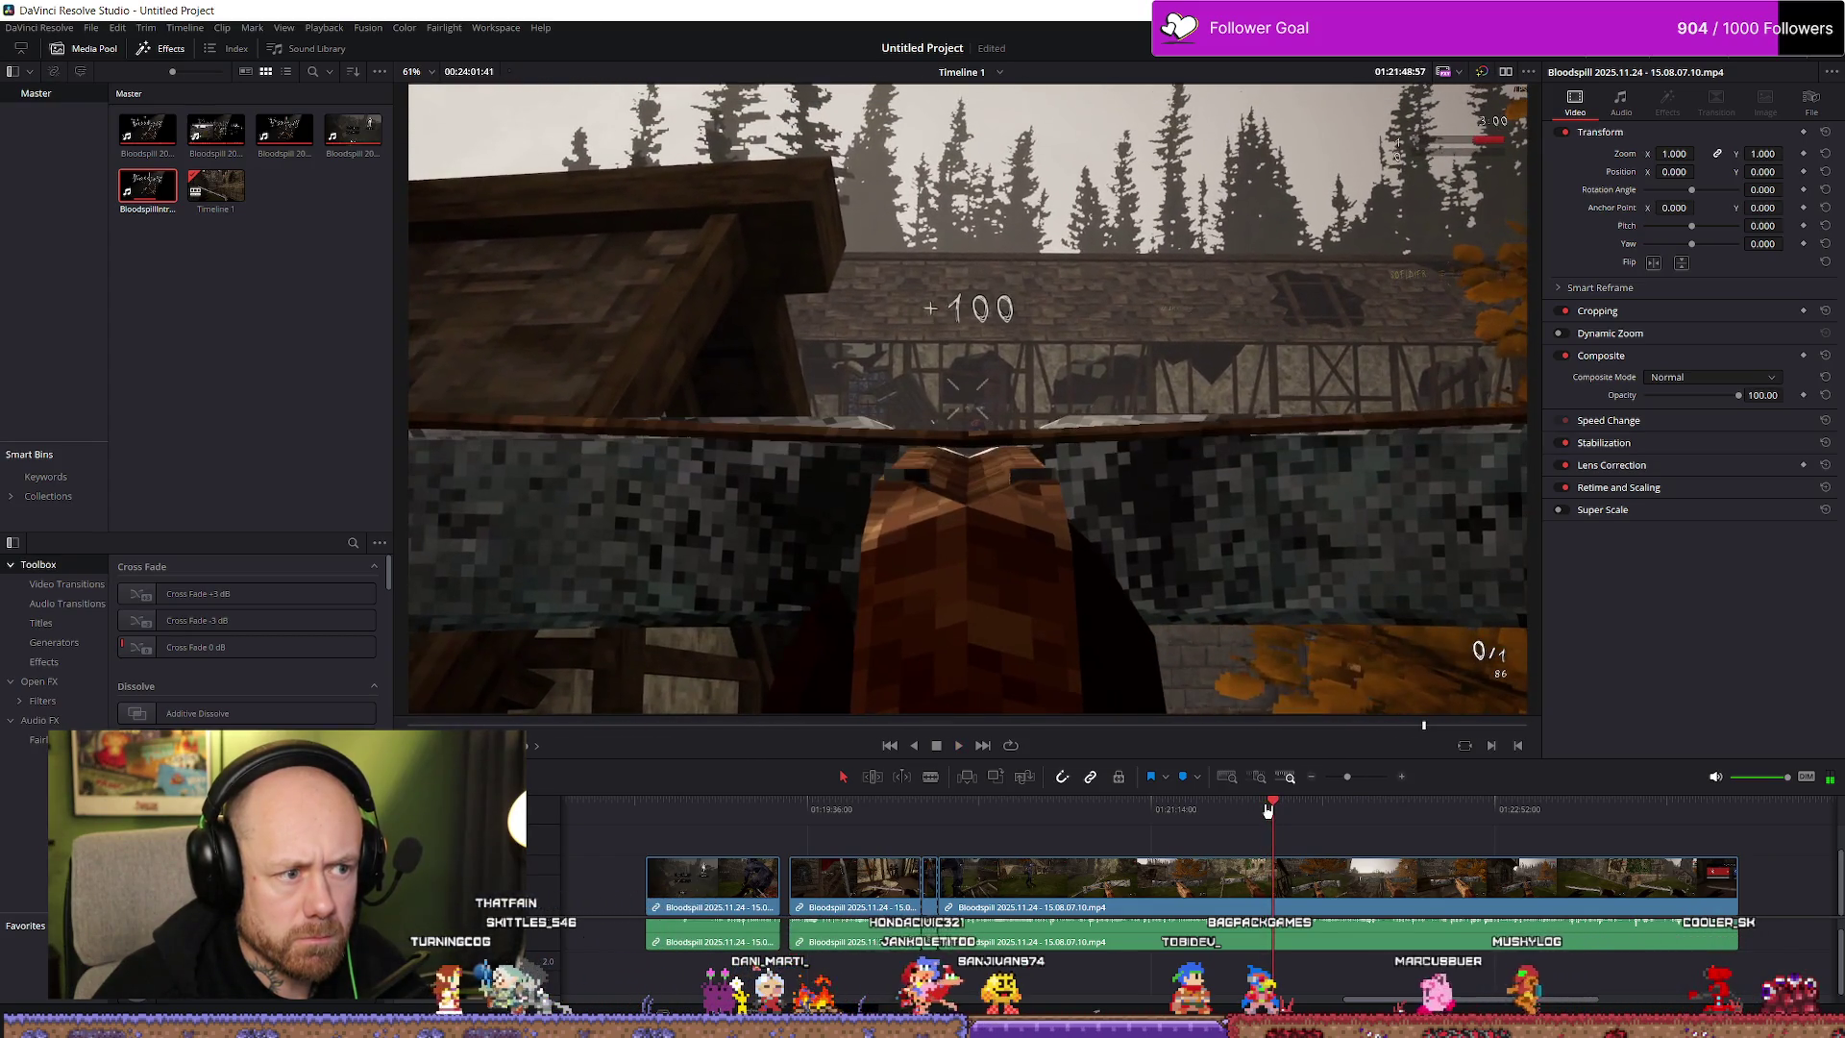
Blade the recording at 01:21:48 and drag the following piece toward the edit's start
key("b")
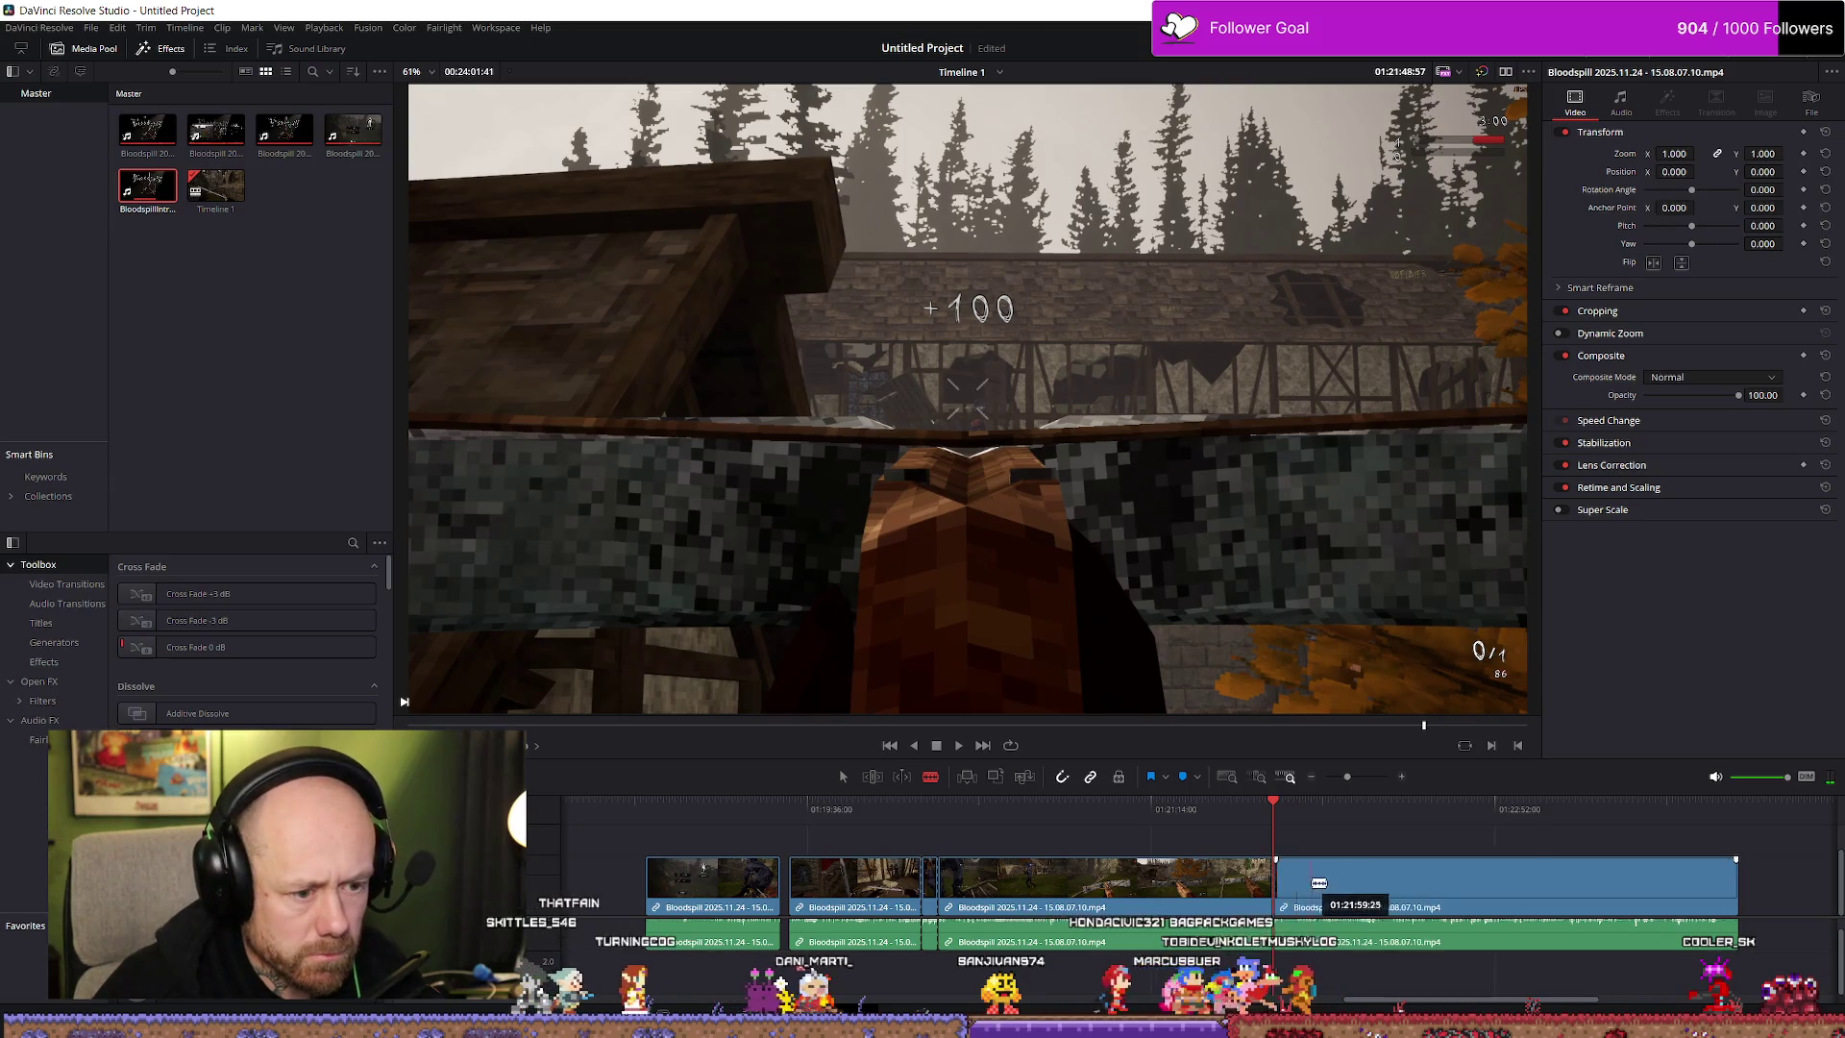
left_click(1275, 879)
key("a")
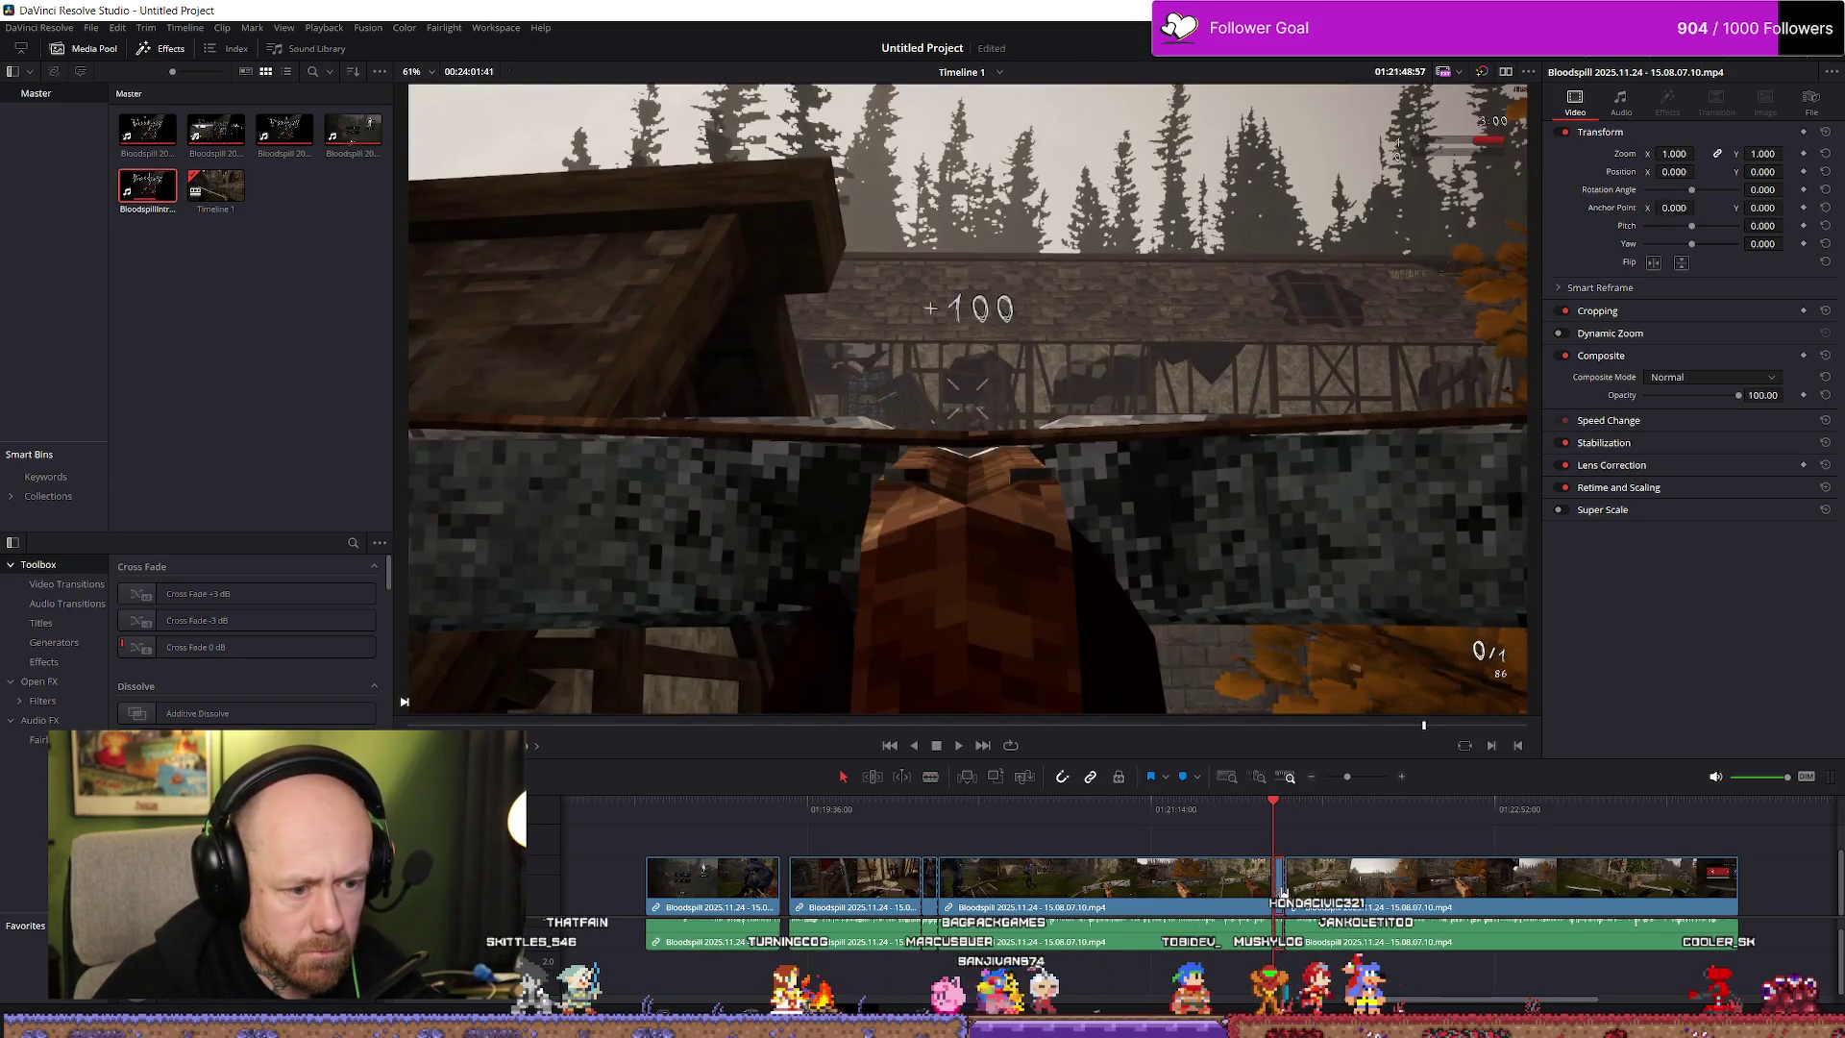
left_click_drag(1280, 899, 743, 898)
left_click_drag(602, 896, 569, 895)
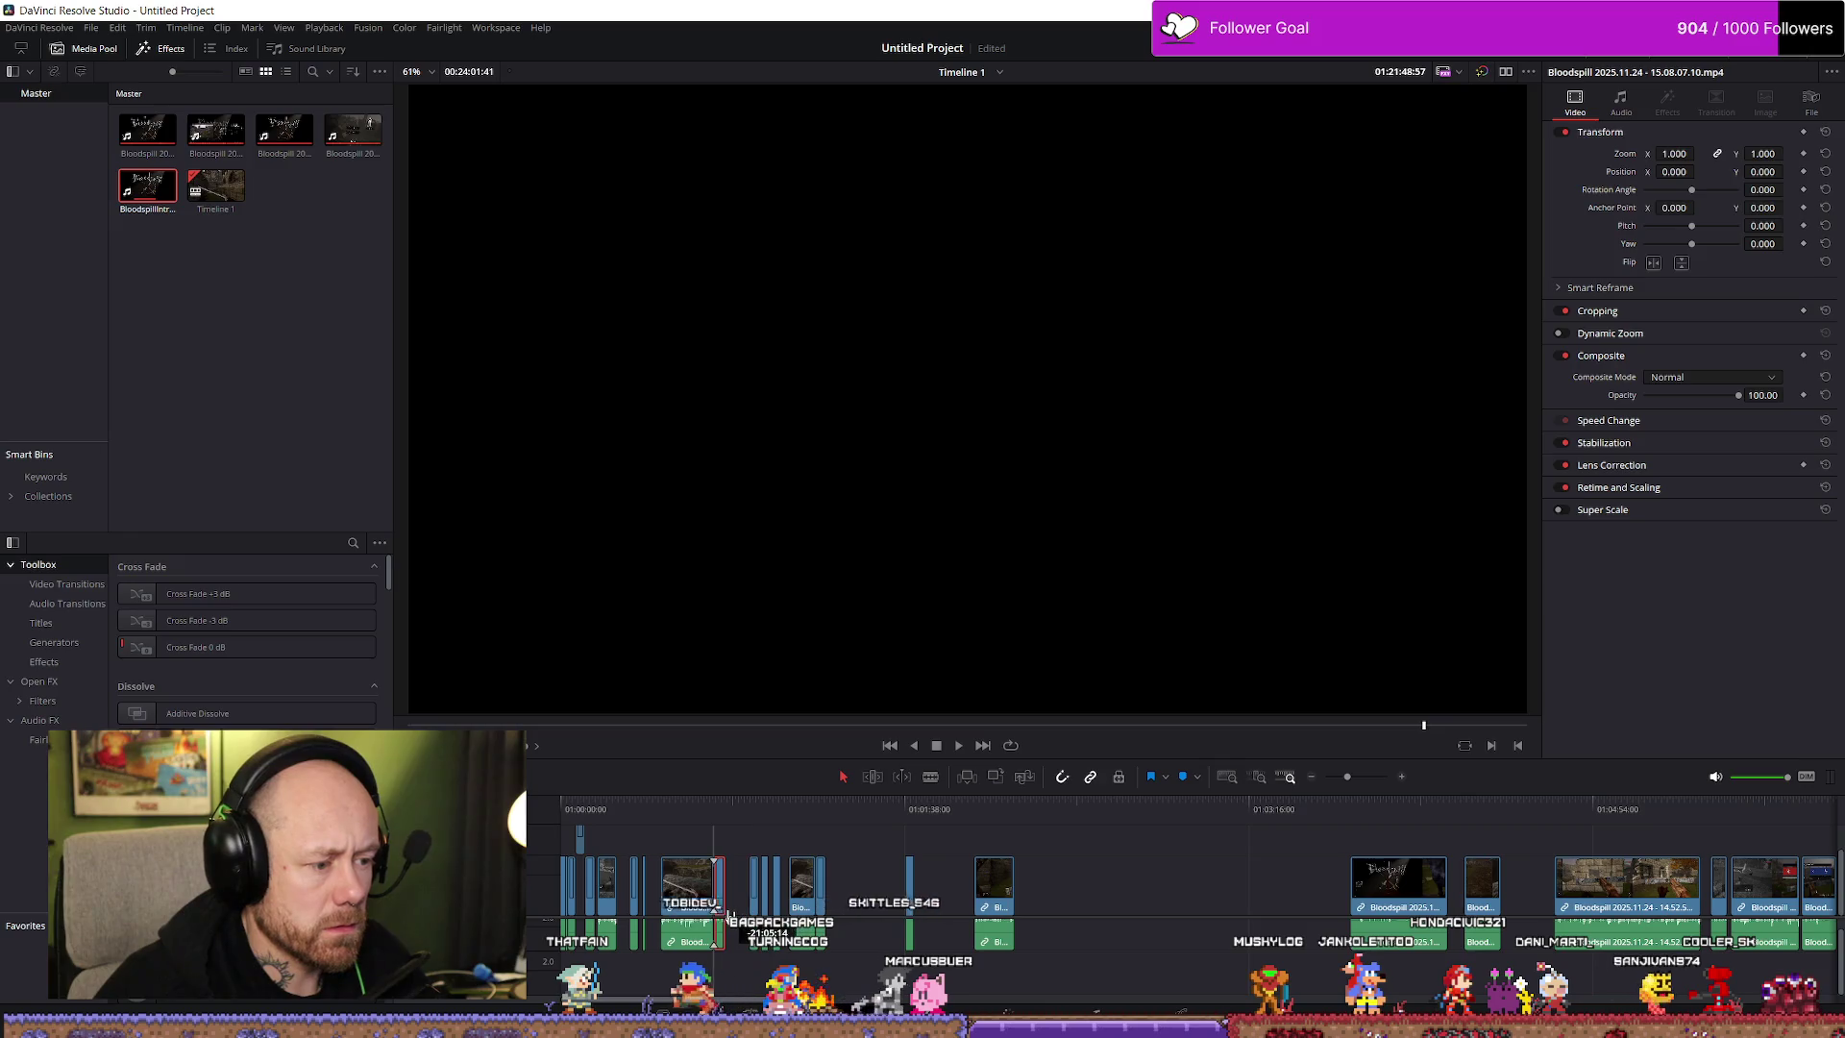
Place the short 15.08.07.10 bridge piece on V2 around 01:00:09 above the 14.52.50.07 clip, then preview
scroll(1209, 921, "up", 3)
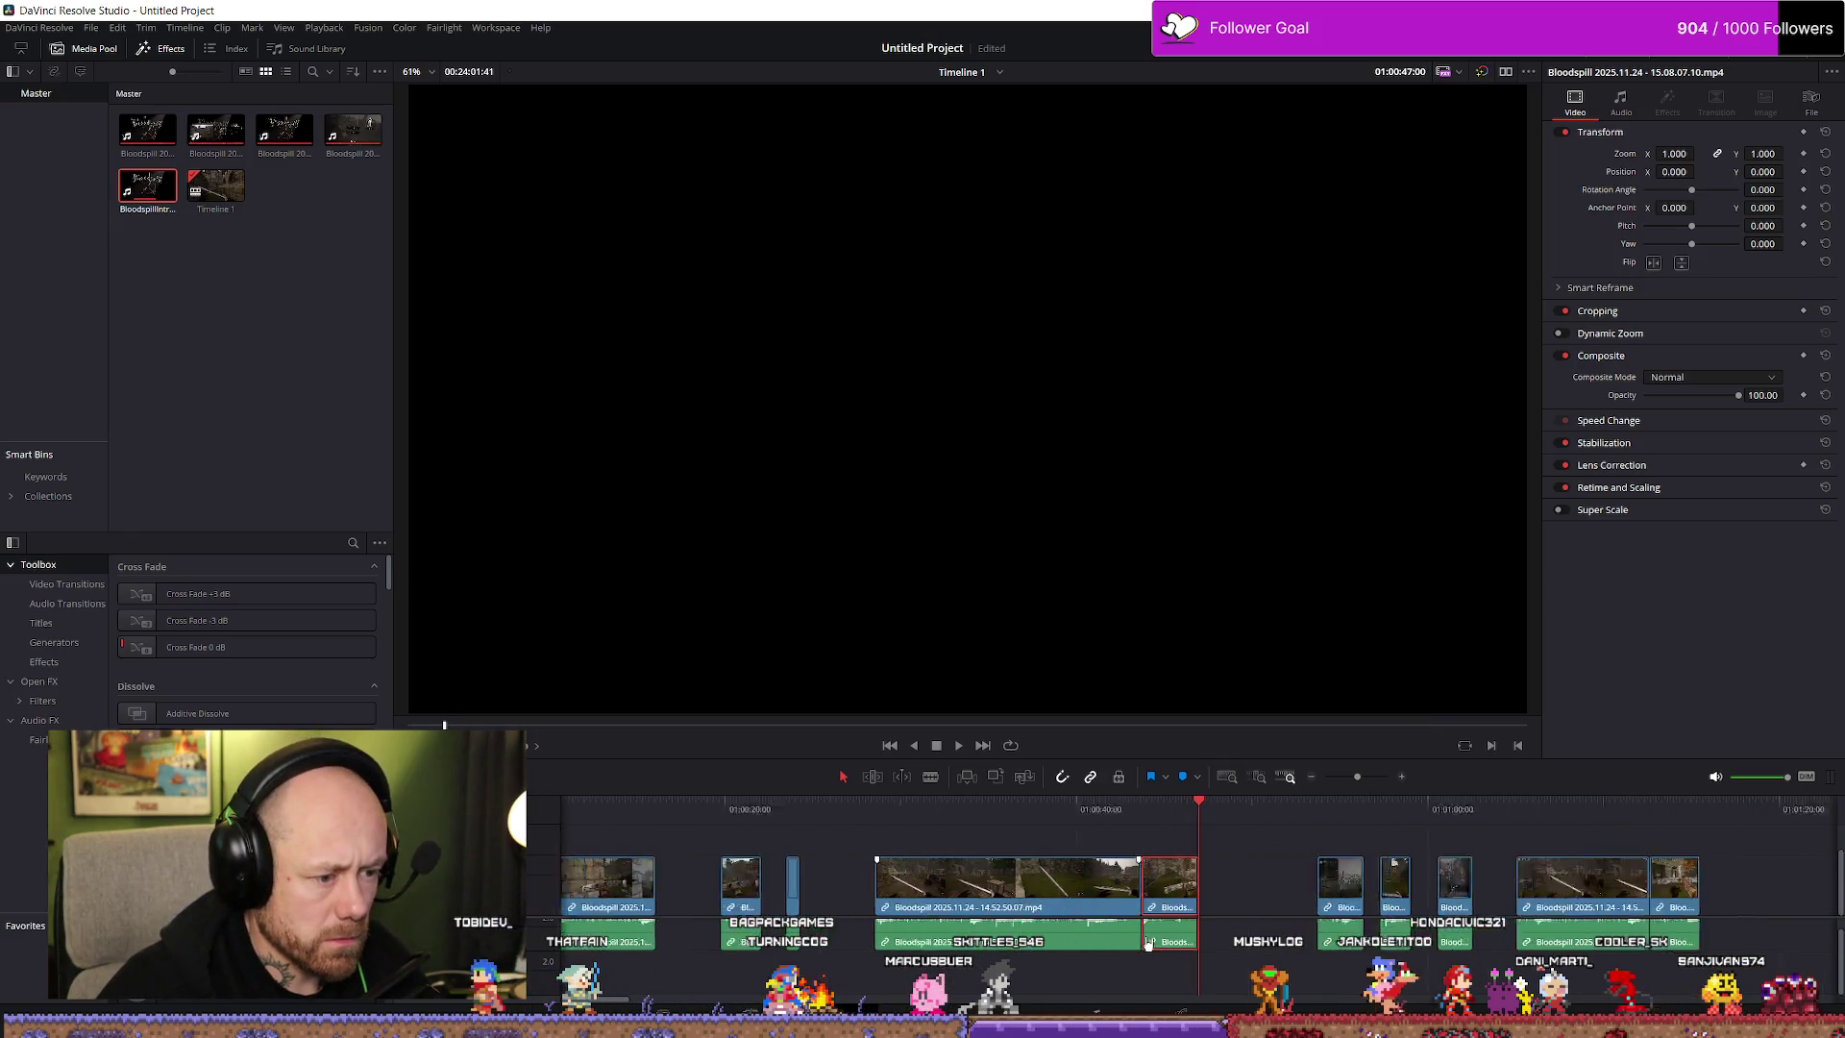
left_click_drag(1192, 893, 976, 896)
left_click(857, 808)
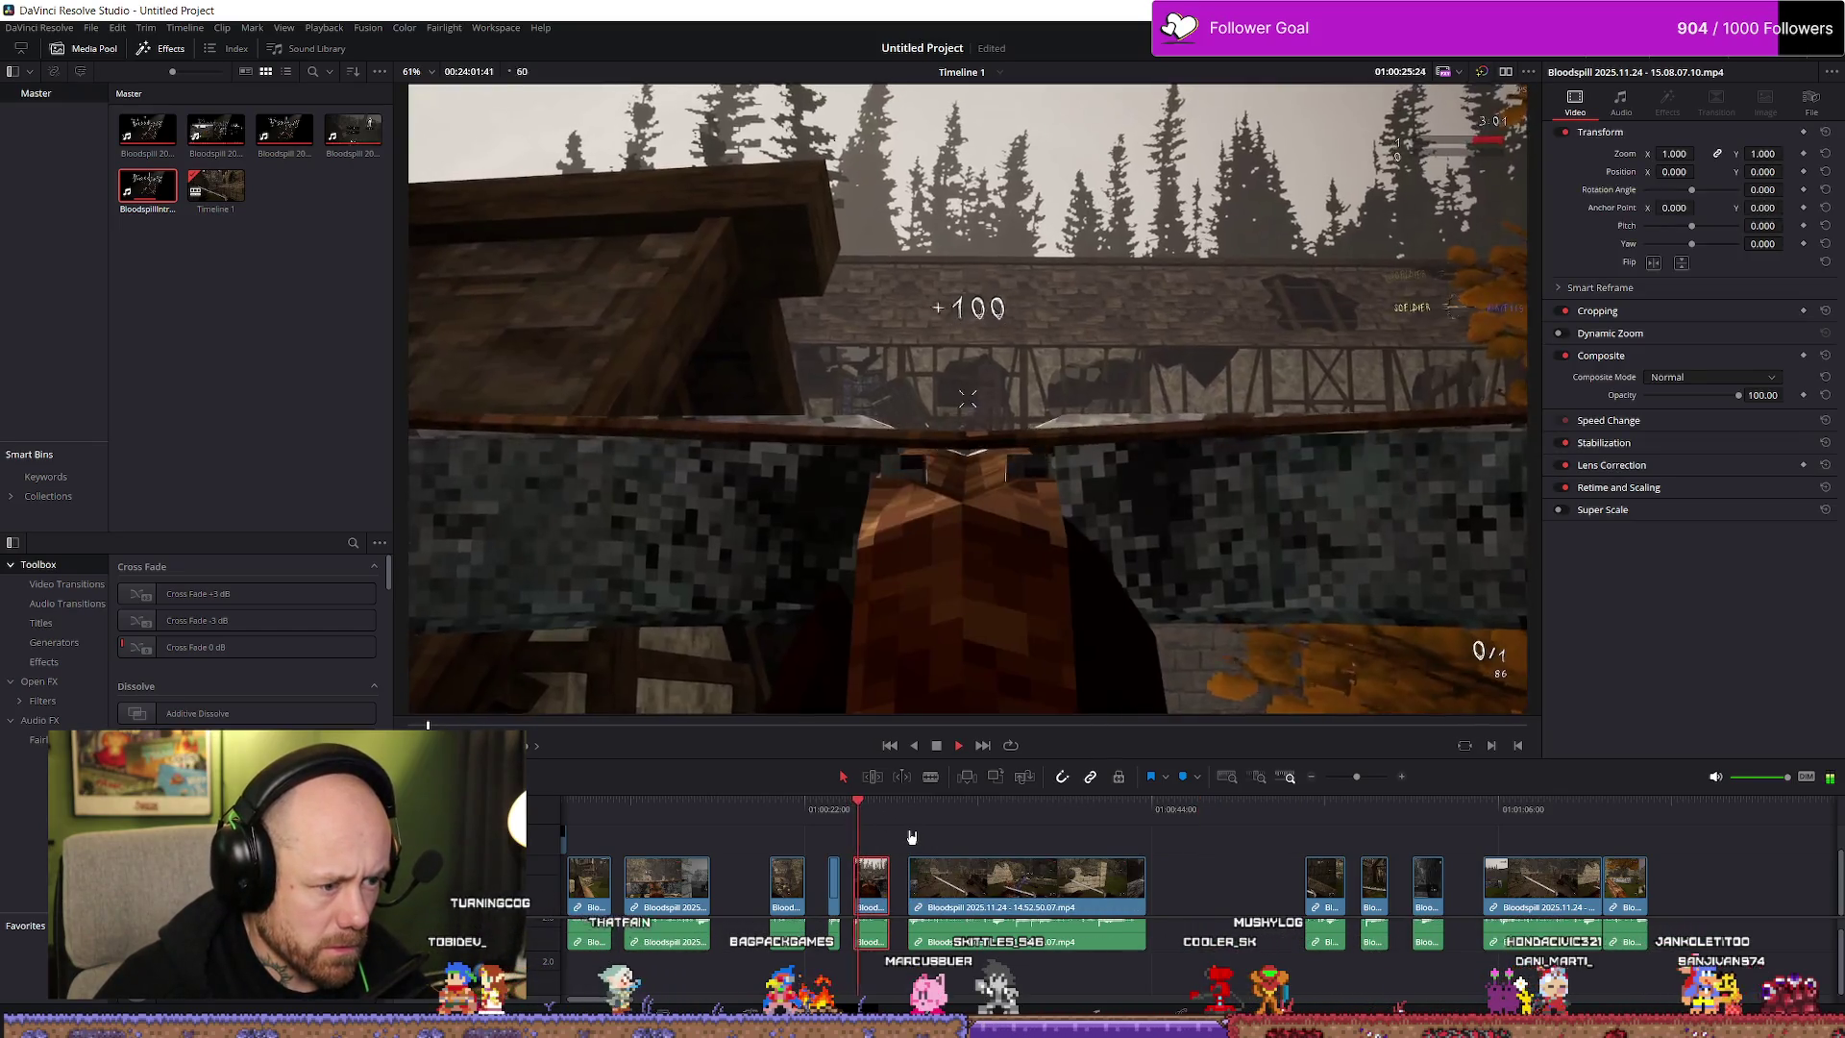
left_click_drag(881, 894, 1182, 886)
mouse_move(1180, 888)
left_mouse_down()
mouse_move(577, 899)
mouse_move(827, 891)
left_mouse_up()
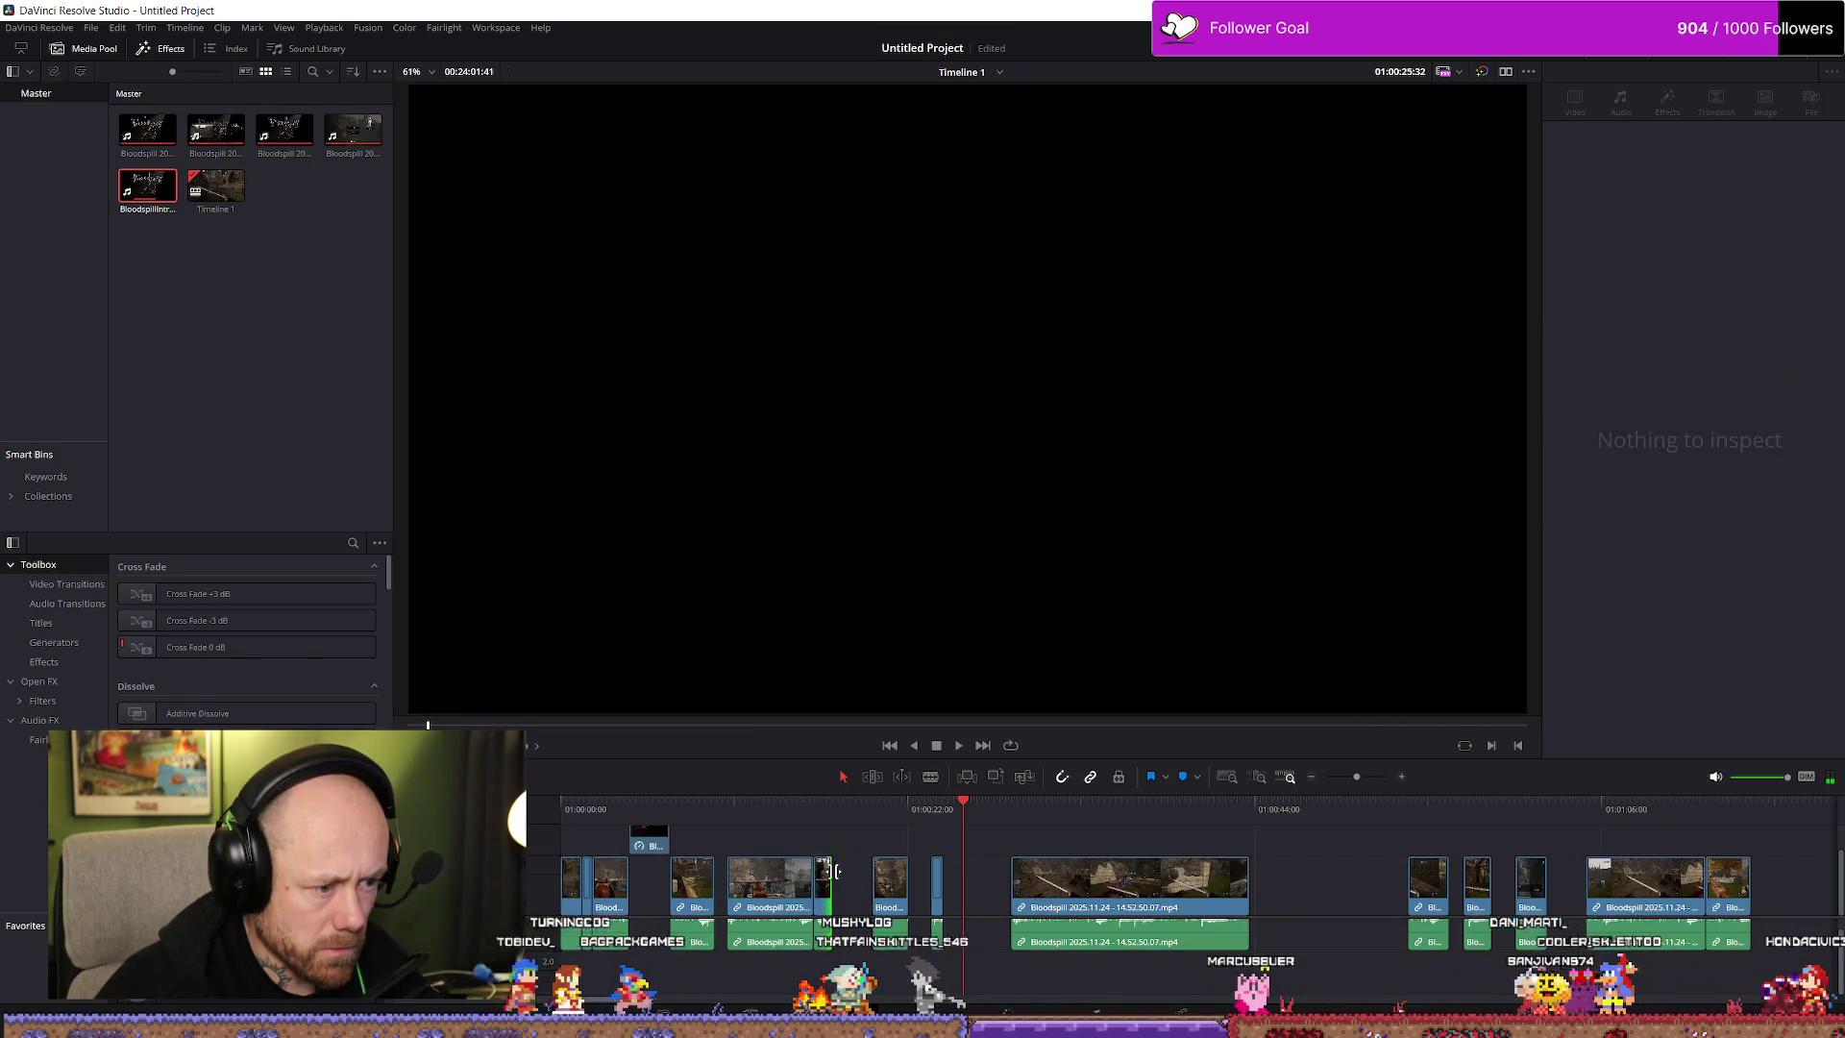
scroll(1039, 900, "up", 4)
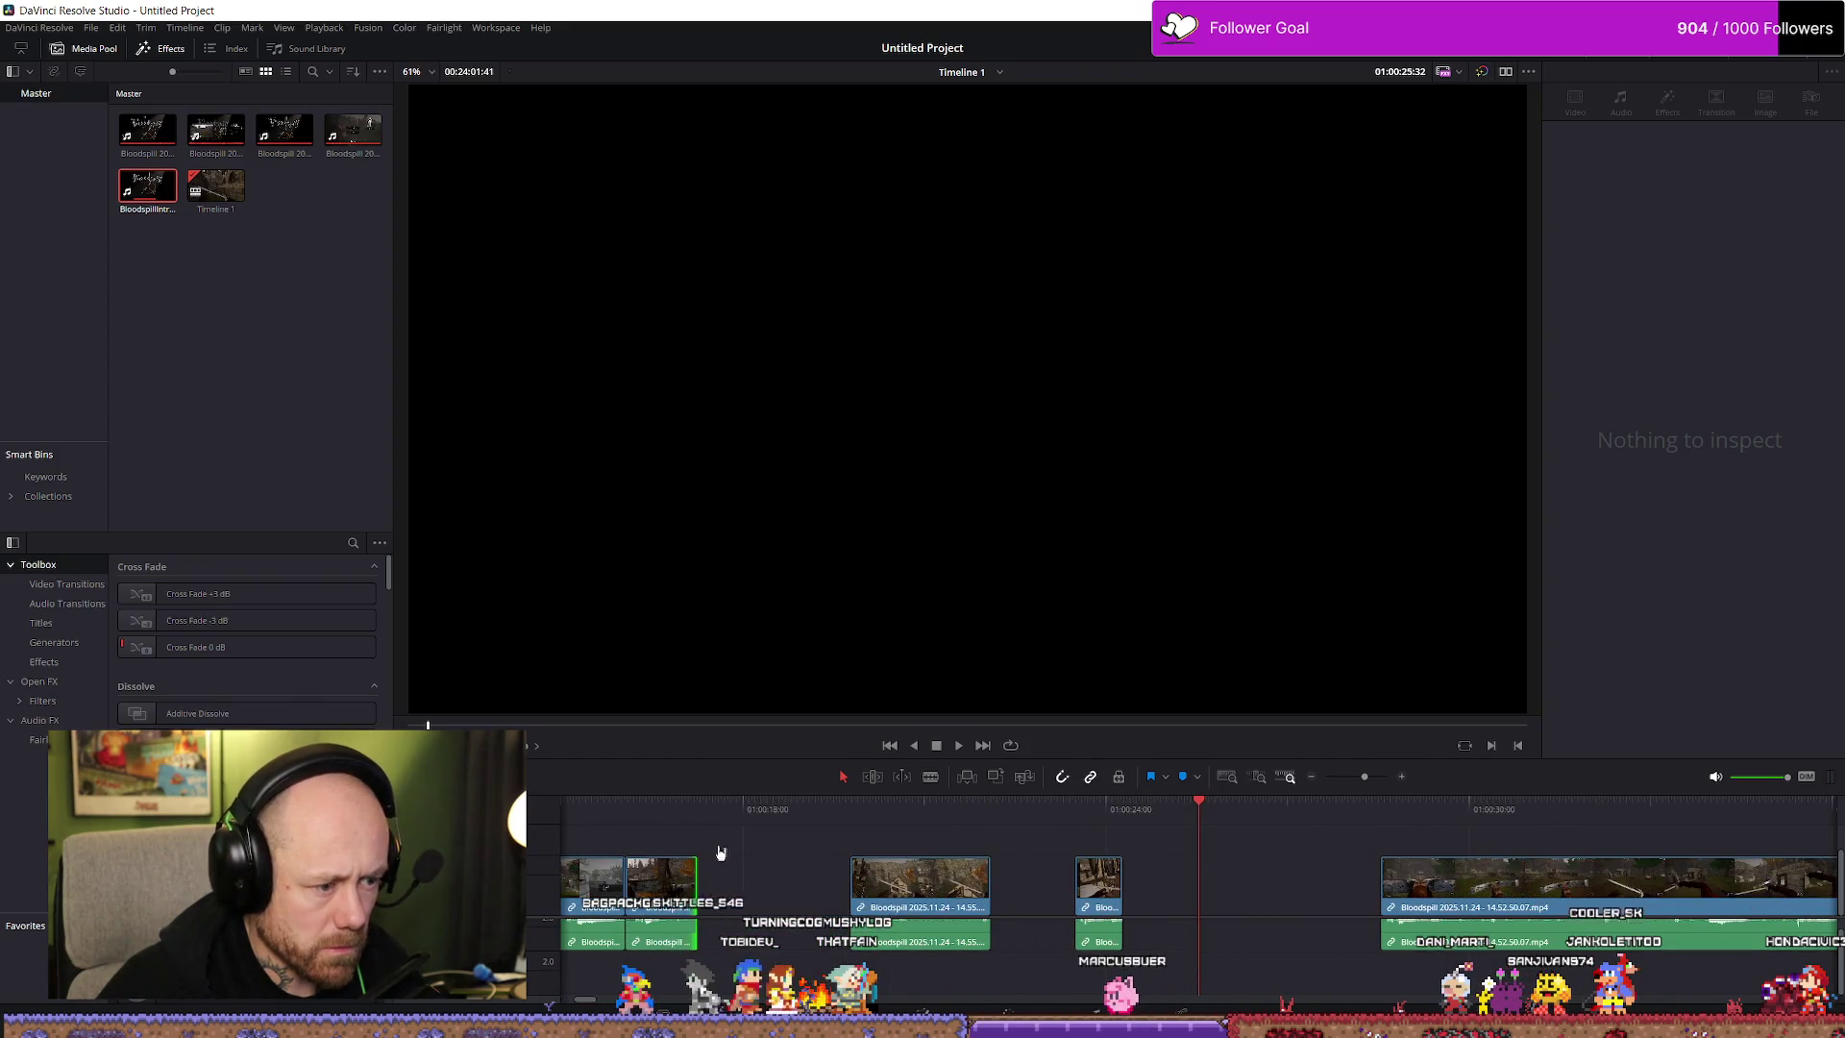
scroll(673, 826, "down", 2)
scroll(991, 903, "up", 2)
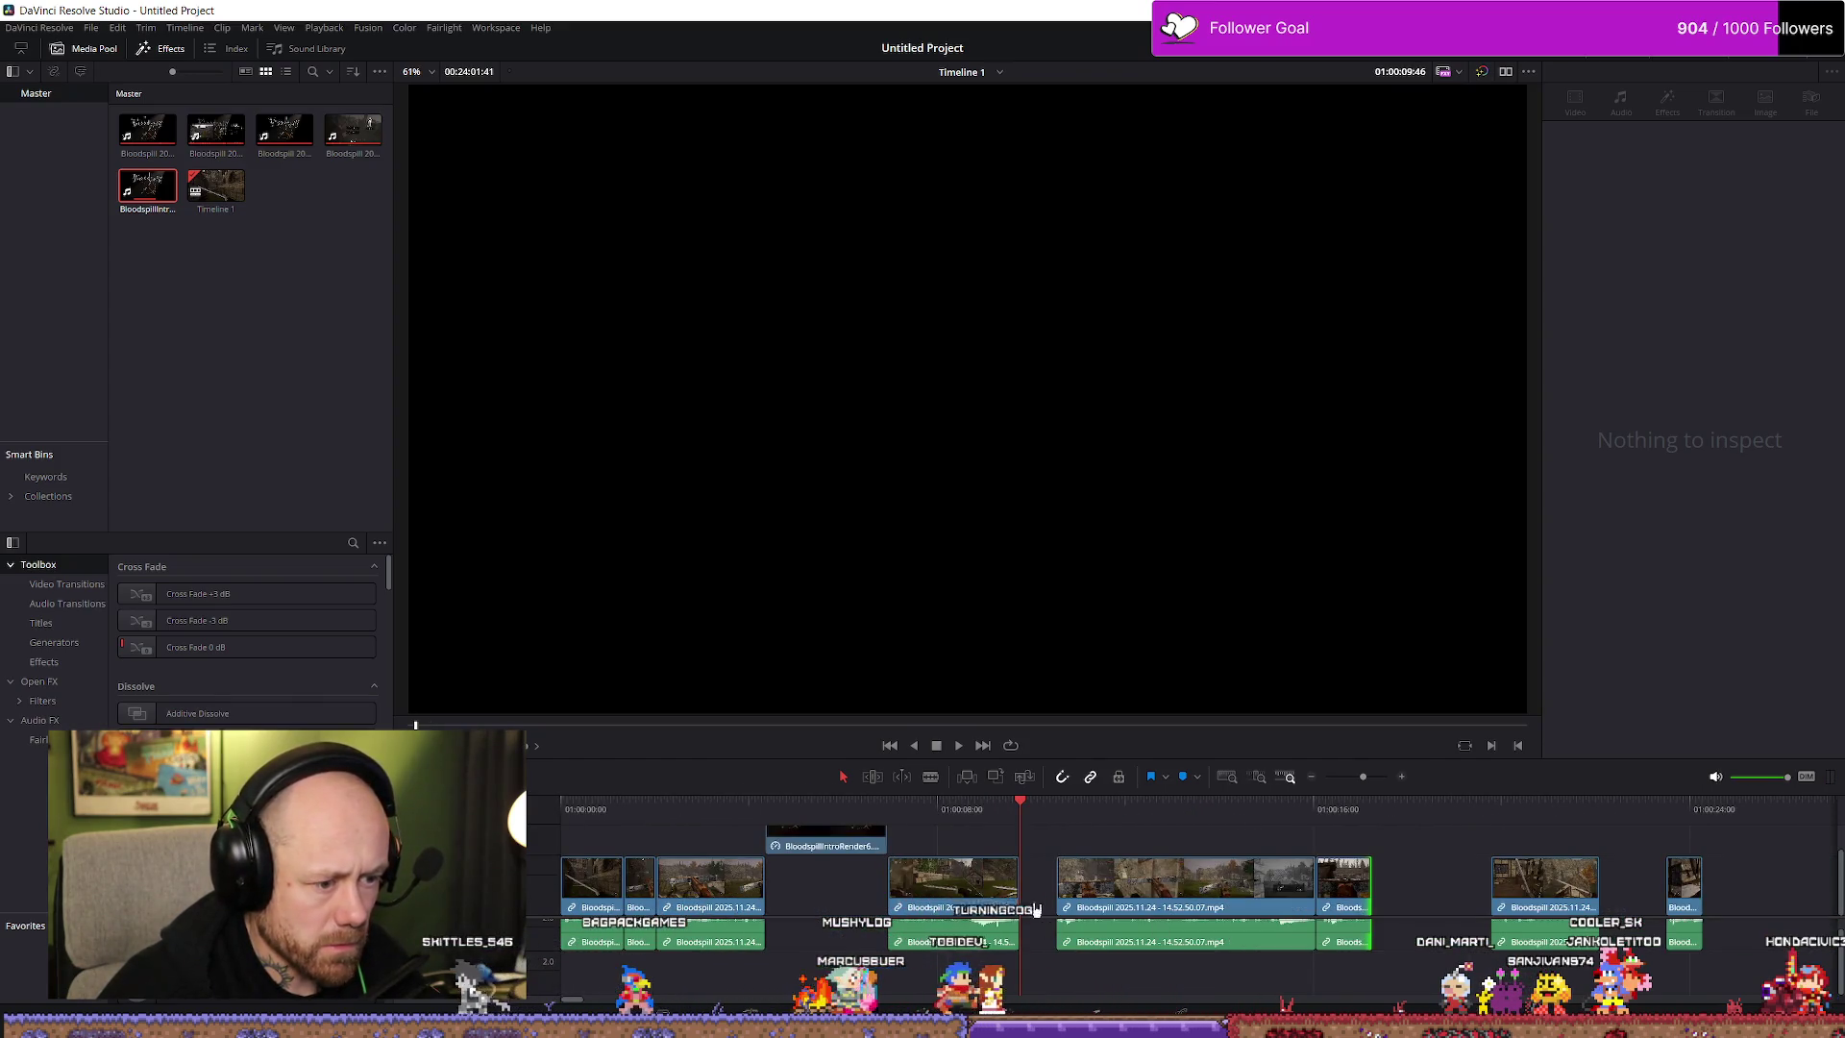
mouse_move(1350, 910)
left_mouse_down()
mouse_move(1238, 847)
mouse_move(1051, 847)
left_mouse_up()
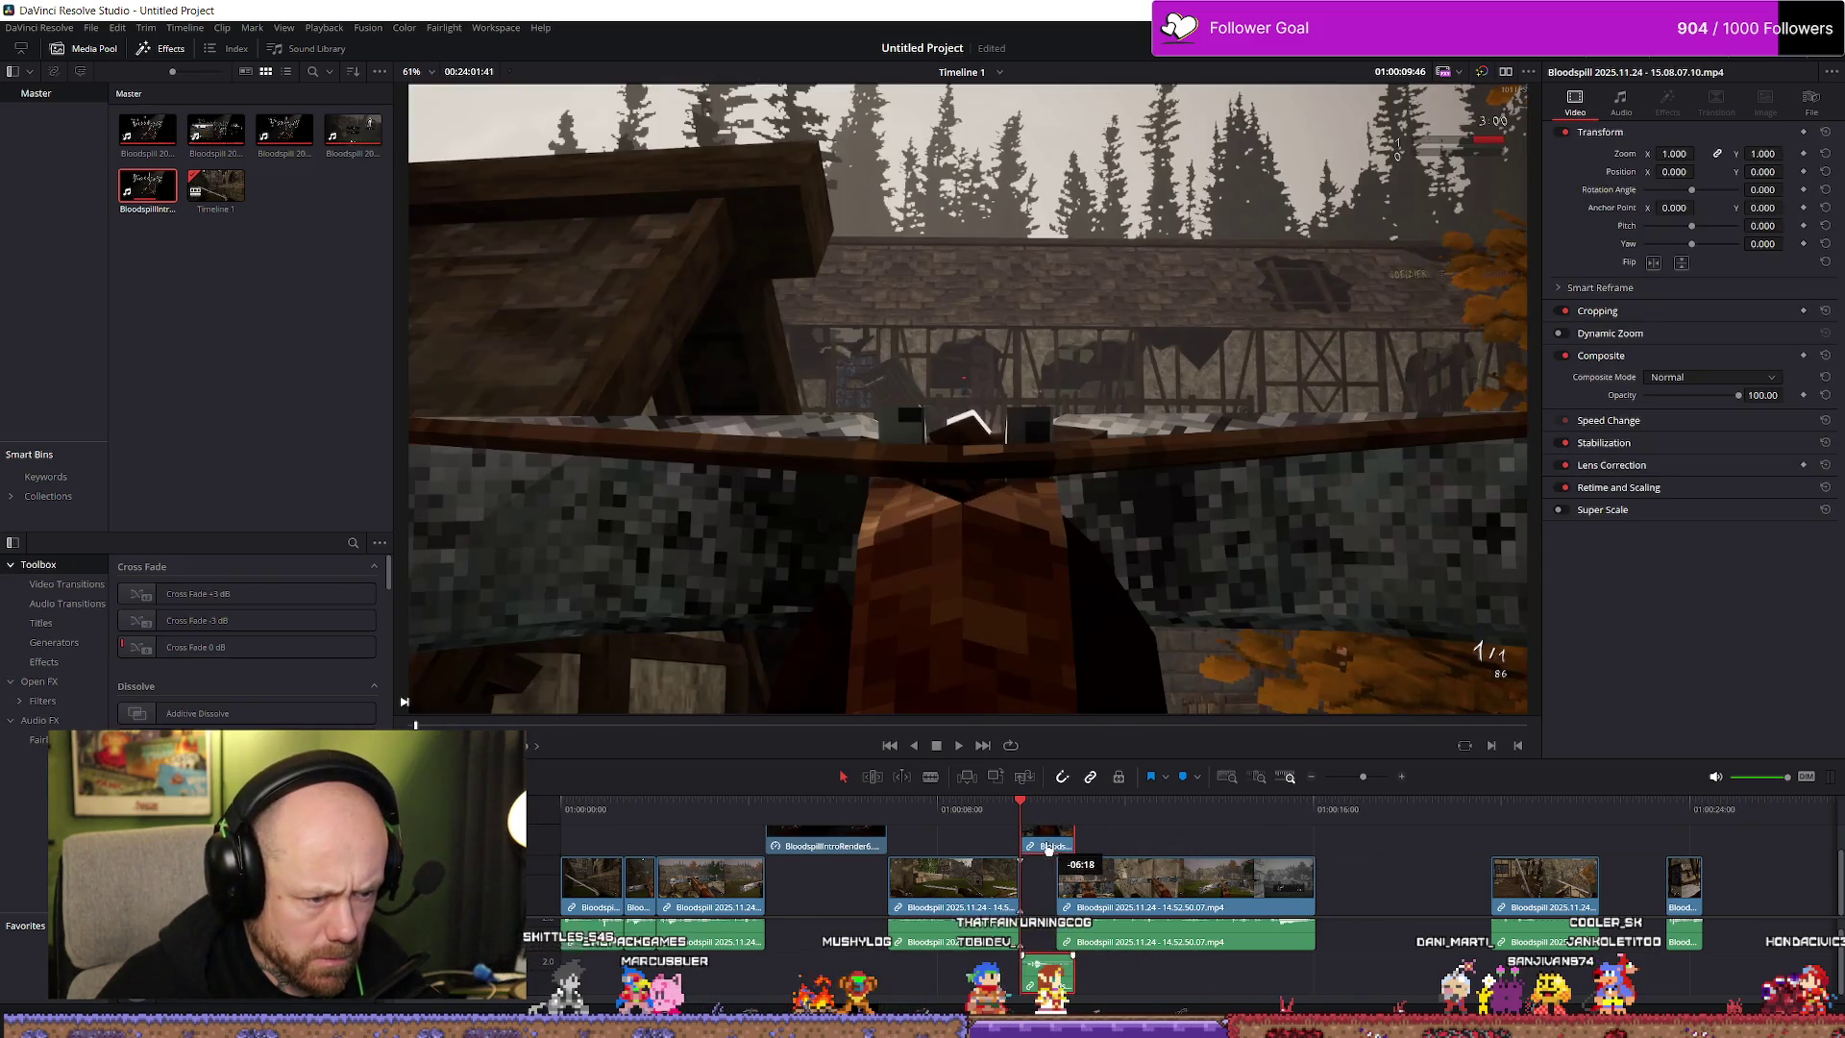
left_click(920, 828)
key("space")
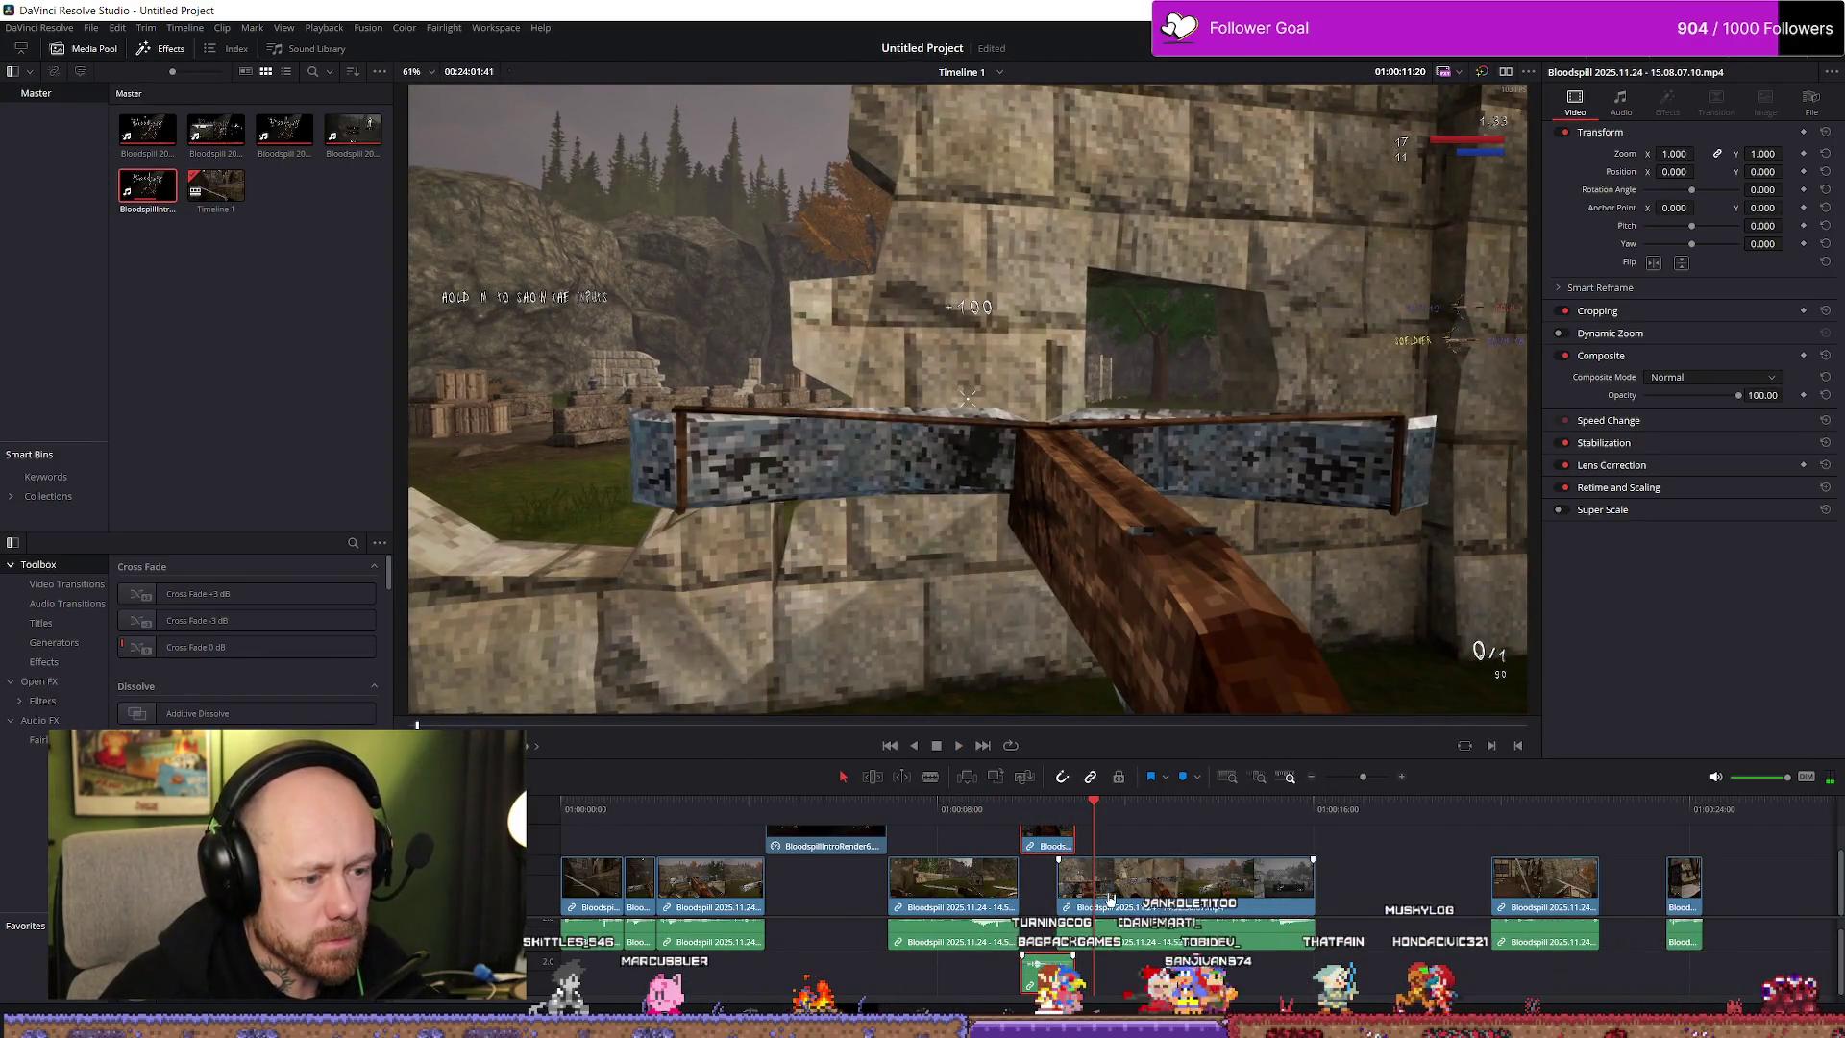
Nudge the V1 gameplay clip slightly later and replay the section around the cut
left_click_drag(1107, 901, 1127, 900)
key("space")
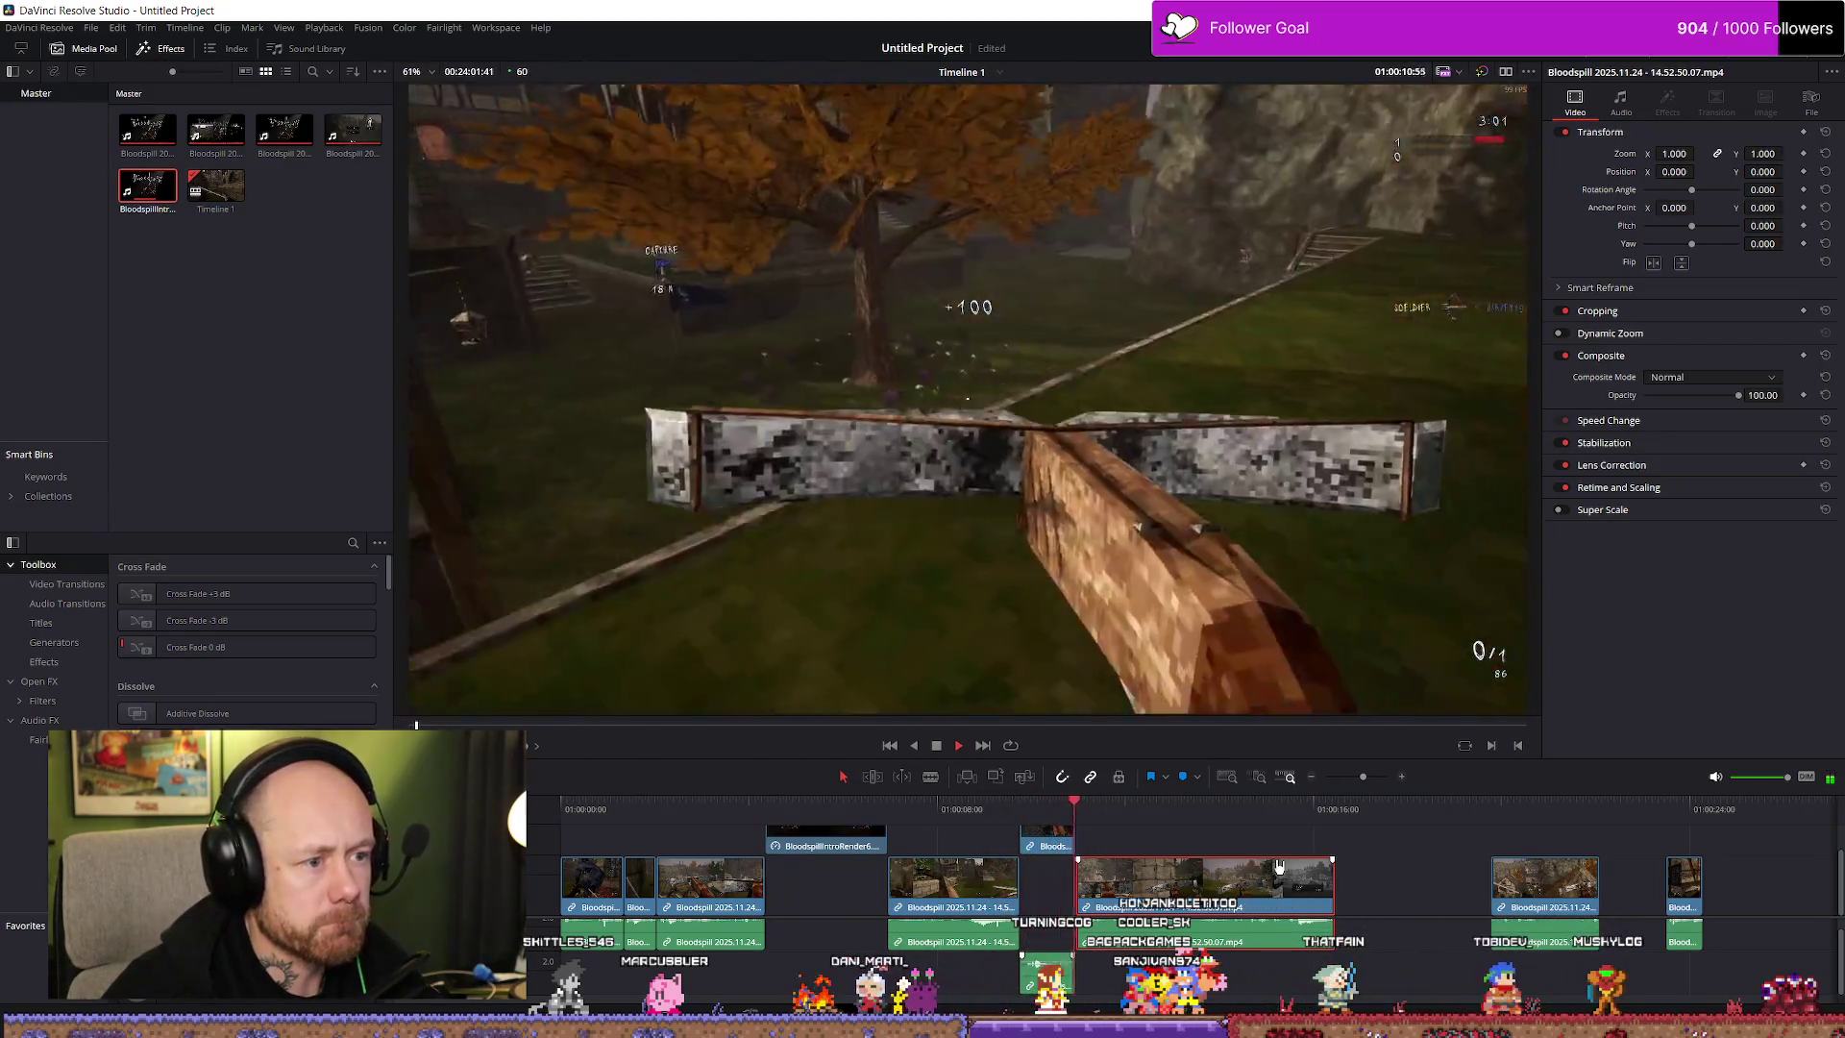
key("space")
scroll(1066, 860, "up", 3)
scroll(1066, 860, "up", 2)
left_click(938, 814)
key("space")
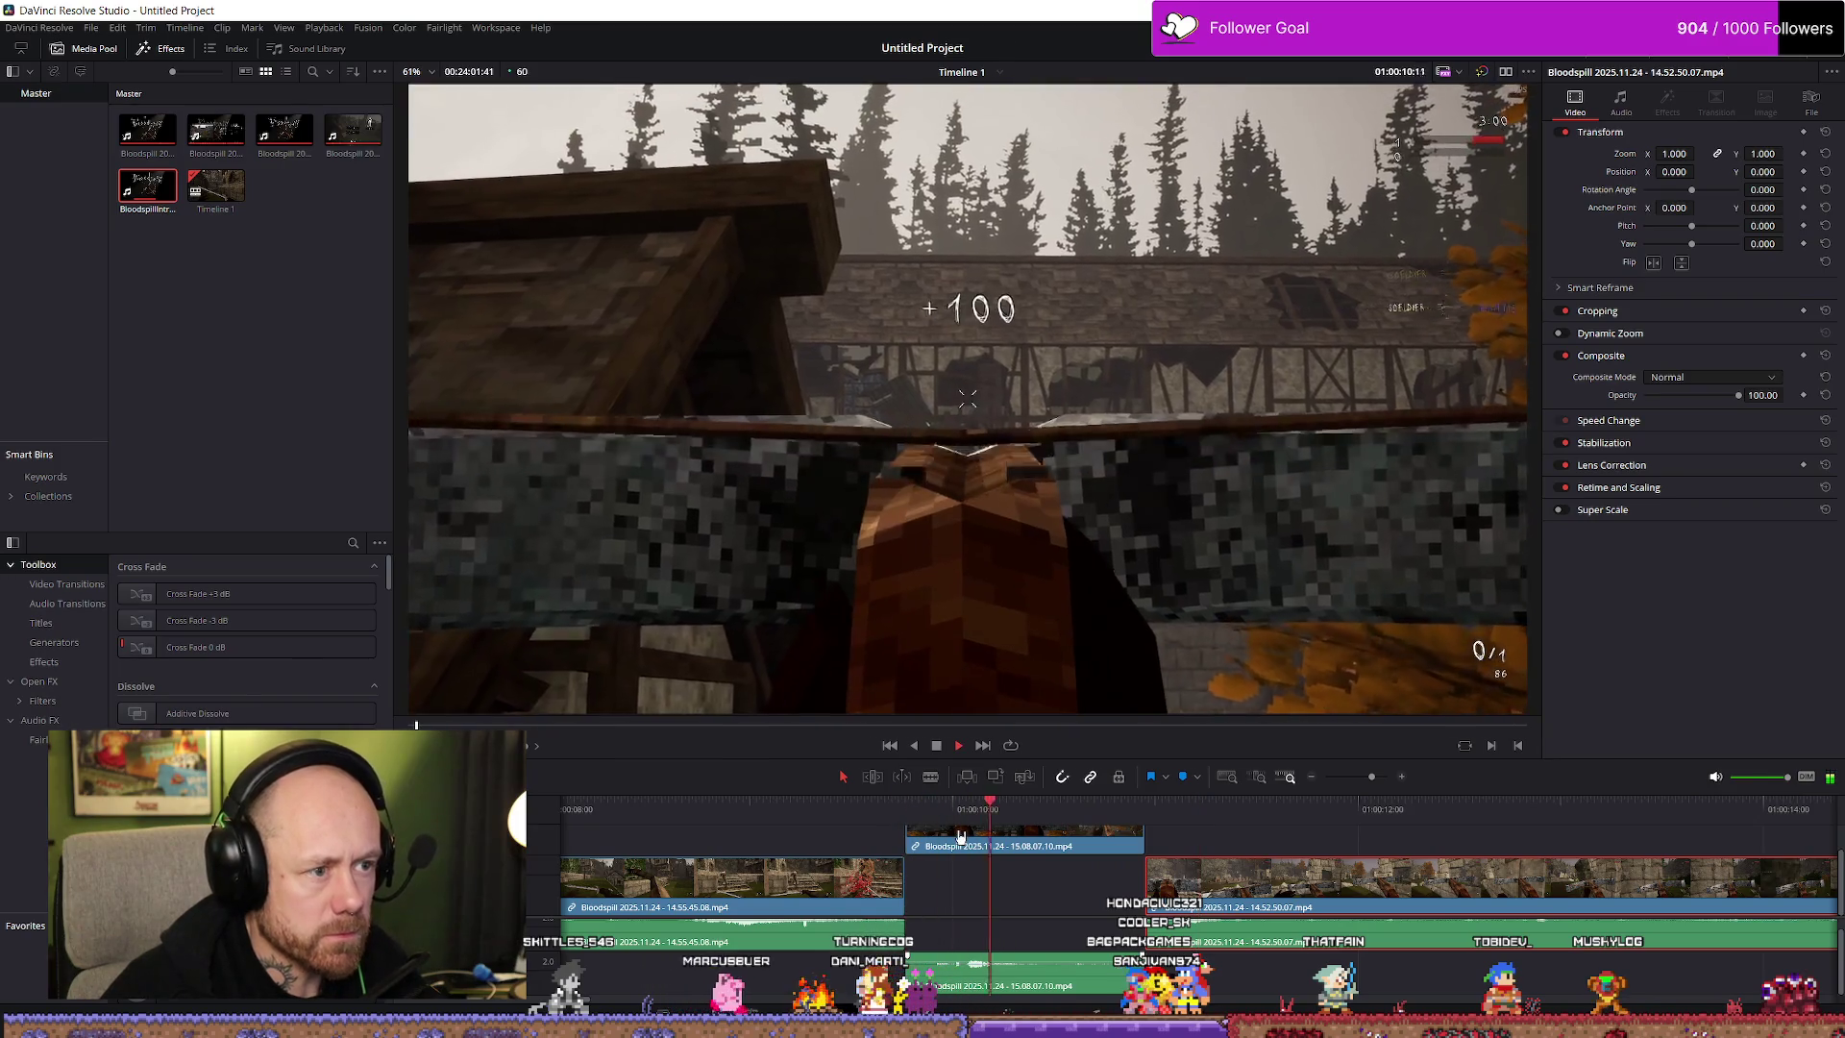
Shorten the overlay clip's end and start the next 14.52.50.07 clip exactly where it ends
mouse_move(1137, 839)
left_mouse_down()
mouse_move(1078, 832)
mouse_move(1091, 882)
mouse_move(1165, 889)
left_mouse_up()
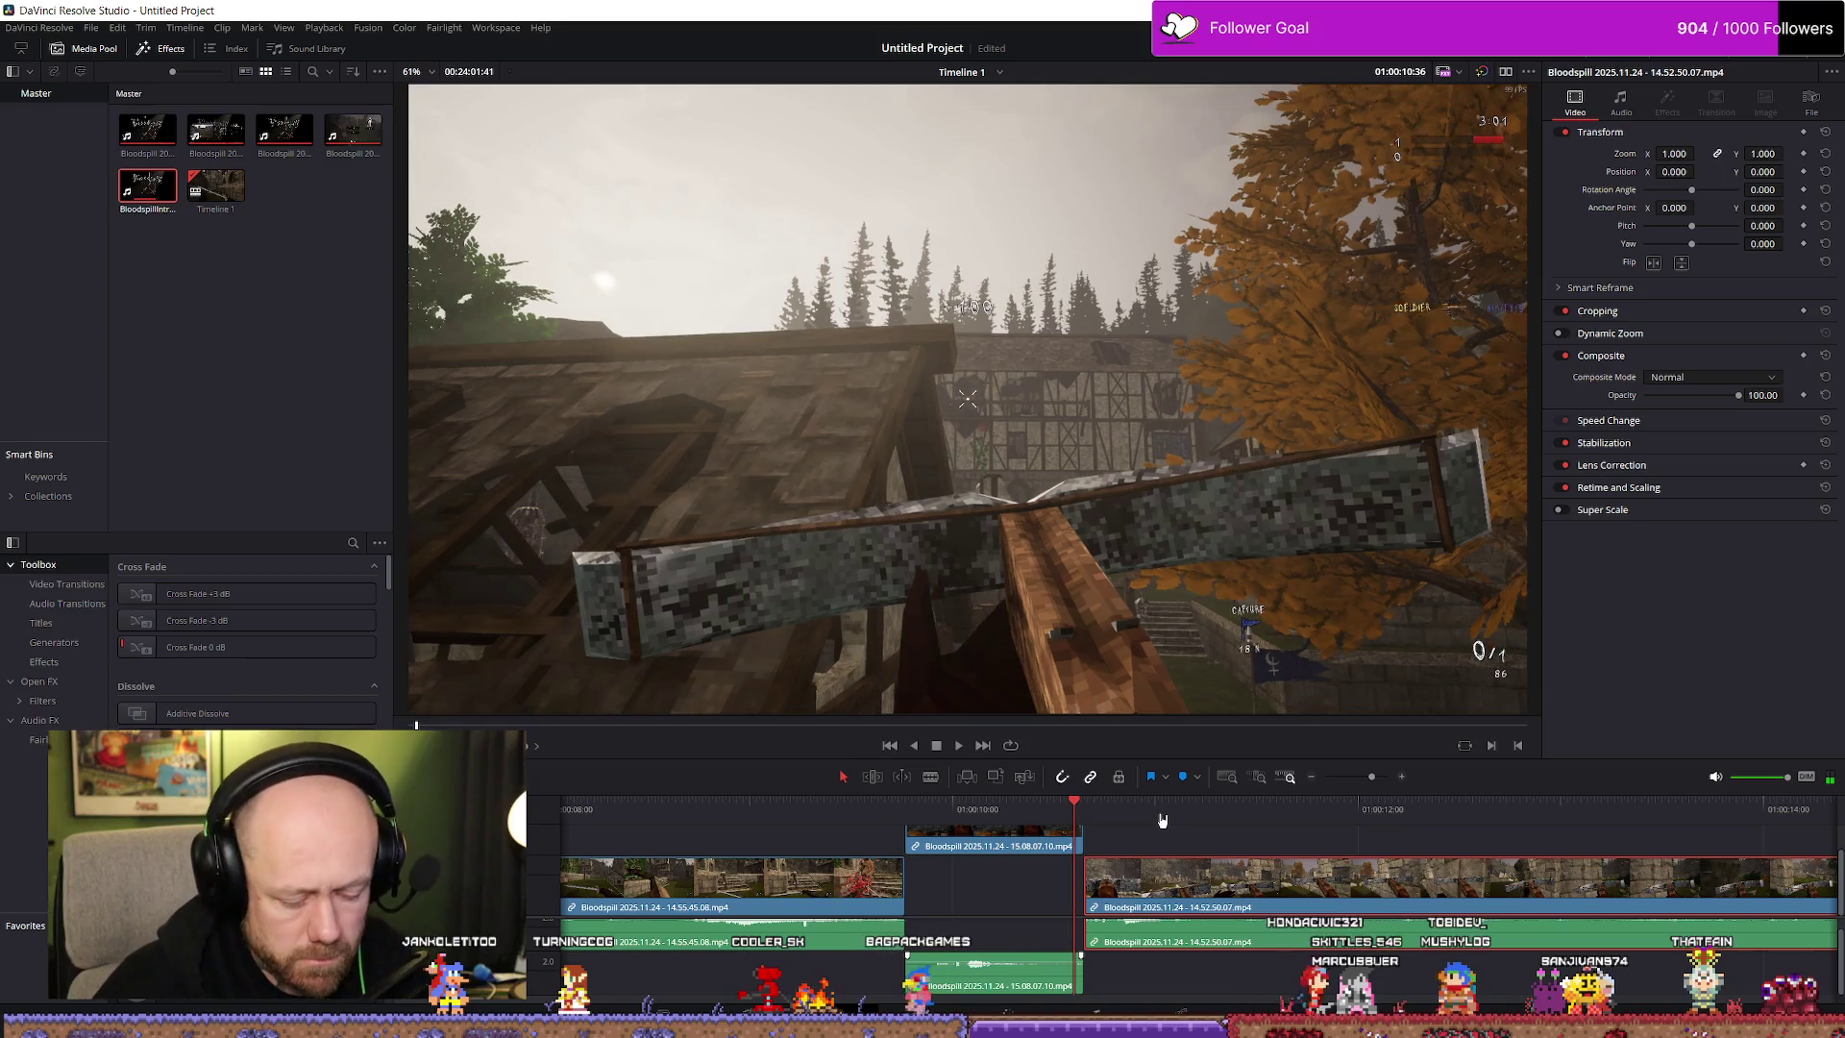
key("Right")
left_click(1076, 834)
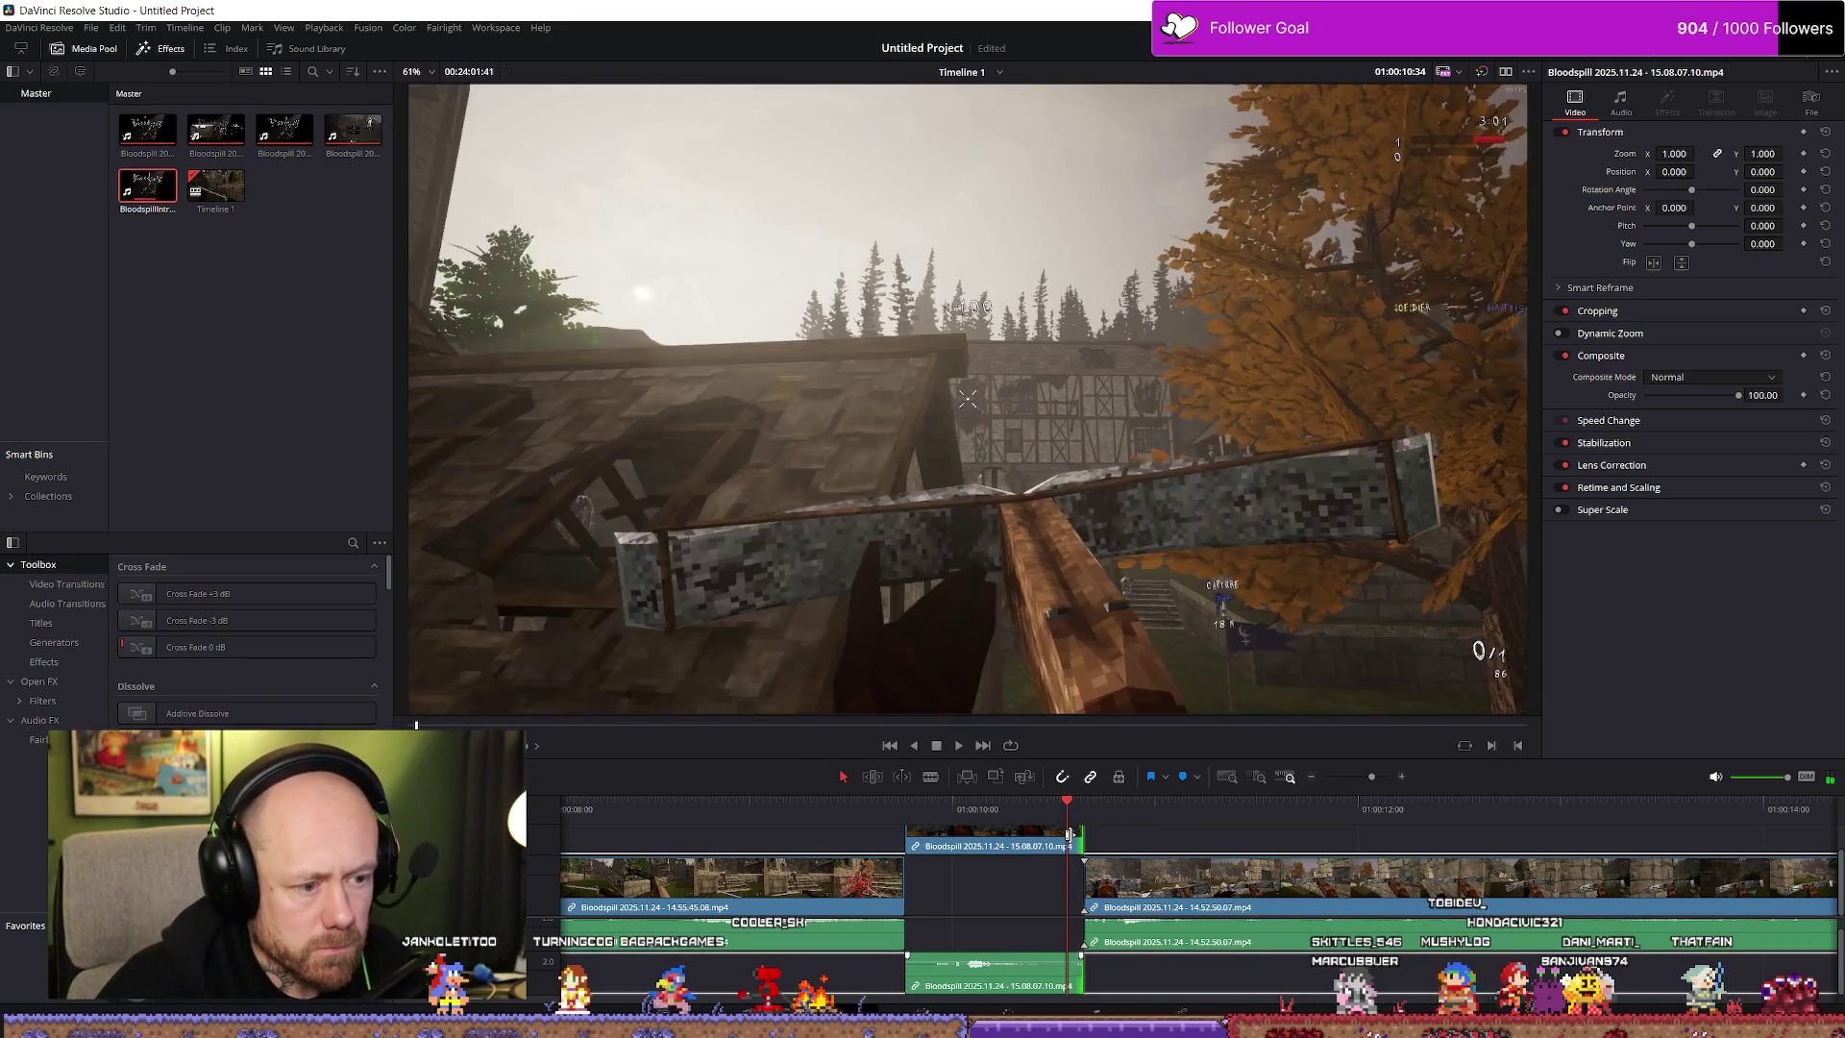
left_click_drag(1083, 875, 1053, 872)
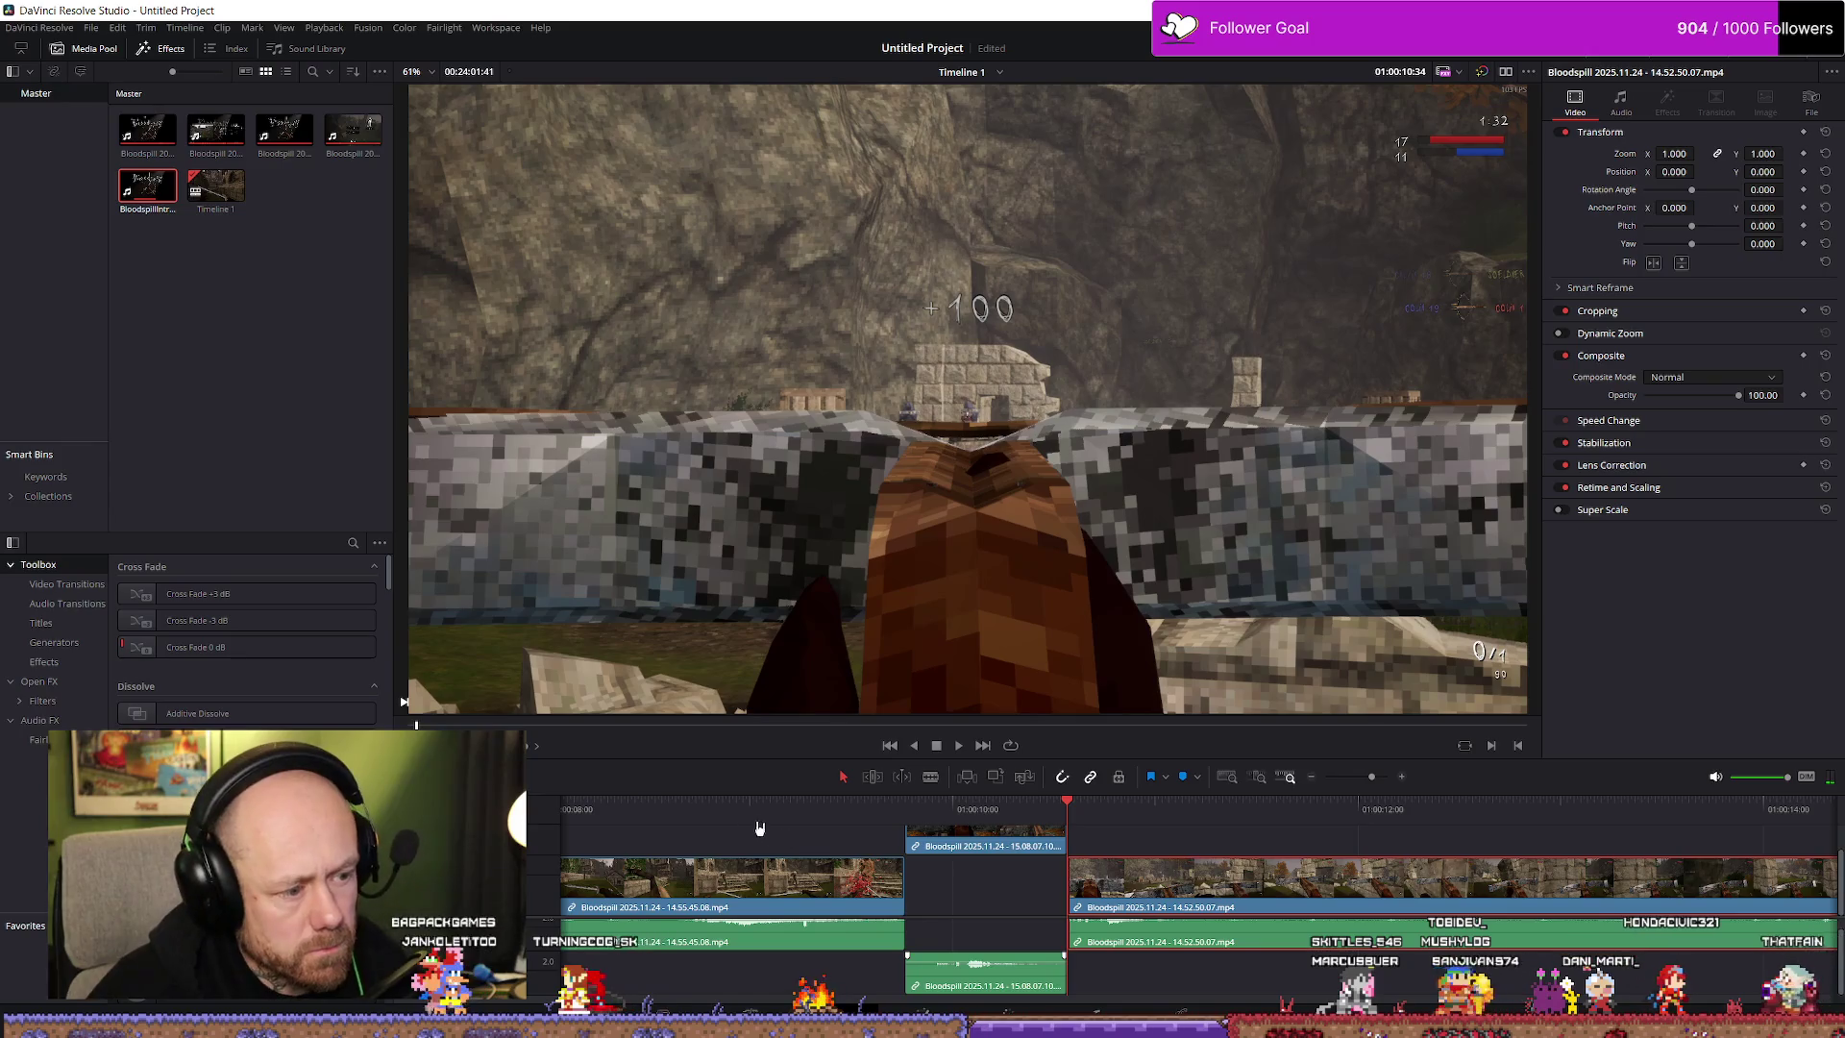
scroll(1057, 839, "down", 2)
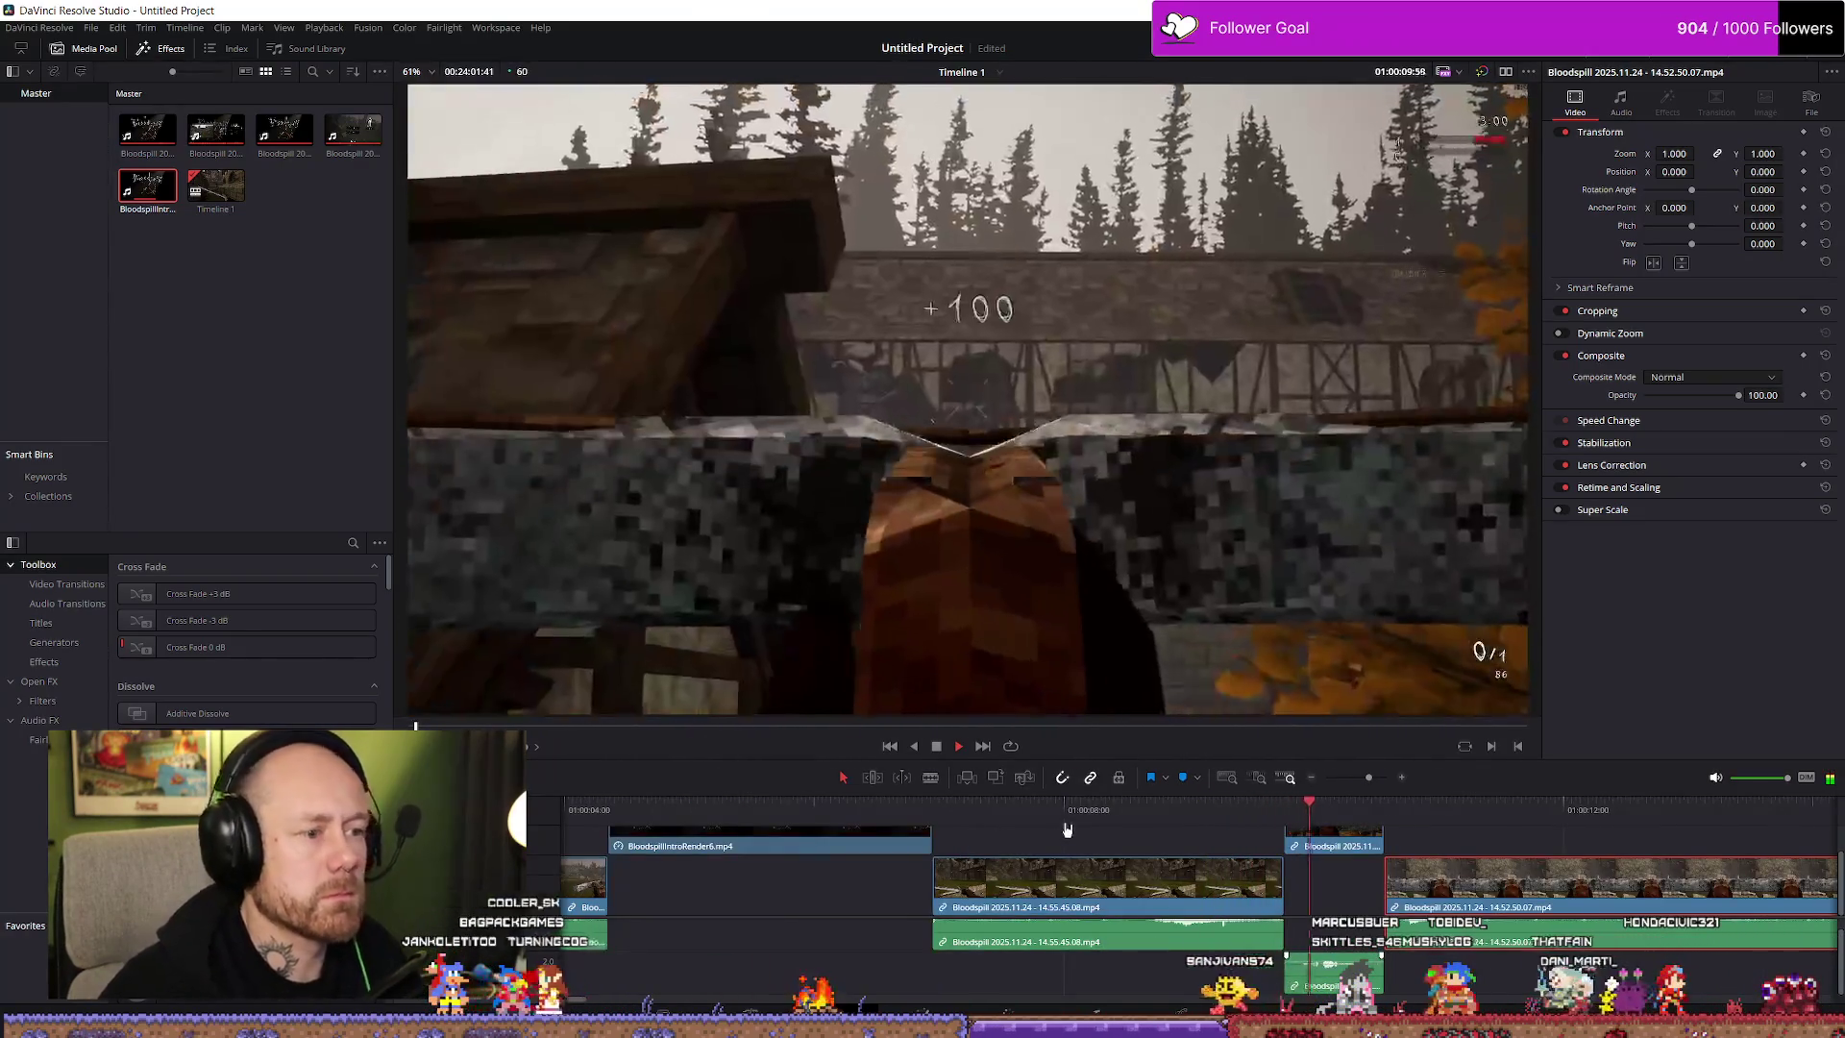
scroll(1068, 845, "down", 3)
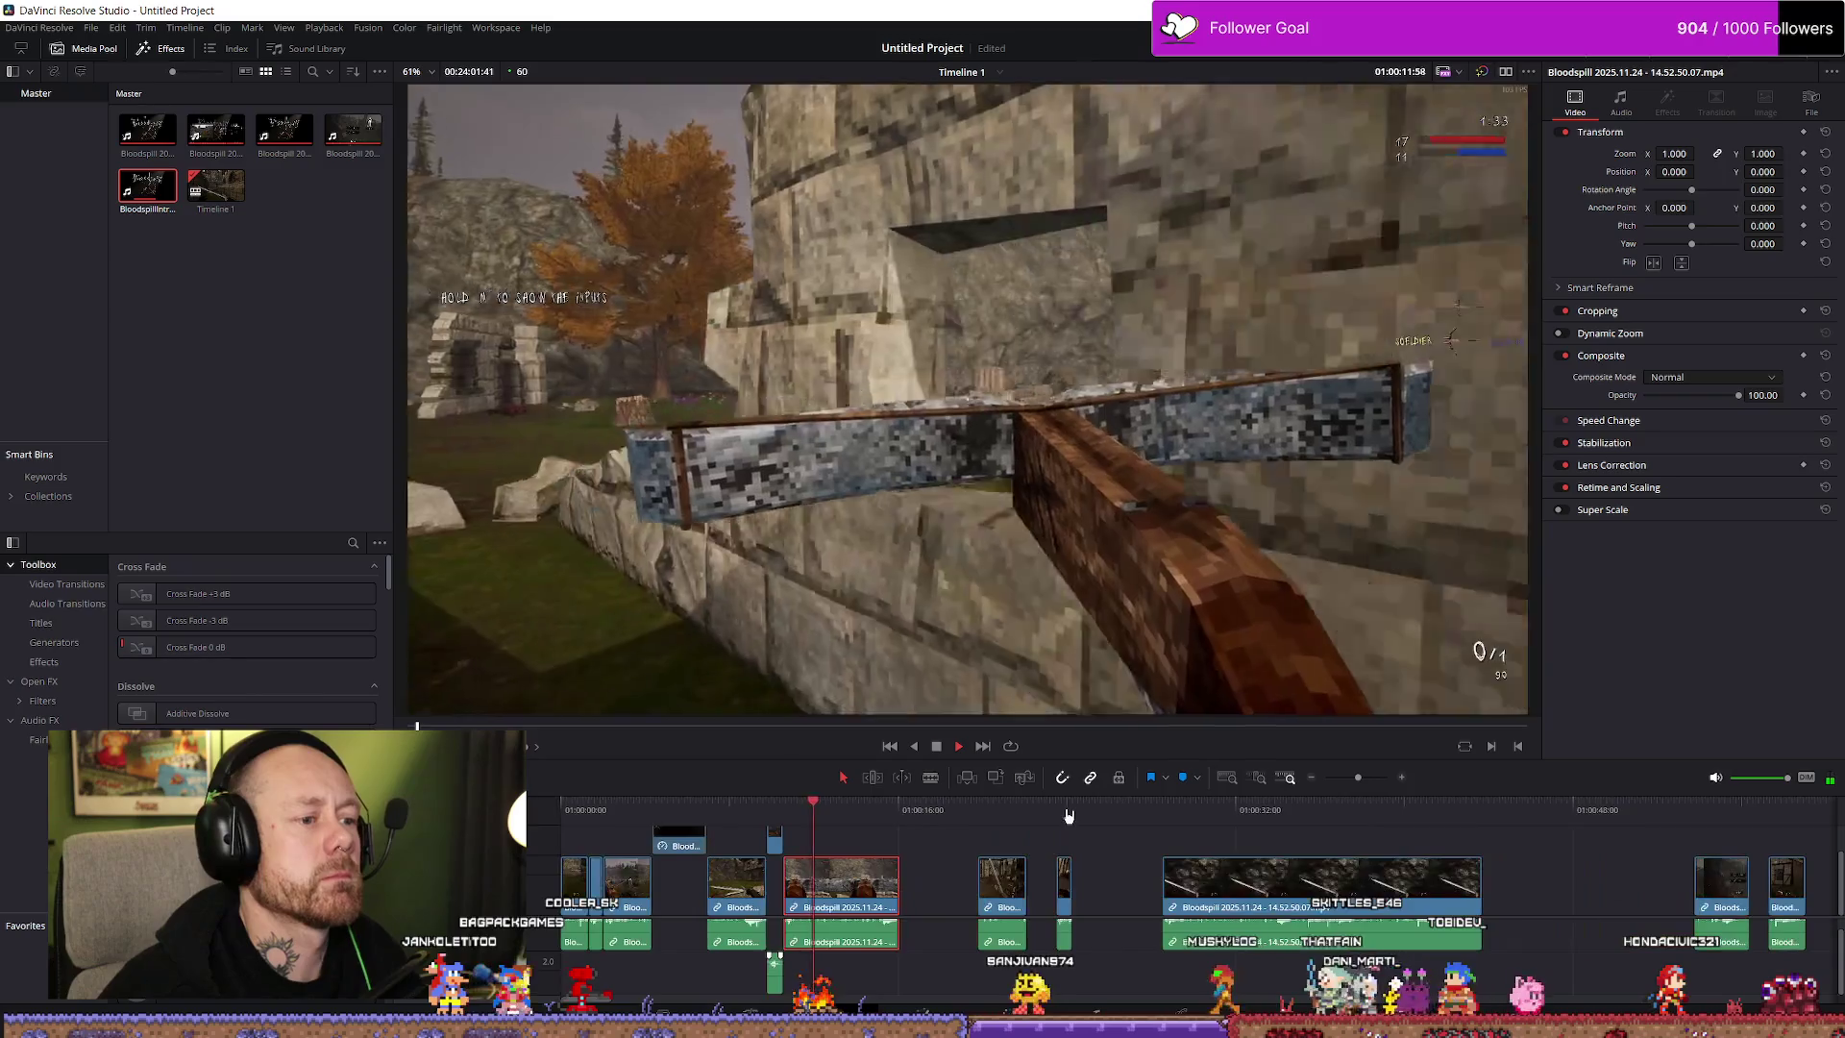
scroll(1068, 870, "down", 3)
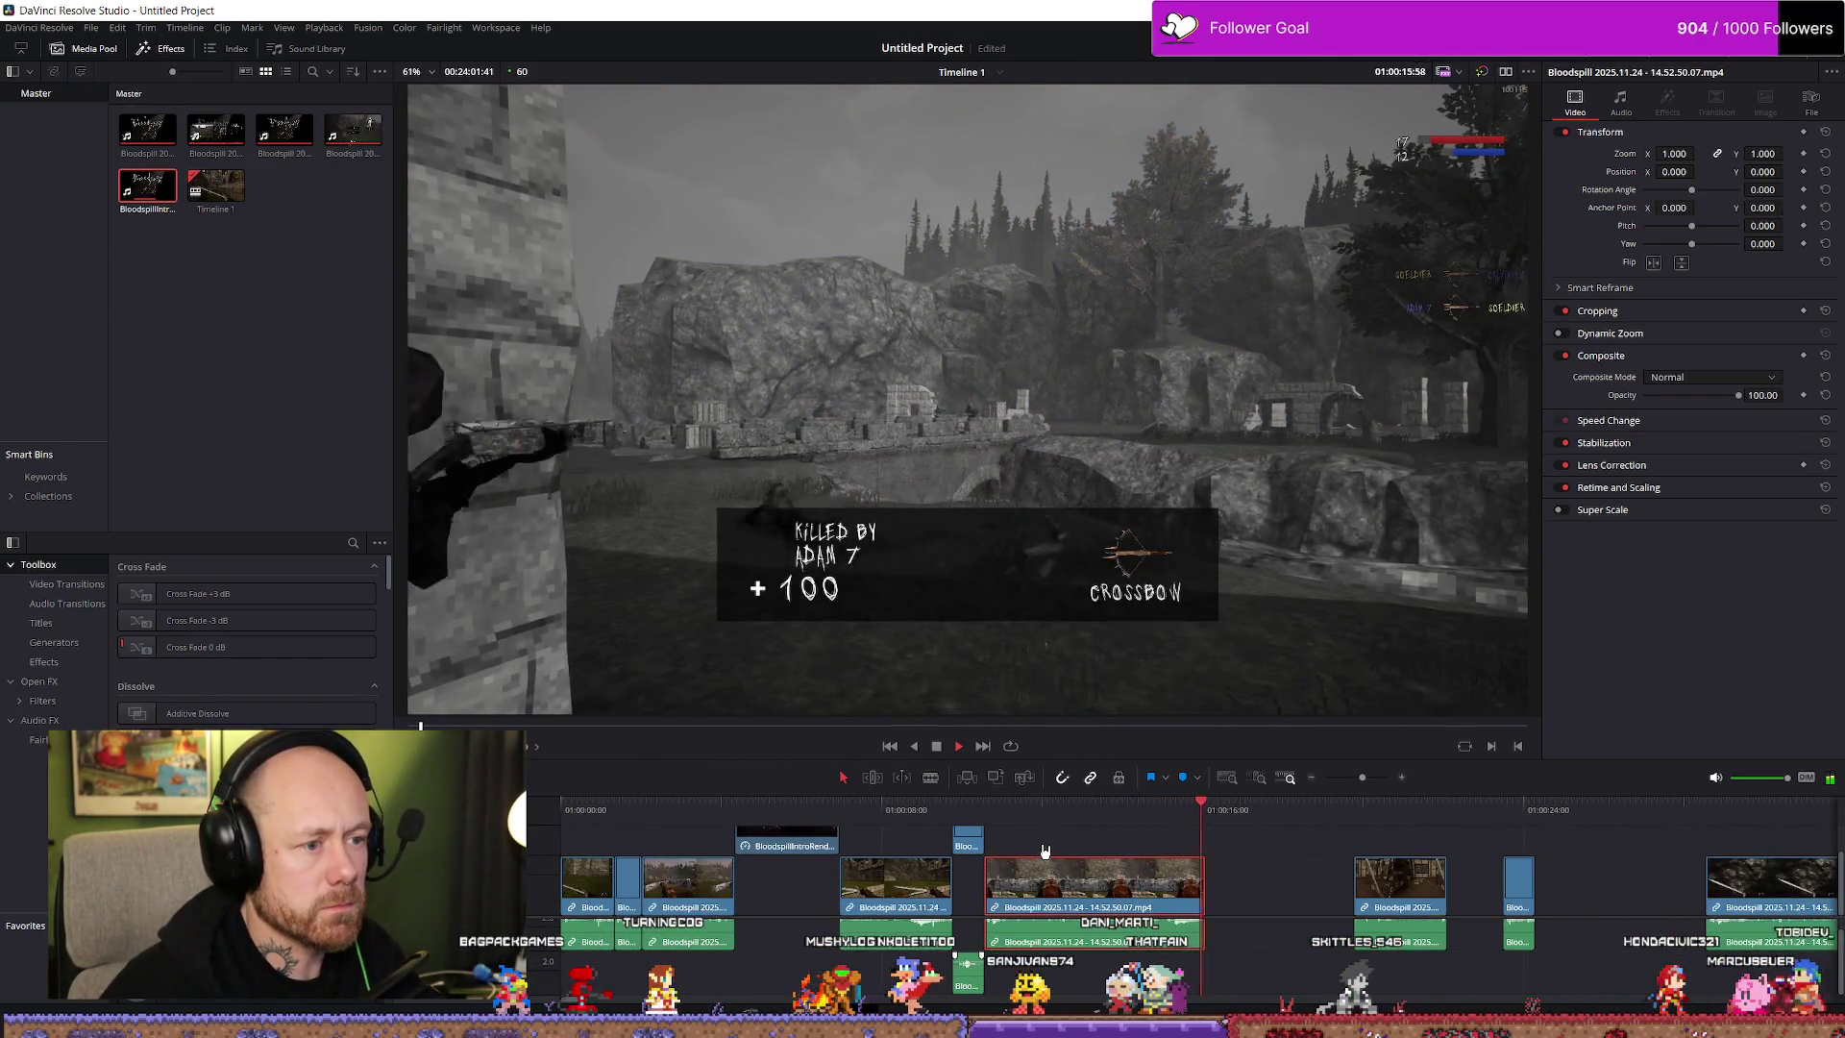
key("space")
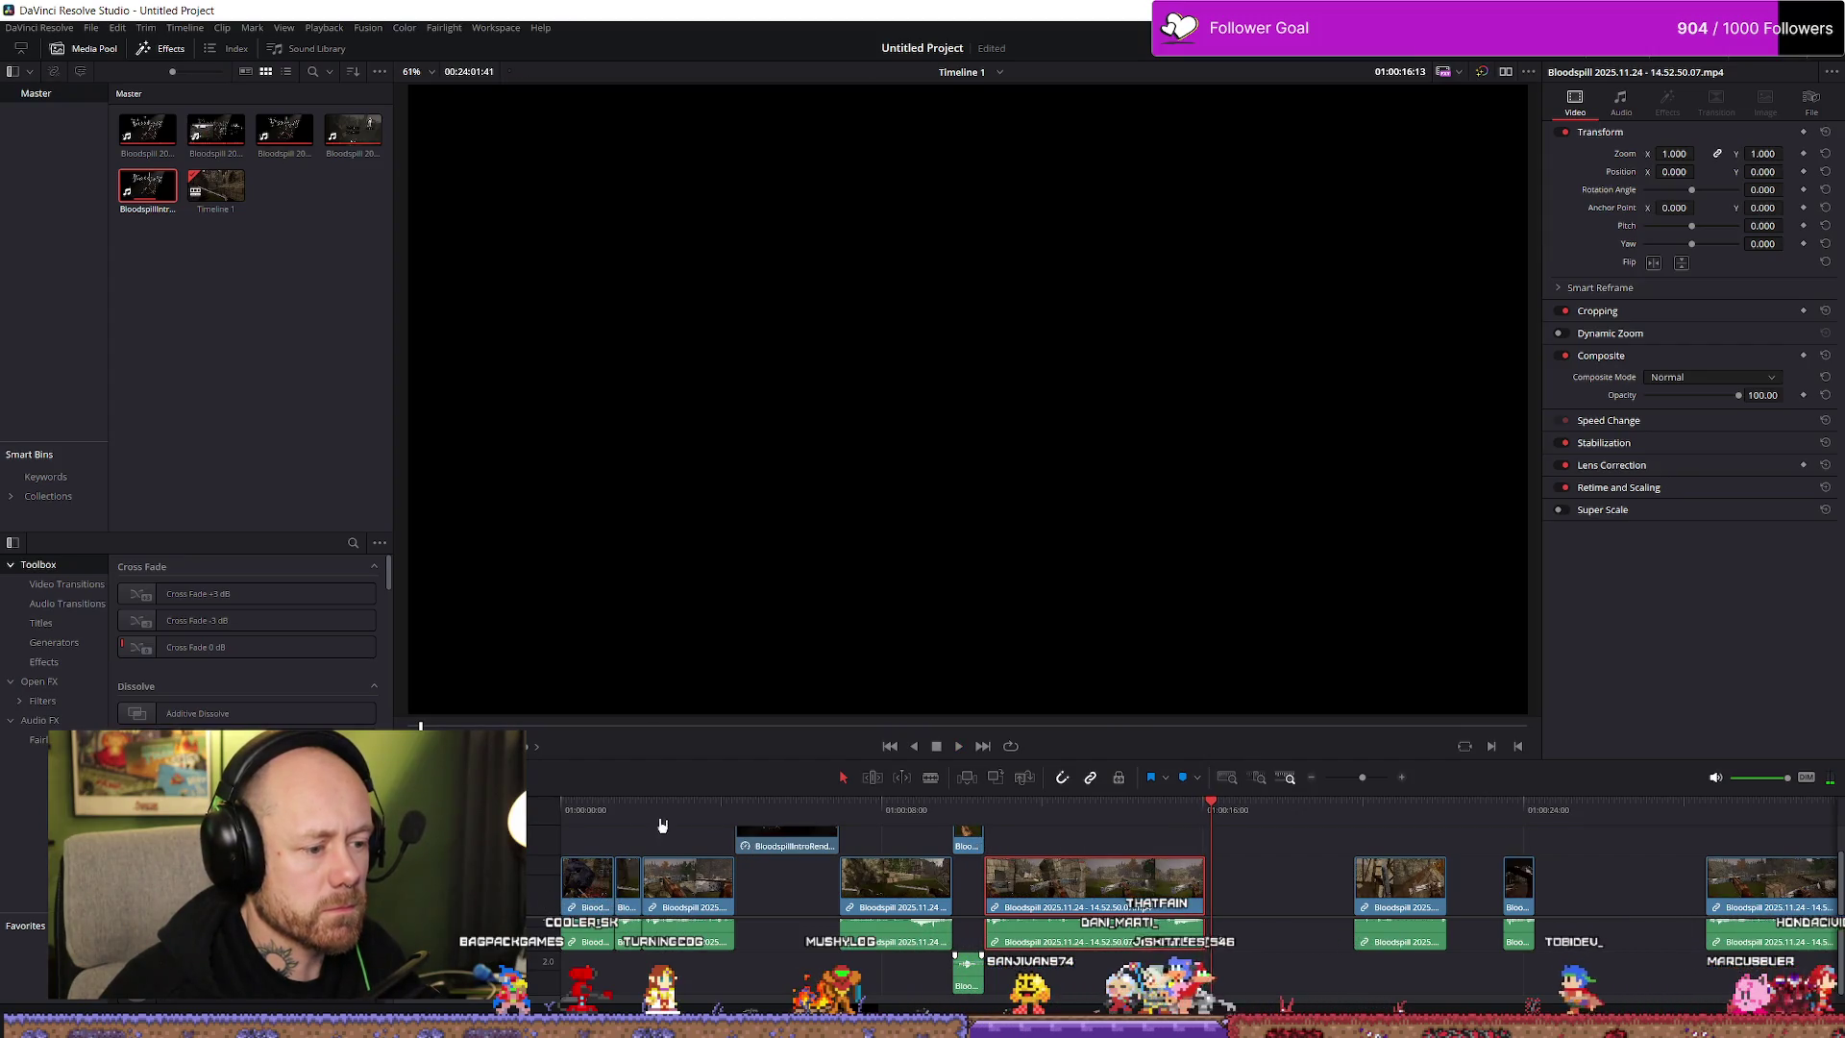
key("ctrl+f")
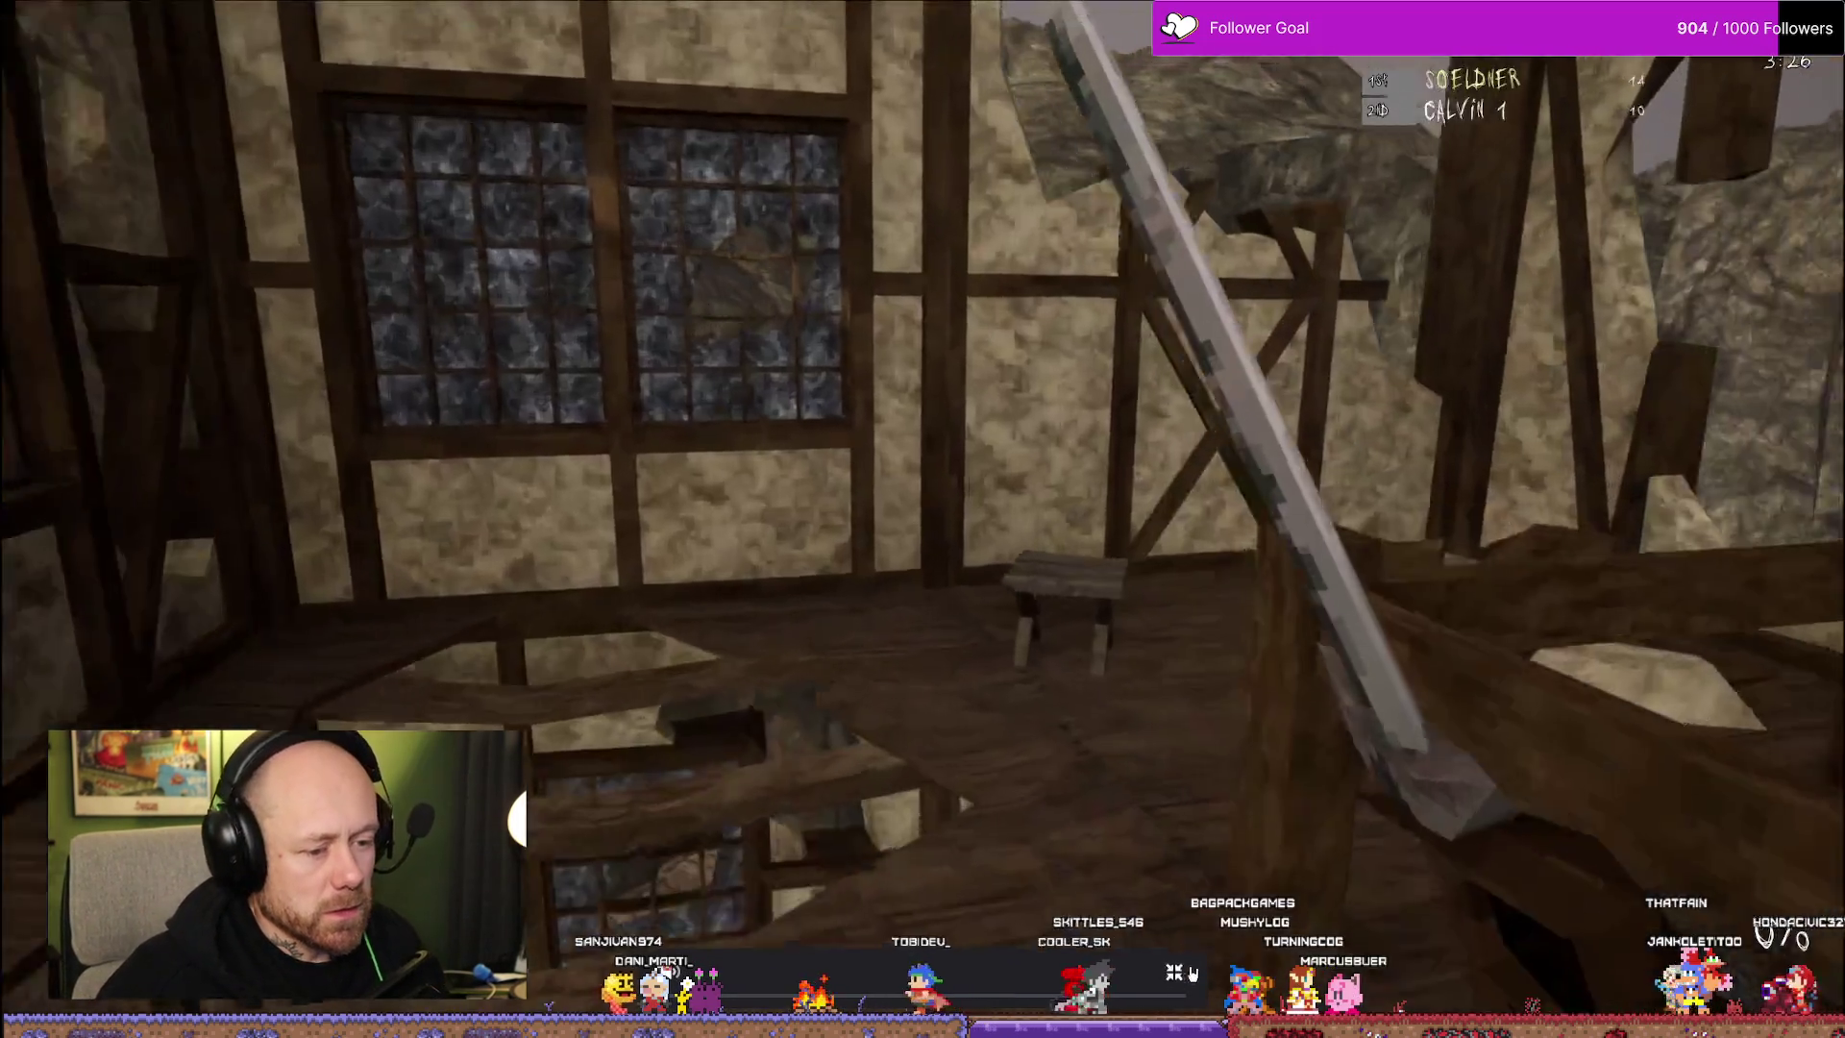
left_click(1174, 970)
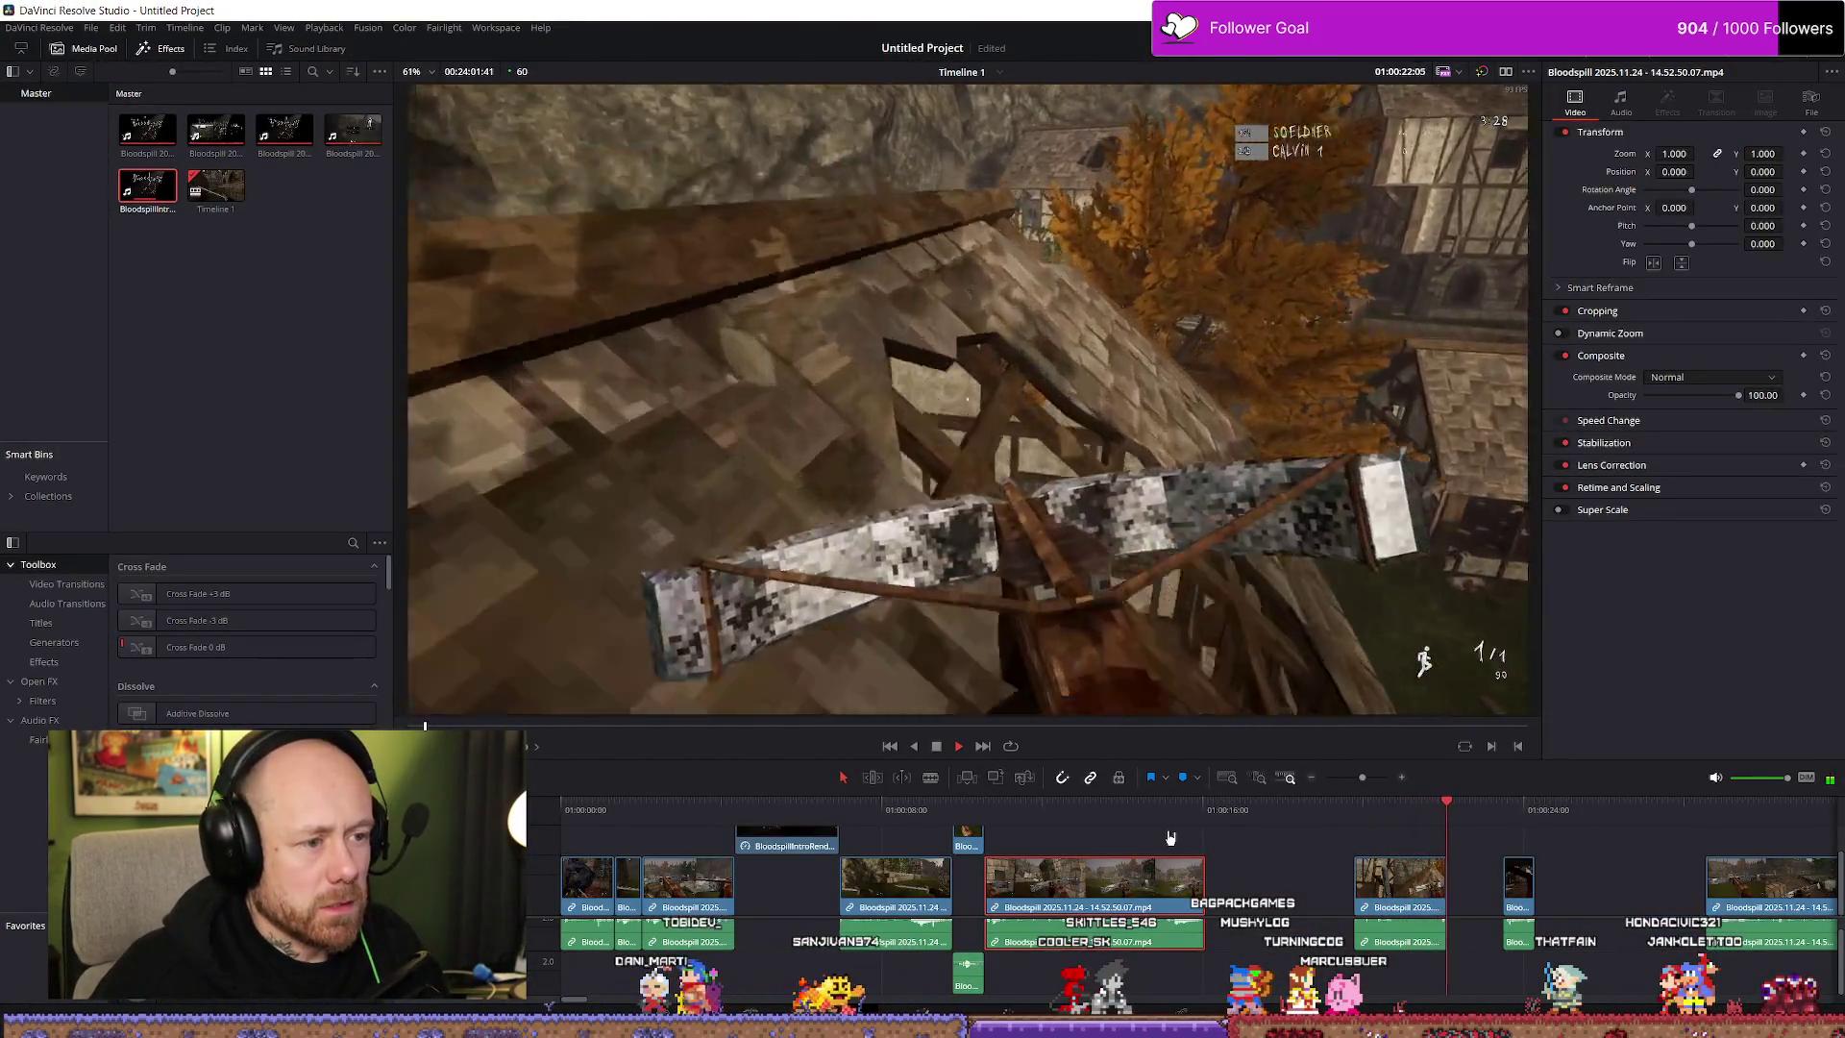
scroll(1423, 903, "down", 3)
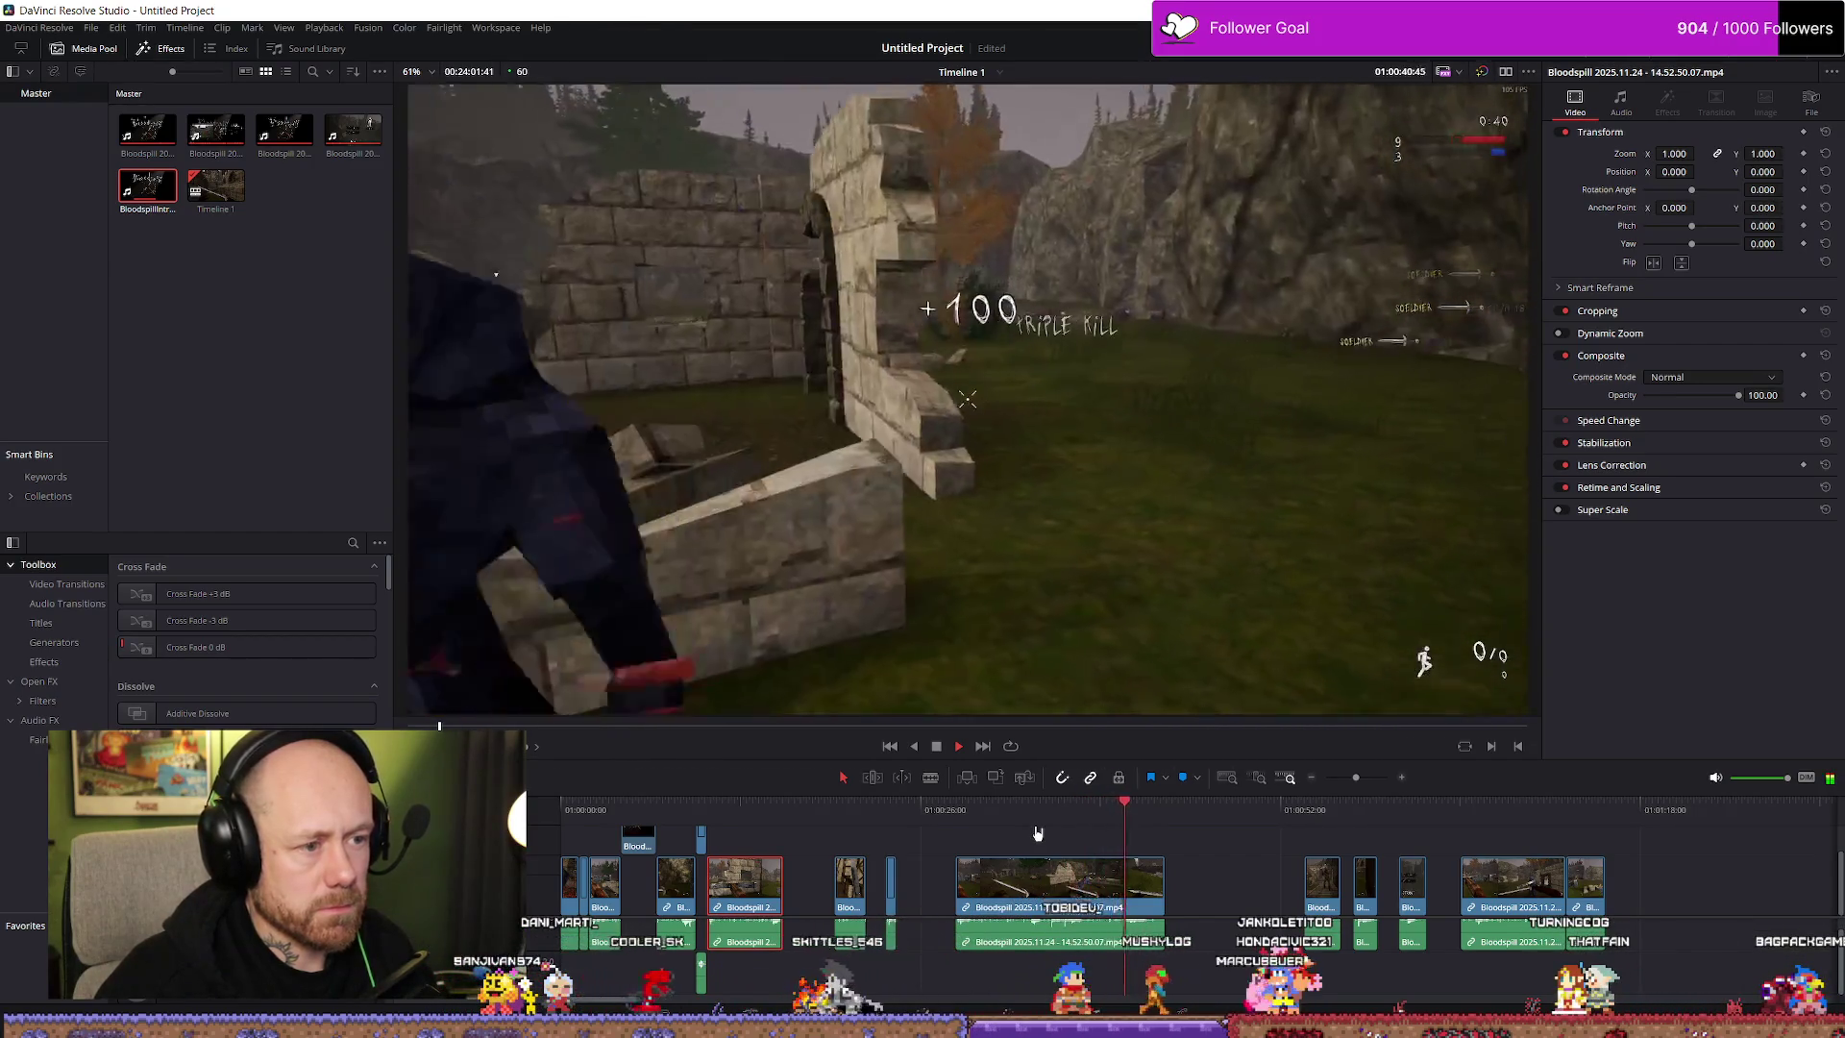
key("space")
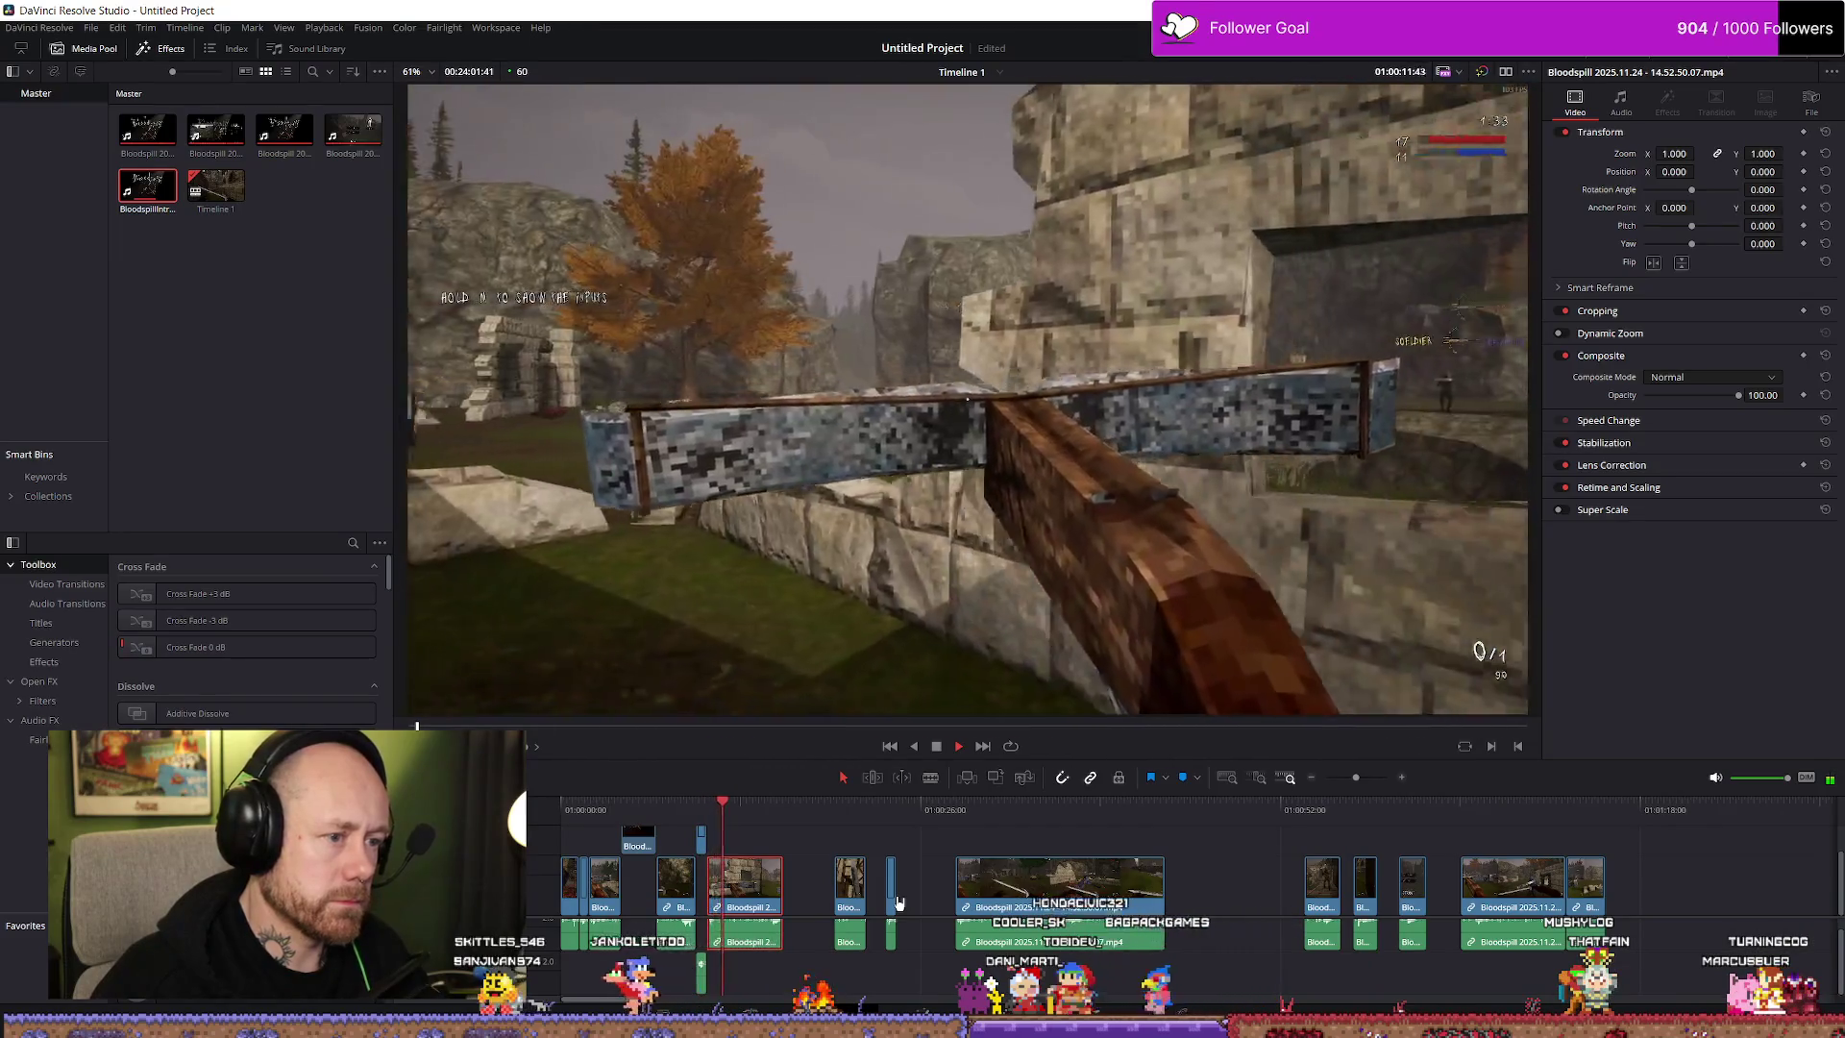
key("space")
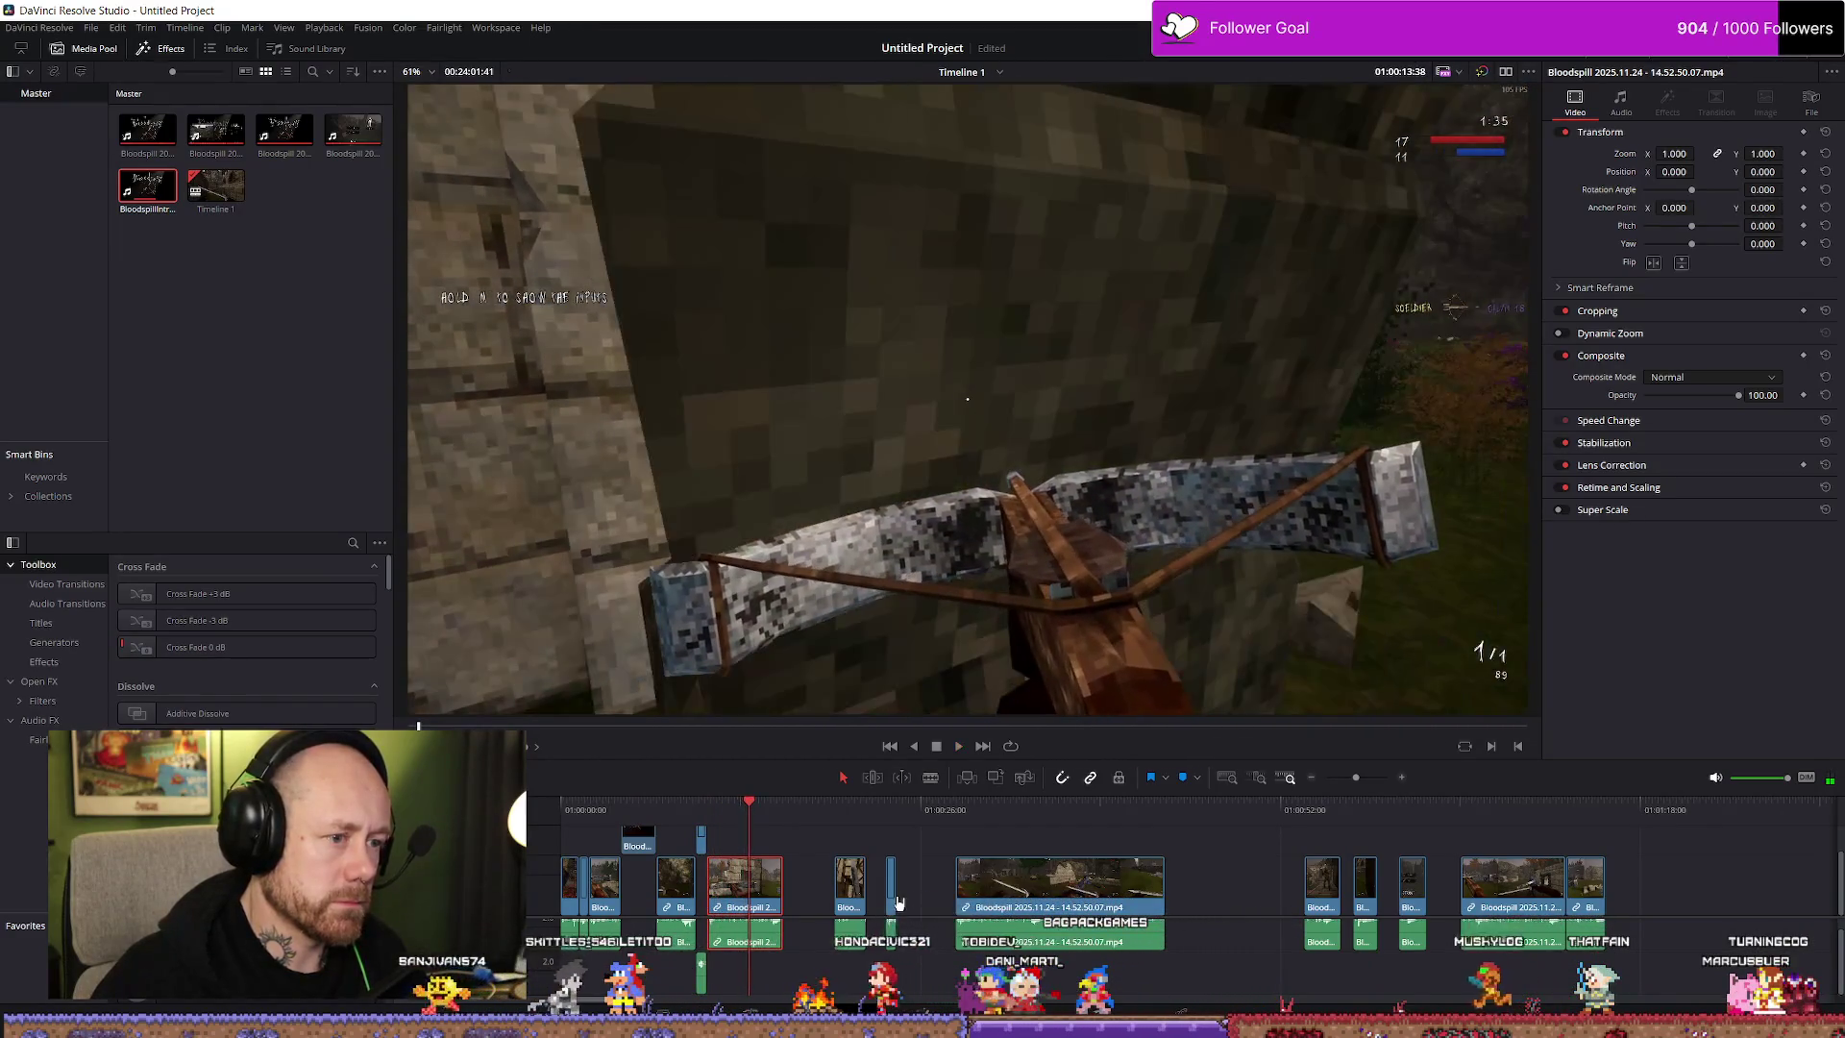
left_click(727, 812)
key("space")
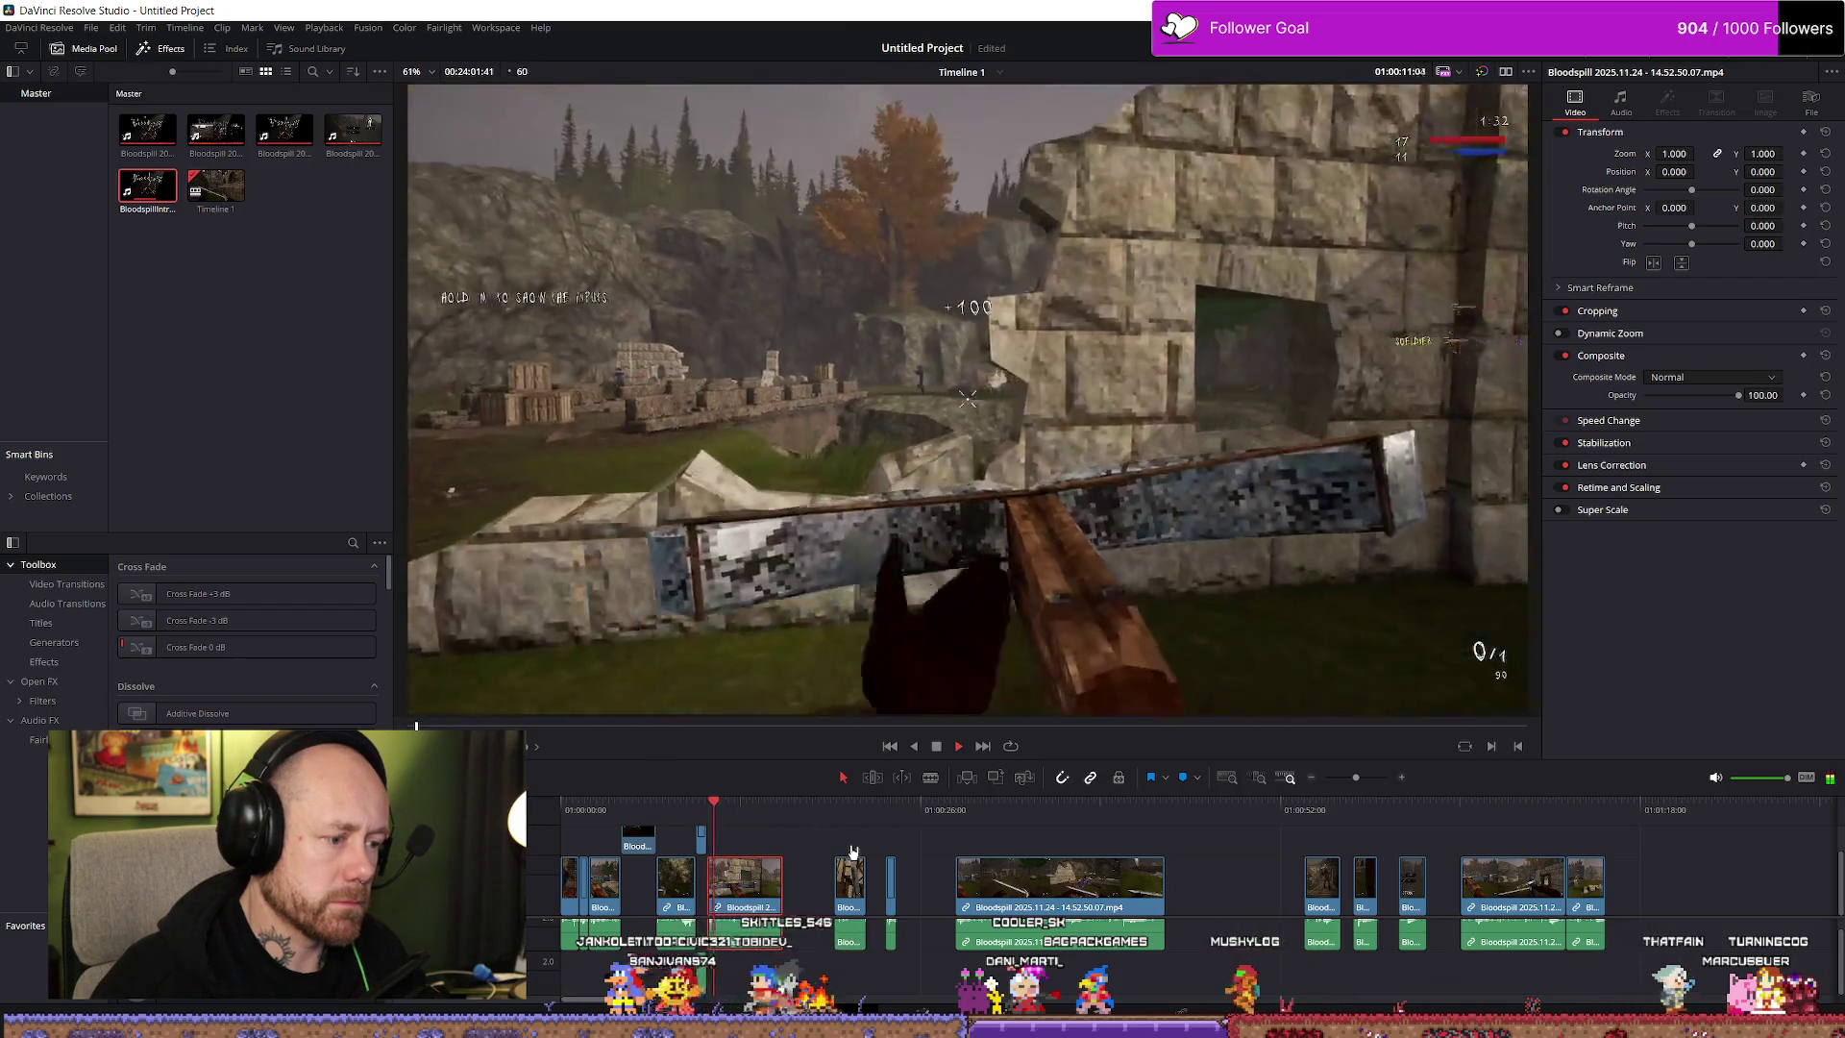
key("space")
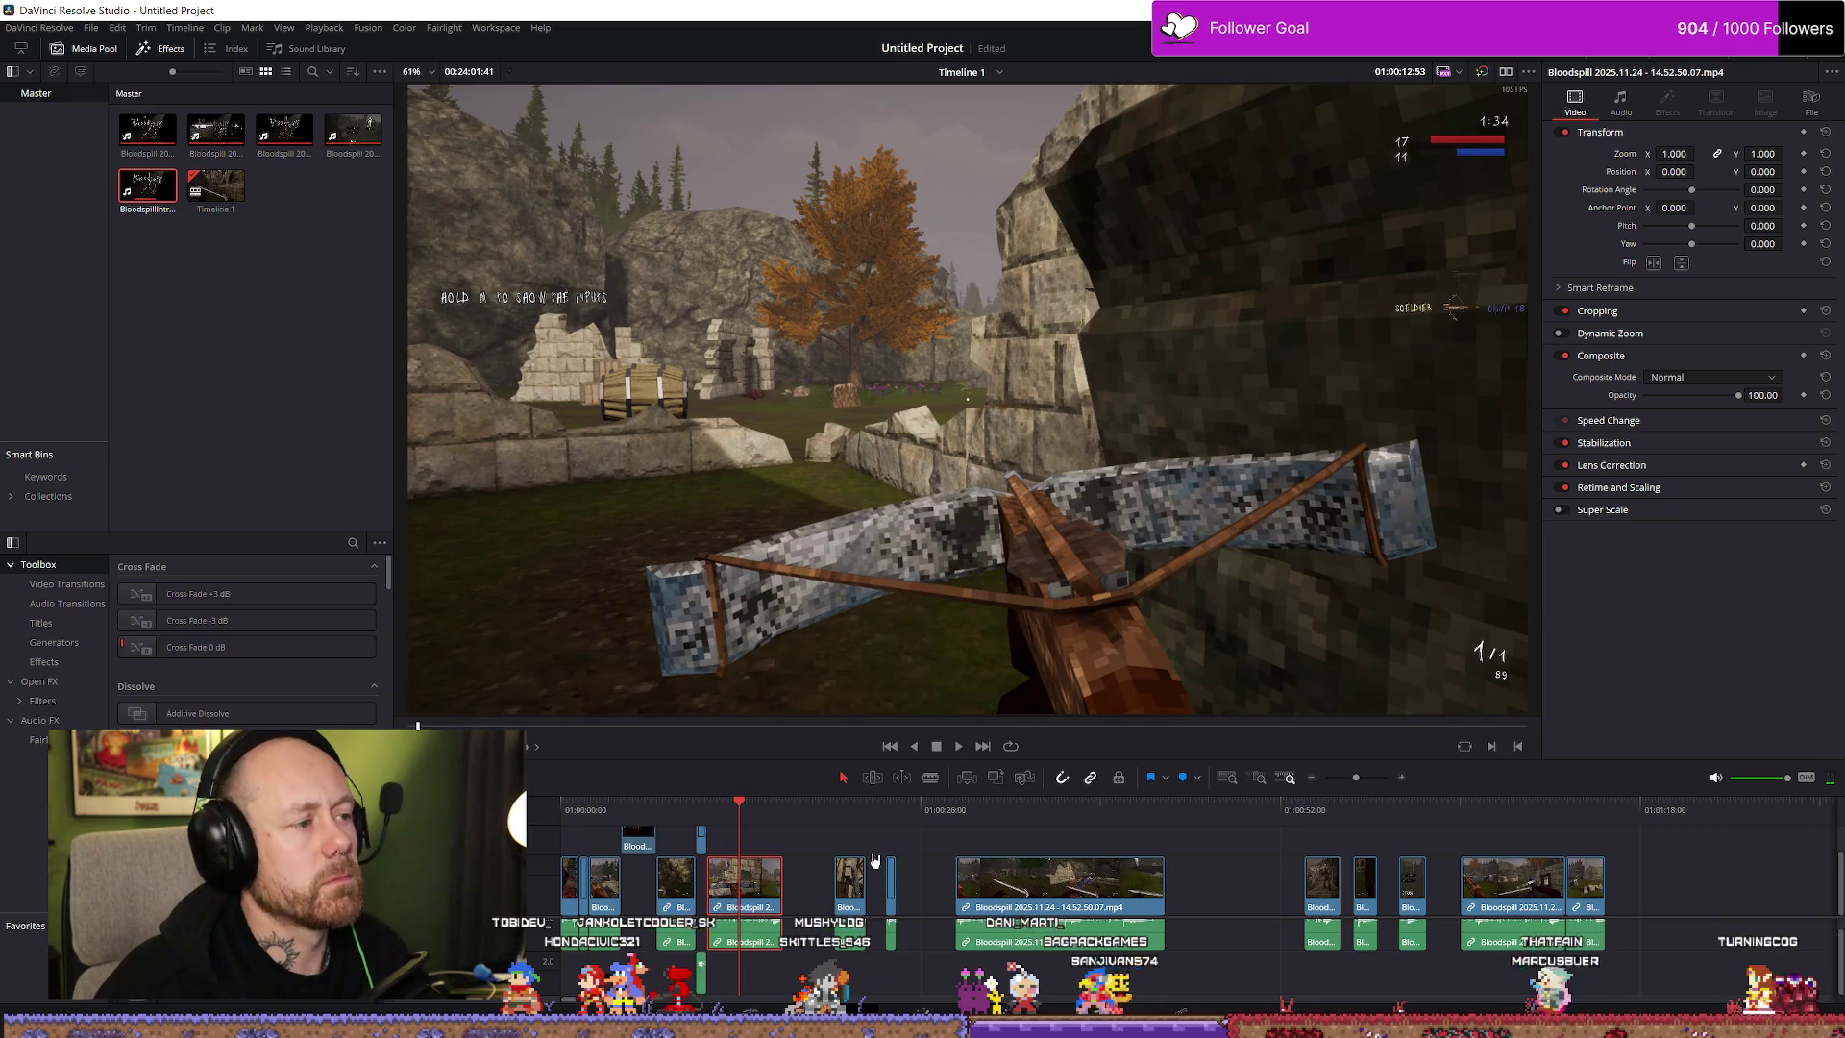
left_click(840, 819)
key("space")
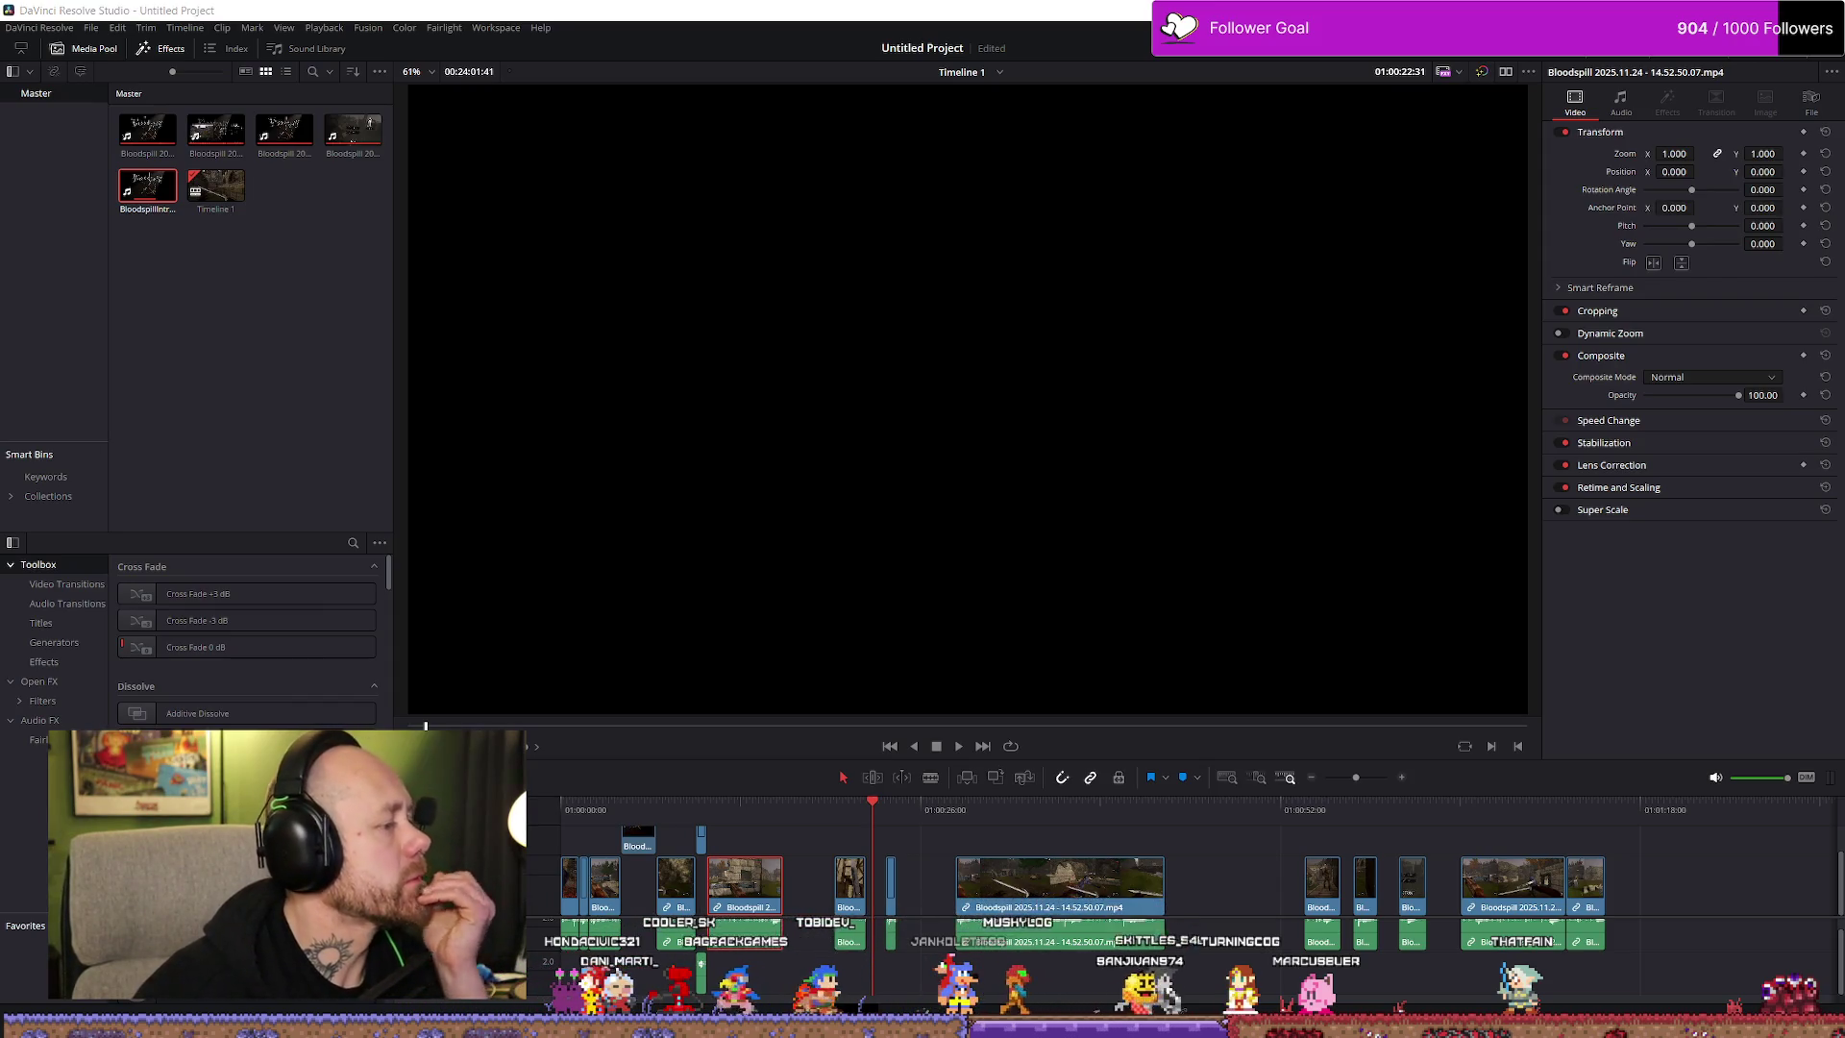
key("alt+Tab")
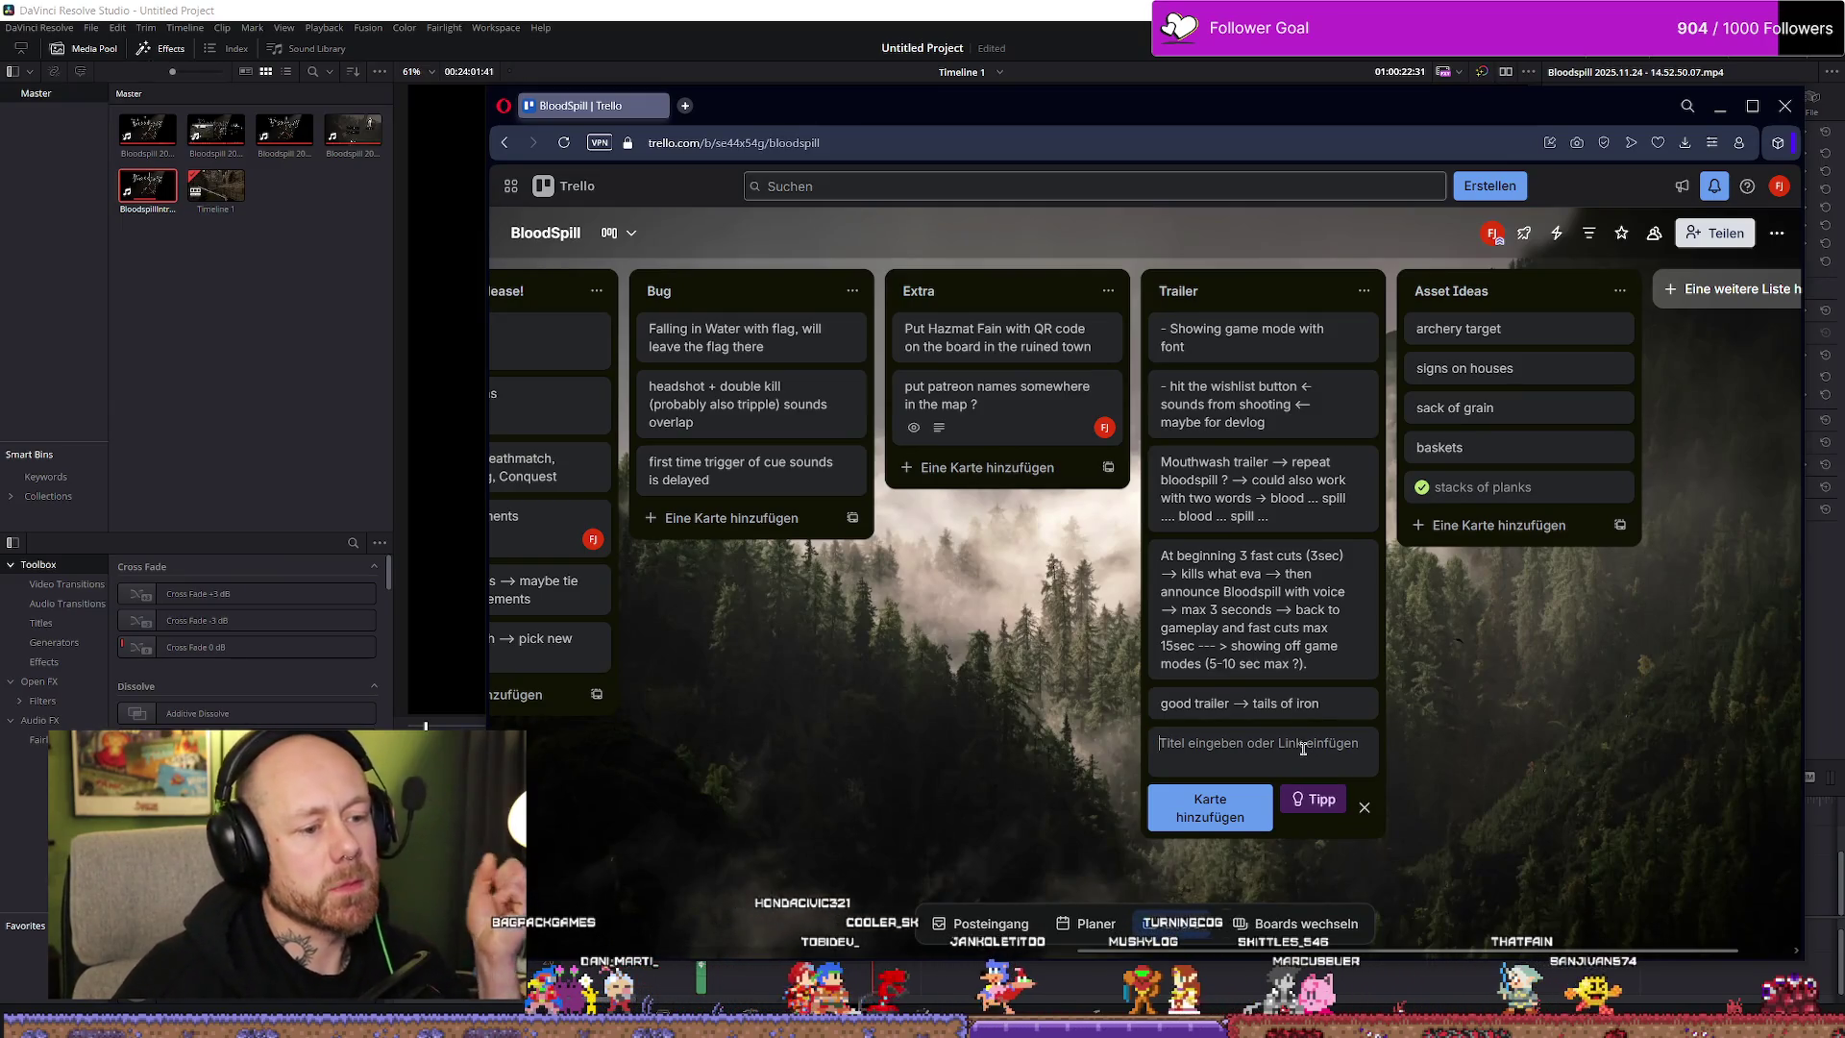
Add the card 'after the first cuts → blend in fast movement →' to the Trailer list, then return to Resolve
type("aftet")
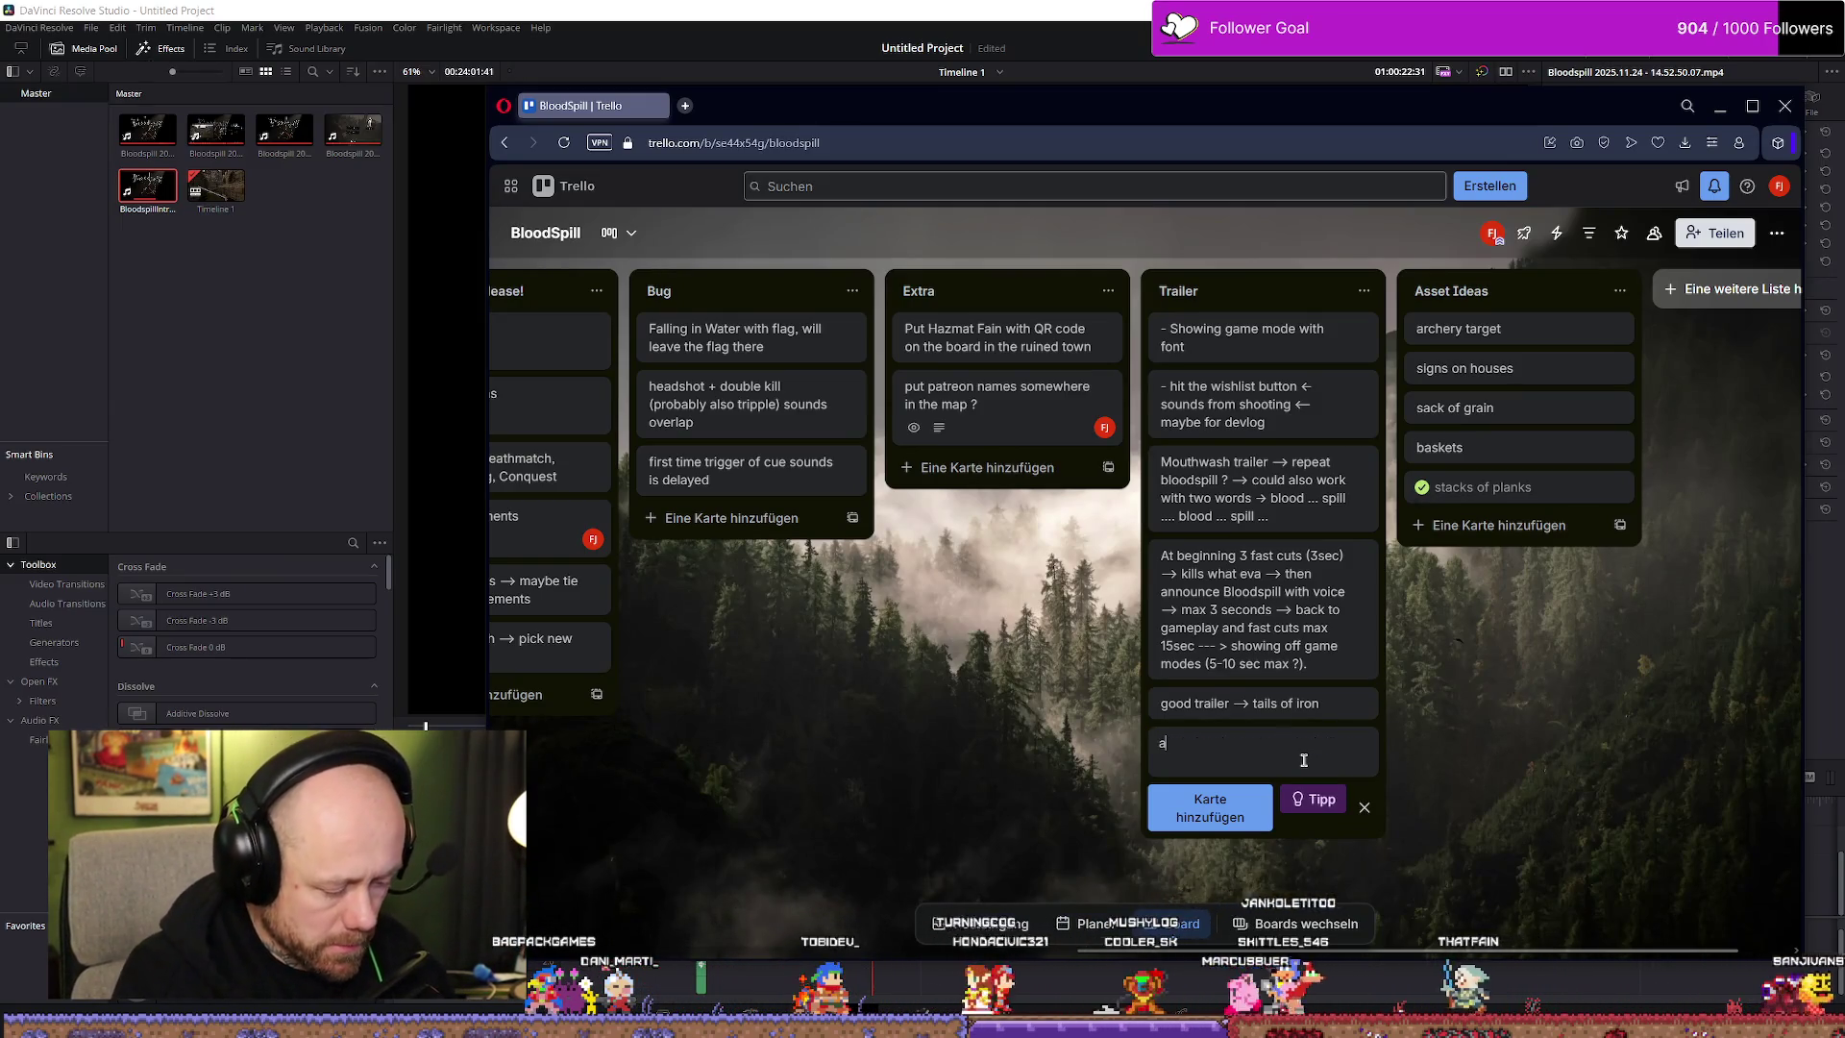
key("BackSpace")
type("r the first cuts -->")
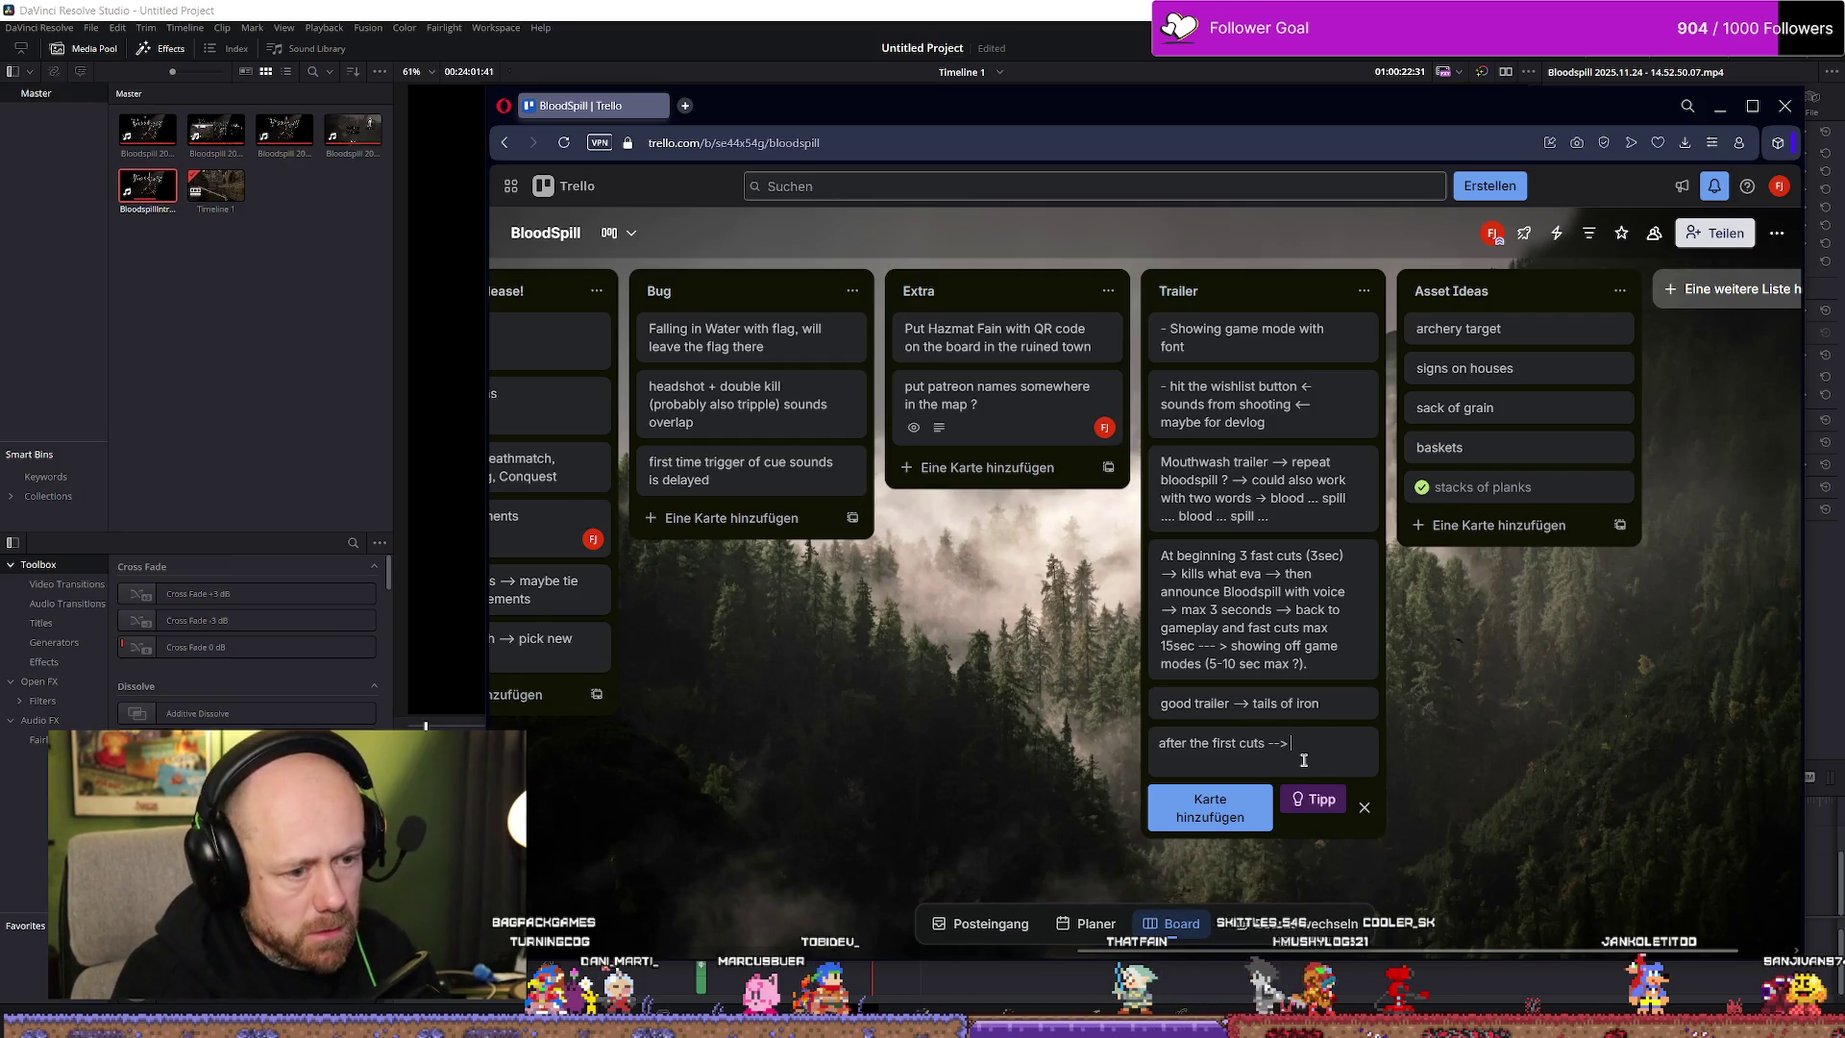
type("st m")
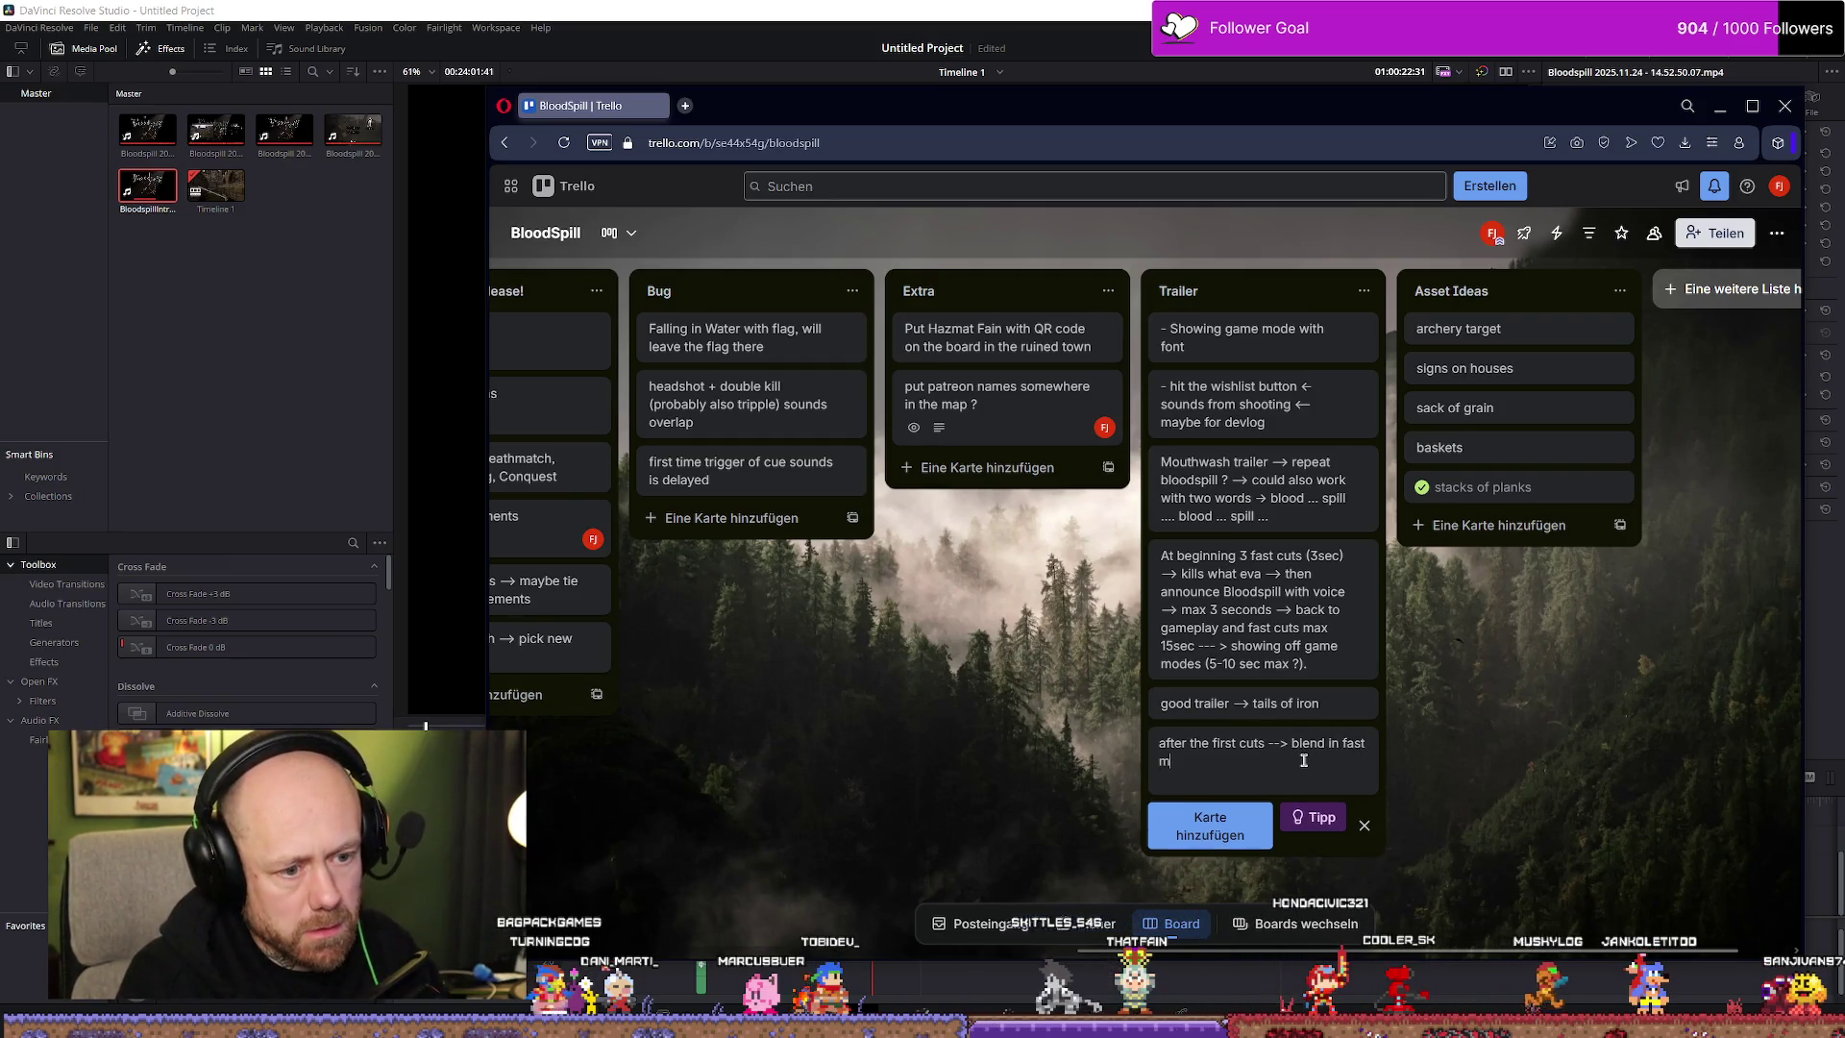
type("ovement -->")
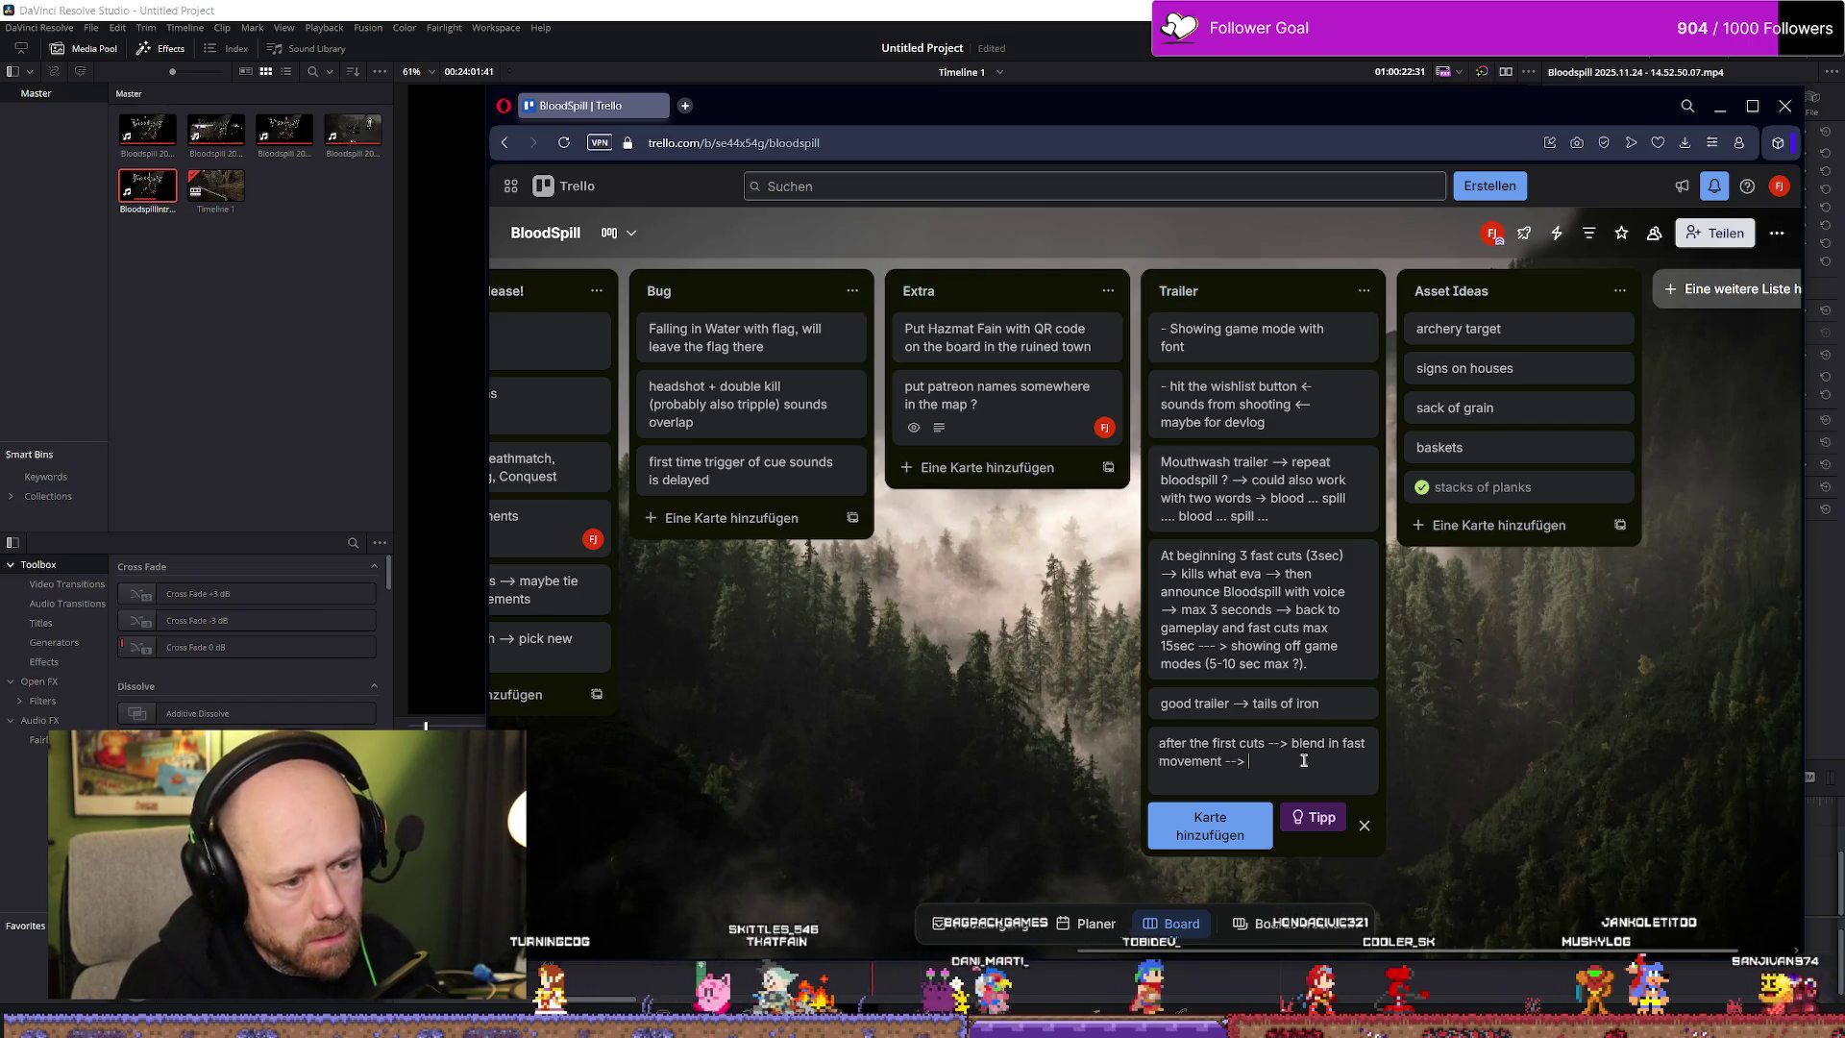
key("Return")
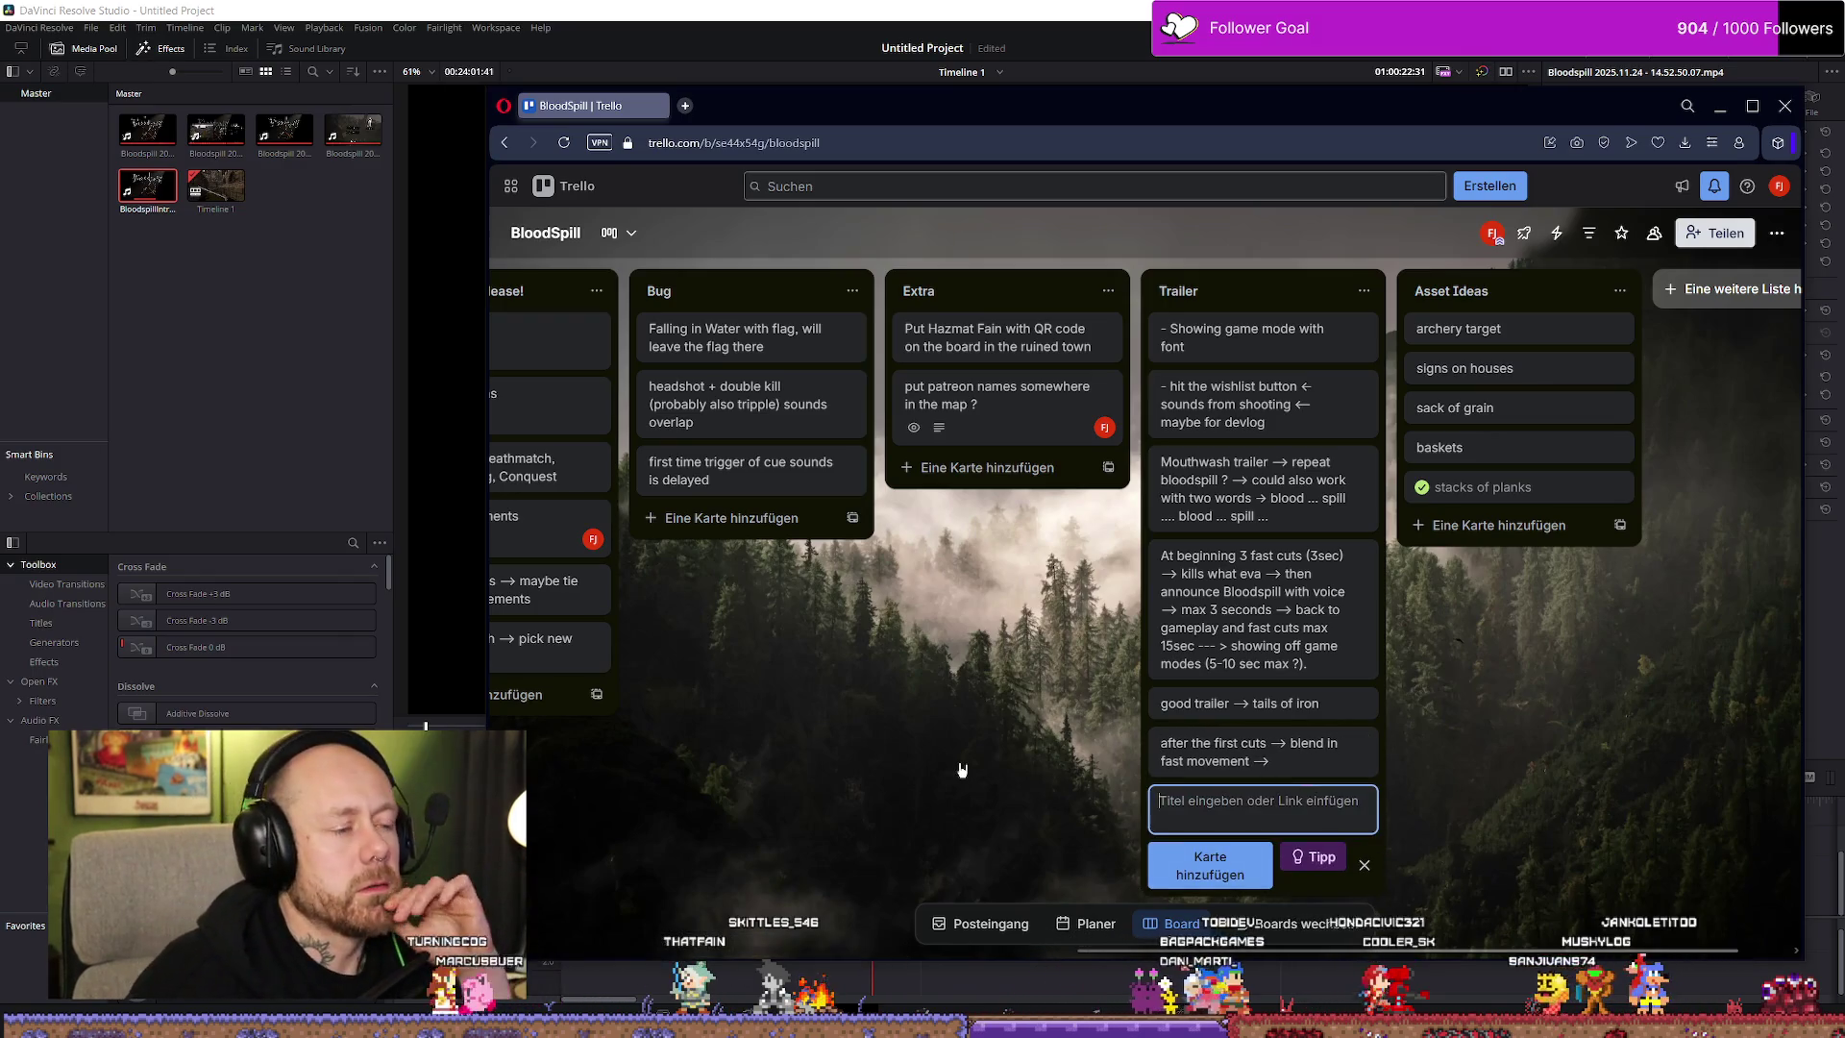
key("Escape")
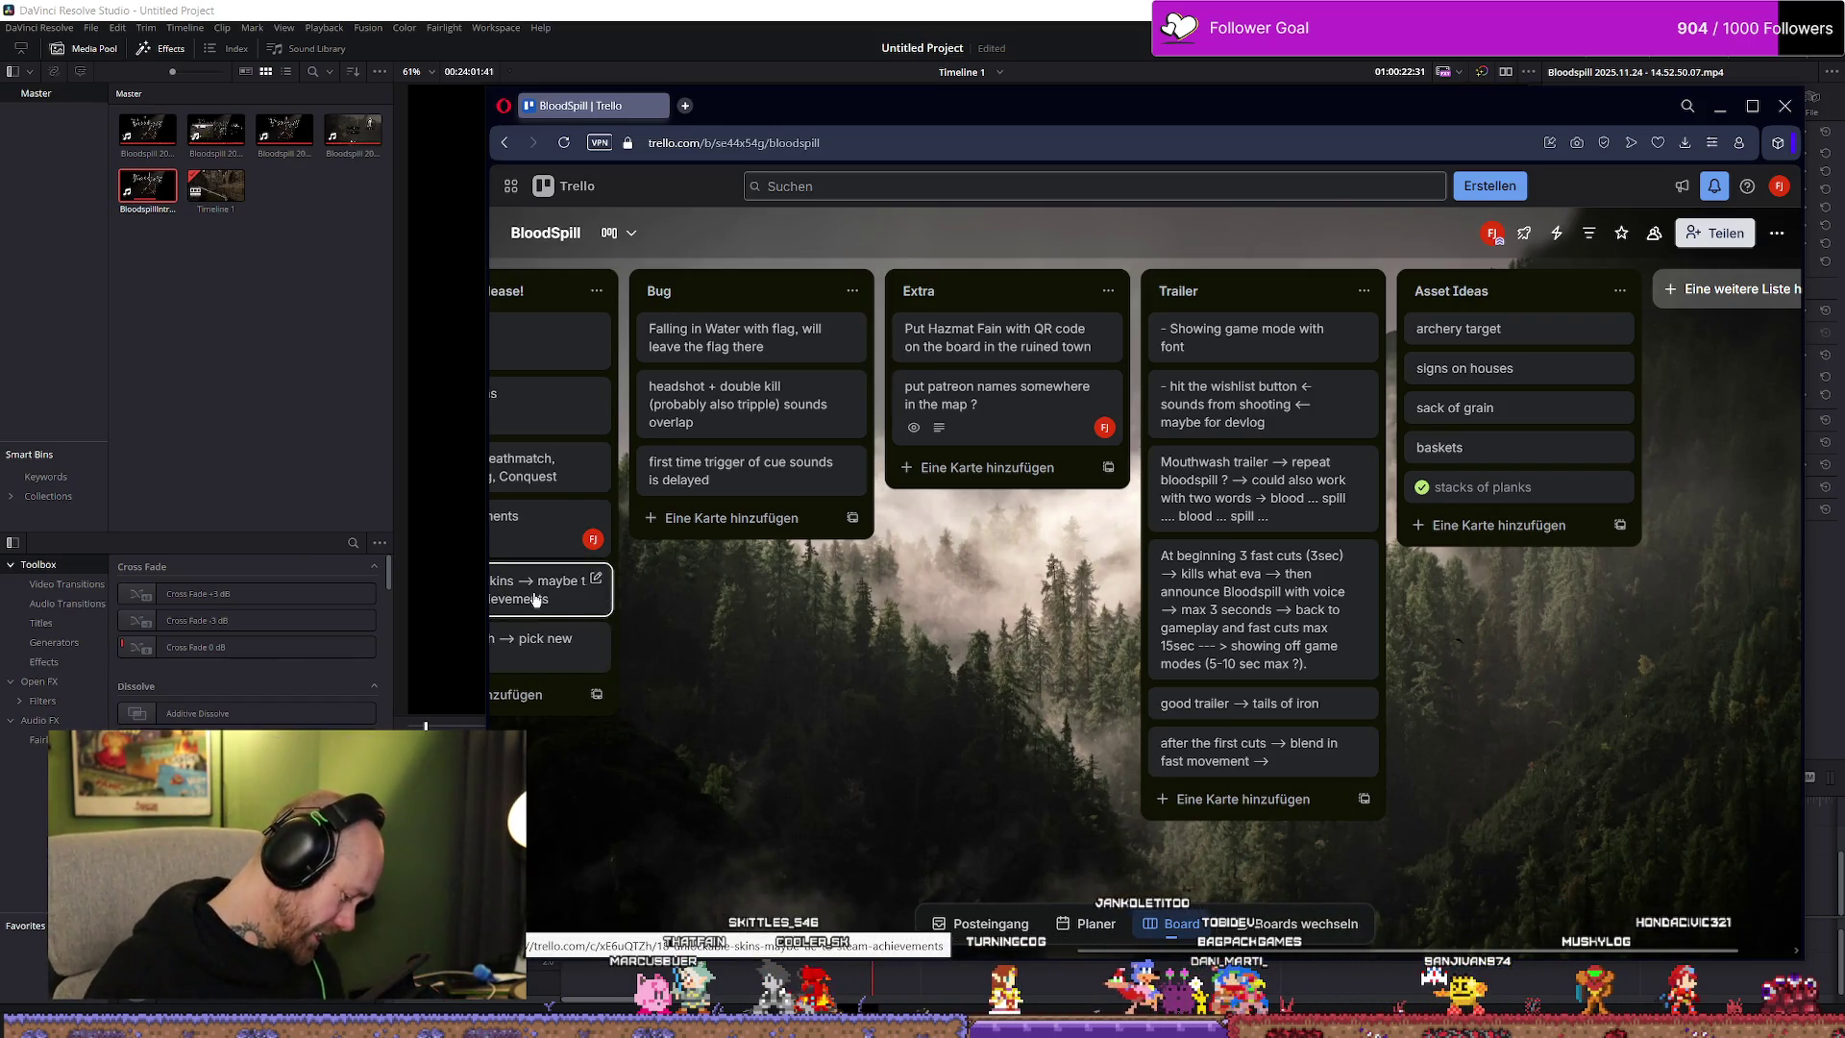
left_click(1719, 106)
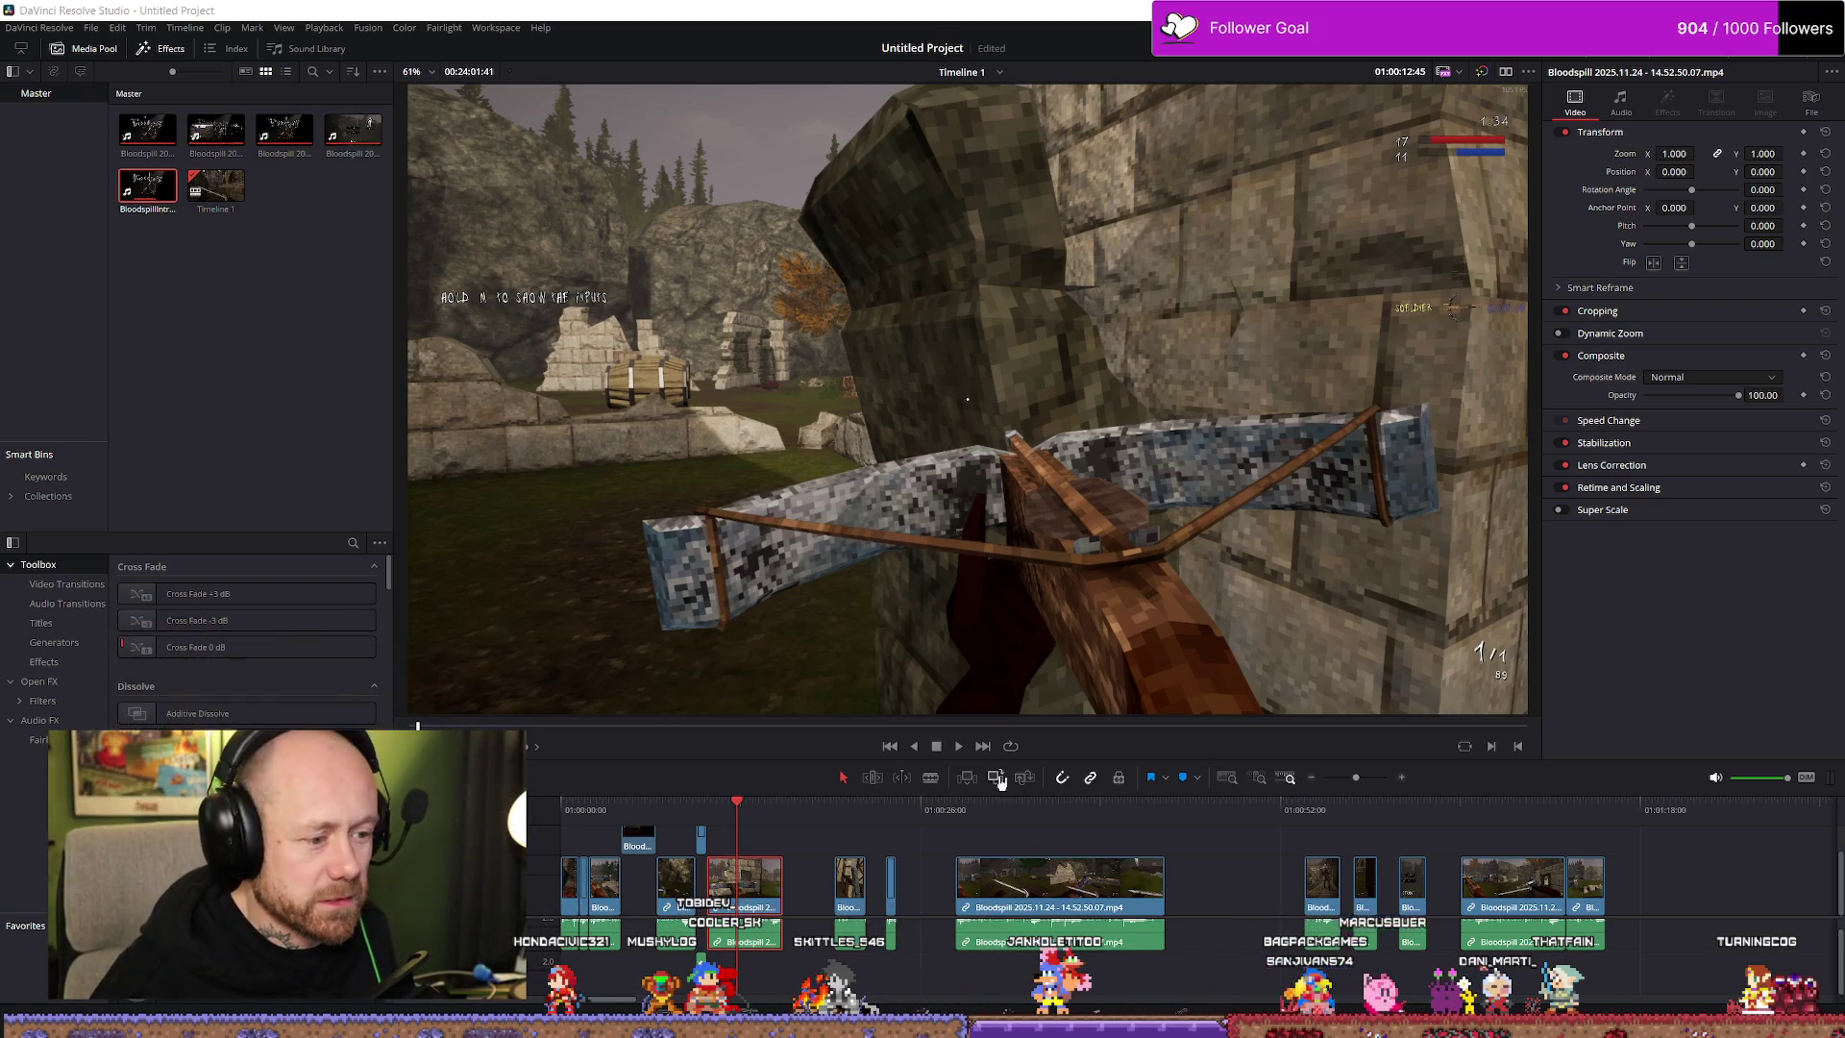
Play the trailer opening from the start and stop at 01:00:04:08 in the first gameplay shot
key("space")
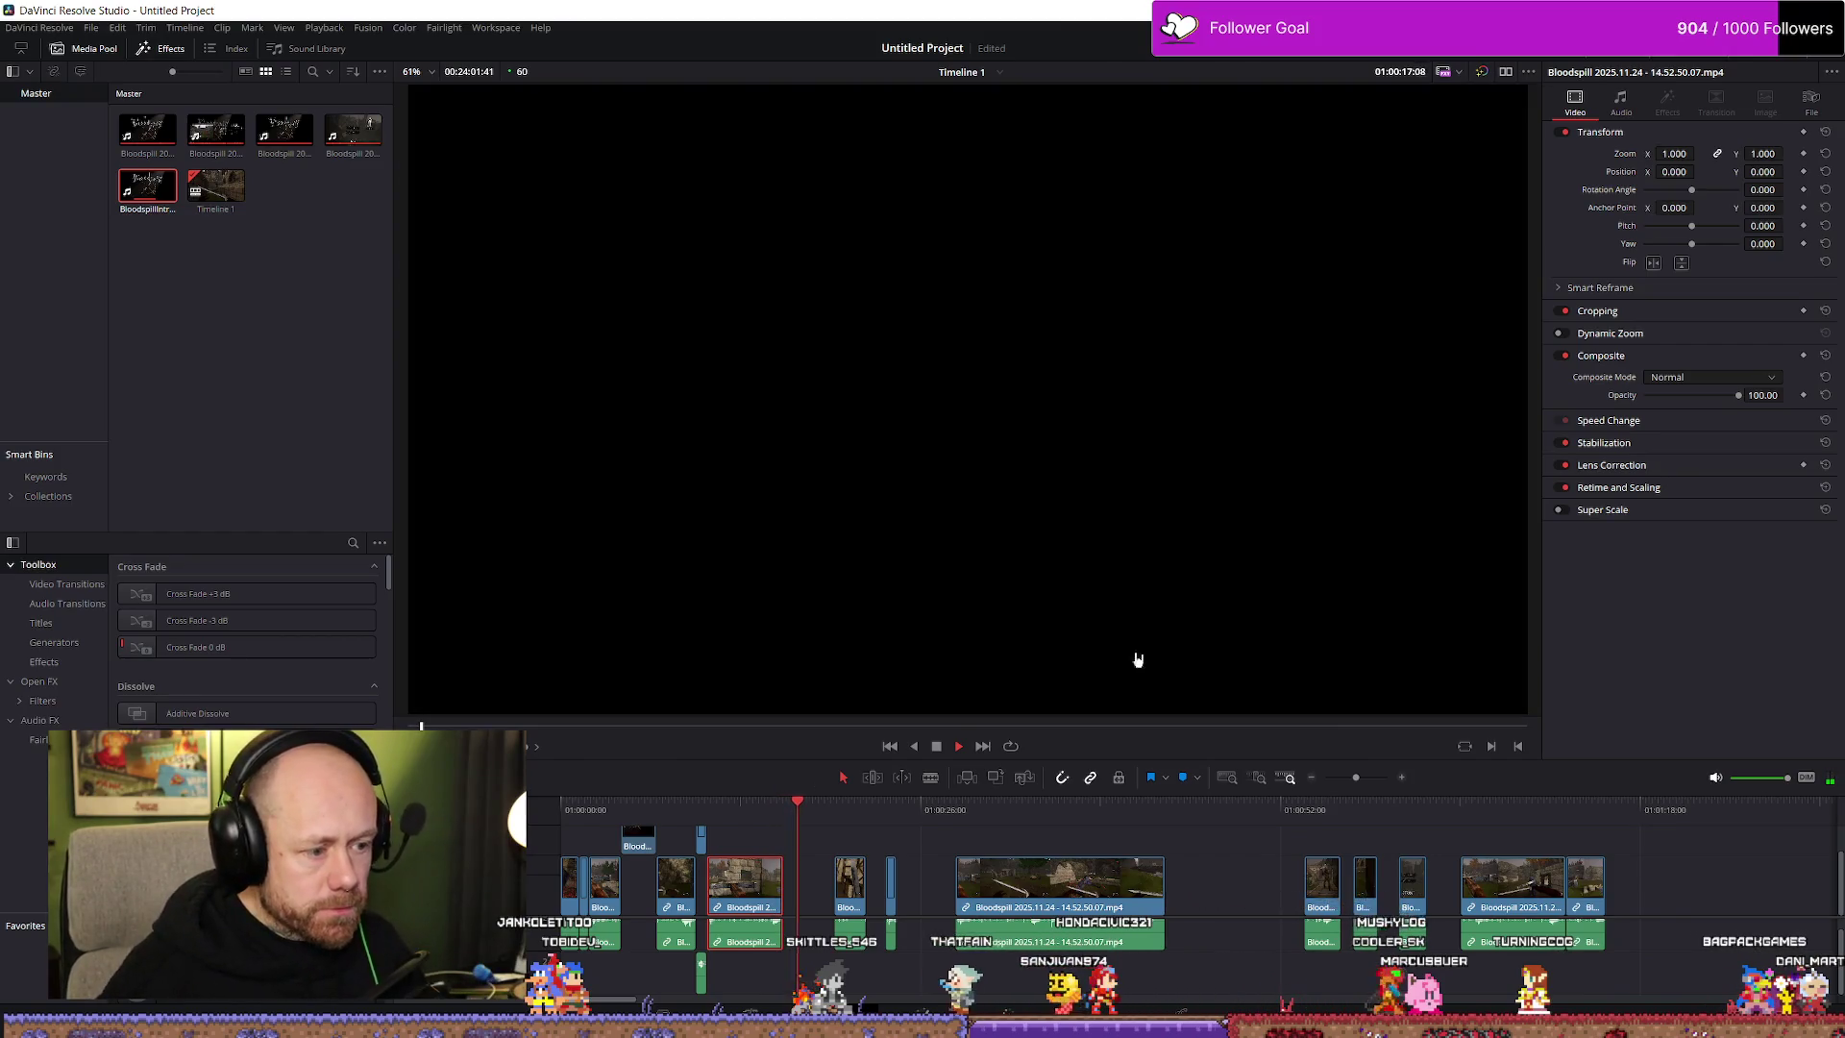
left_click_drag(762, 809, 540, 844)
key("space")
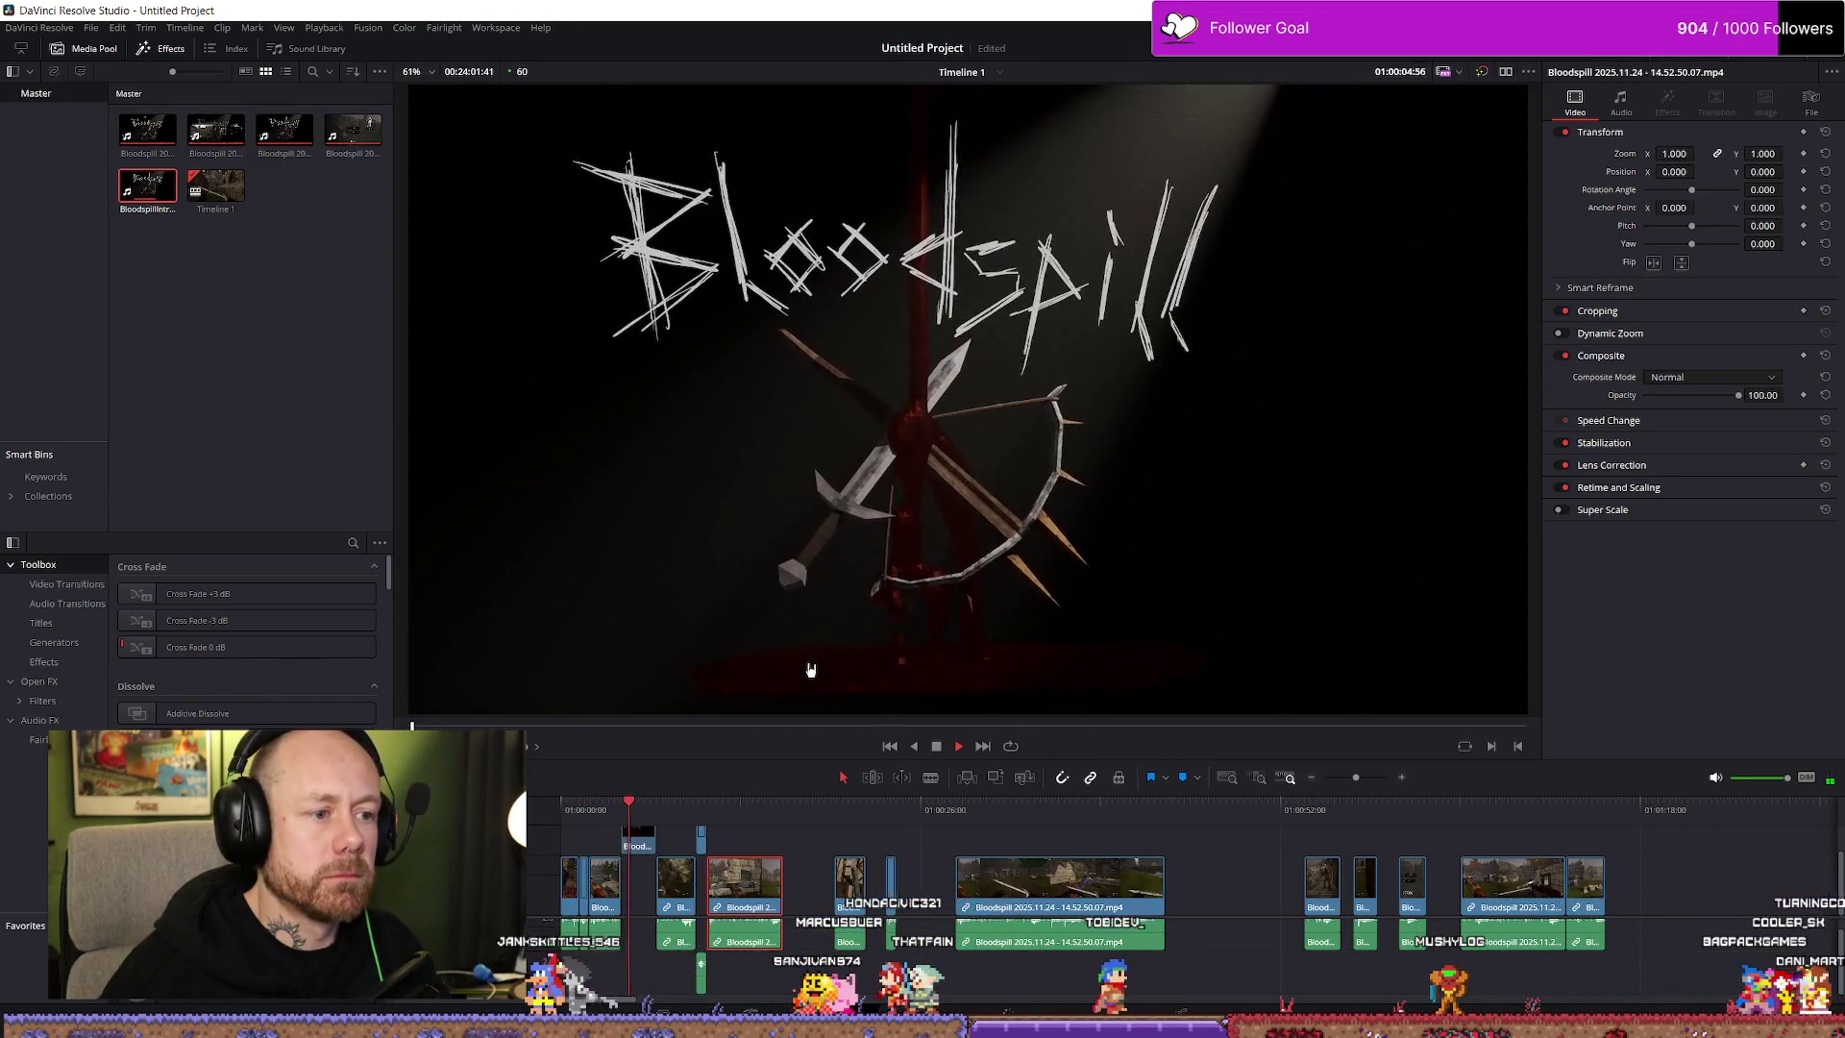
left_click(593, 812)
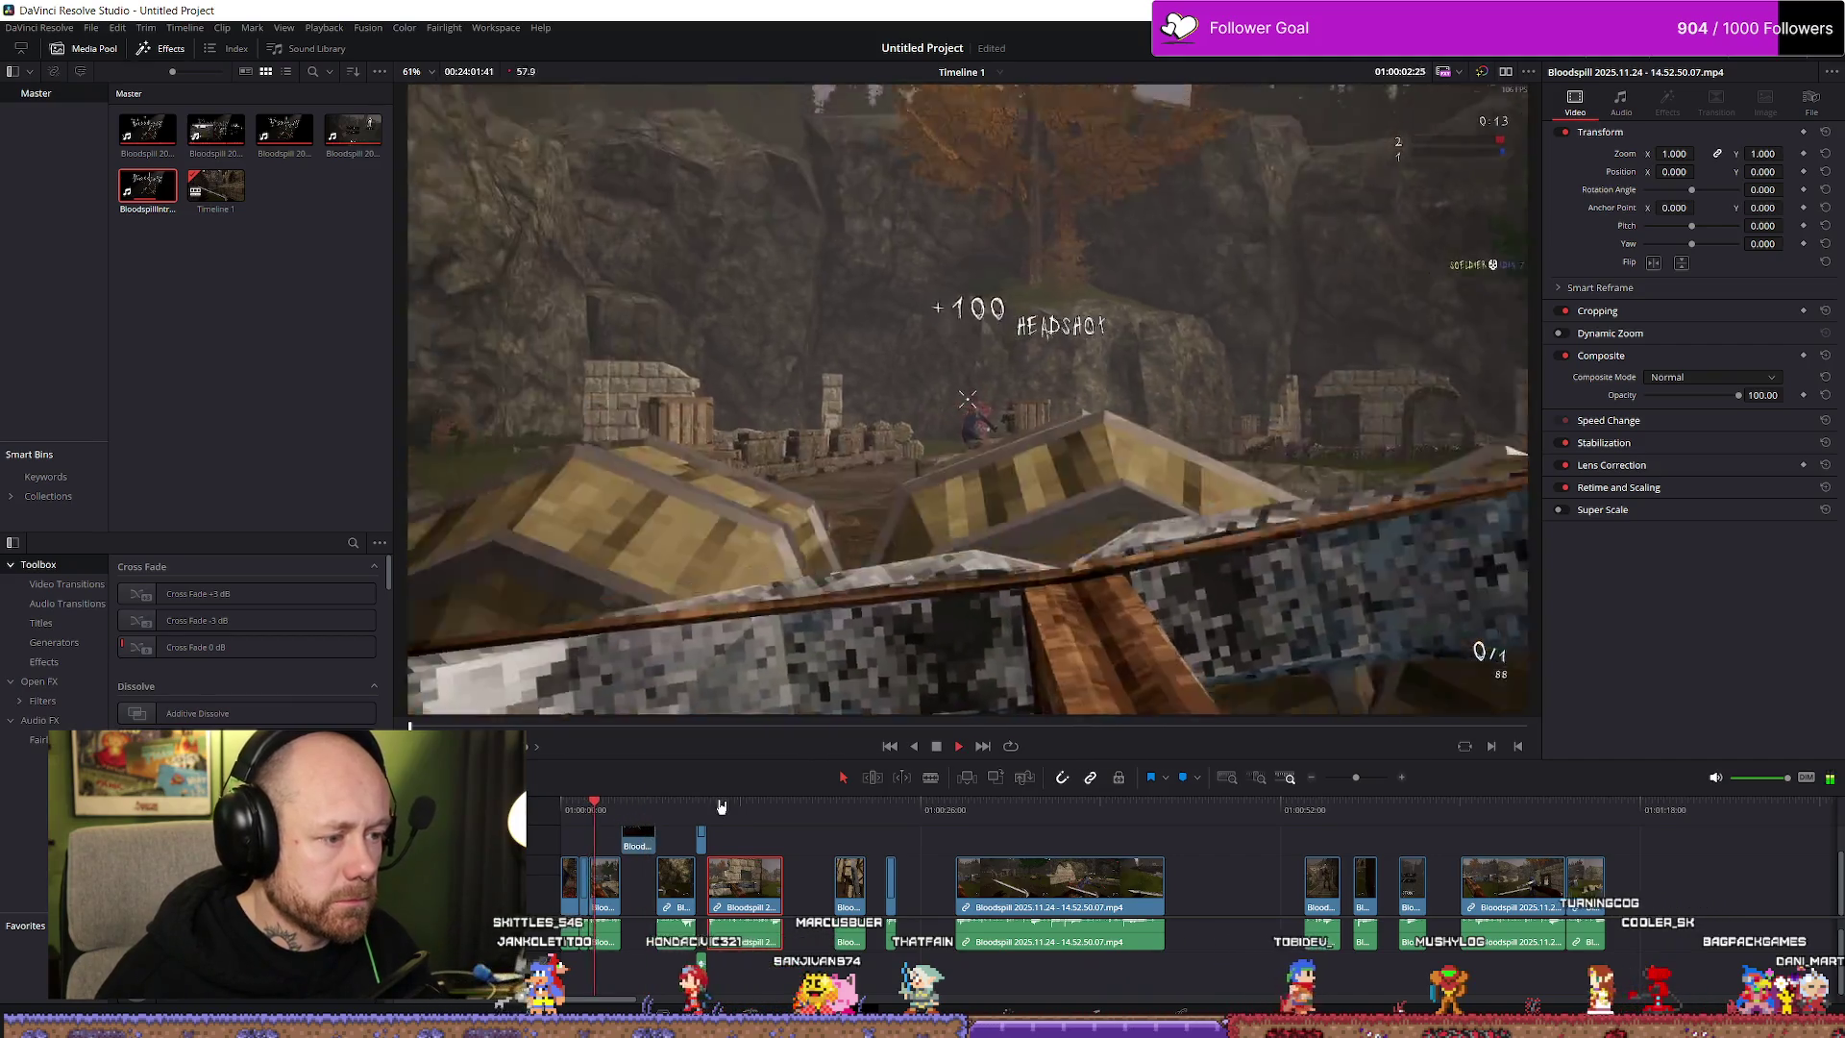
key("space")
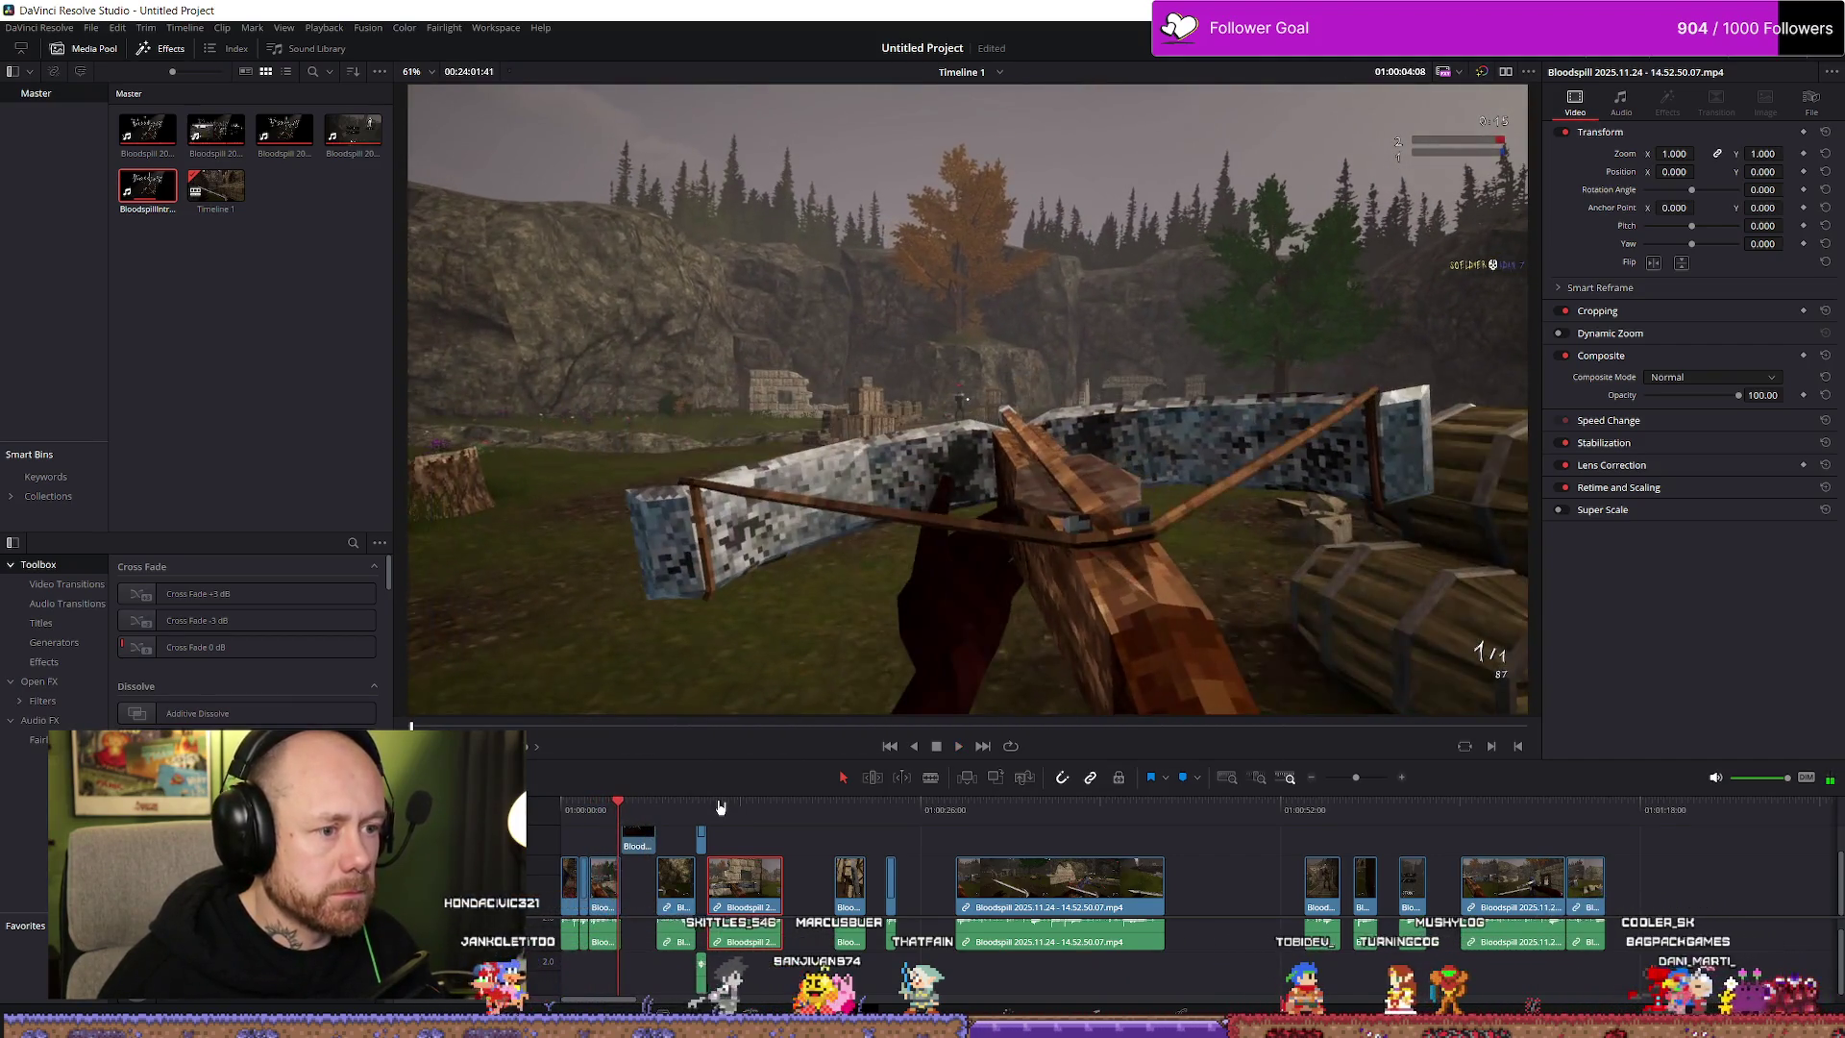
scroll(1059, 906, "up", 5)
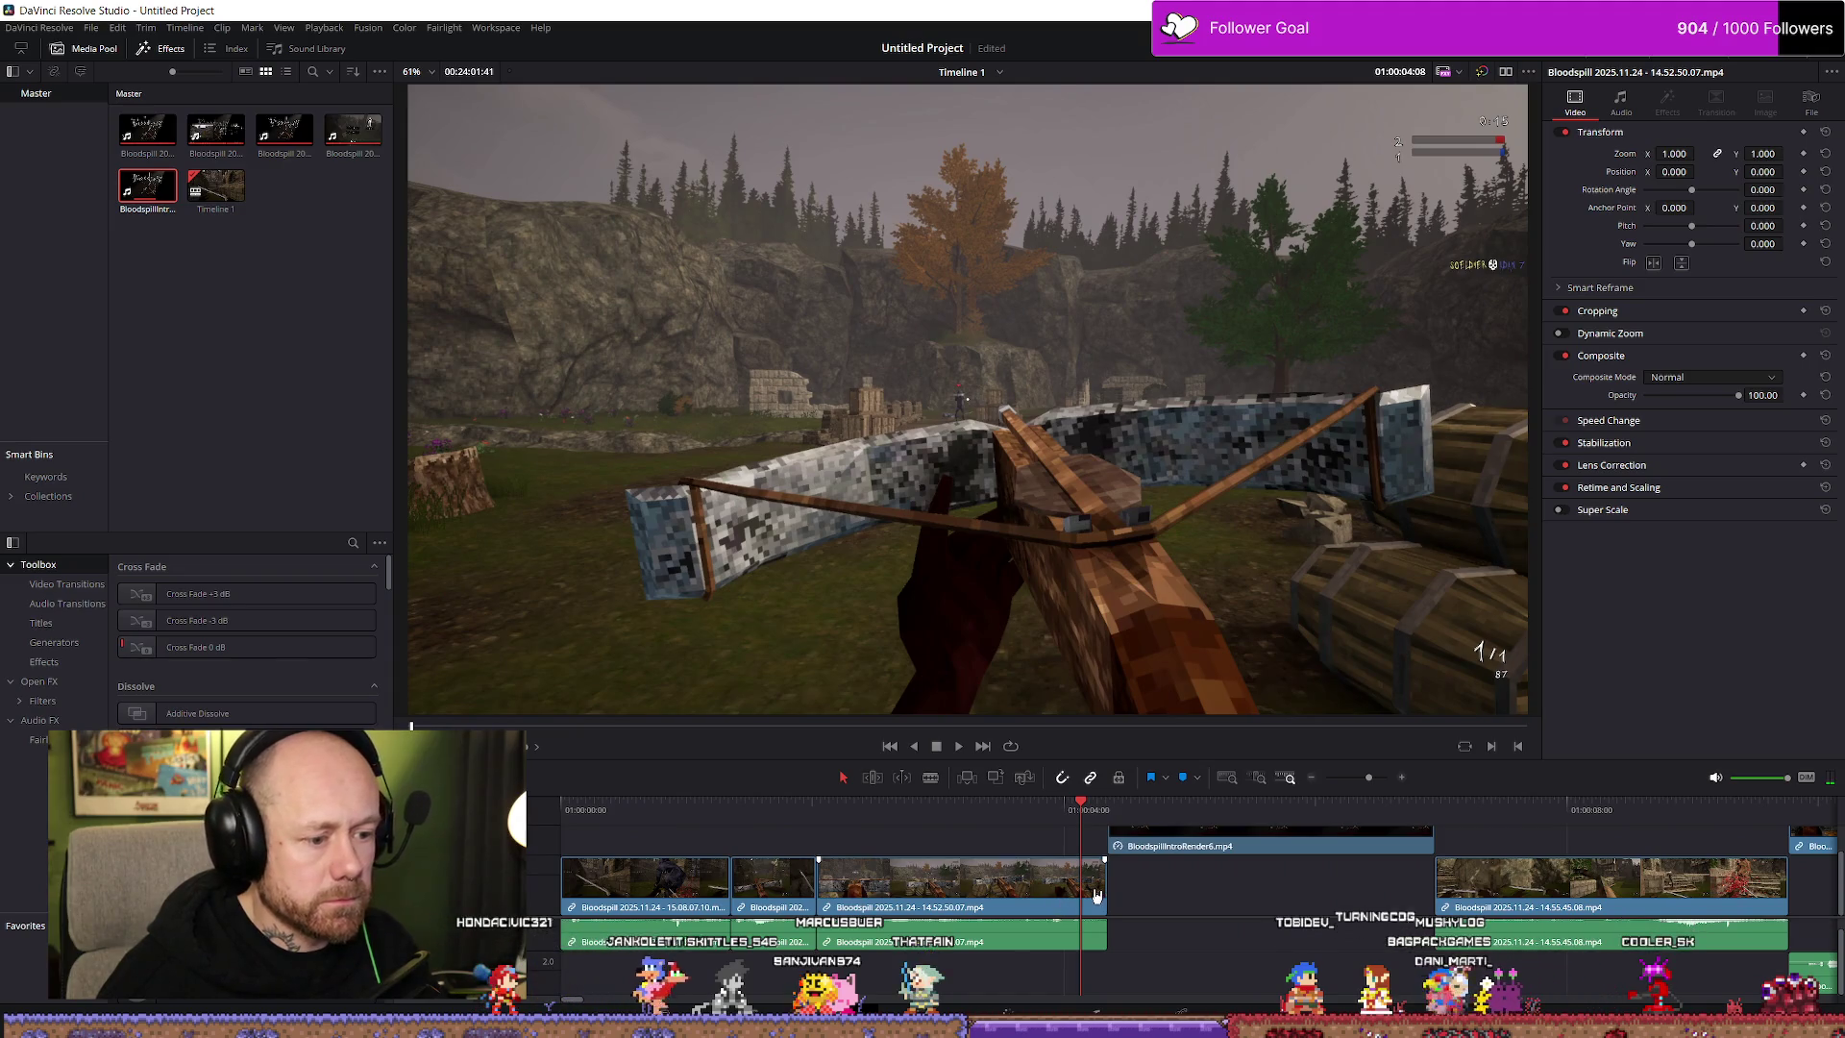
End the first gameplay shot at 01:00:04:08, start BloodspillIntroRender6 there, and close the gap after it
key("shift+]")
left_click(1178, 844)
left_click_drag(1178, 843, 1163, 849)
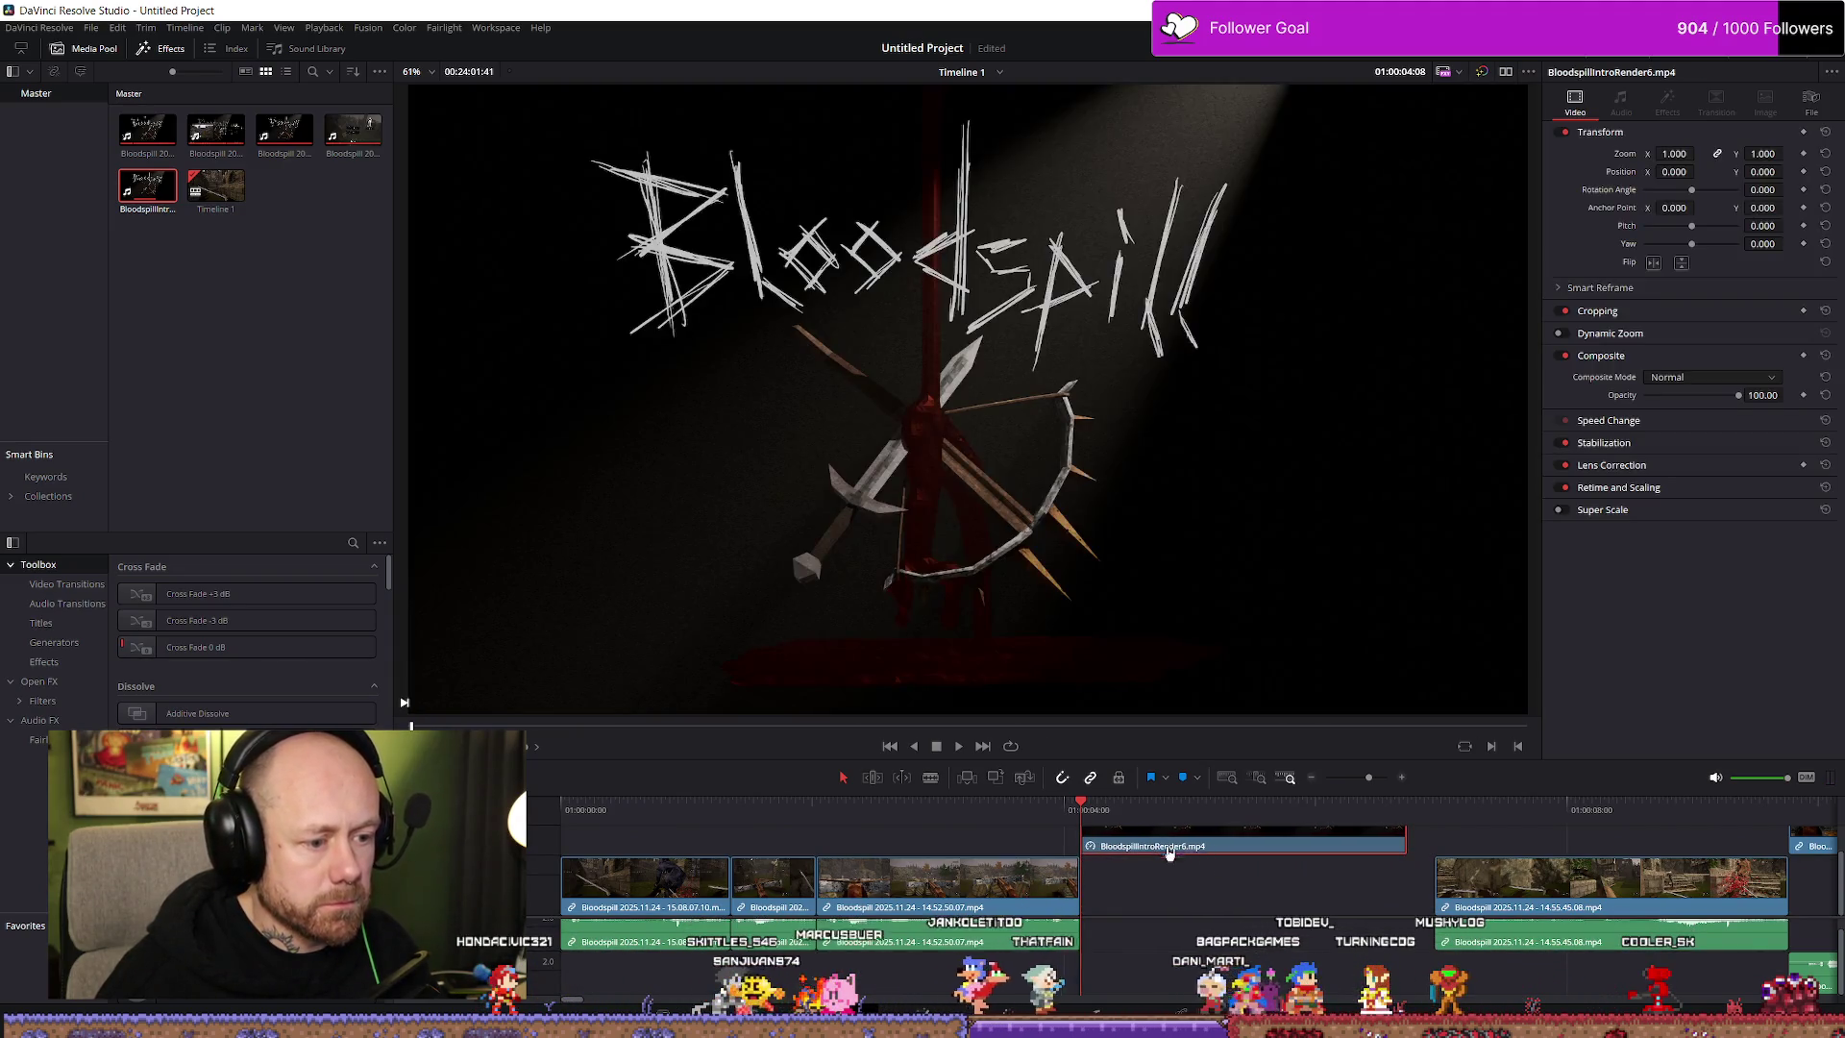
left_click_drag(1413, 824, 1438, 819)
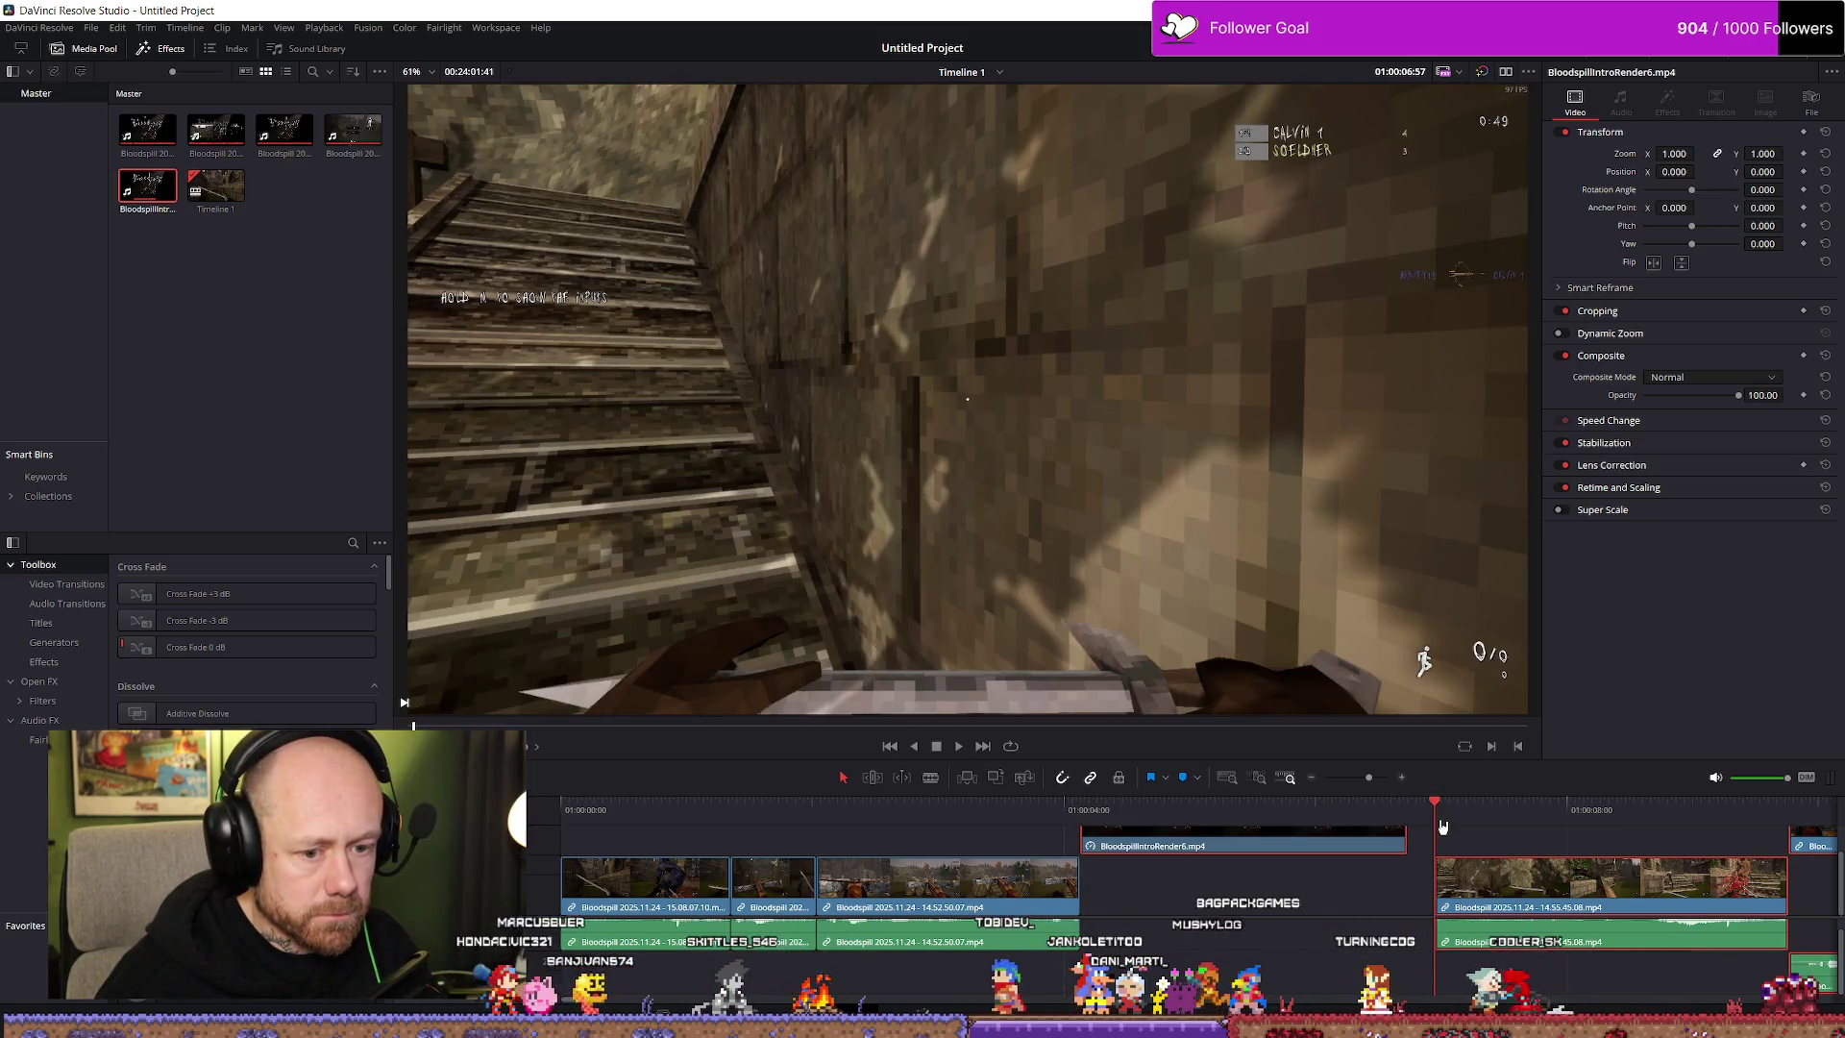
left_click_drag(1490, 884, 1469, 895)
key("ctrl+t")
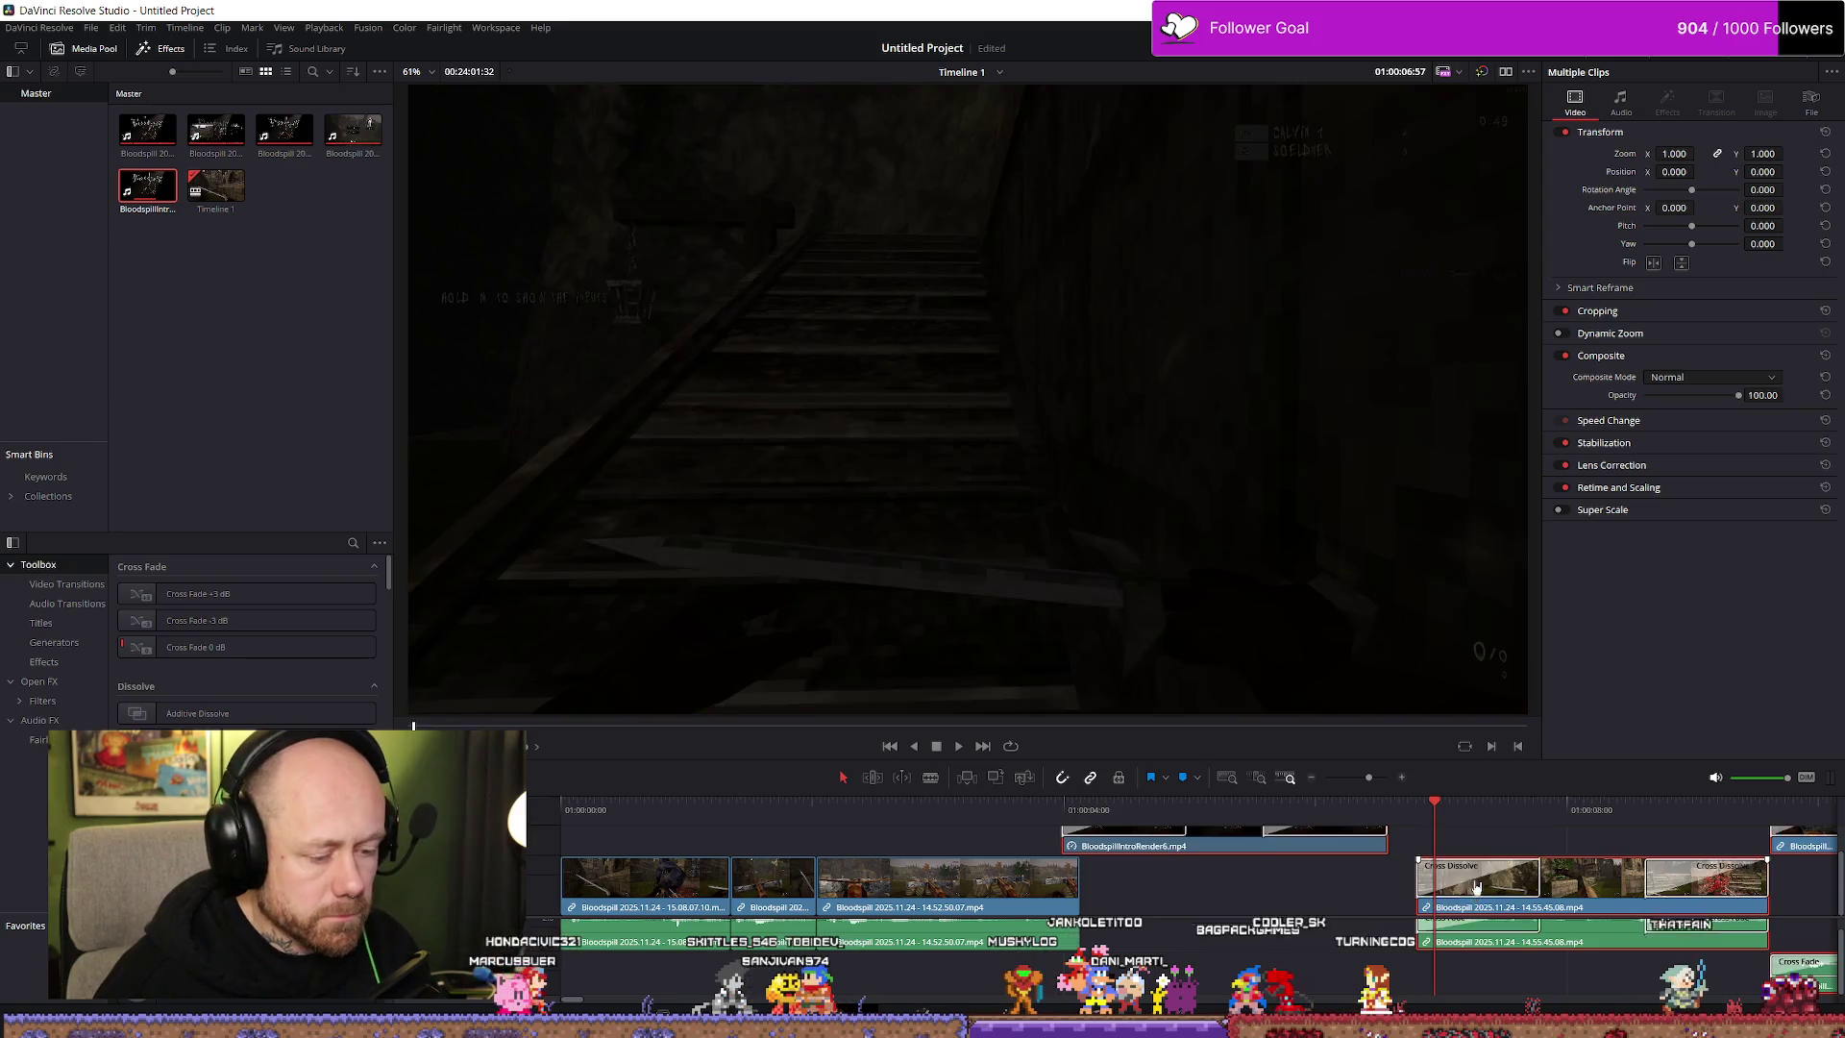
key("ctrl+z")
key("ctrl+z")
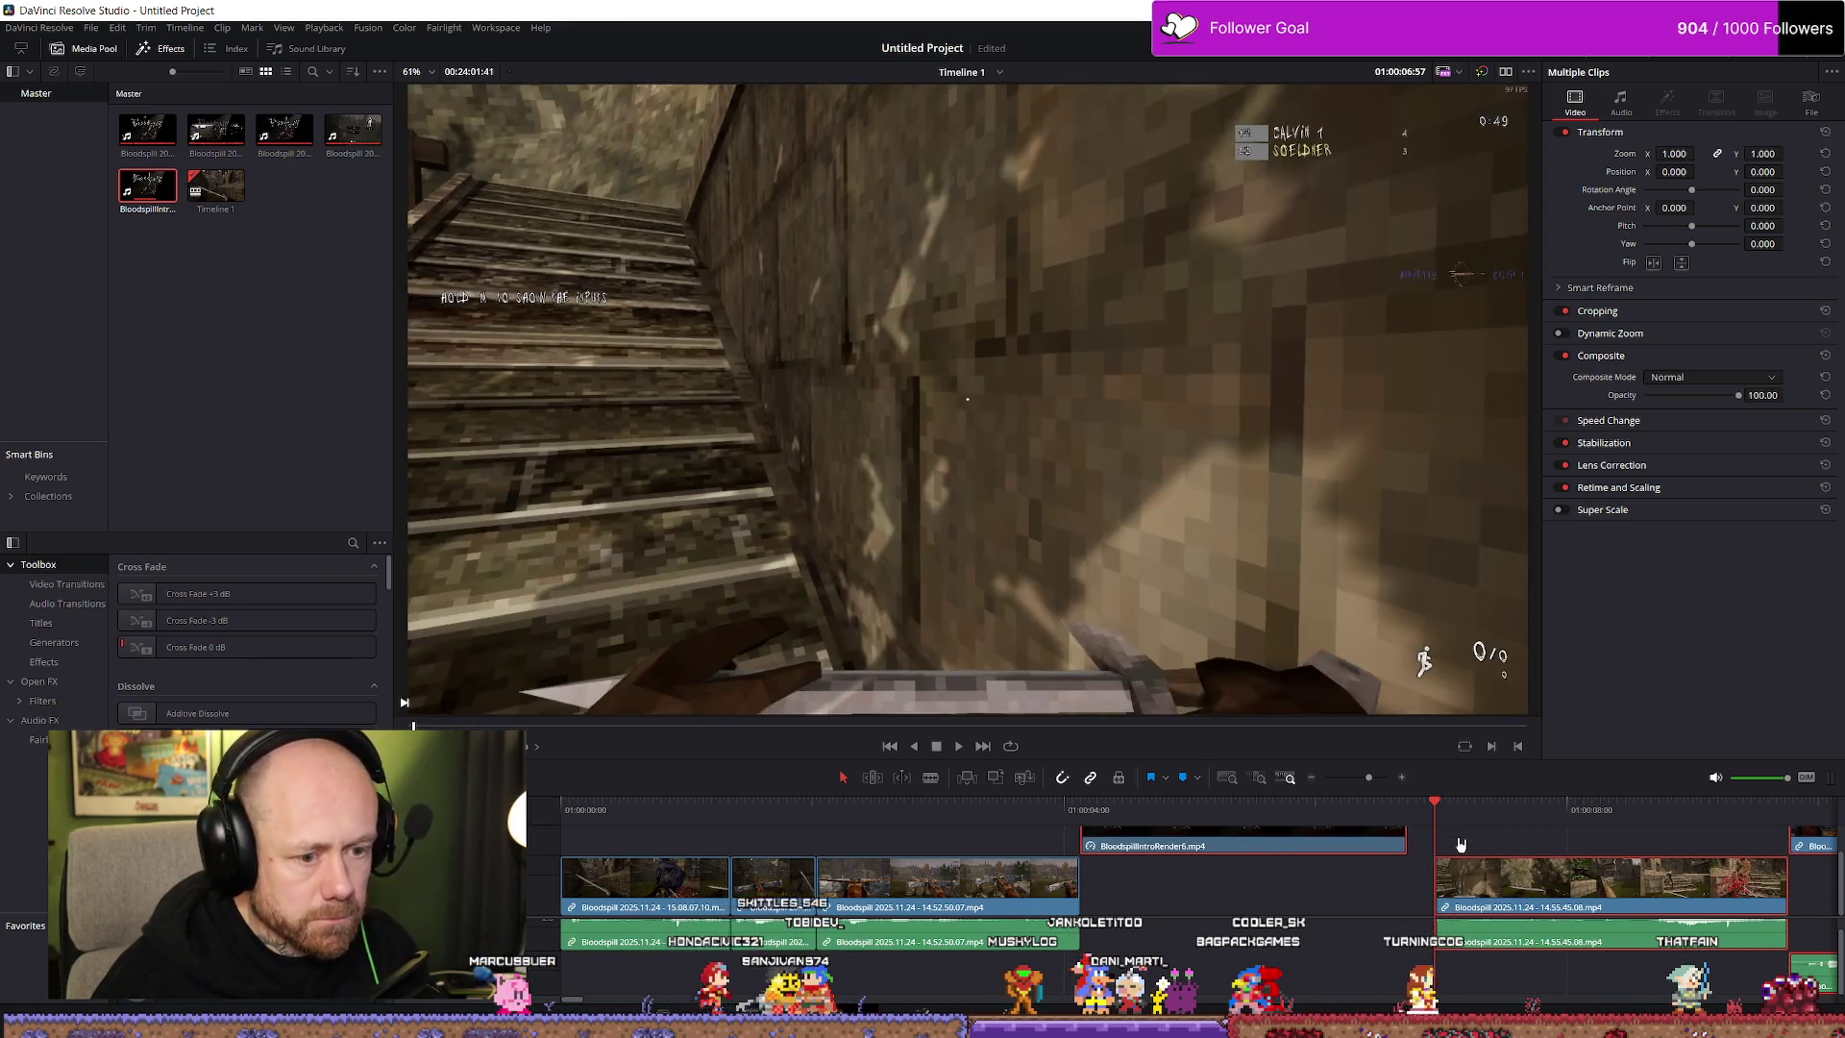
left_click(1452, 828)
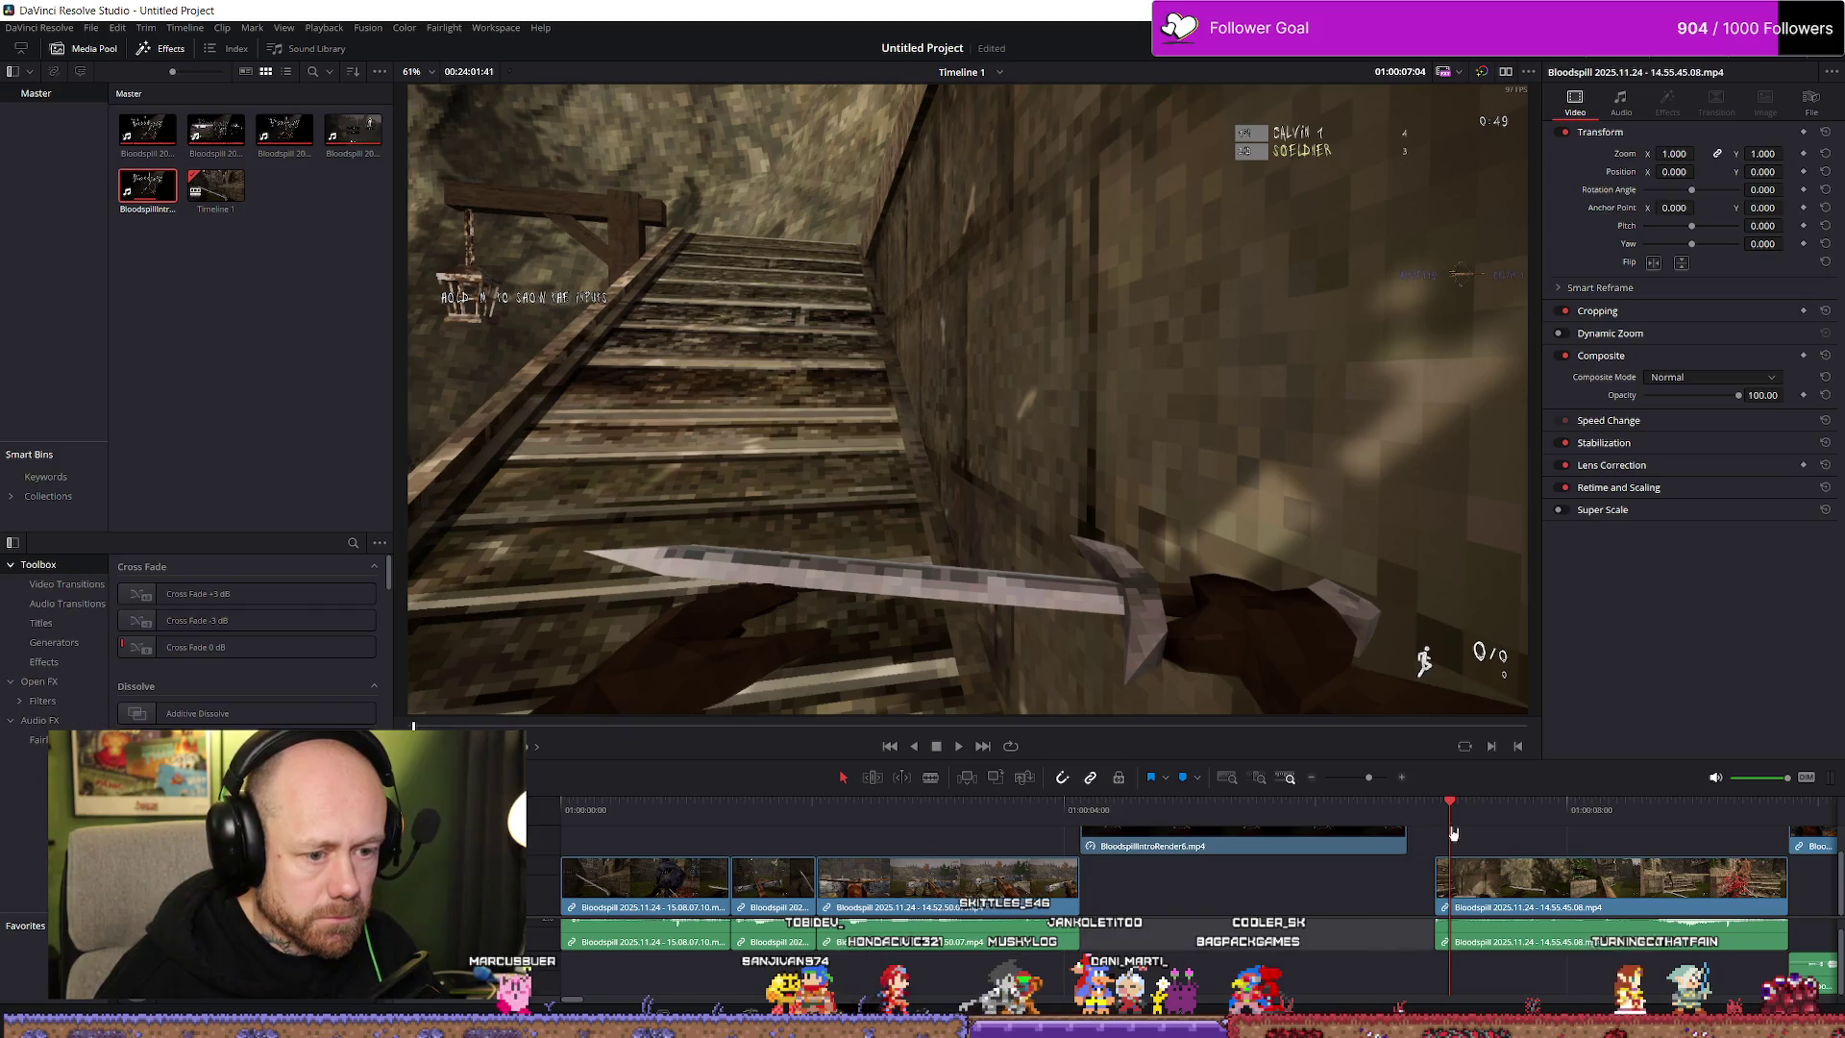
left_click(1436, 824)
key("ctrl+shift+z")
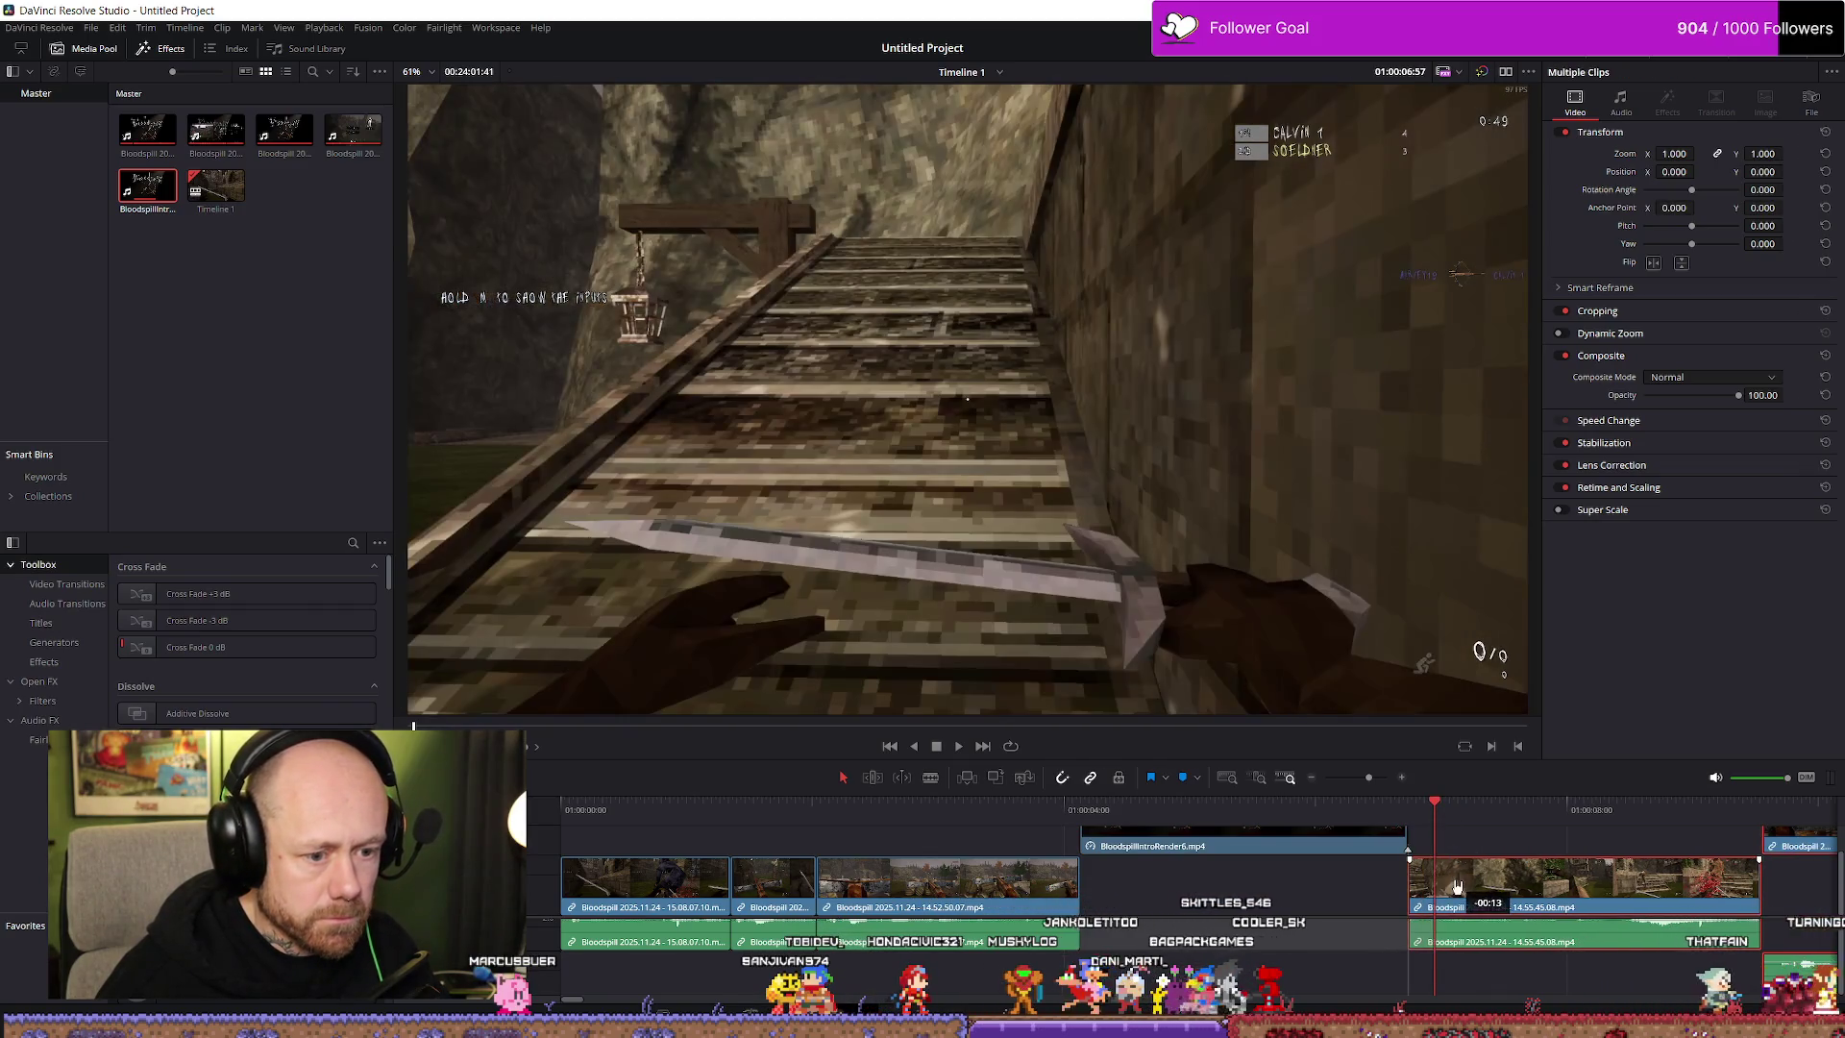
Replay the new cut from near the start, stopping on the intro title
left_click(633, 815)
key("space")
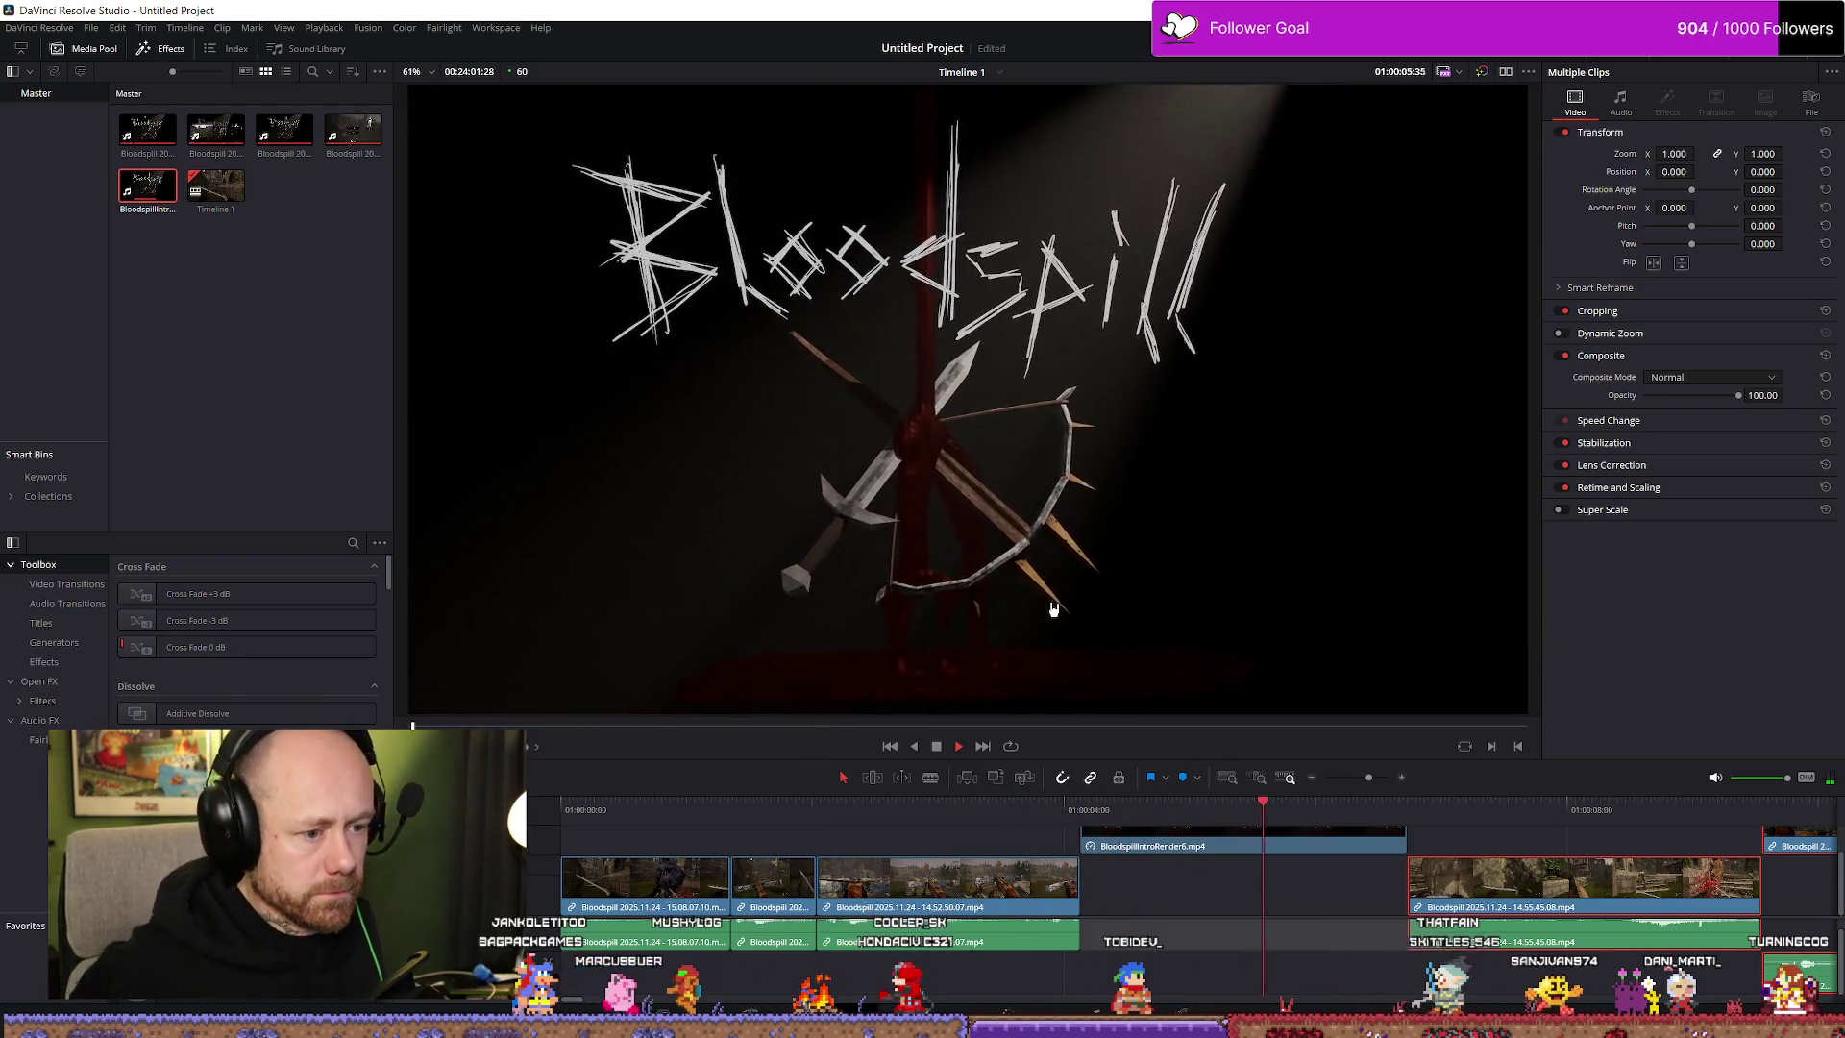
left_click(922, 812)
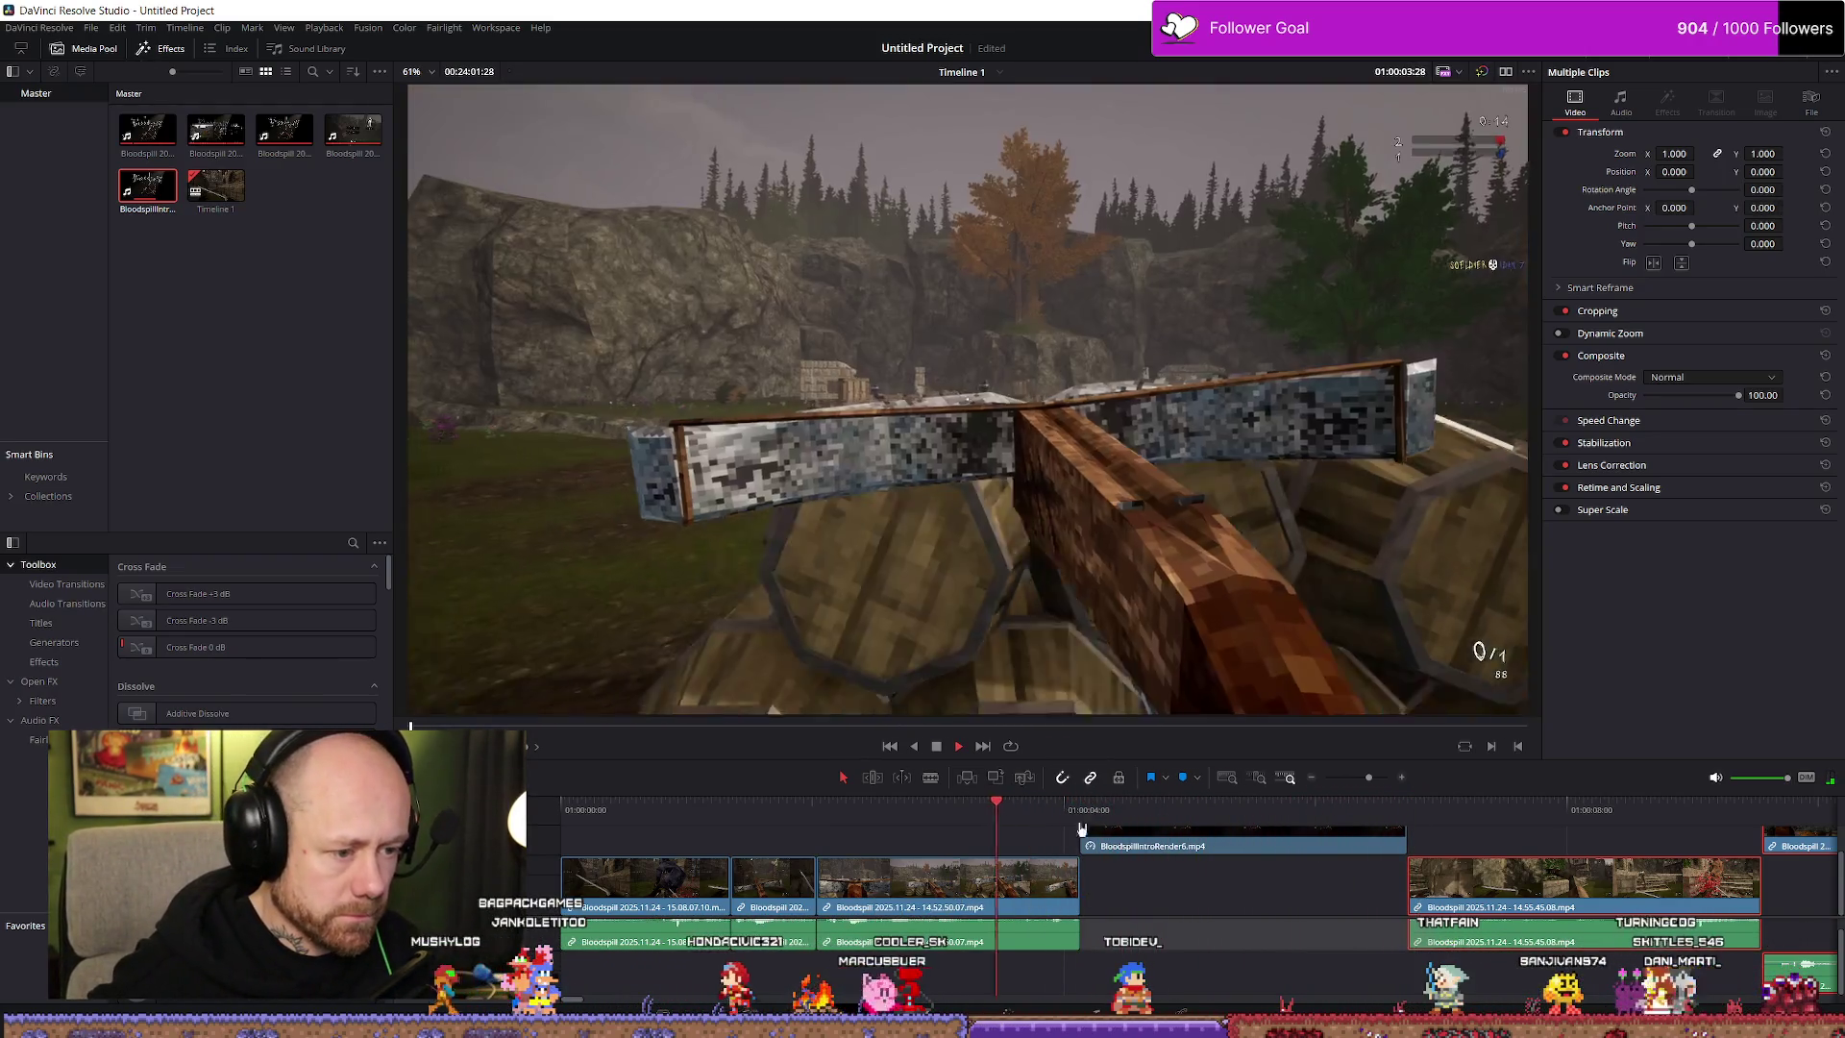
key("space")
scroll(1137, 831, "up", 2)
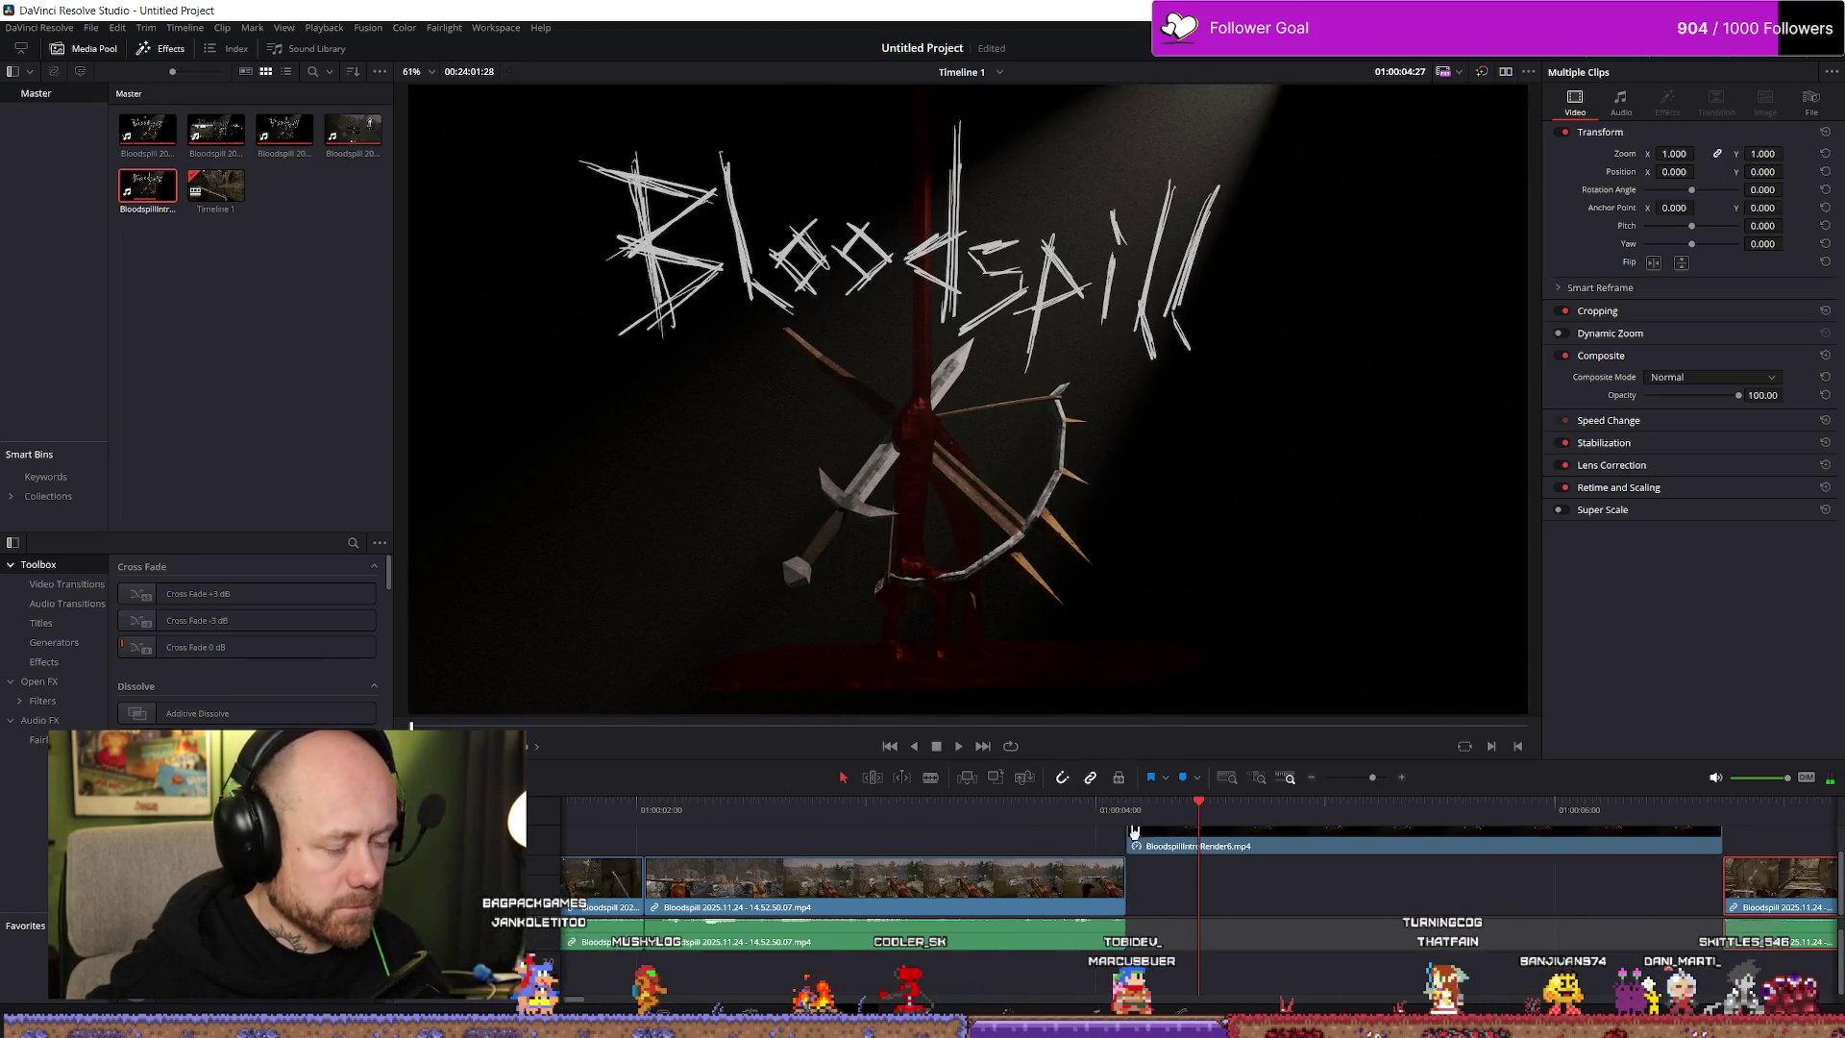
Lengthen the first gameplay shot slightly, pushing the title and later clips back
left_click(1138, 815)
left_click_drag(1125, 879, 1175, 879)
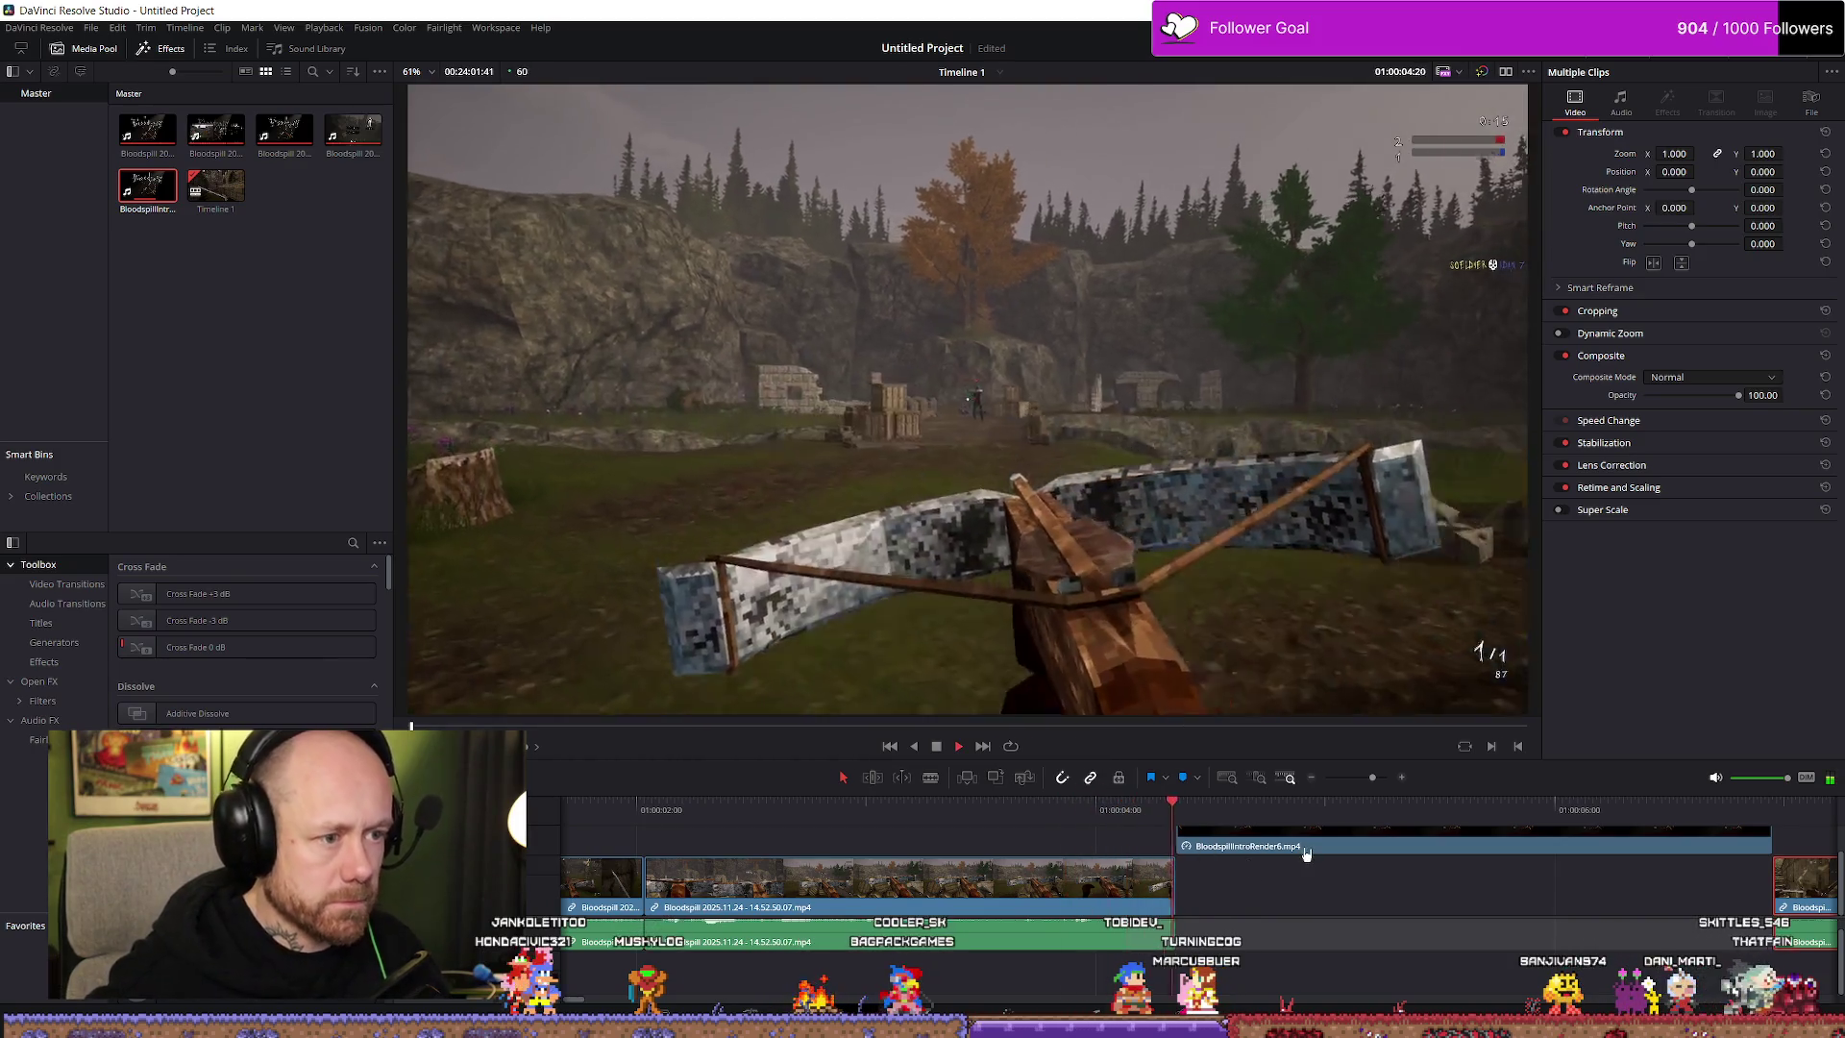
scroll(1306, 853, "down", 3)
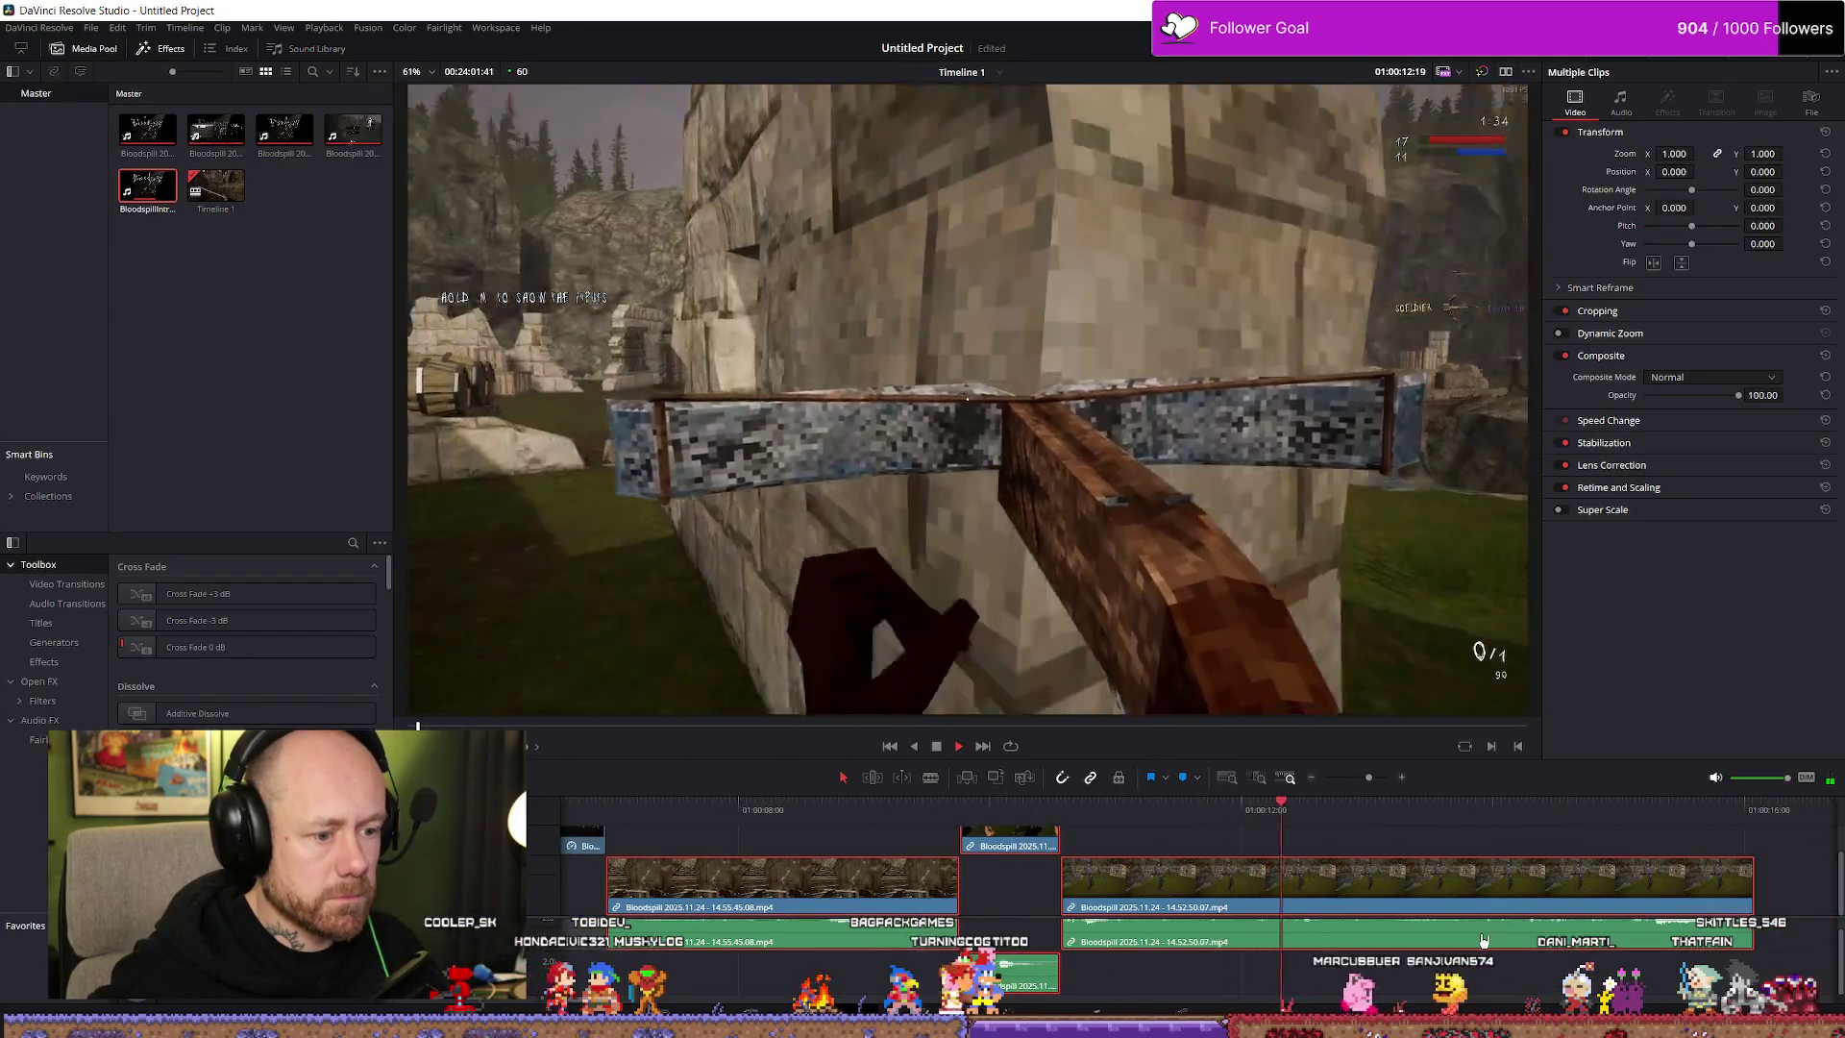
Play the trailer through to past the end of the clips
key("space")
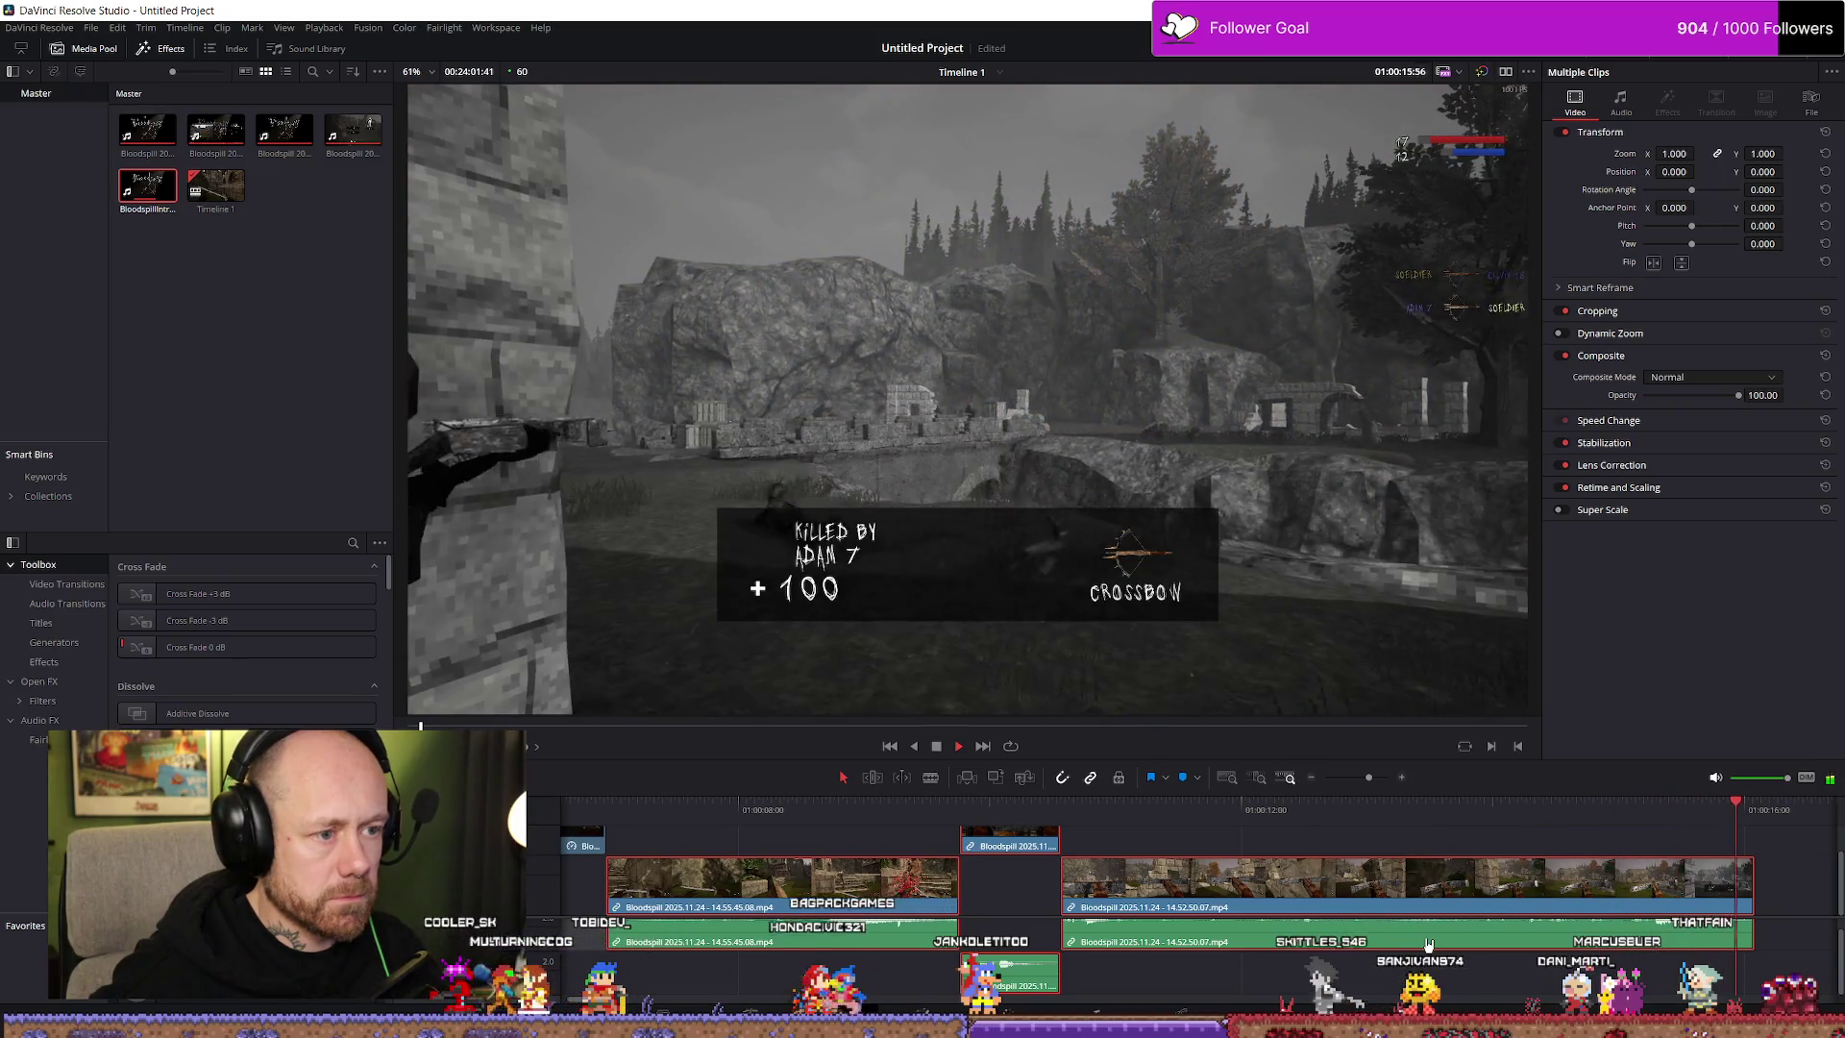
key("space")
key("space")
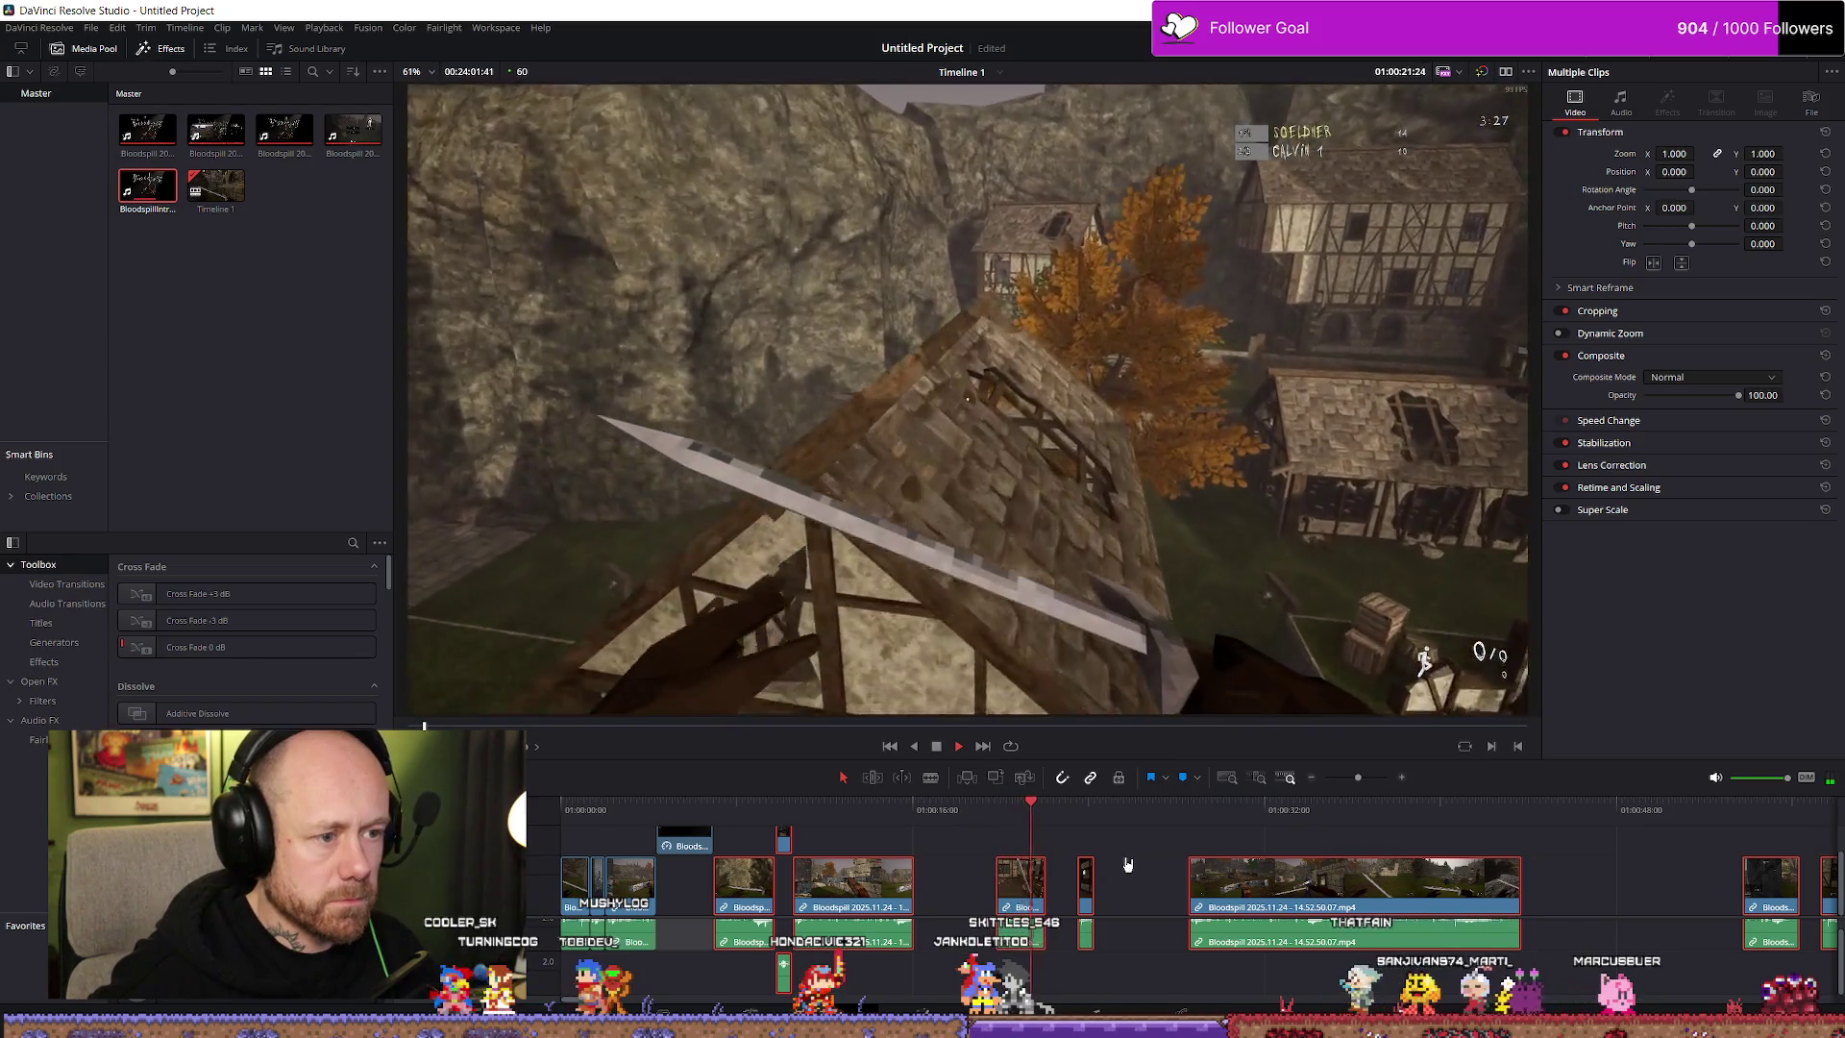
key("space")
key("space")
key("space")
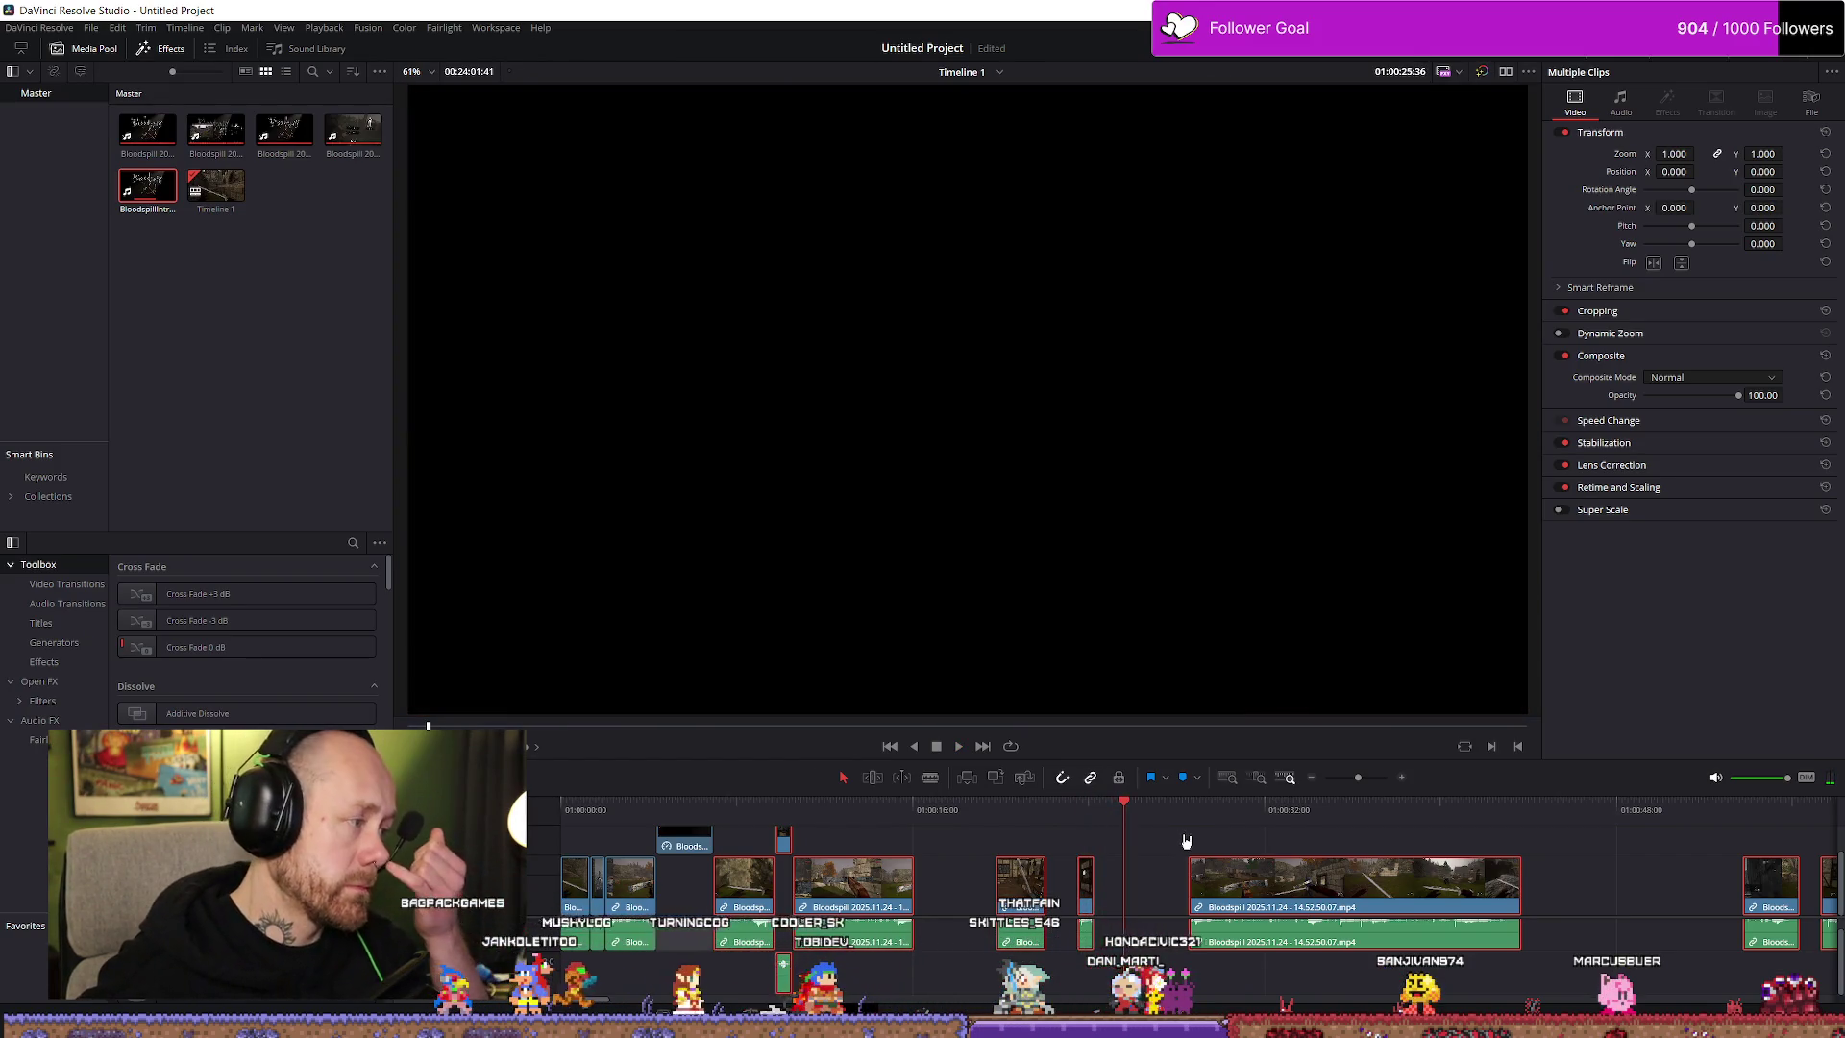
mouse_move(1214, 810)
left_mouse_down()
mouse_move(1173, 810)
mouse_move(1191, 810)
left_mouse_up()
Replay parts of the trailer, inspect the BloodspillIntroRender6 clip, and switch to the Bloodspill project folder
key("space")
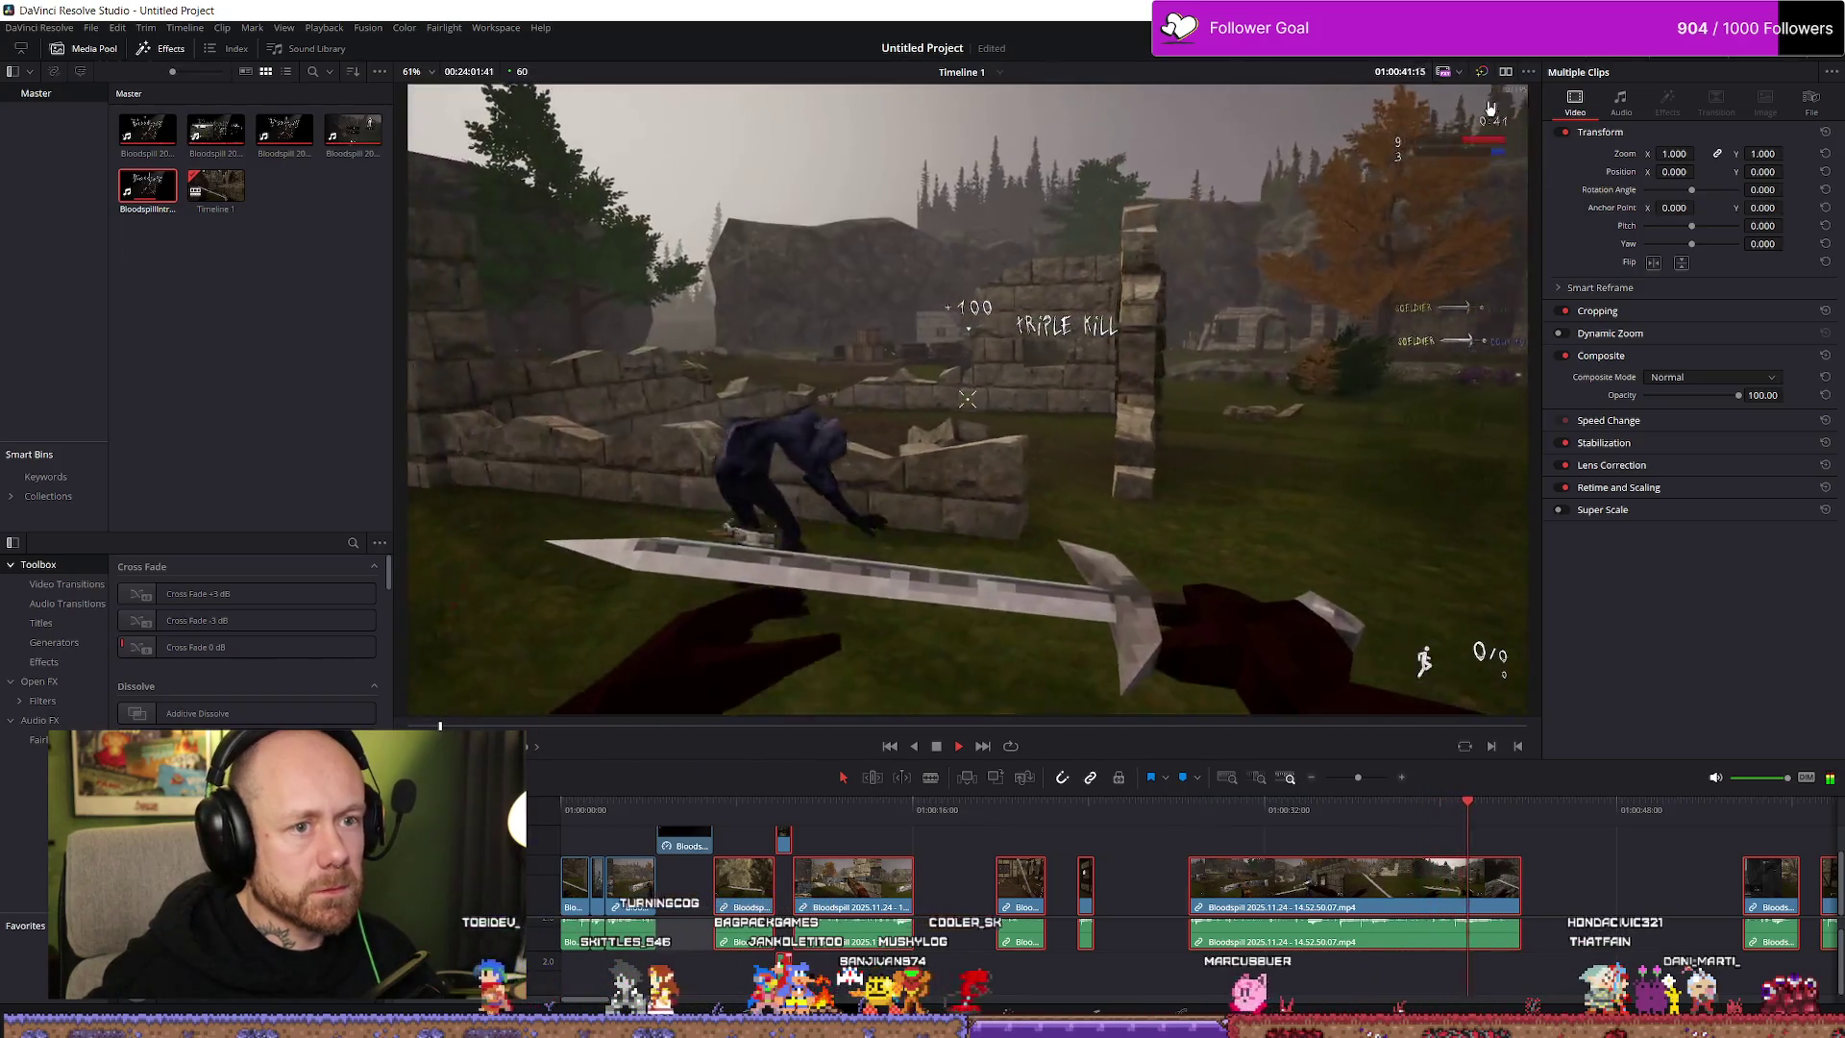
left_click(858, 812)
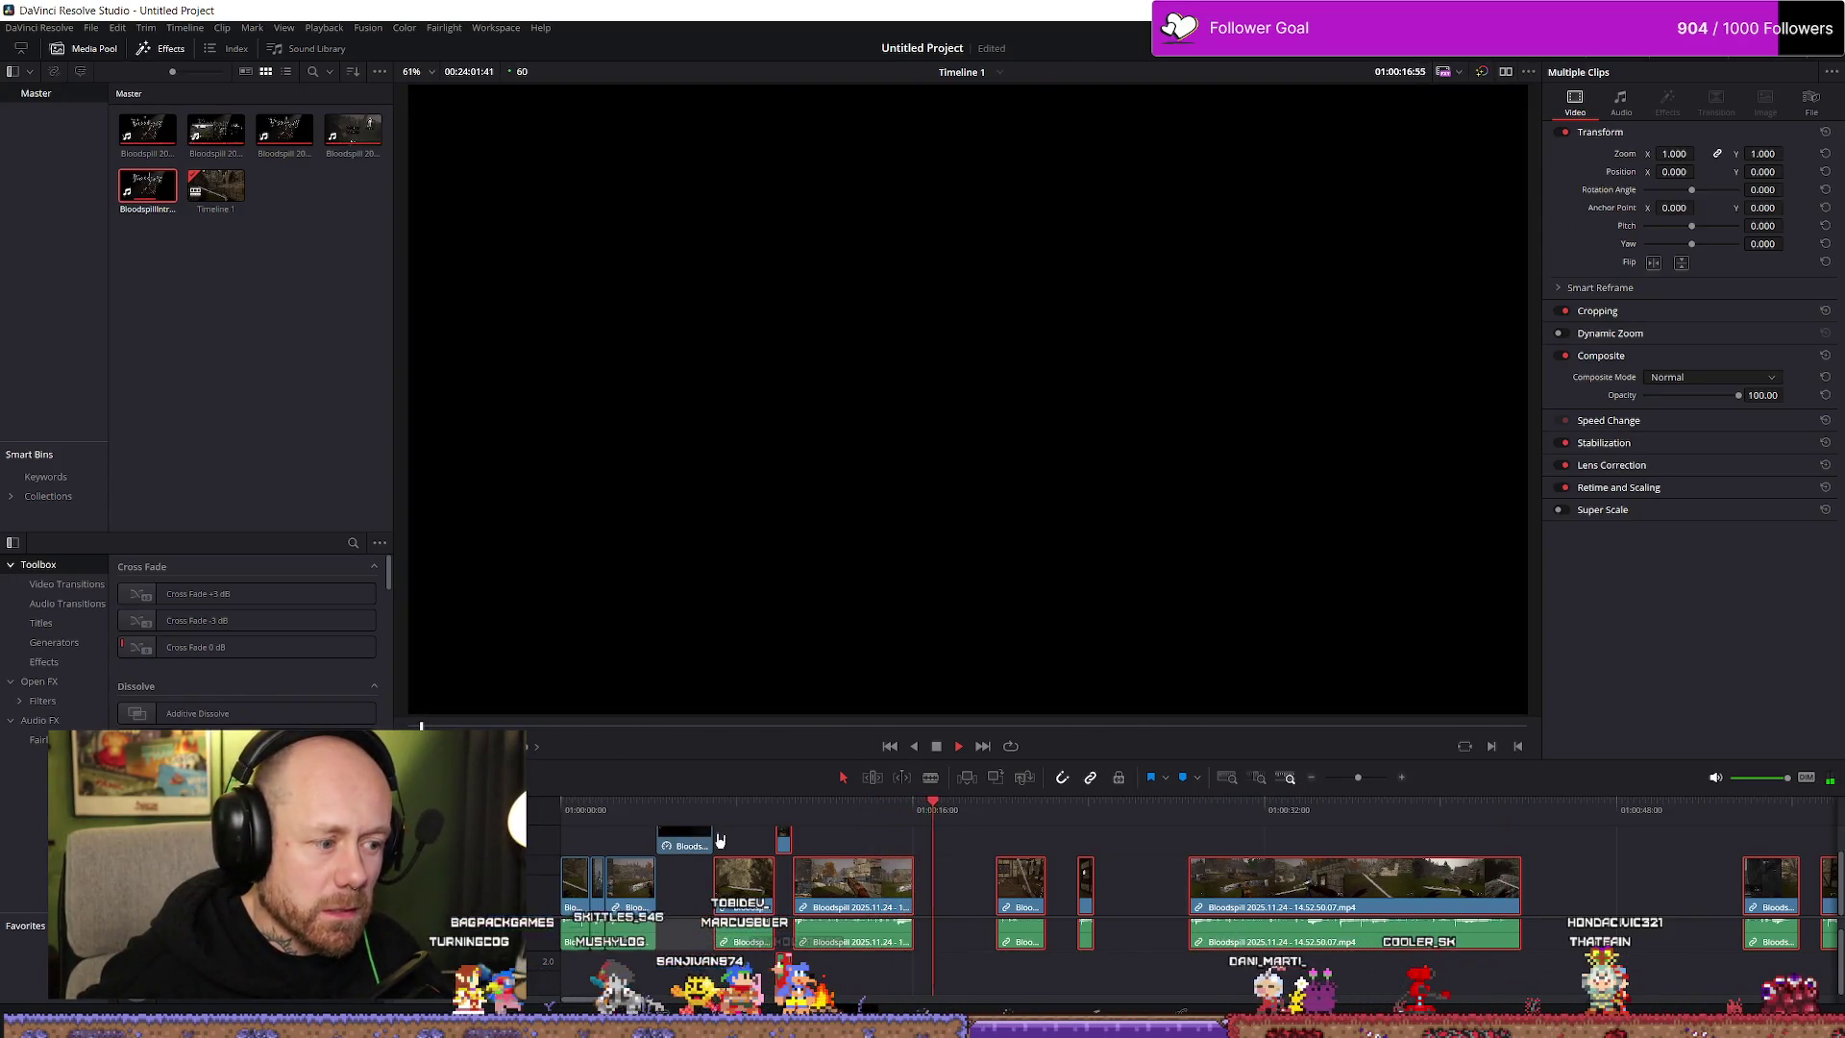
left_click(752, 810)
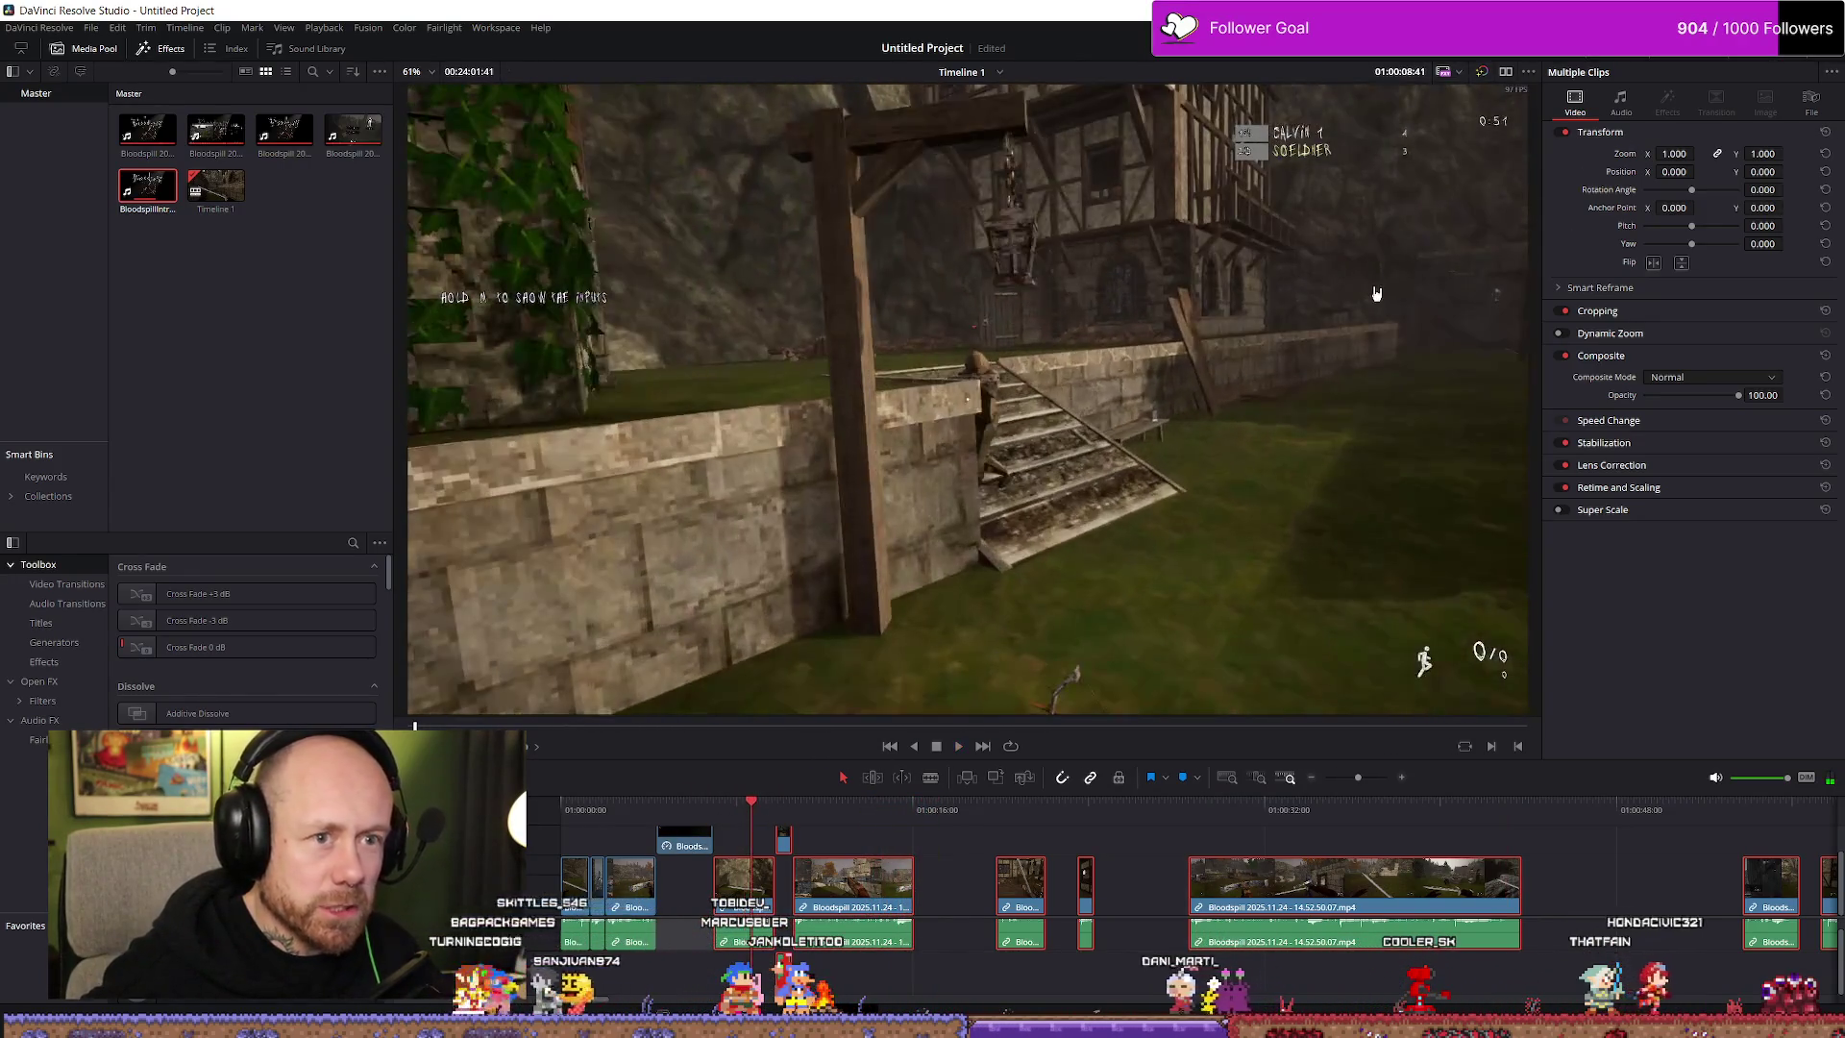
left_click(1385, 301)
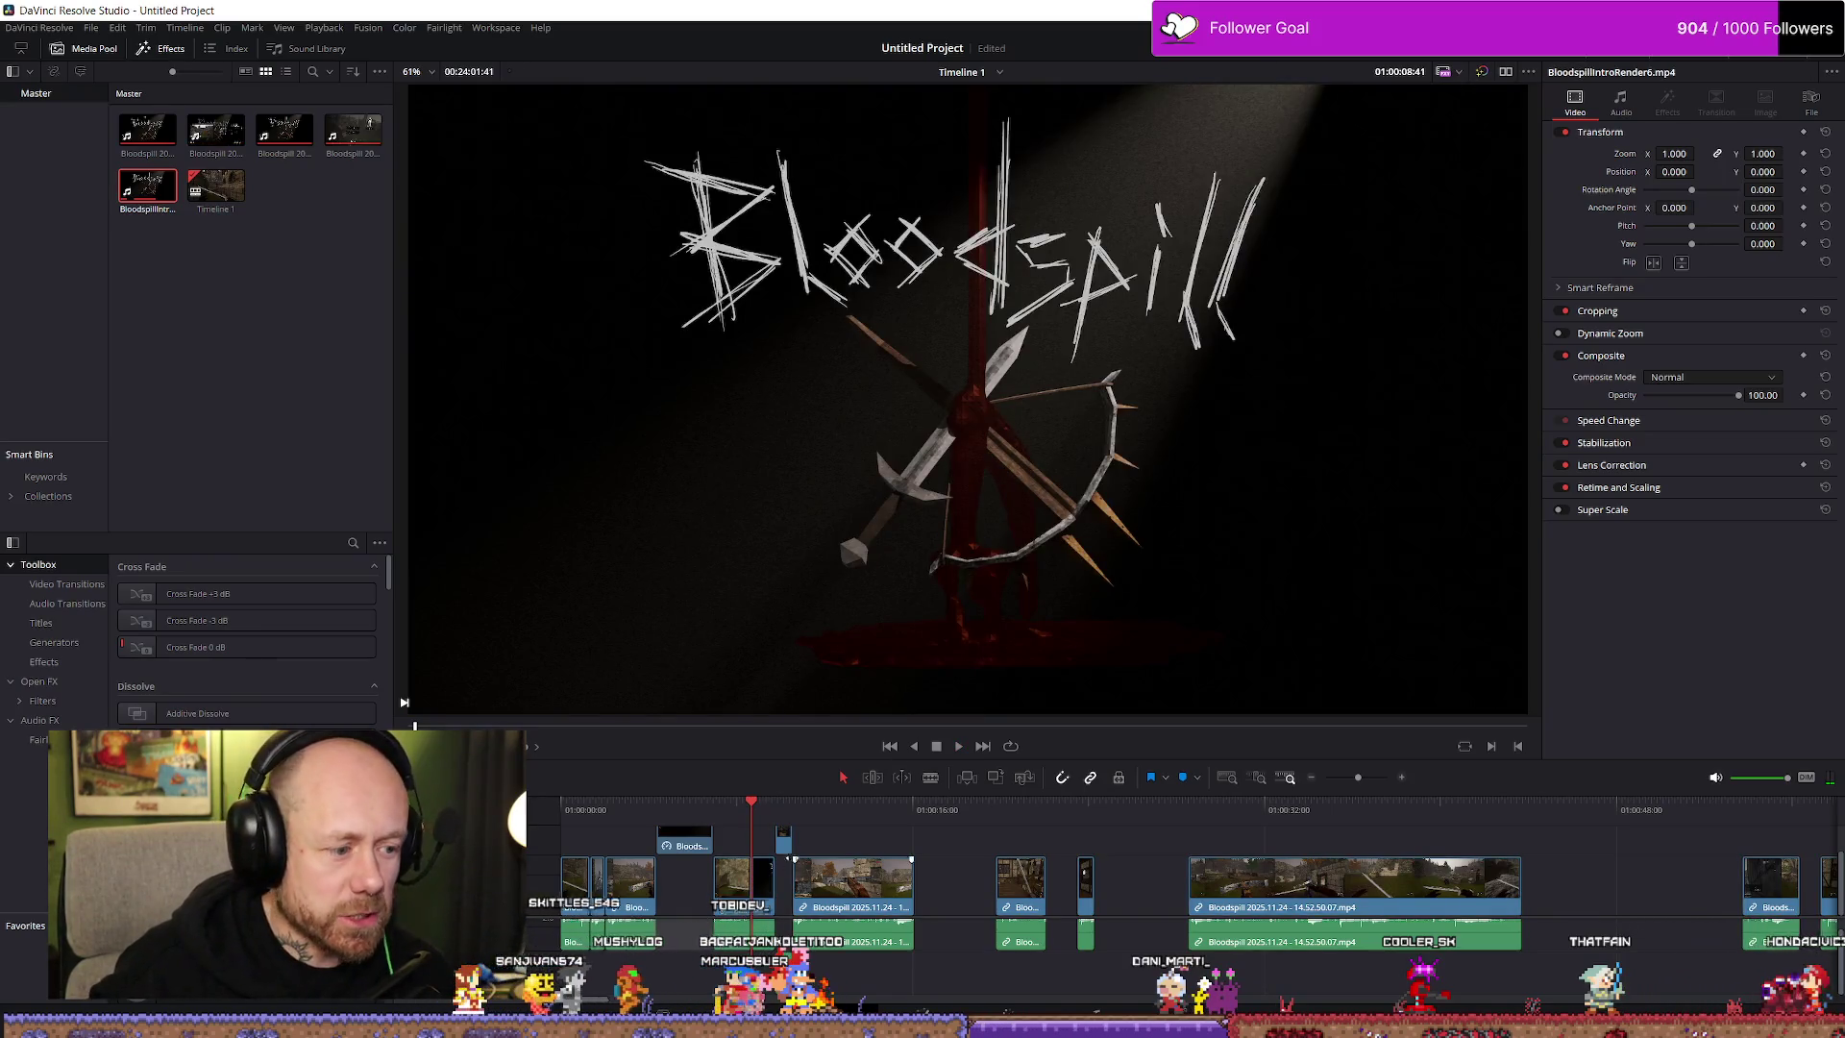
left_click(742, 817)
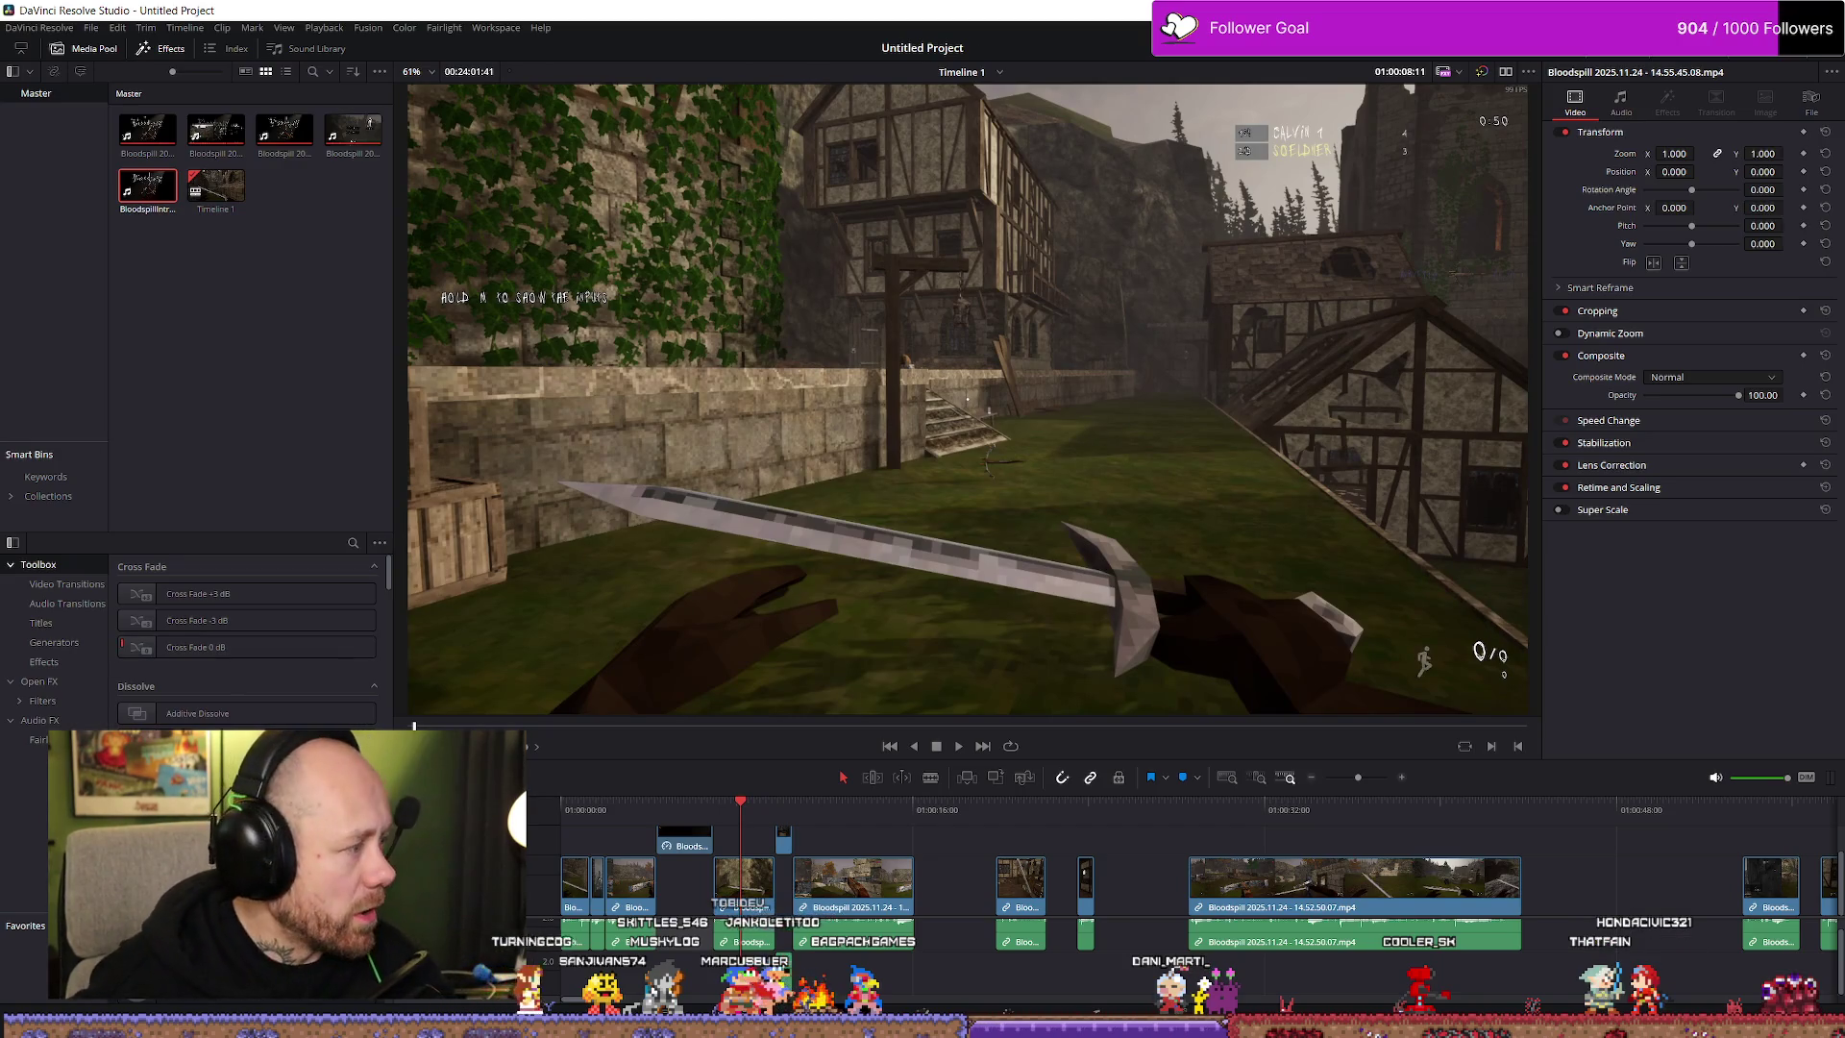
key("alt+Tab")
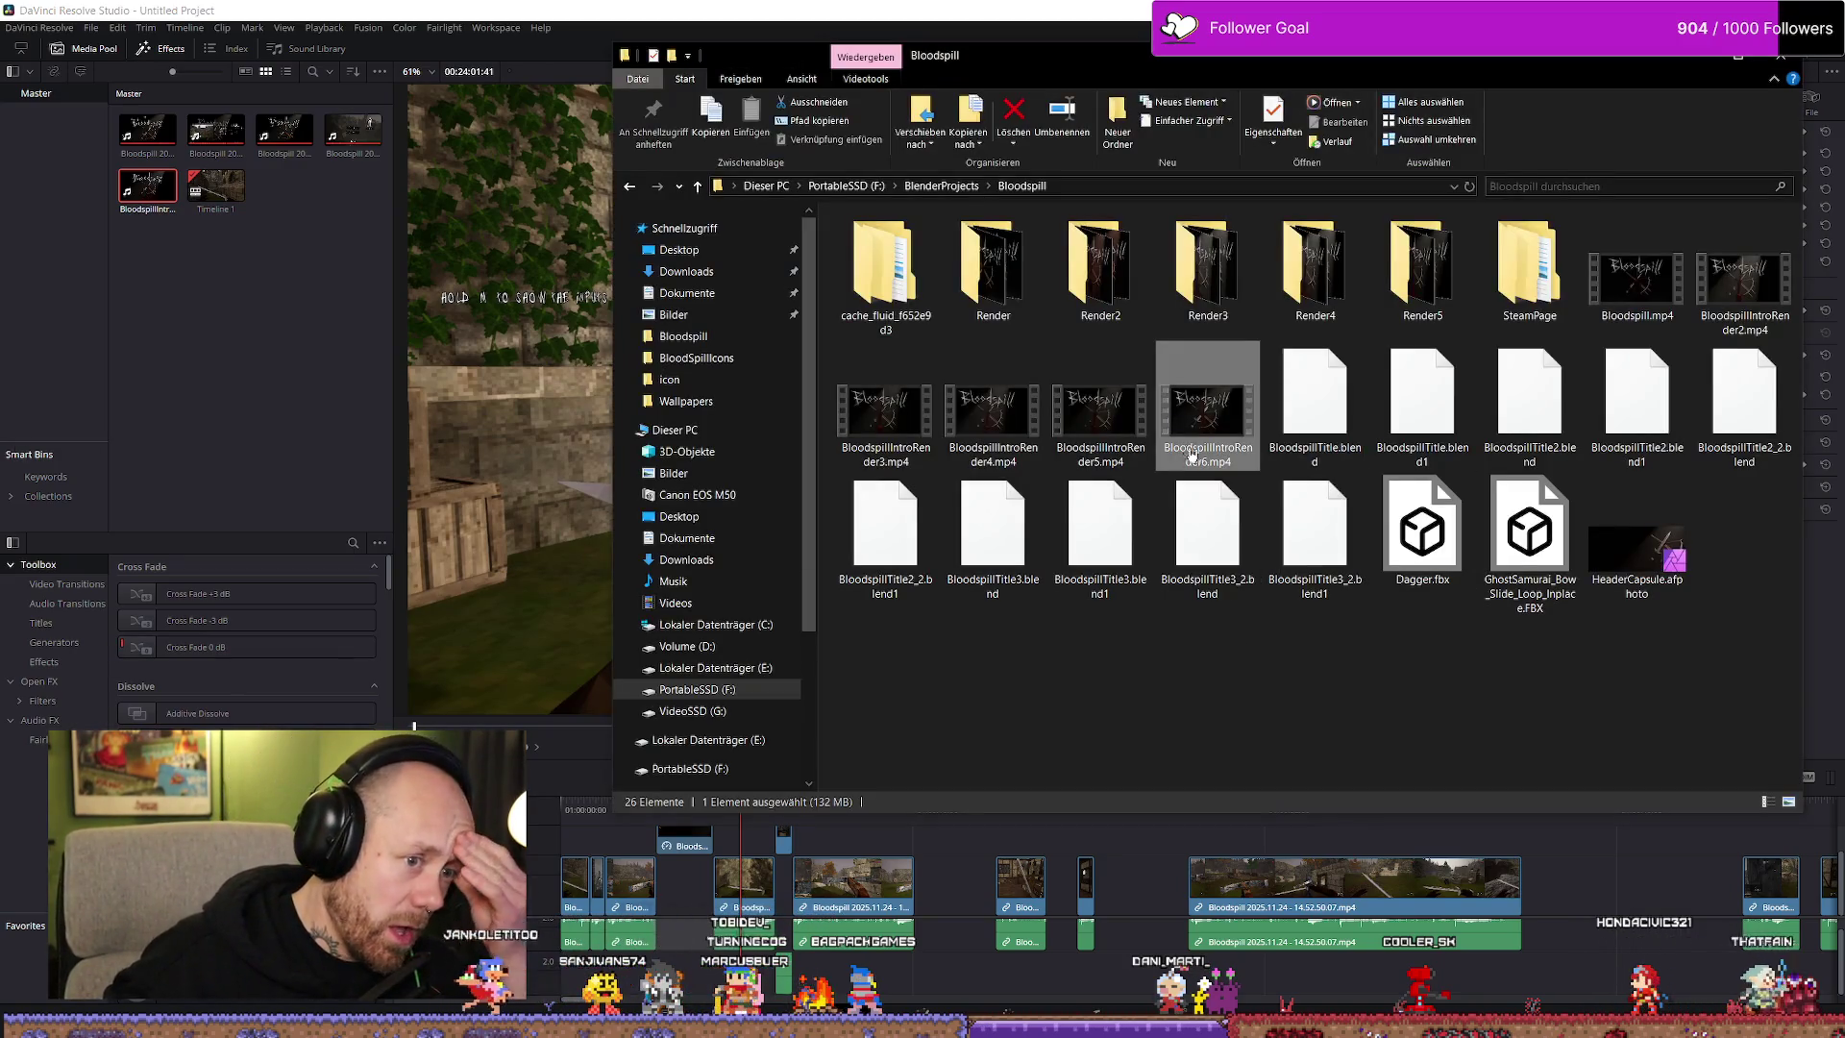
double_click(1216, 425)
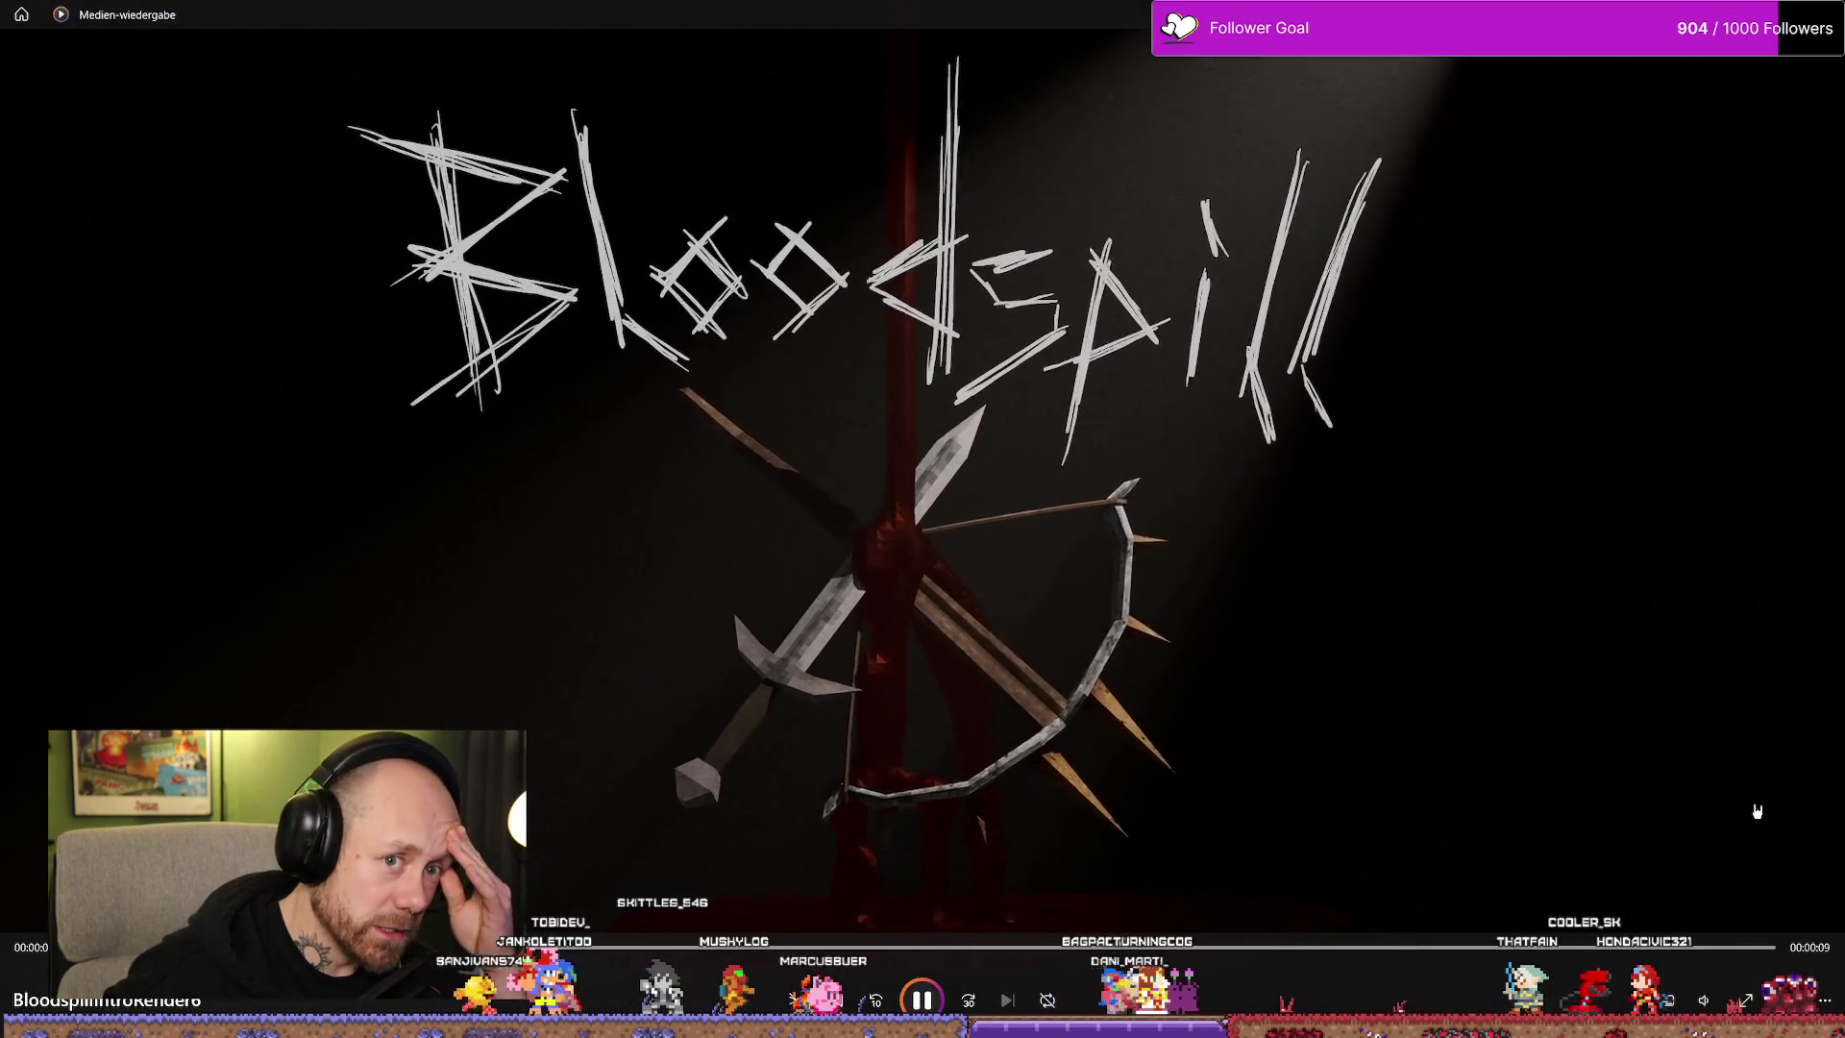
key("alt+F4")
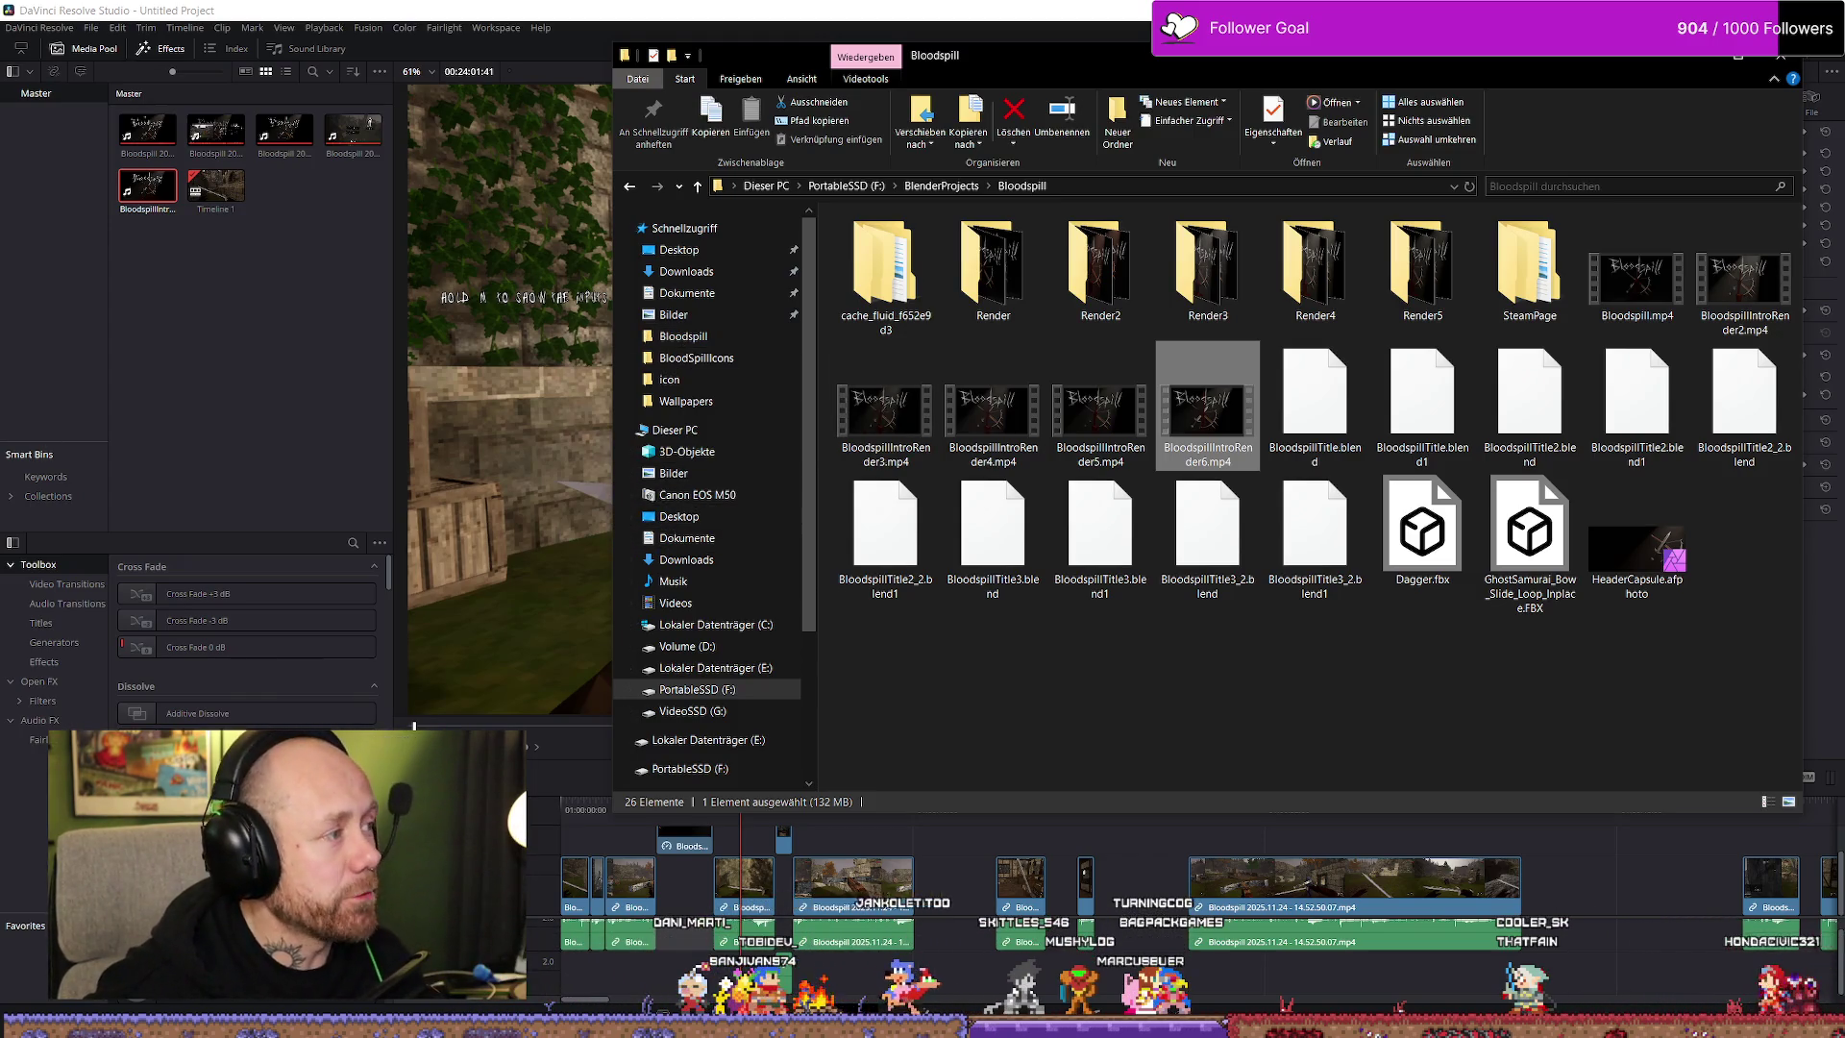
key("alt+Tab")
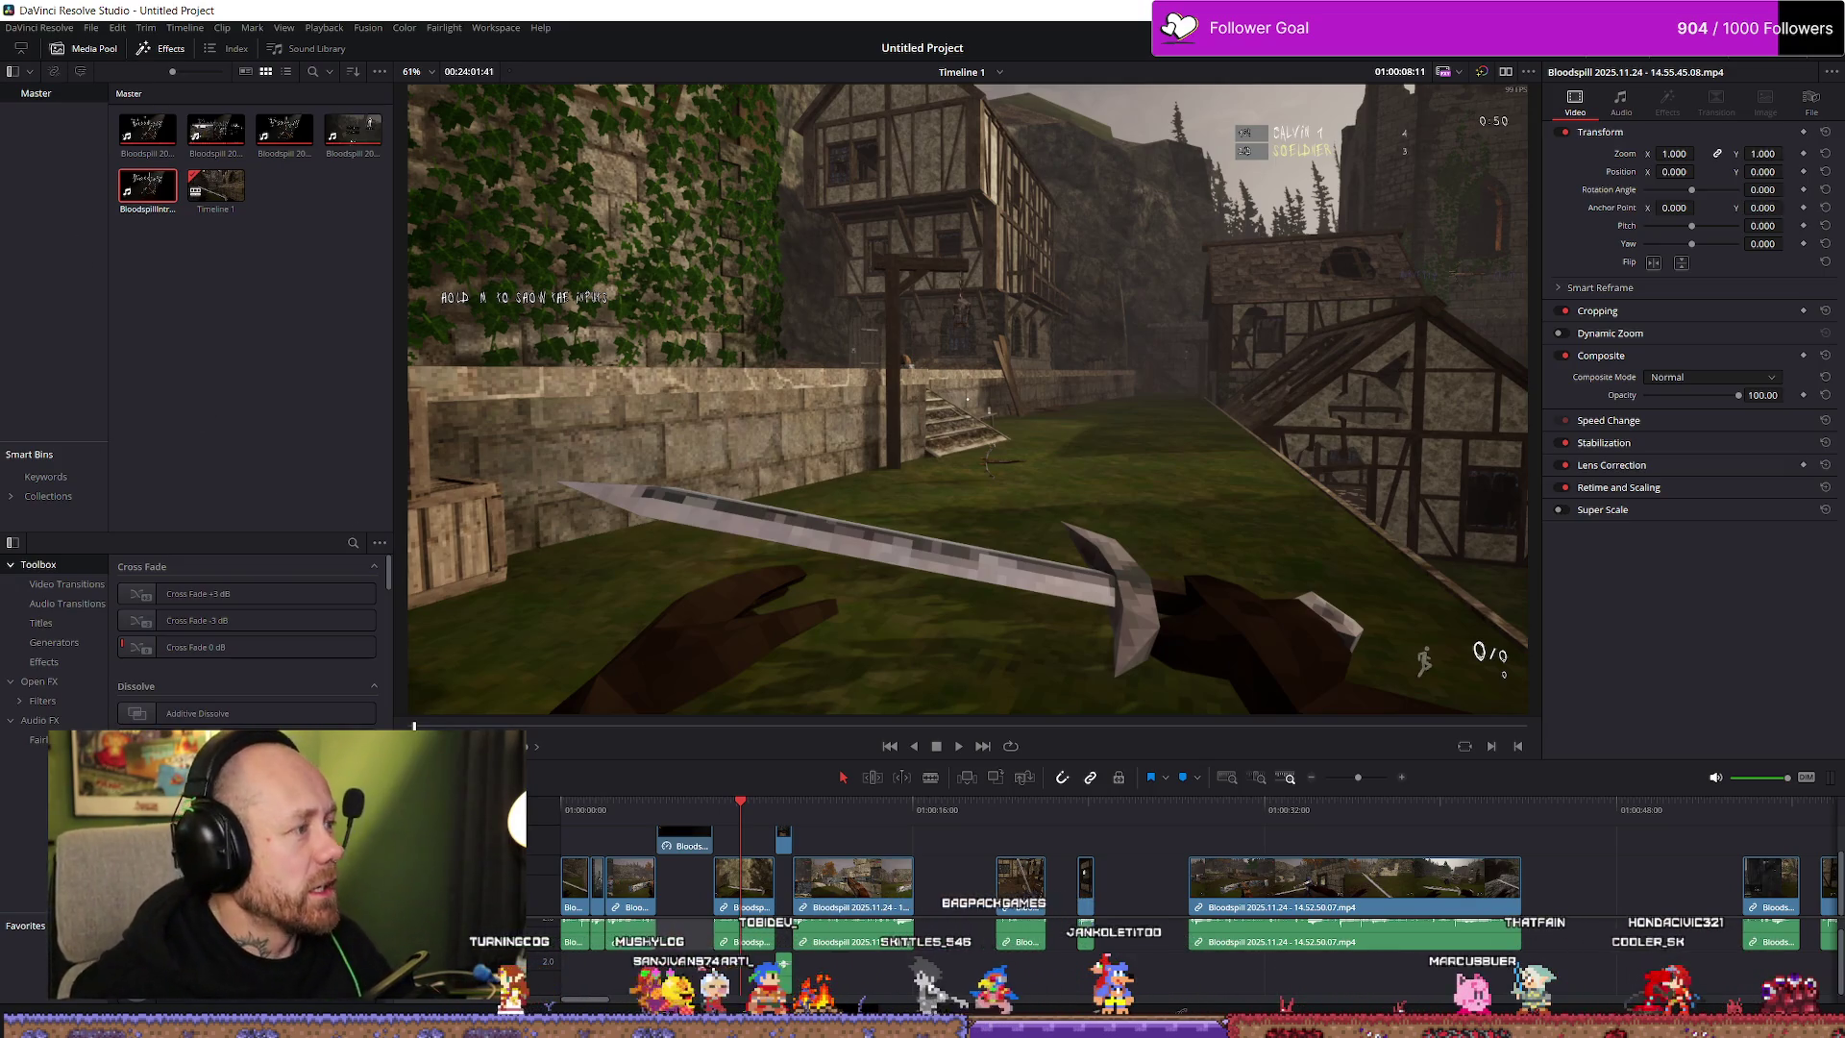
key("alt+Tab")
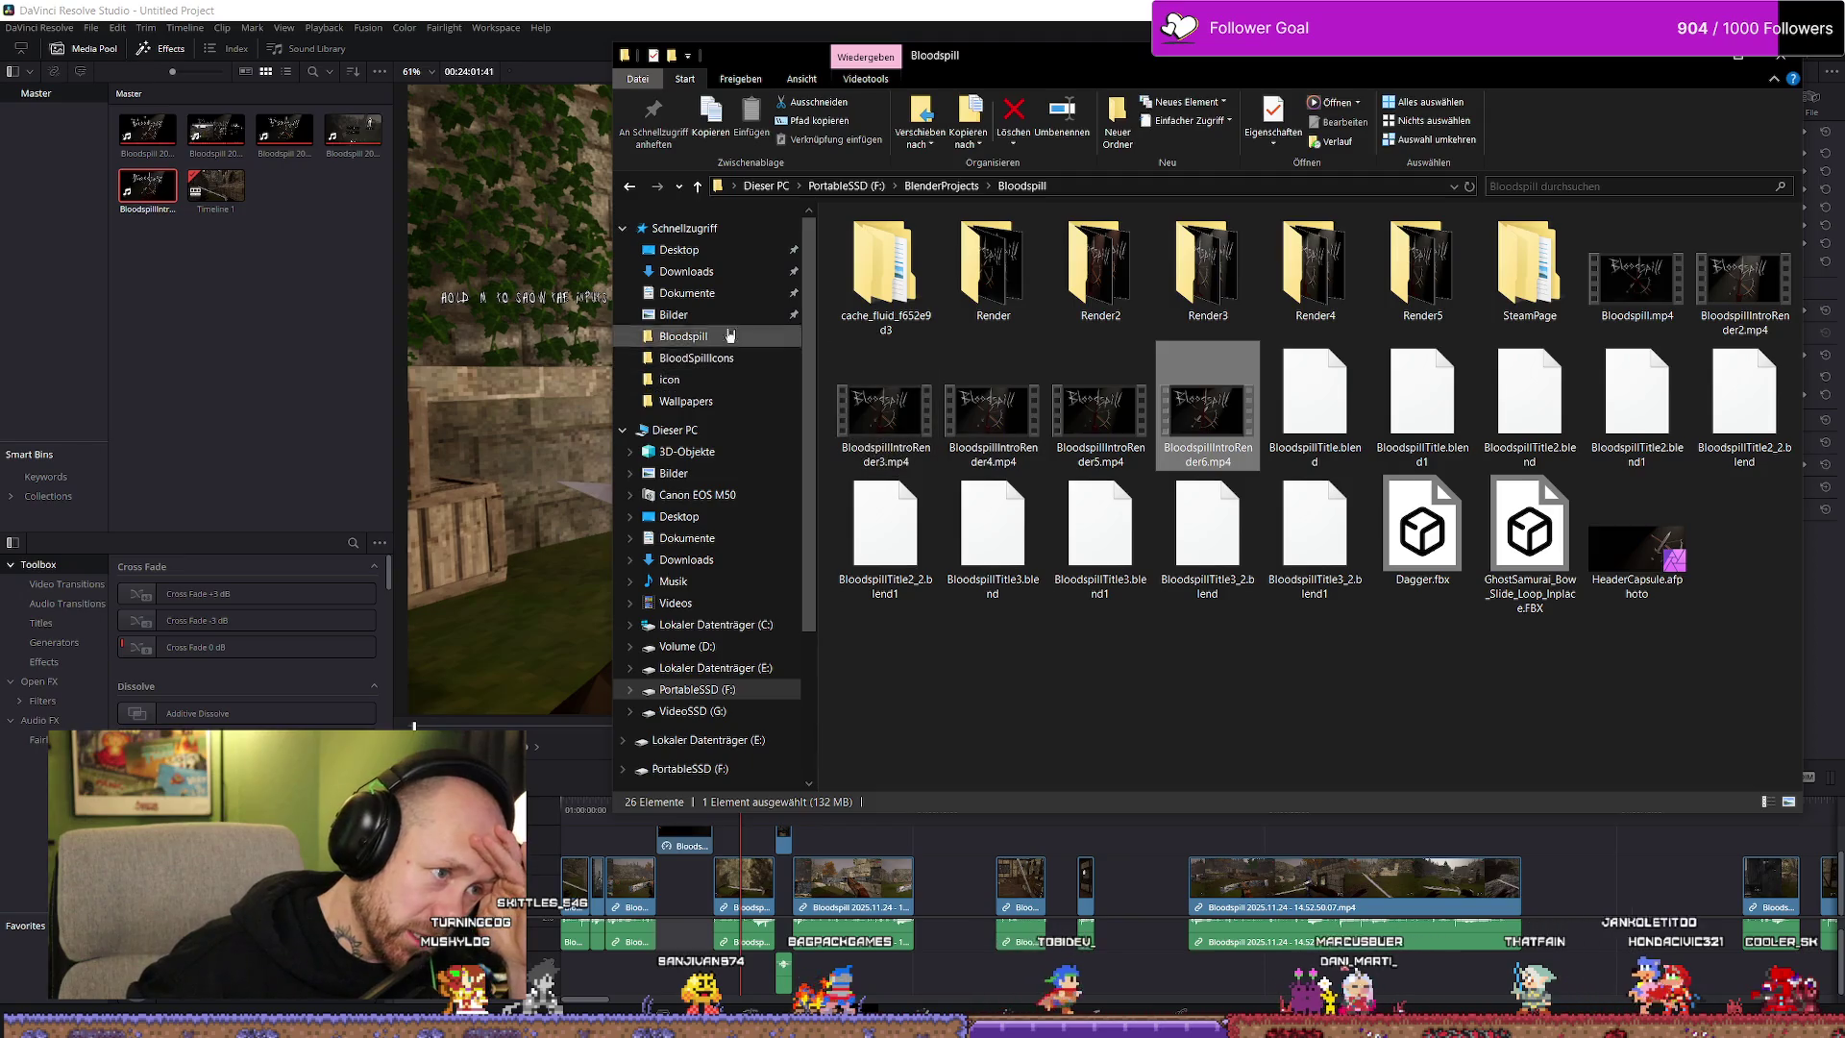
Browse the Bloodspill folder and its SteamHeader subfolder on PortableSSD (F:), then return to the drive
left_click(678, 250)
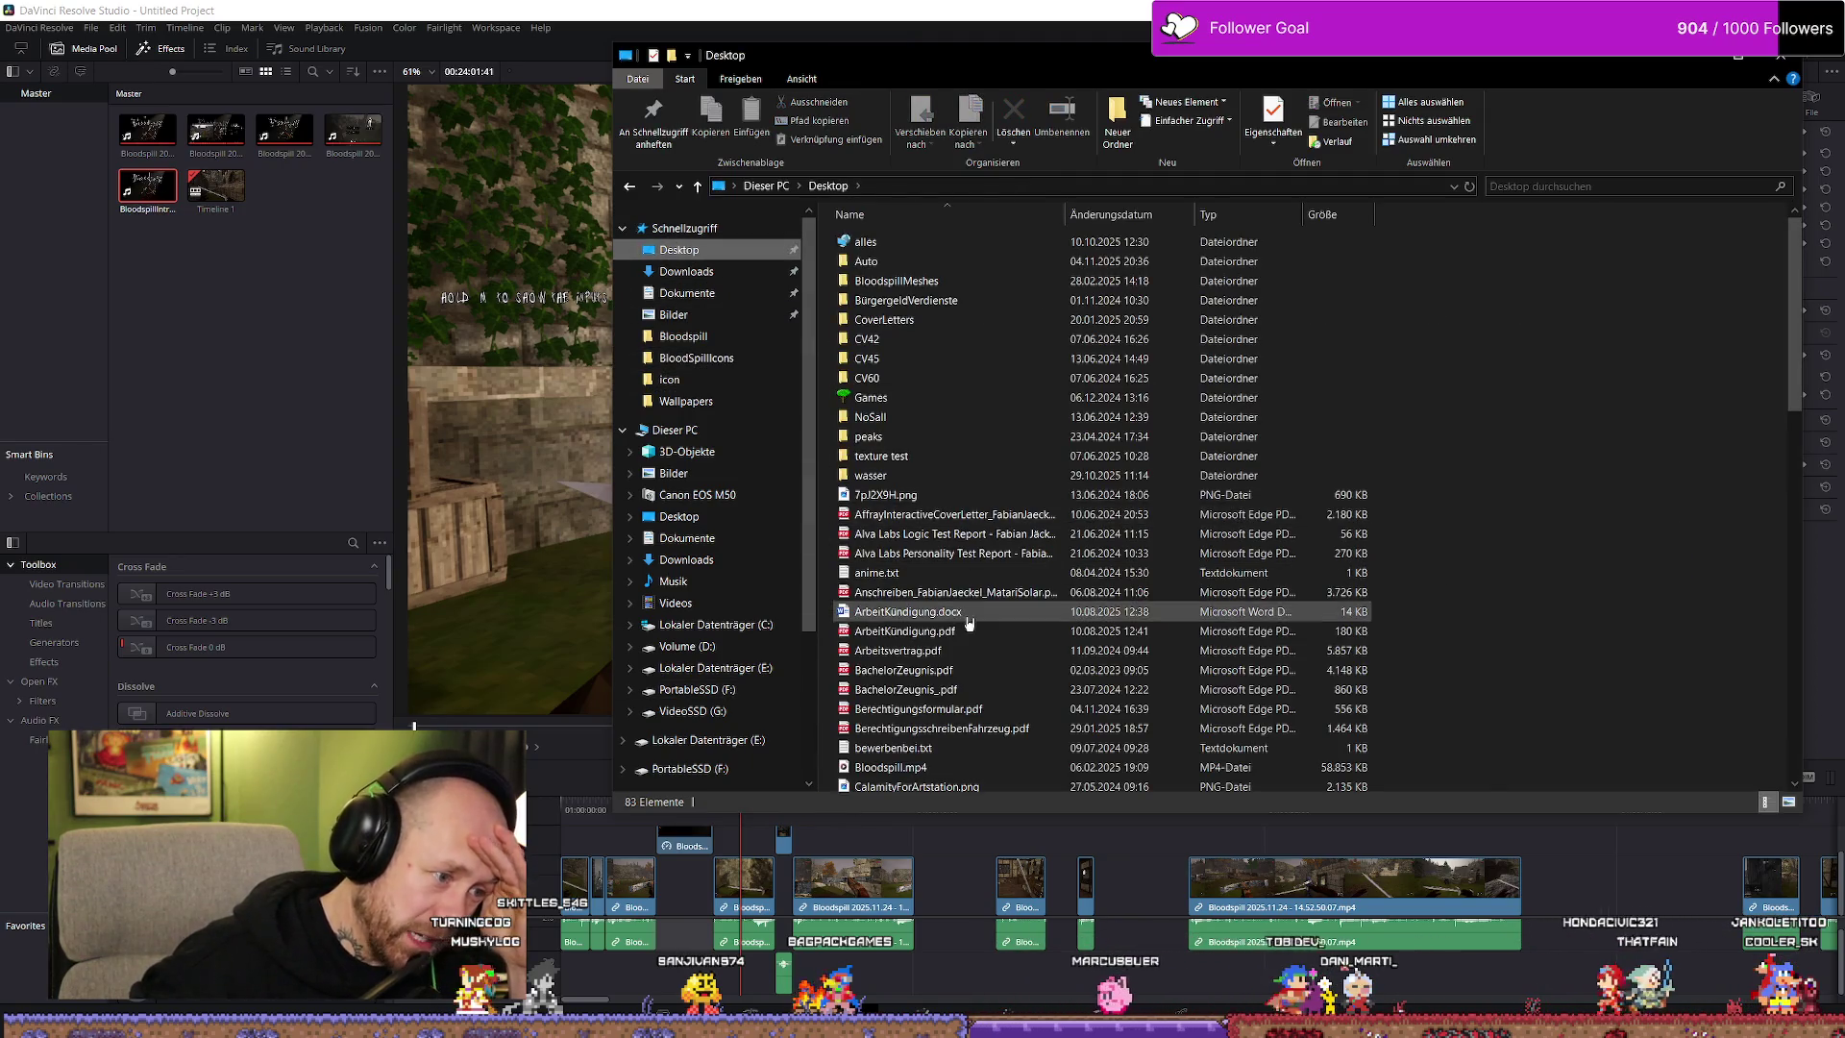
left_click(701, 711)
left_click(718, 768)
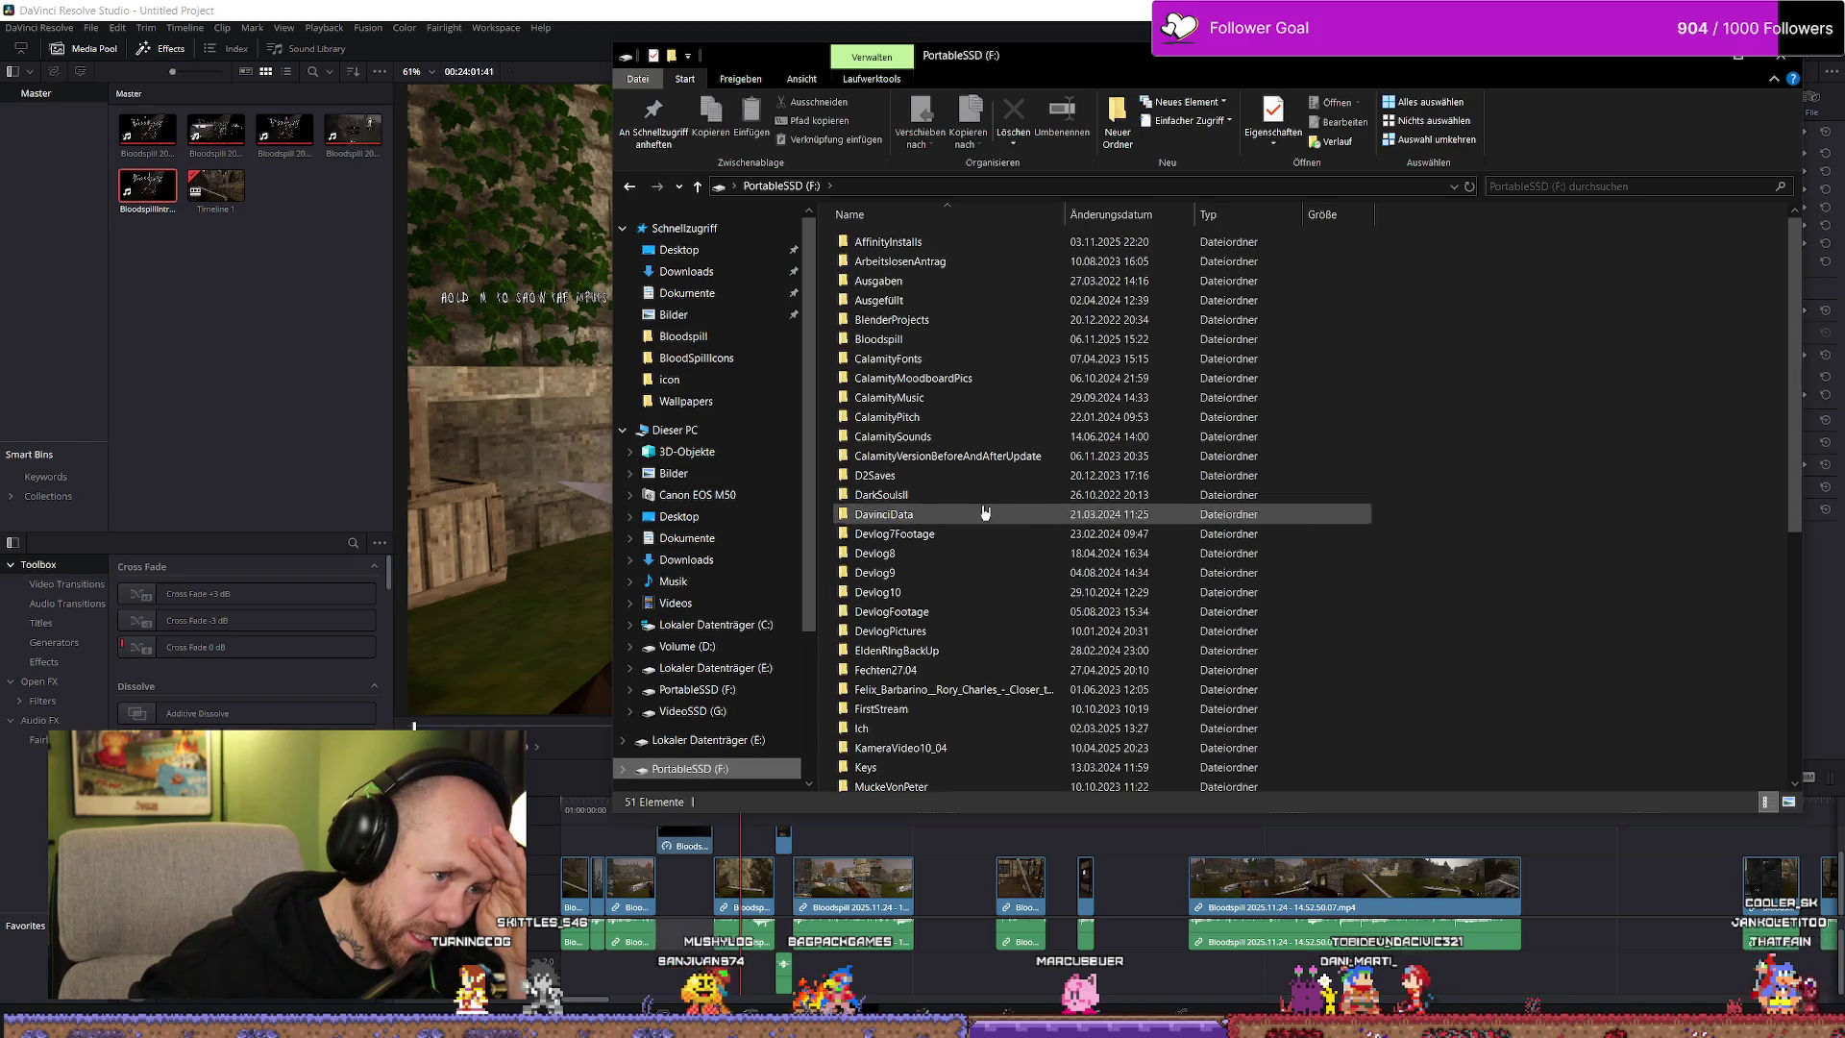
left_click(909, 340)
double_click(909, 339)
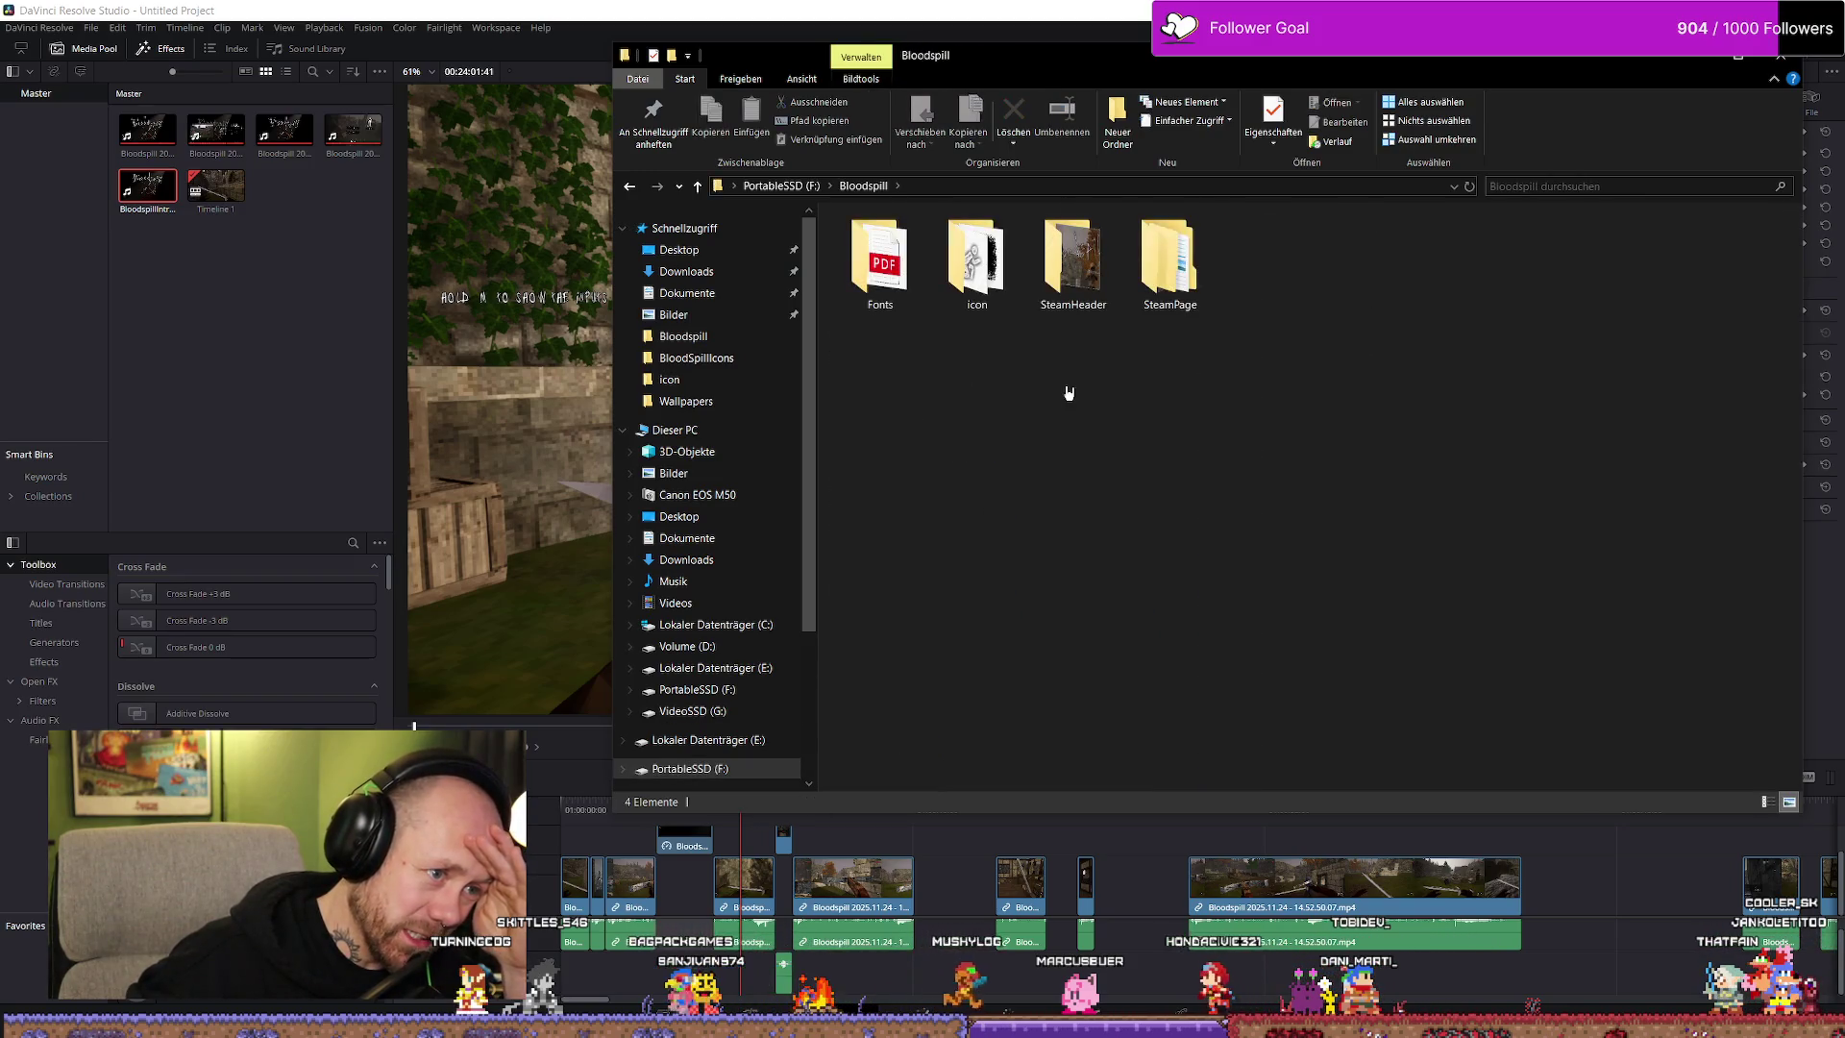
double_click(1070, 269)
key("alt+Up")
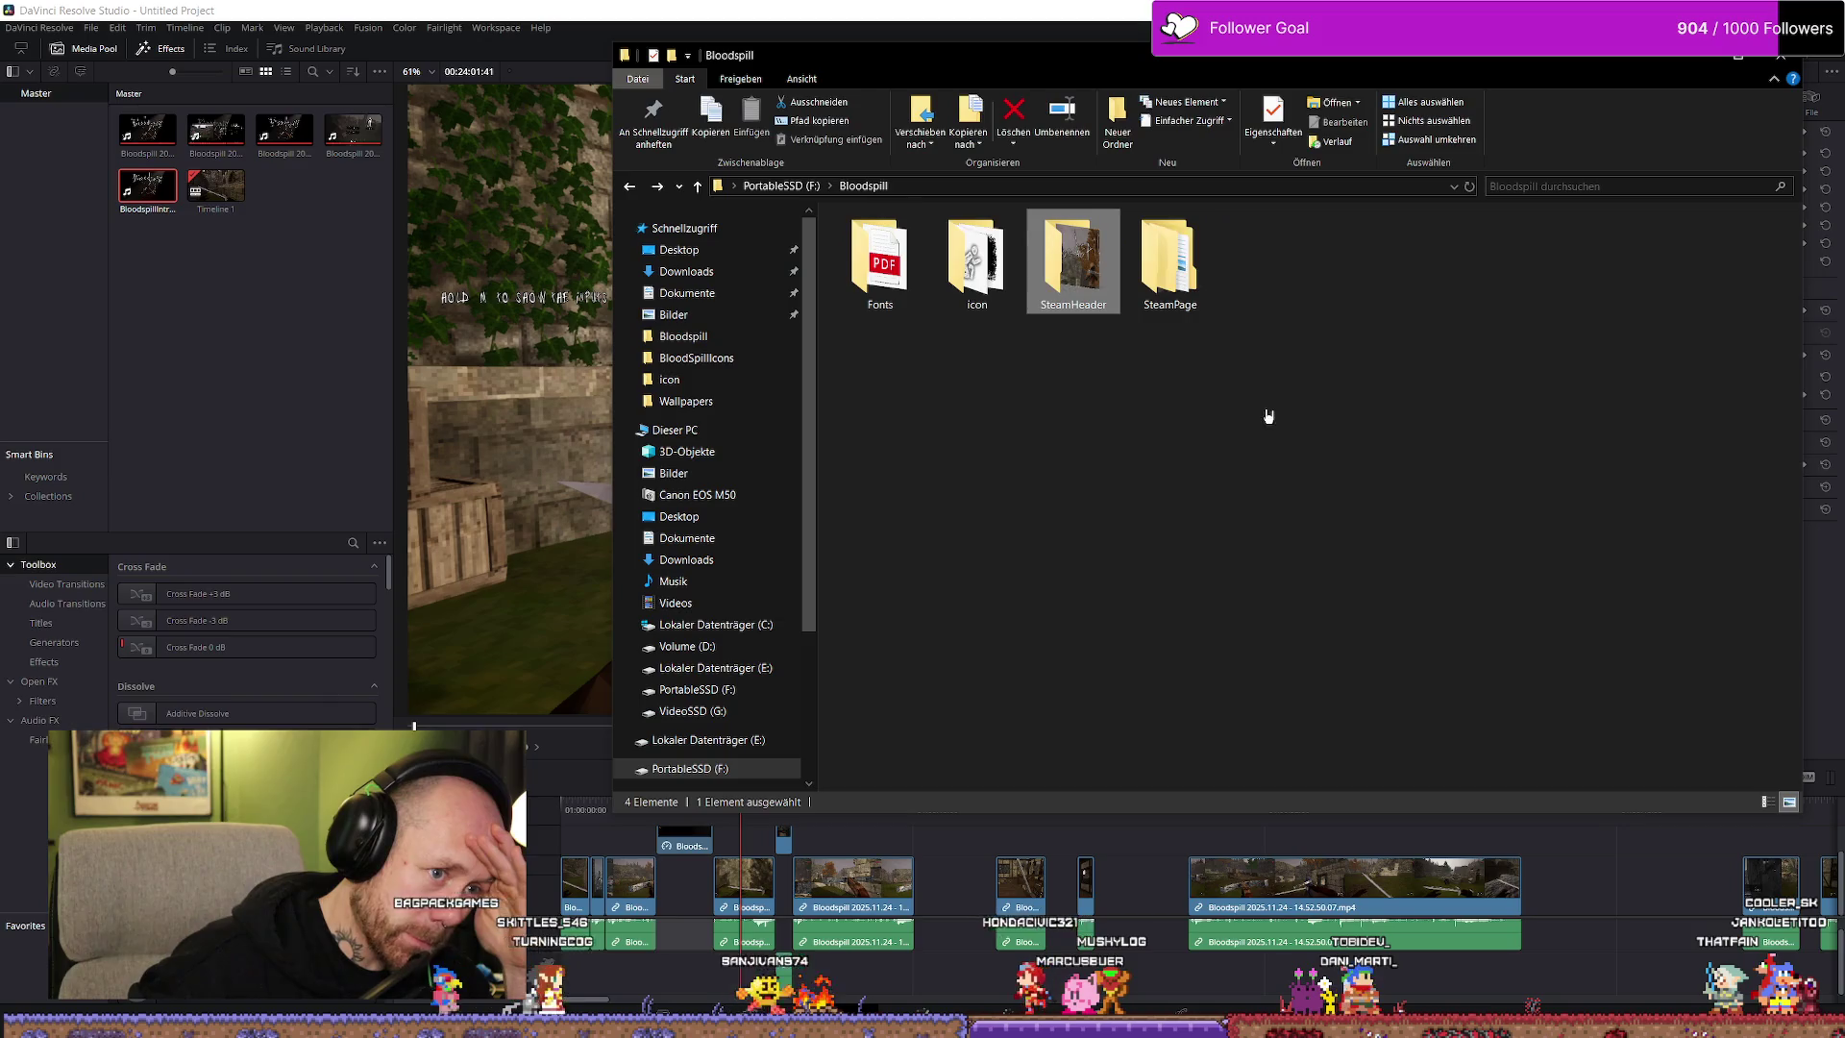
key("alt+Up")
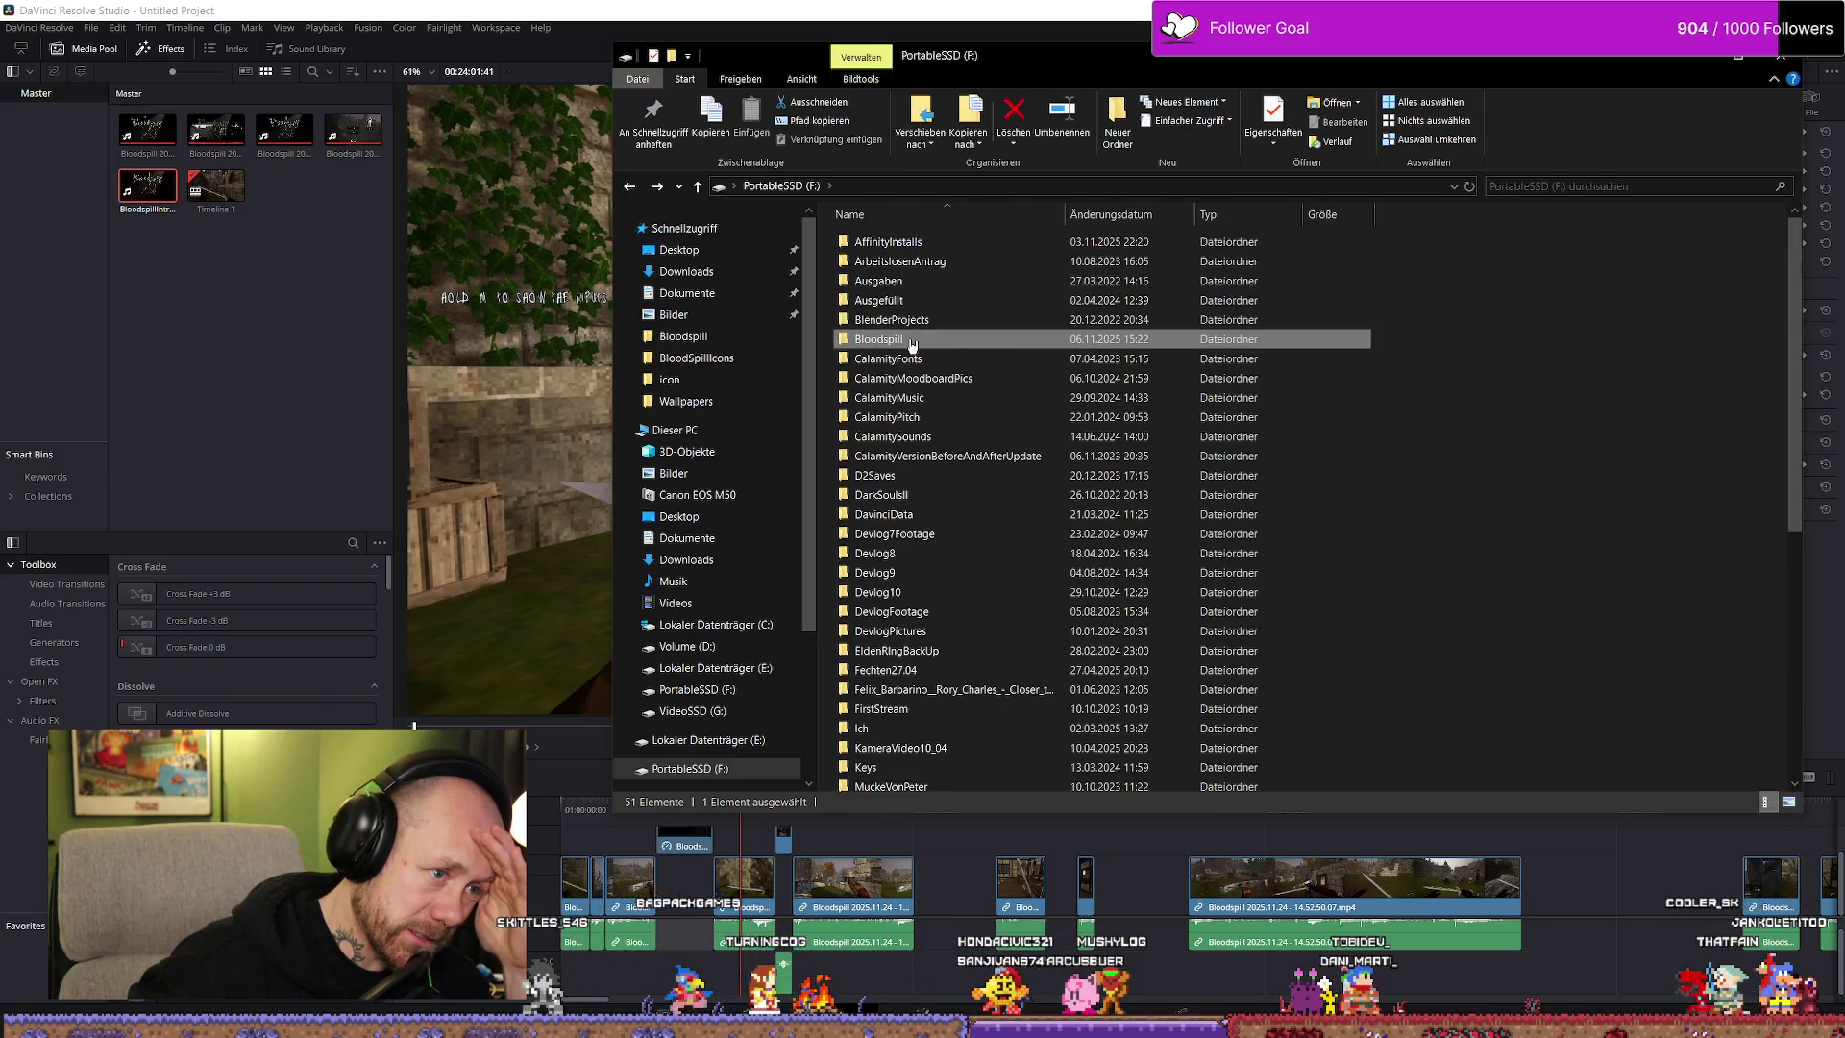
Open VideoSSD (G:) > Bloodspill > Bloodspill and play the 15.02.27.09 recording
scroll(711, 764, "down", 1)
left_click(708, 762)
left_click(723, 706)
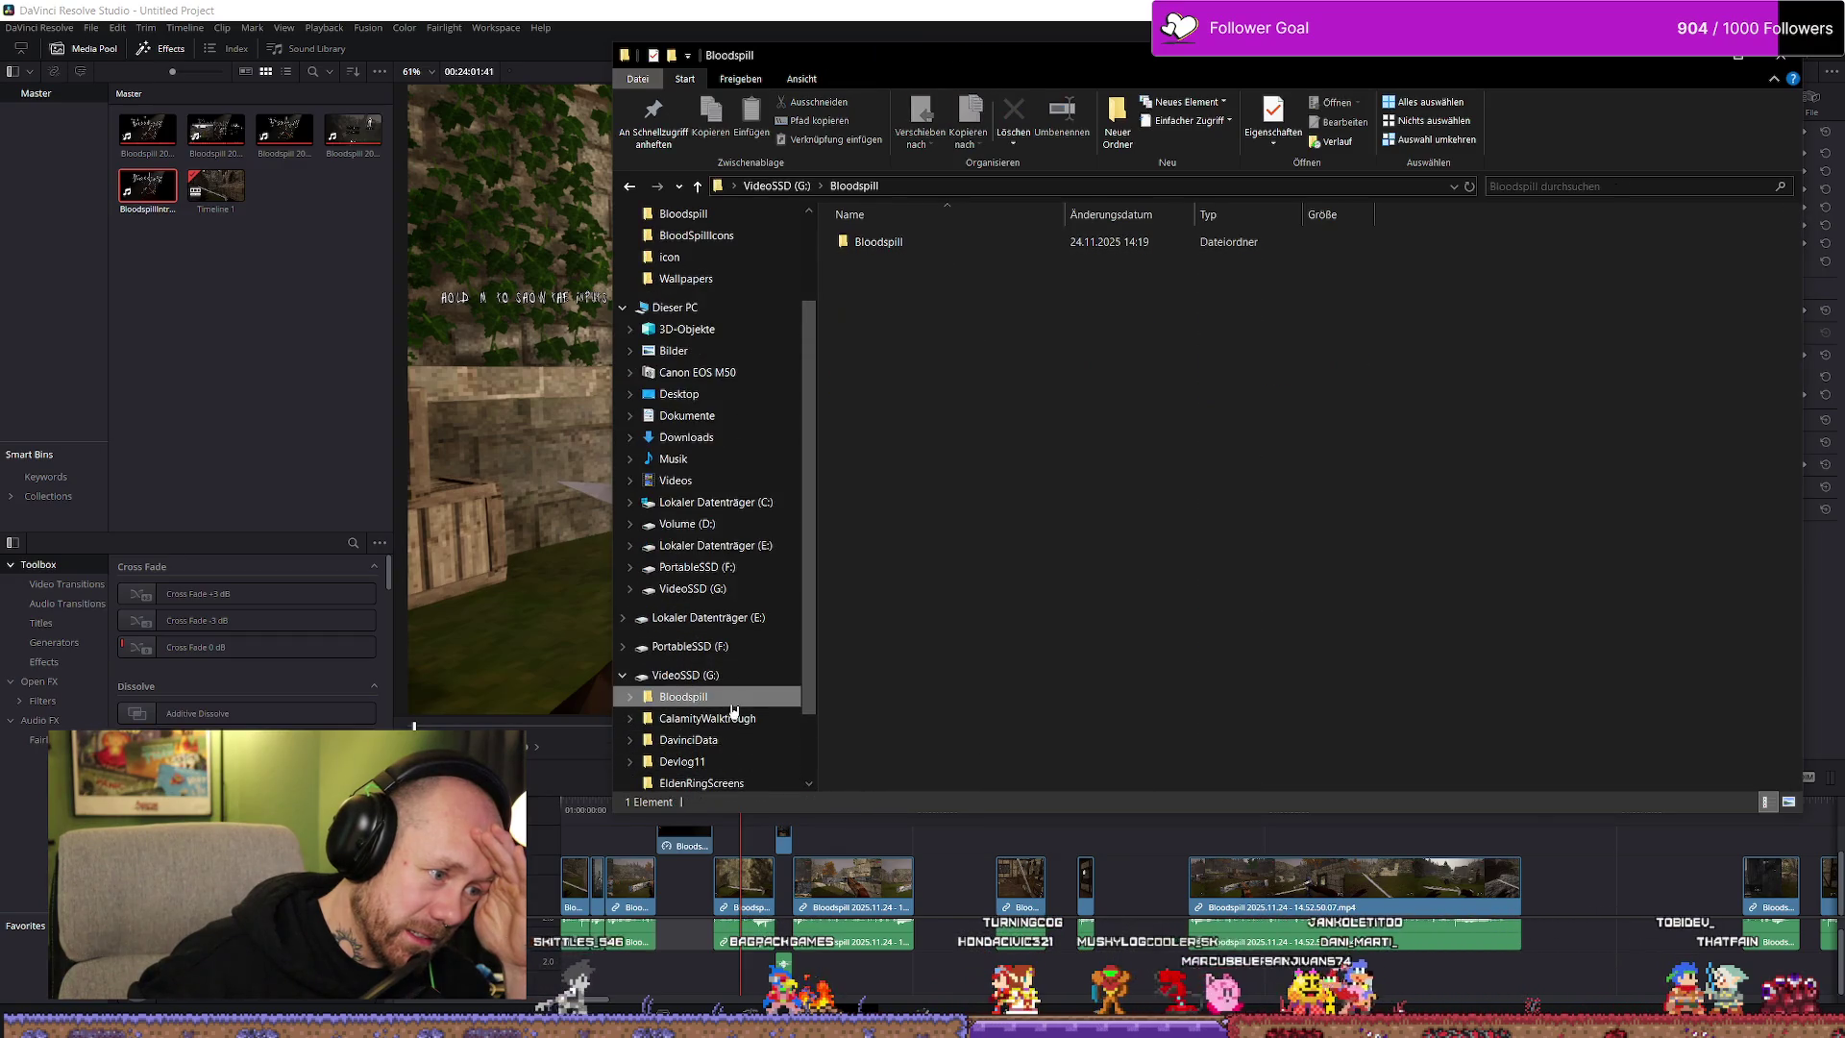
double_click(1009, 243)
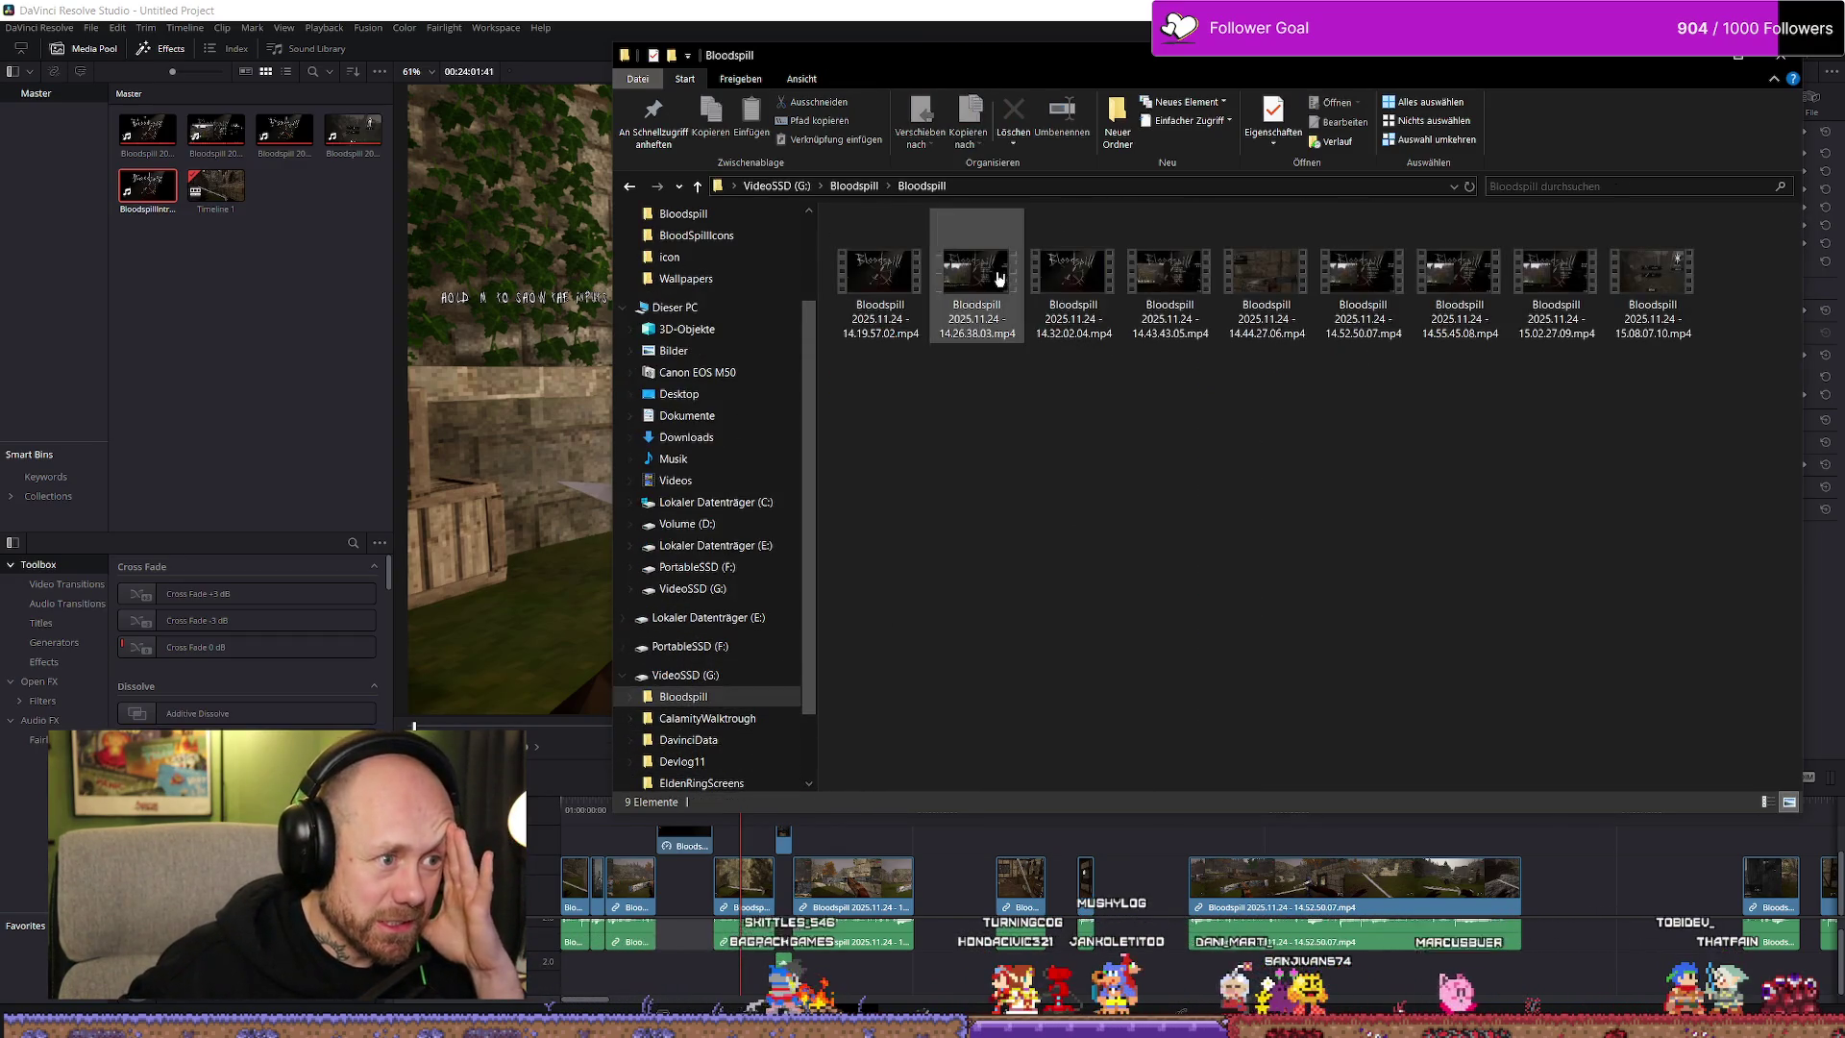
double_click(1516, 278)
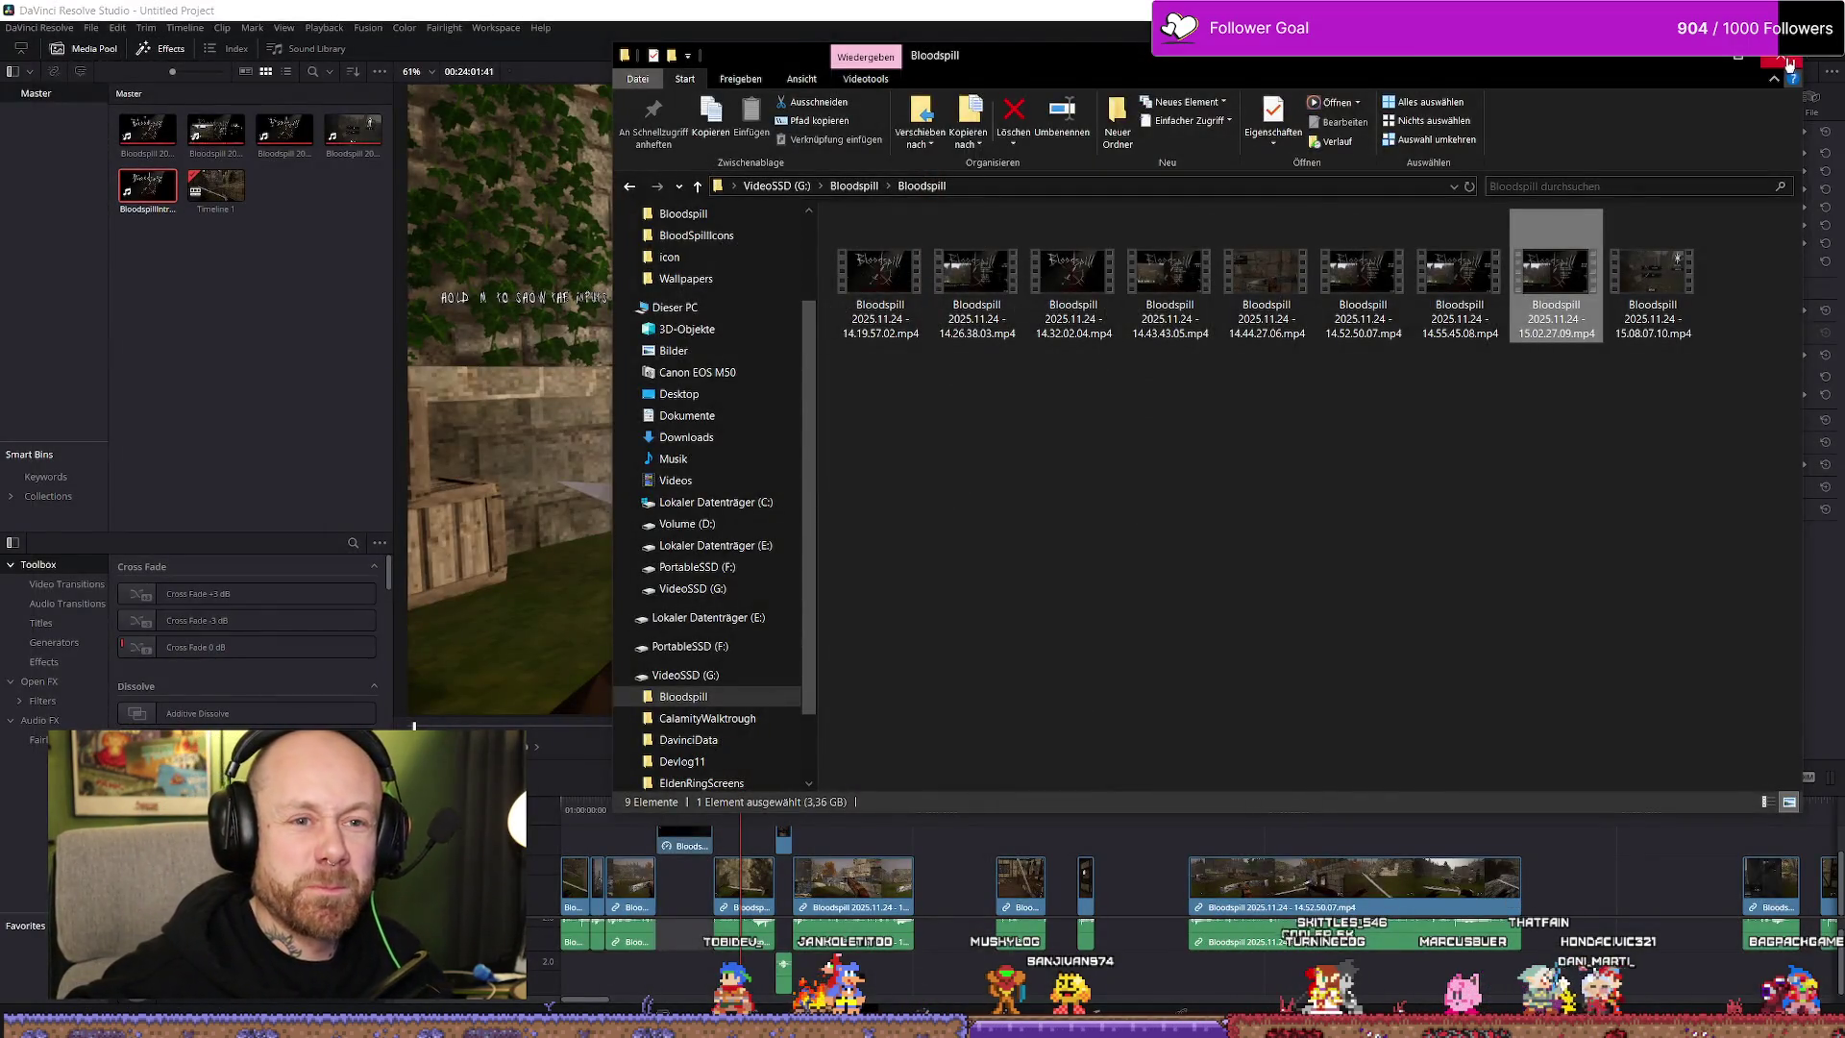
Close the File Explorer window to get back to DaVinci Resolve
left_click(1784, 60)
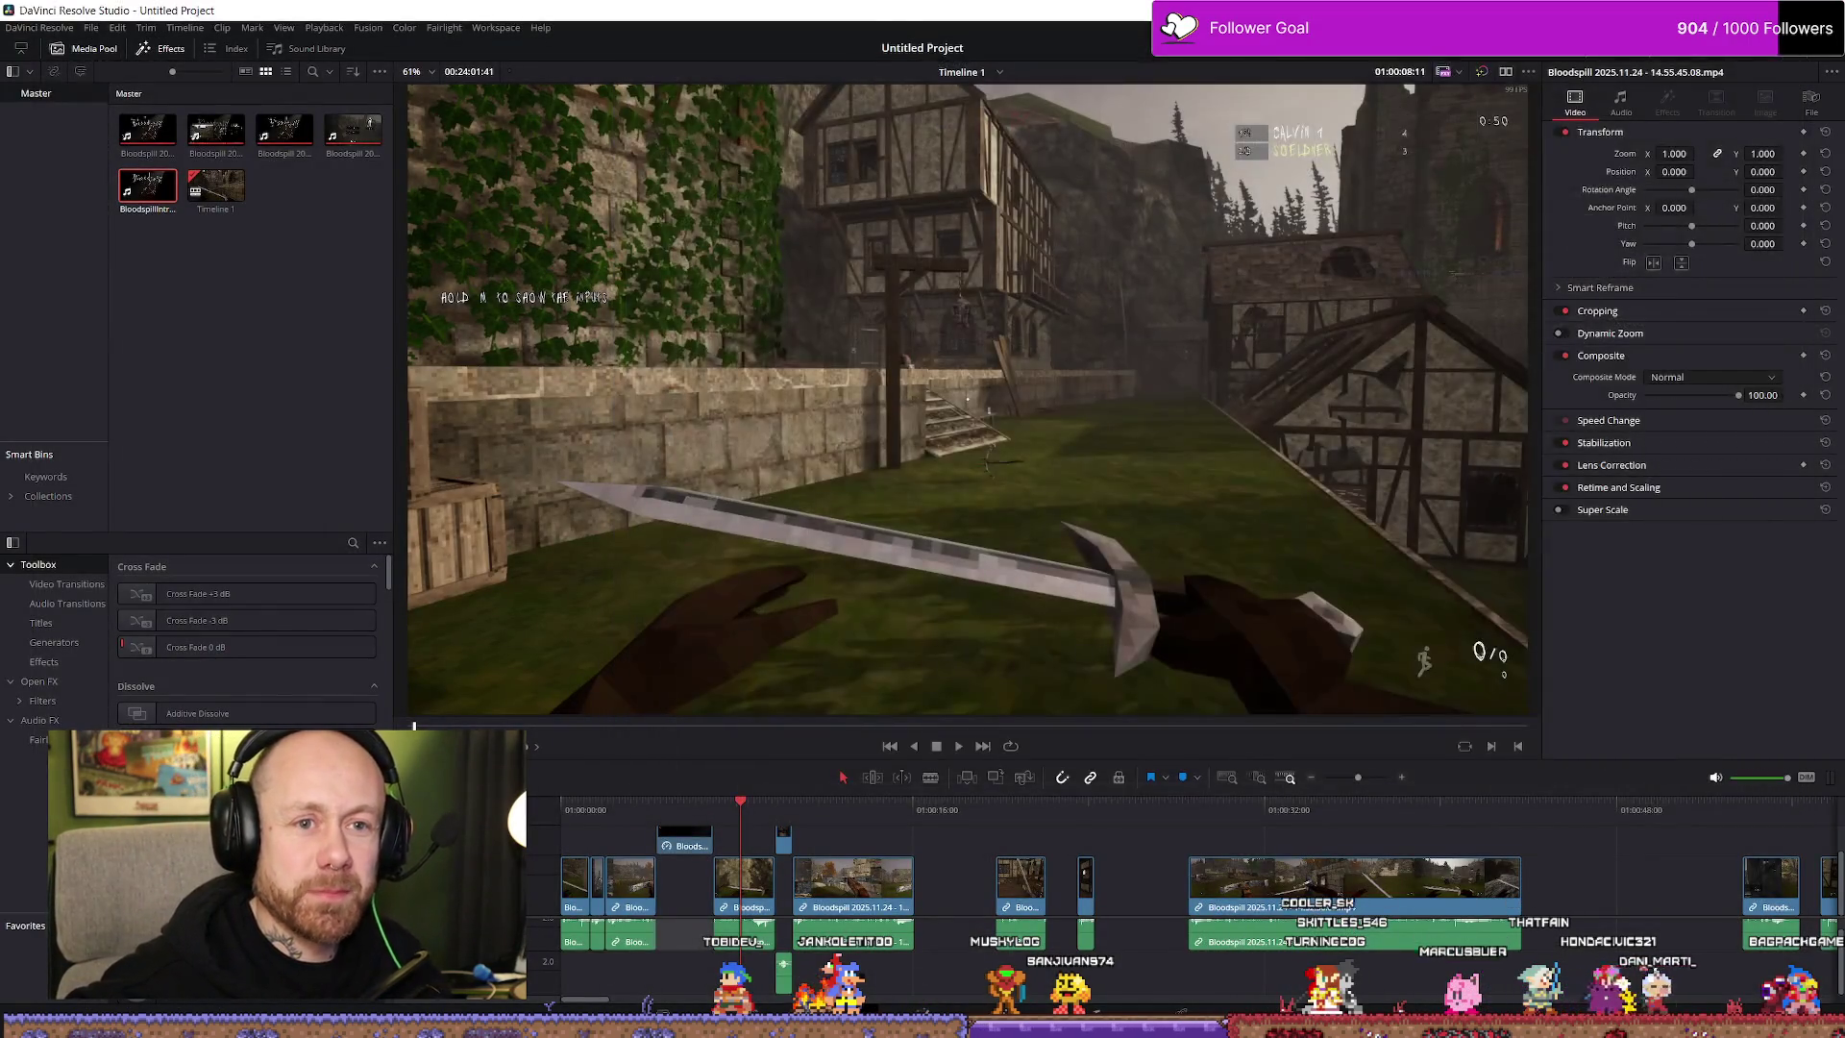
Save the project as BloodspillTrailer, choosing Don't Copy for the render cache files
left_click(1825, 10)
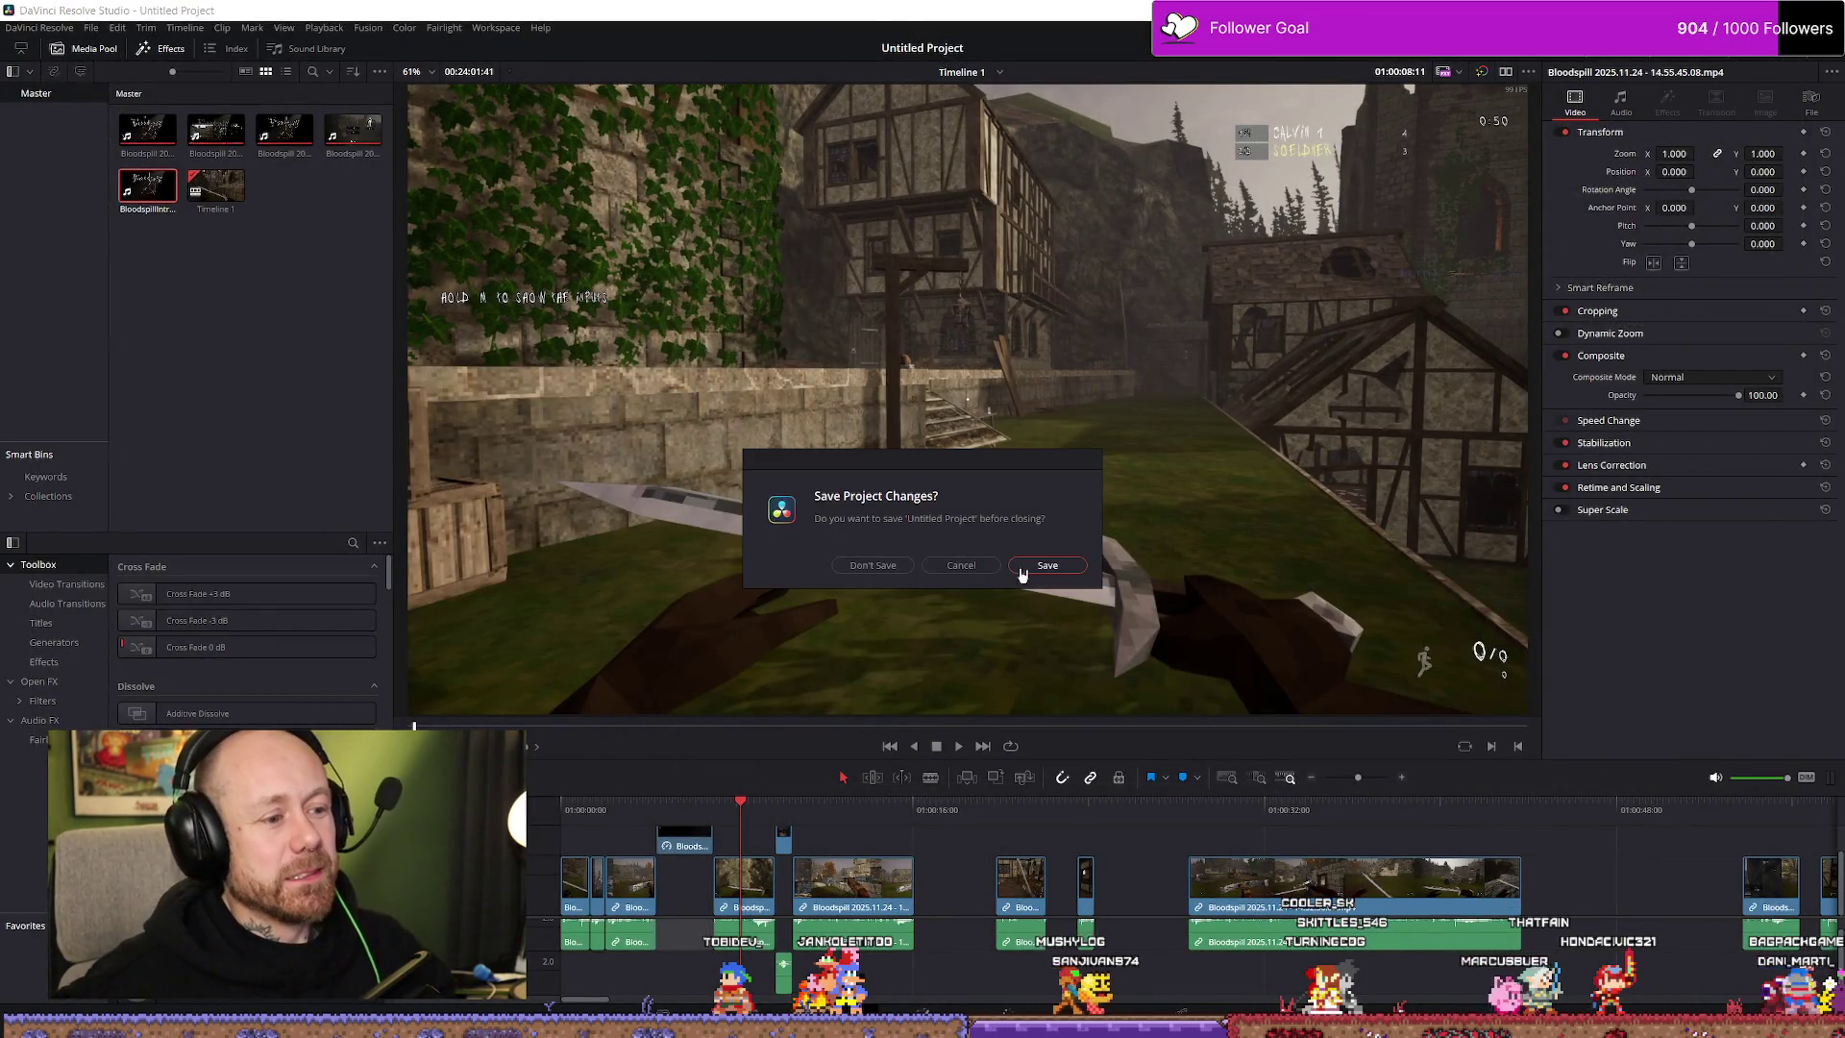
left_click(947, 565)
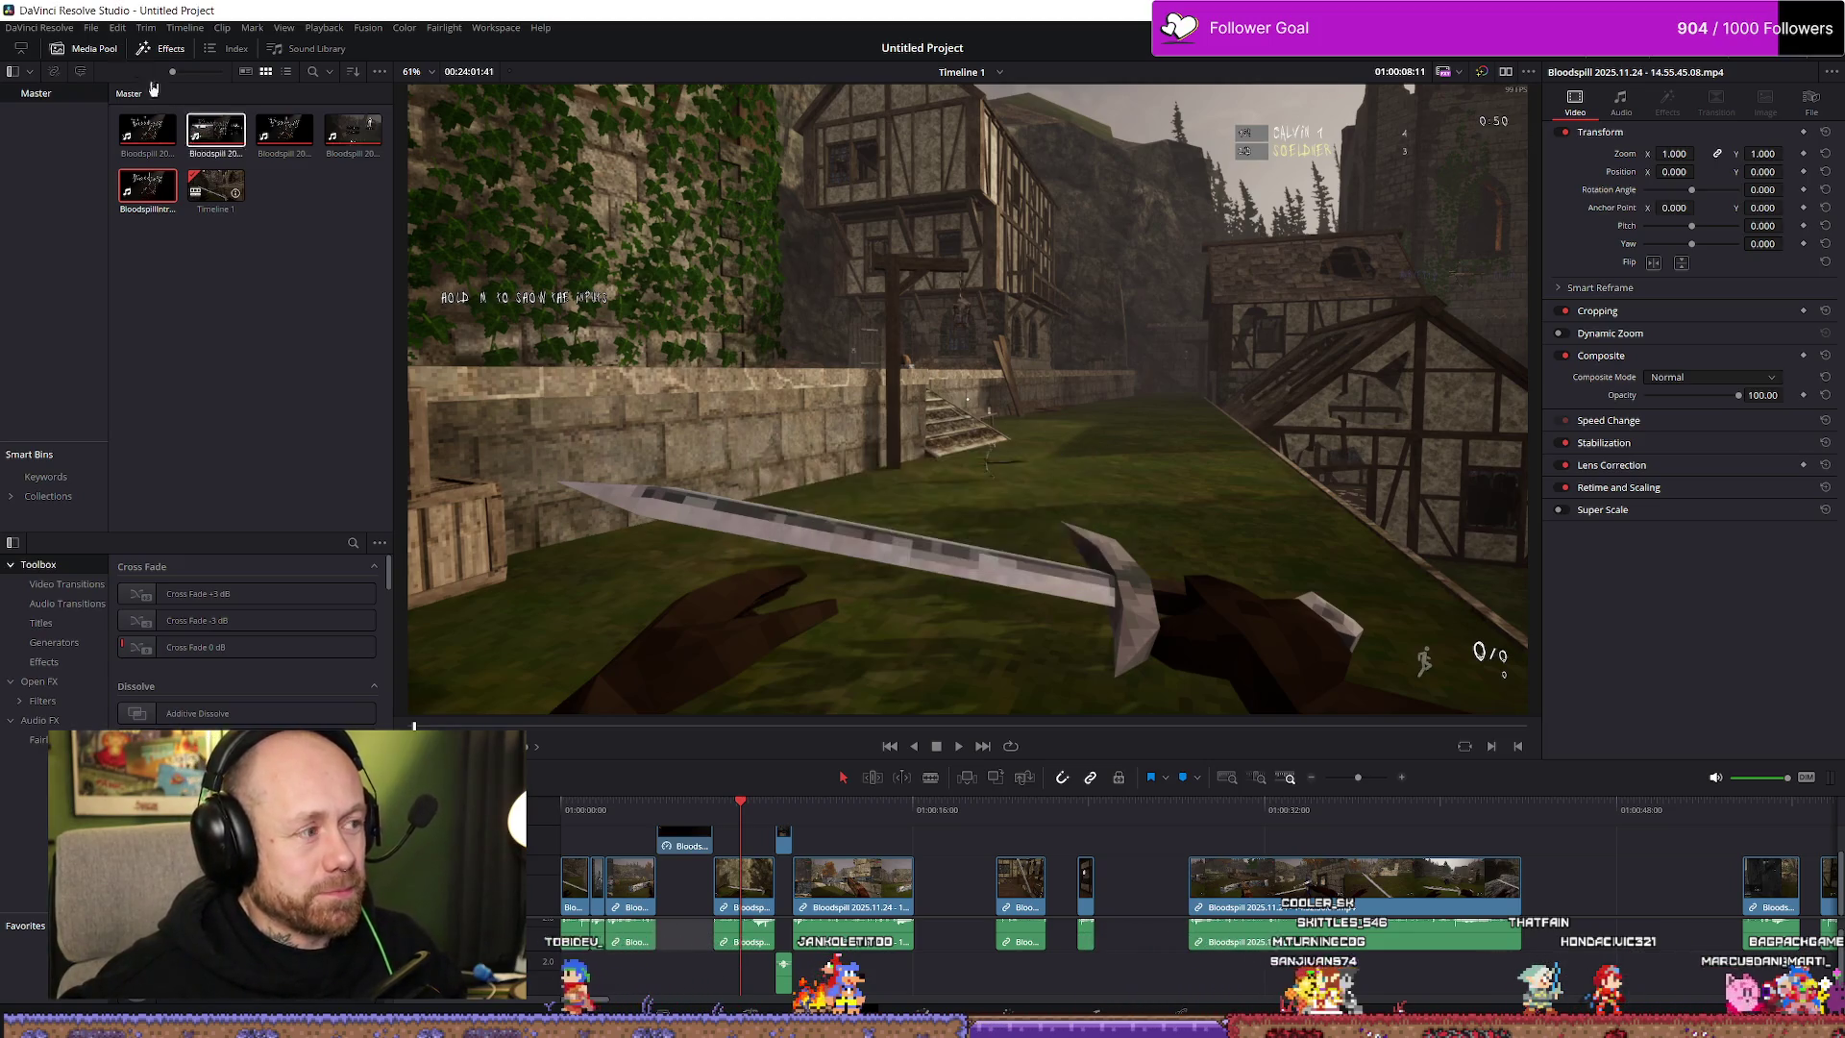
left_click(92, 27)
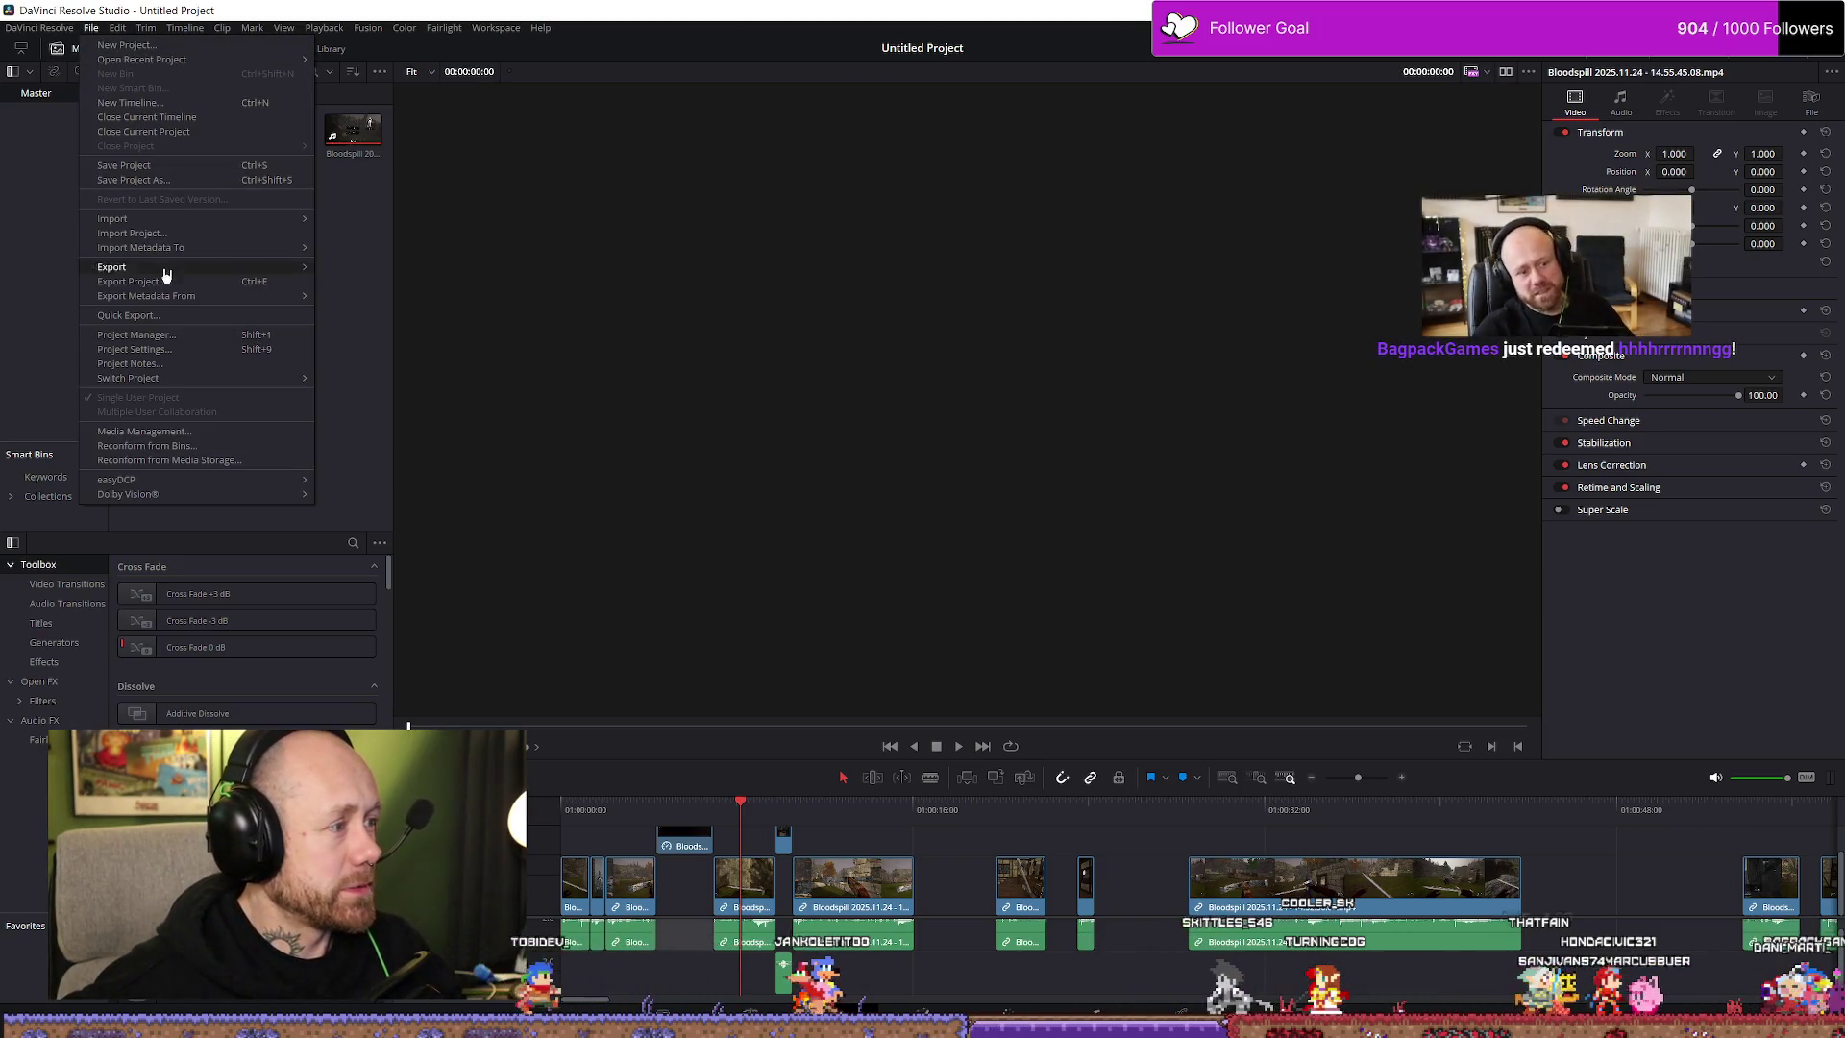
left_click(144, 180)
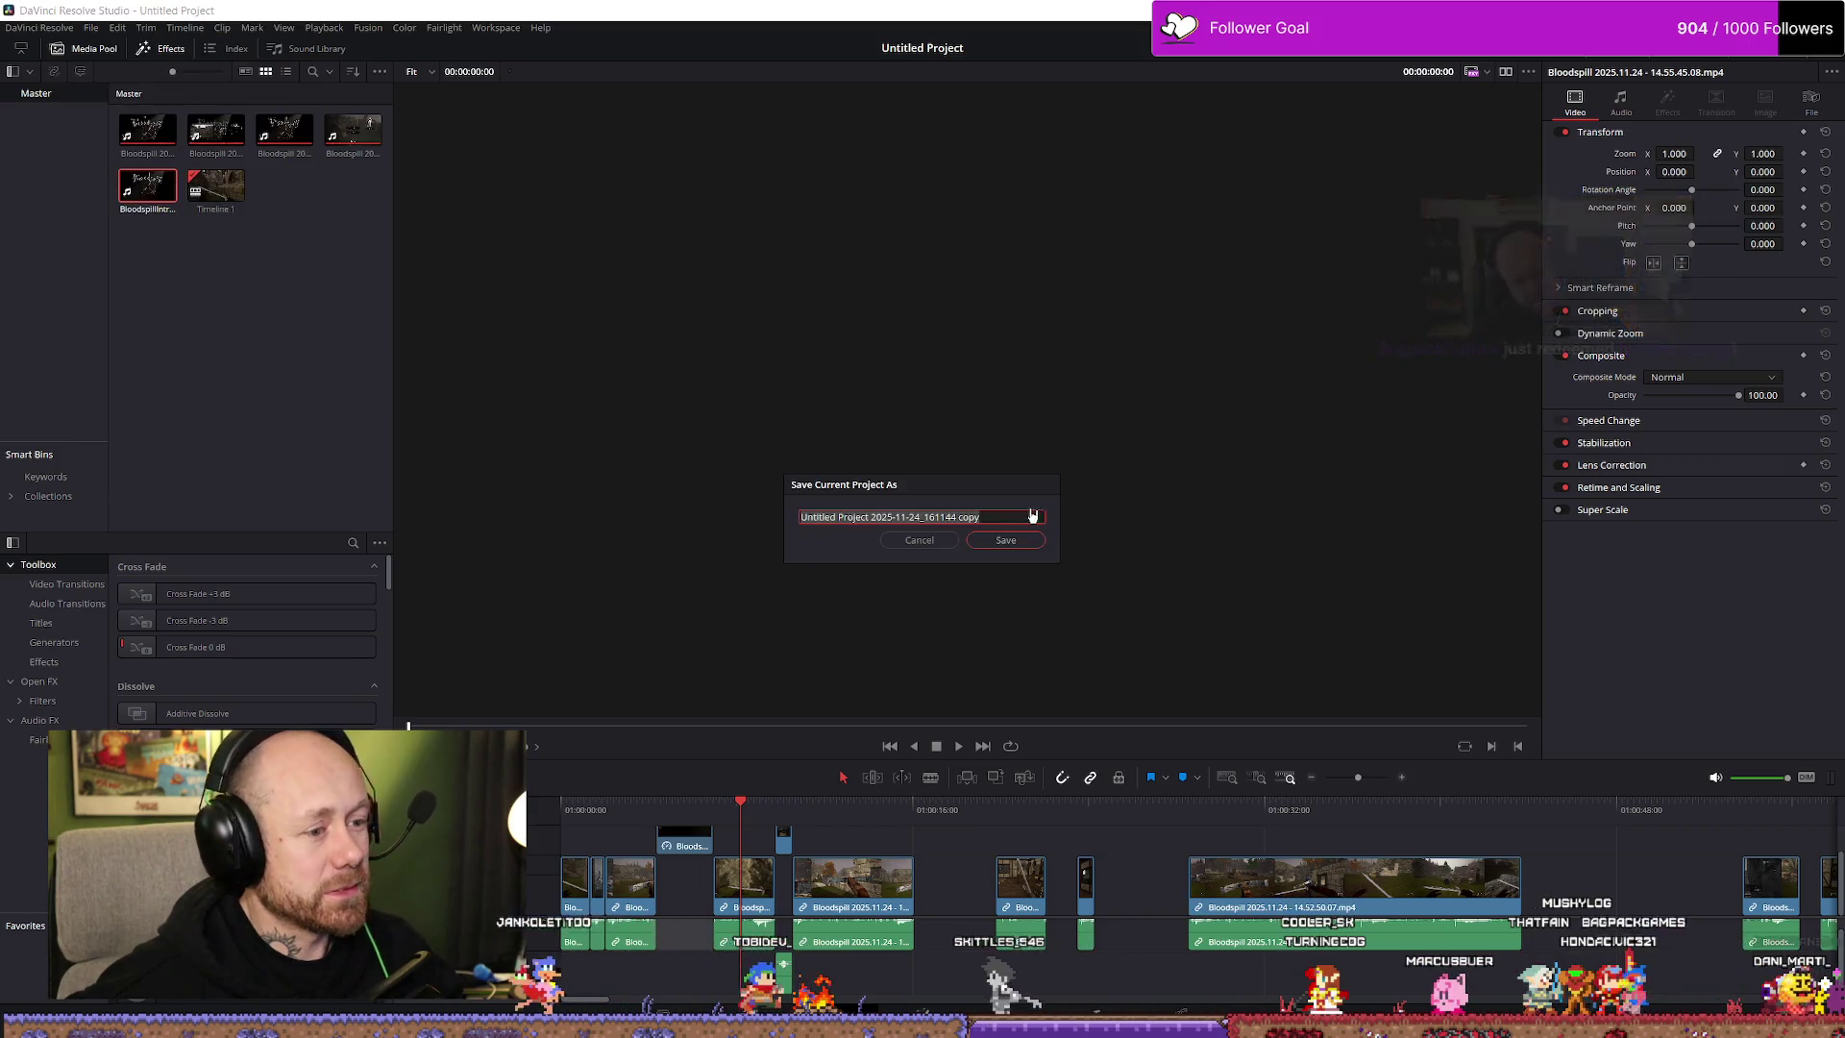
left_click(999, 517)
left_click_drag(963, 517, 694, 515)
type("BloodspillTrailer")
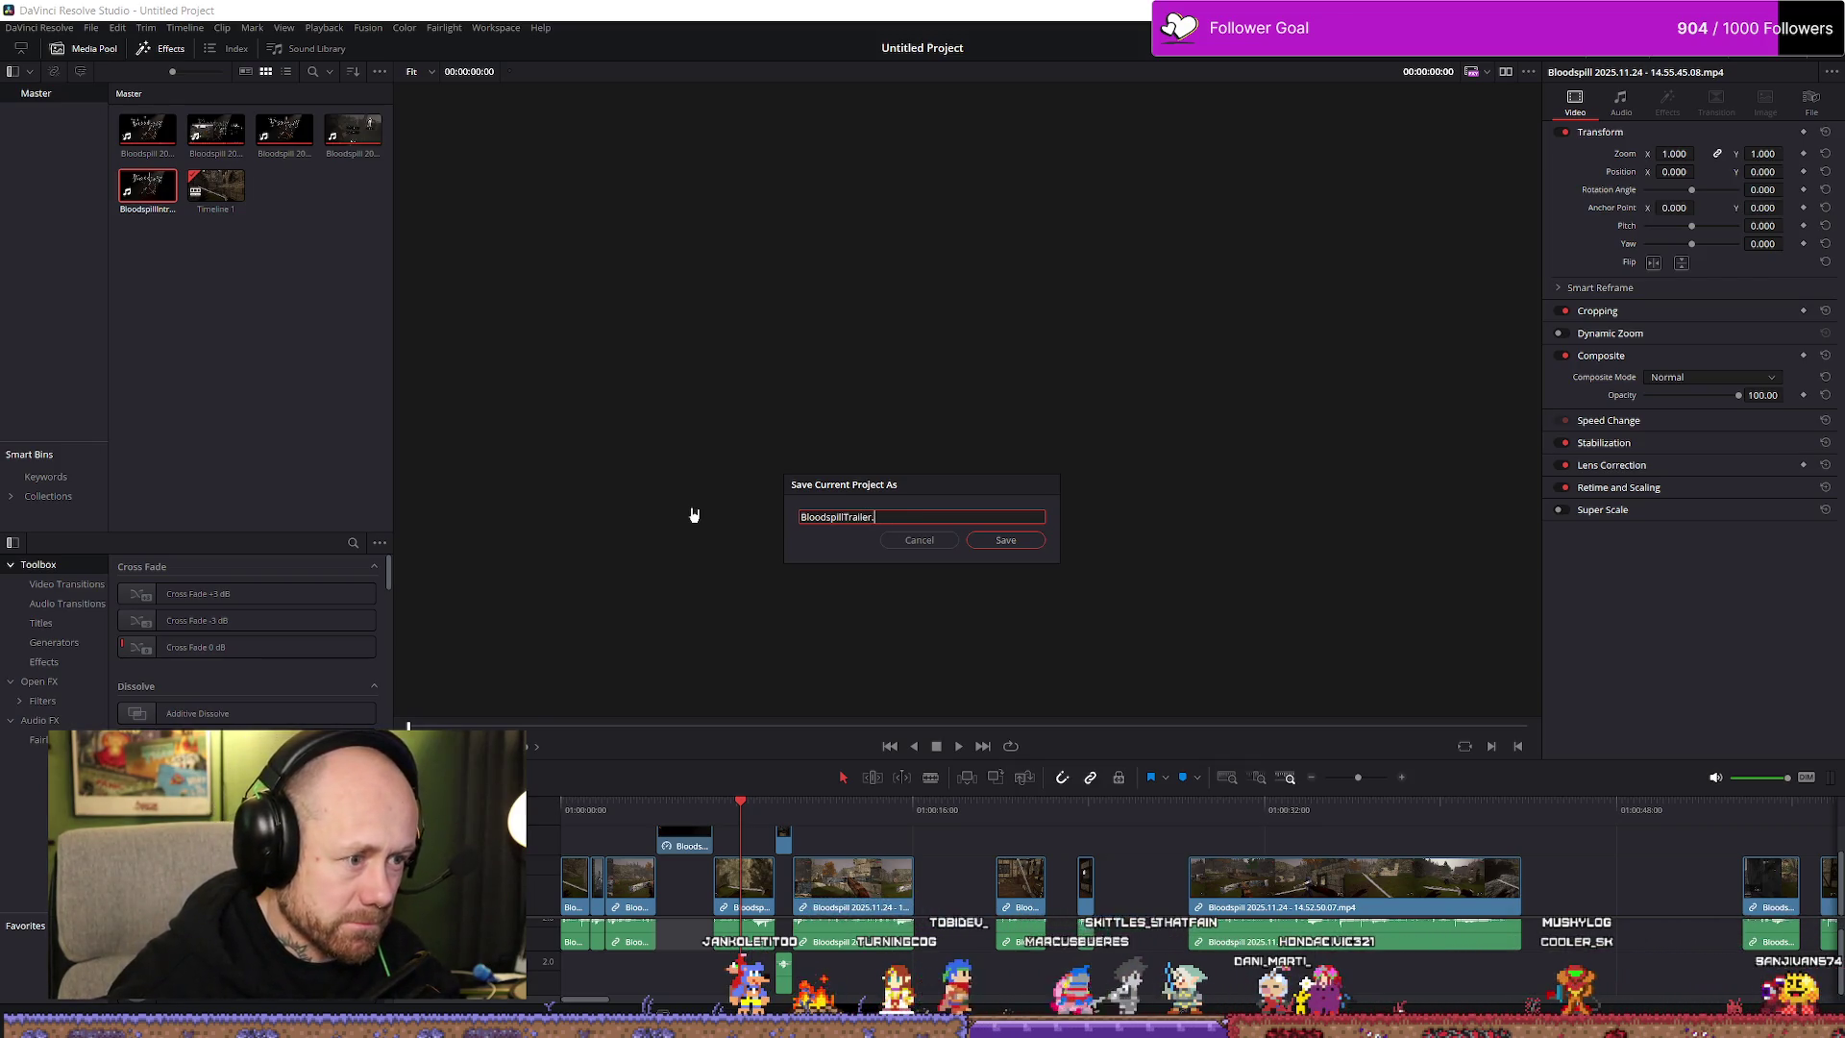
left_click(1003, 539)
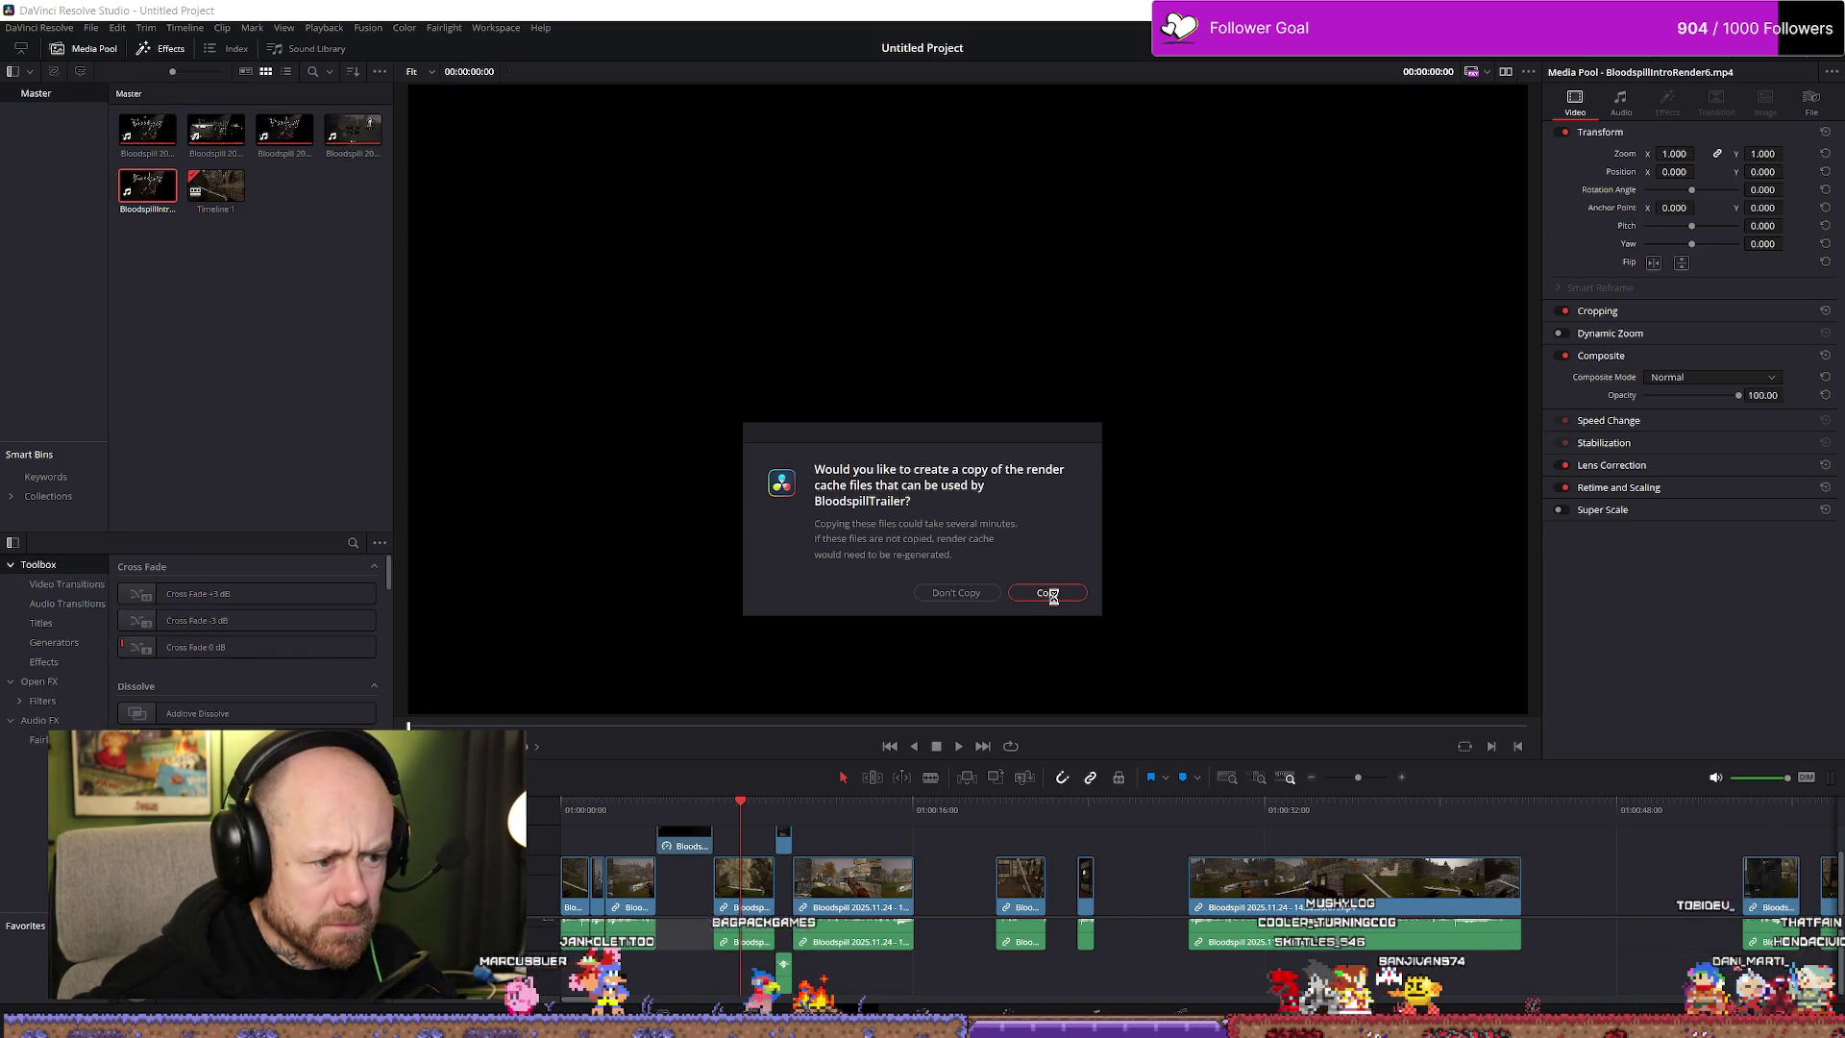
left_click(954, 592)
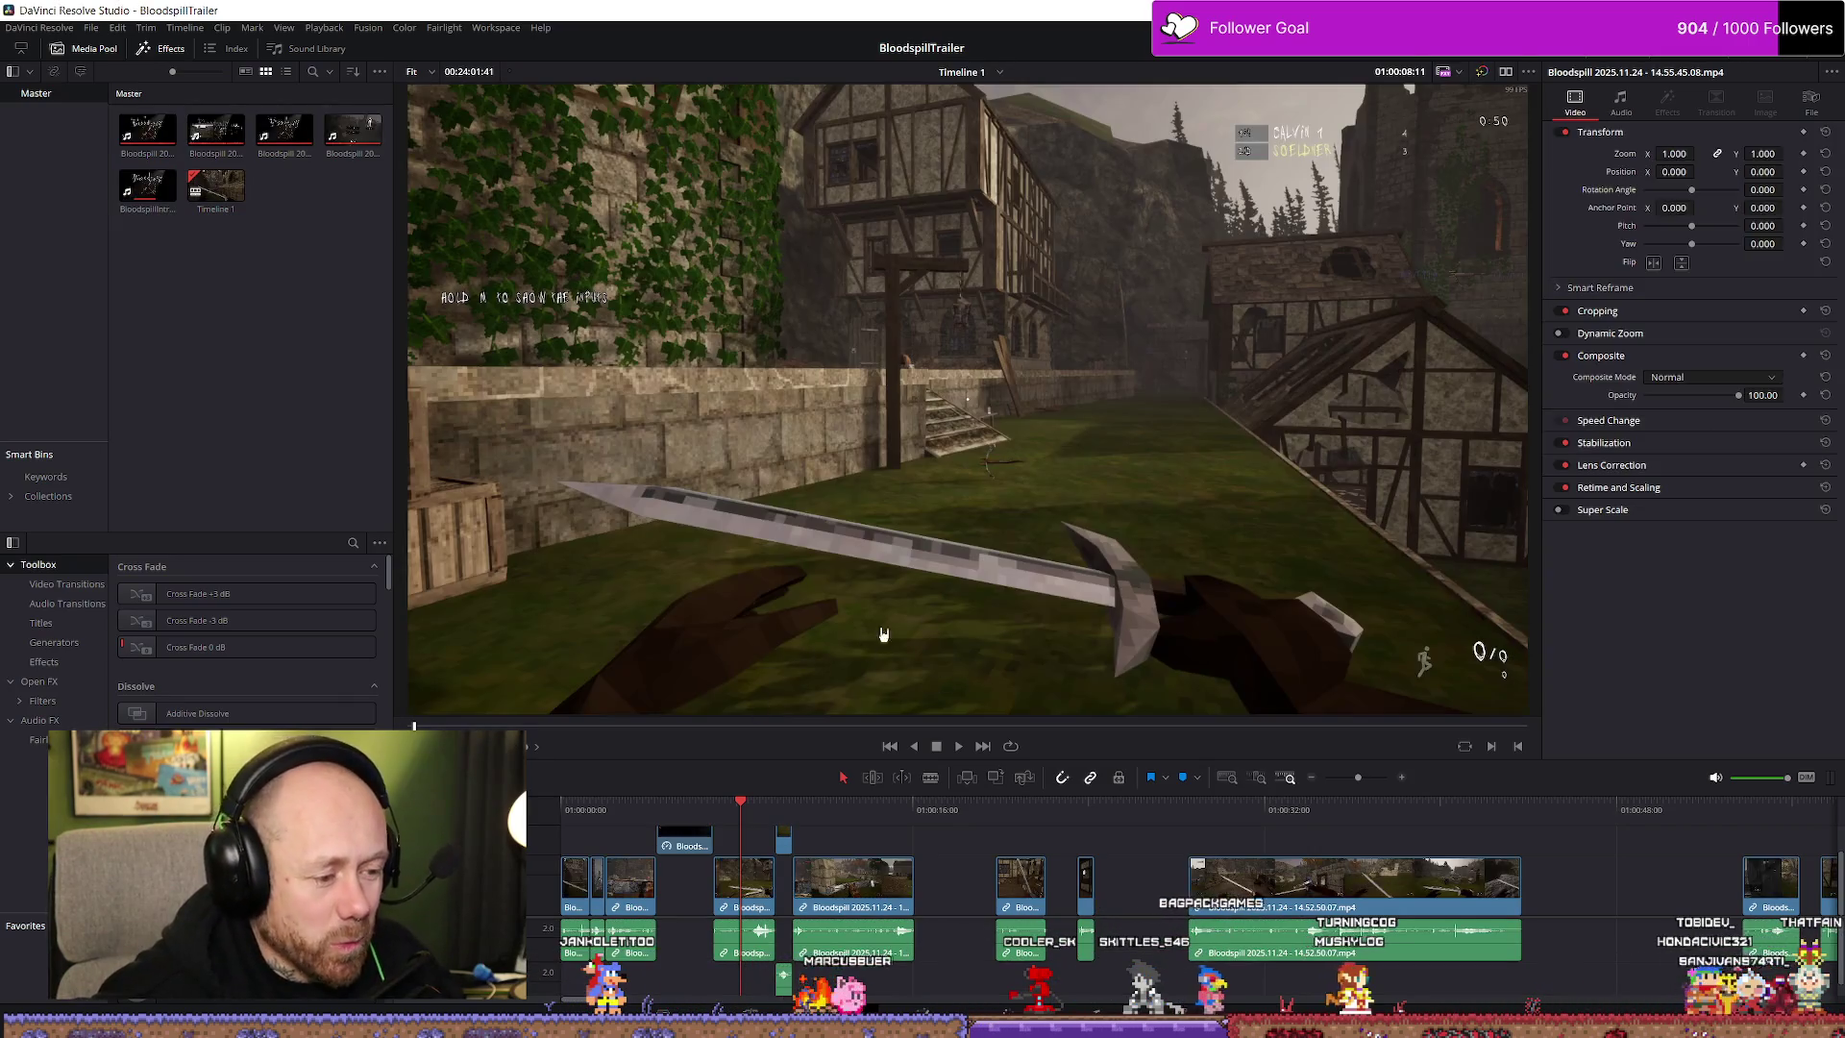
Open the File menu again, then dismiss it with Esc
left_click(96, 34)
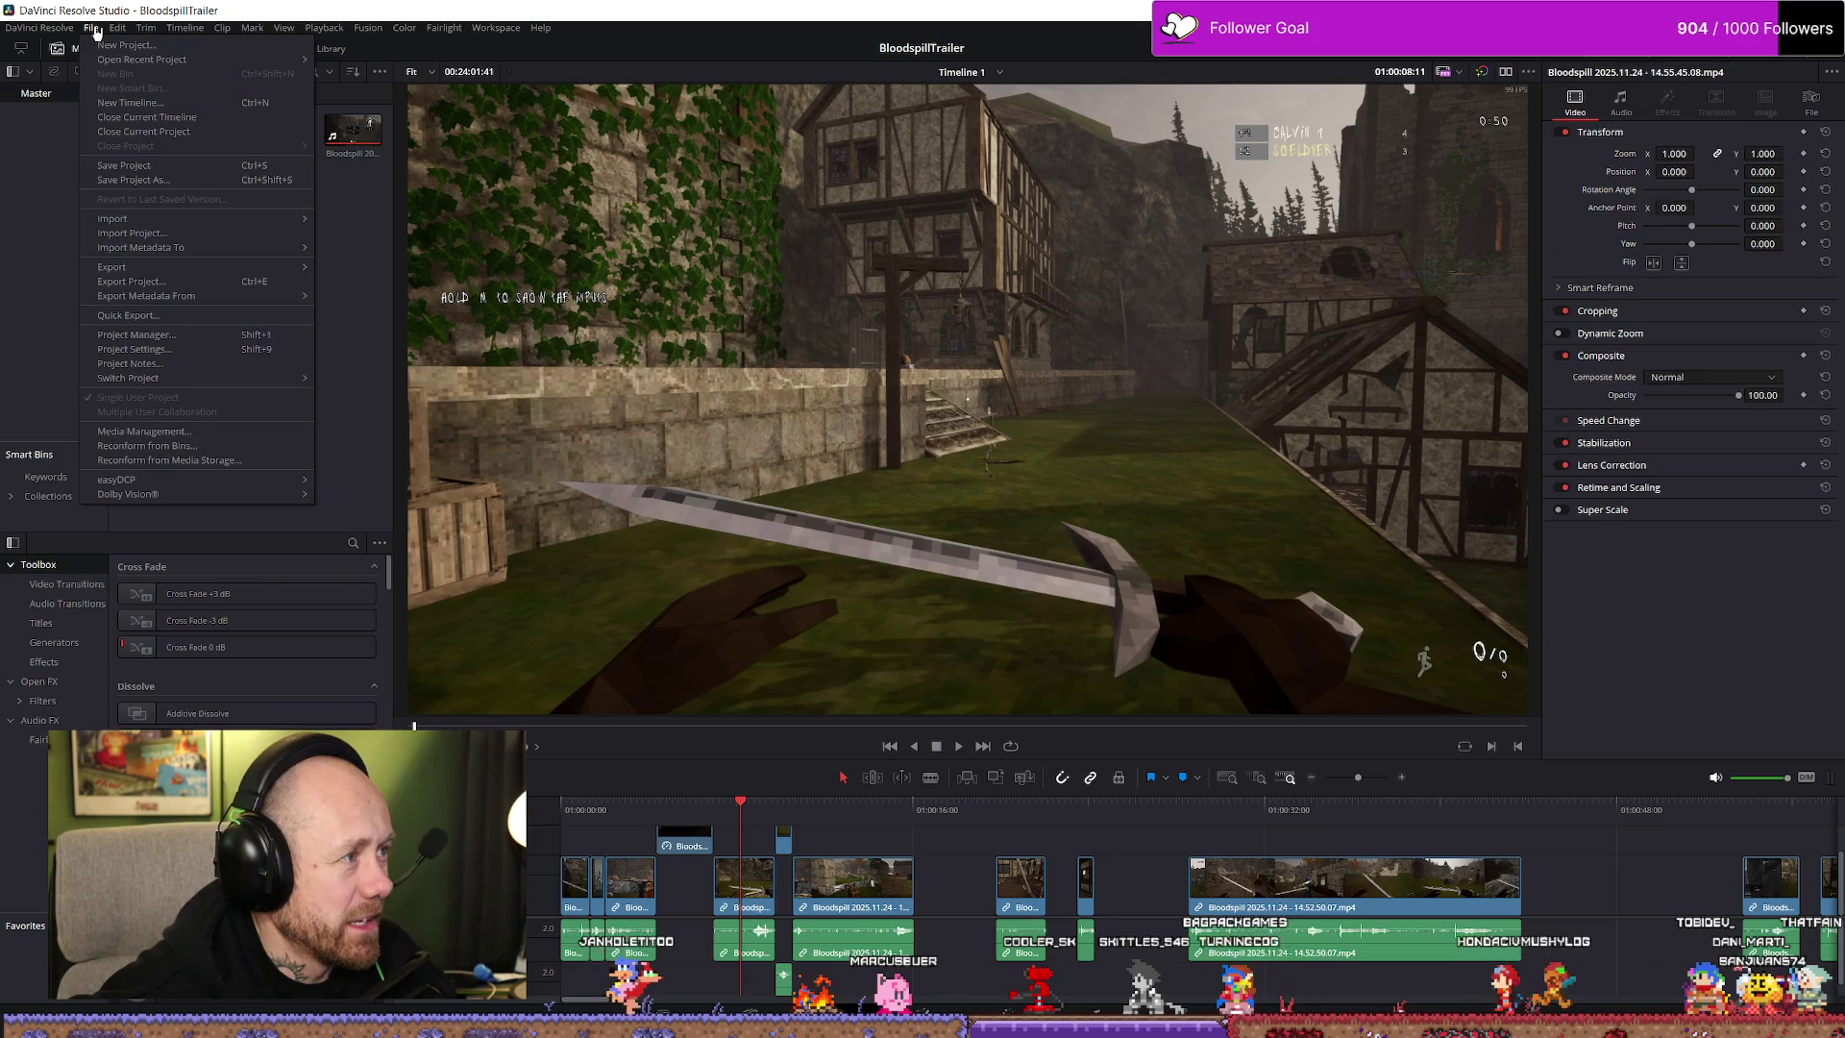
mouse_move(117, 27)
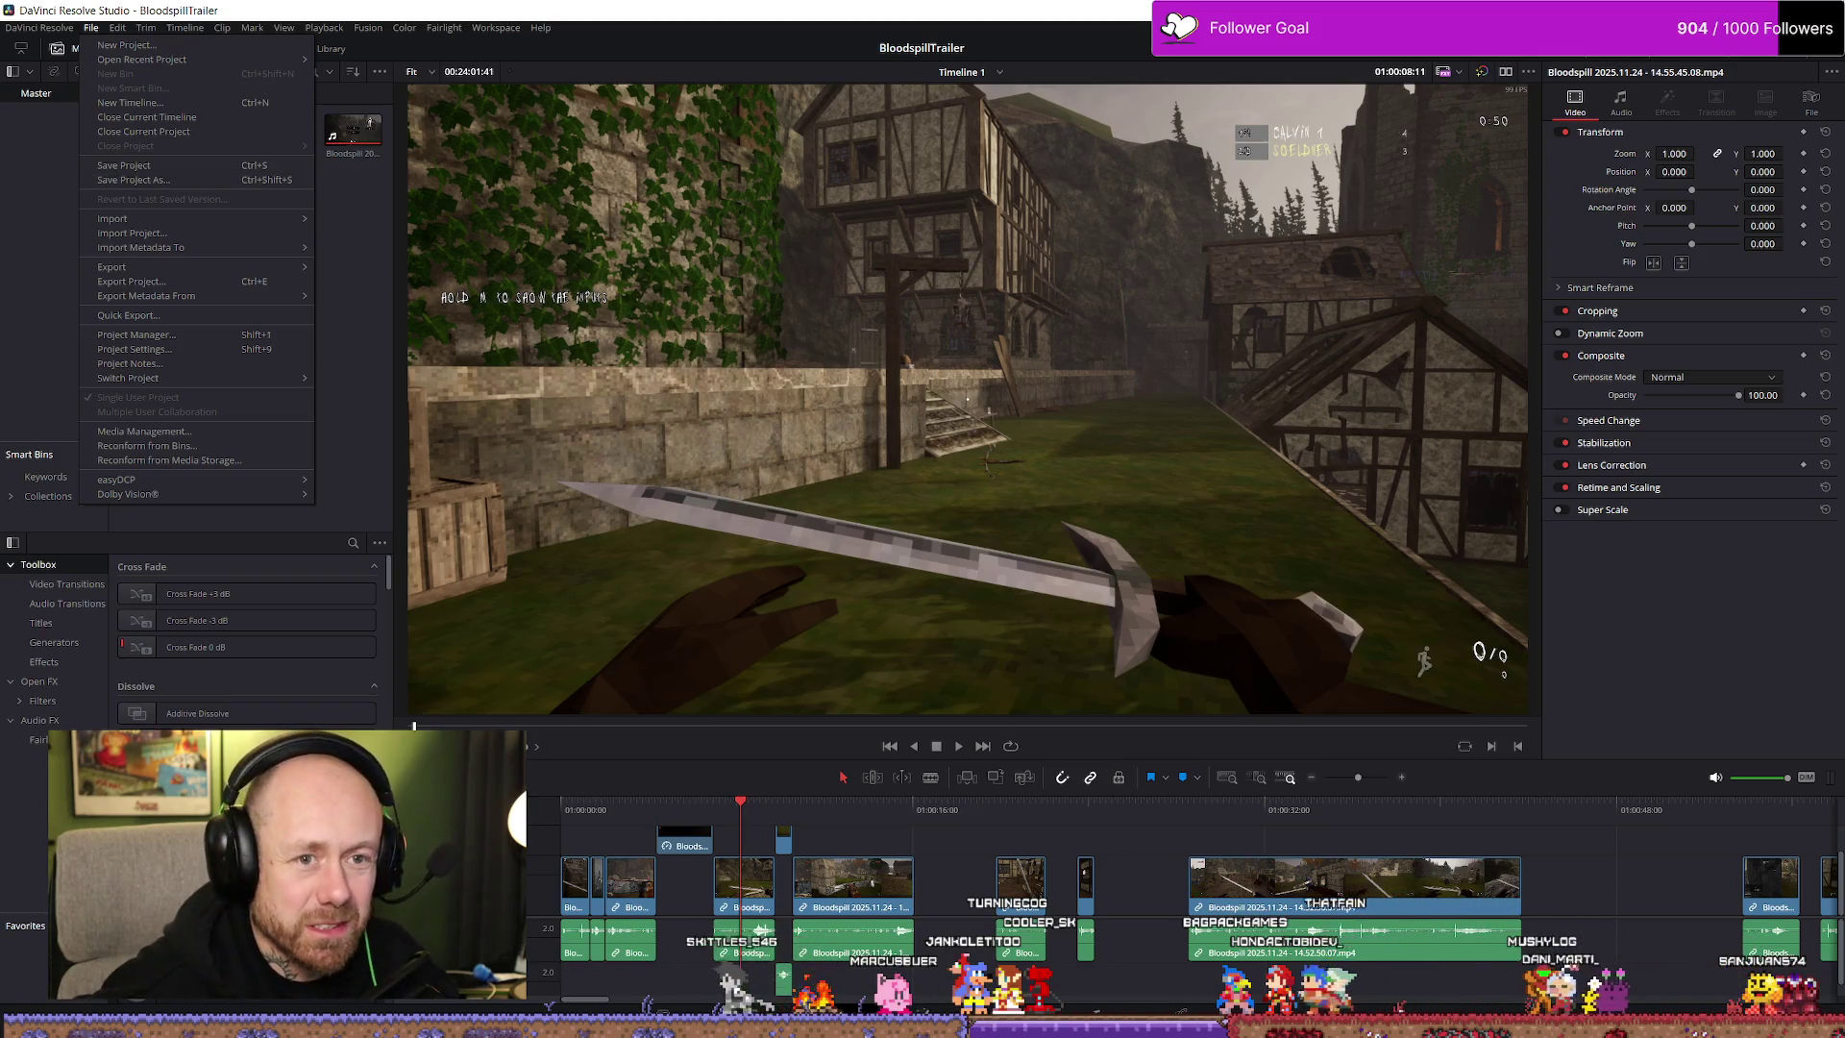
key("Escape")
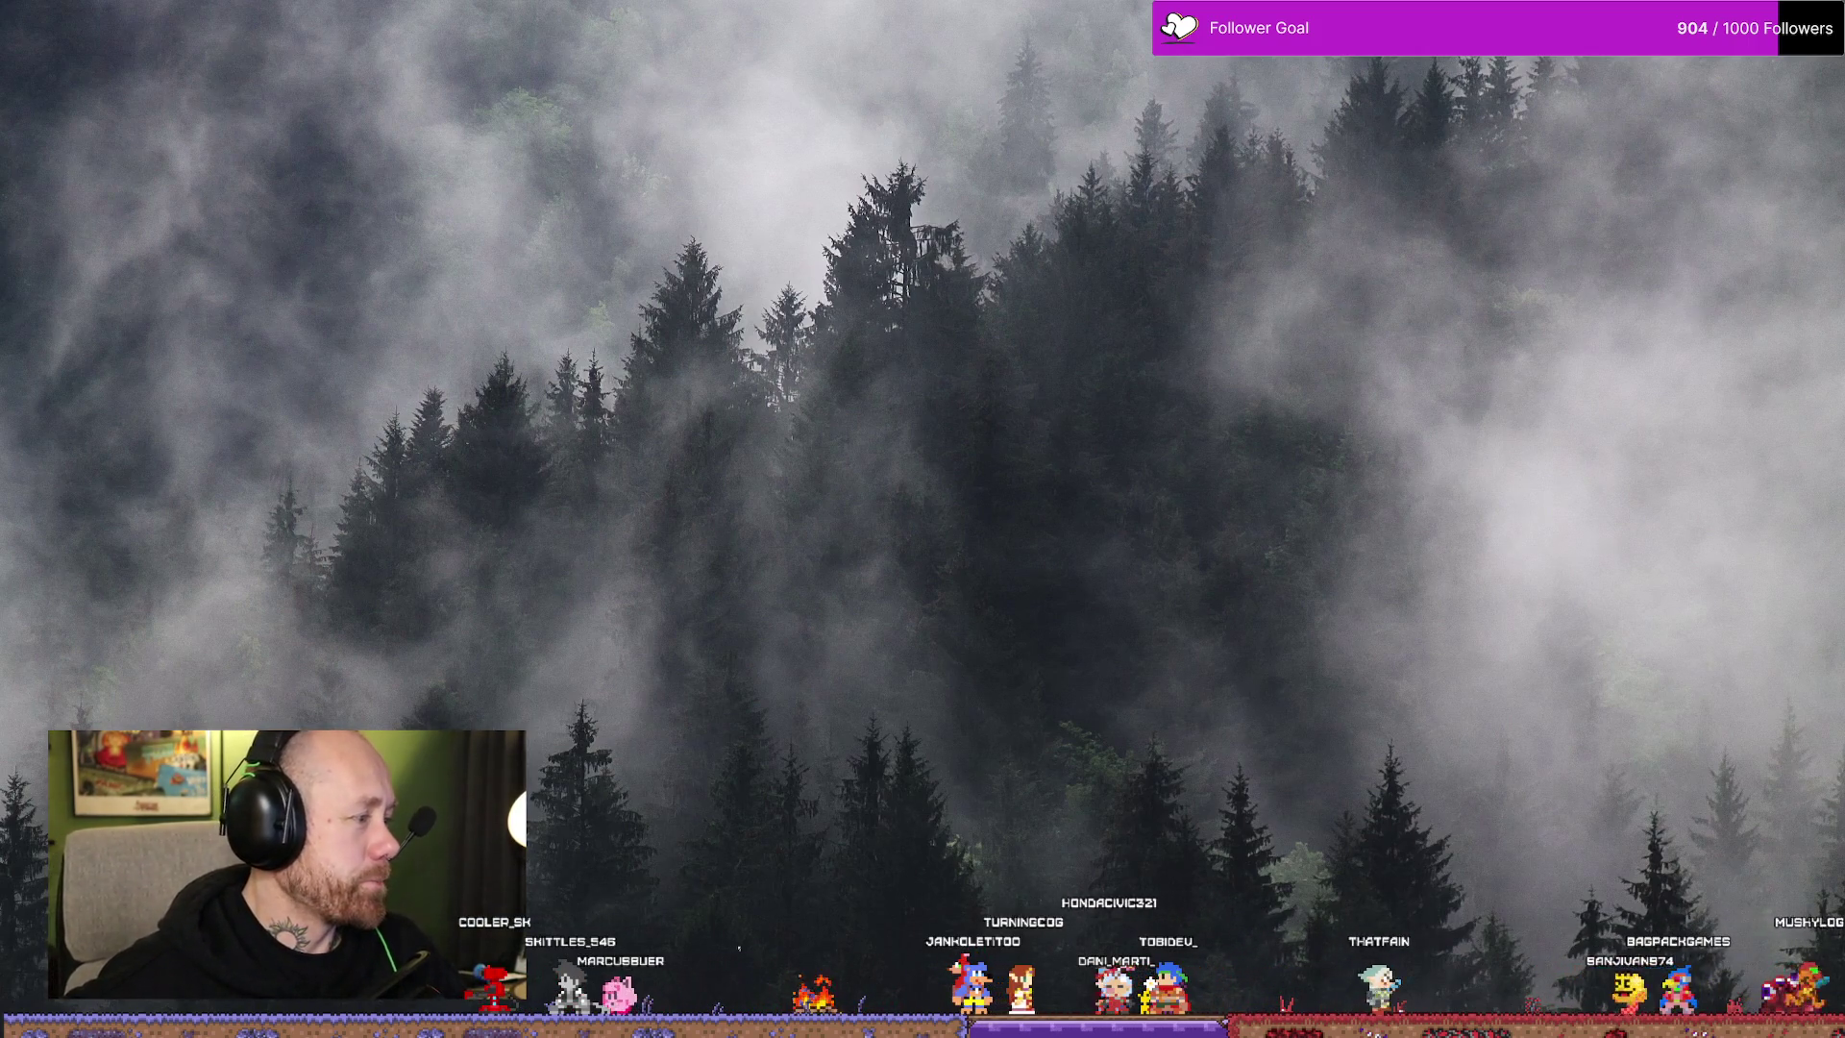
Open a new File Explorer window and browse through the drives to Volume (D:)
key("super+e")
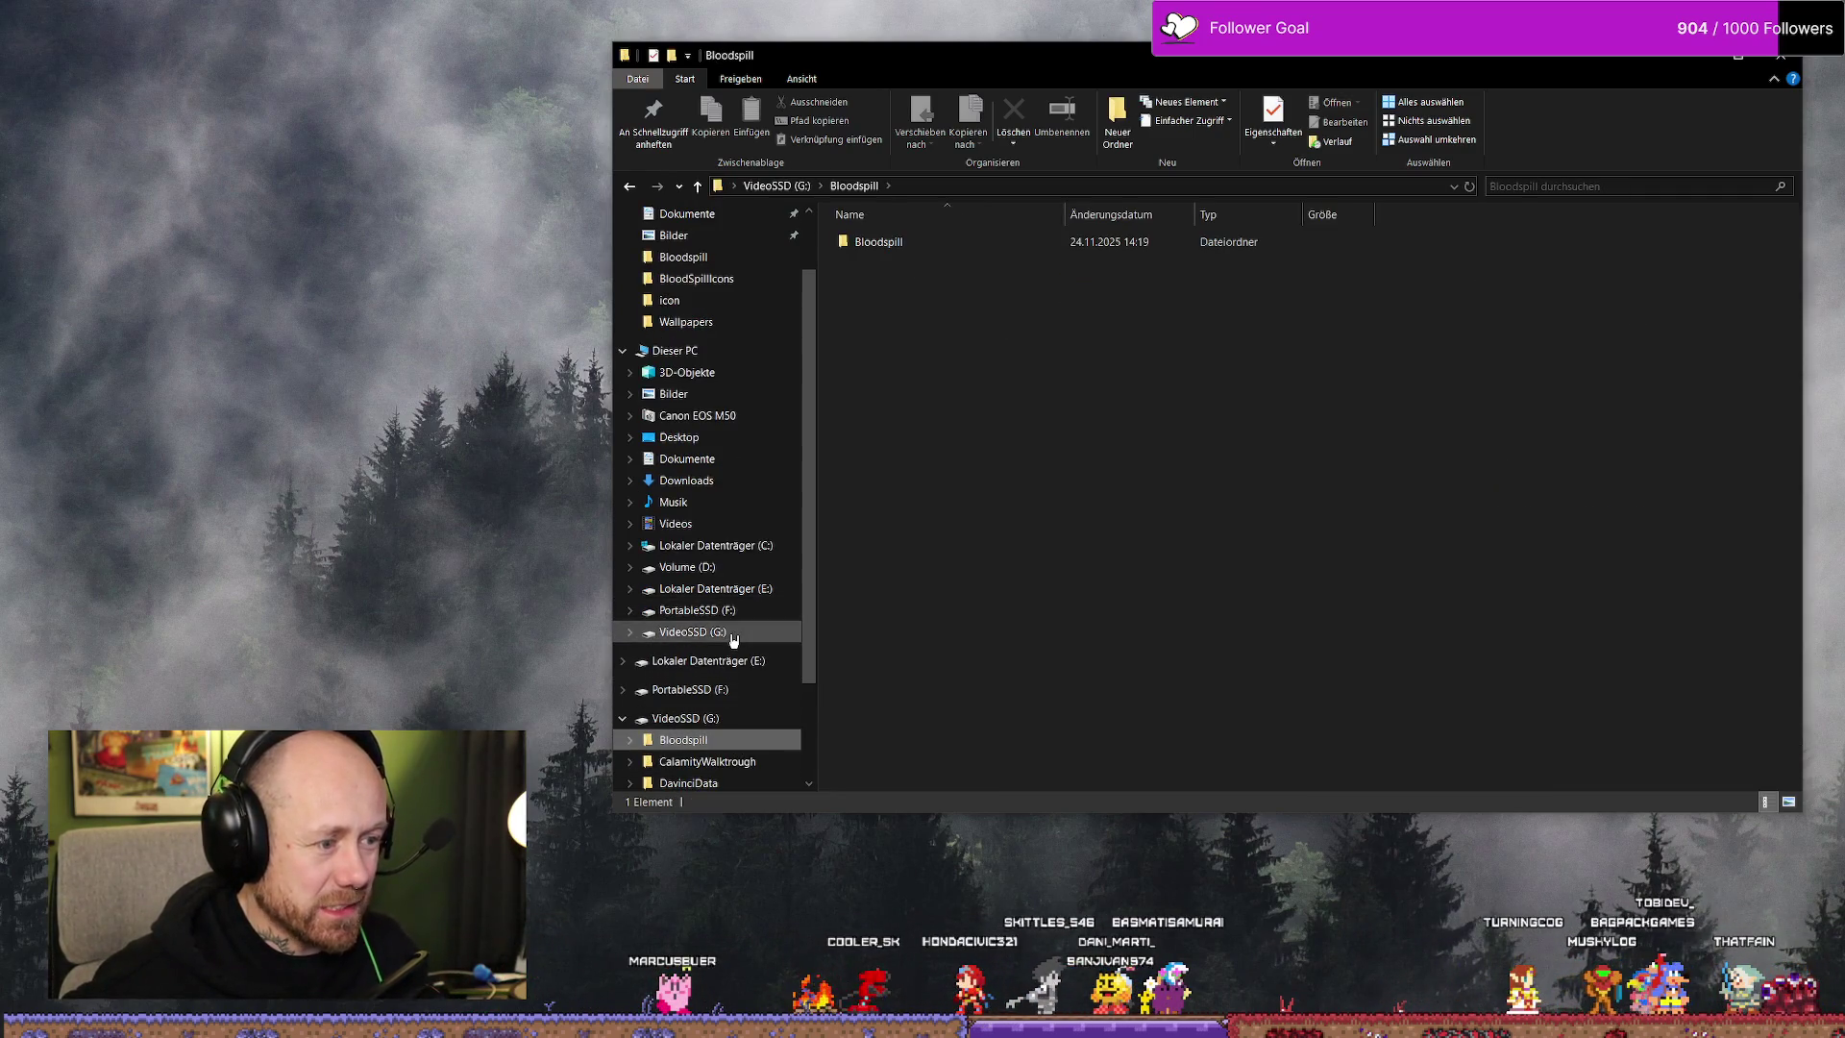
left_click(690, 610)
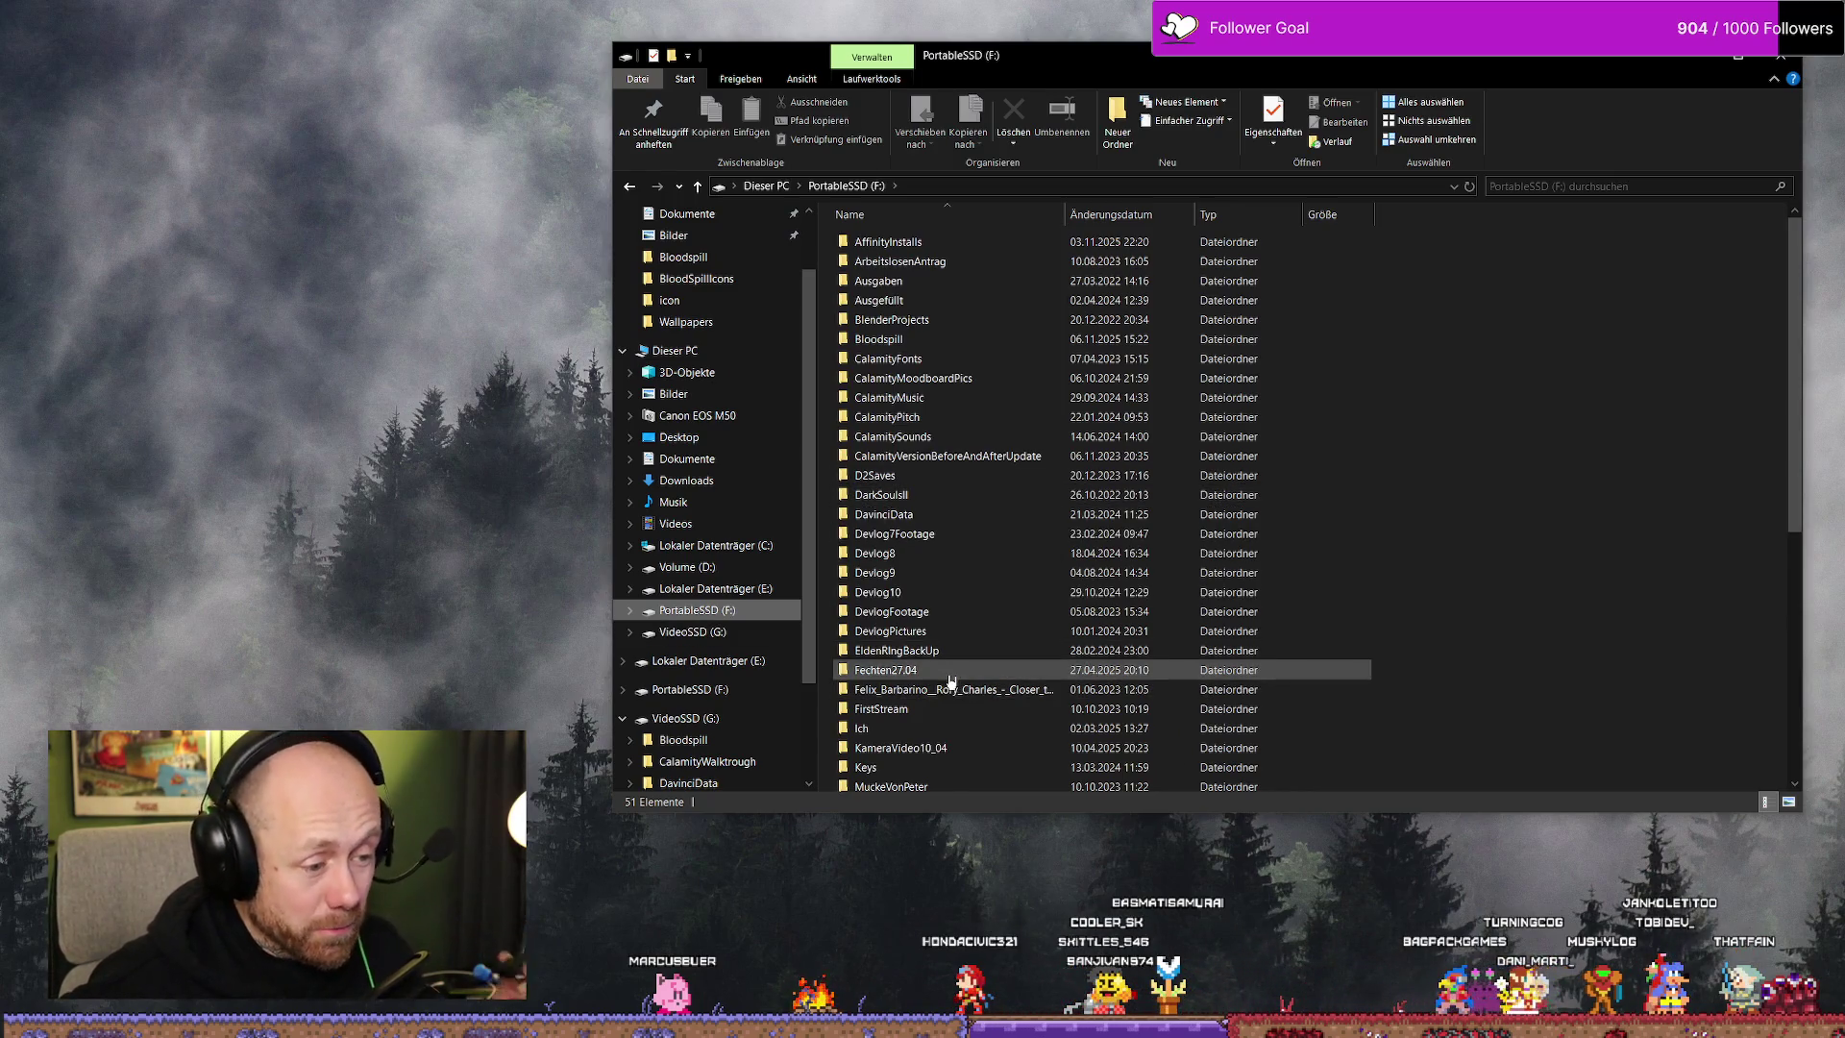
scroll(949, 678, "down", 2)
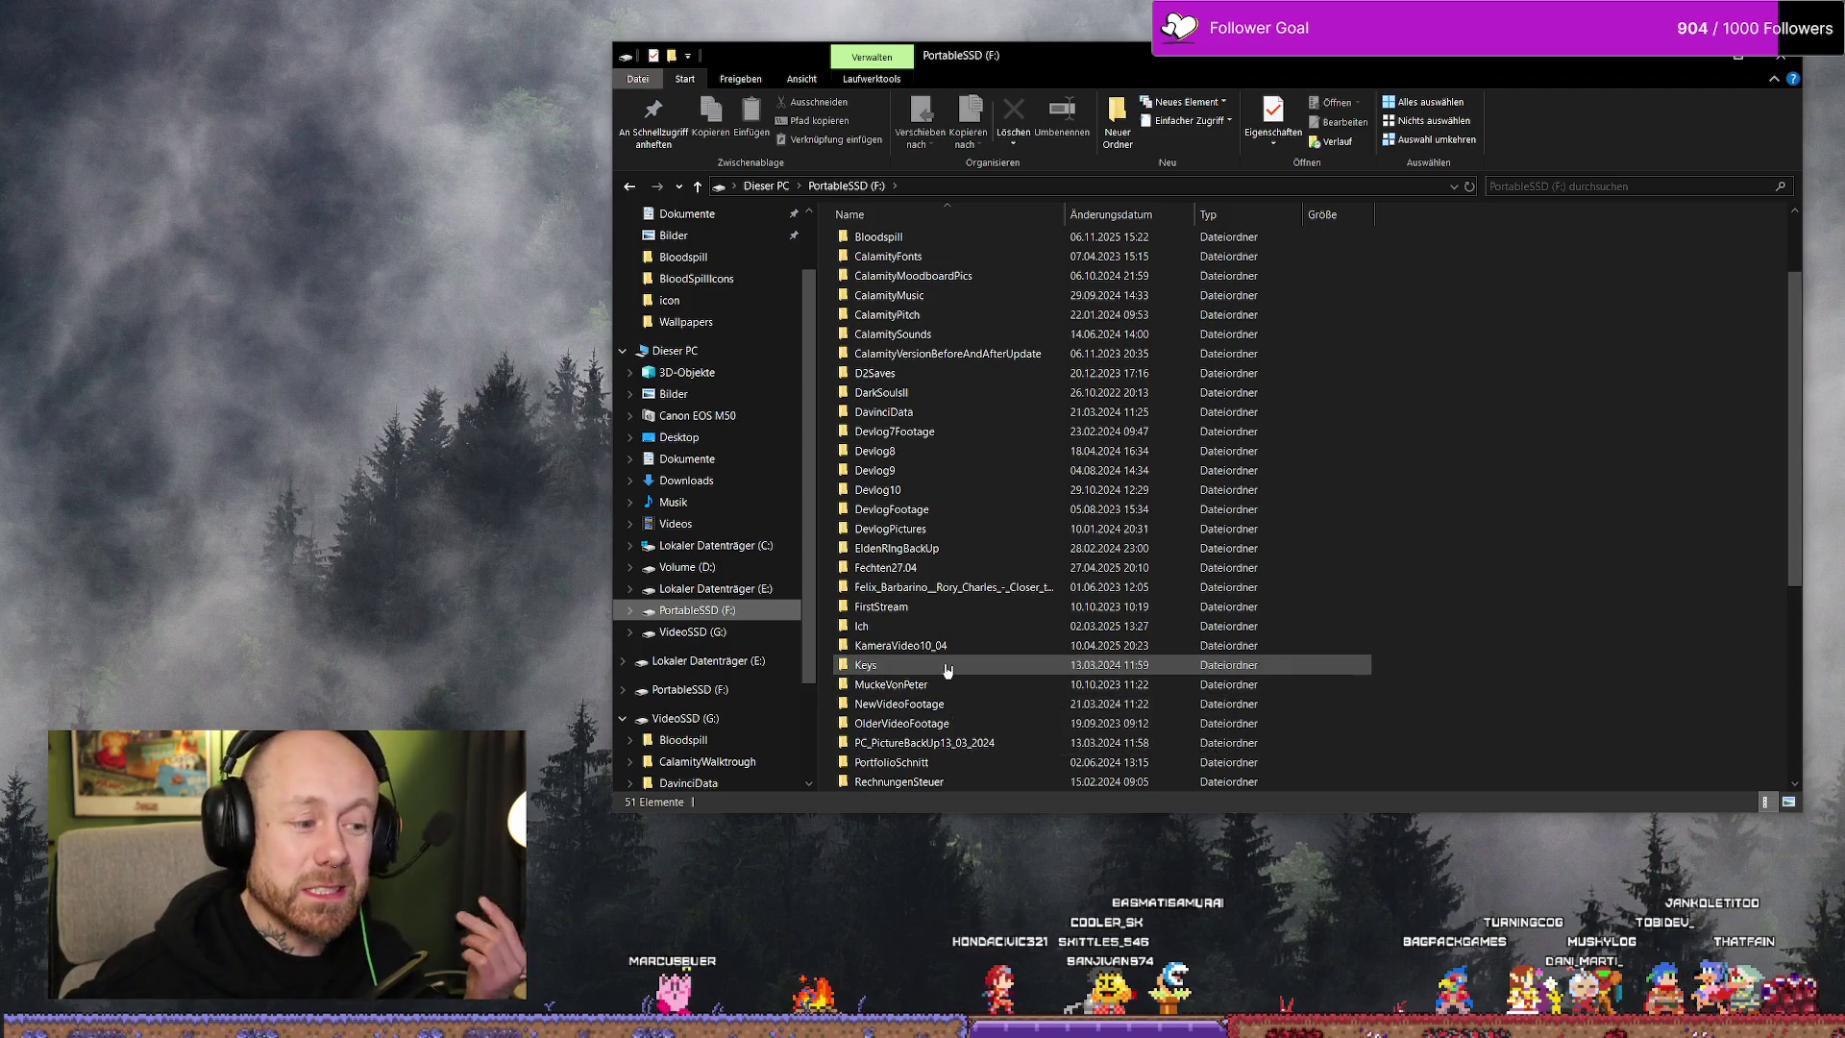
scroll(950, 670, "down", 3)
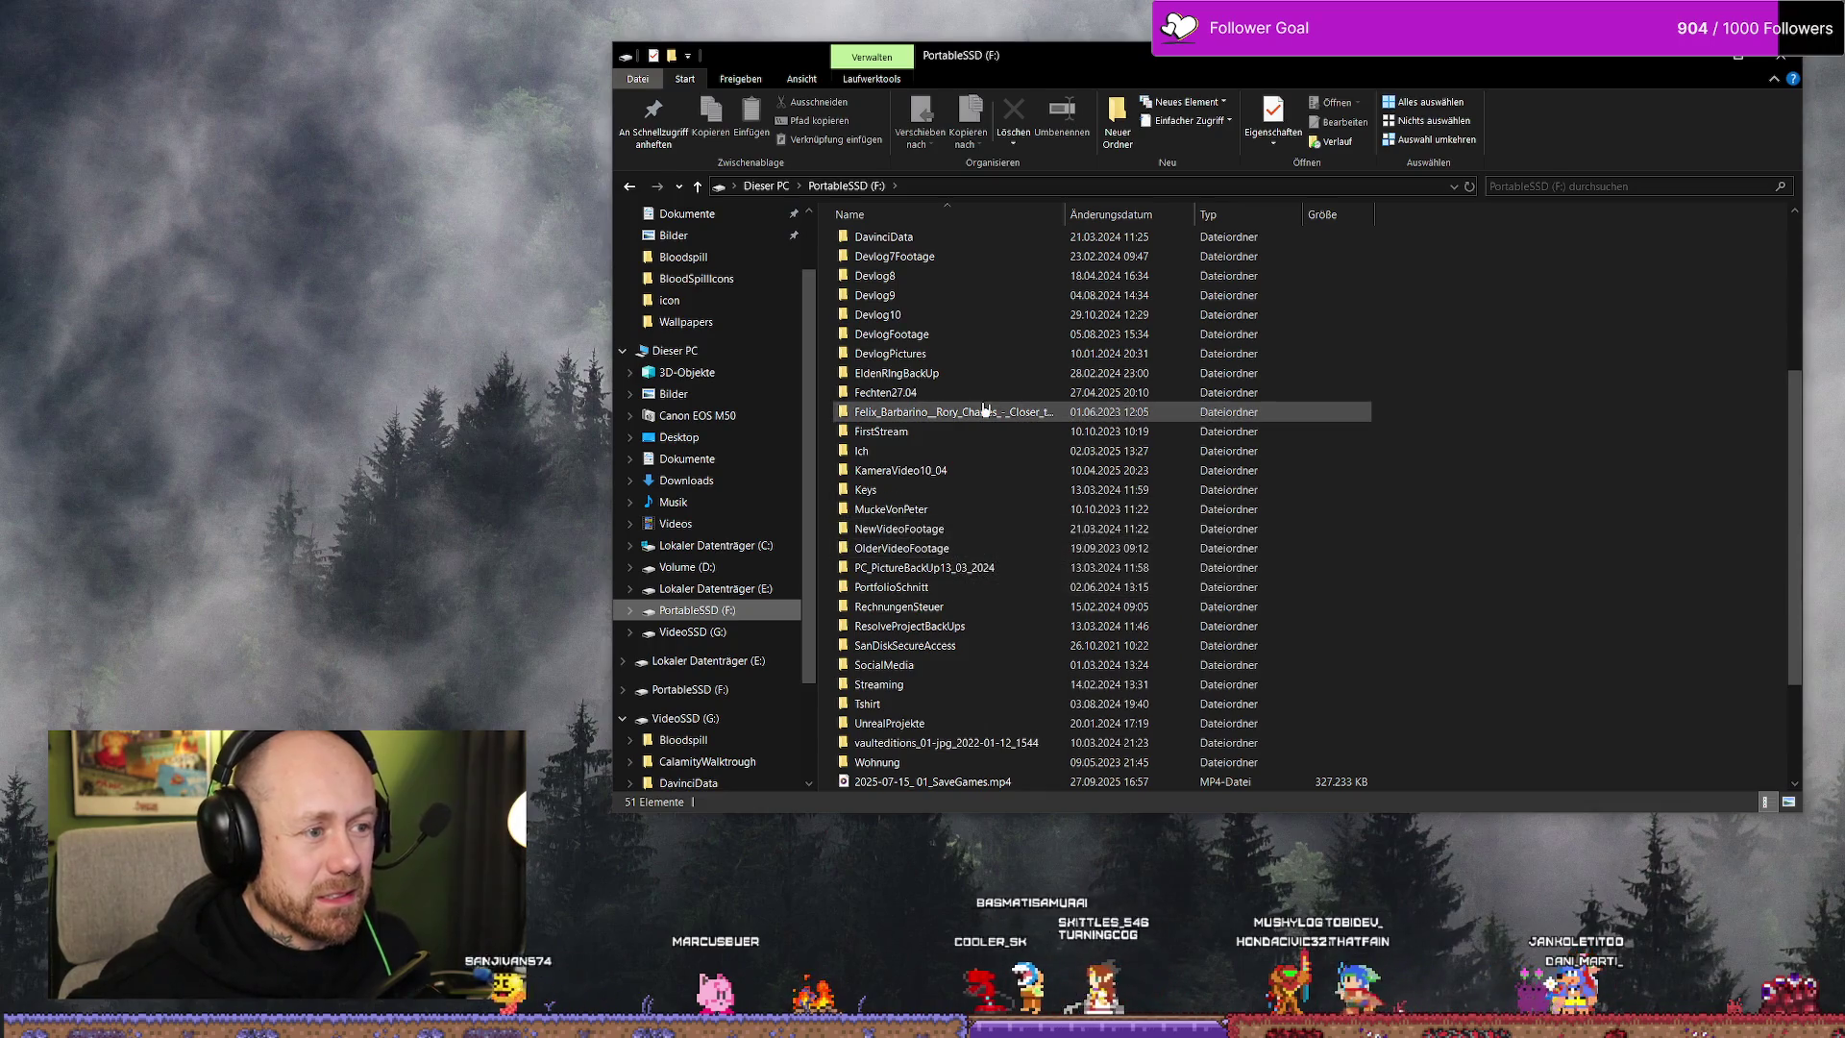
mouse_move(984, 410)
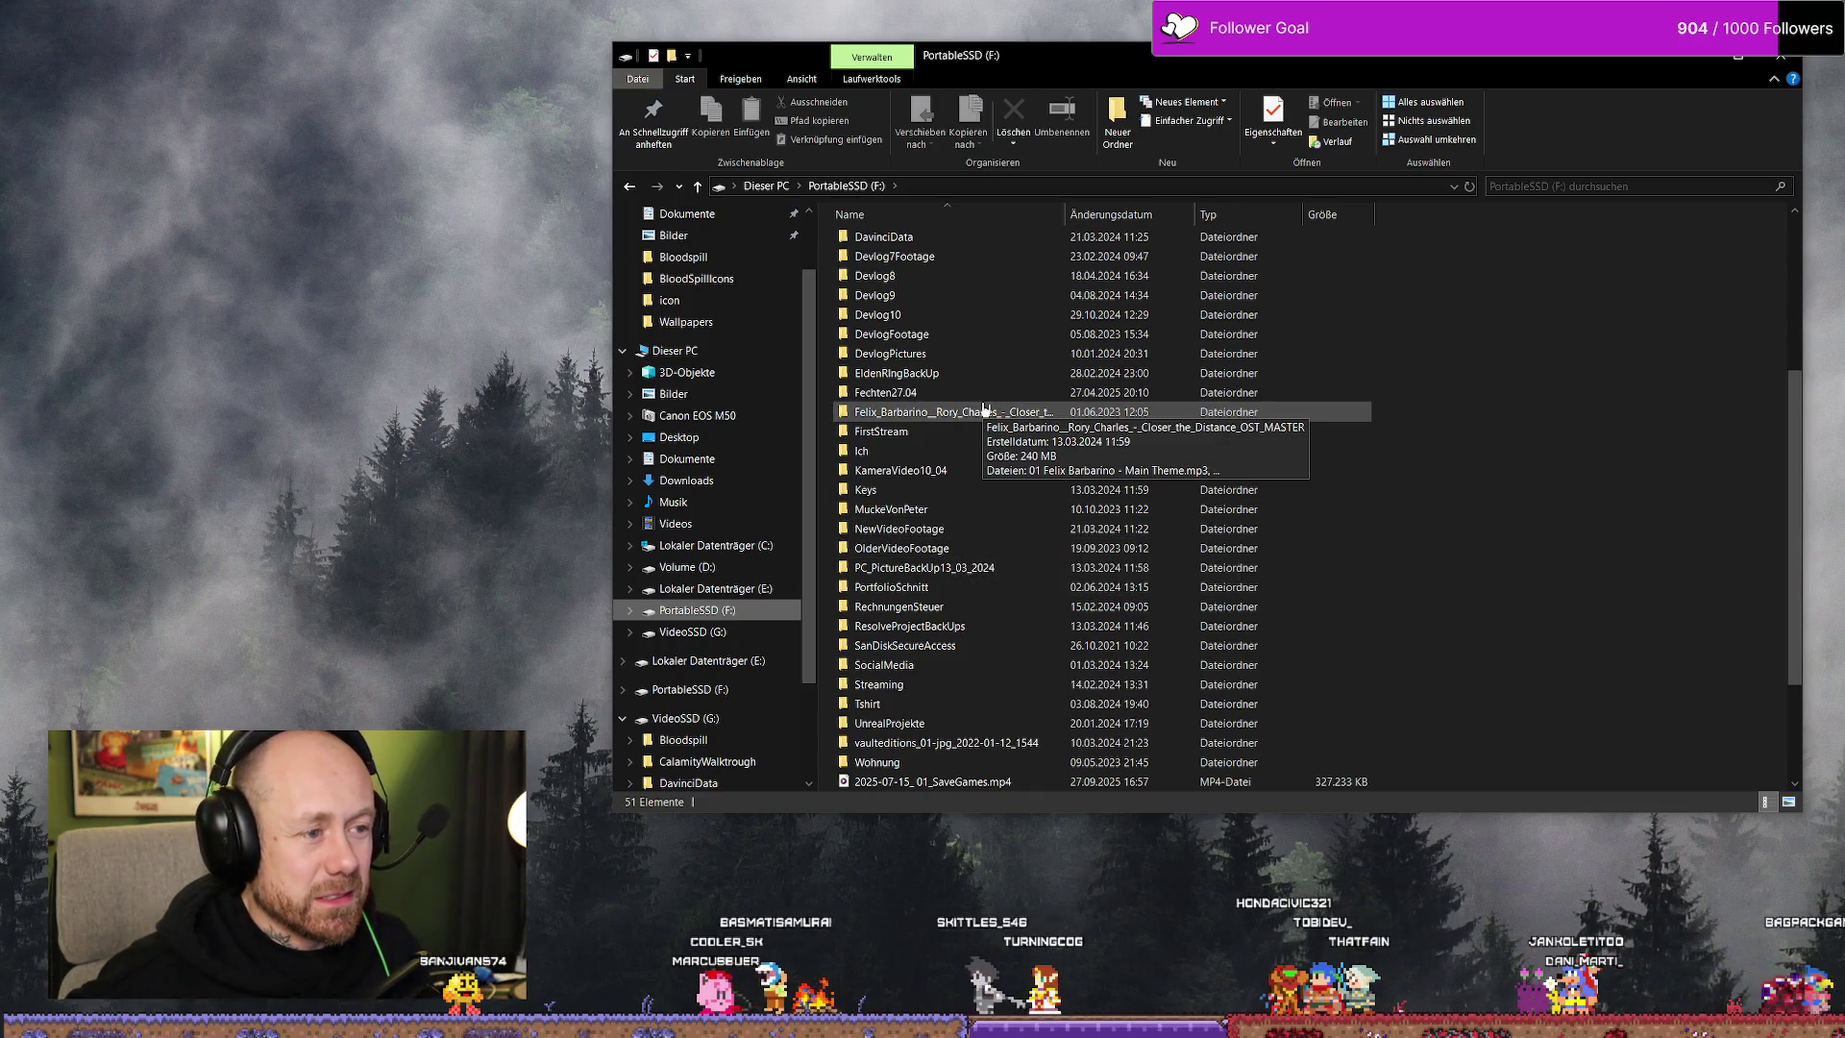
scroll(984, 410, "down", 3)
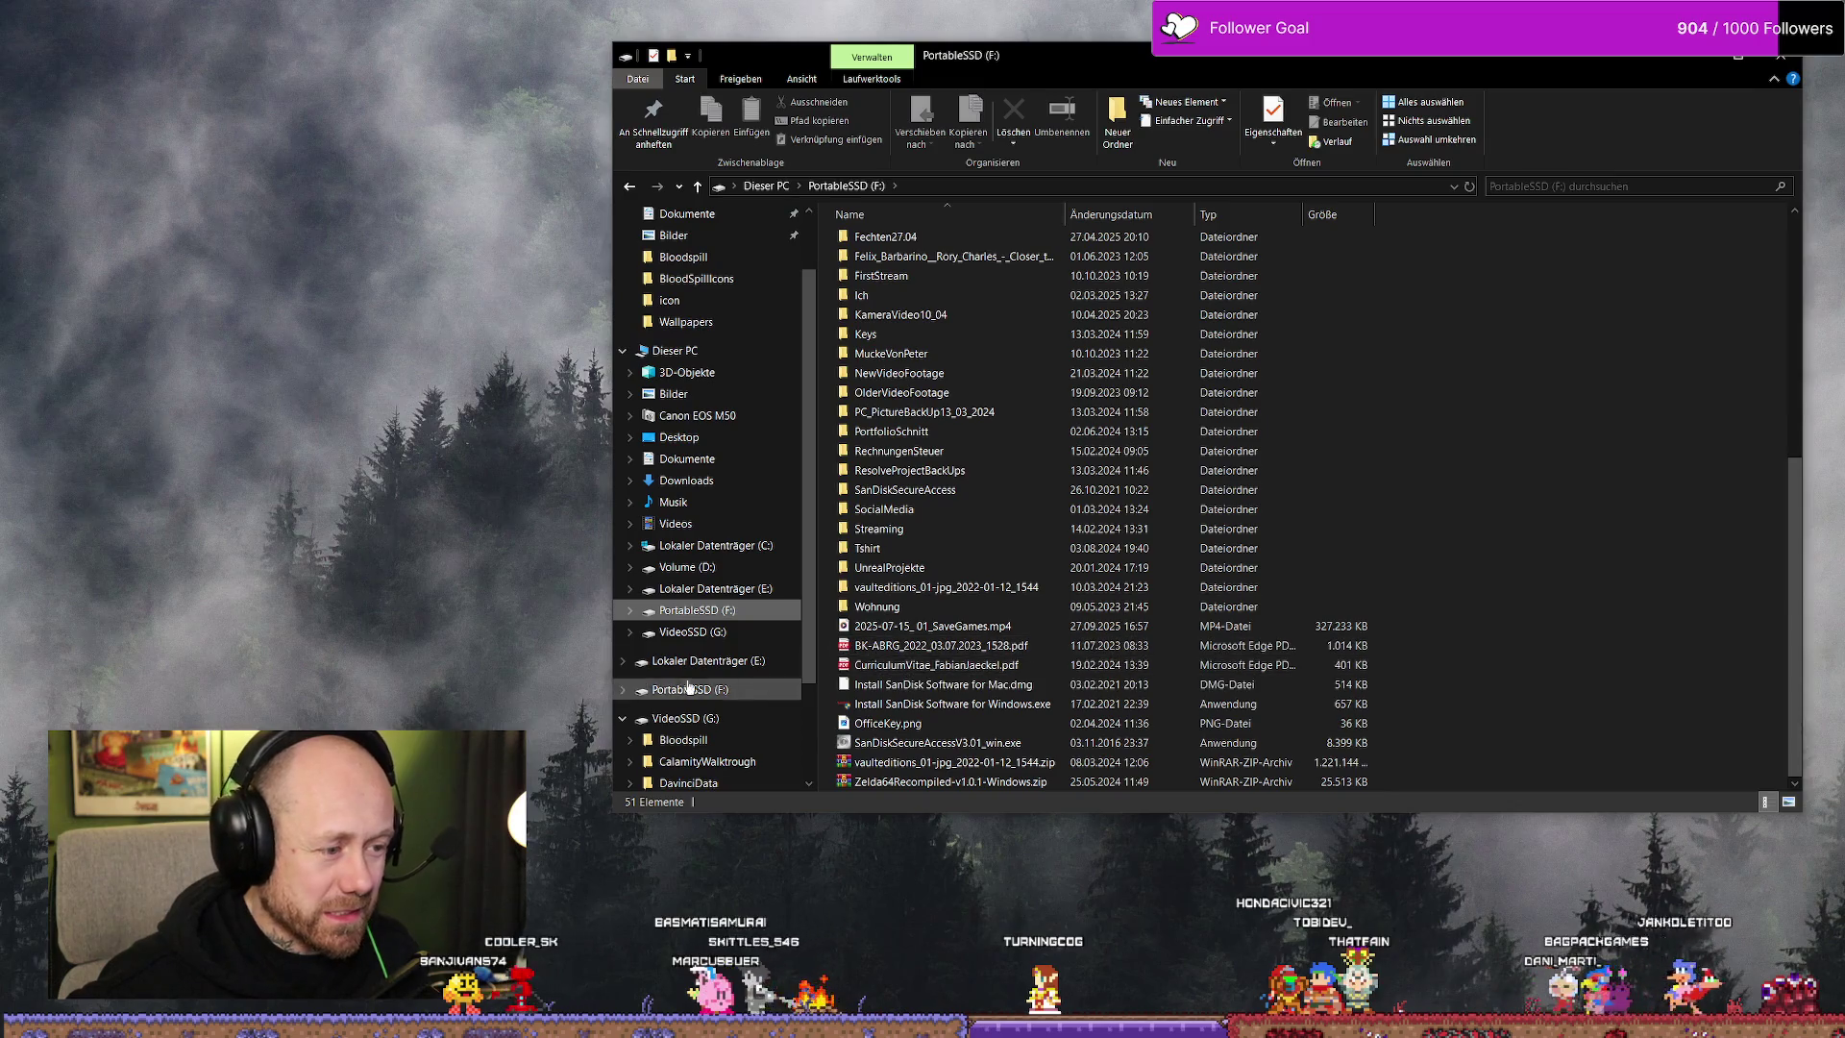
left_click(685, 717)
scroll(688, 734, "down", 1)
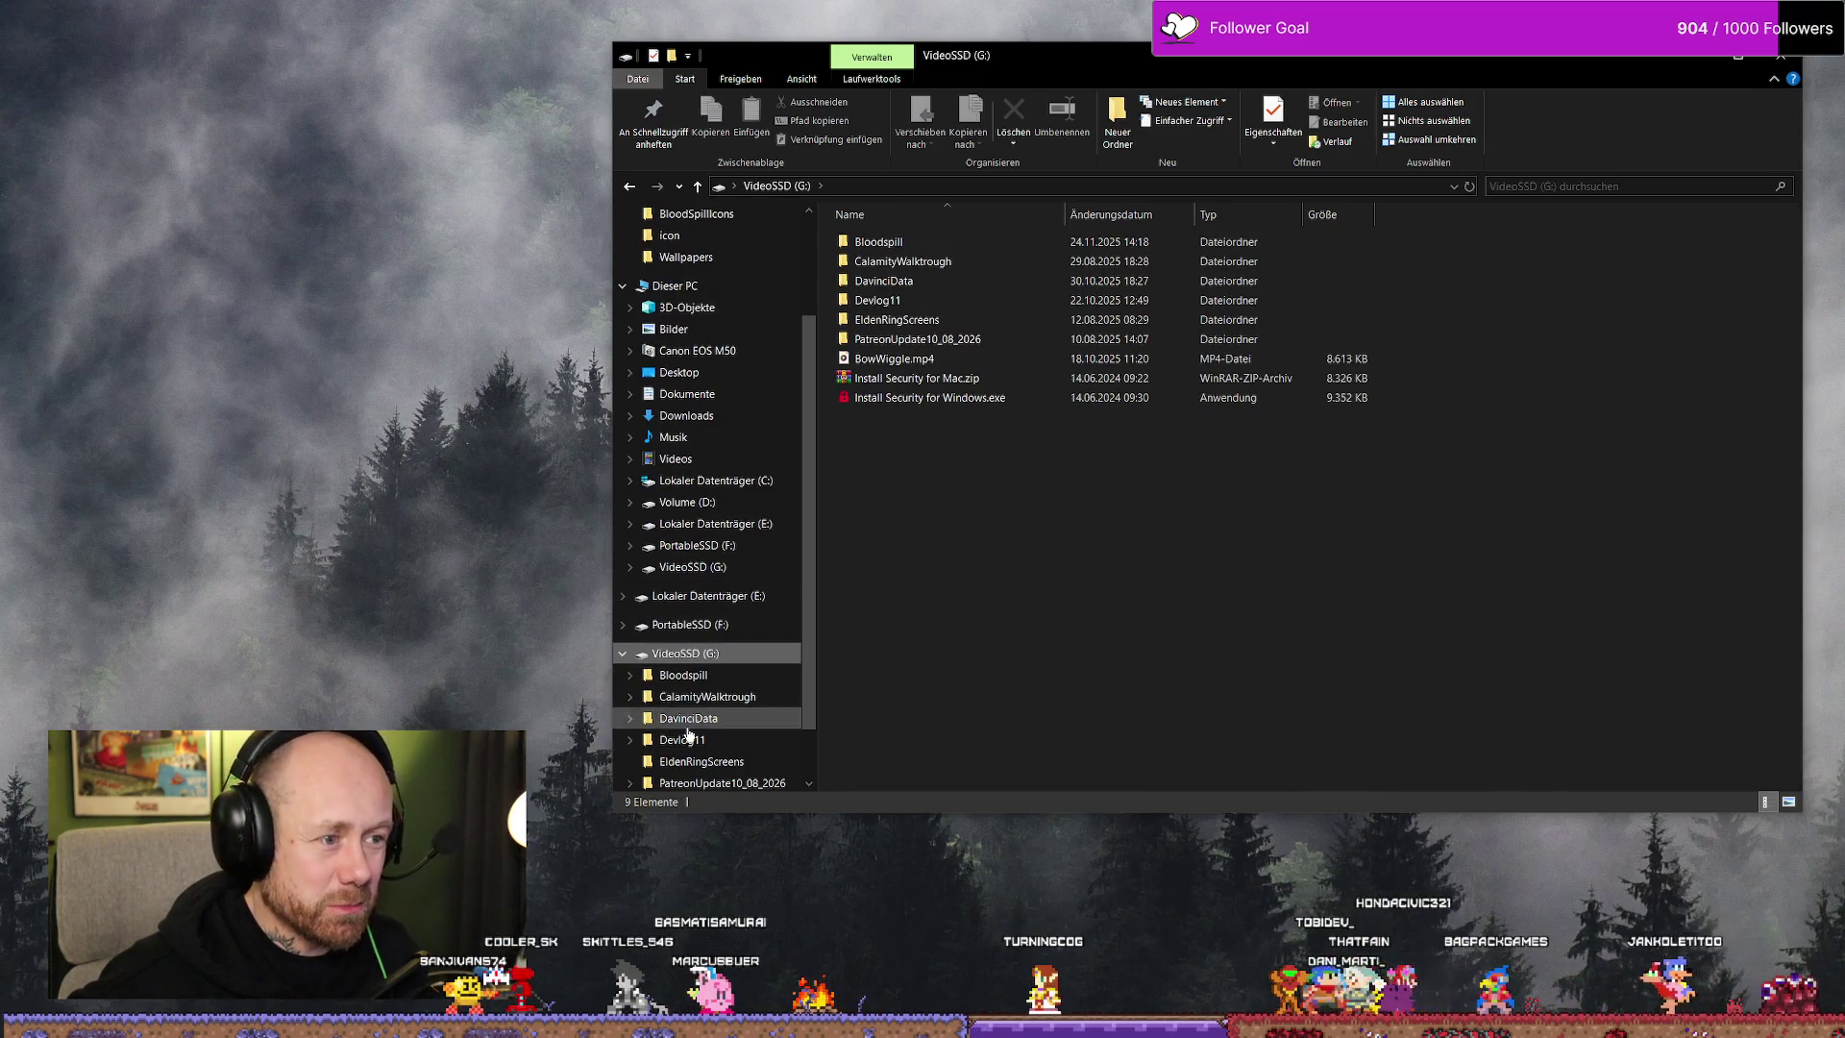
left_click(690, 566)
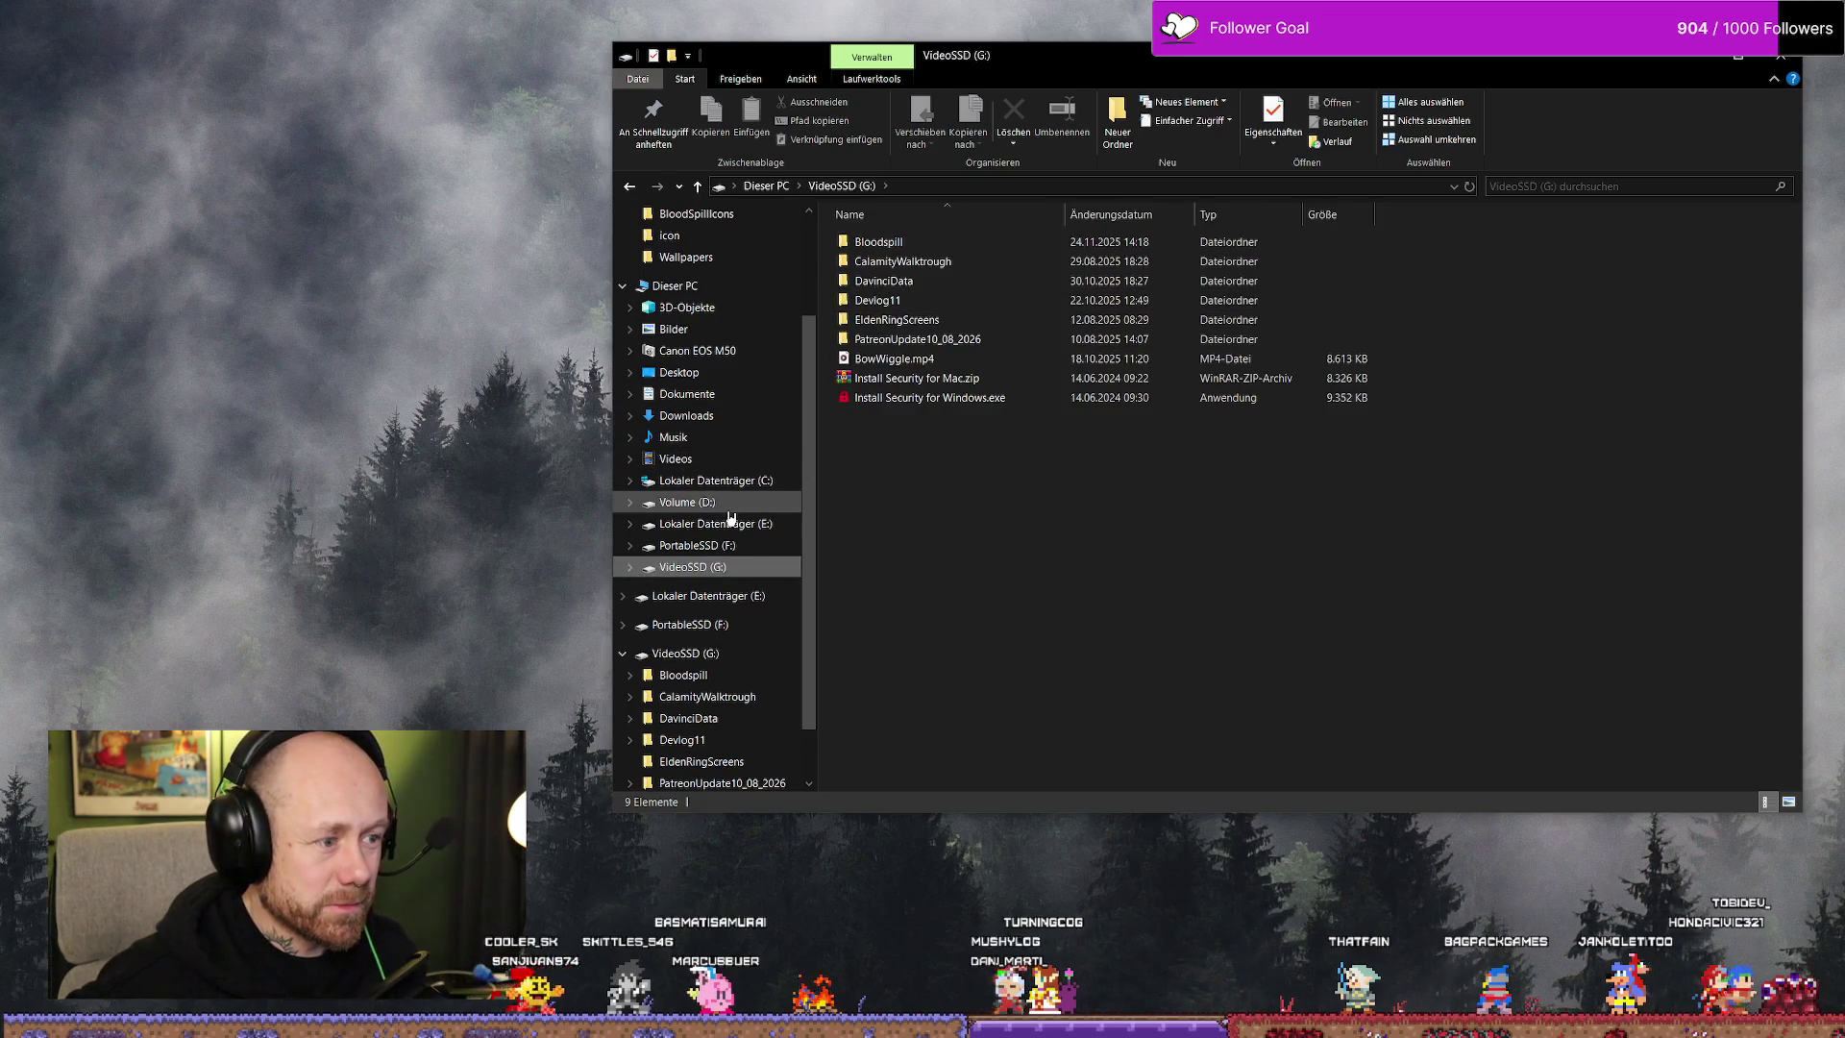
left_click(687, 501)
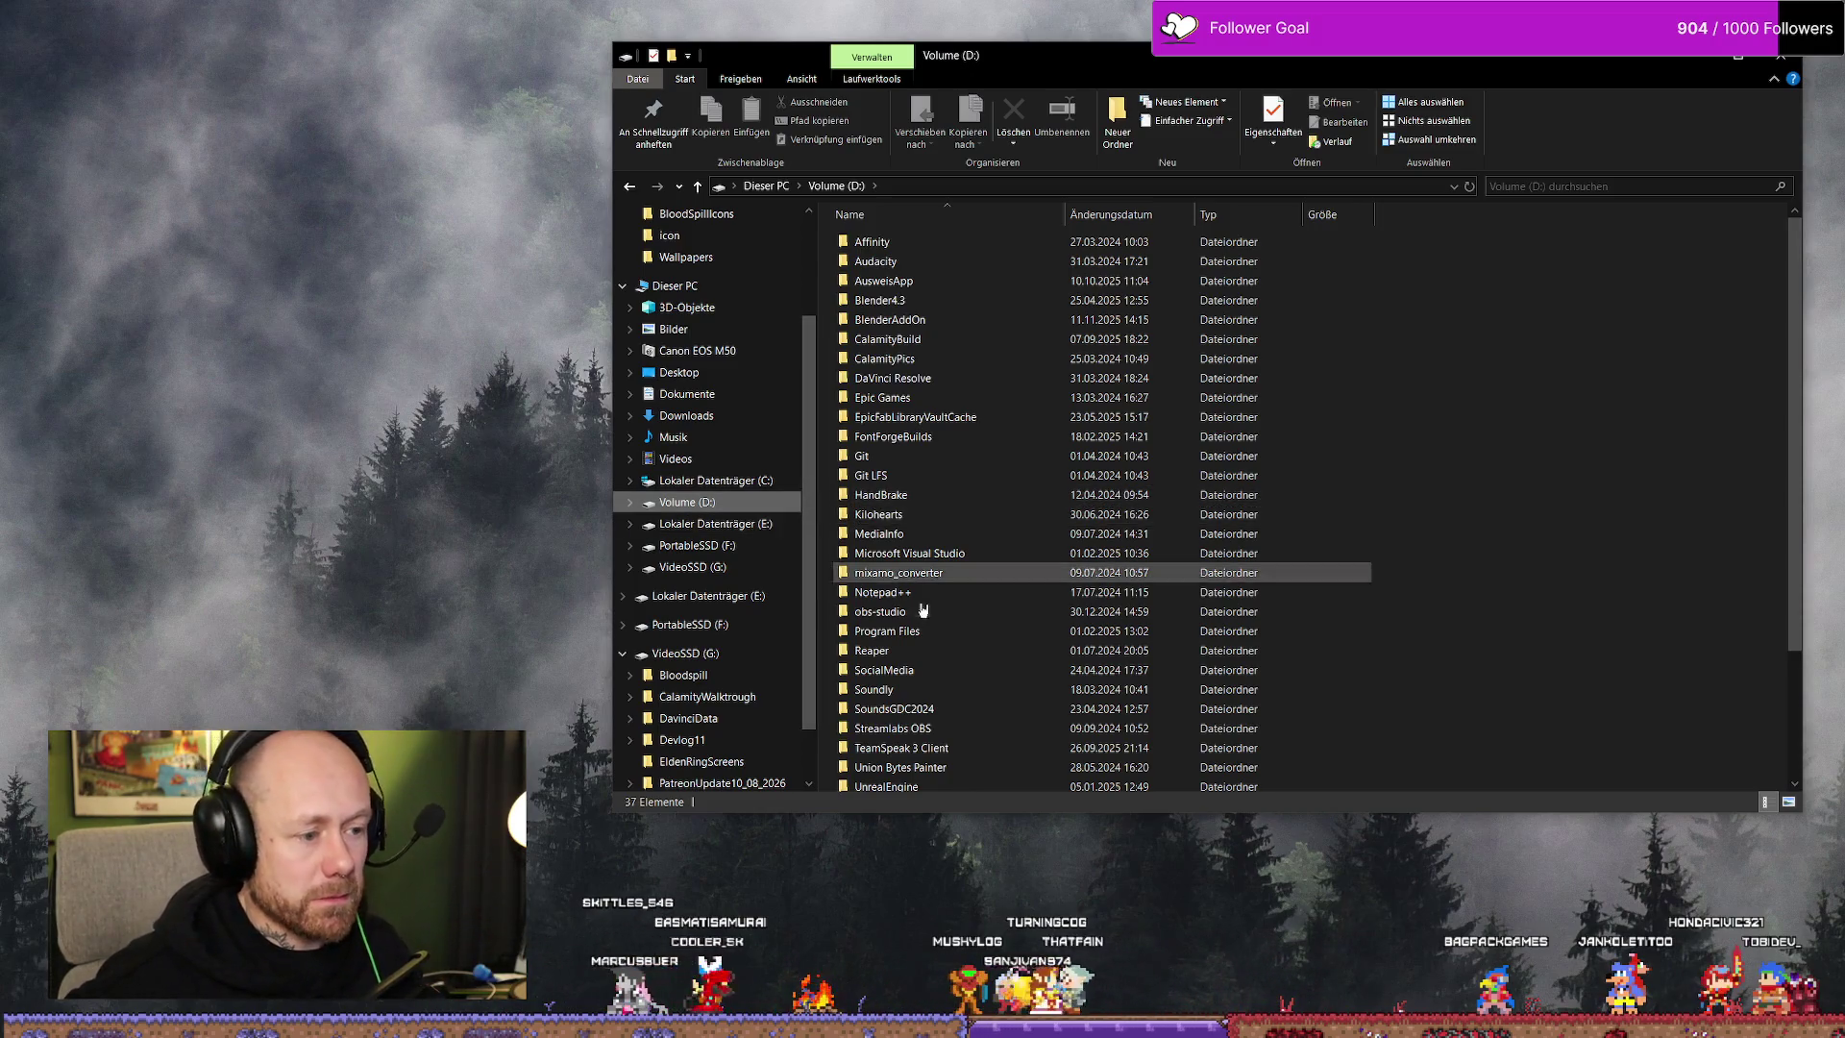
scroll(918, 581, "down", 3)
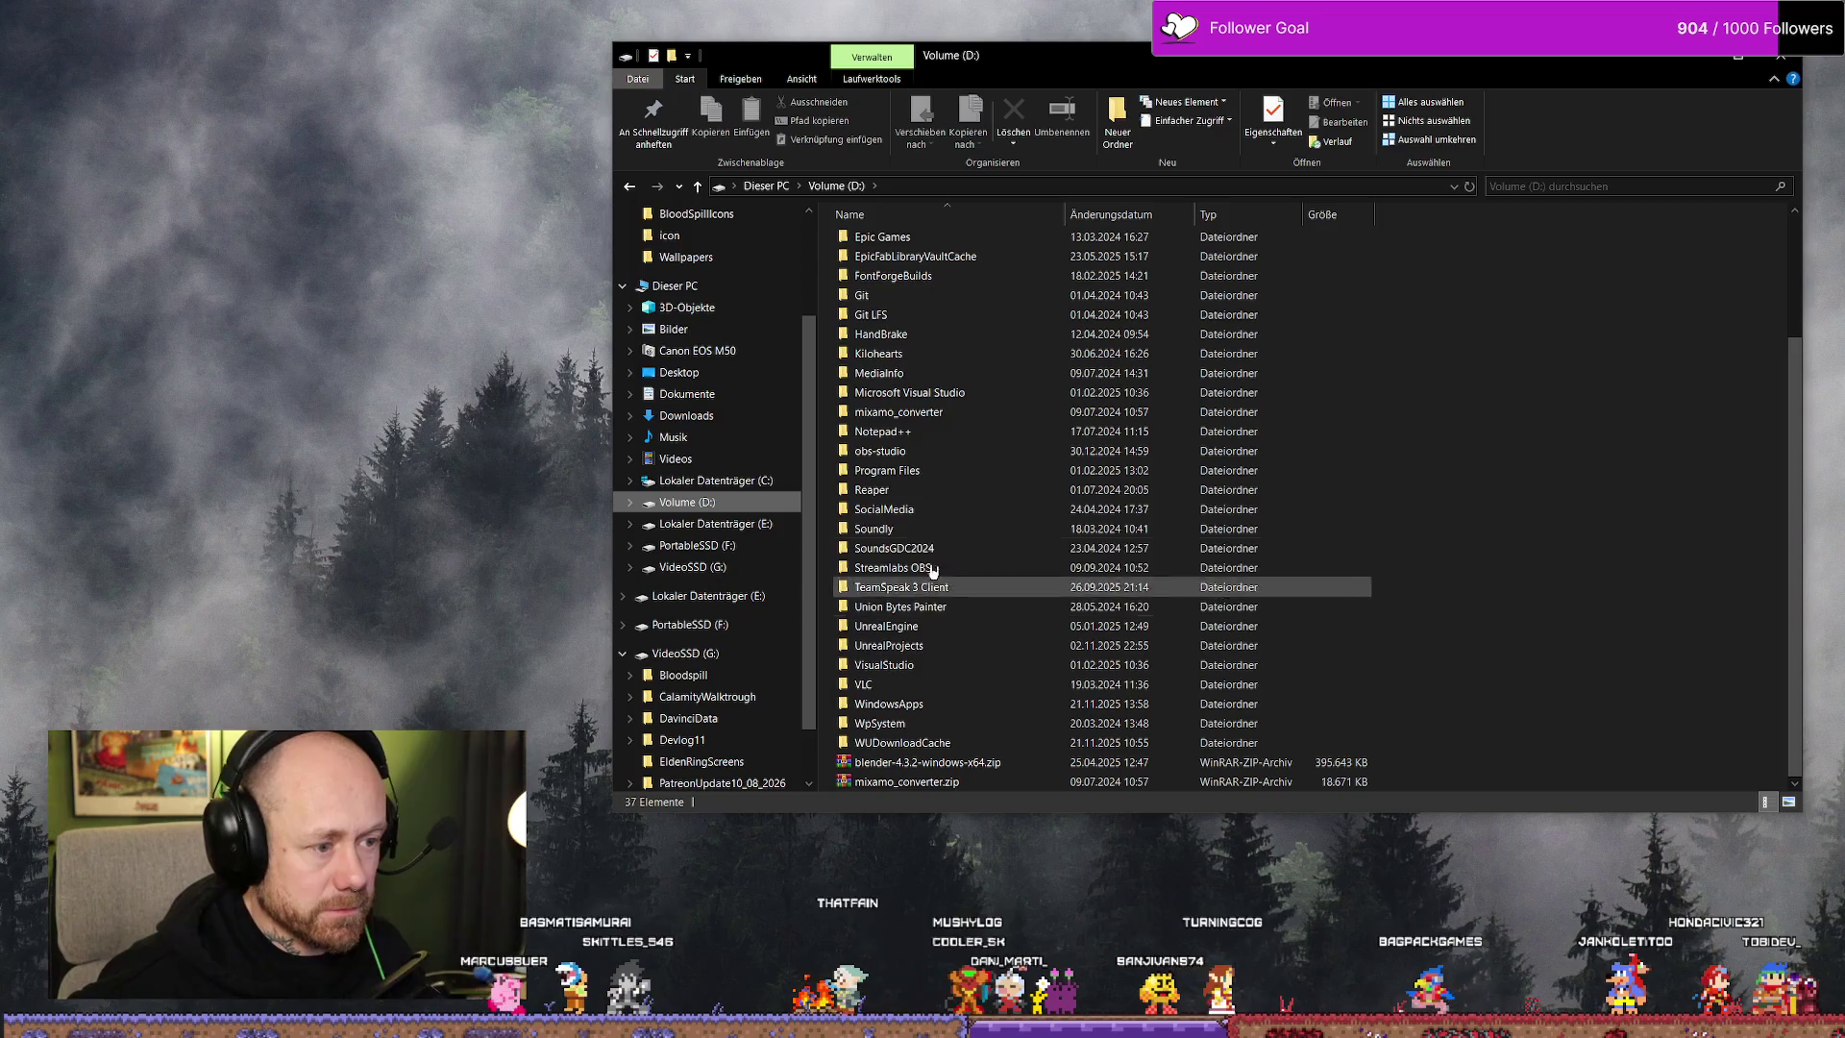
Go into UnrealProjects > BloodspillPackaged > Windows and select Deathmatch.exe
left_click(949, 648)
double_click(949, 648)
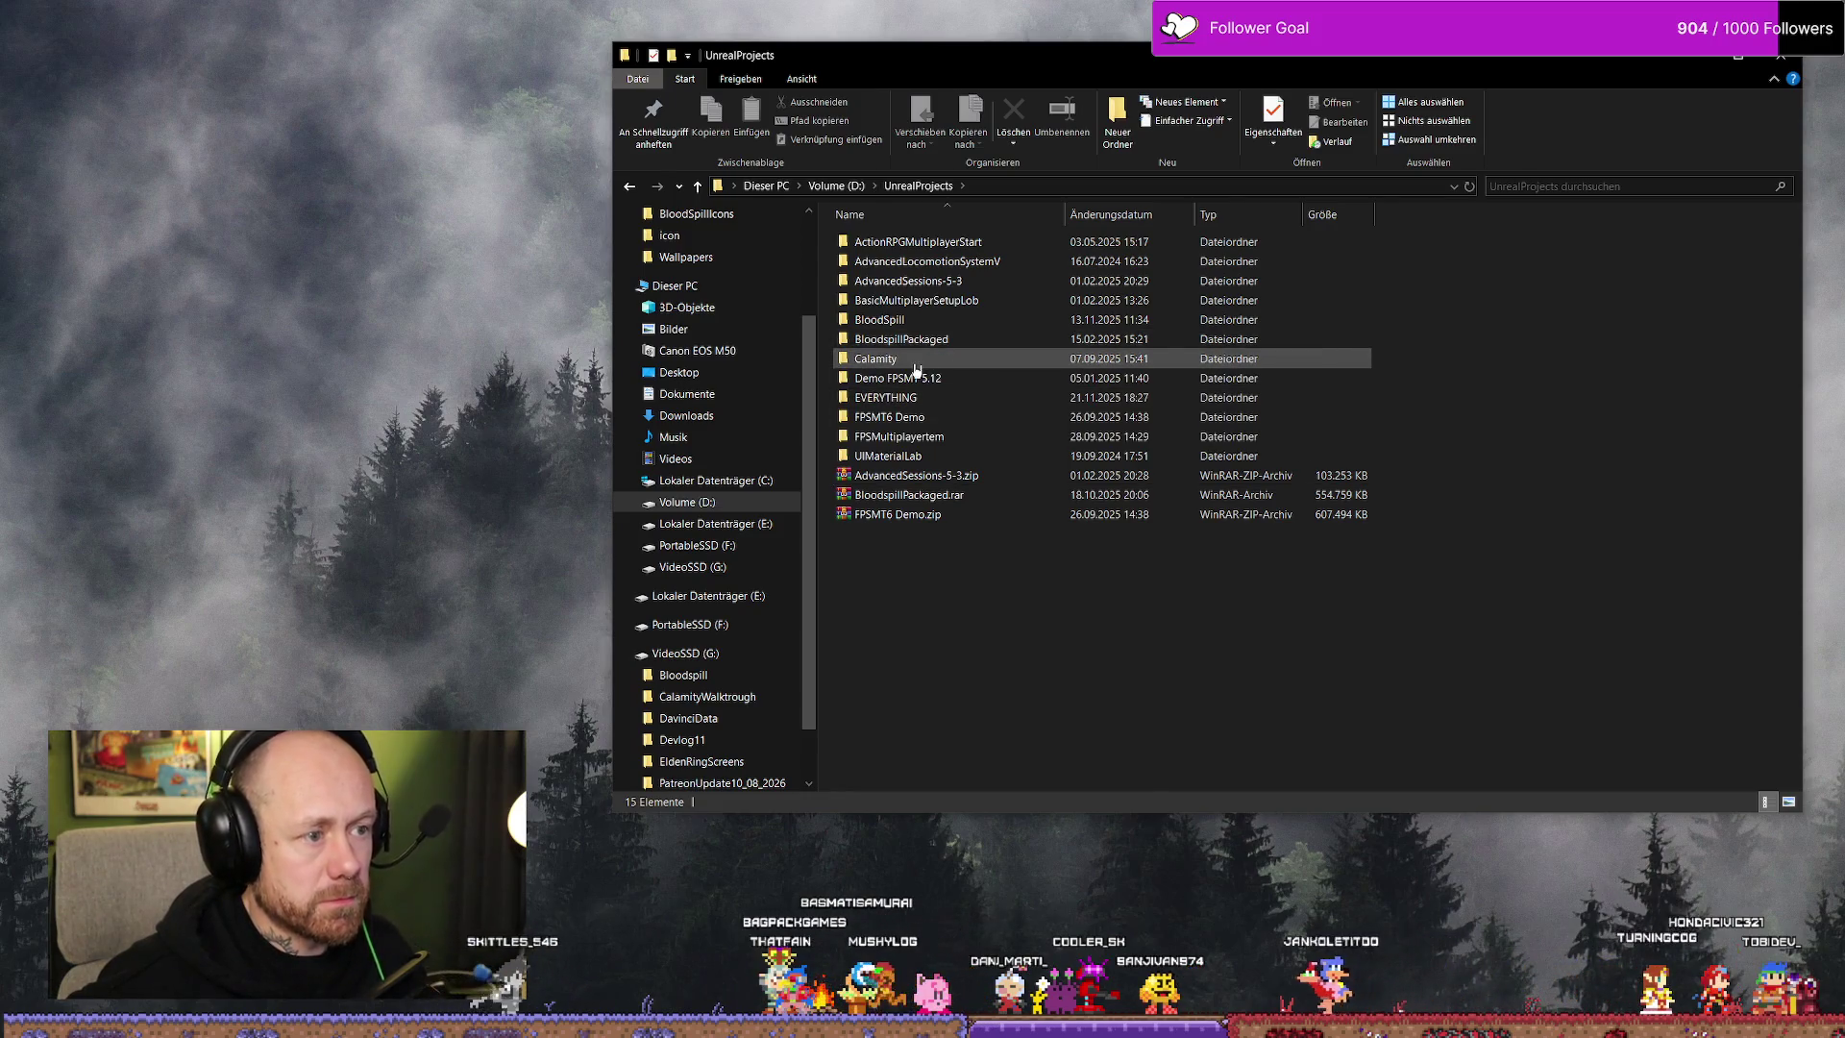
double_click(938, 341)
double_click(912, 251)
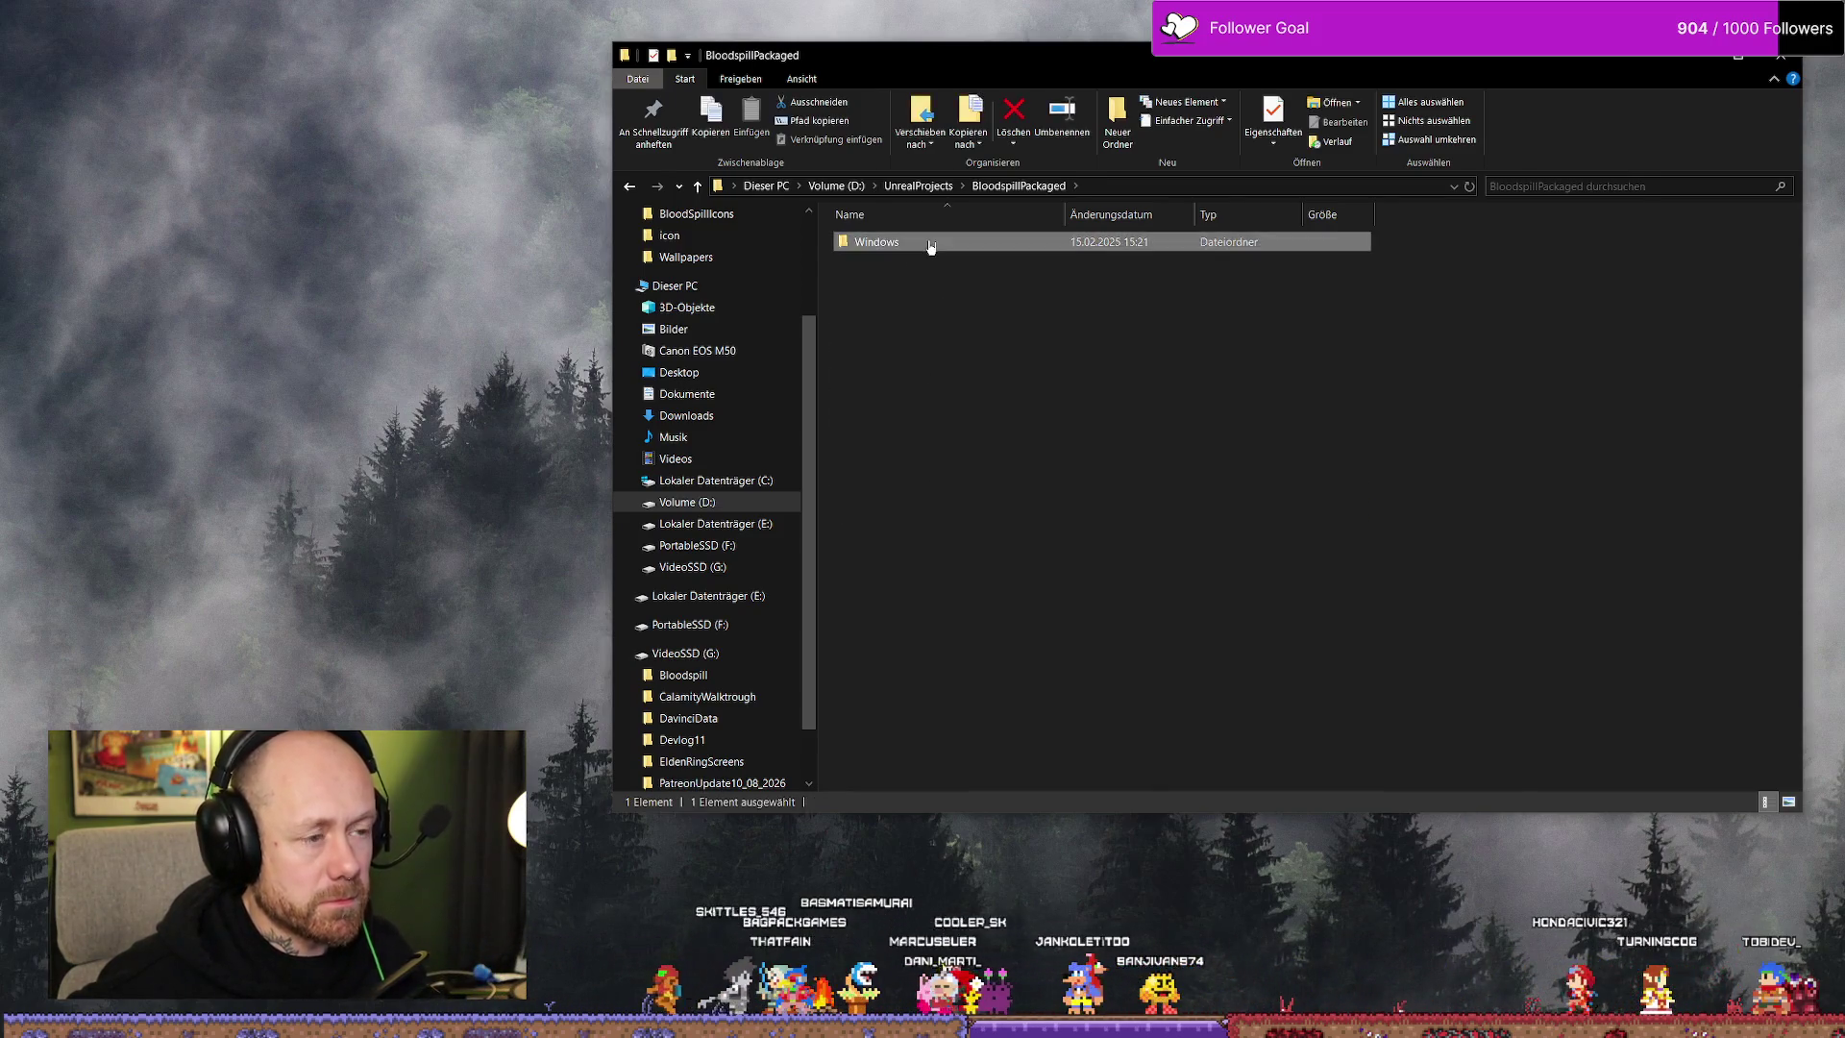
left_click(961, 300)
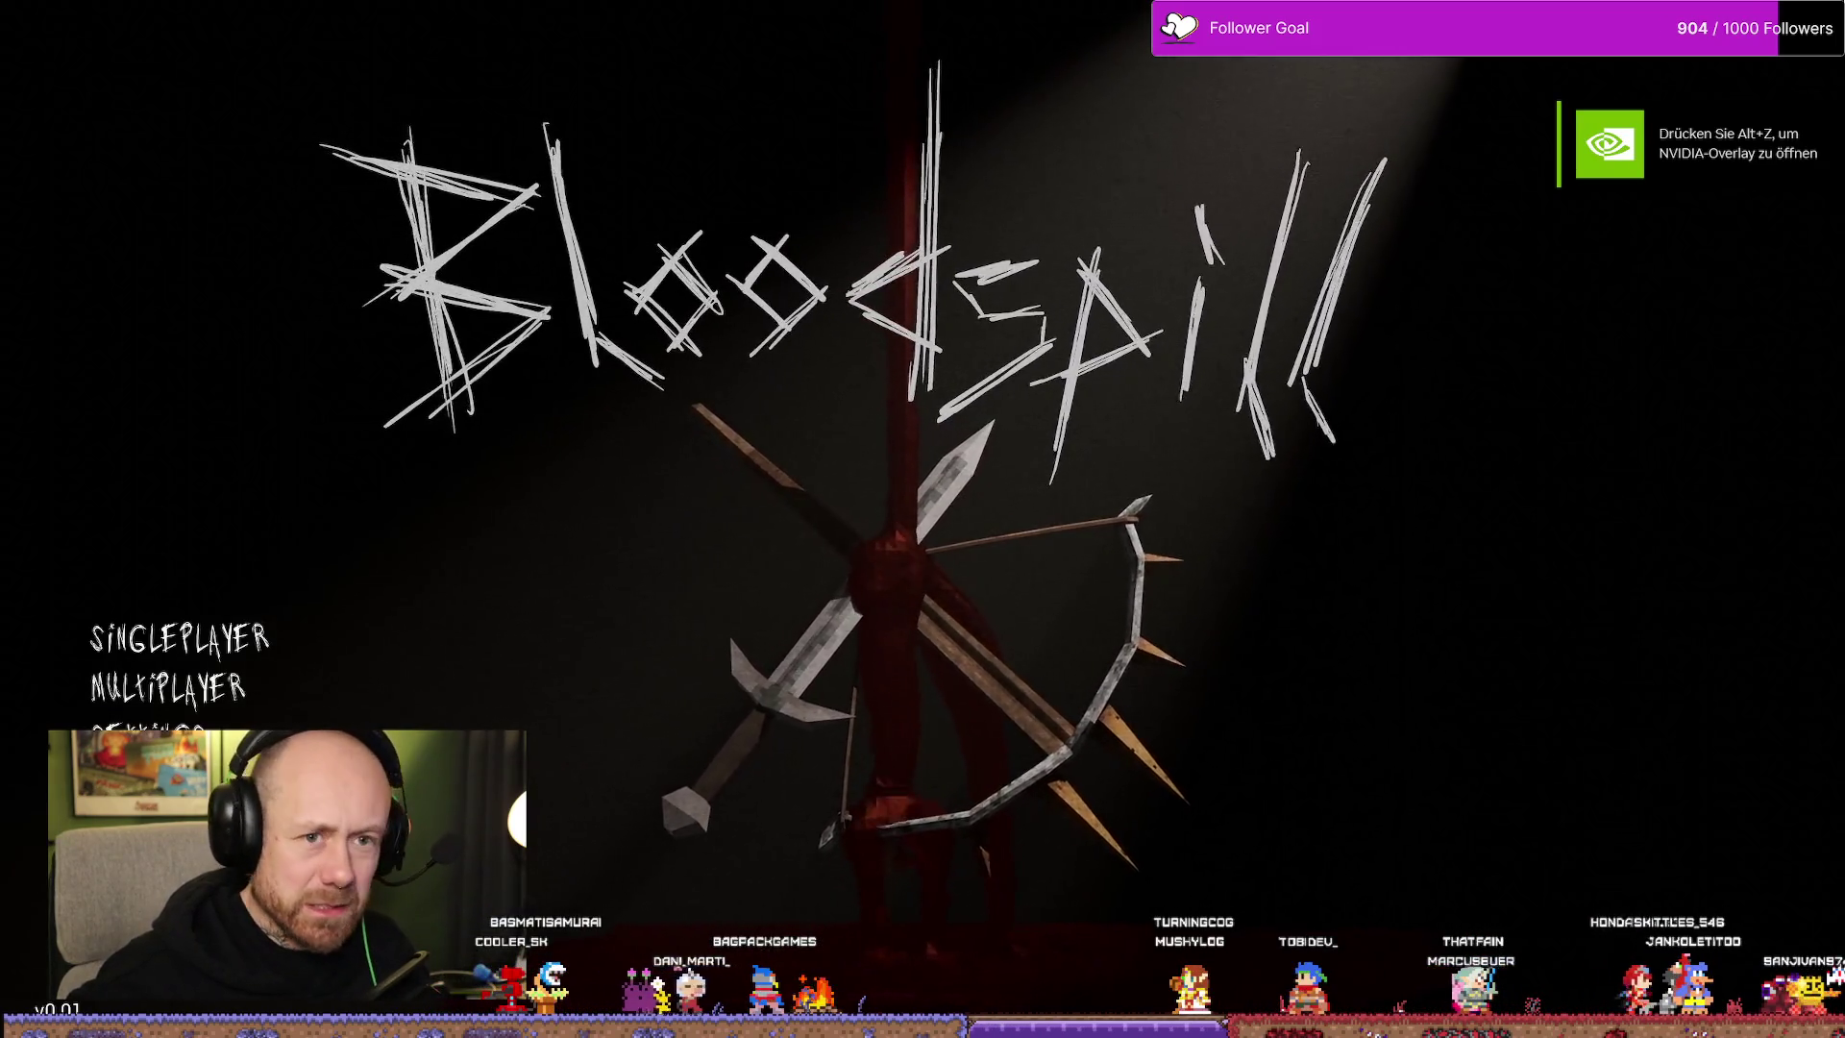
Glance at the game's Settings, return to the title screen, and bring up the NVIDIA overlay
left_click(144, 735)
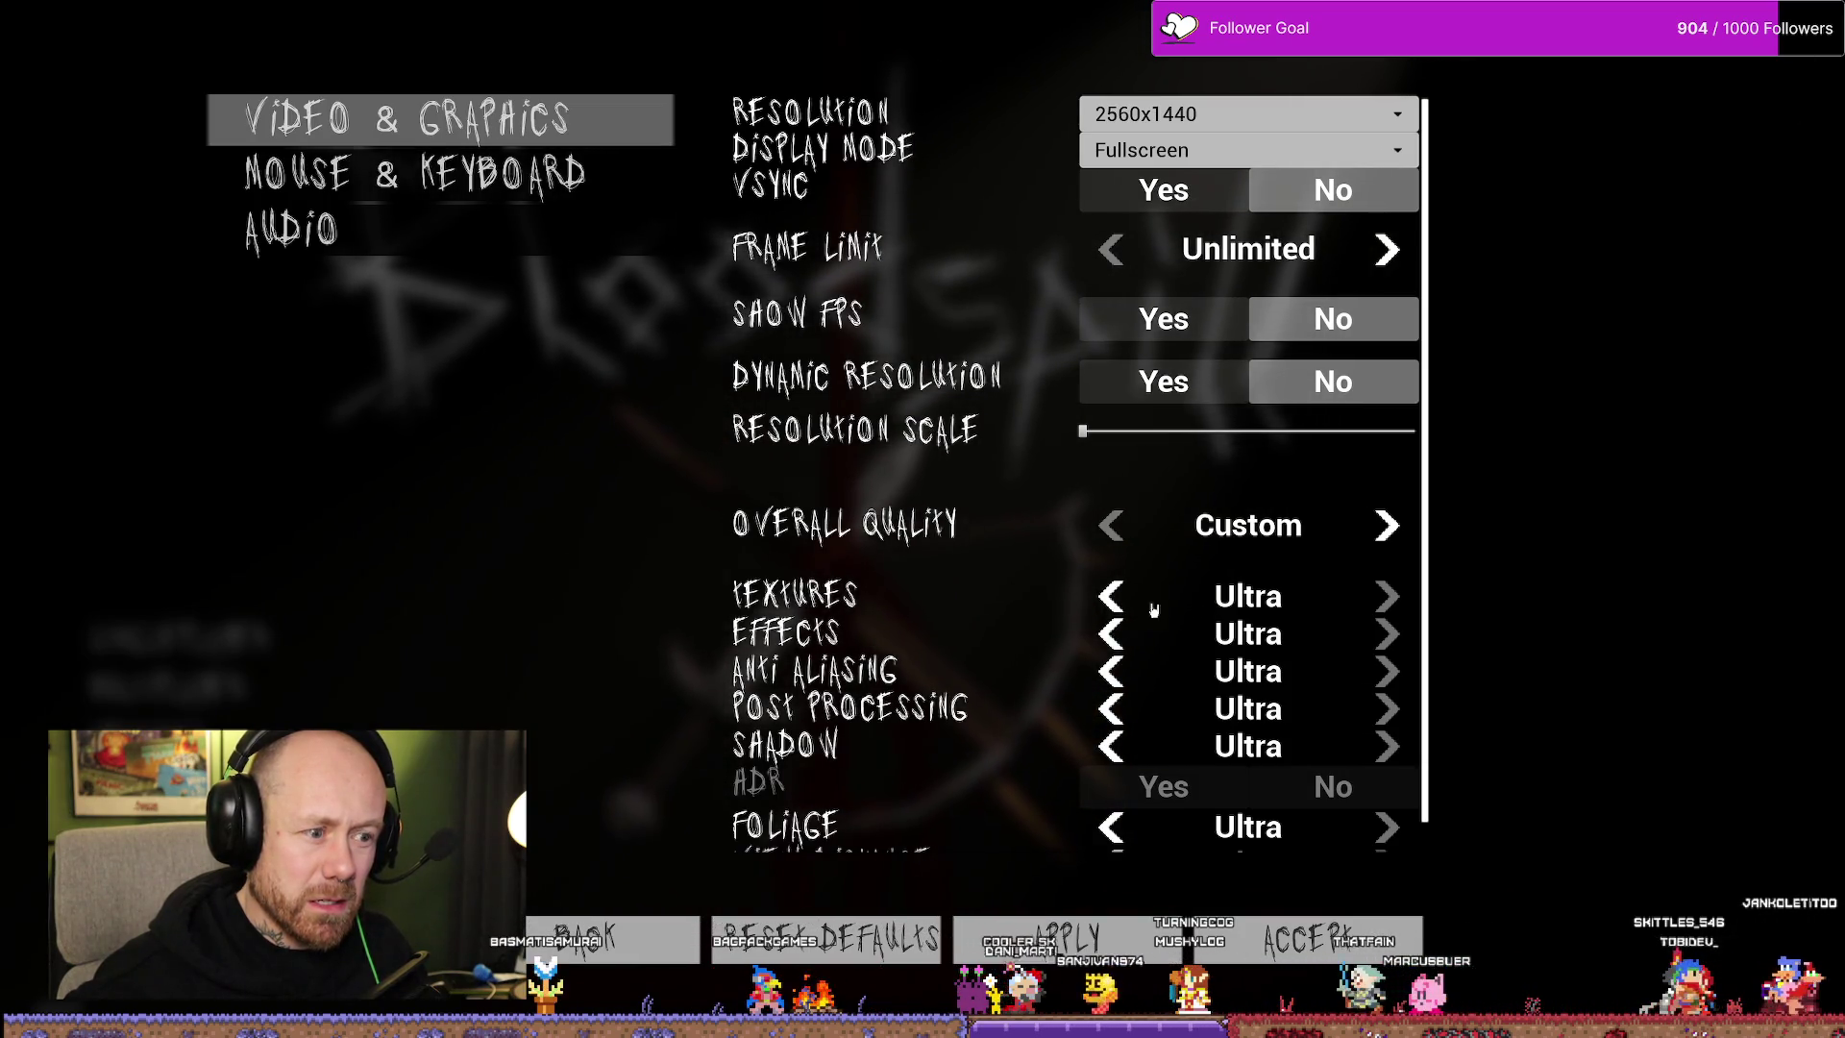
key("Escape")
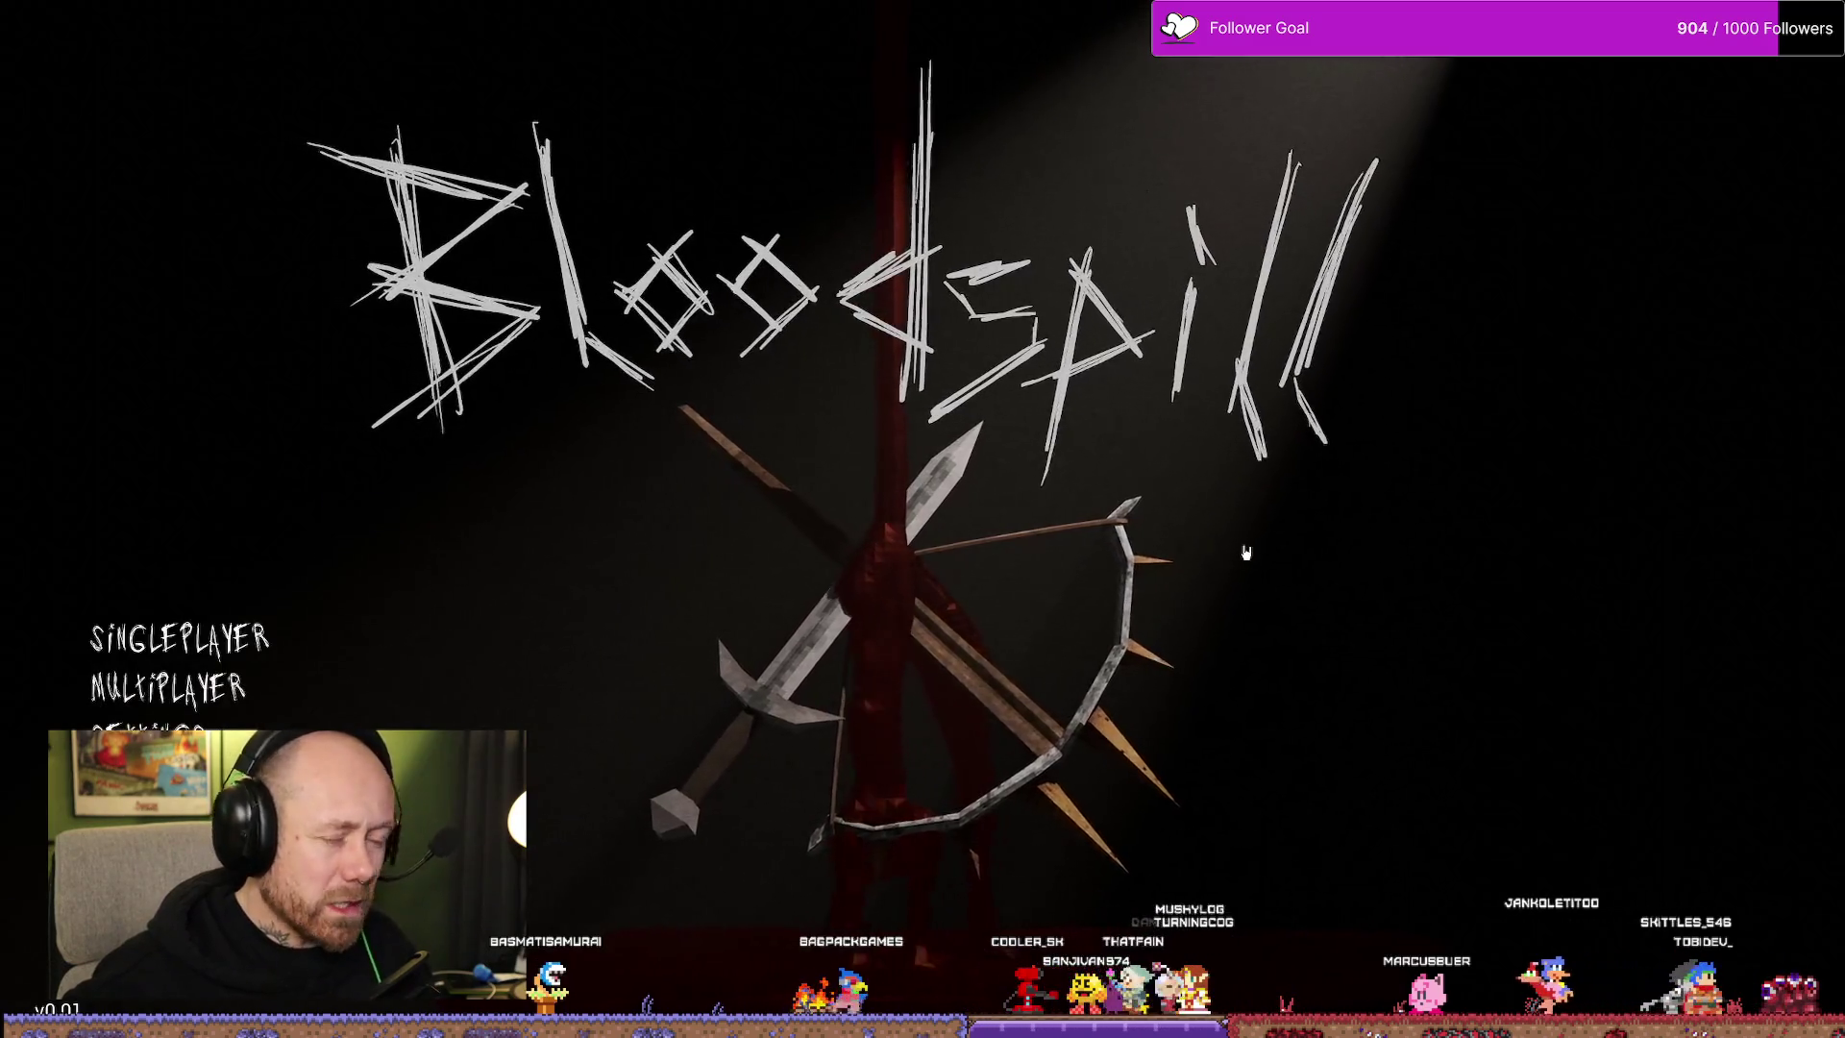
key("alt+z")
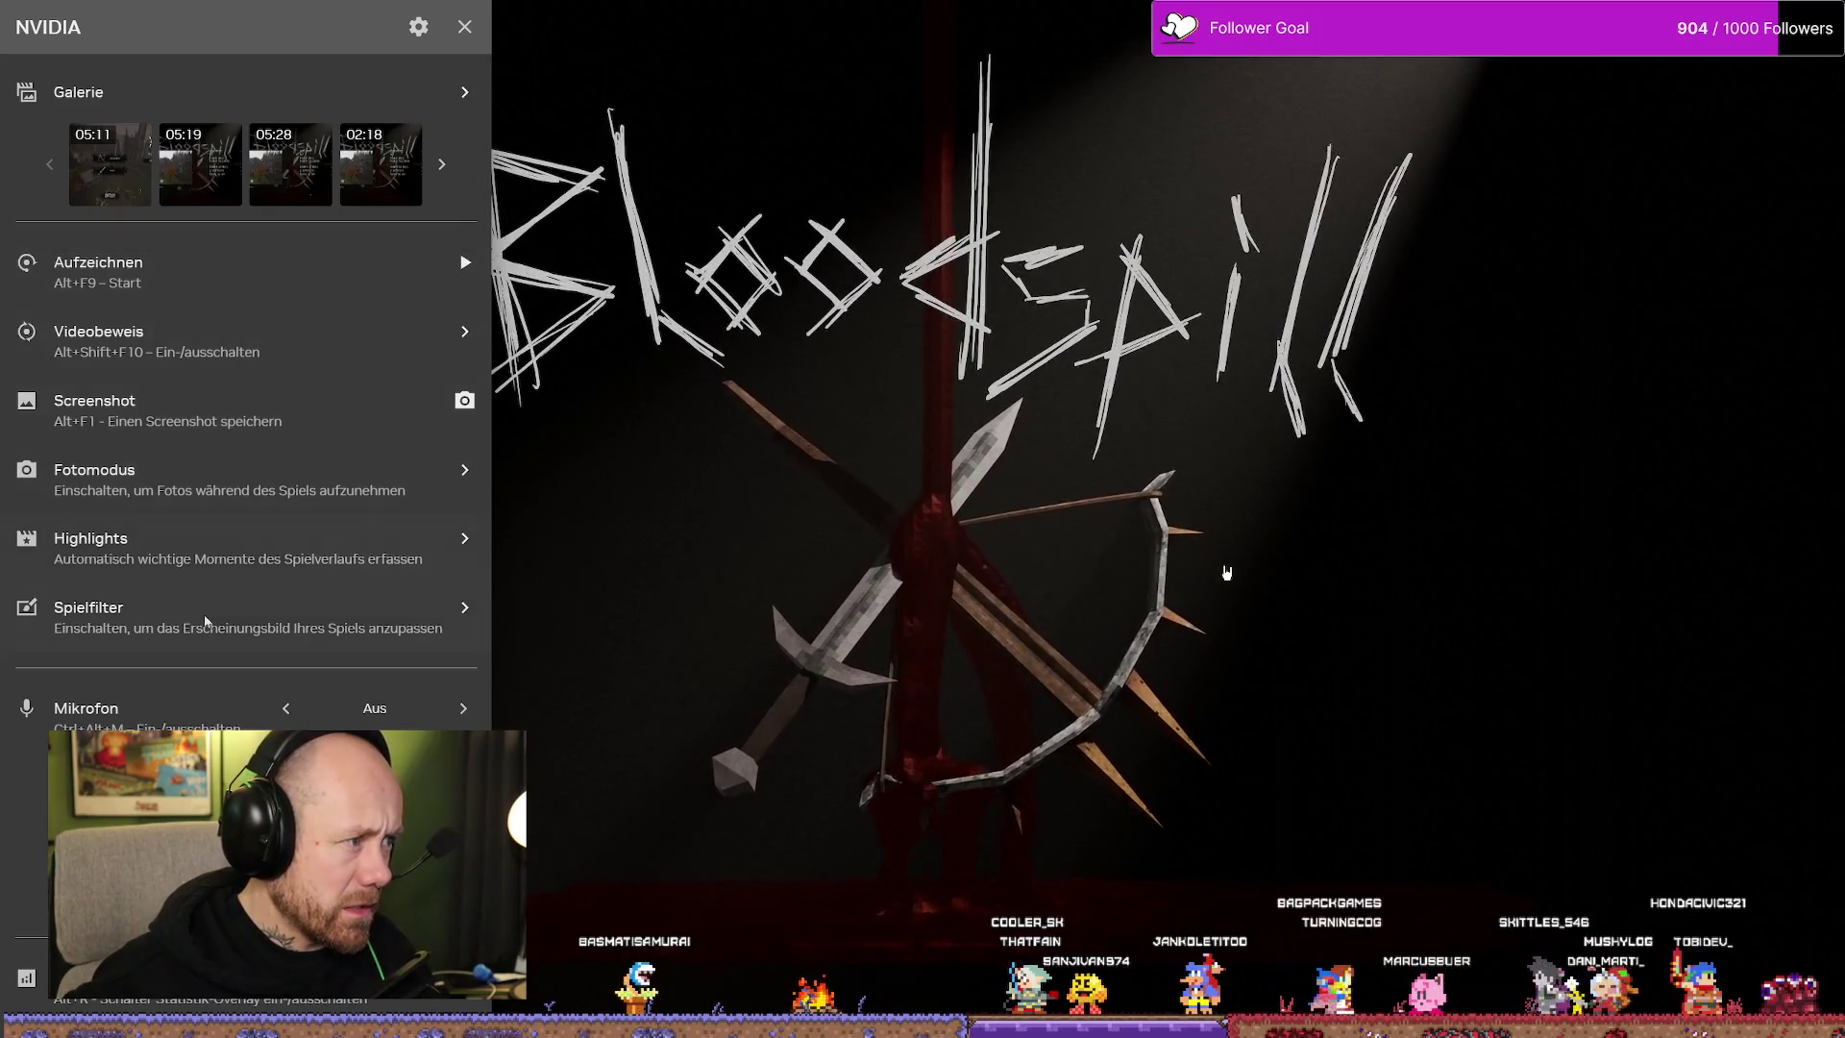
Try the NVIDIA statistics overlay at Oben Mitte, return it to top right, and close the overlay
left_click(417, 27)
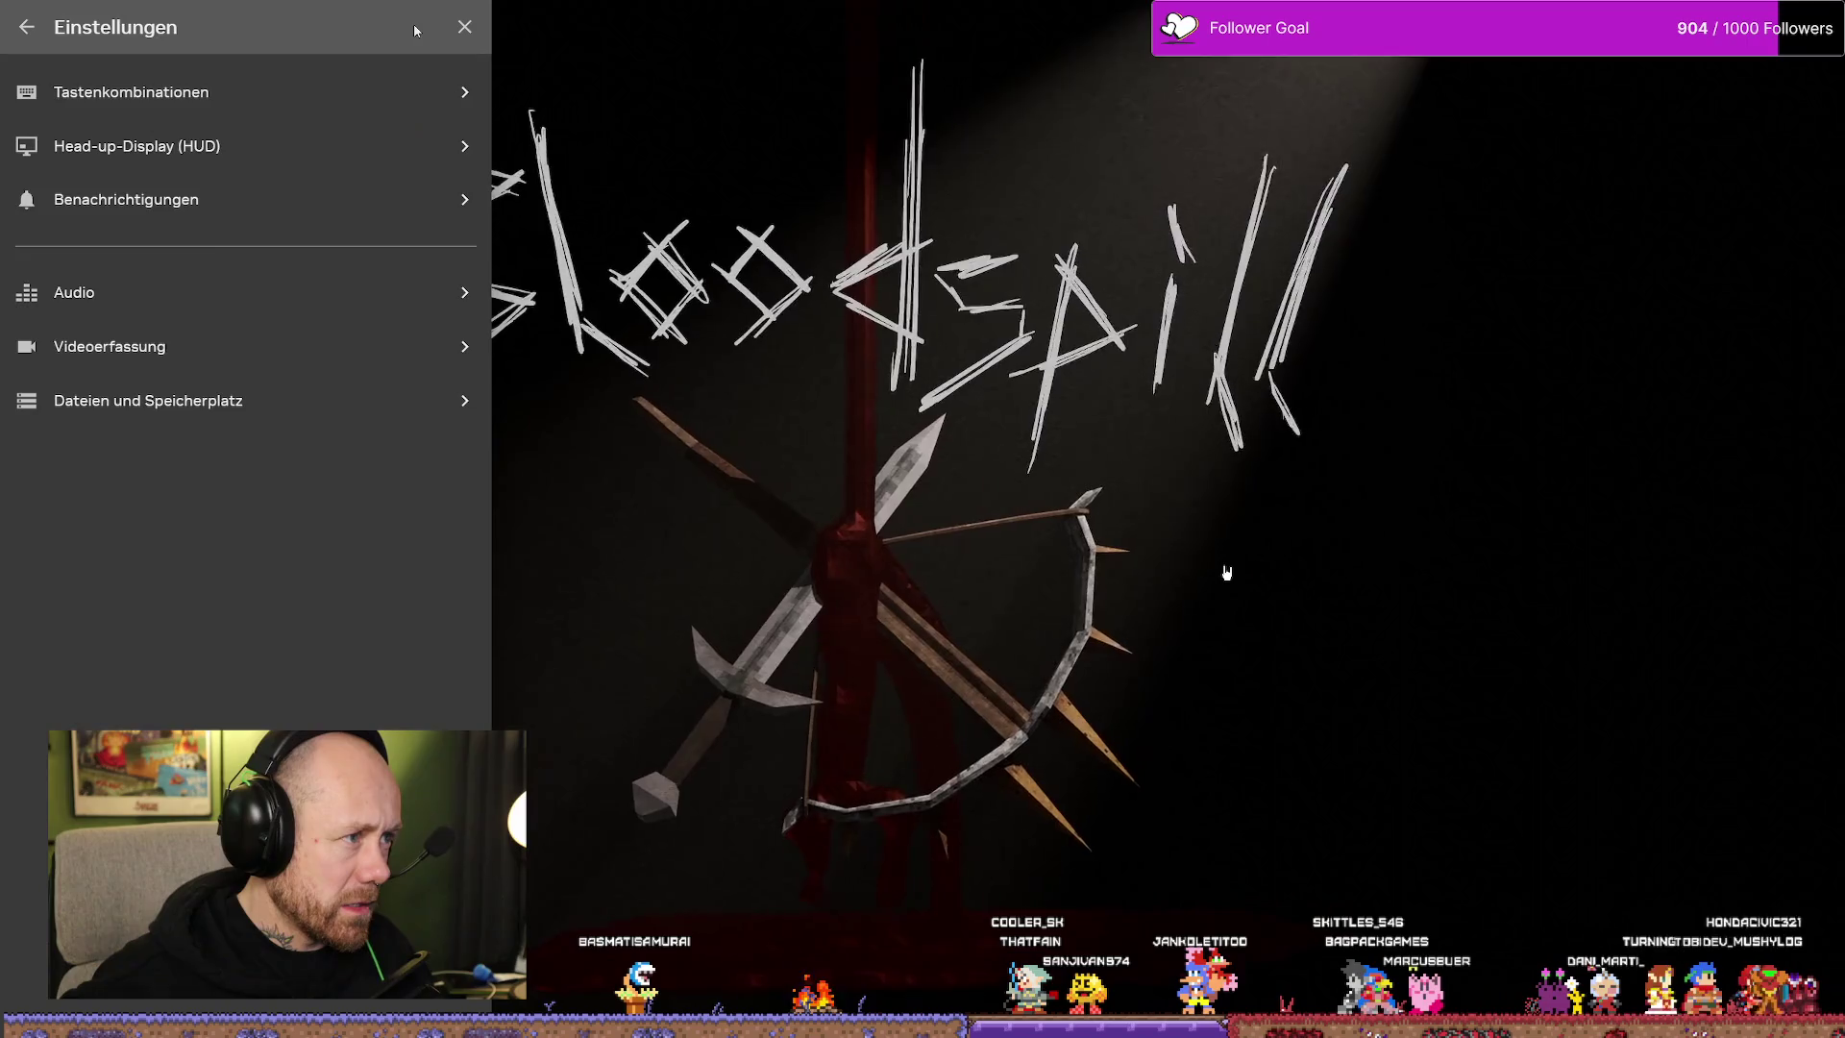
left_click(243, 147)
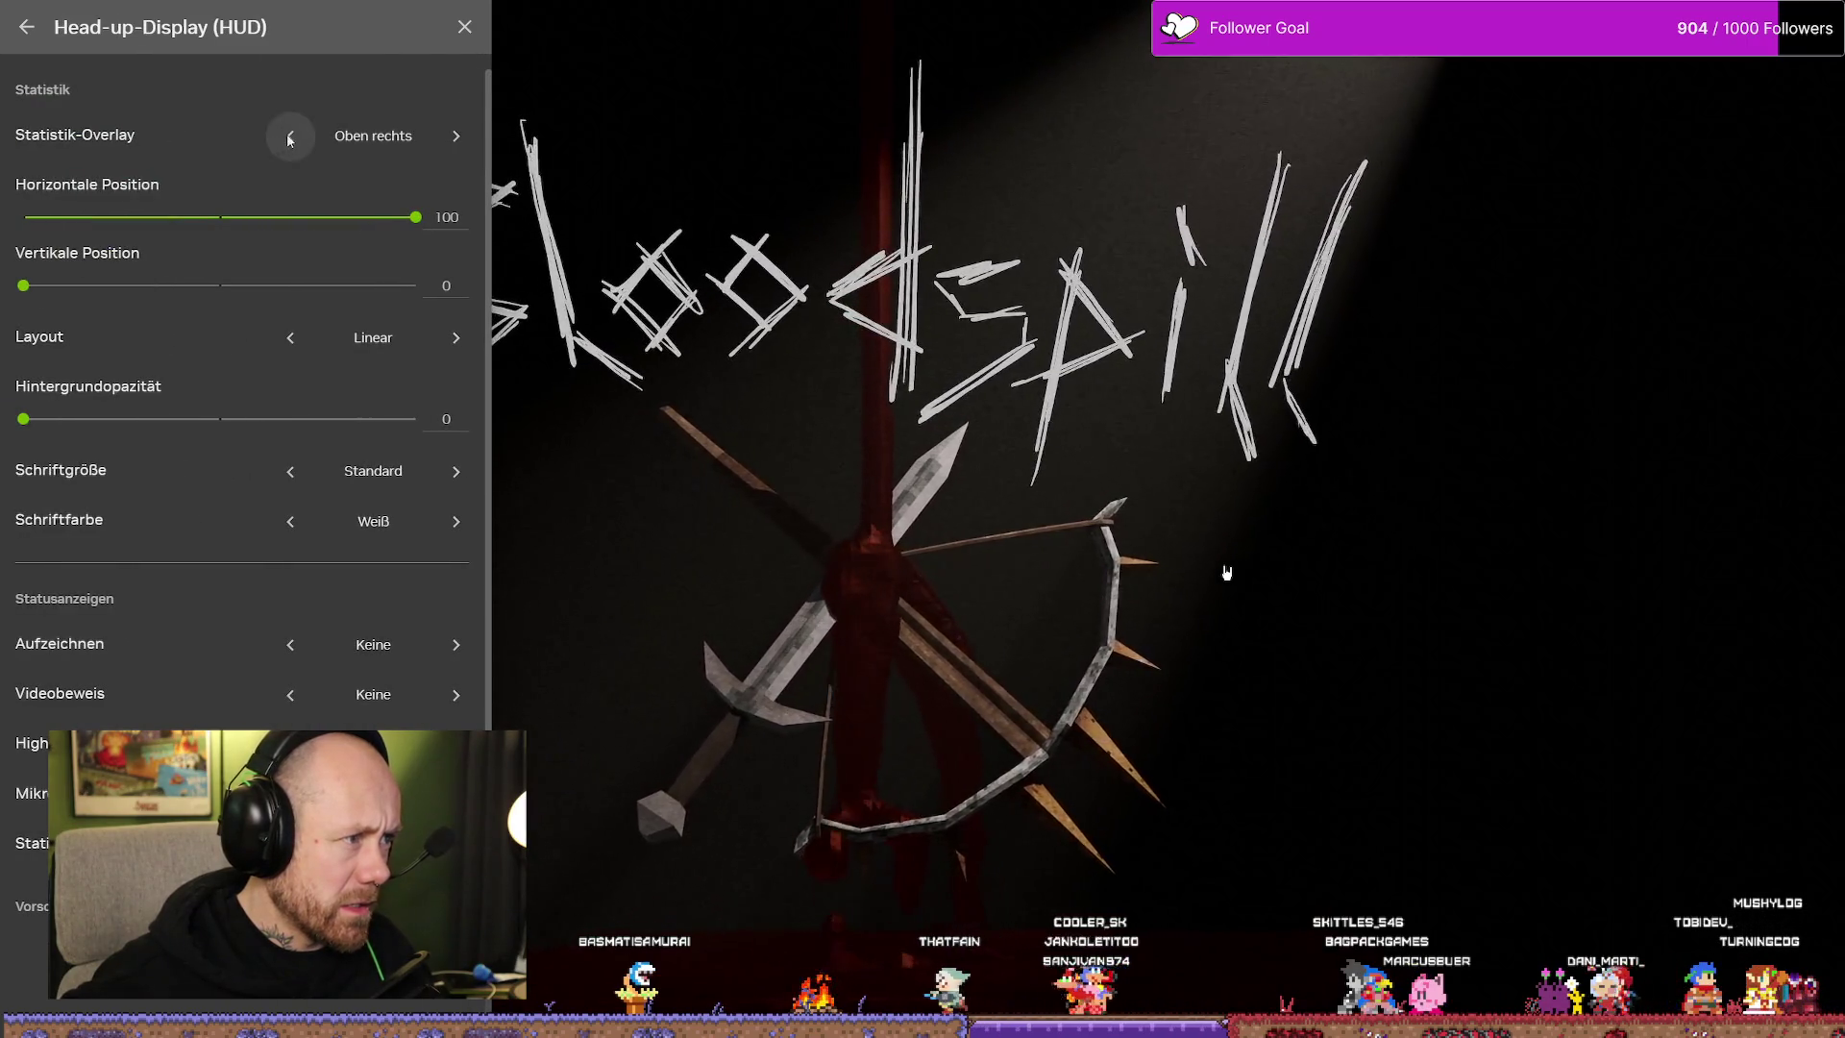
left_click(290, 136)
left_click(475, 135)
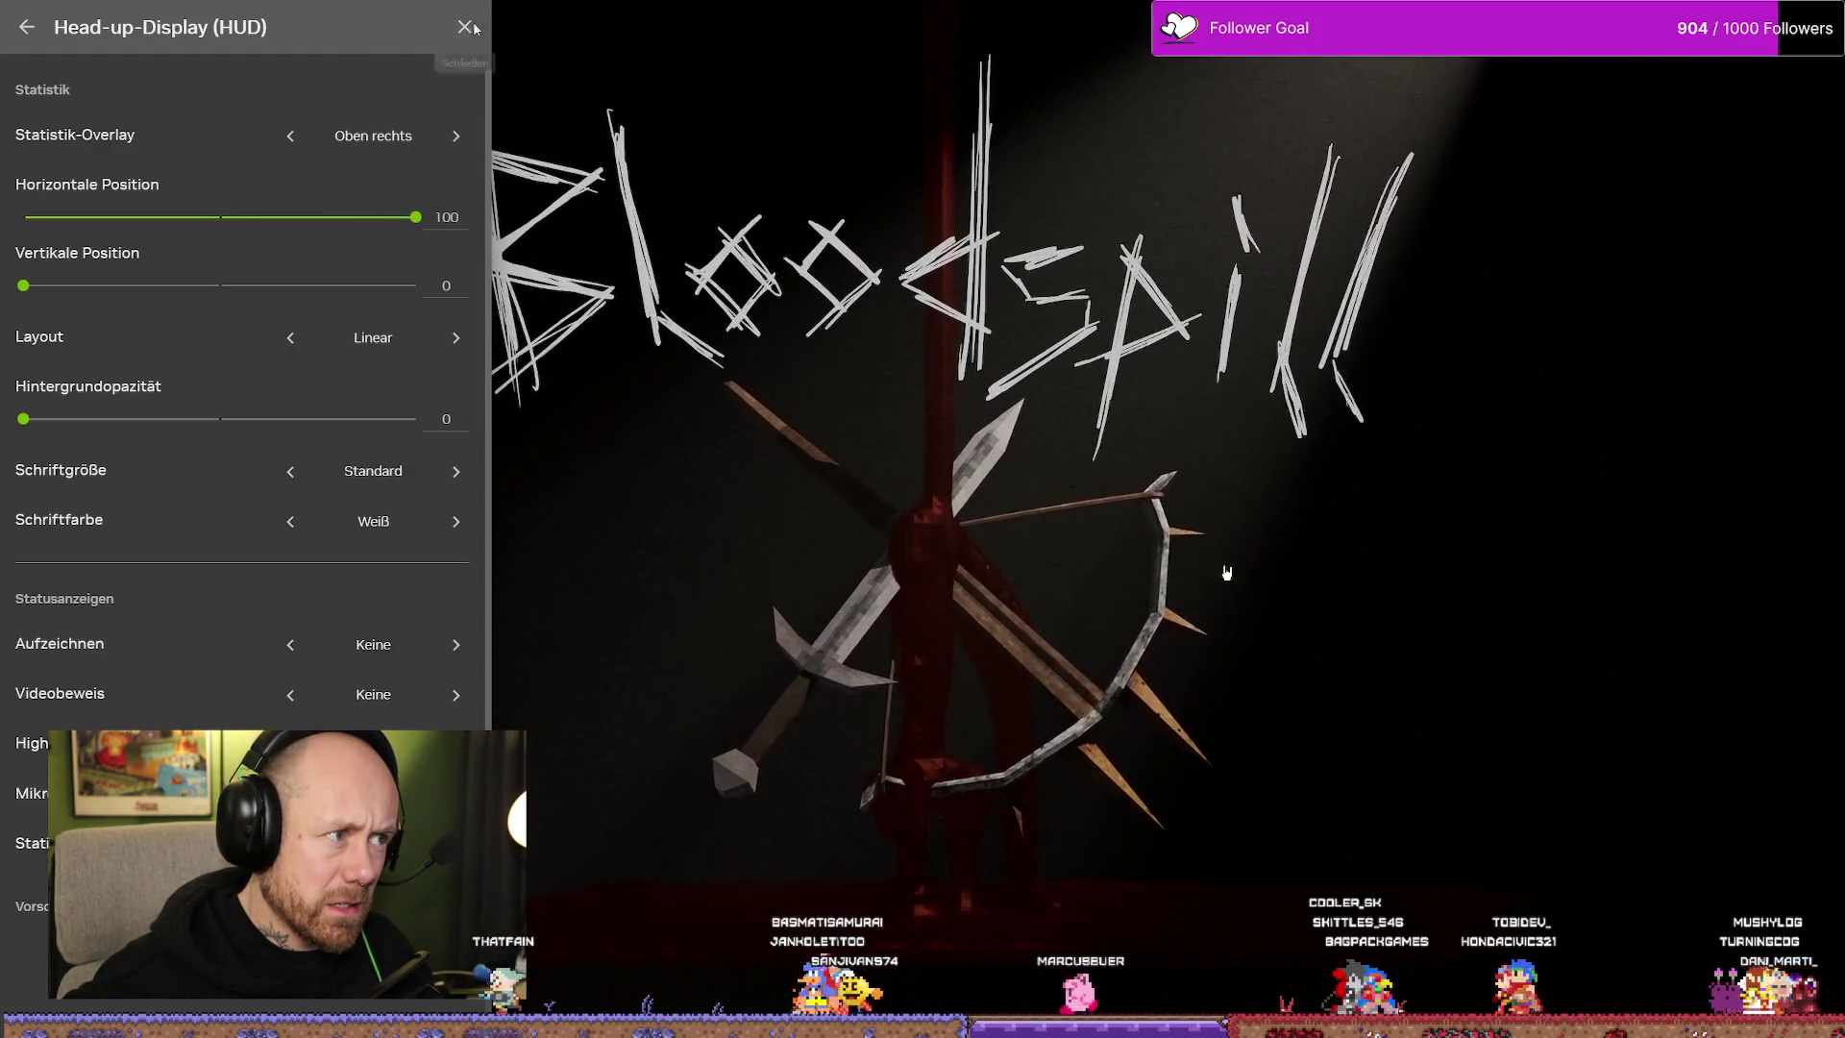
key("alt+z")
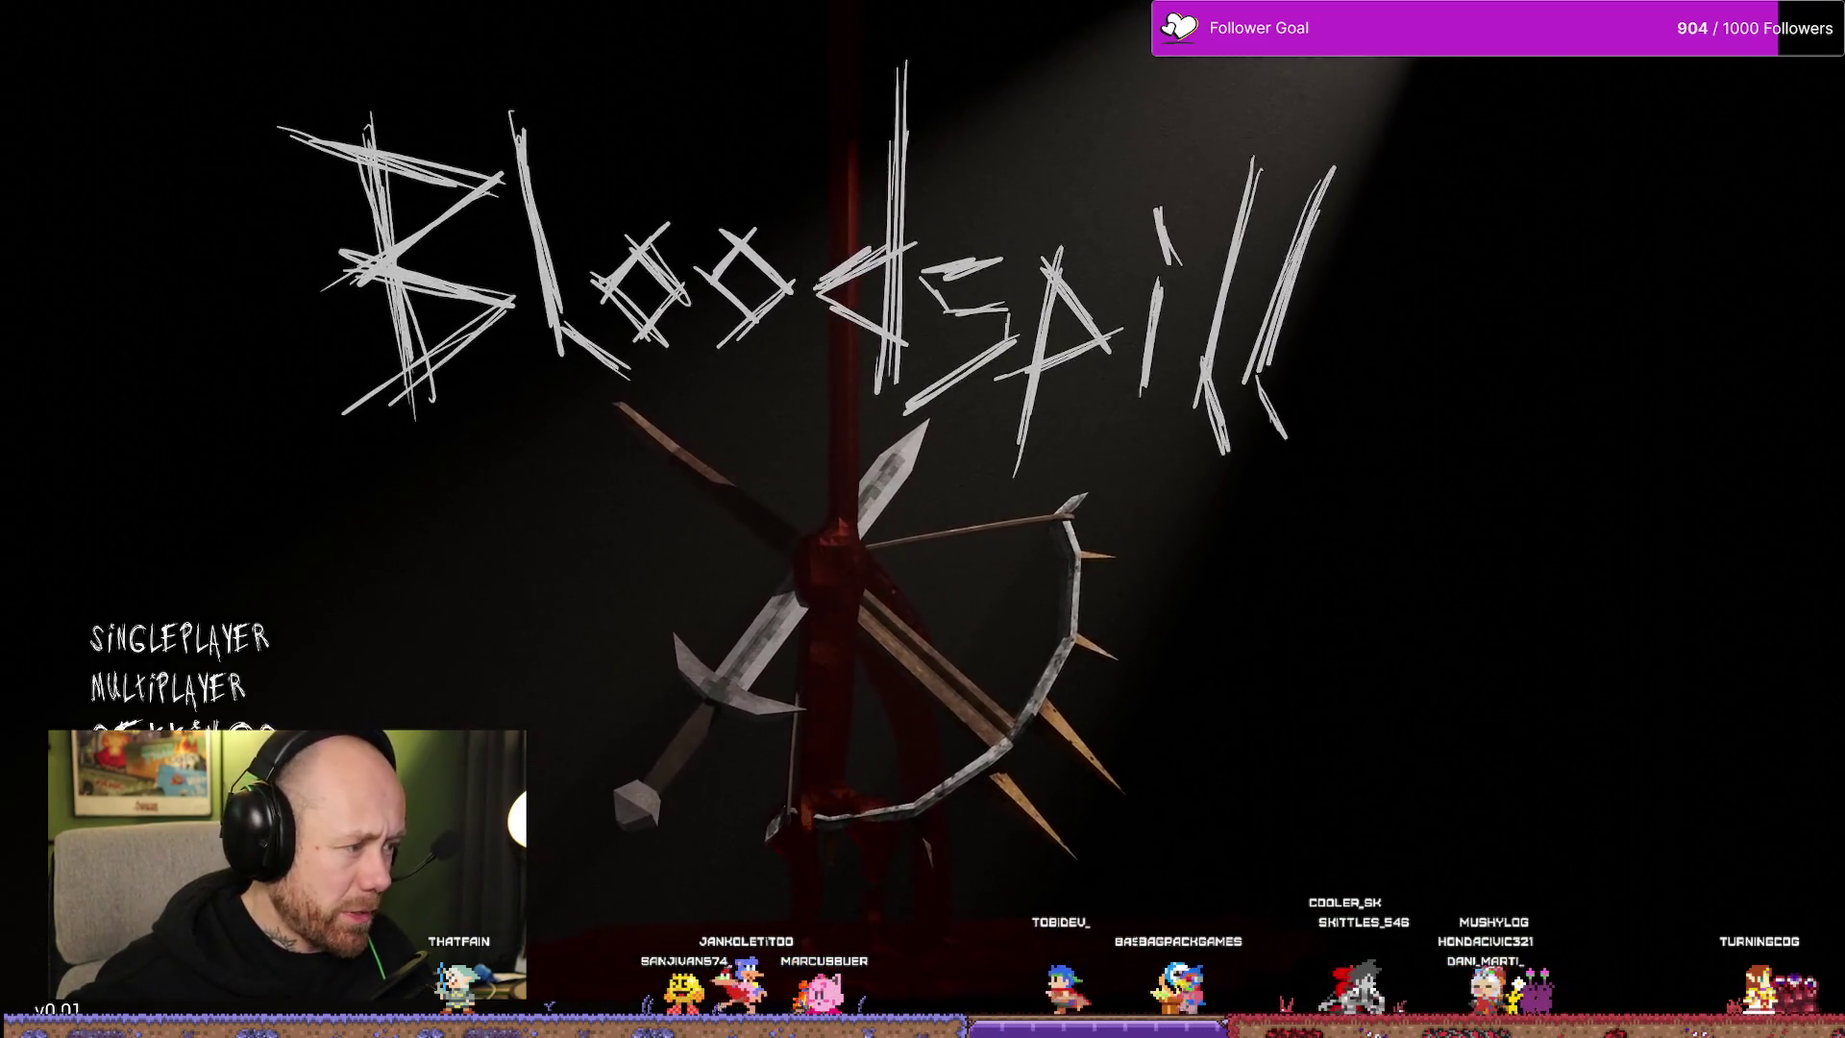
Open and close the game's settings menu, then deselect Deathmatch.exe in Explorer
left_click(182, 732)
key("Escape")
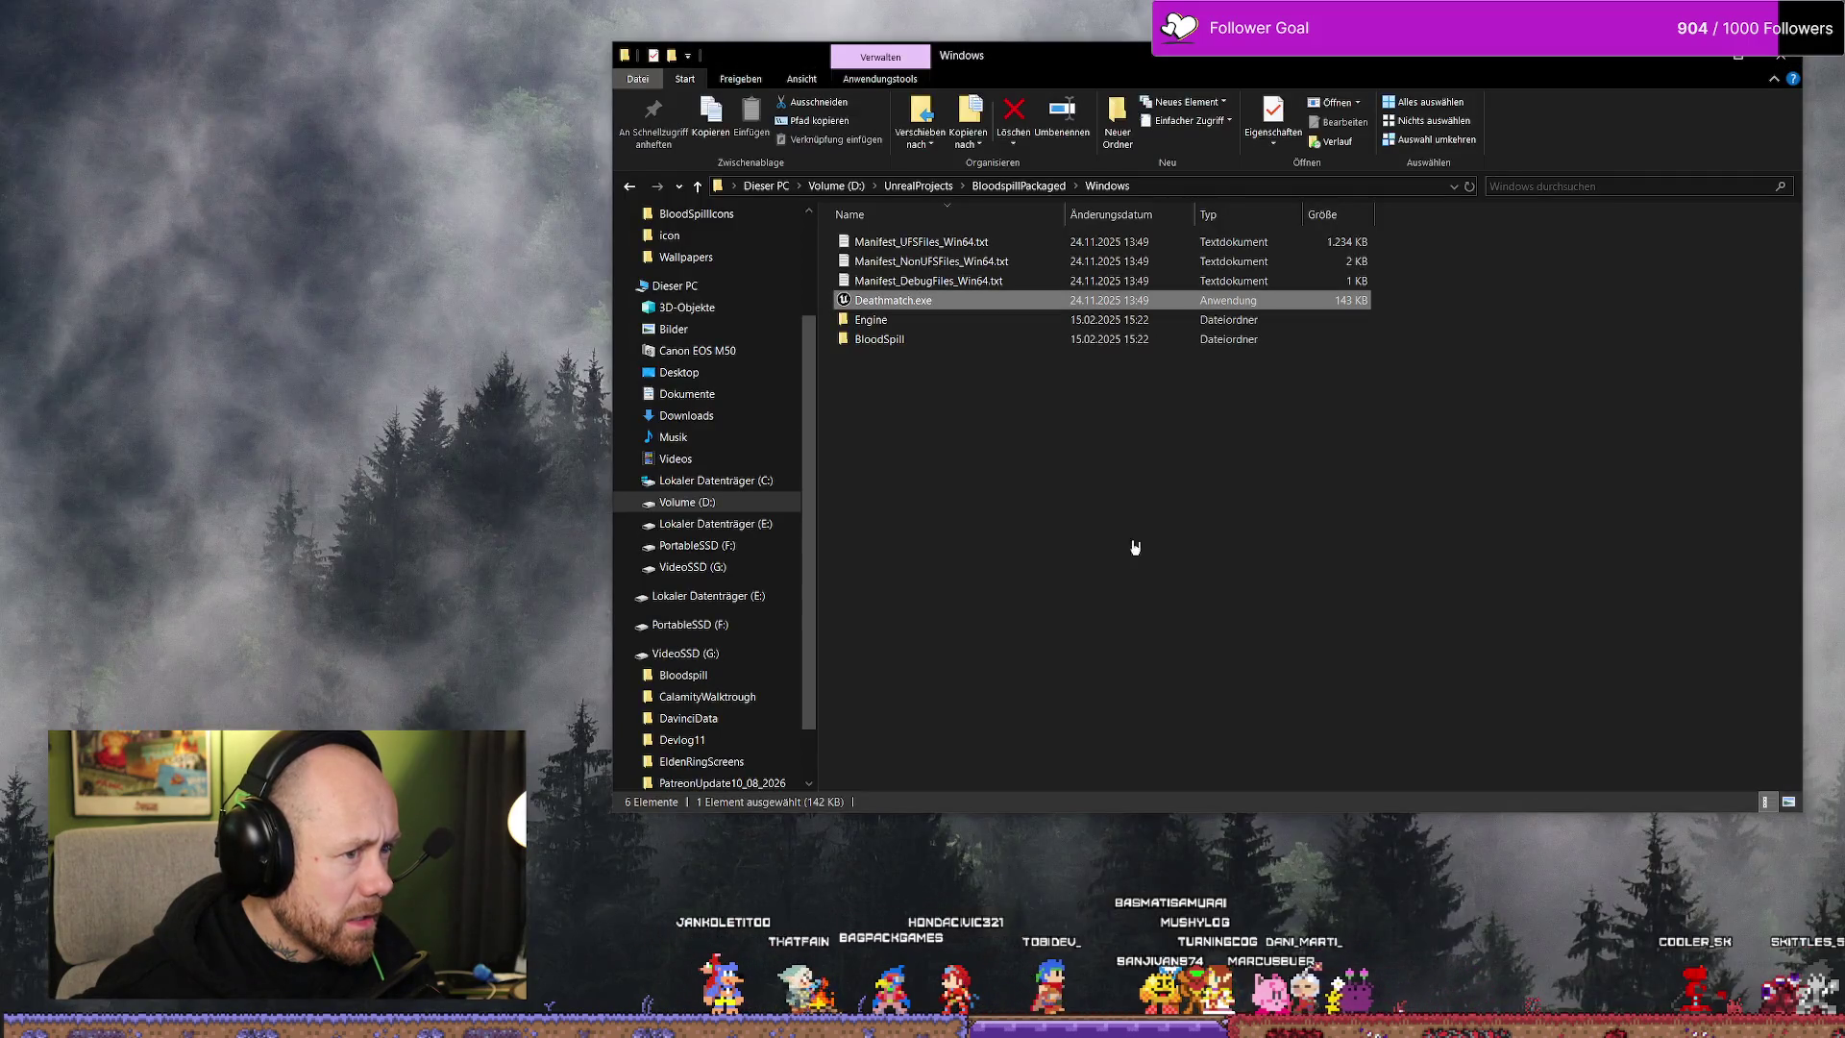
left_click(1483, 519)
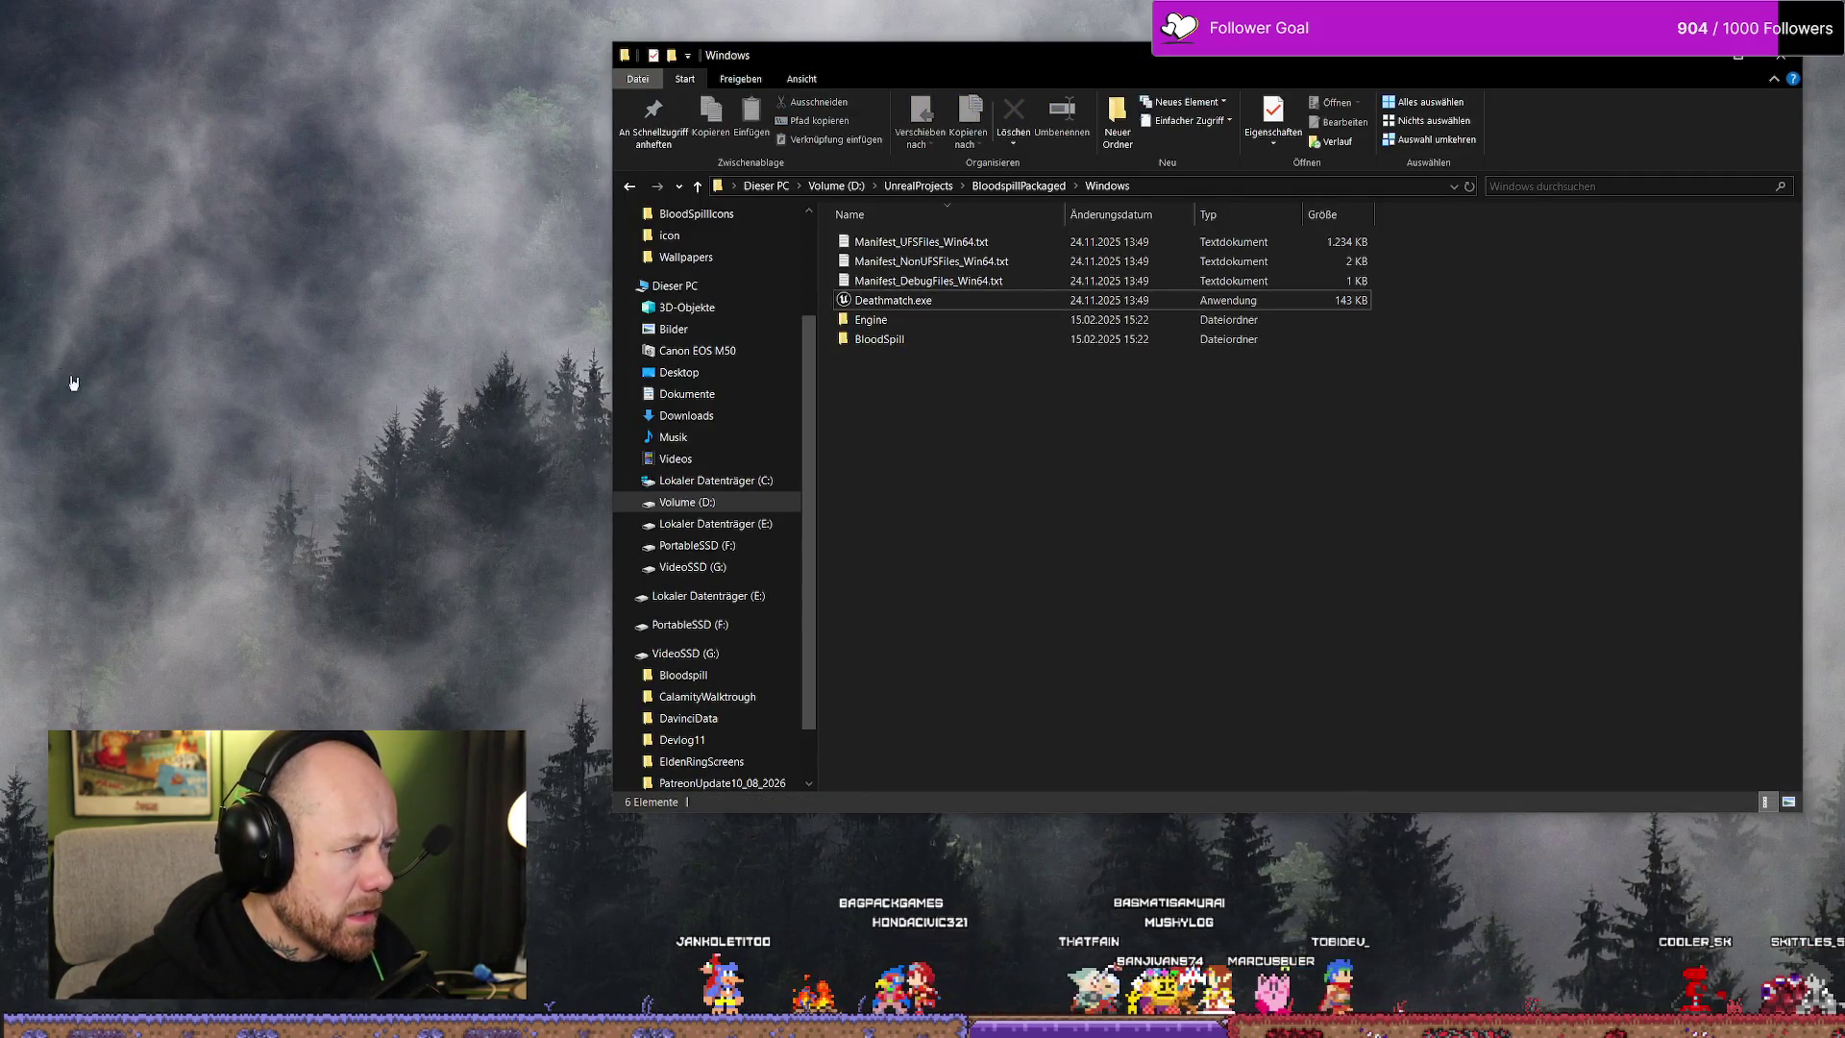
Open the BloodSpill project in Unreal Editor from Epic Launcher and relaunch Deathmatch.exe from the Windows folder
key("alt+Tab")
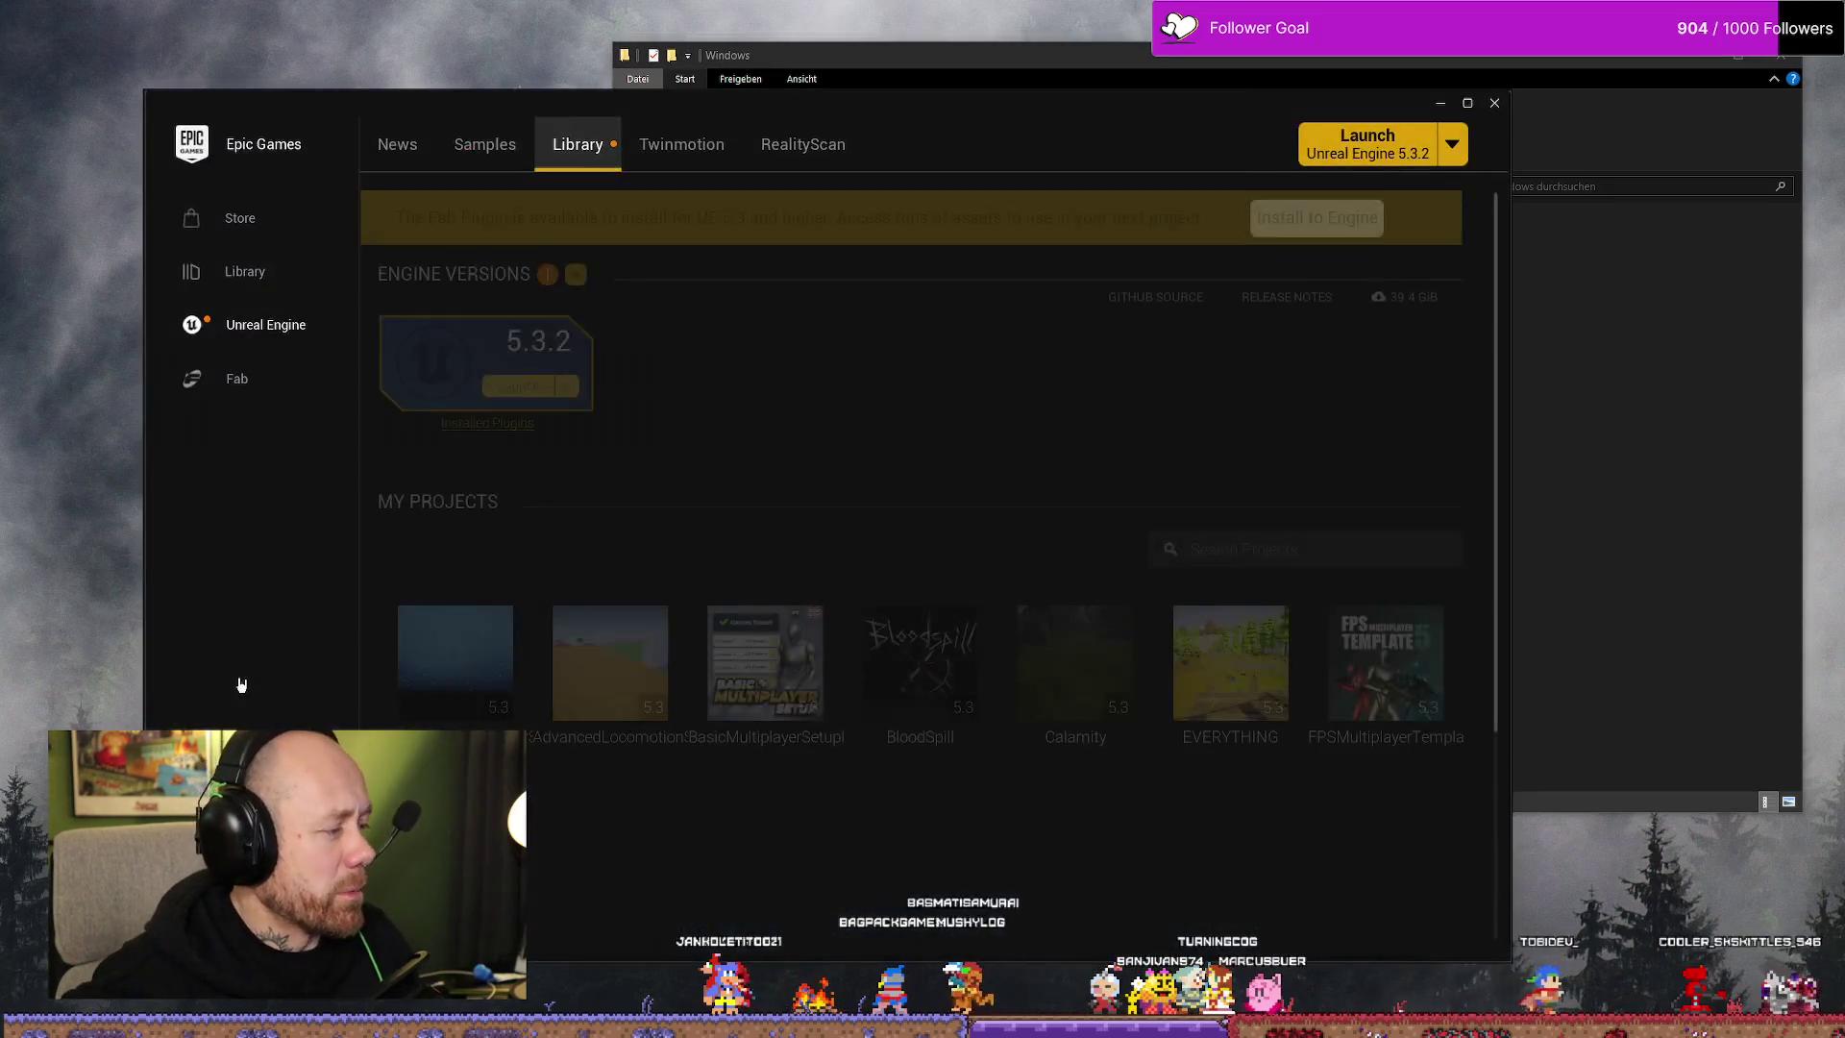
double_click(919, 669)
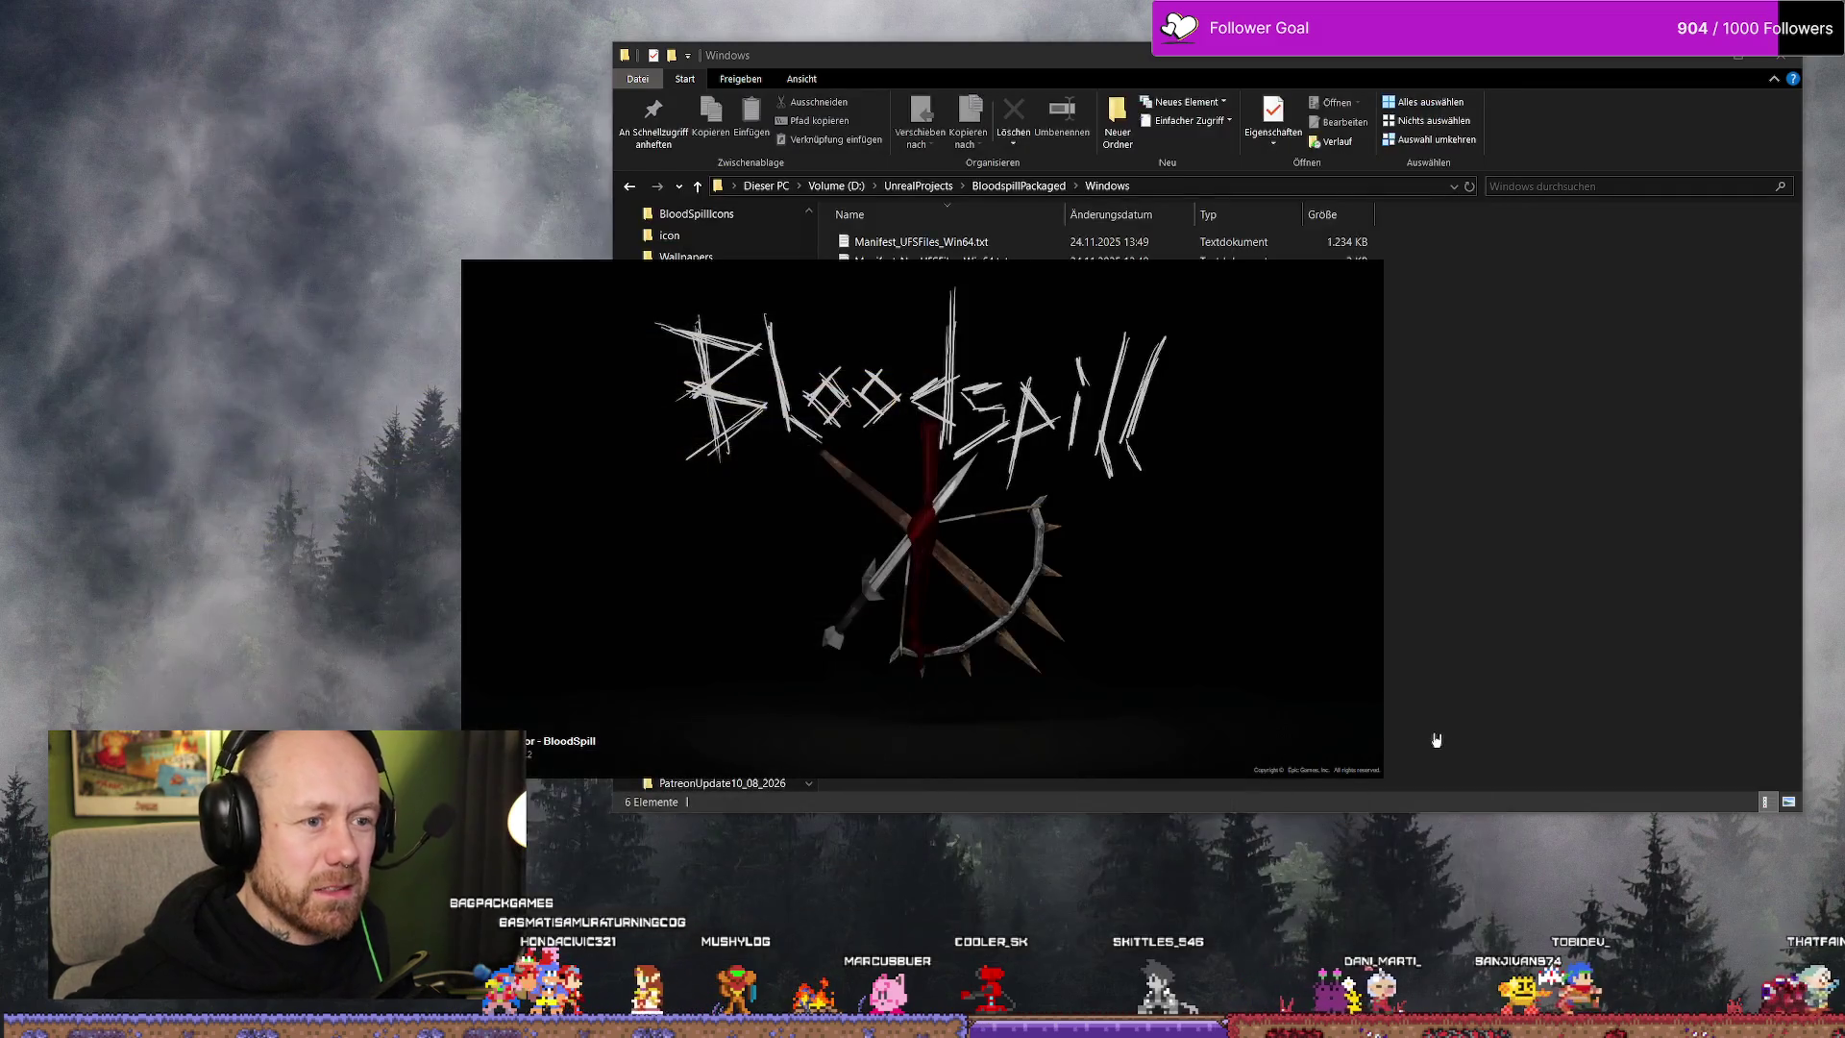
left_click(1554, 501)
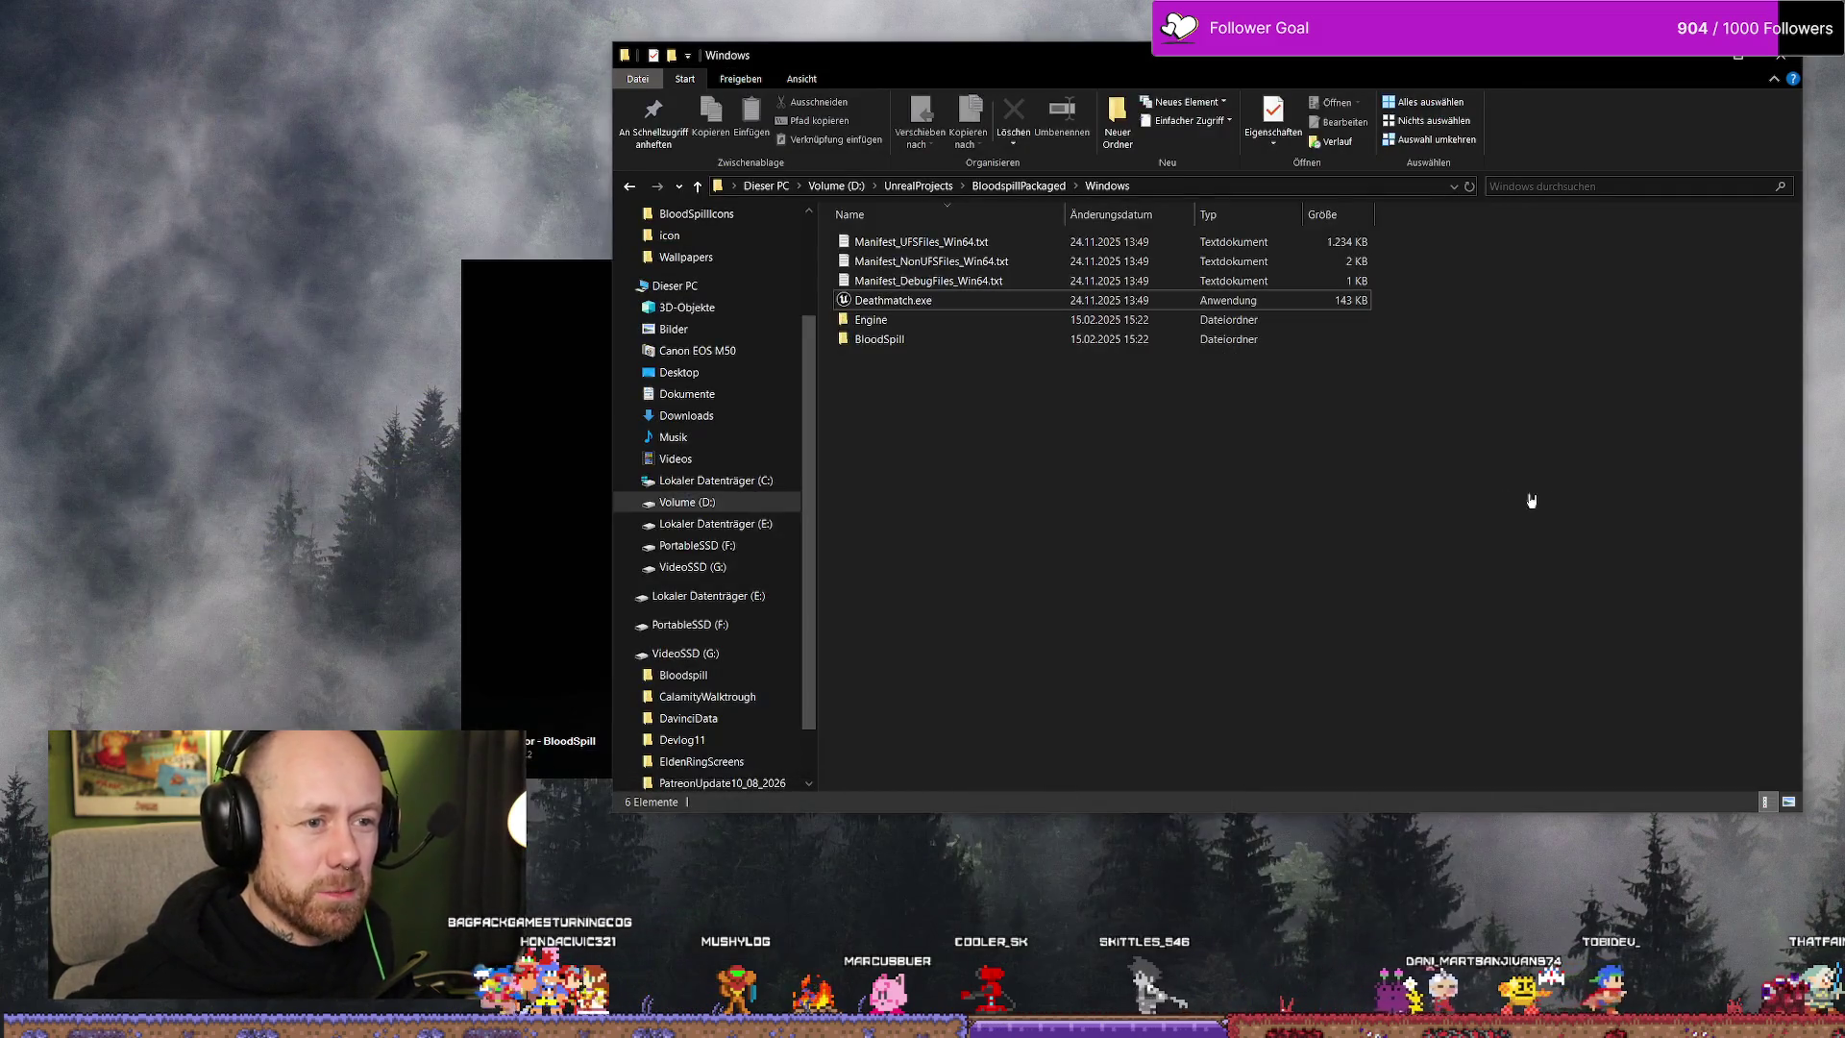
double_click(939, 305)
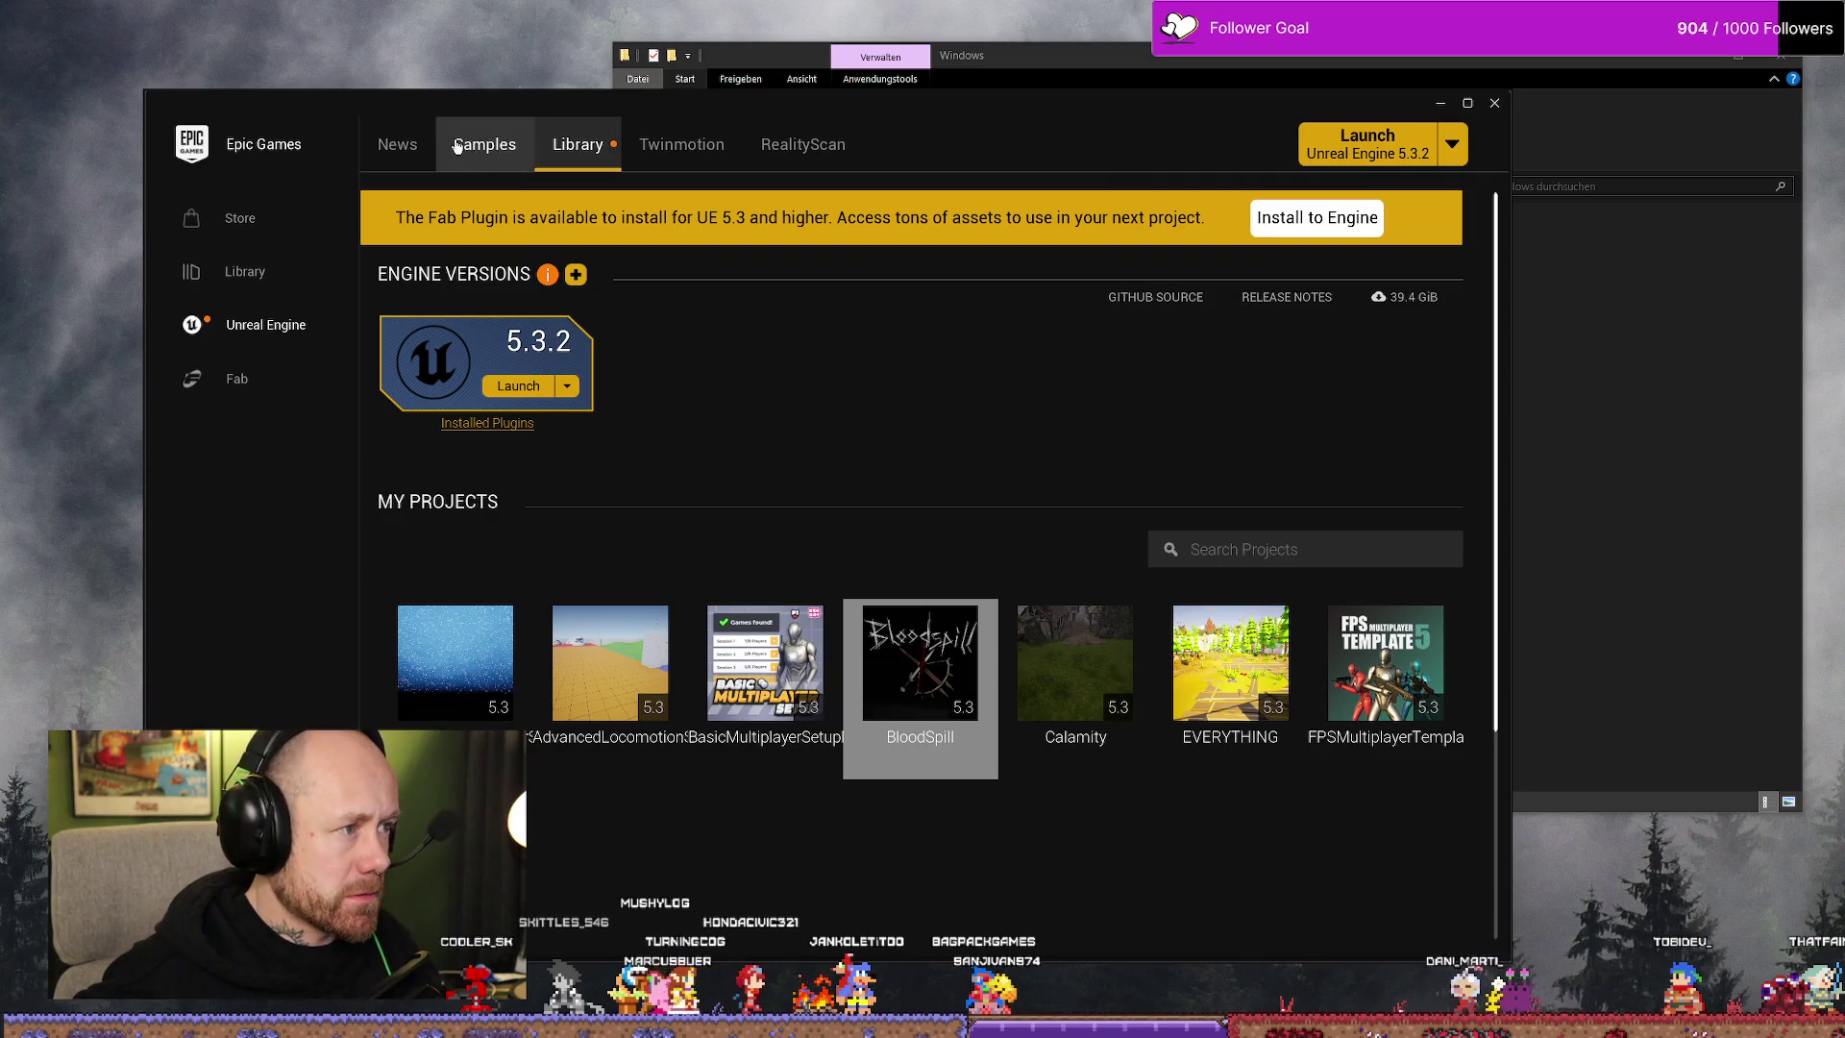
left_click(1441, 103)
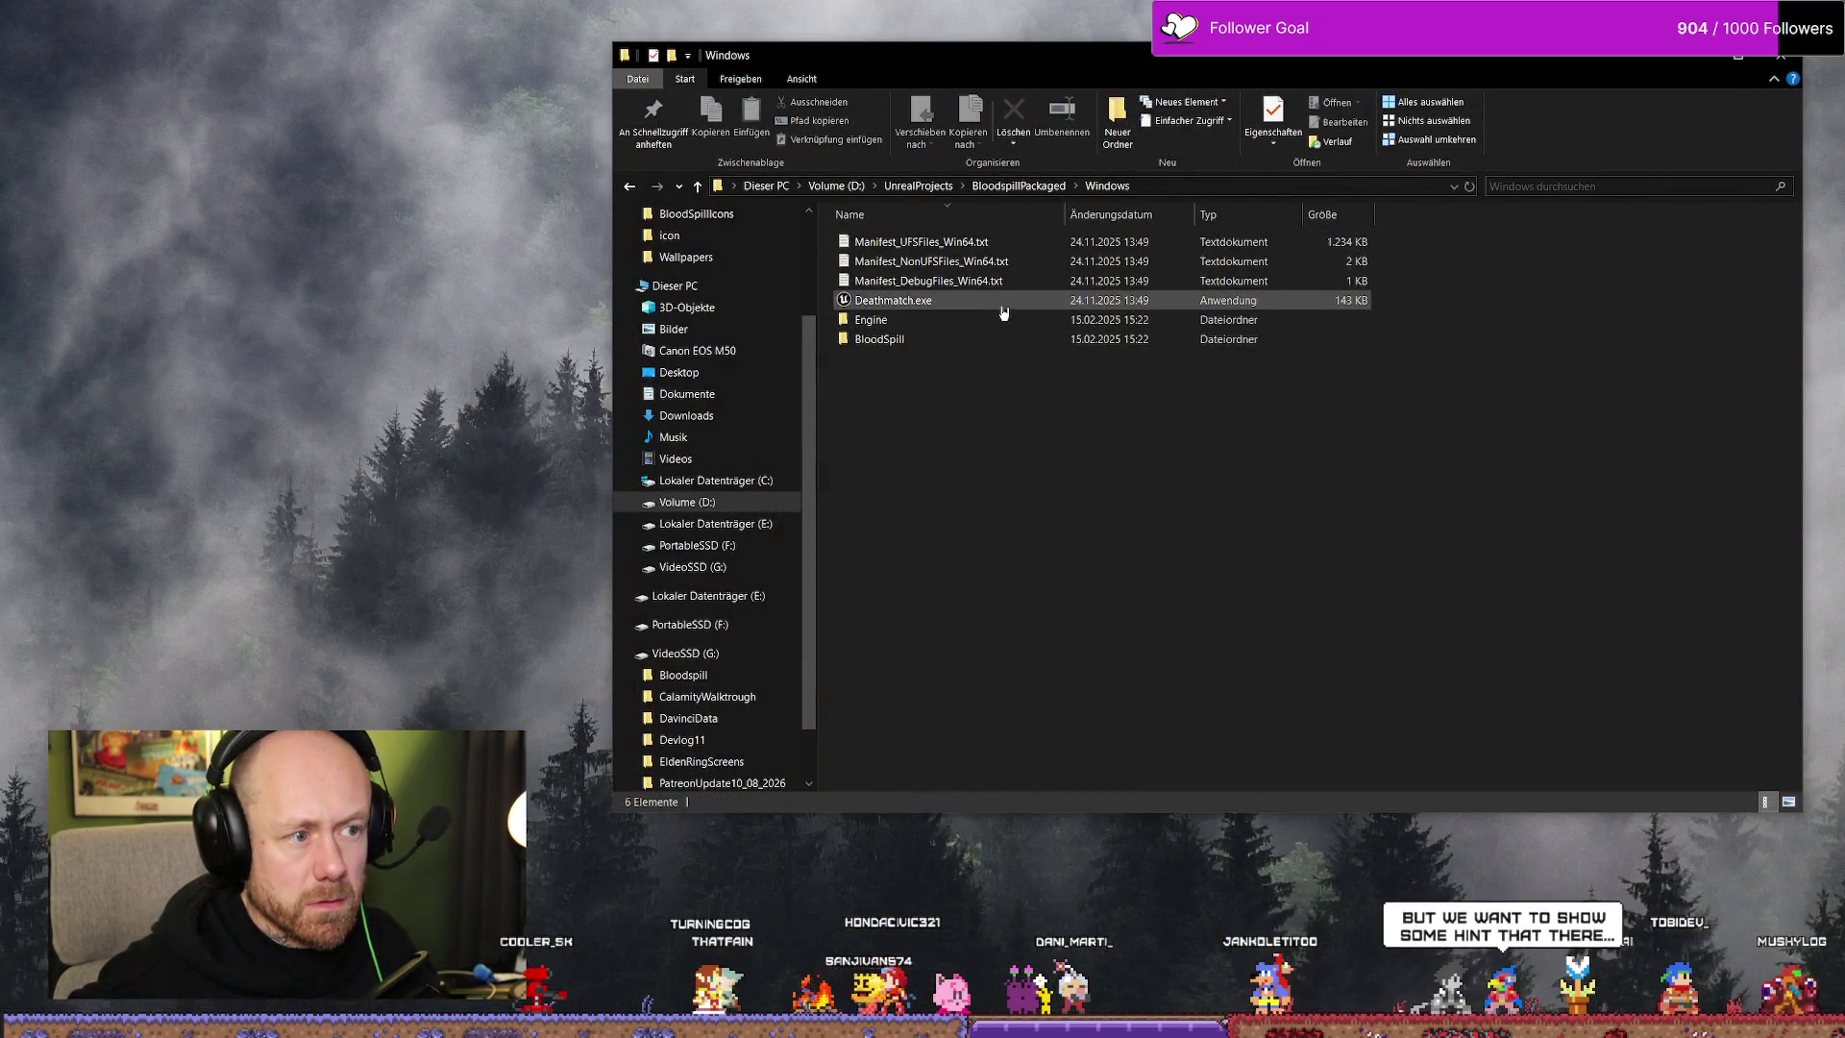
left_click(997, 303)
Close File Explorer and, once the Bloodspill title menu loads, open the Singleplayer setup
left_click(1785, 59)
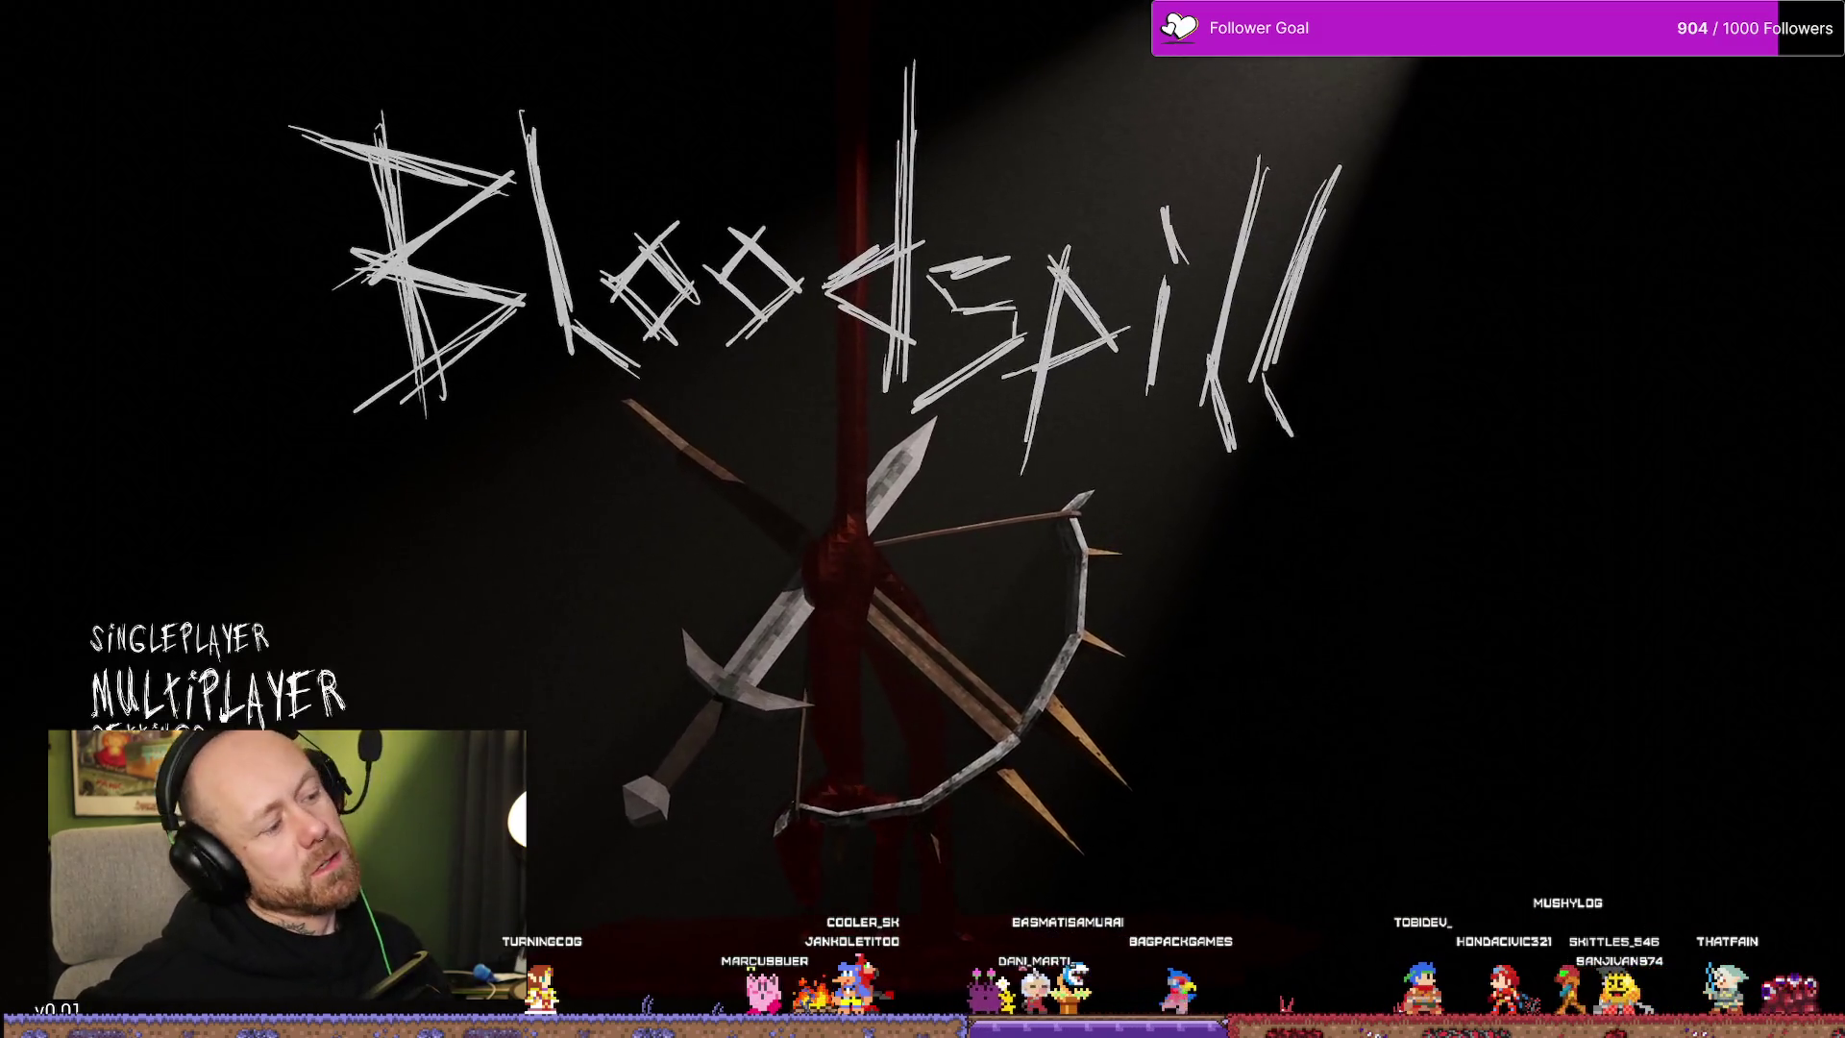
left_click(237, 648)
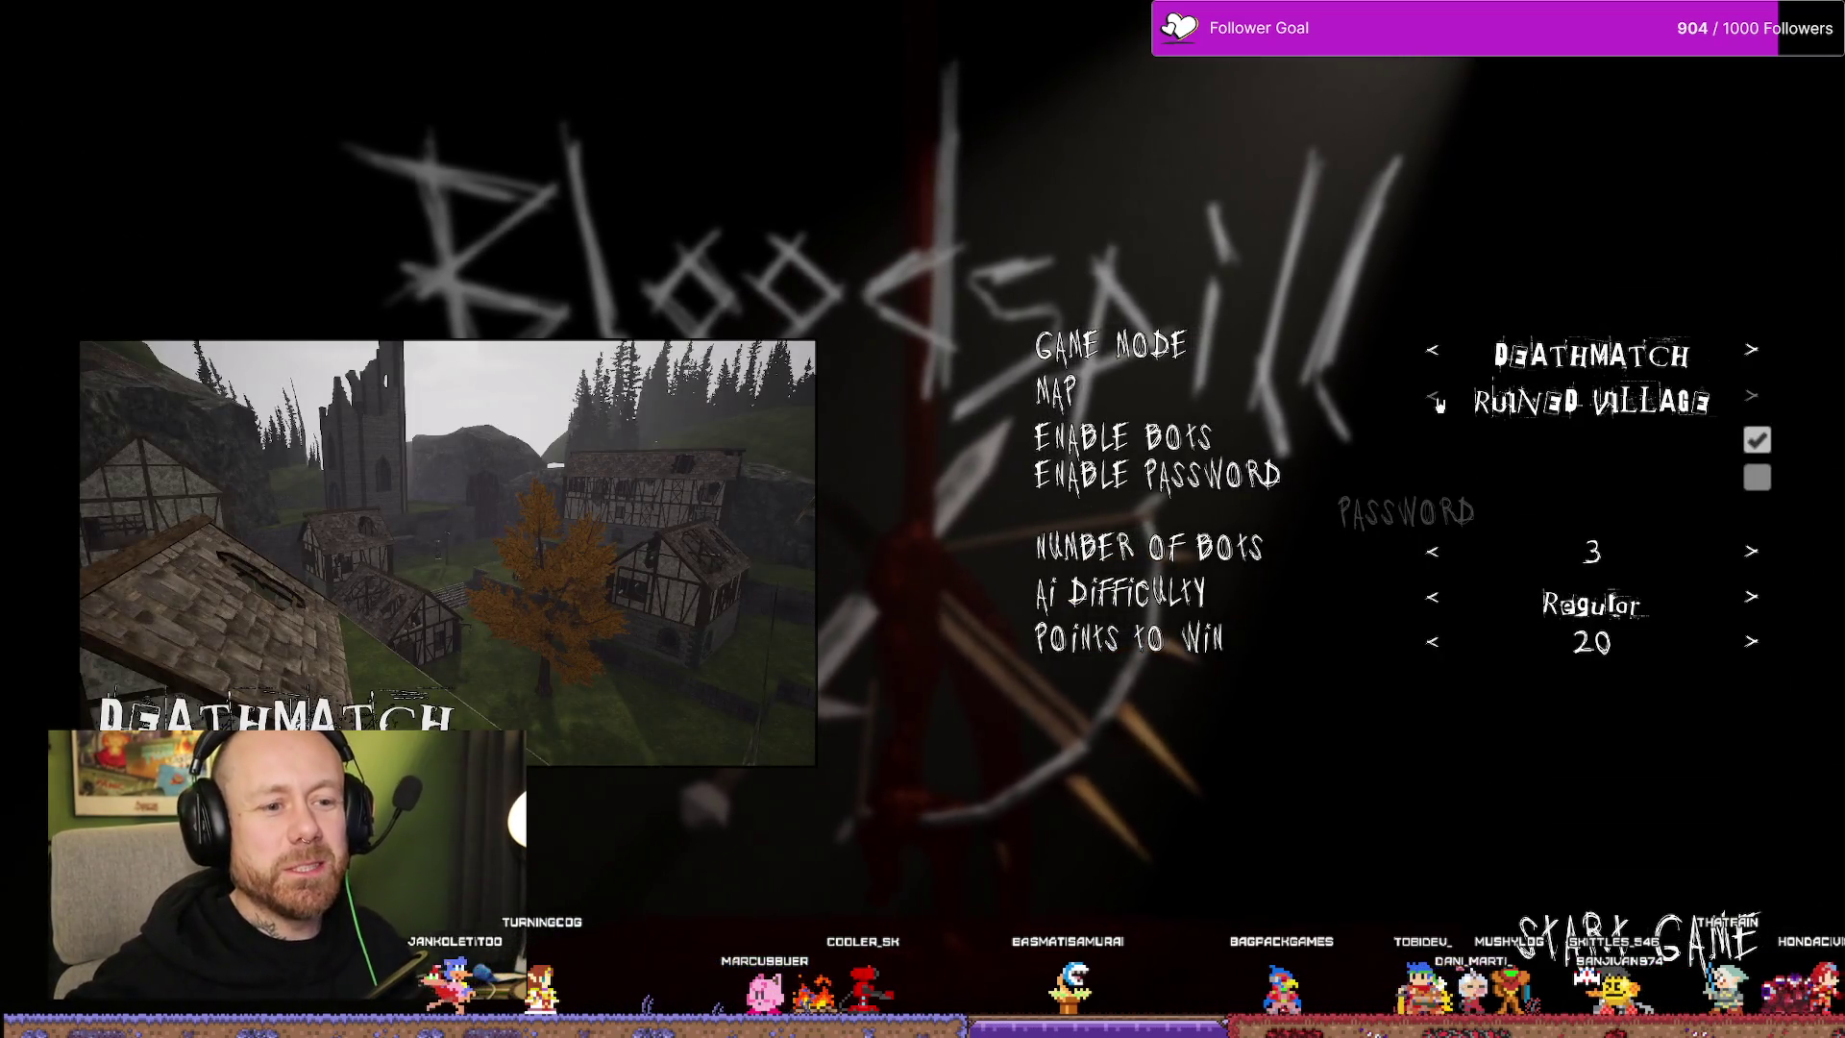
Start a Ruined Village Deathmatch on Recruit difficulty, then switch weapon and walk into the village
left_click(1434, 602)
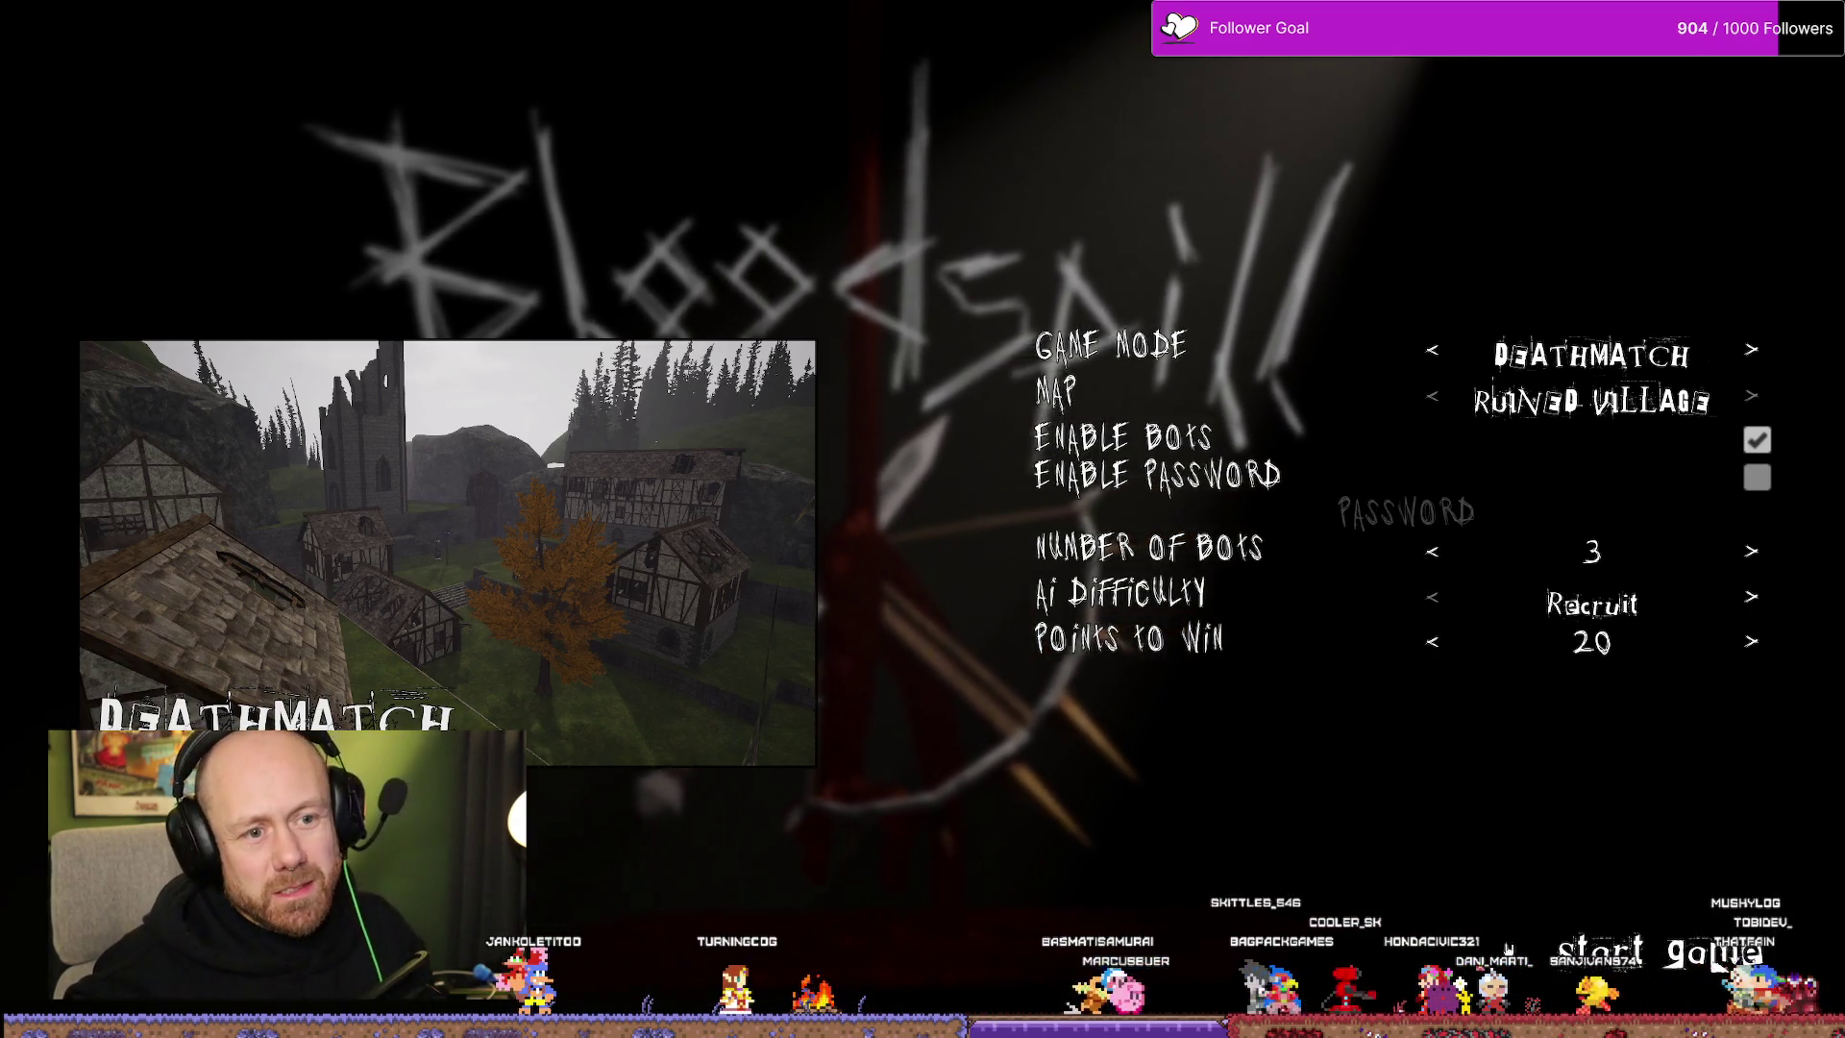
left_click(1711, 960)
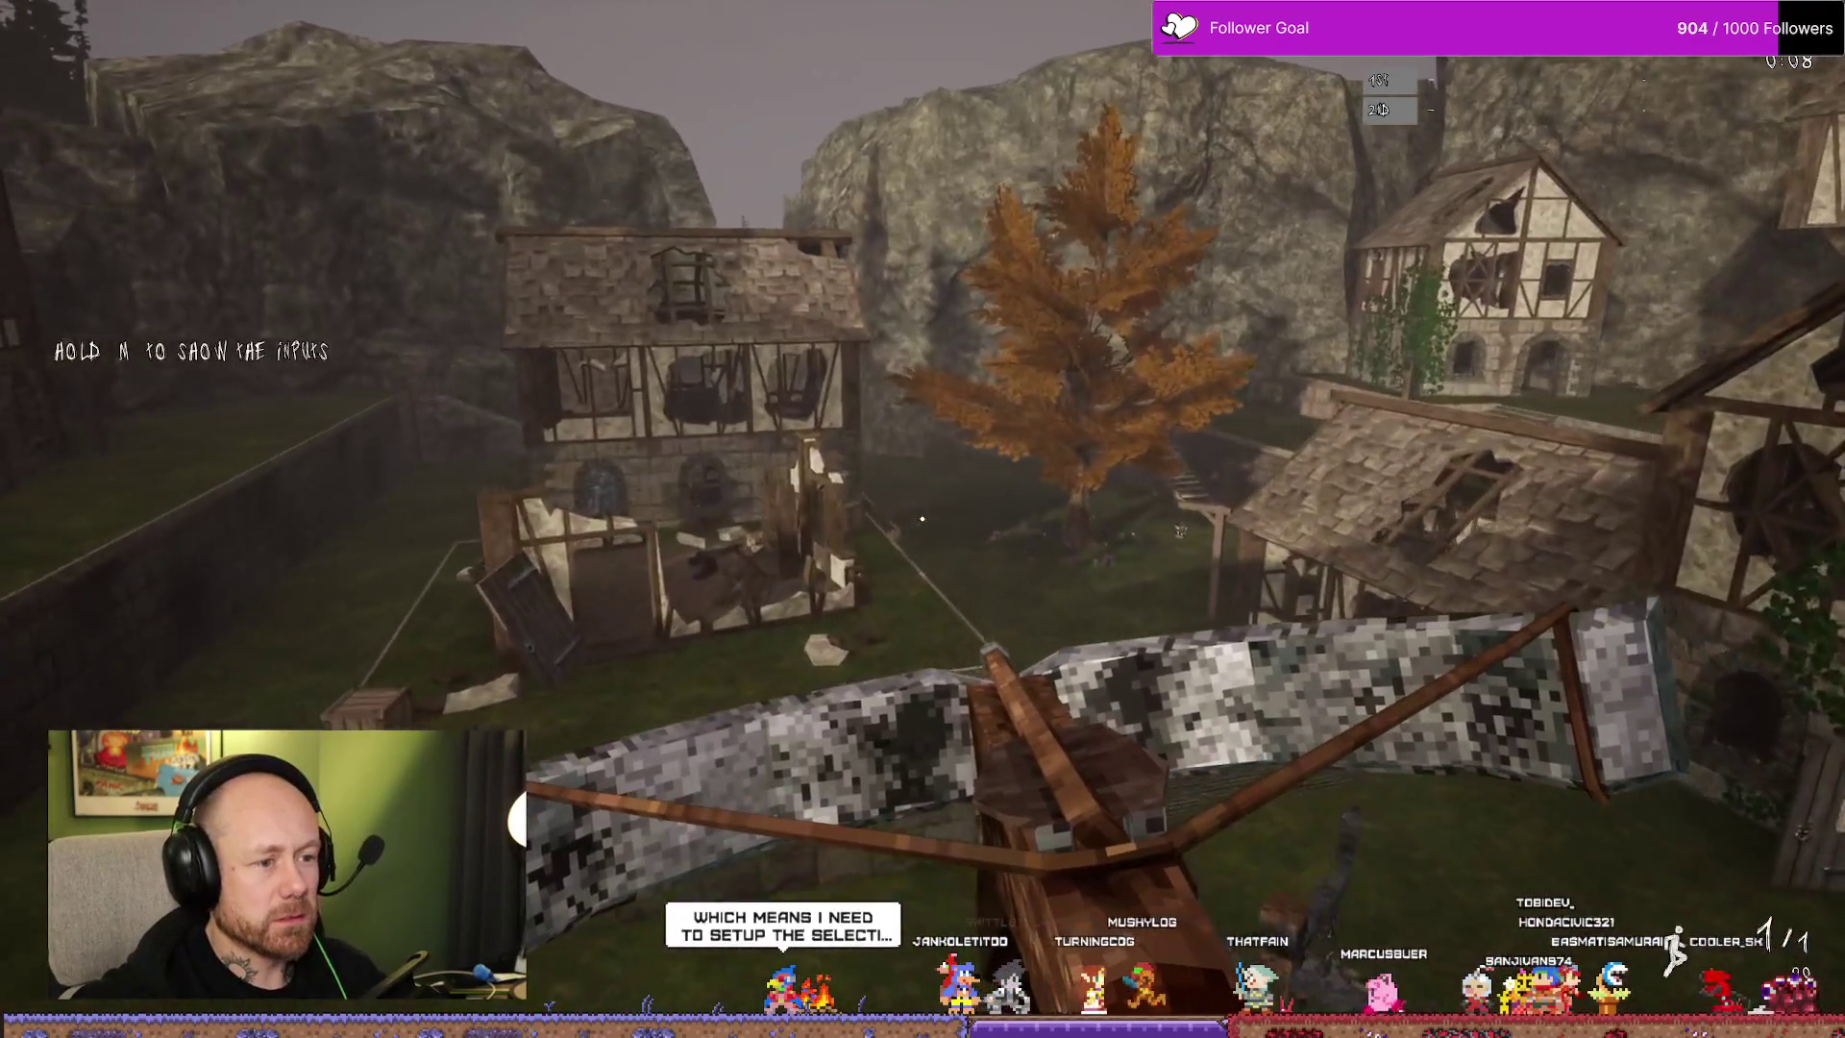
key("2")
key("w")
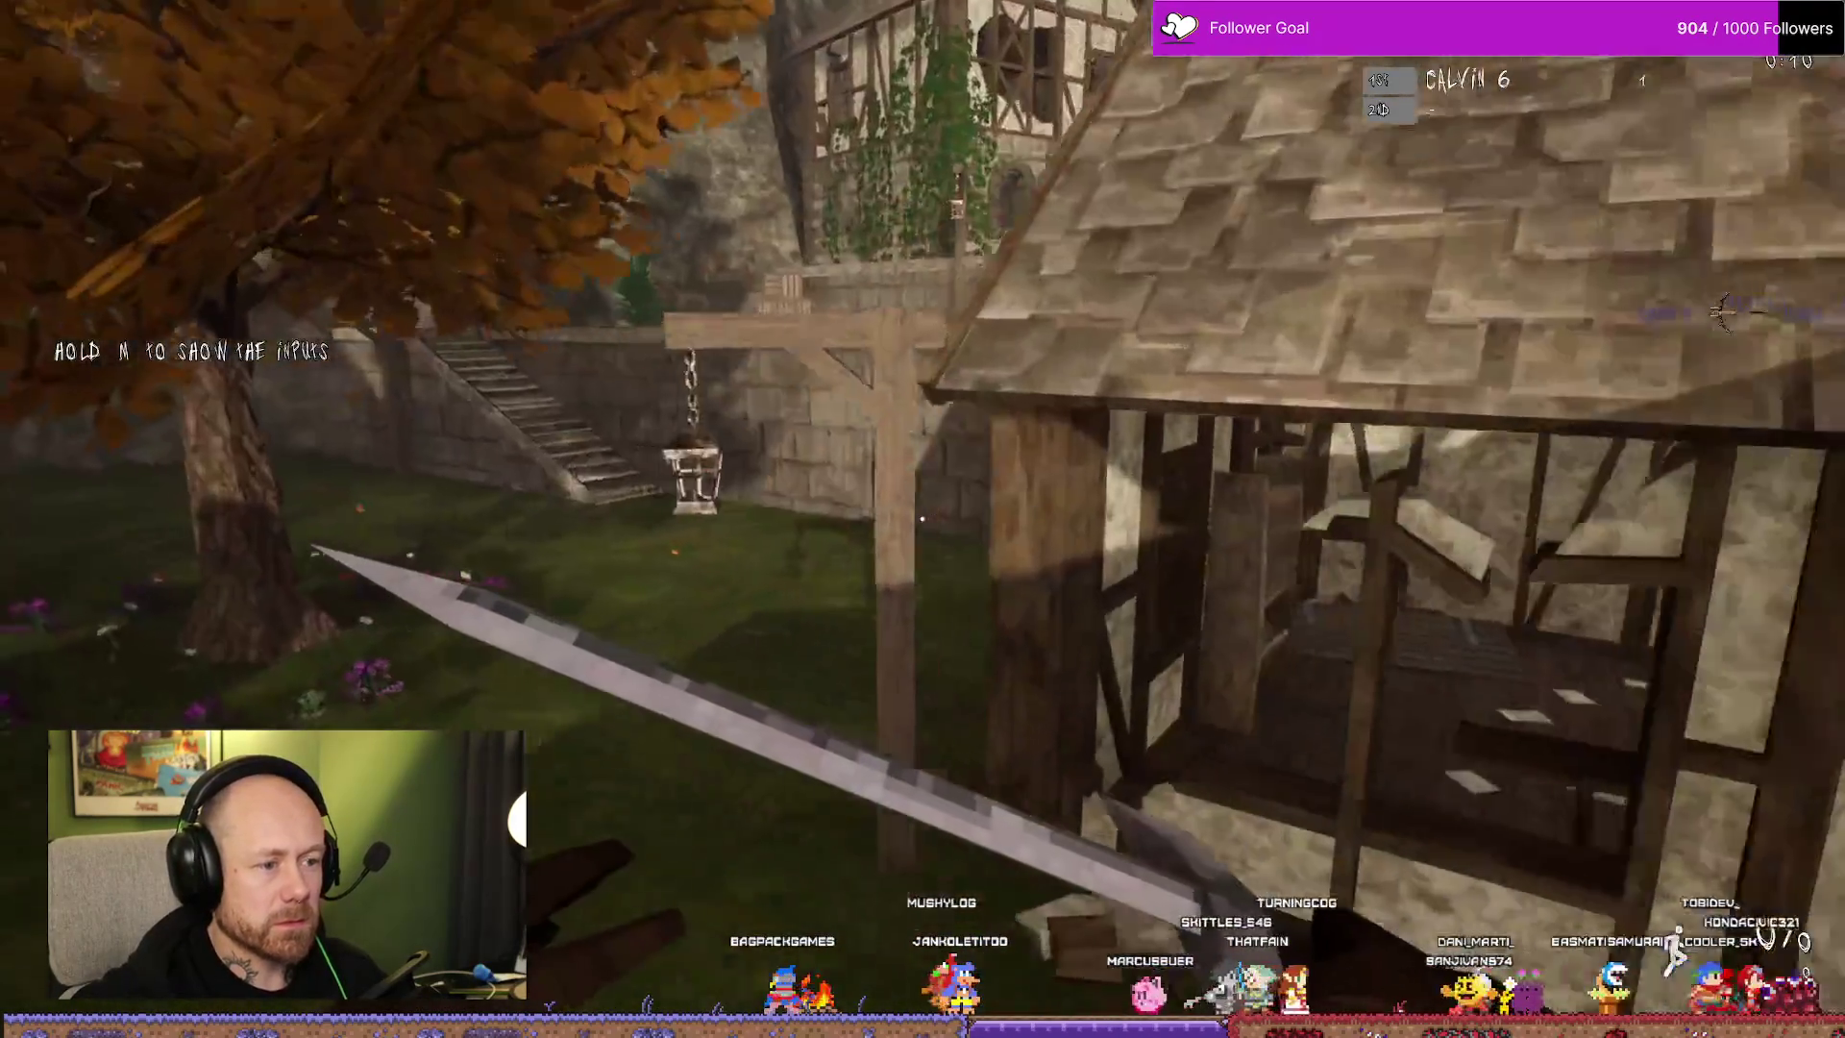